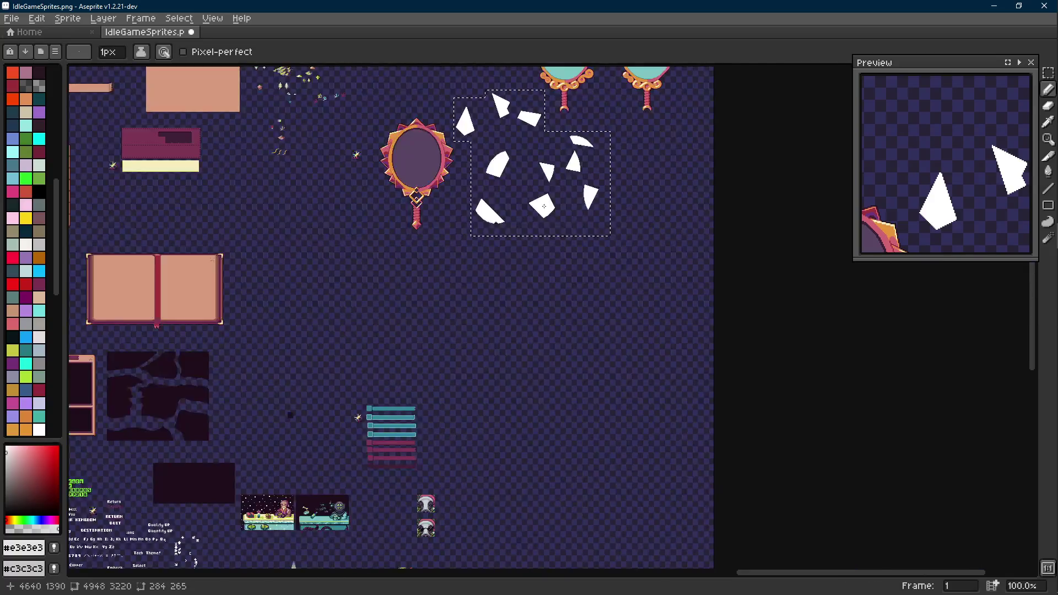
Step: Save the sheet and marquee-select the tall white shard nearest the mirror
mouse_move(496, 220)
mouse_down()
mouse_move(493, 352)
mouse_move(488, 307)
mouse_up()
key(m)
scroll(488, 307, down, 2)
drag(358, 325, 457, 292)
key(ctrl+s)
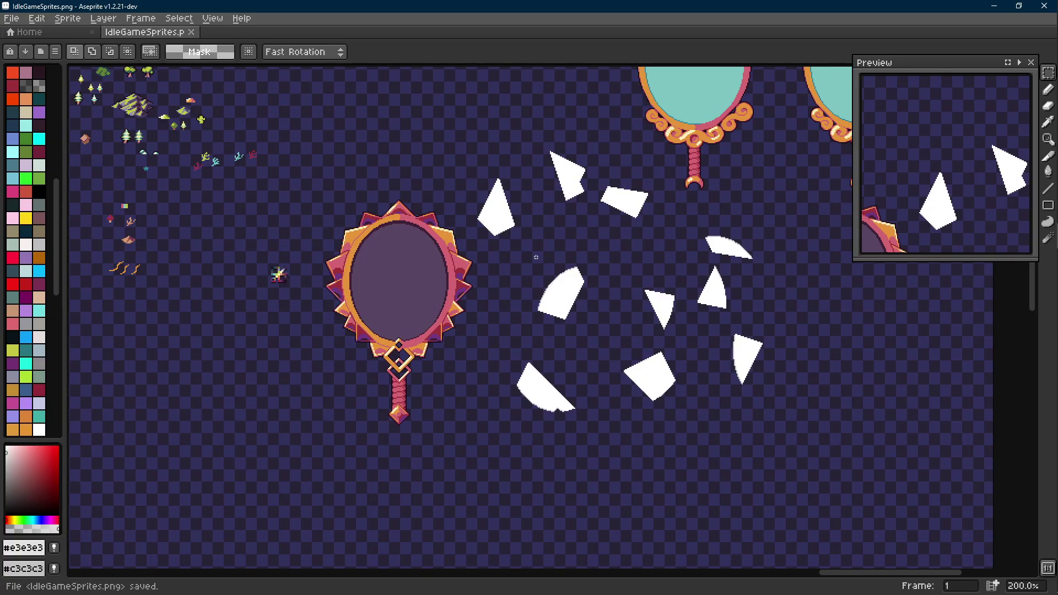
scroll(535, 258, up, 2)
drag(536, 258, 555, 315)
drag(539, 139, 432, 289)
scroll(472, 245, up, 1)
scroll(540, 281, up, 1)
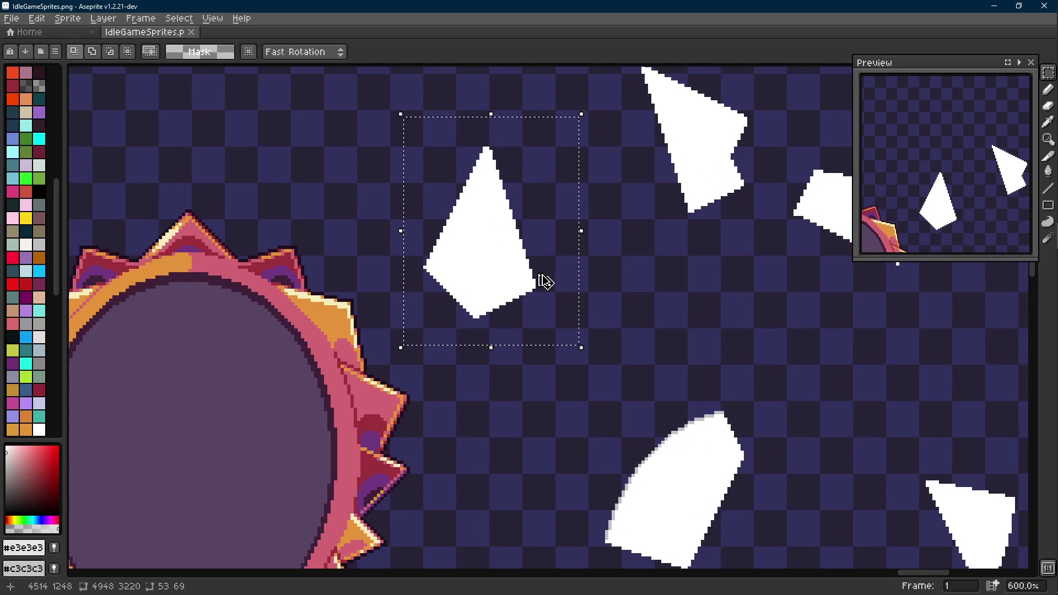
scroll(546, 282, down, 2)
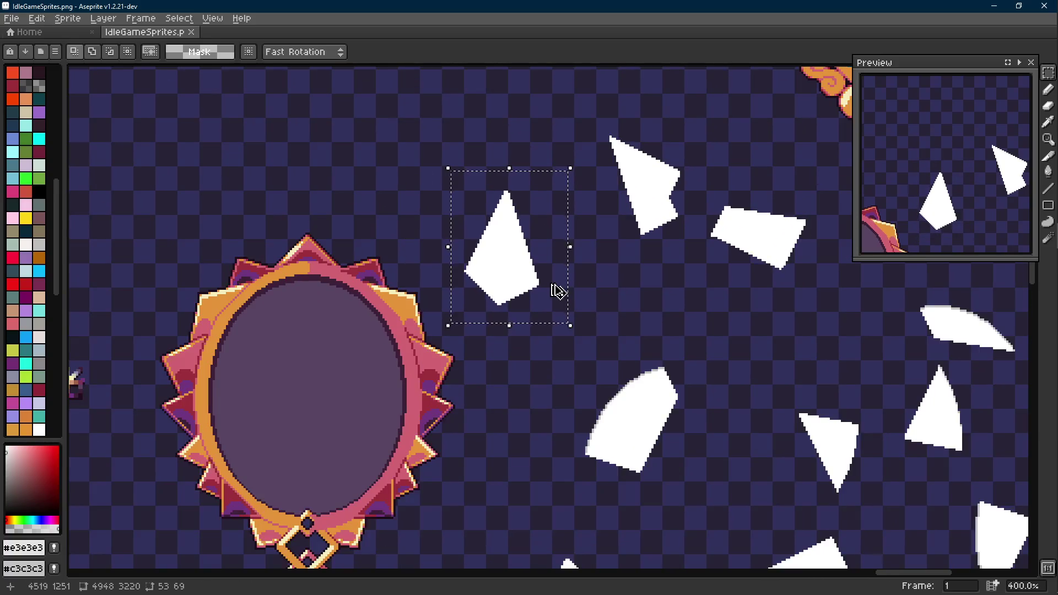
Step: Place a copy of the shard above-left, then bucket-fill the lower copy light grey #c3c3c3
click(557, 289)
drag(559, 291, 489, 184)
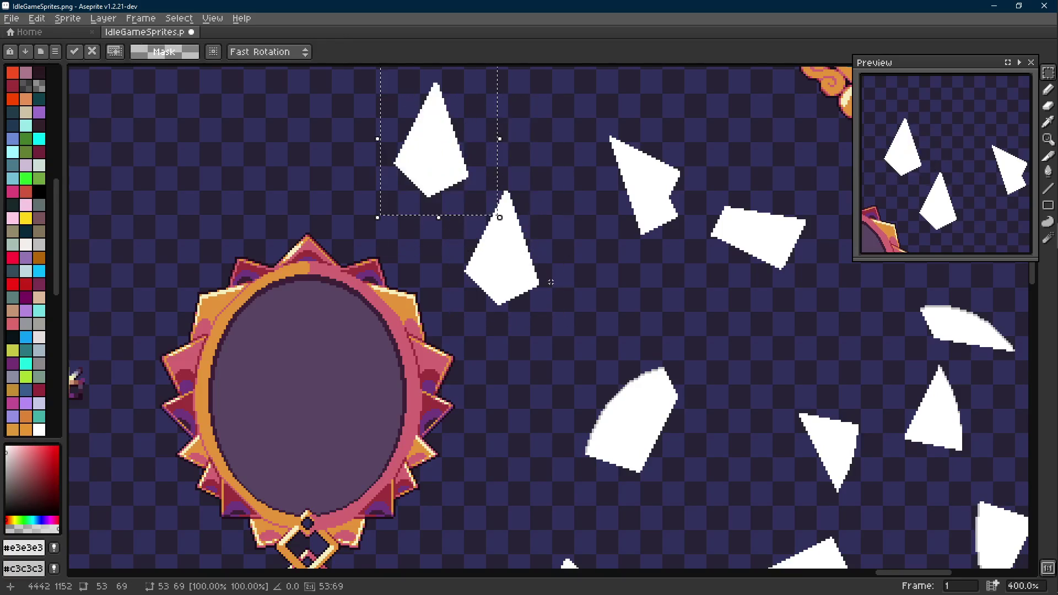
key(ctrl+d)
scroll(746, 211, up, 5)
scroll(746, 210, down, 5)
key(i)
scroll(690, 326, up, 4)
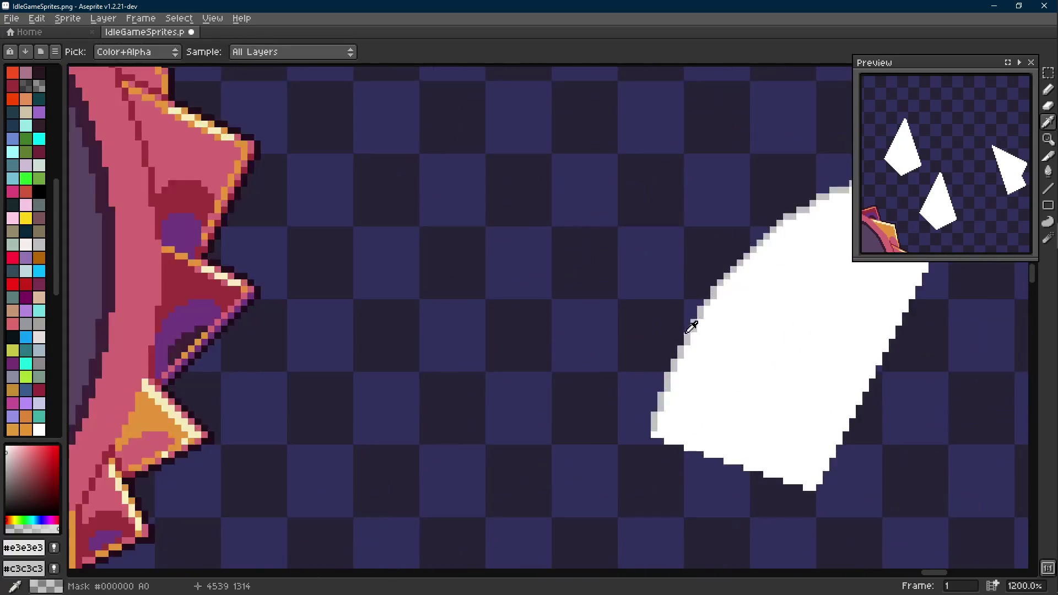
click(690, 327)
key(g)
scroll(607, 255, down, 3)
scroll(482, 341, up, 1)
click(482, 342)
Step: Move the white shard onto the grey copy so it leaves a thin grey lower edge, then deselect
key(m)
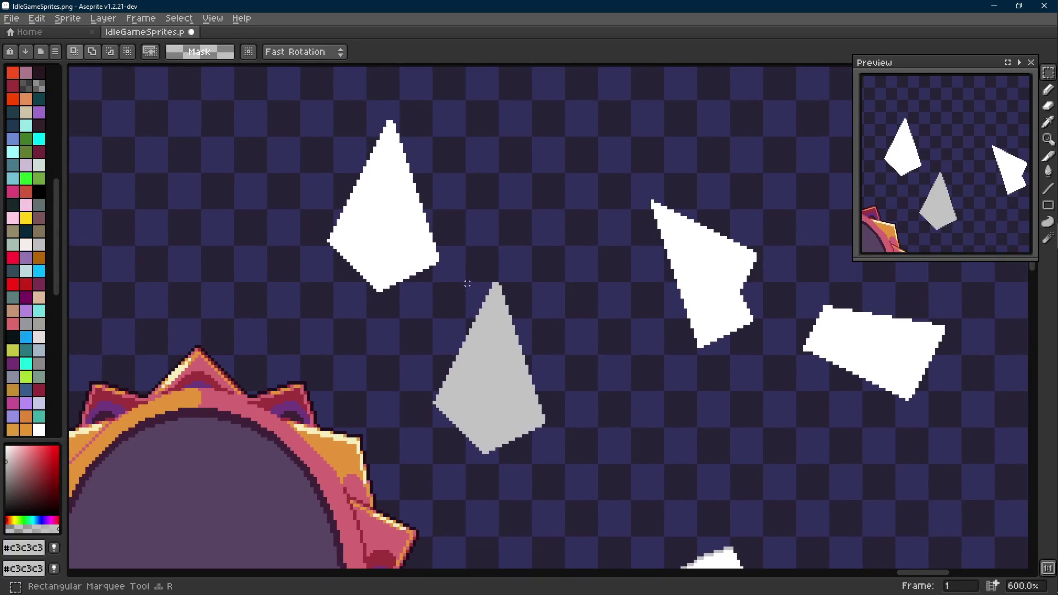
drag(446, 106, 321, 309)
drag(395, 244, 502, 403)
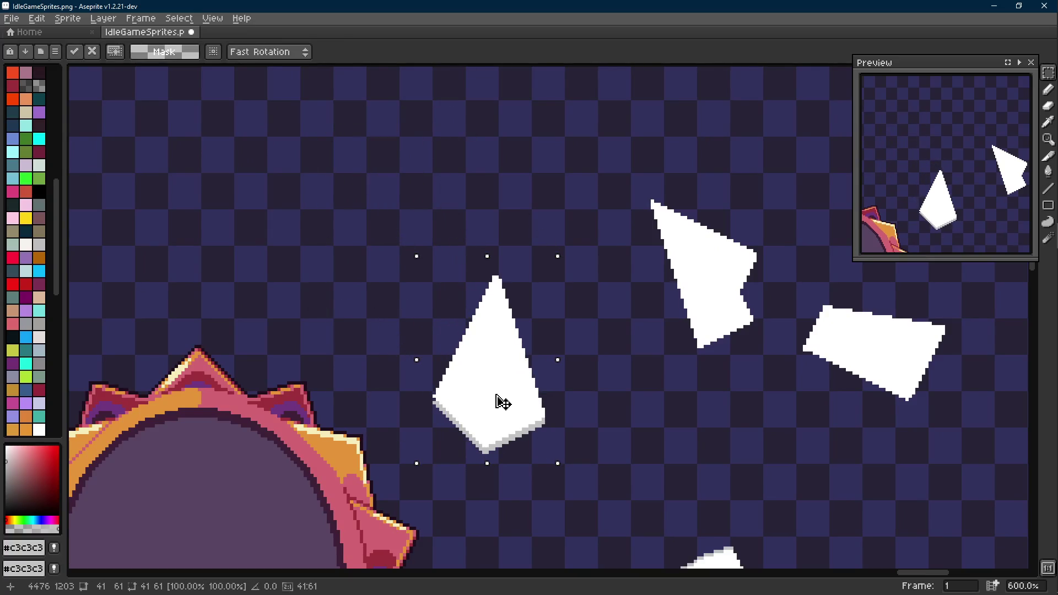
scroll(548, 267, down, 1)
scroll(547, 267, down, 1)
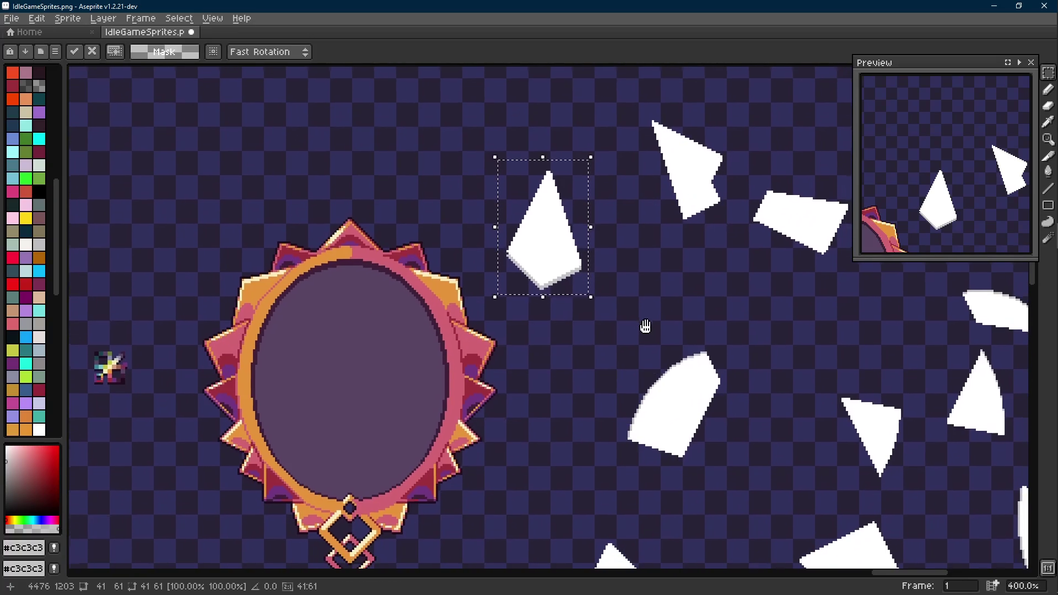
click(643, 325)
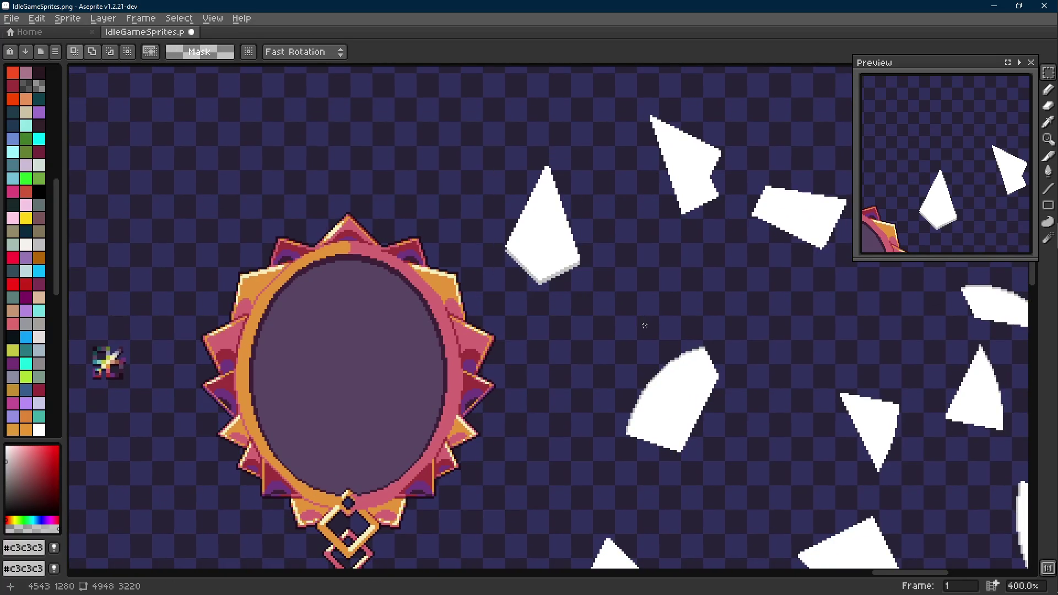
drag(598, 294, 589, 305)
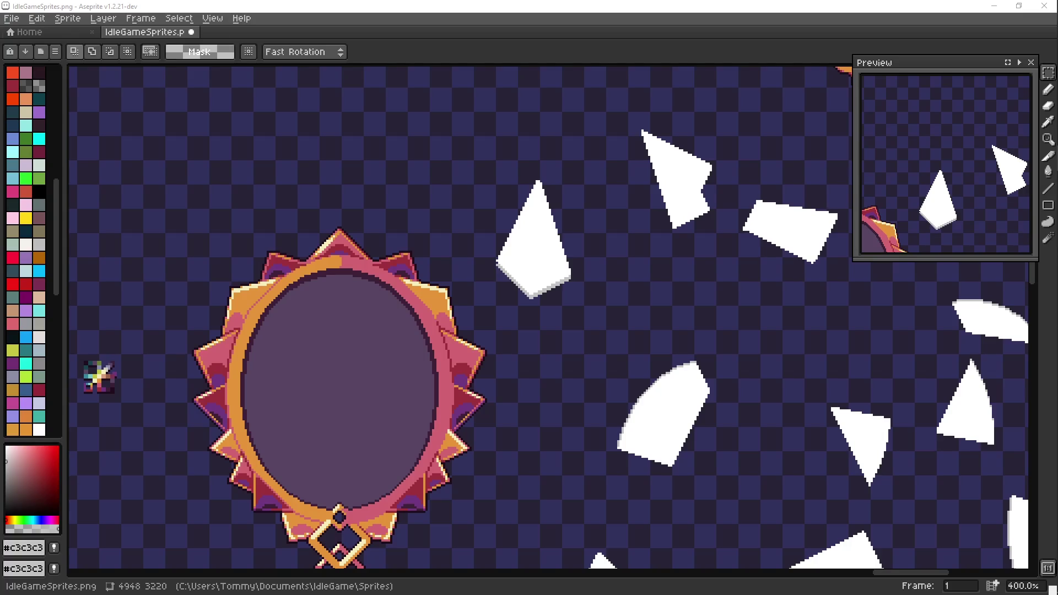
scroll(521, 332, down, 1)
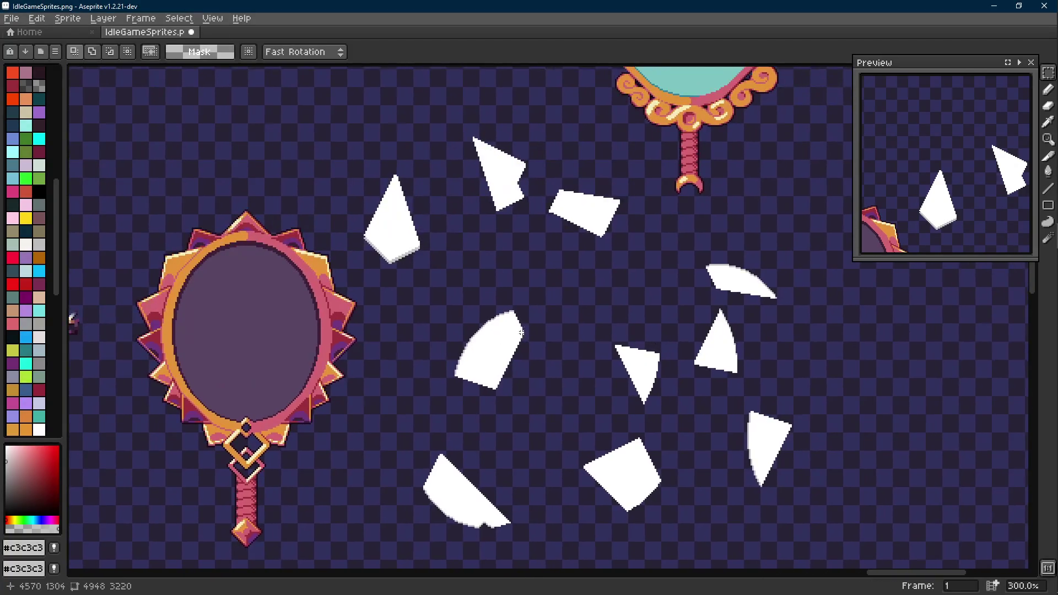
Step: Undo the shard move so white and grey shards sit apart, deselect and save the sheet
drag(532, 322, 524, 311)
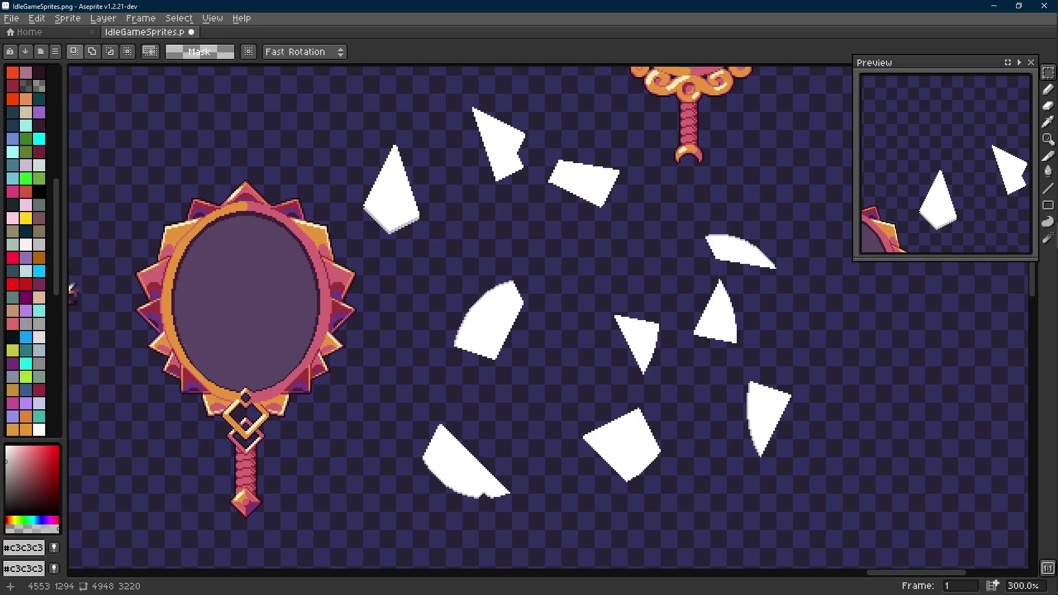
key(ctrl+s)
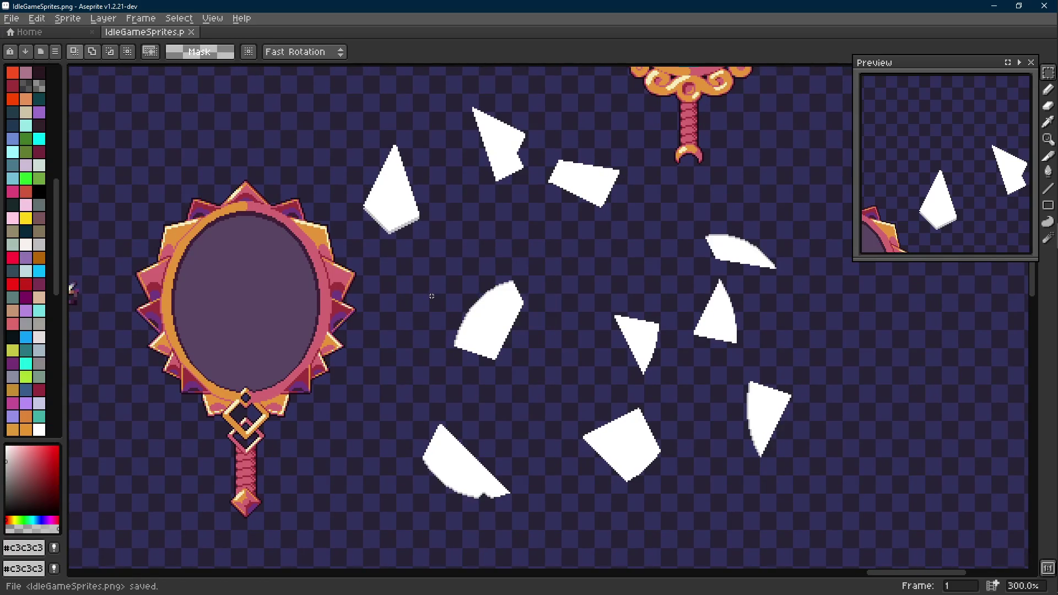
mouse_move(430, 296)
mouse_down()
mouse_move(531, 306)
mouse_move(494, 318)
mouse_move(490, 306)
mouse_move(480, 323)
mouse_up()
key(ctrl+z)
key(ctrl+z)
key(ctrl+d)
key(ctrl+s)
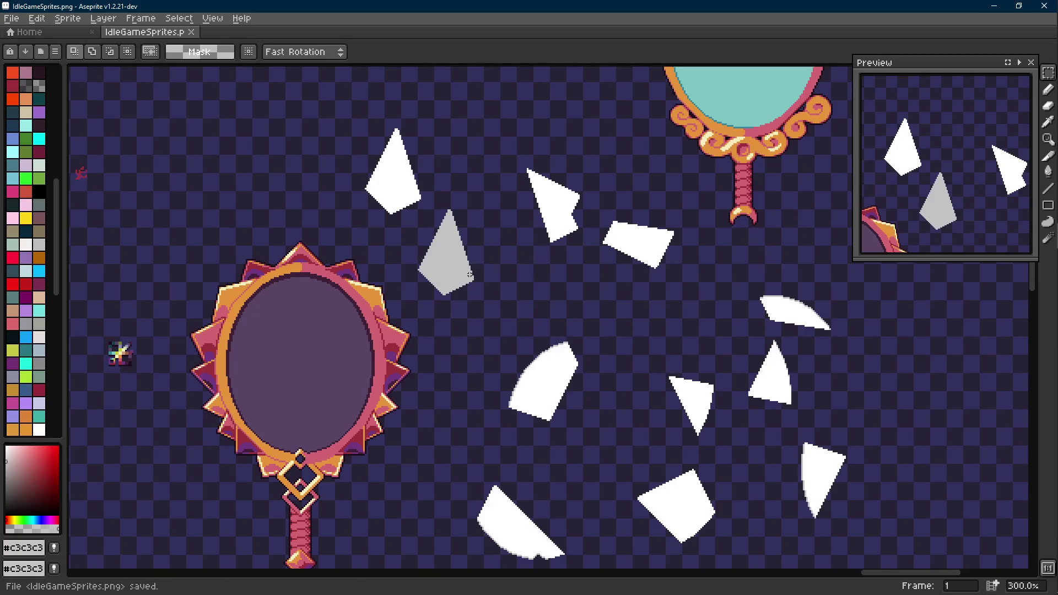
drag(419, 292, 478, 224)
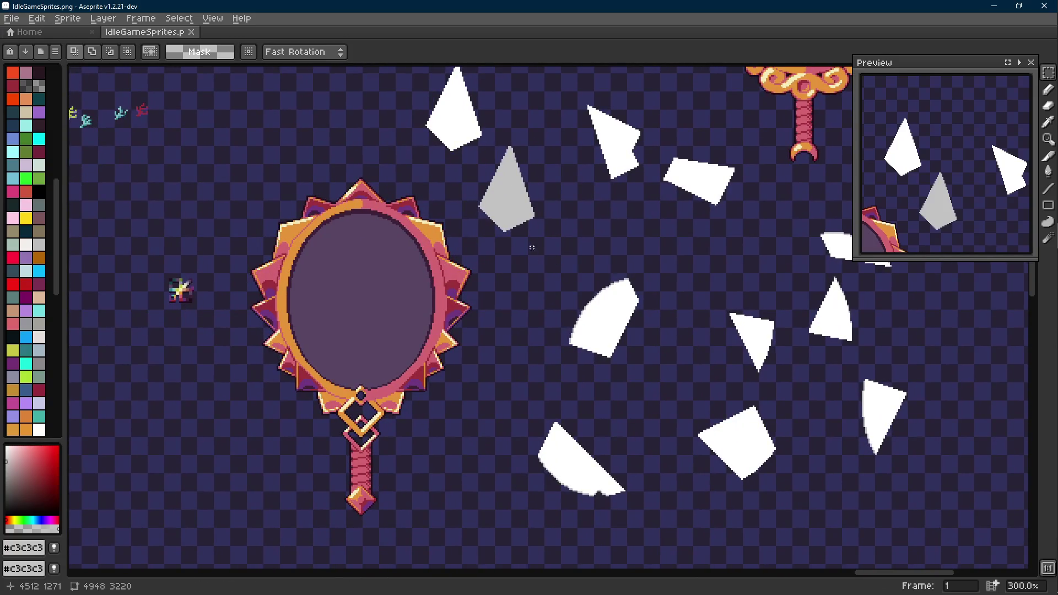
scroll(341, 284, up, 1)
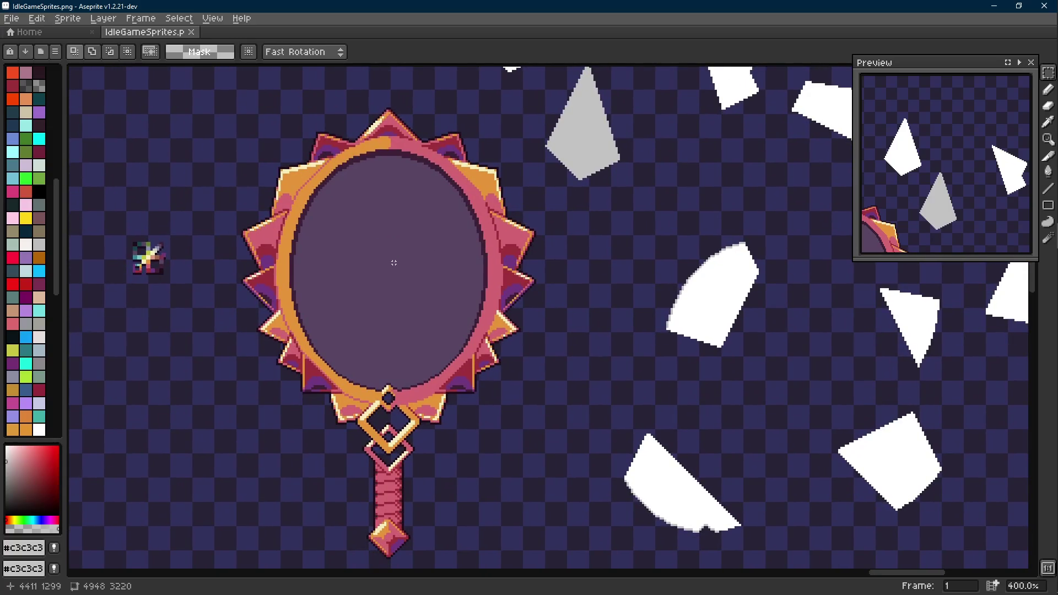
click(1041, 106)
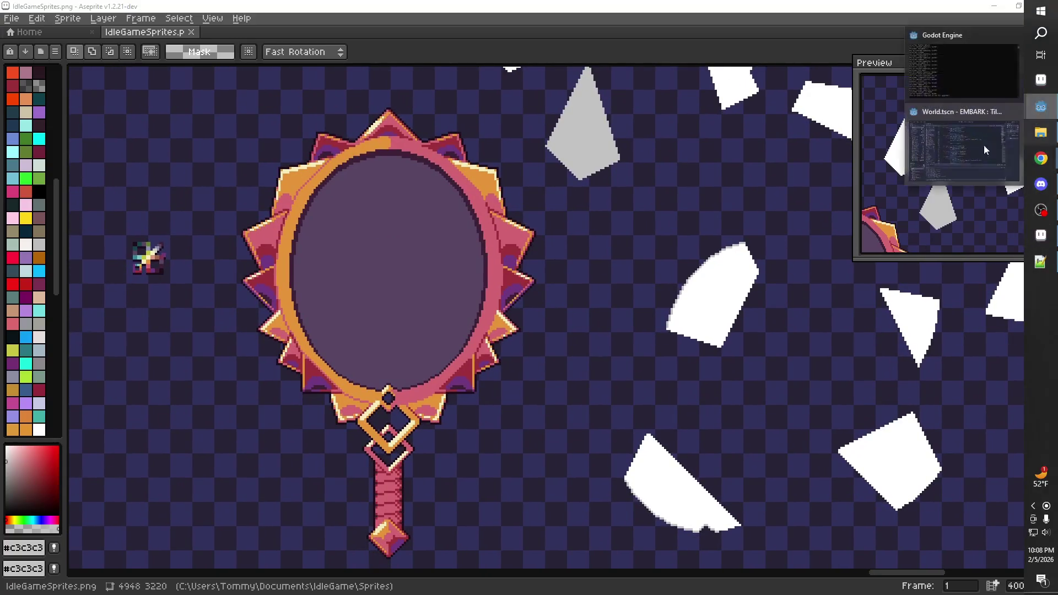
Step: Switch to Godot's 2D World scene with the sparkle, then return to Aseprite
click(979, 149)
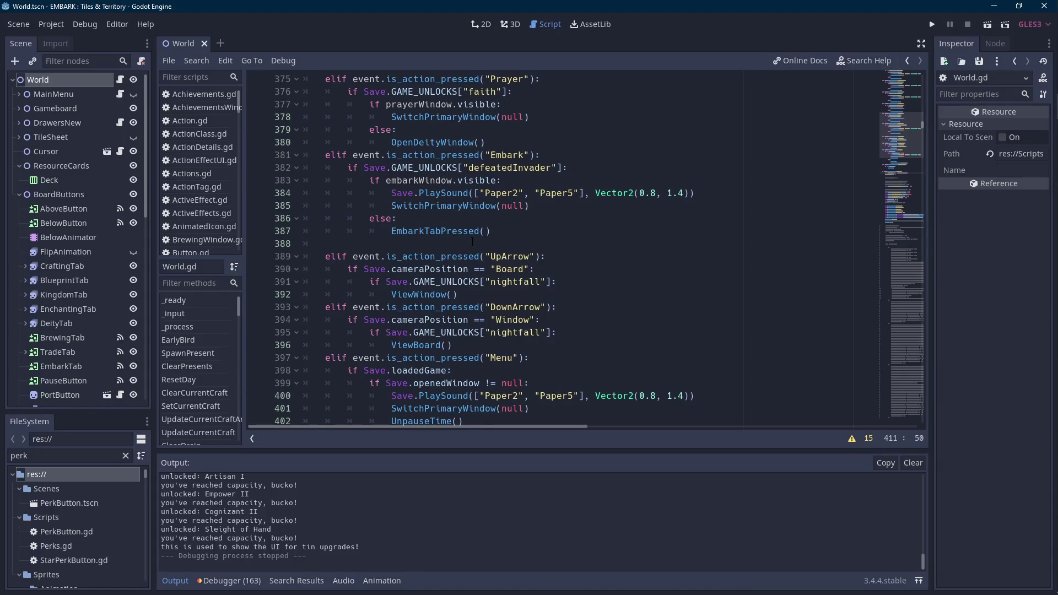
key(ctrl+F1)
scroll(496, 239, down, 2)
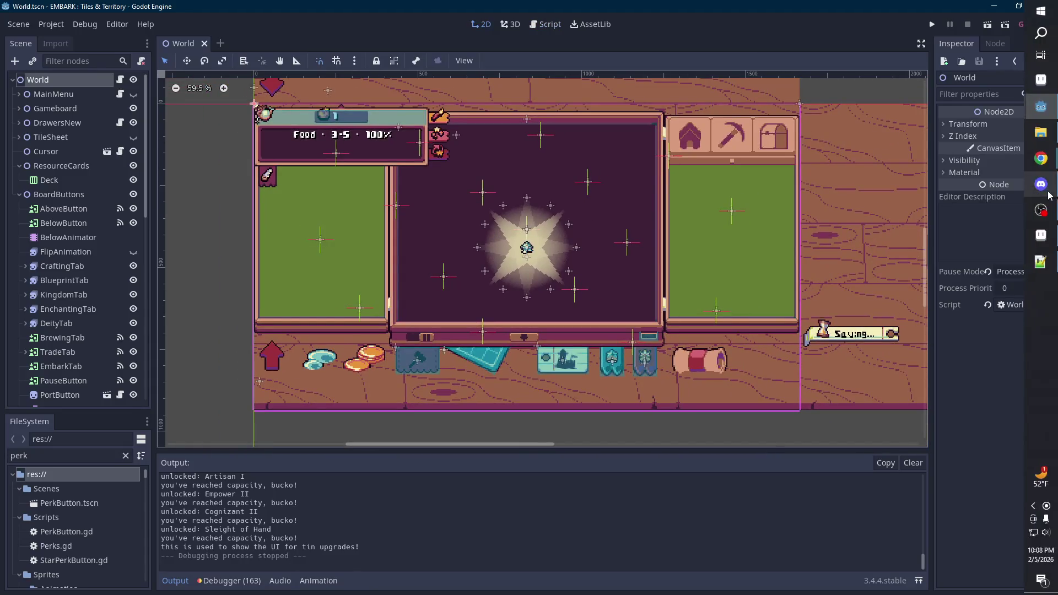
click(1040, 236)
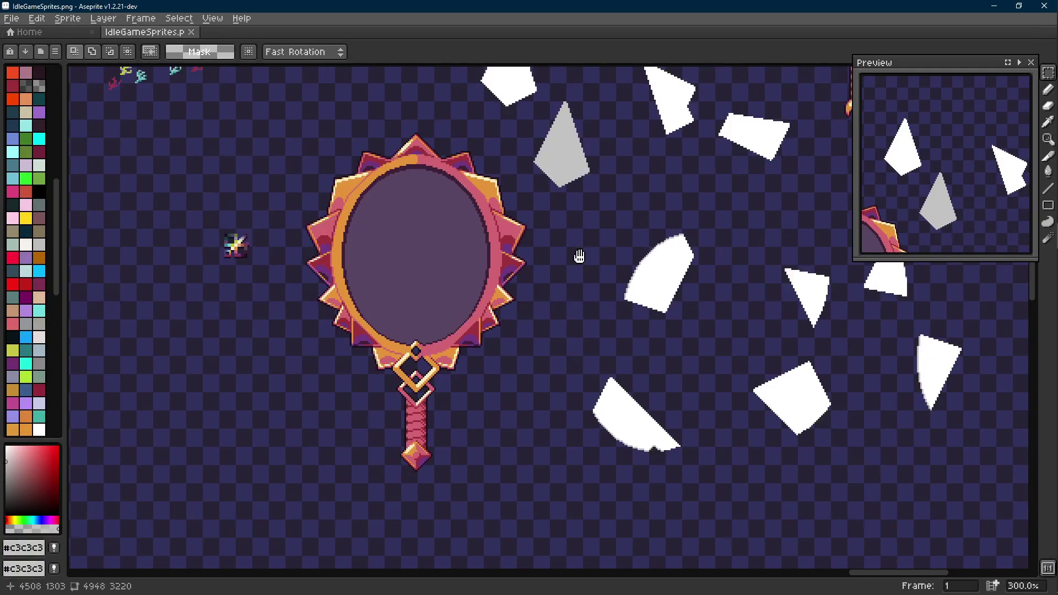
scroll(550, 281, down, 1)
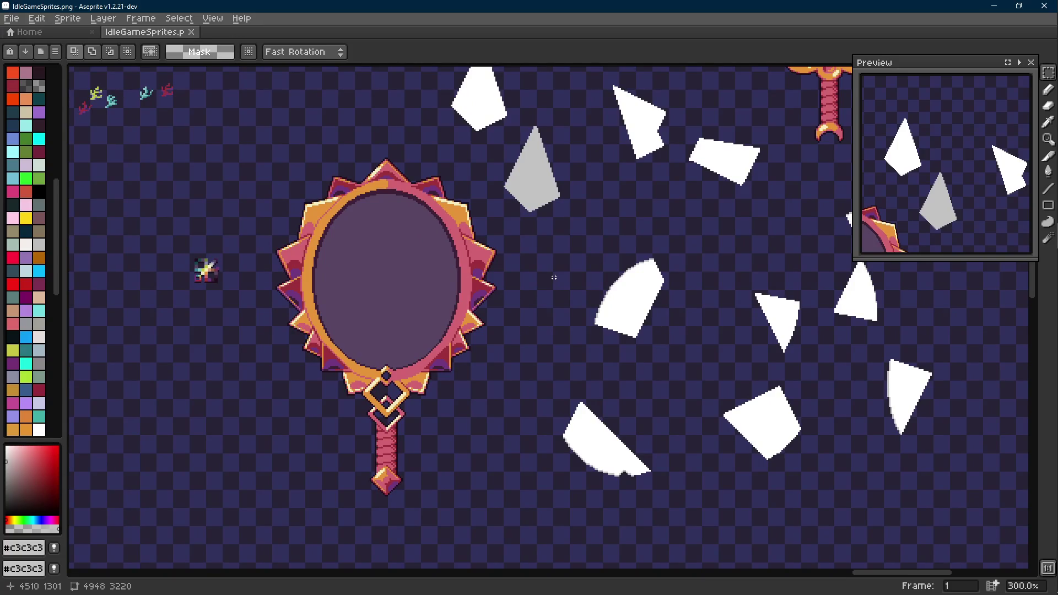
Step: Pan to the spiky mirror and select the central cluster of shards beside it
drag(554, 277, 485, 312)
mouse_move(693, 263)
mouse_down()
mouse_move(583, 321)
mouse_move(617, 274)
mouse_up()
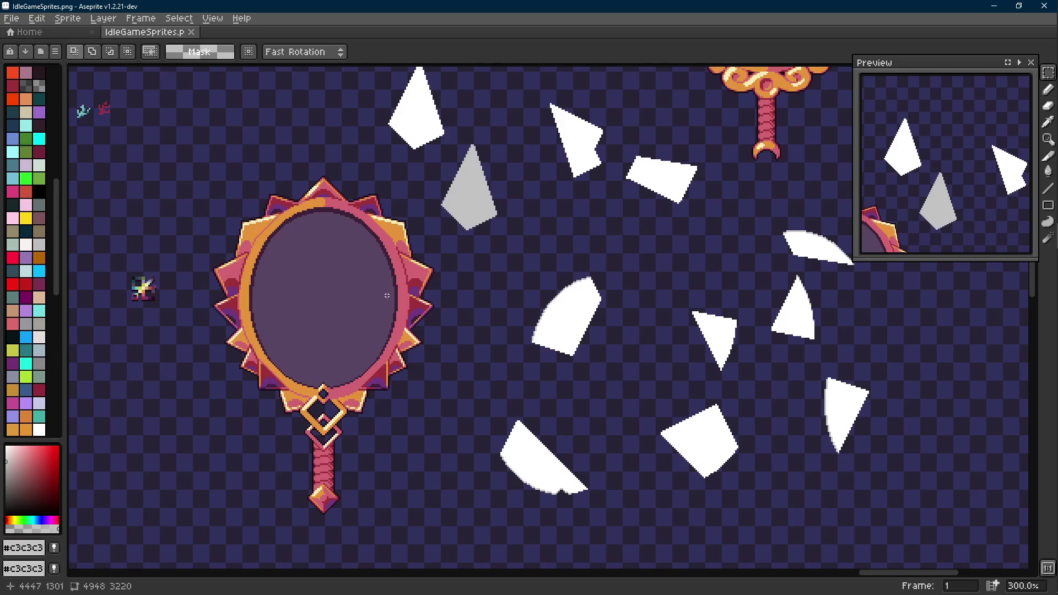
drag(389, 295, 456, 243)
drag(508, 130, 310, 488)
key(ctrl+d)
drag(663, 275, 559, 300)
drag(489, 180, 732, 432)
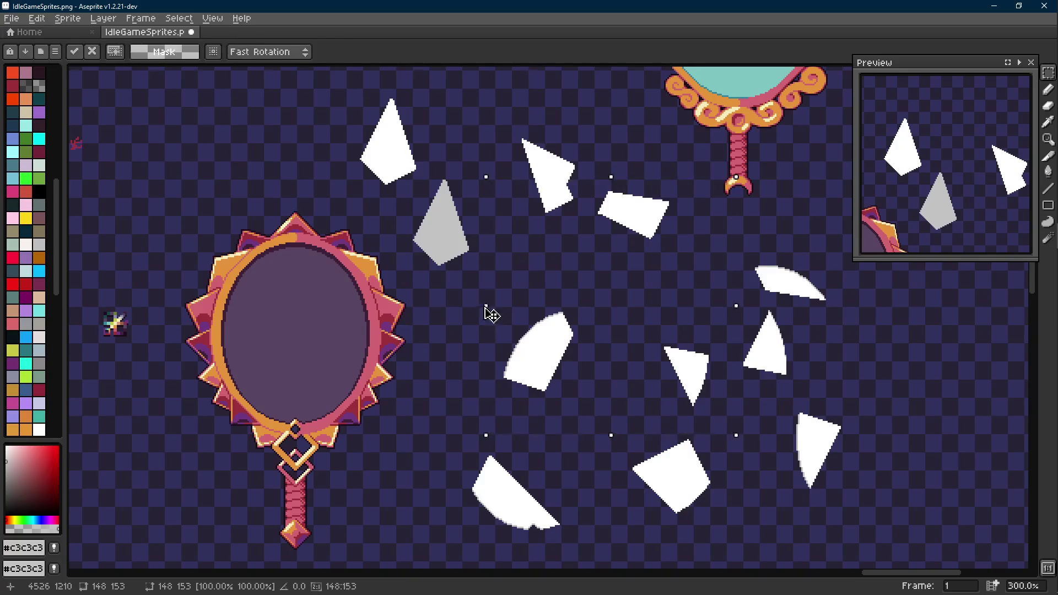
scroll(441, 229, up, 1)
Step: Move the grey shard far to the right of the cluster and deselect
key(w)
click(446, 235)
key(m)
scroll(448, 236, down, 2)
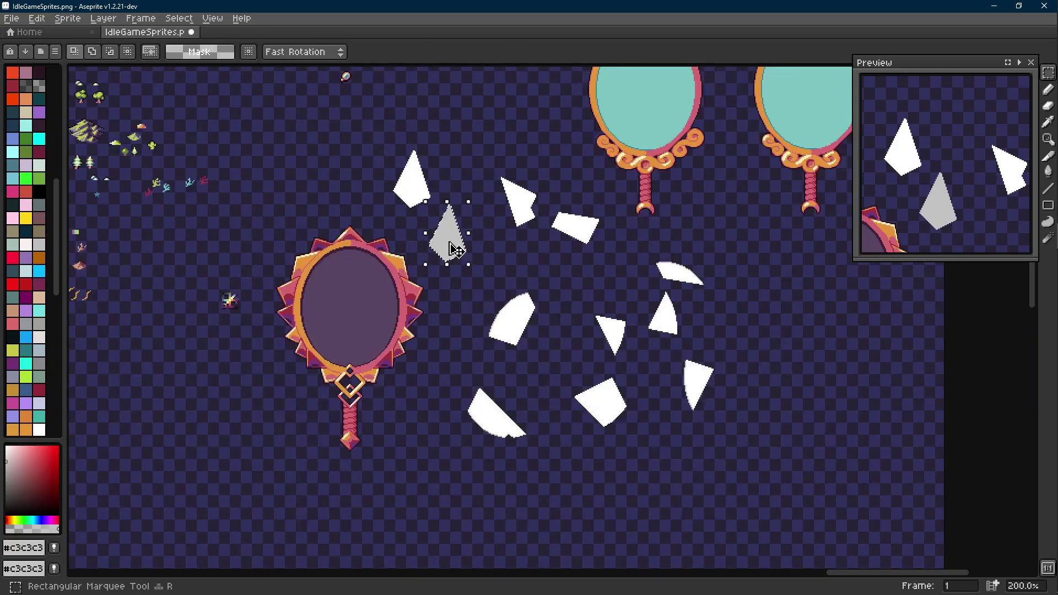
drag(449, 239, 971, 372)
key(ctrl+d)
scroll(408, 164, up, 1)
Step: Move the top-left white shard down and right, deselect and save the sheet
drag(369, 116, 468, 251)
drag(413, 221, 478, 283)
key(ctrl+d)
scroll(496, 286, down, 1)
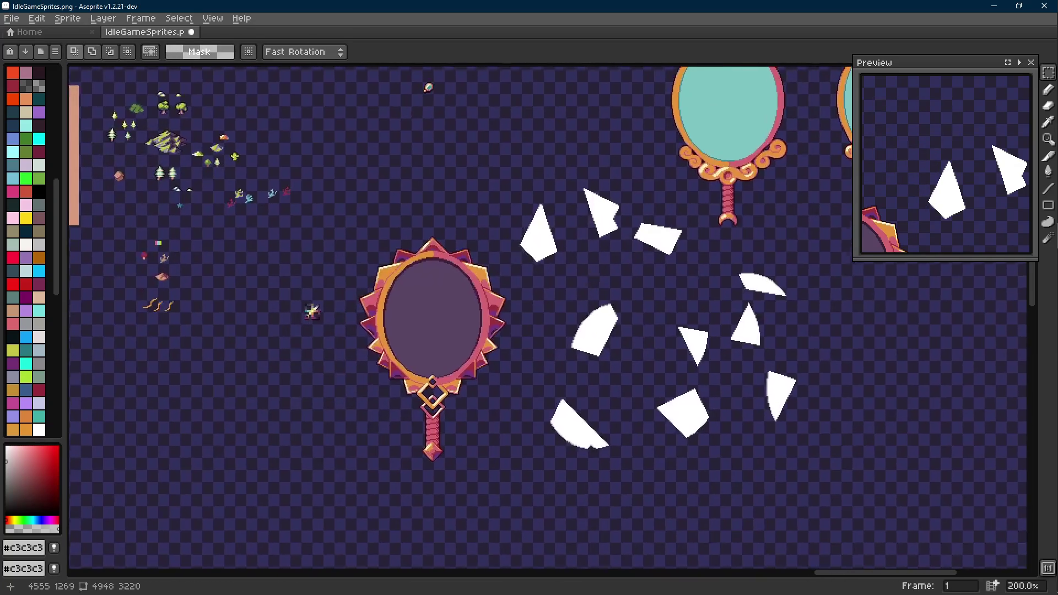
key(ctrl+s)
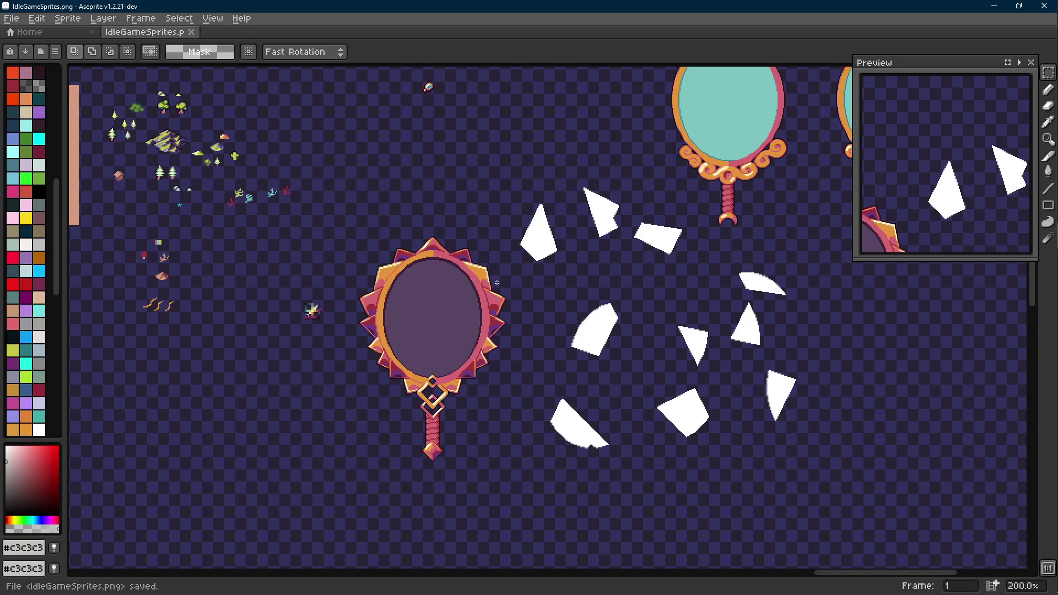
scroll(497, 283, up, 1)
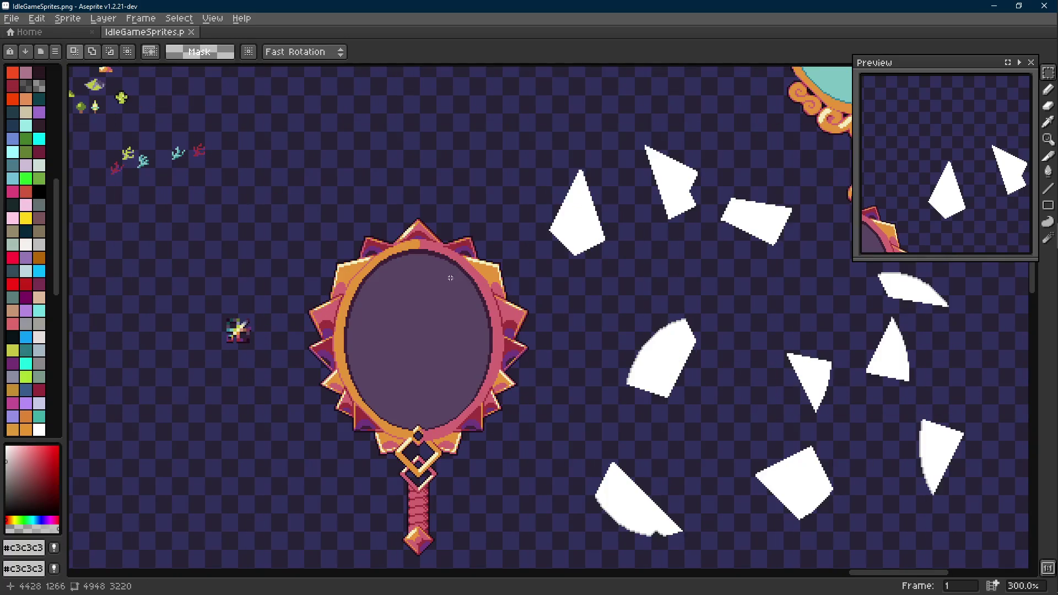
scroll(449, 277, right, 2)
scroll(395, 263, right, 2)
scroll(689, 306, right, 4)
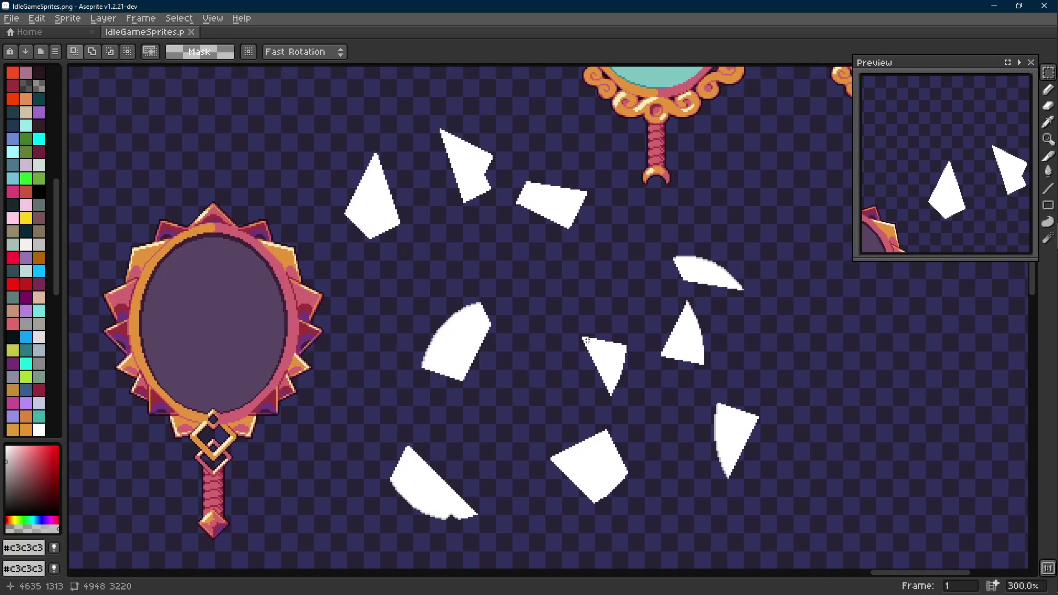
scroll(585, 339, left, 3)
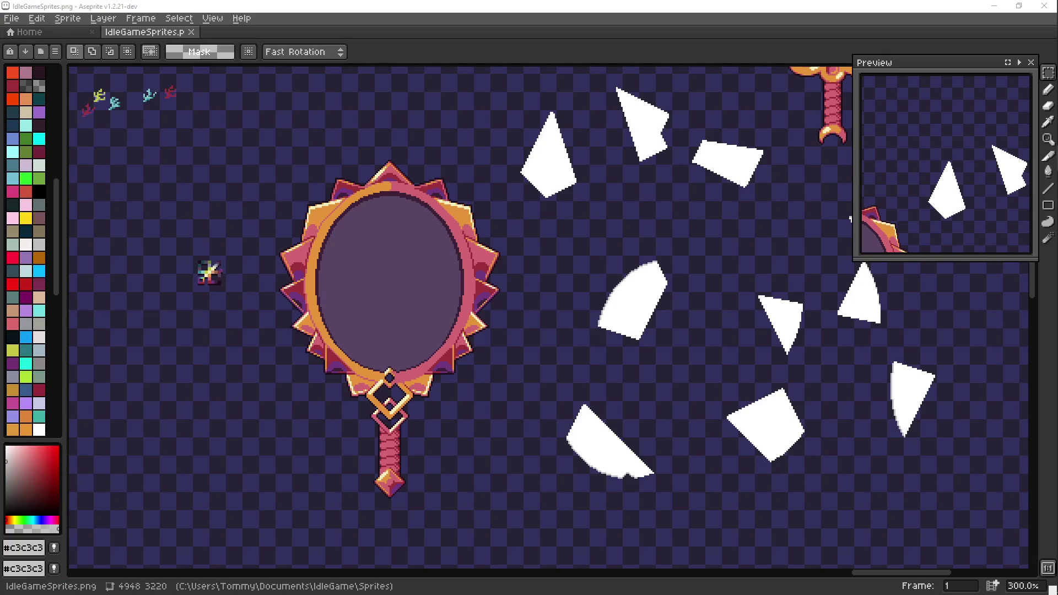
drag(421, 289, 486, 288)
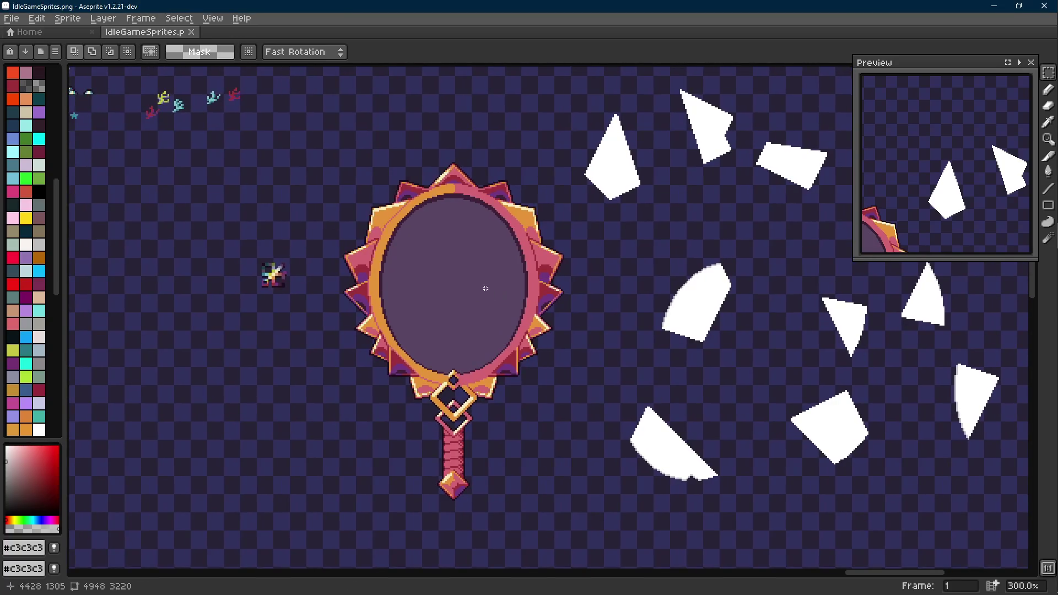
scroll(485, 287, down, 4)
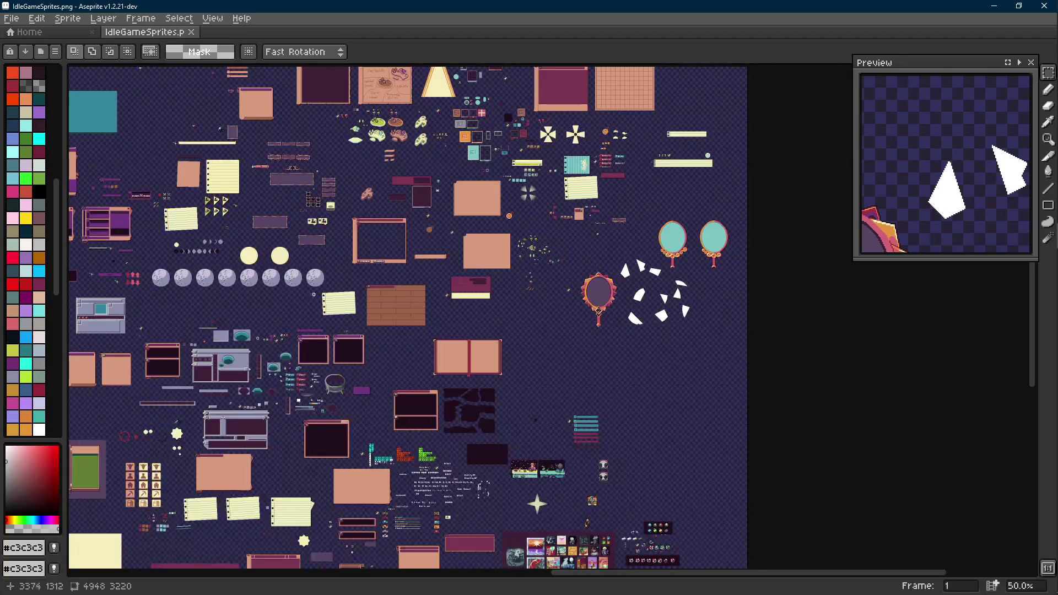
drag(261, 307, 508, 253)
scroll(244, 254, up, 2)
scroll(244, 254, up, 1)
scroll(244, 254, down, 1)
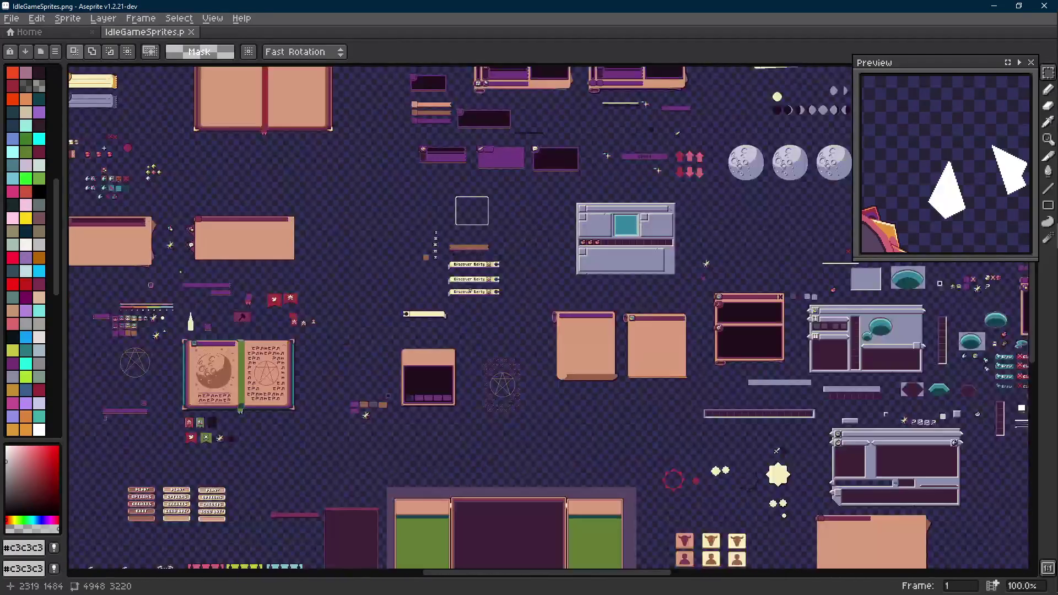
mouse_move(244, 254)
mouse_down()
mouse_move(413, 270)
mouse_move(524, 365)
mouse_move(527, 448)
mouse_up()
scroll(408, 281, up, 1)
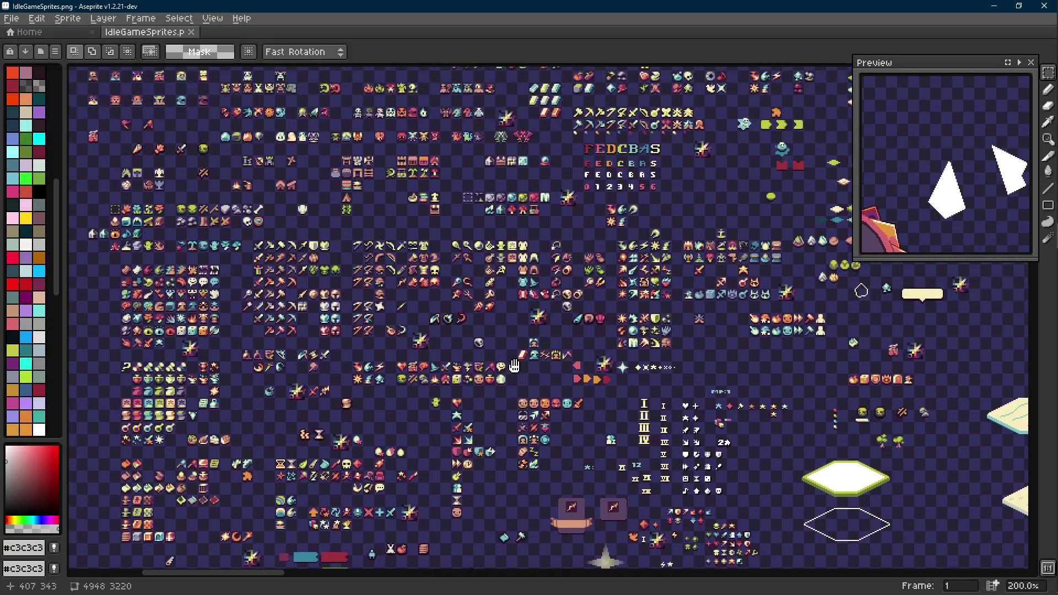
drag(470, 300, 458, 458)
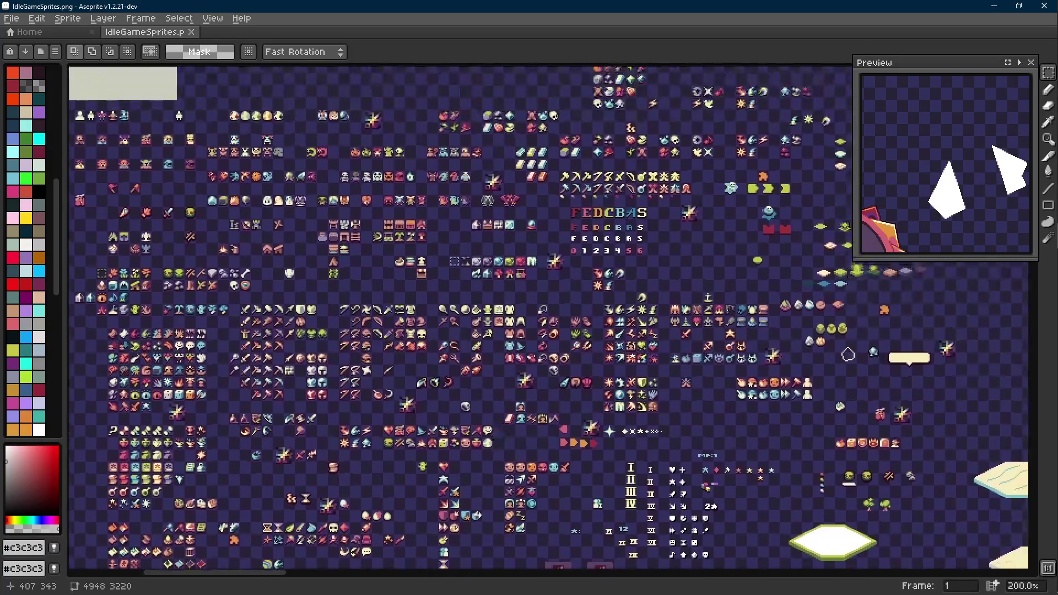
scroll(579, 305, up, 1)
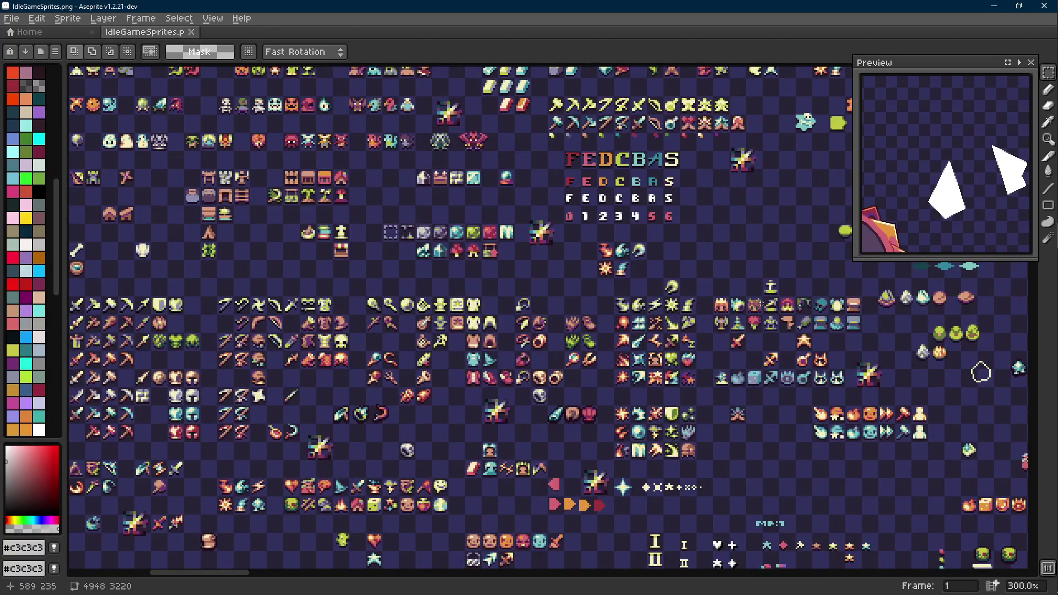
drag(874, 356, 614, 316)
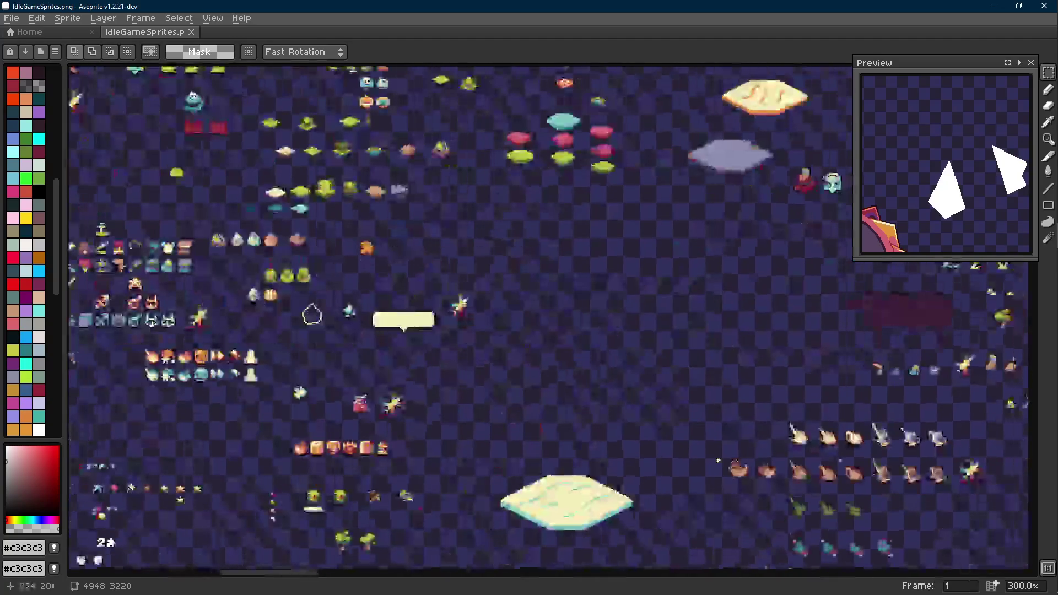
scroll(614, 317, down, 1)
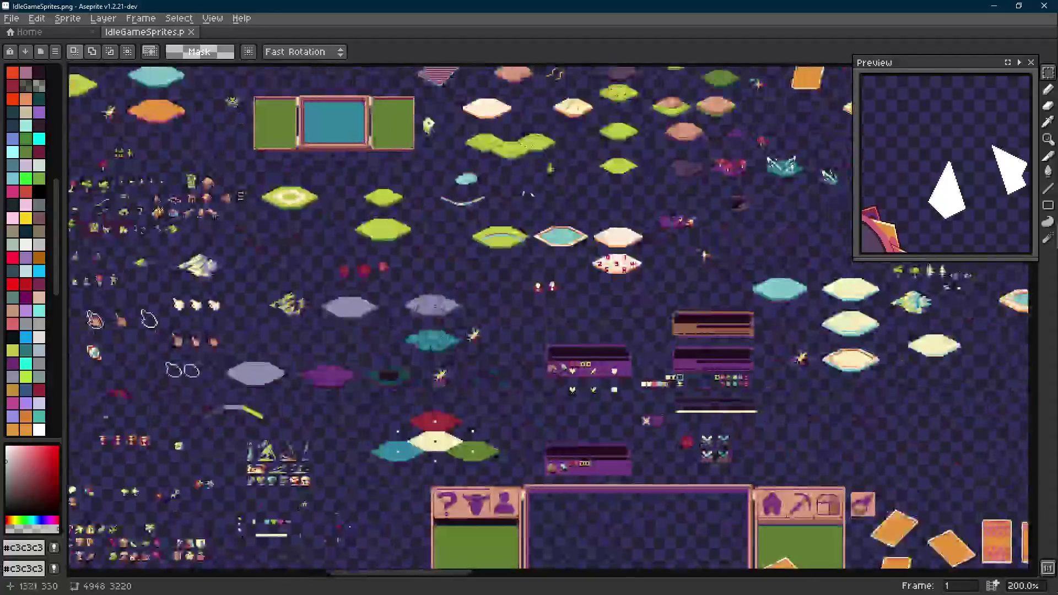
mouse_move(614, 316)
mouse_down()
mouse_move(491, 396)
mouse_move(496, 298)
mouse_up()
scroll(499, 380, down, 1)
scroll(500, 379, down, 1)
scroll(499, 380, down, 1)
drag(499, 379, 470, 286)
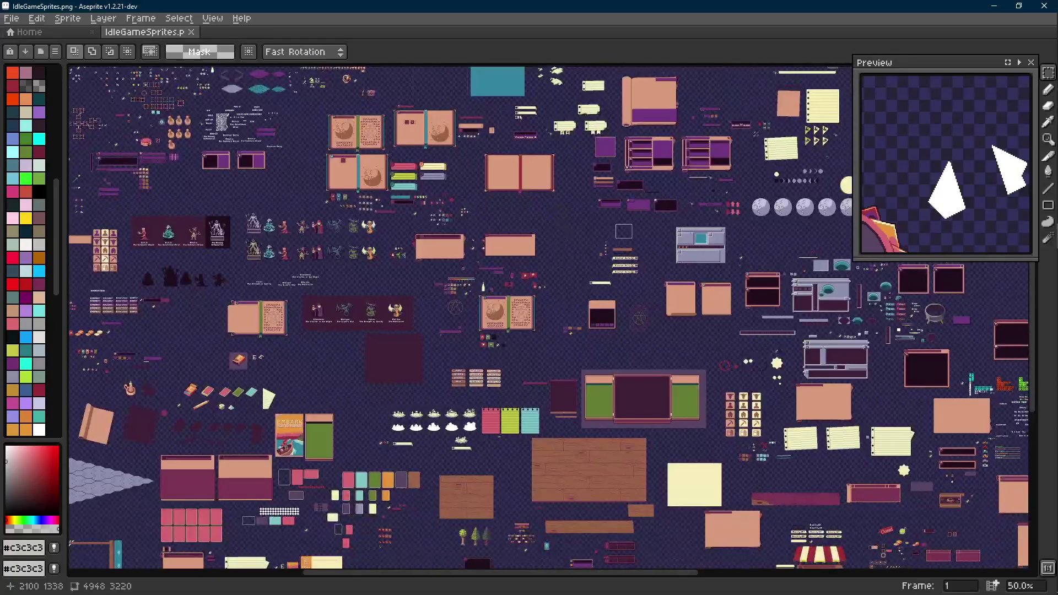
scroll(342, 246, up, 3)
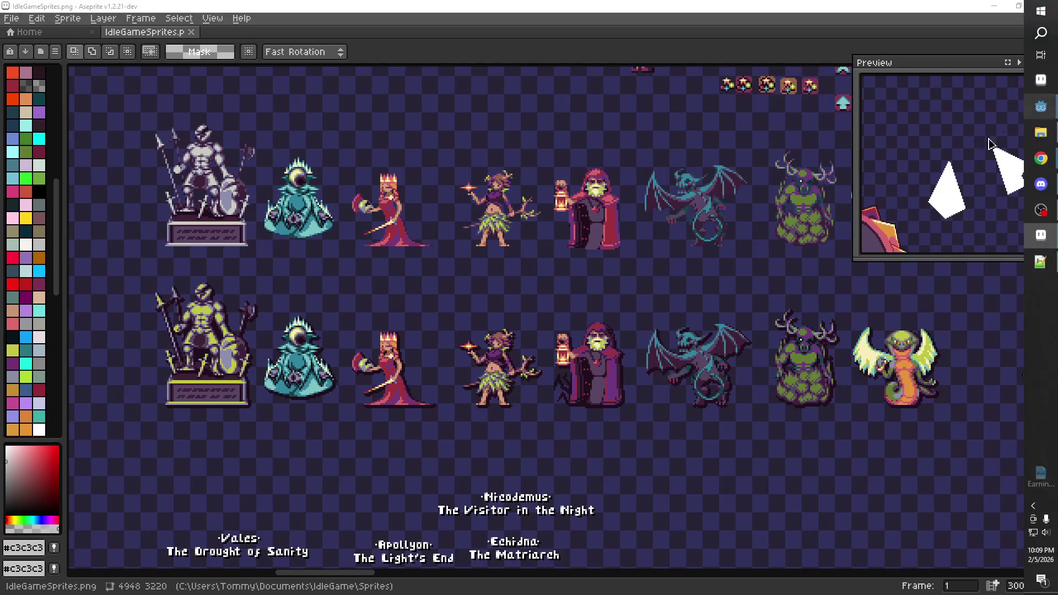
mouse_move(1039, 106)
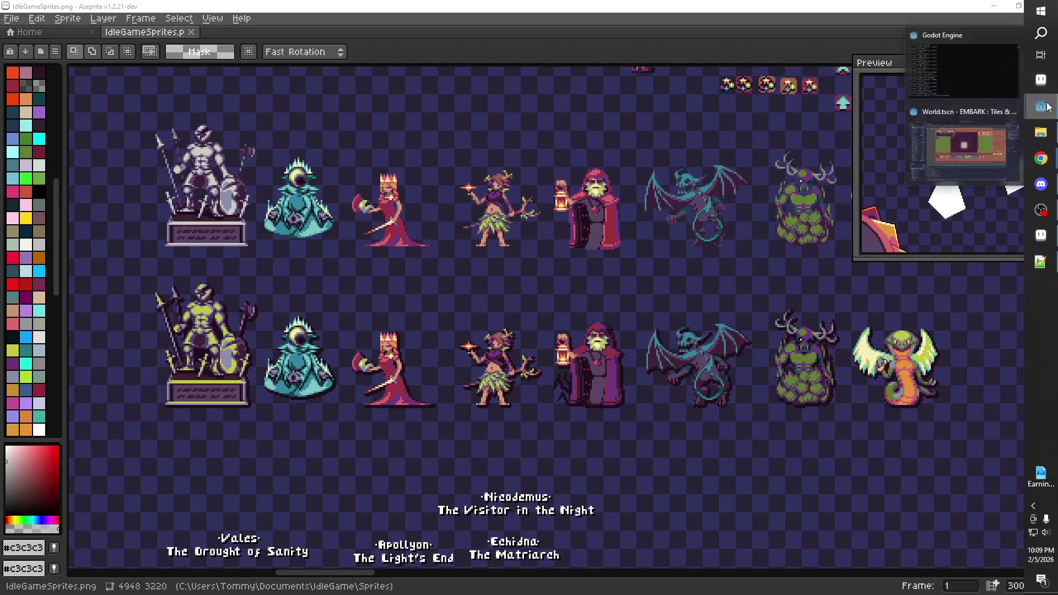
Step: Let Godot reimport IdleGameSprites.png, then return to the sheet in Aseprite
click(929, 148)
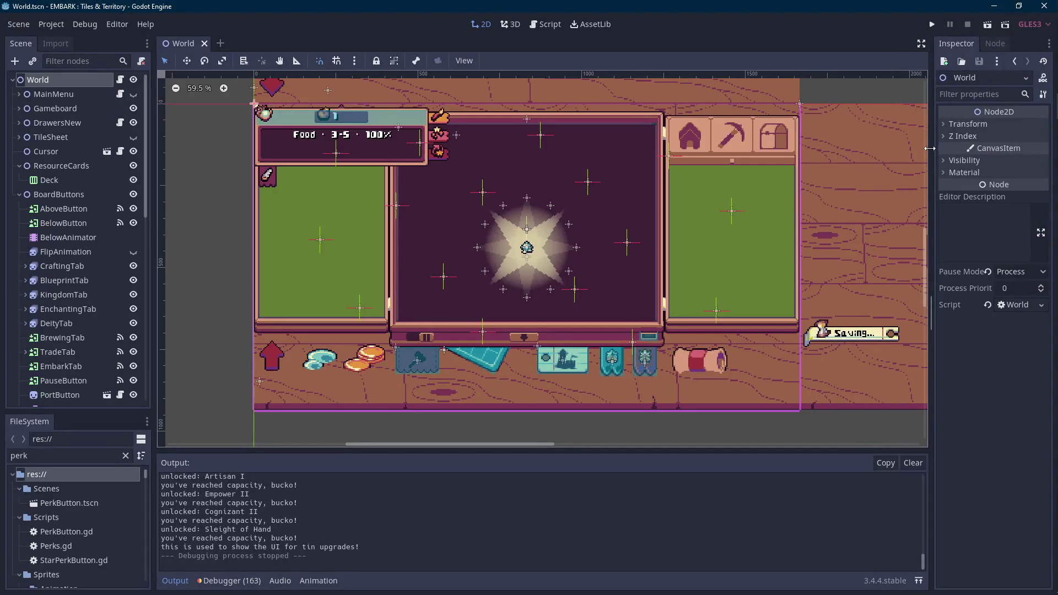
scroll(645, 171, right, 1)
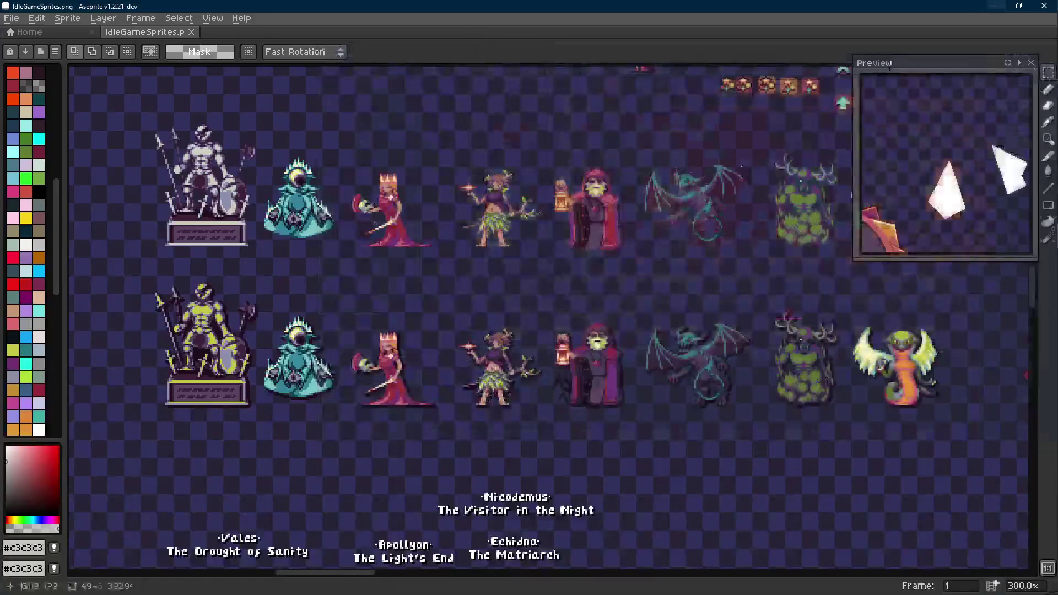
click(993, 5)
drag(499, 218, 480, 220)
scroll(594, 256, down, 1)
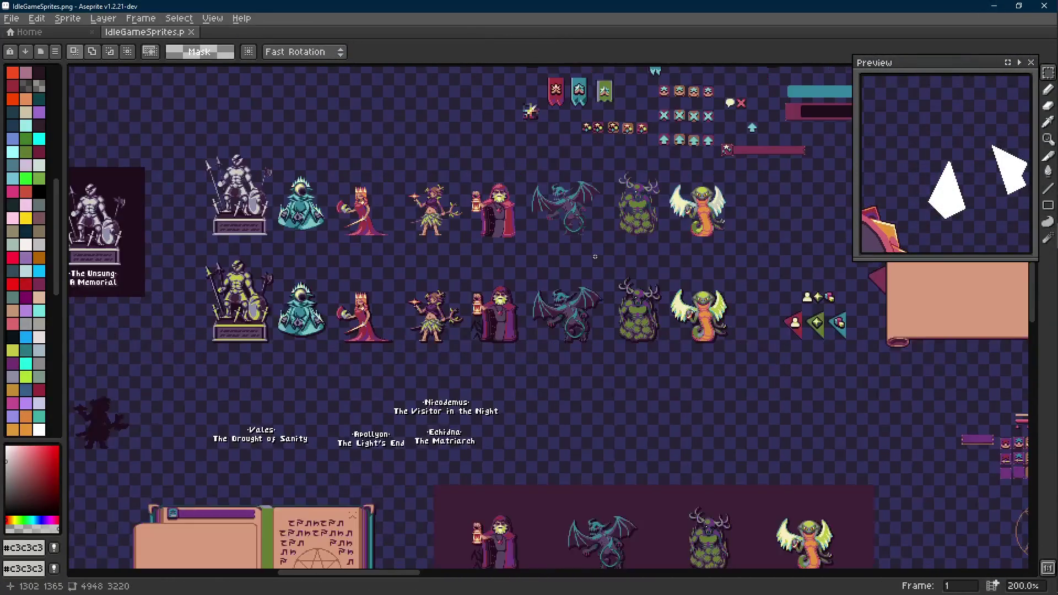
scroll(594, 256, right, 2)
scroll(537, 297, right, 3)
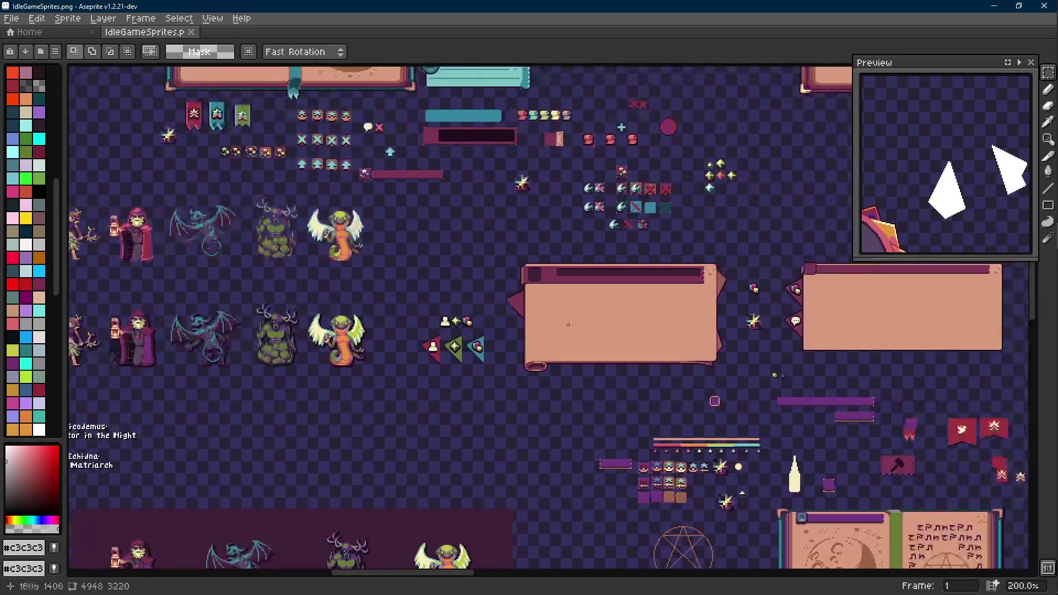
scroll(478, 339, up, 3)
scroll(477, 339, up, 1)
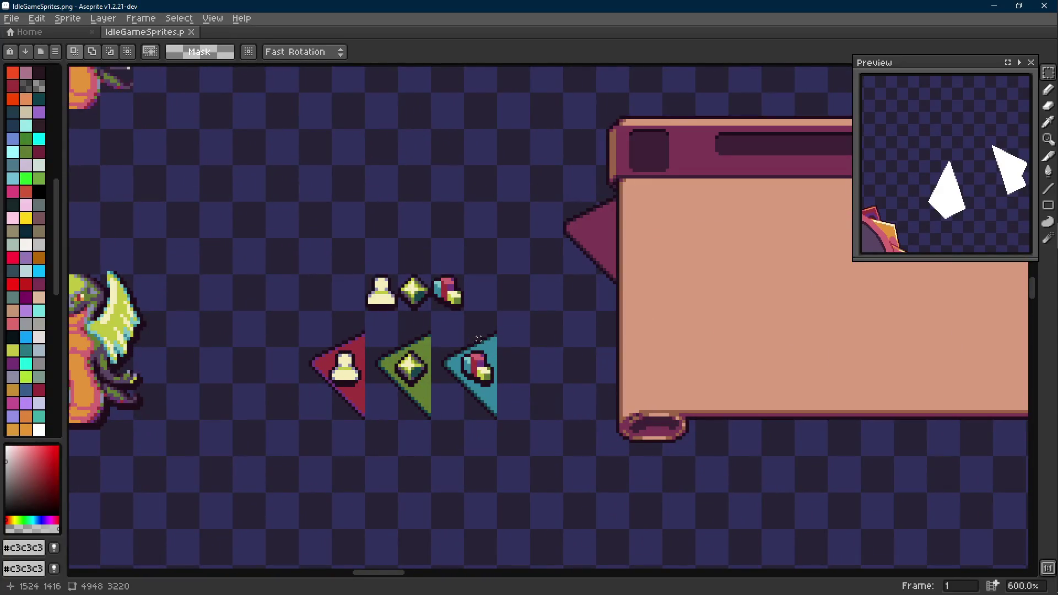
scroll(477, 339, down, 3)
scroll(478, 338, down, 1)
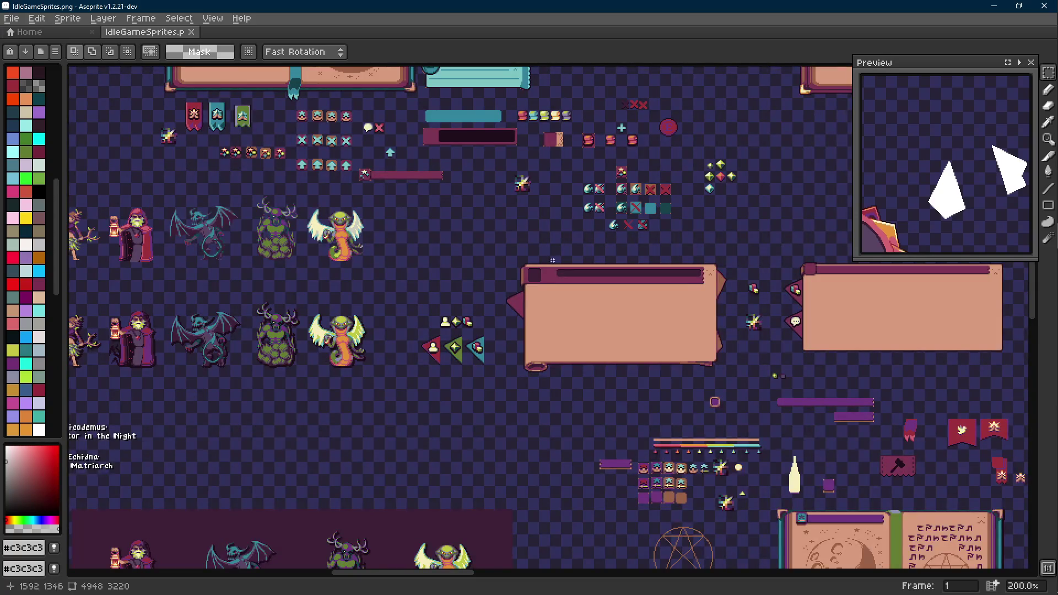
scroll(292, 300, right, 5)
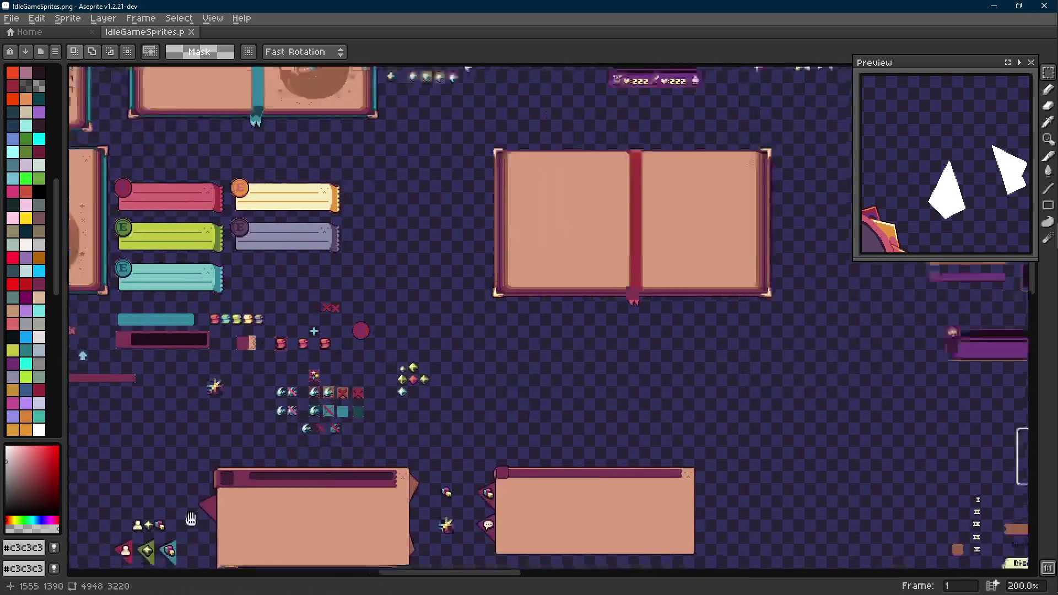
scroll(292, 301, up, 3)
scroll(269, 445, right, 3)
scroll(268, 446, up, 2)
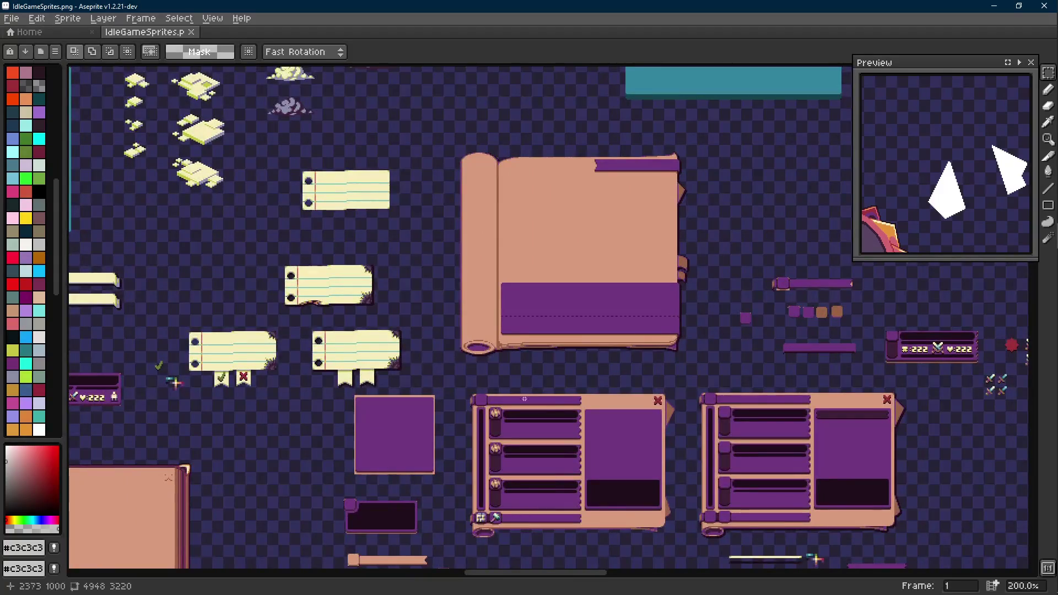
scroll(682, 232, down, 5)
scroll(681, 232, left, 3)
scroll(681, 233, down, 3)
scroll(681, 232, left, 3)
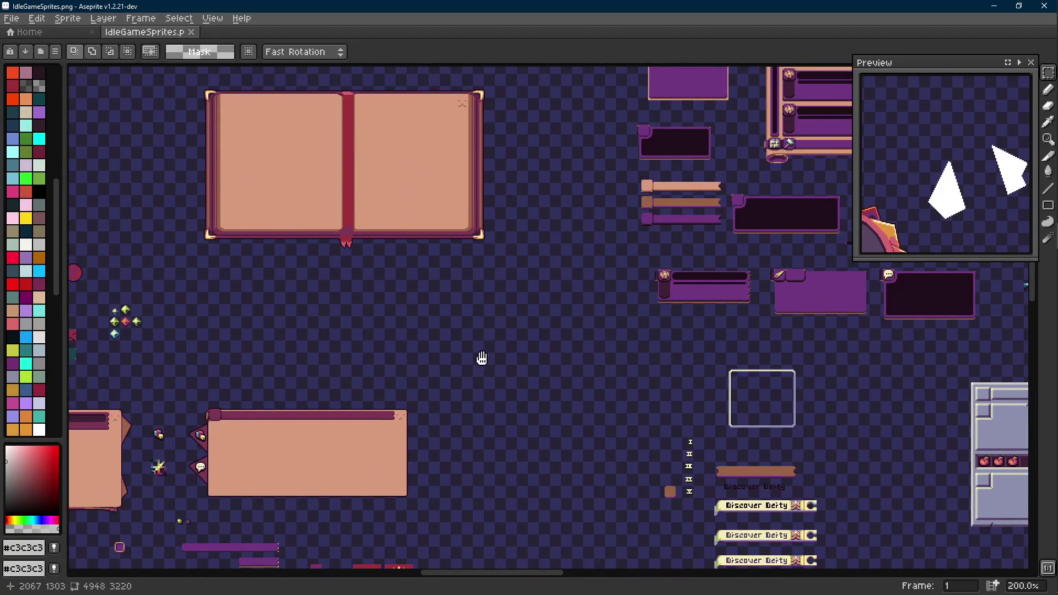
scroll(481, 358, down, 2)
scroll(482, 359, left, 2)
scroll(565, 266, down, 3)
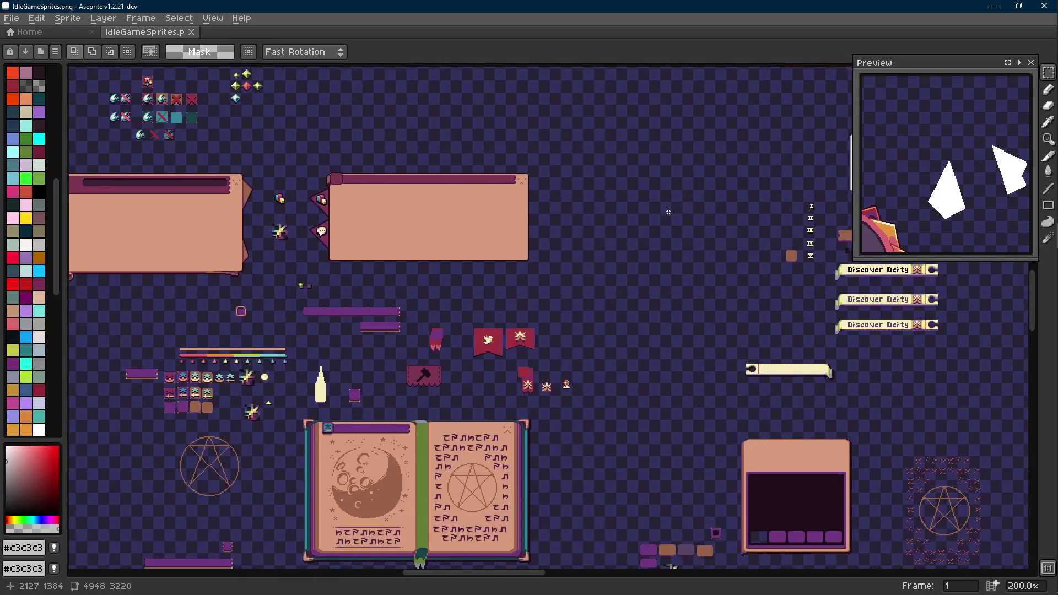
scroll(609, 225, down, 3)
scroll(610, 226, left, 2)
scroll(609, 226, down, 1)
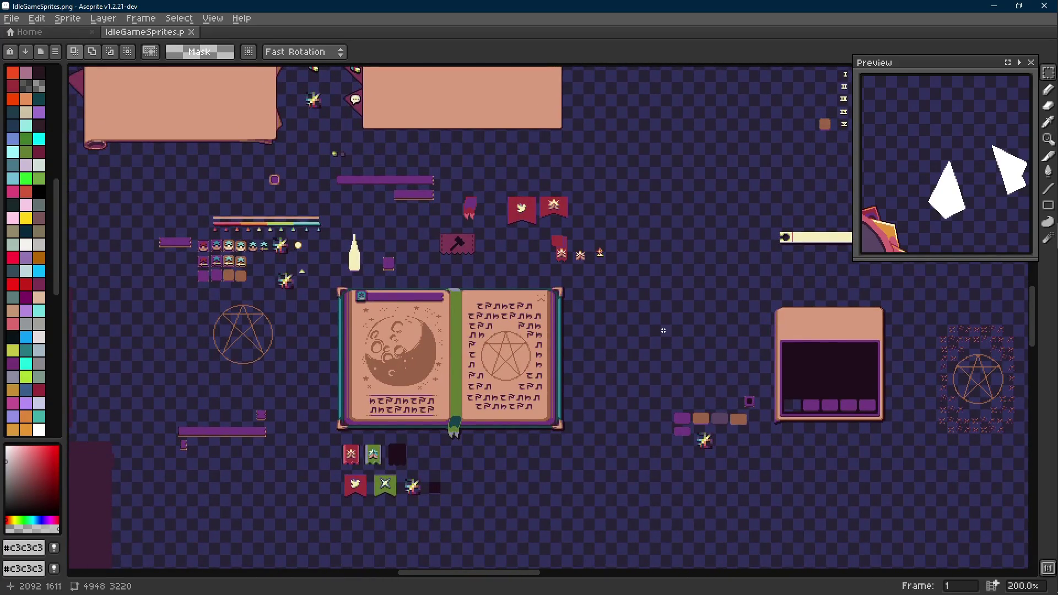
scroll(664, 327, down, 3)
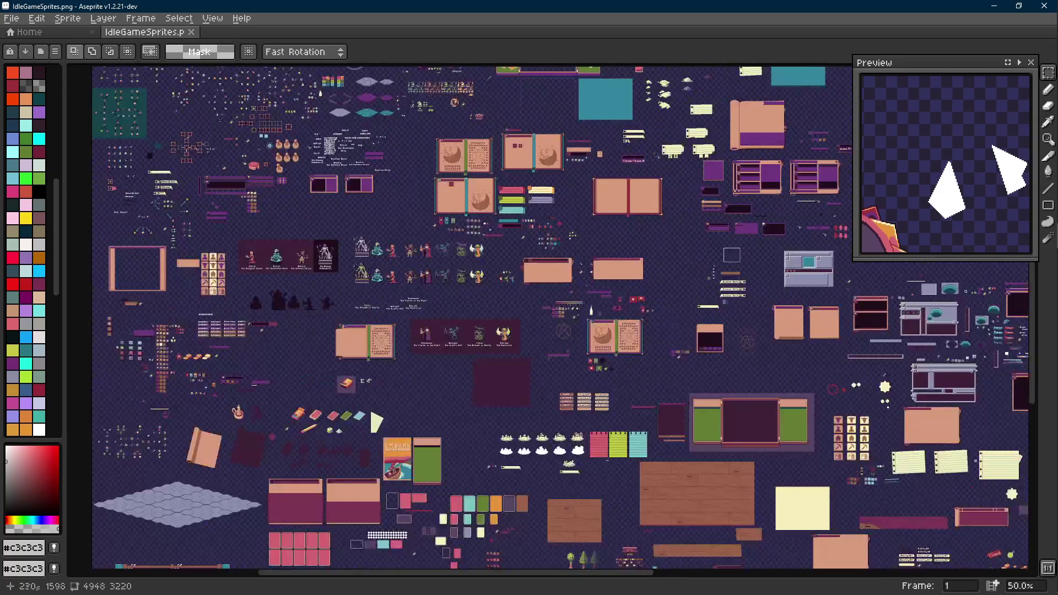
scroll(653, 433, up, 3)
scroll(584, 262, down, 2)
scroll(583, 261, down, 1)
scroll(583, 261, up, 1)
scroll(548, 327, up, 4)
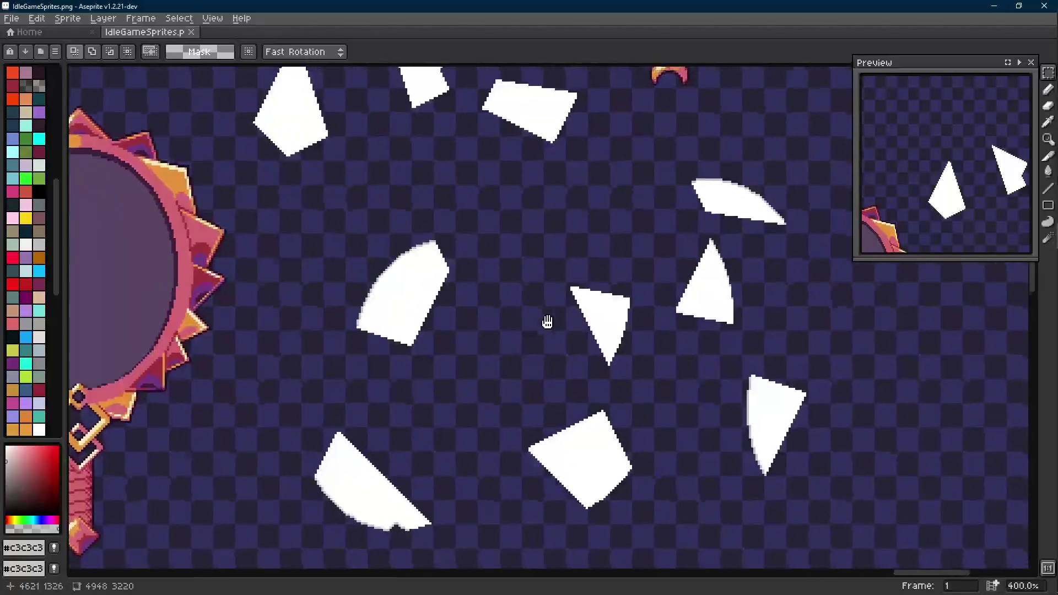
Step: Save the sheet and centre the view on the mirror and small sparkle sprite
key(ctrl+s)
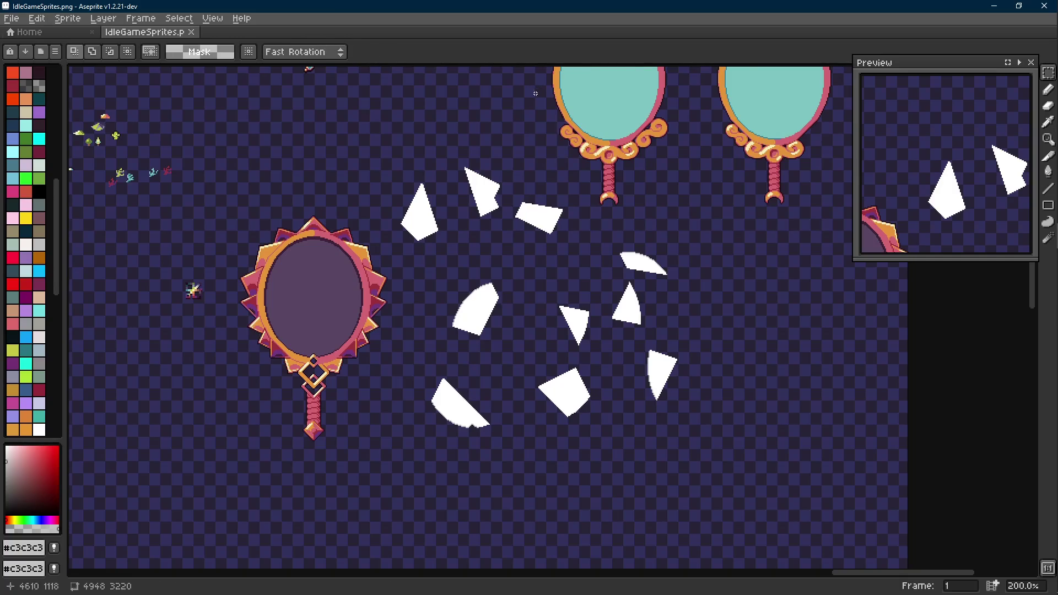
click(1035, 135)
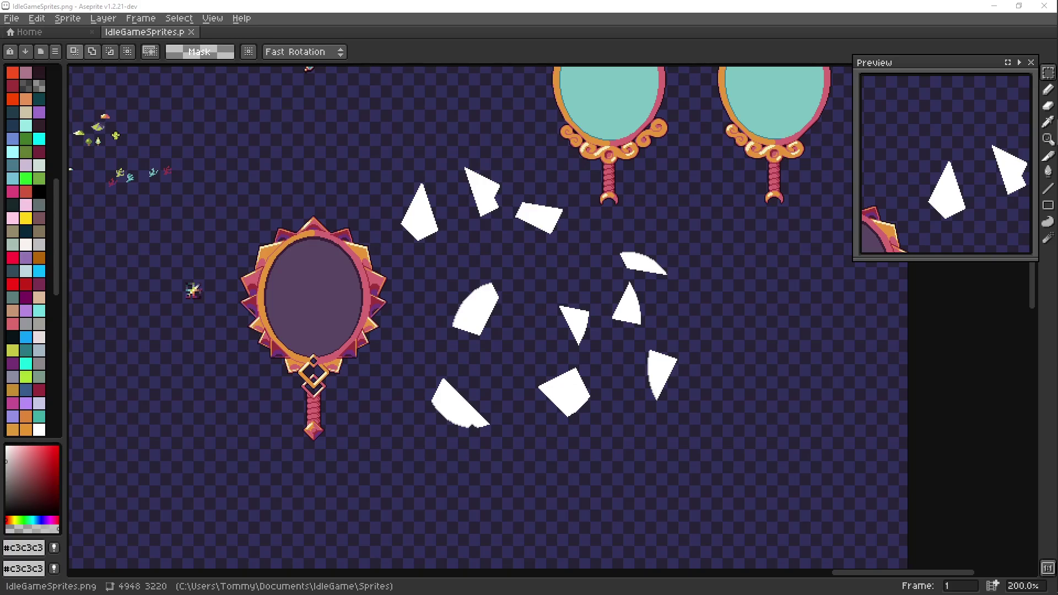
drag(303, 123, 318, 153)
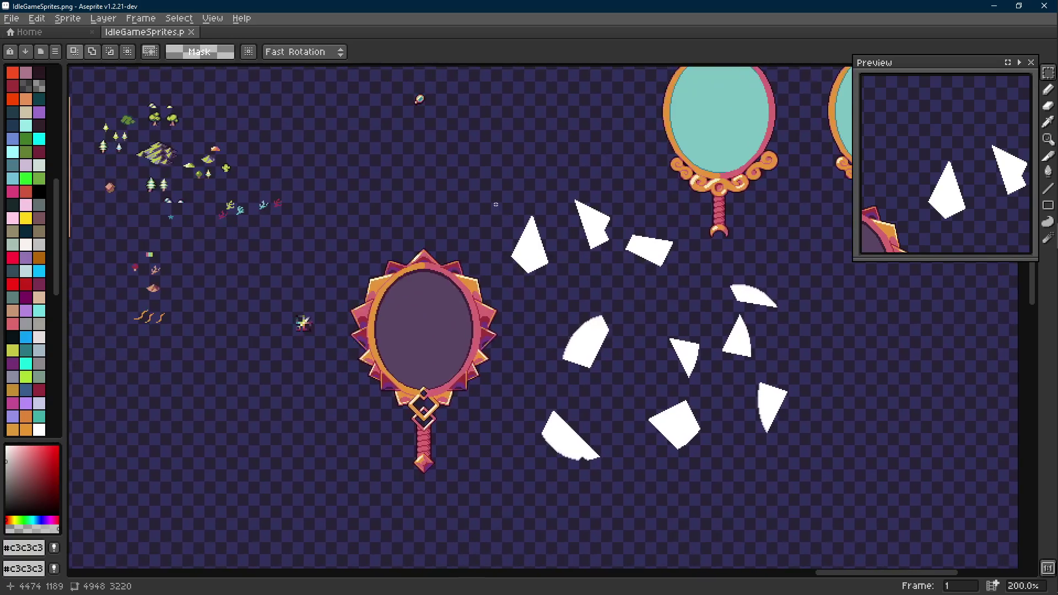
drag(318, 153, 413, 156)
scroll(305, 322, up, 4)
scroll(295, 306, up, 1)
scroll(273, 306, down, 1)
ctrl+click(279, 360)
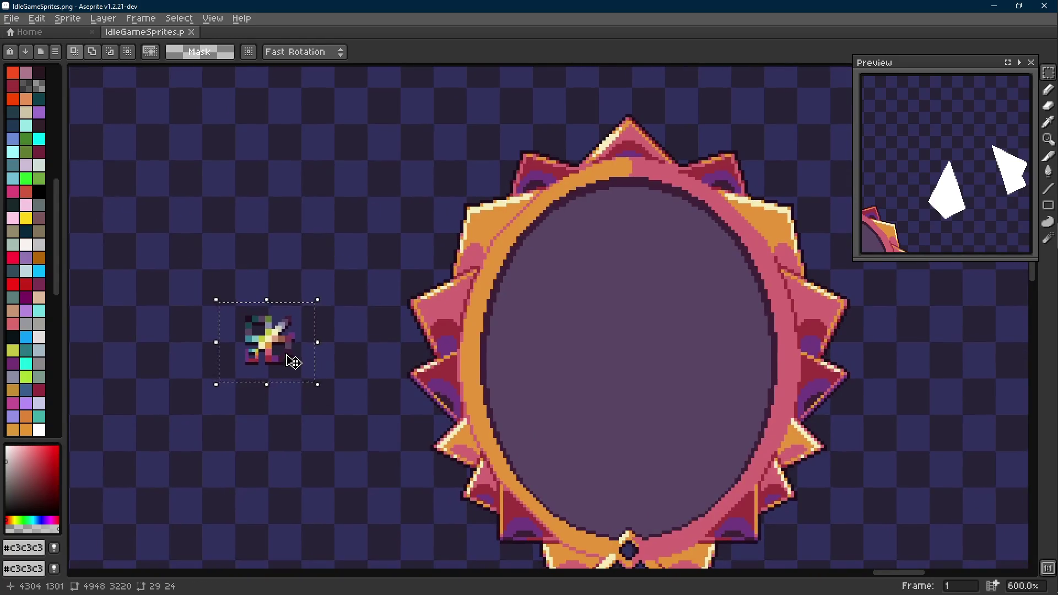
drag(288, 359, 340, 367)
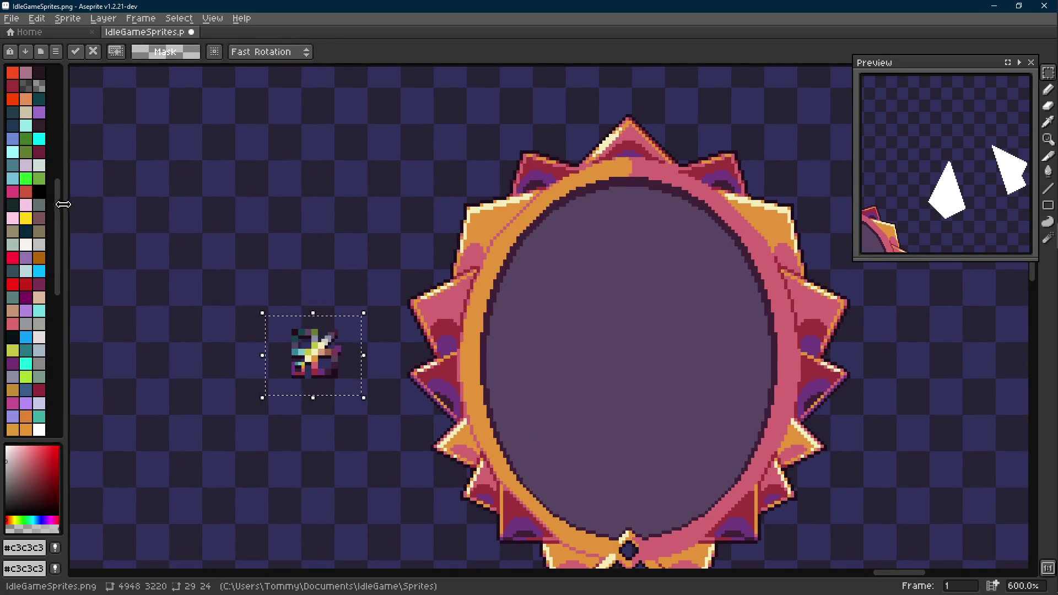
drag(65, 210, 66, 210)
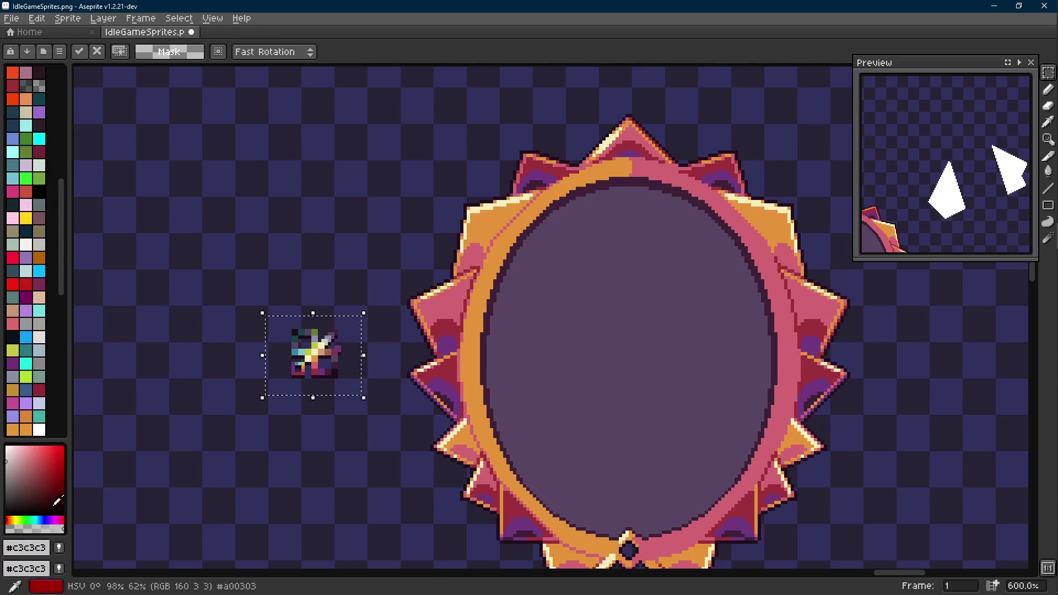
click(26, 547)
click(127, 444)
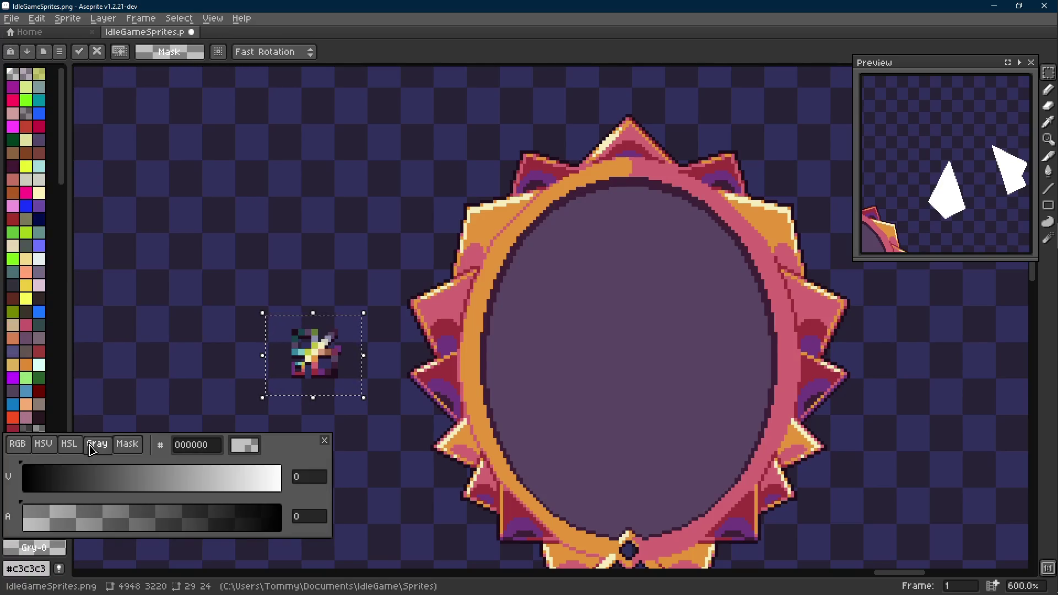
mouse_move(337, 368)
mouse_down()
mouse_move(408, 339)
mouse_move(397, 342)
mouse_up()
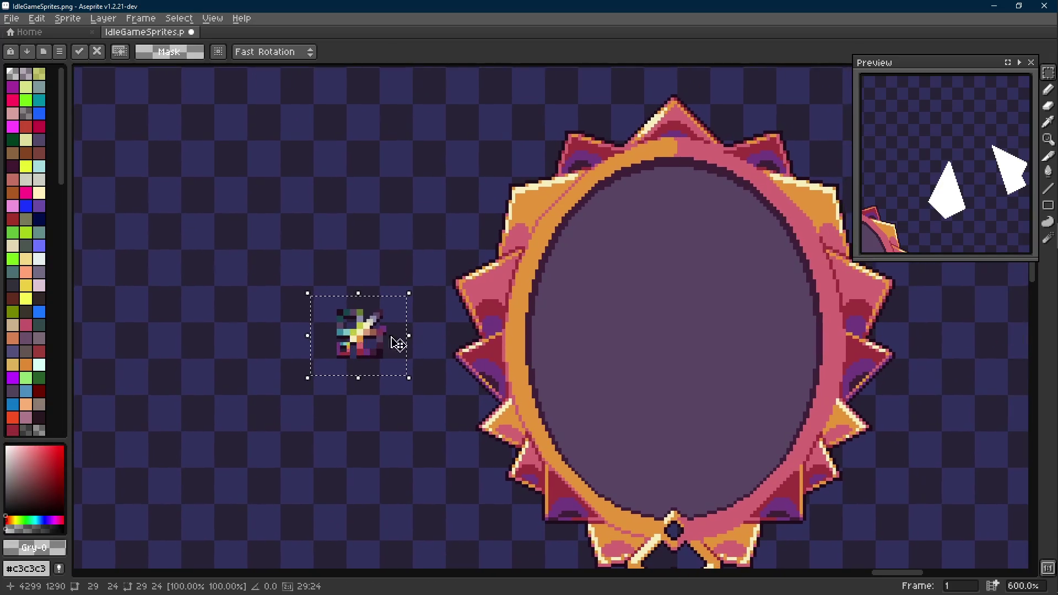
key(ctrl+d)
key(i)
scroll(364, 329, up, 1)
click(356, 327)
key(b)
scroll(546, 323, right, 3)
drag(487, 323, 625, 331)
key(i)
alt+click(228, 313)
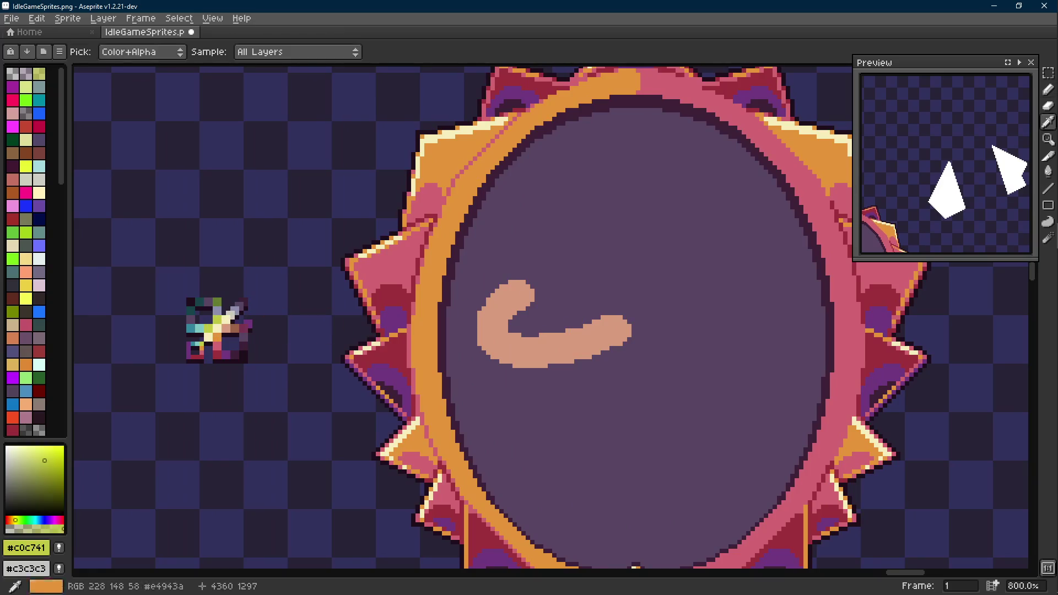
drag(541, 304, 610, 339)
alt+click(211, 321)
drag(529, 248, 681, 248)
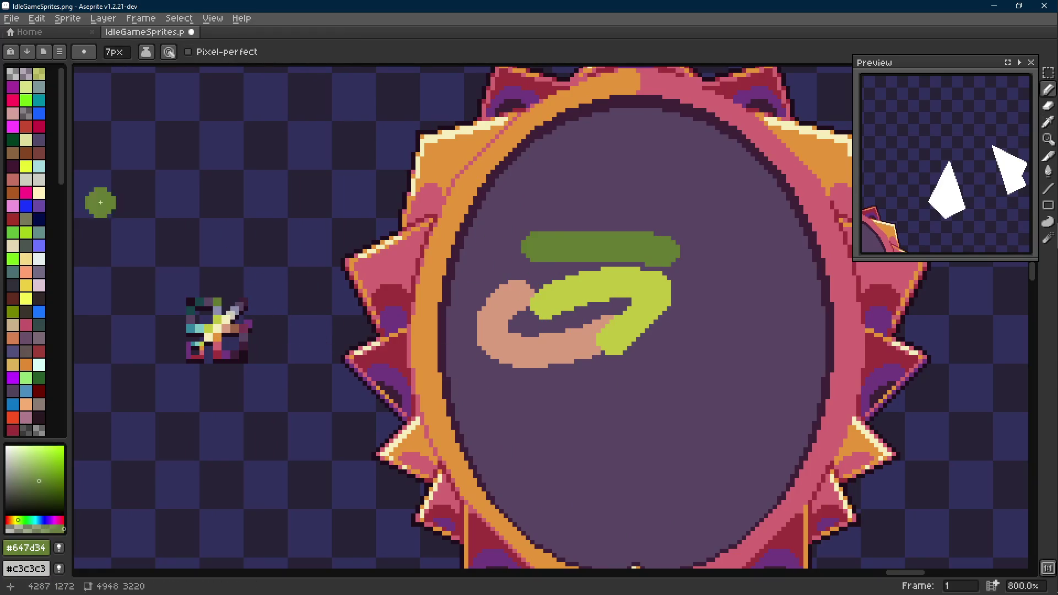
key(ctrl+z)
key(ctrl+z)
key(v)
key(ctrl+z)
key(b)
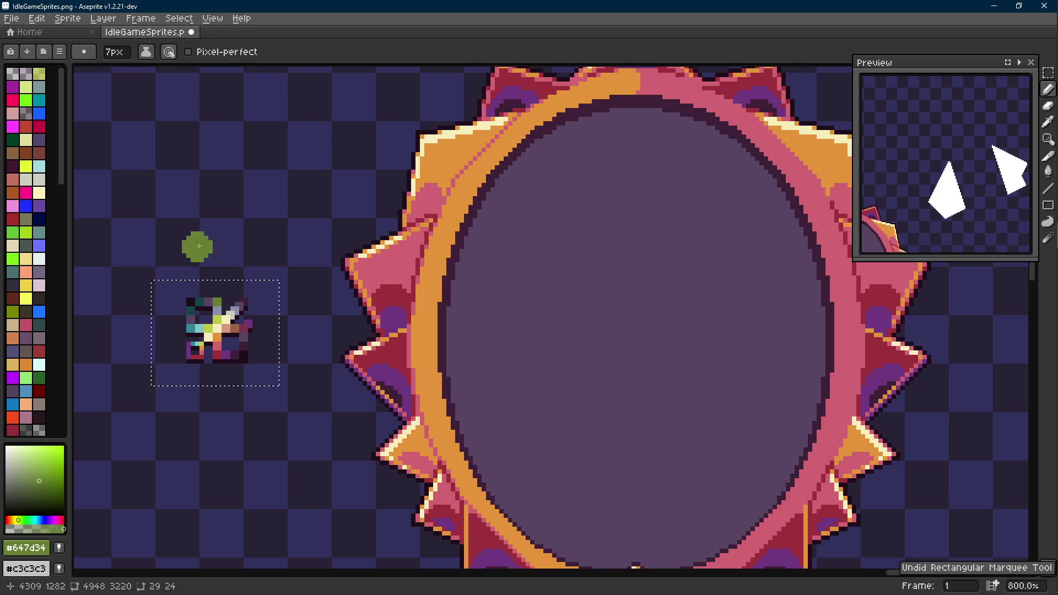
key(m)
scroll(324, 249, down, 2)
key(Tab)
key(Tab)
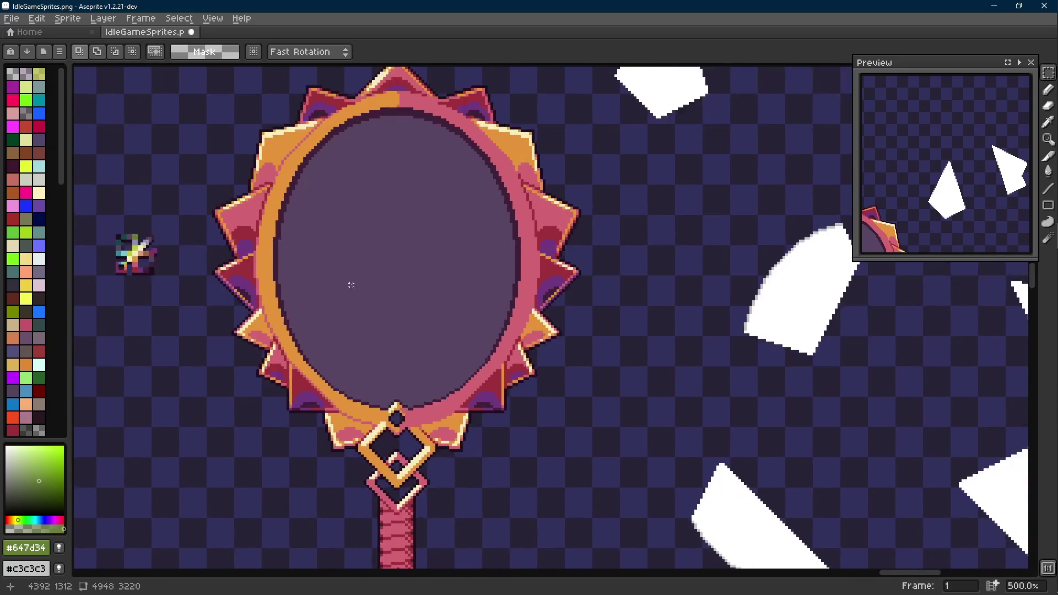
scroll(389, 307, down, 2)
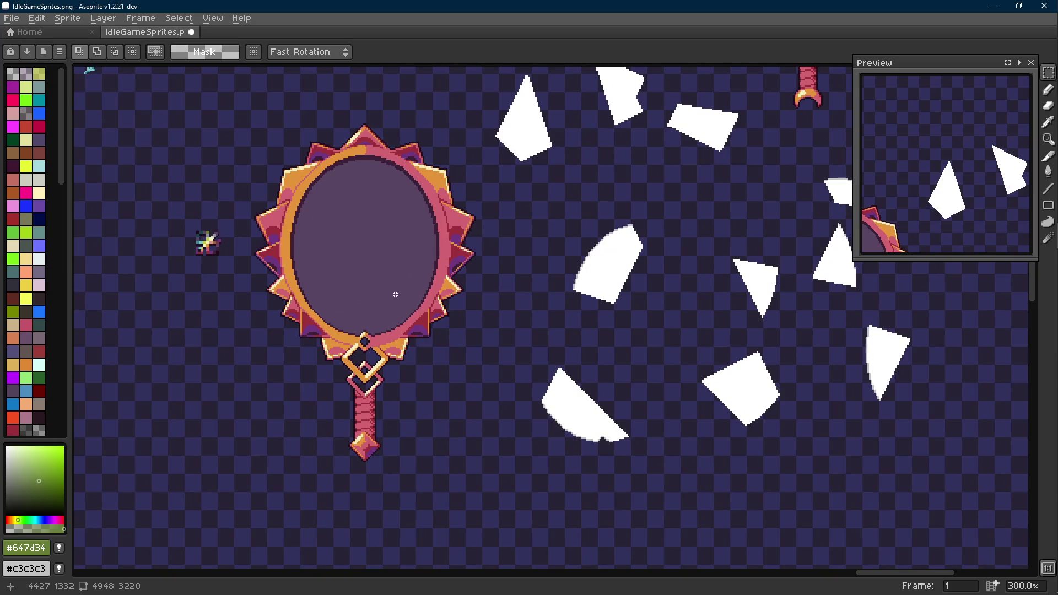
Step: Save the sheet and enlarge the Preview window to show the whole mirror
key(ctrl+s)
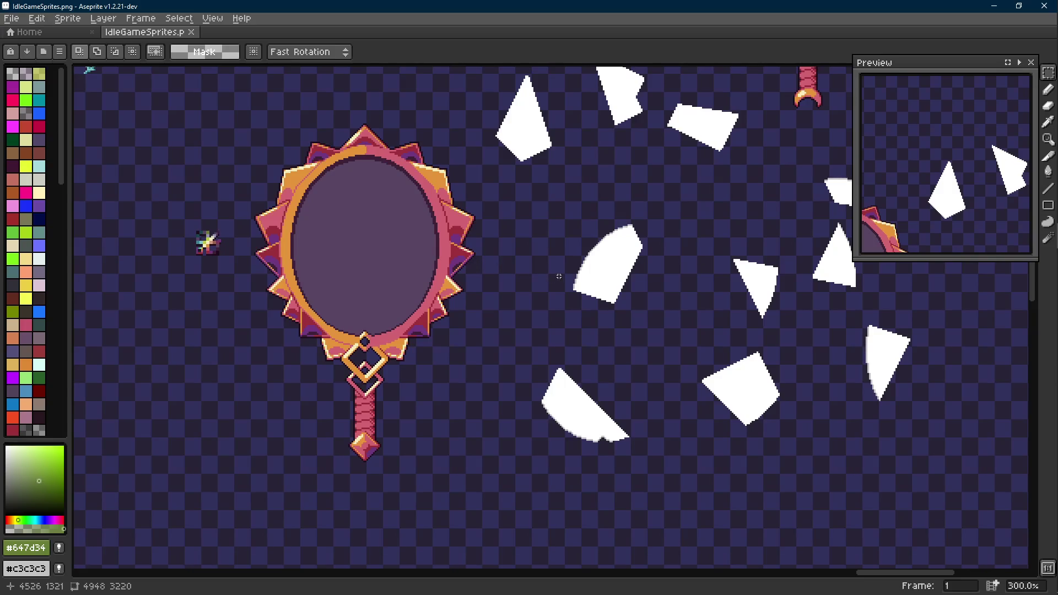
drag(559, 276, 546, 325)
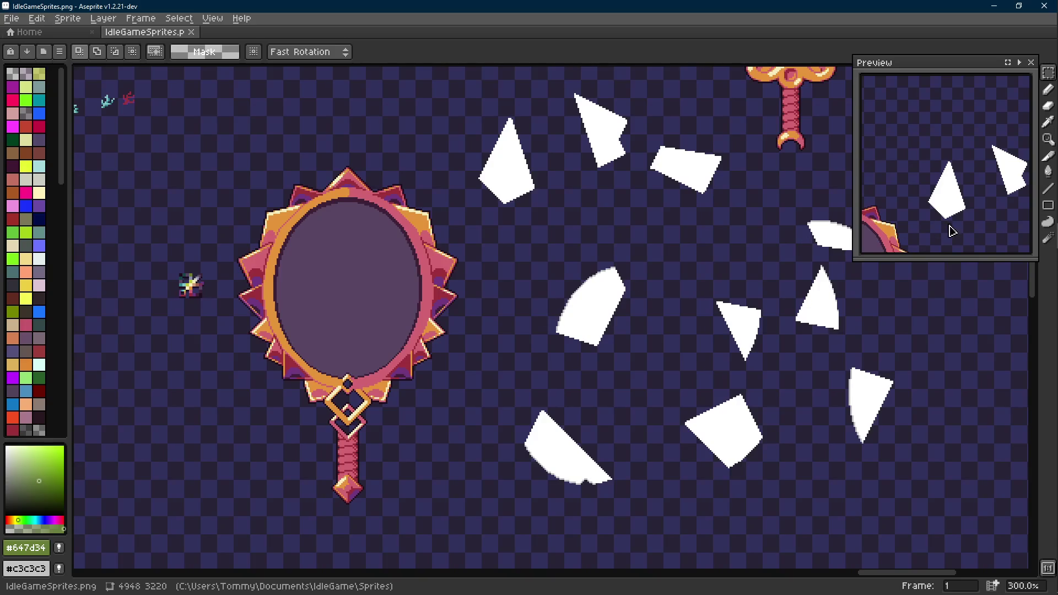
mouse_move(853, 259)
mouse_down()
mouse_move(805, 324)
mouse_move(911, 183)
mouse_up()
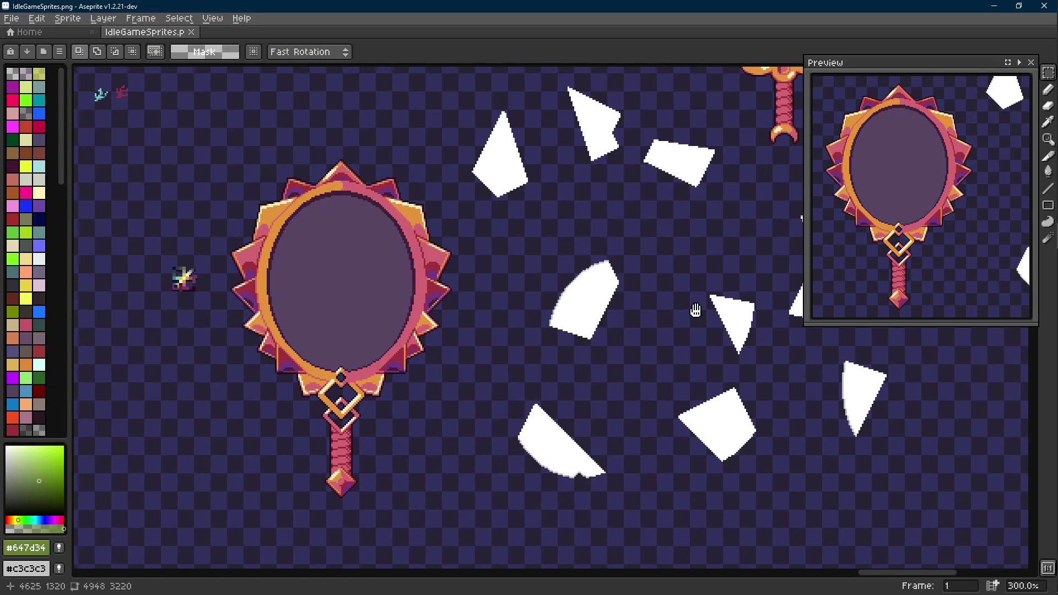
scroll(696, 309, right, 1)
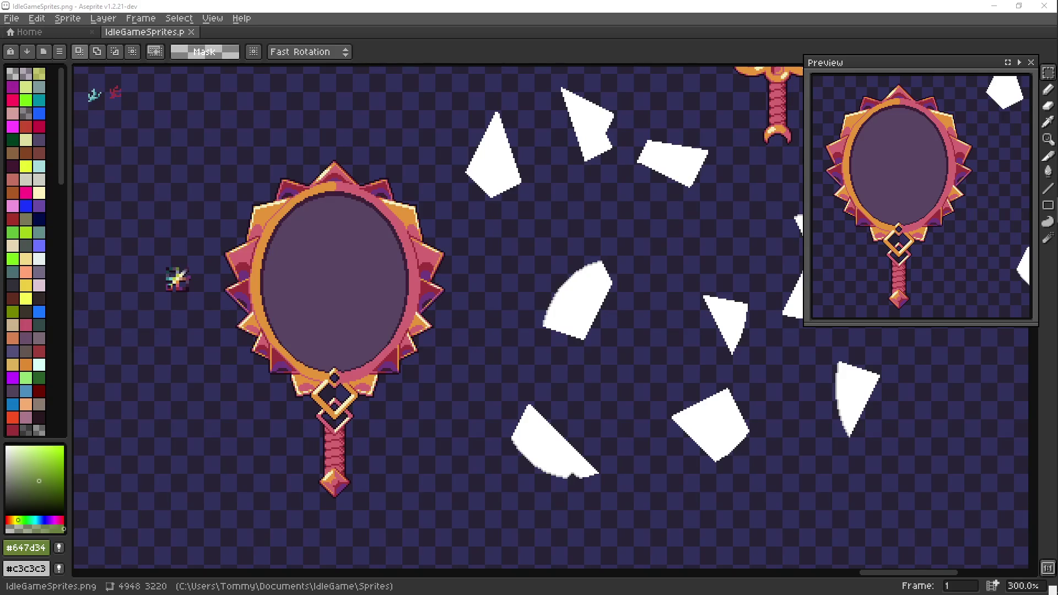
drag(461, 307, 494, 295)
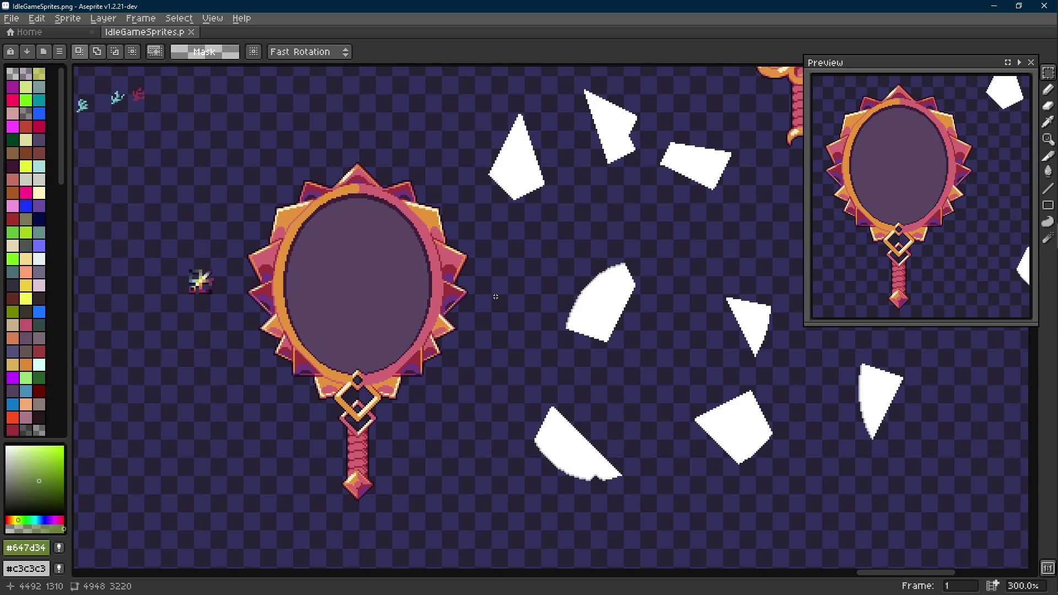
scroll(500, 288, up, 3)
scroll(480, 283, up, 2)
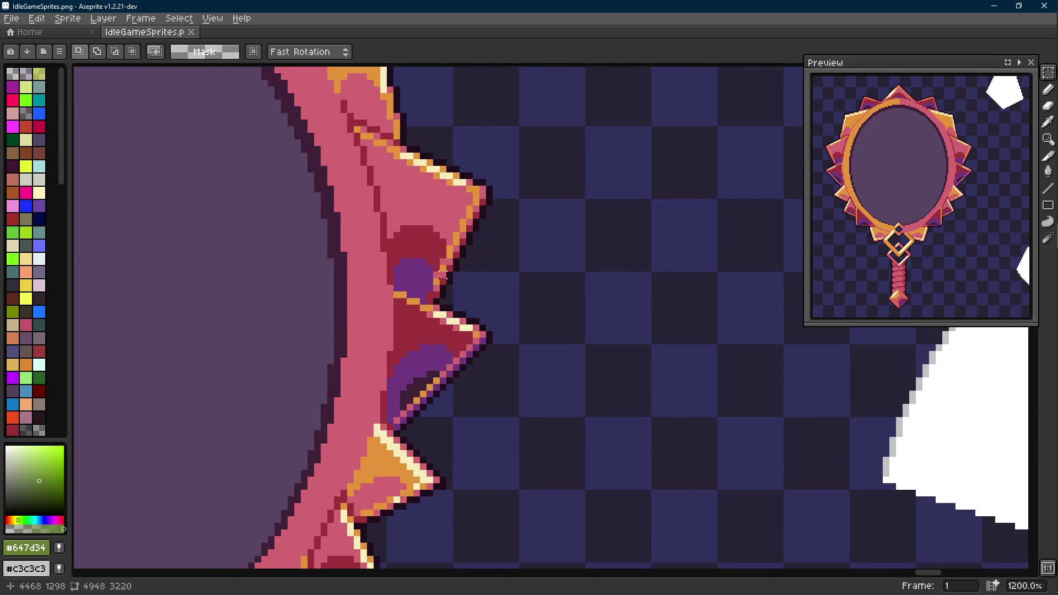
scroll(455, 277, down, 4)
scroll(456, 278, down, 2)
scroll(475, 273, up, 2)
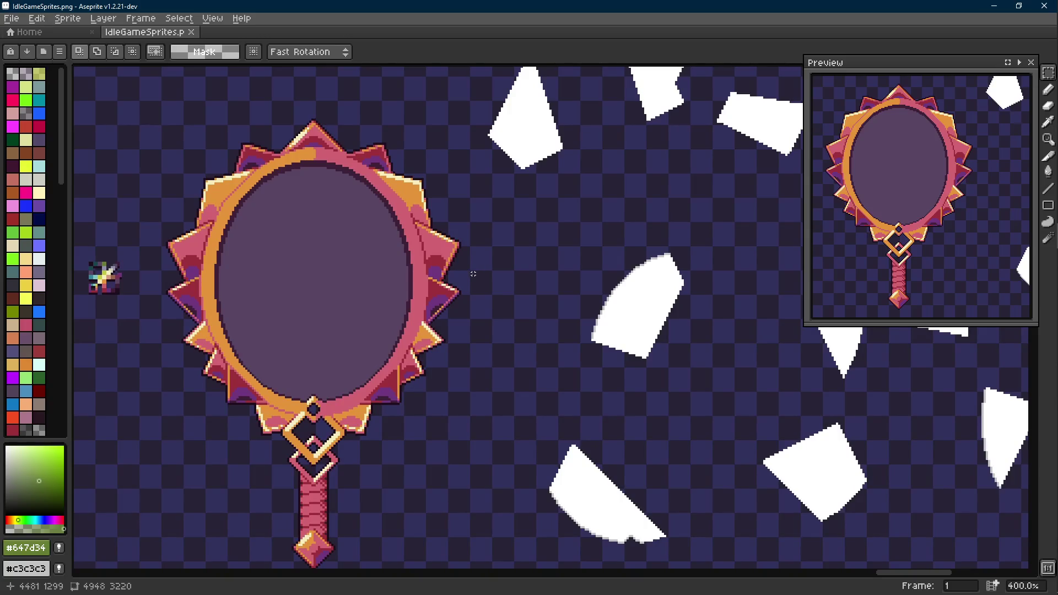
scroll(490, 321, down, 2)
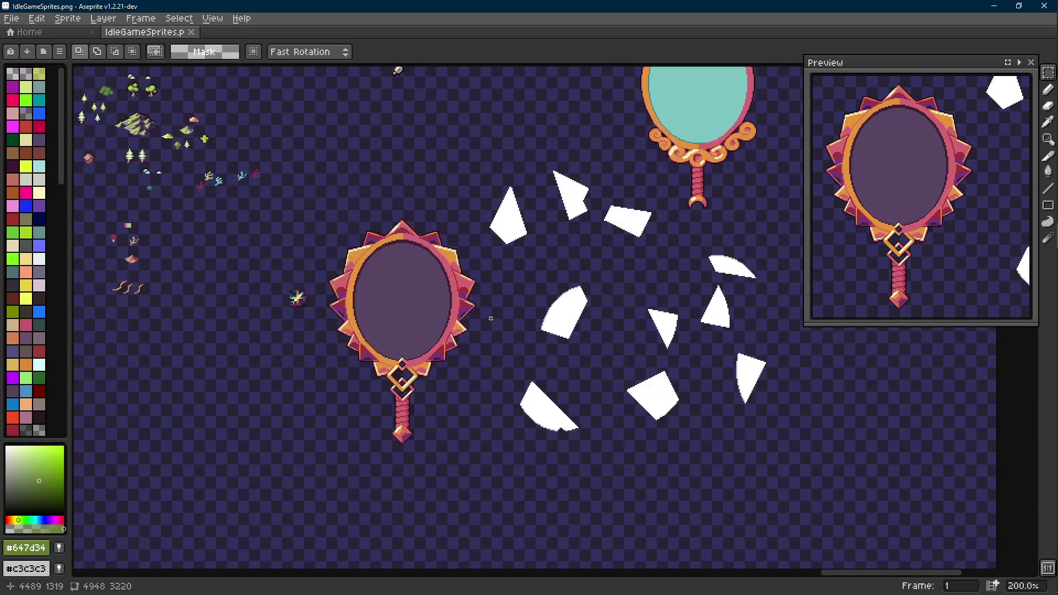
scroll(490, 317, up, 1)
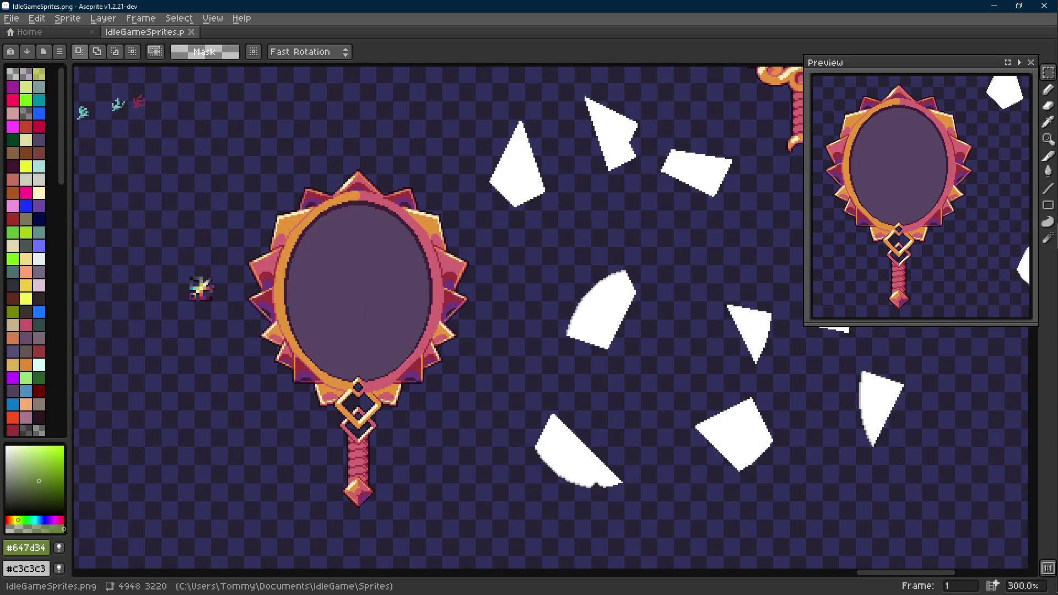
scroll(441, 210, right, 3)
scroll(441, 210, up, 1)
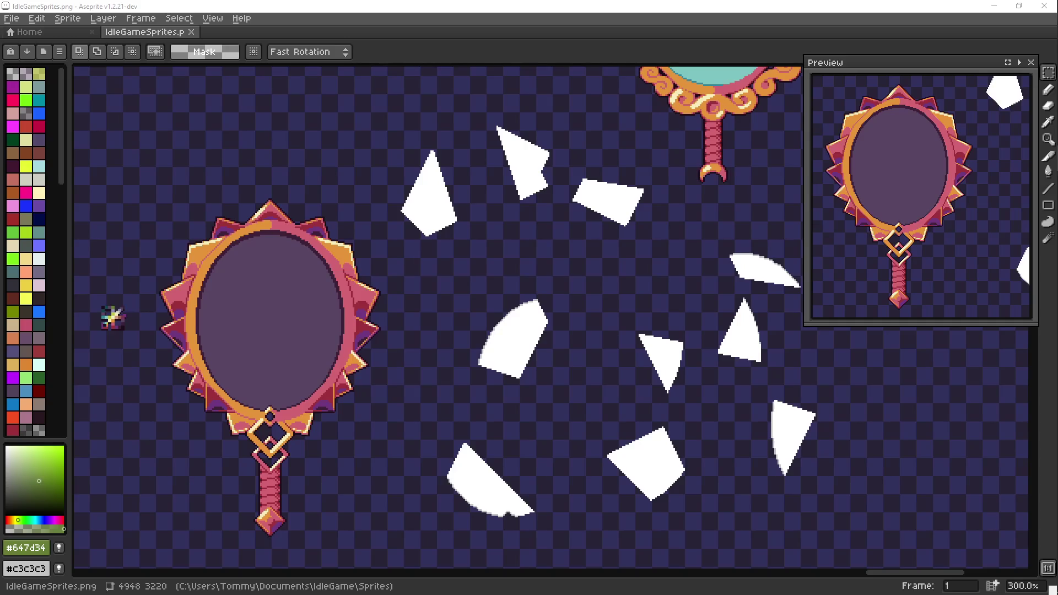
key(alt+Tab)
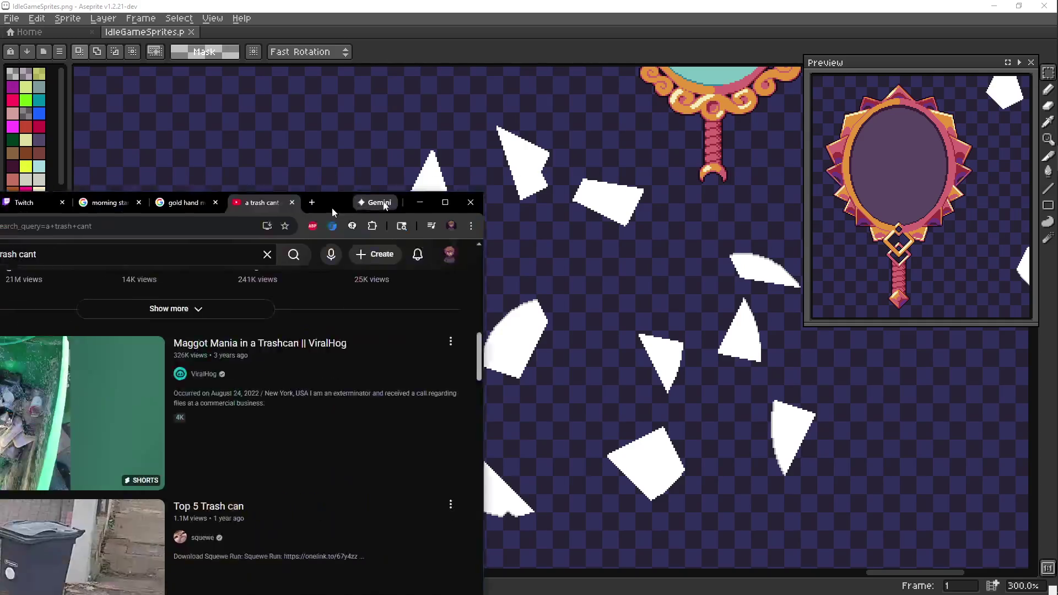
drag(331, 207, 396, 49)
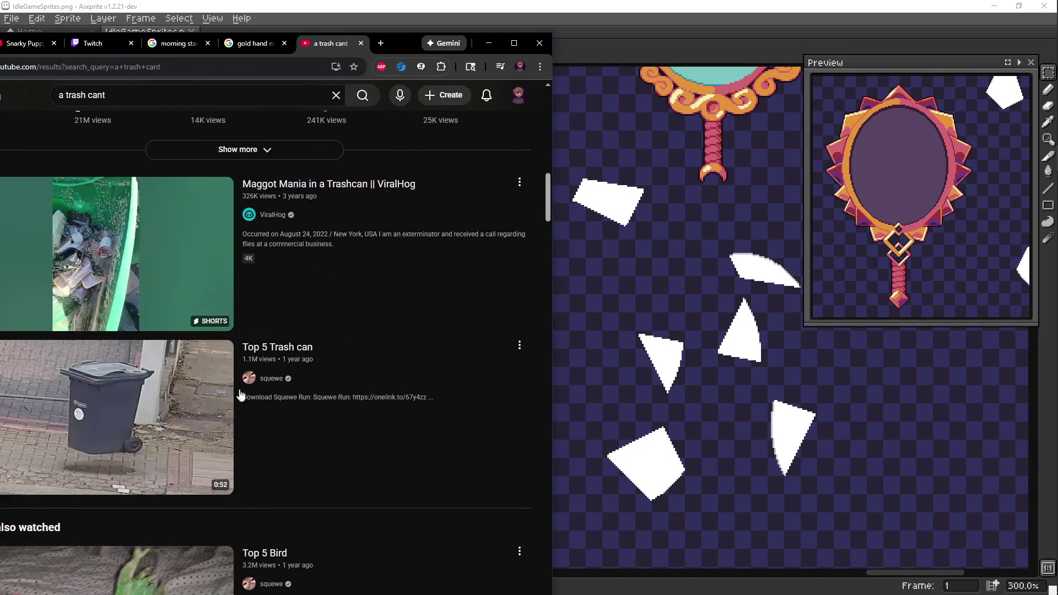
scroll(141, 406, up, 3)
scroll(185, 419, up, 3)
scroll(185, 419, up, 2)
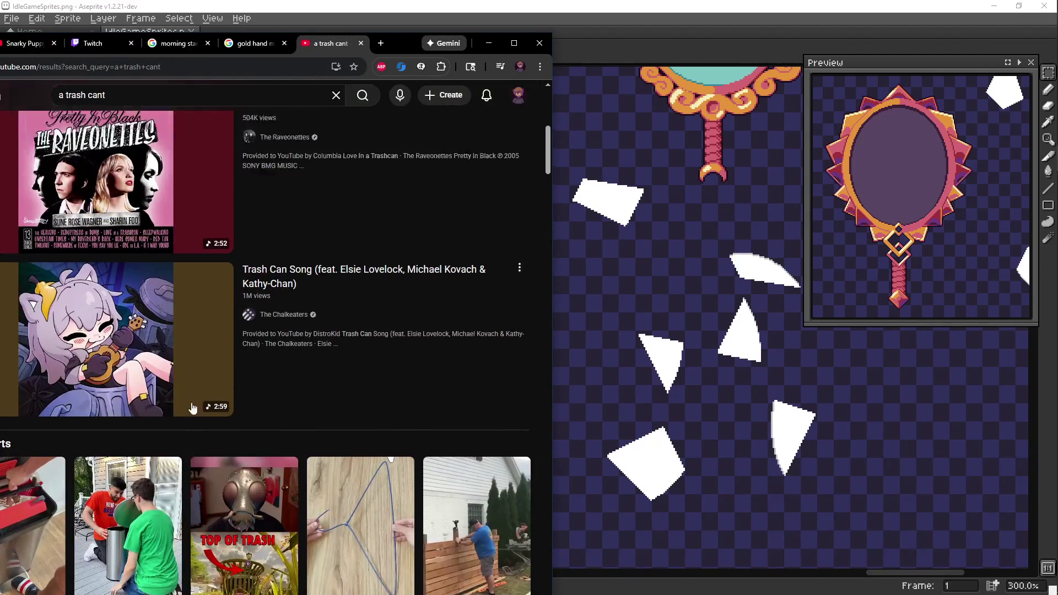
scroll(190, 406, up, 3)
scroll(189, 405, up, 3)
key(alt+Tab)
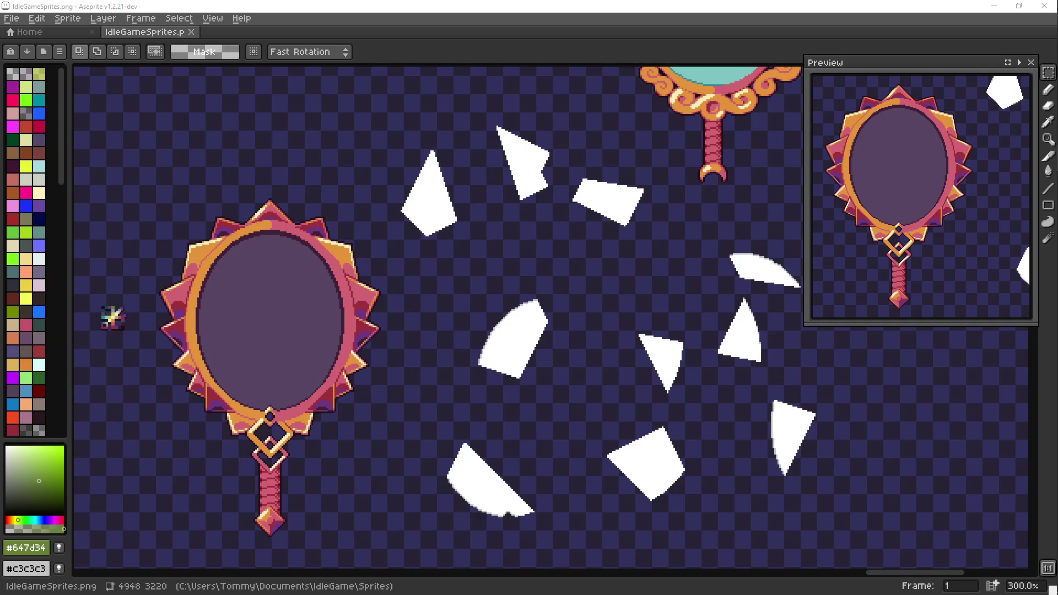
scroll(495, 382, left, 3)
scroll(415, 312, down, 2)
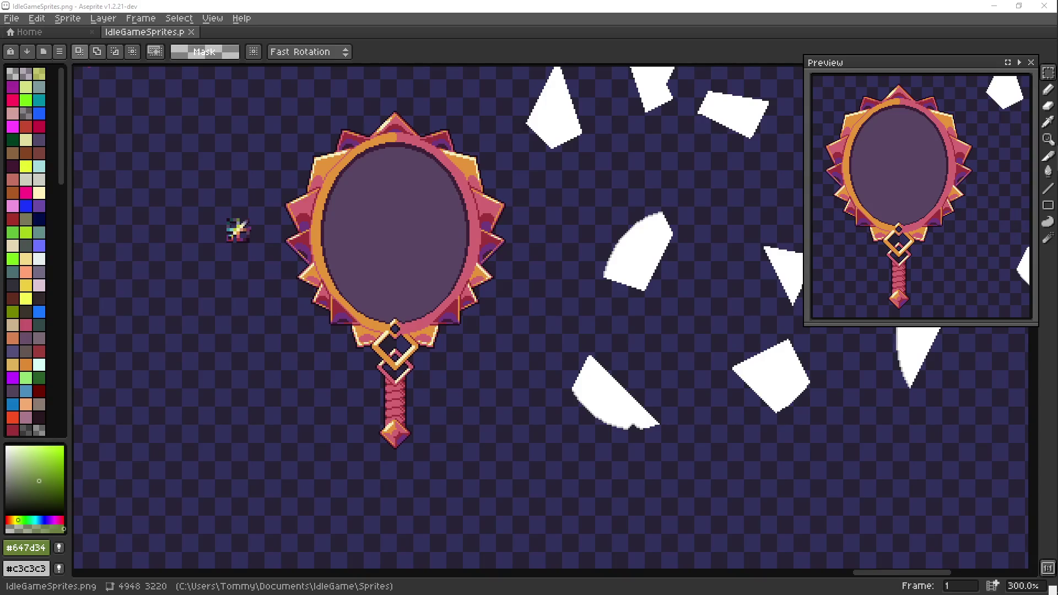
Step: Save the sheet and marquee-select the small sparkle beside the mirror
drag(236, 229, 232, 240)
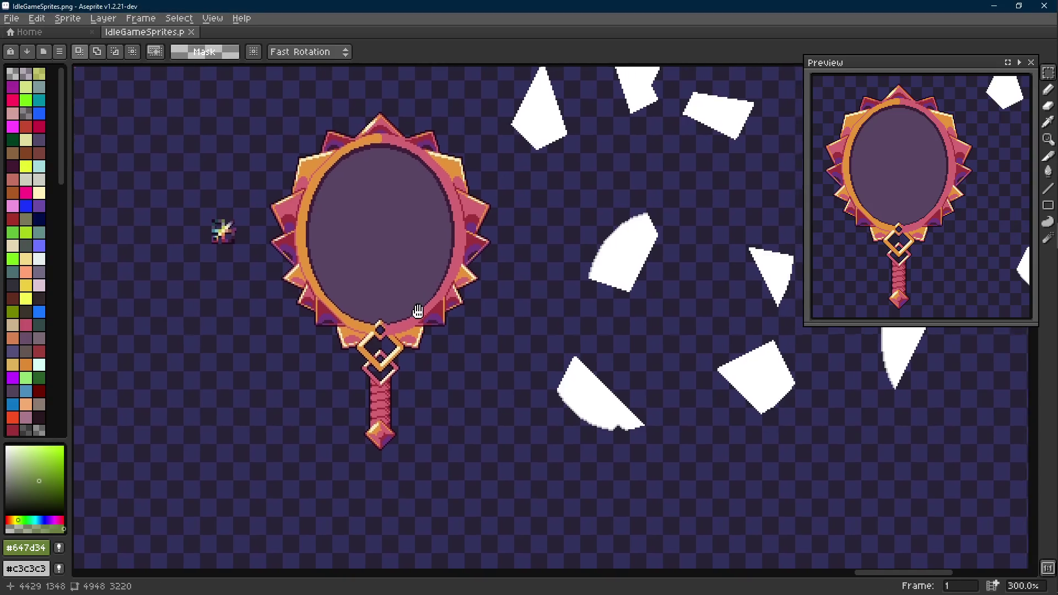
drag(456, 280, 456, 291)
key(ctrl+s)
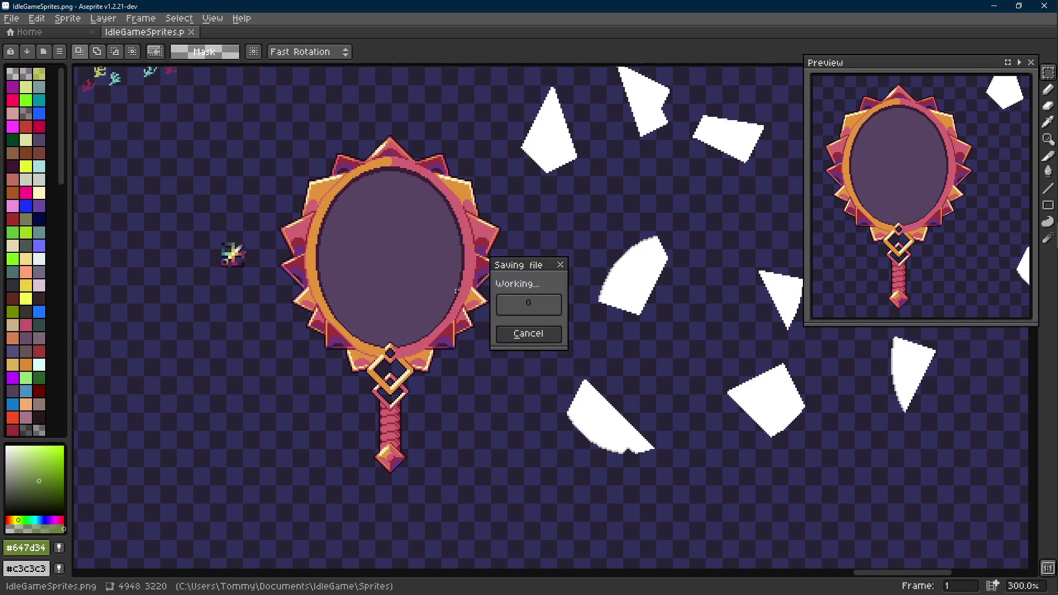
scroll(456, 290, right, 2)
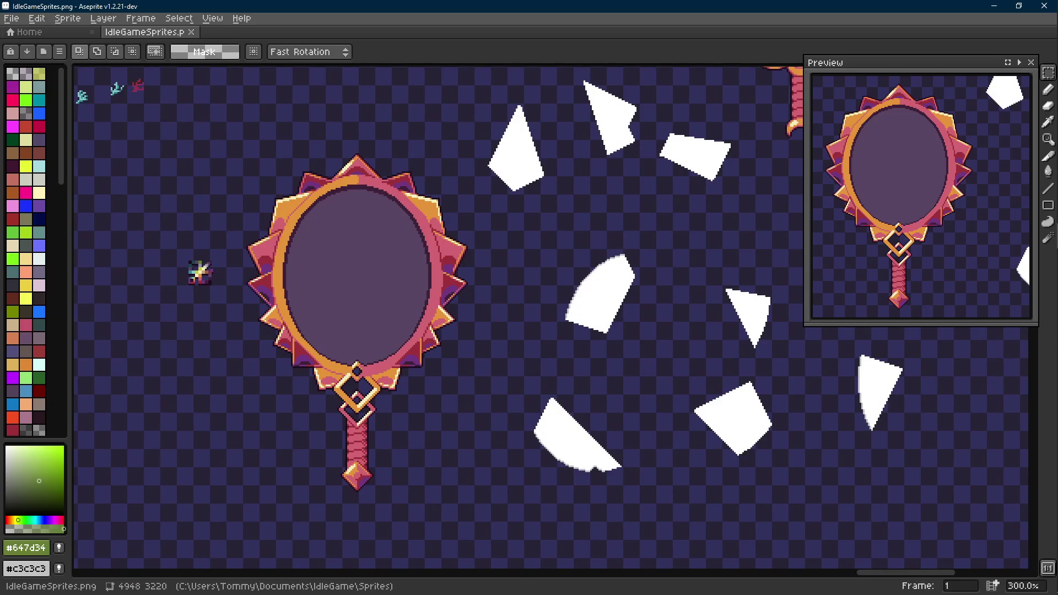
drag(431, 334, 420, 331)
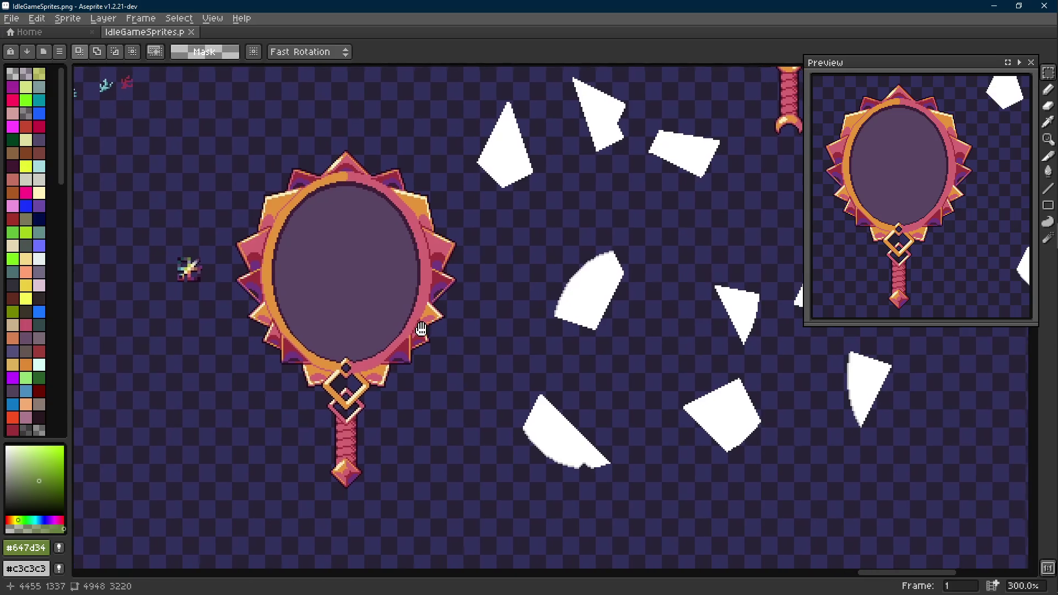
mouse_move(595, 326)
mouse_down()
mouse_move(524, 349)
mouse_move(557, 314)
mouse_move(599, 317)
mouse_up()
scroll(551, 339, down, 1)
scroll(321, 302, up, 3)
key(m)
drag(342, 284, 248, 383)
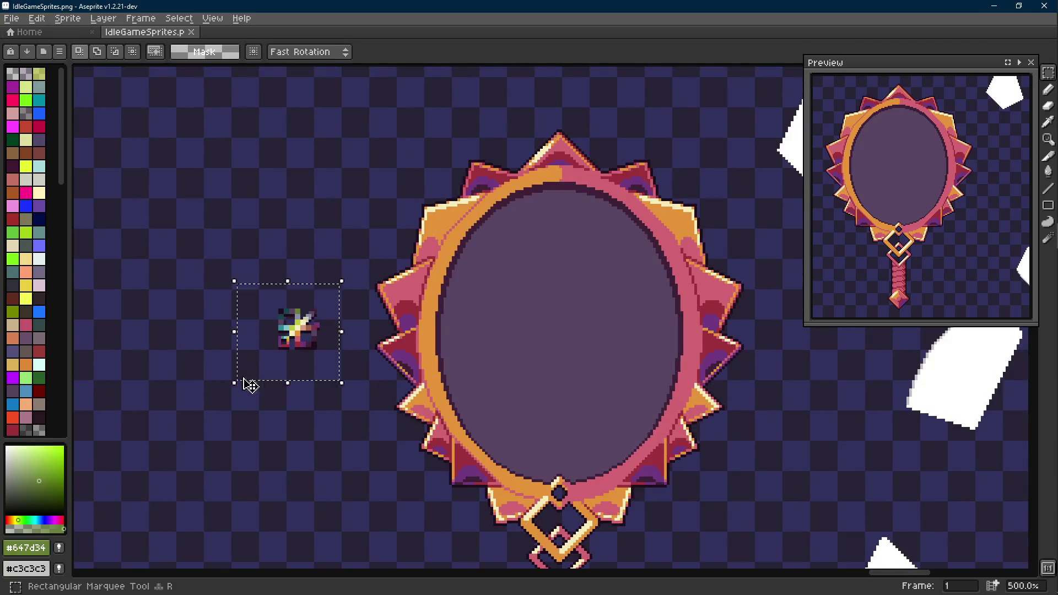
scroll(248, 383, down, 2)
Step: Drop the moved sparkle, marquee the whole mirror sprite, then deselect
mouse_move(329, 366)
mouse_down()
mouse_move(326, 323)
mouse_move(264, 306)
mouse_move(304, 318)
mouse_up()
key(ctrl+d)
drag(580, 137, 340, 527)
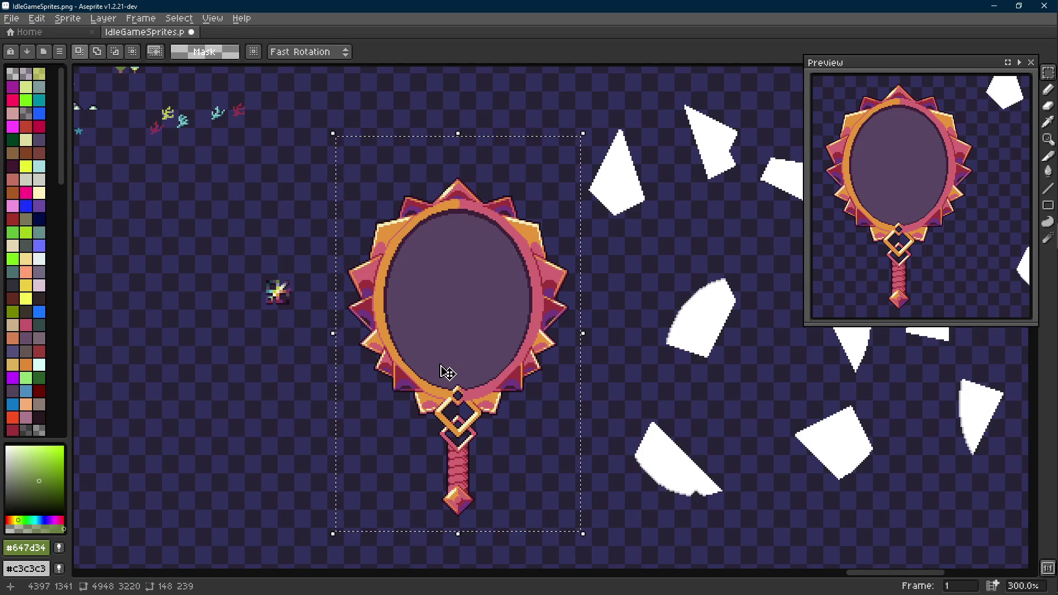
scroll(461, 370, down, 1)
scroll(461, 369, right, 1)
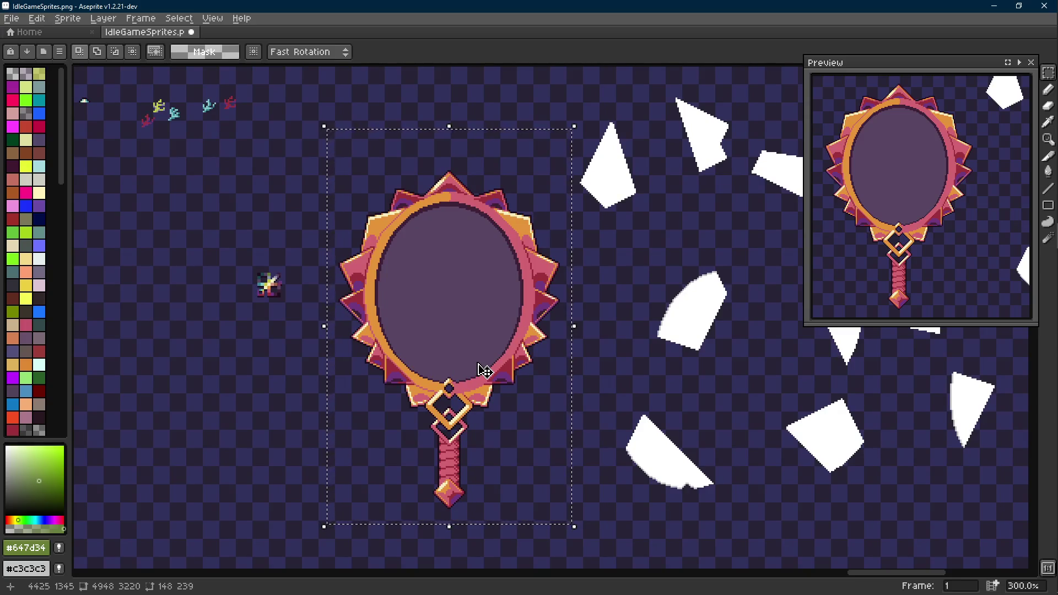
key(ctrl+d)
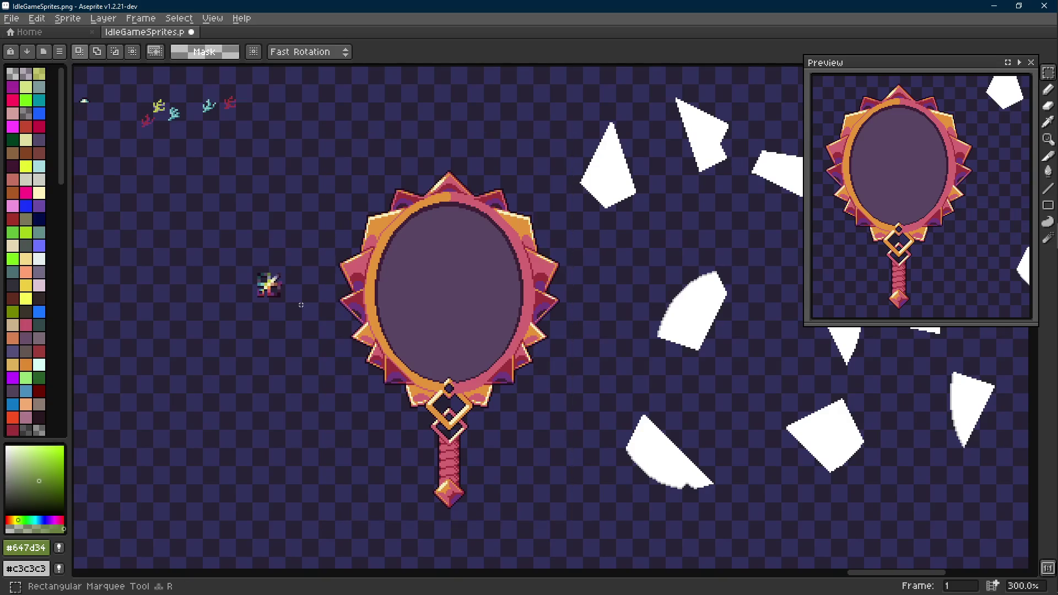
key(i)
scroll(269, 259, up, 4)
key(v)
scroll(337, 266, down, 2)
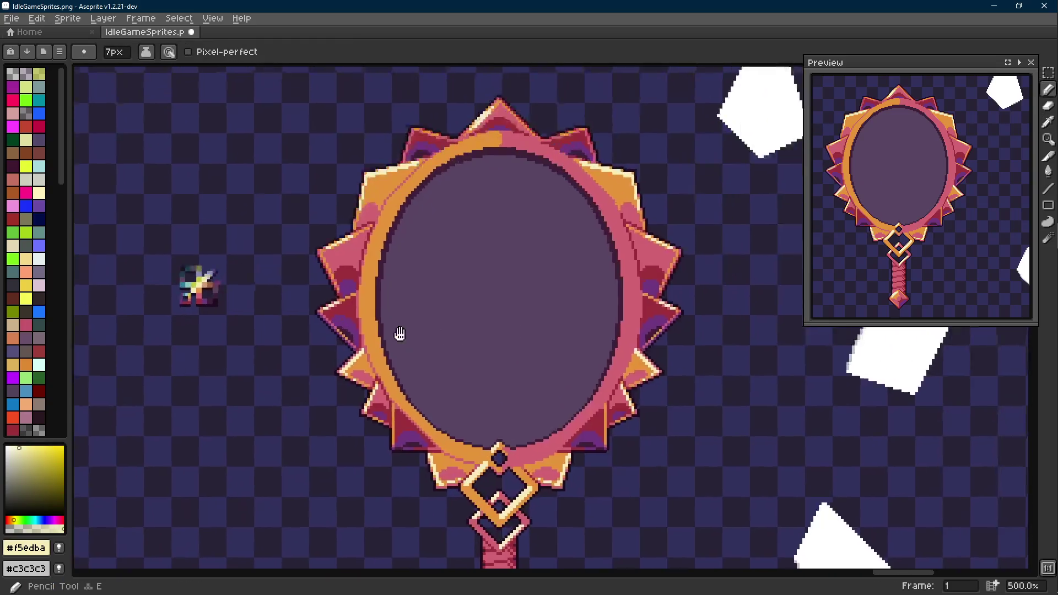
drag(399, 335, 241, 317)
key(b)
scroll(545, 281, down, 2)
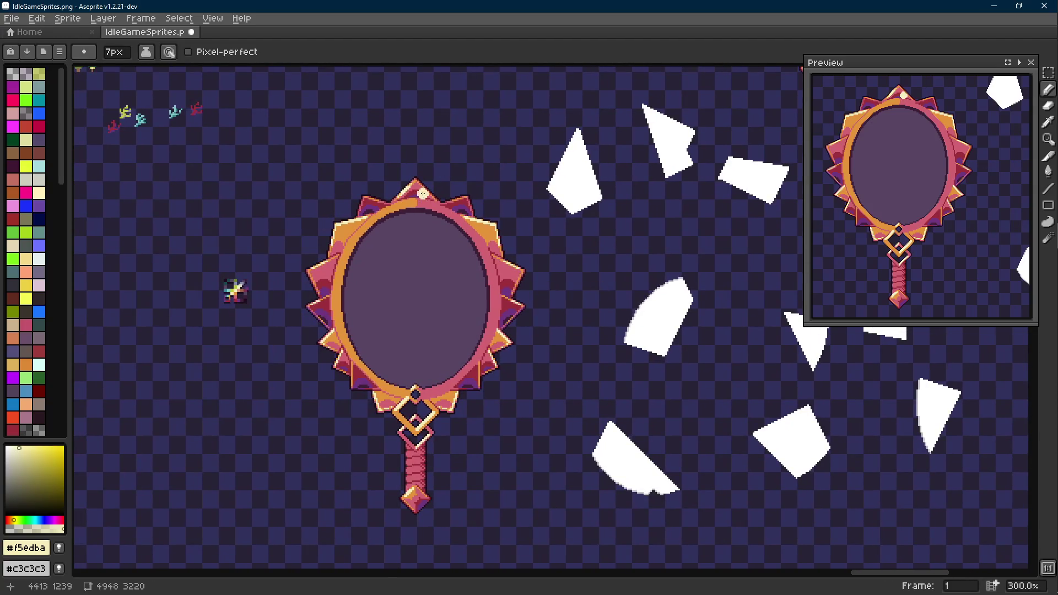
key(plus)
key(plus)
key(plus)
key(plus)
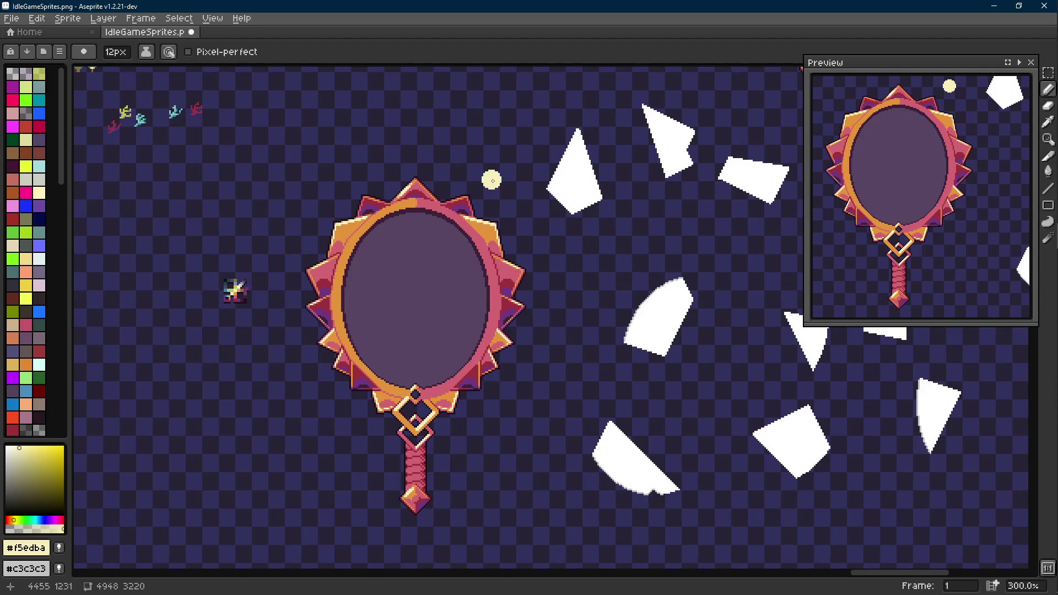
key(ctrl+z)
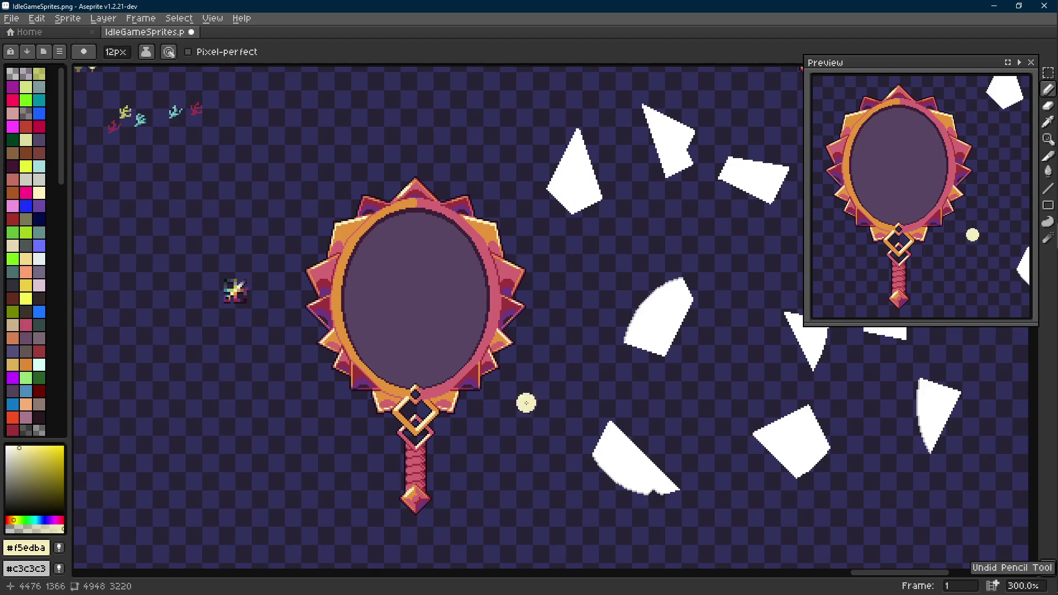
click(504, 174)
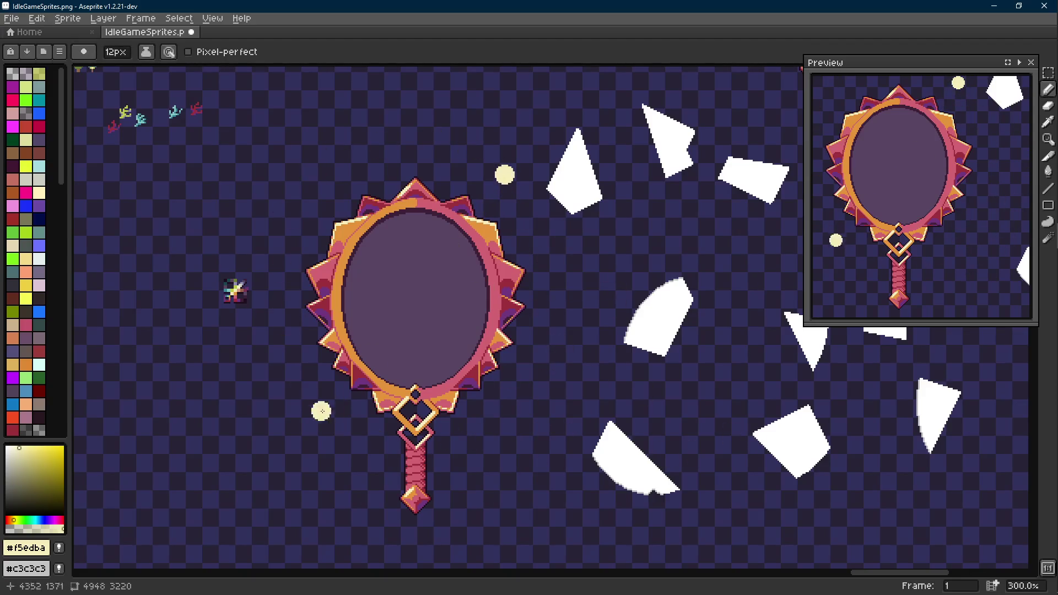
click(306, 427)
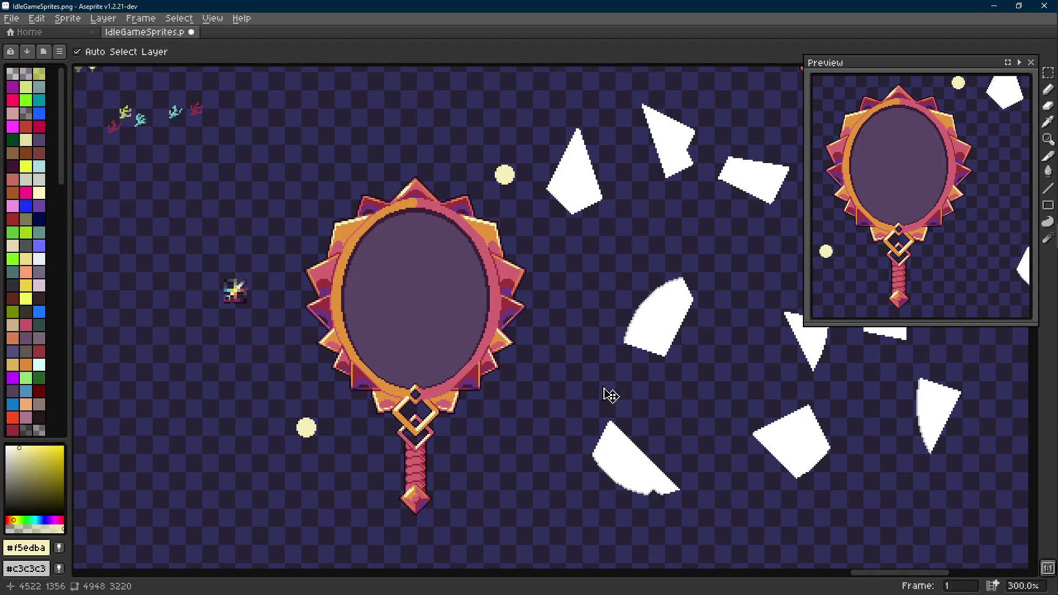
key(ctrl+z)
key(ctrl+z)
click(406, 141)
click(288, 427)
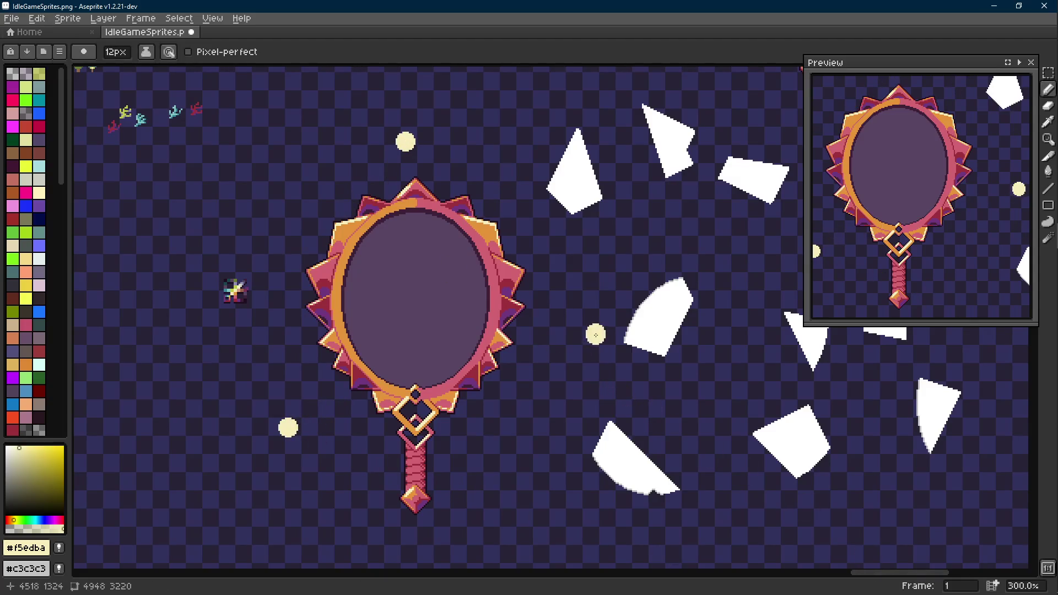
key(ctrl+z)
key(ctrl+z)
click(290, 417)
click(563, 412)
click(539, 178)
key(ctrl+z)
key(ctrl+z)
key(ctrl+z)
key(ctrl+z)
click(394, 277)
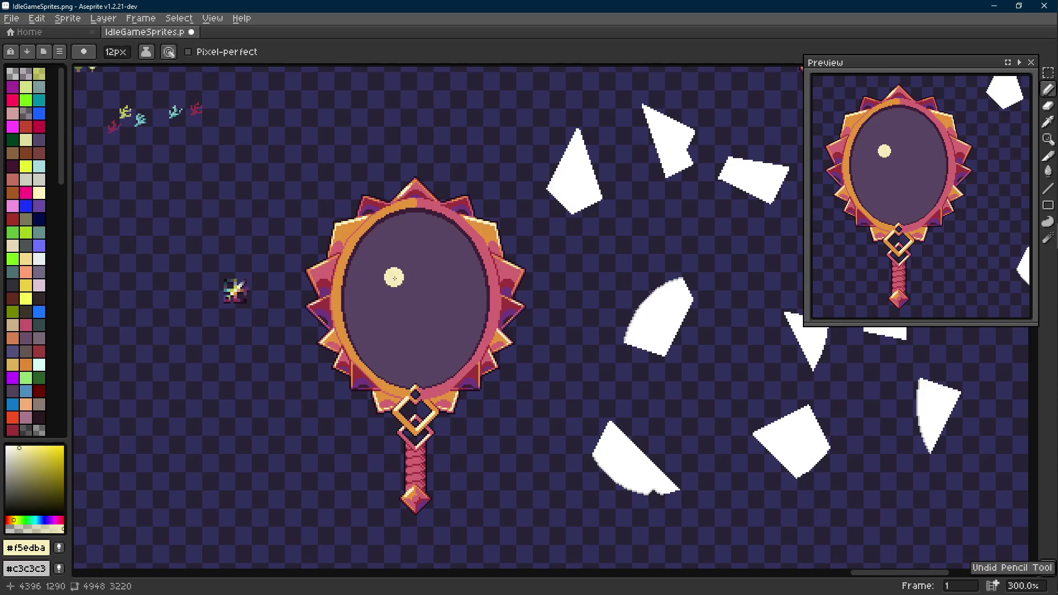
key(ctrl+z)
click(394, 276)
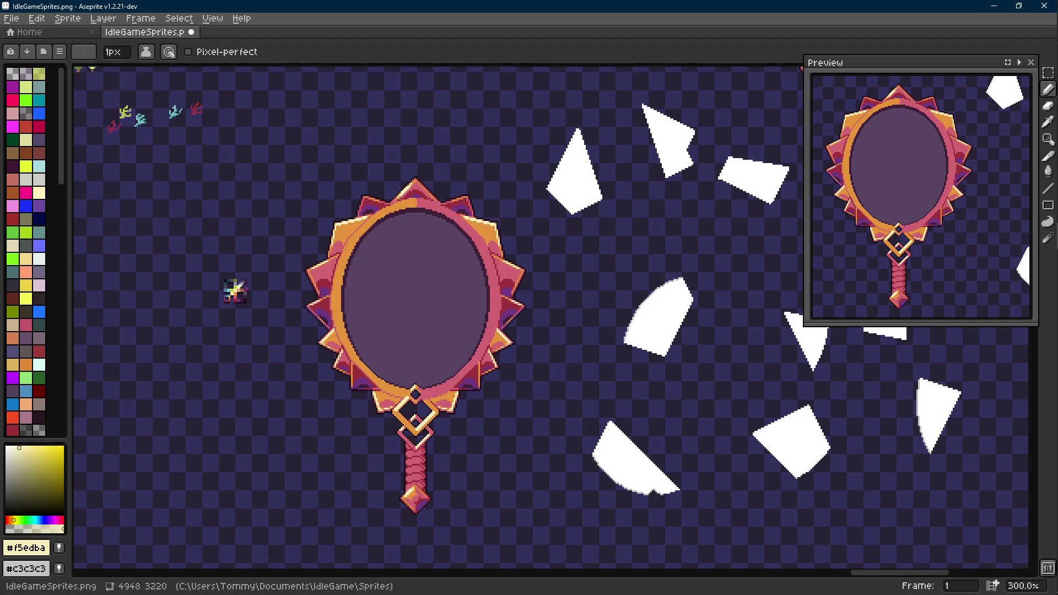
Step: Marquee the small sparkle and nudge it slightly left
mouse_move(370, 433)
mouse_down()
mouse_move(386, 413)
mouse_move(472, 402)
mouse_move(462, 422)
mouse_up()
scroll(386, 412, up, 1)
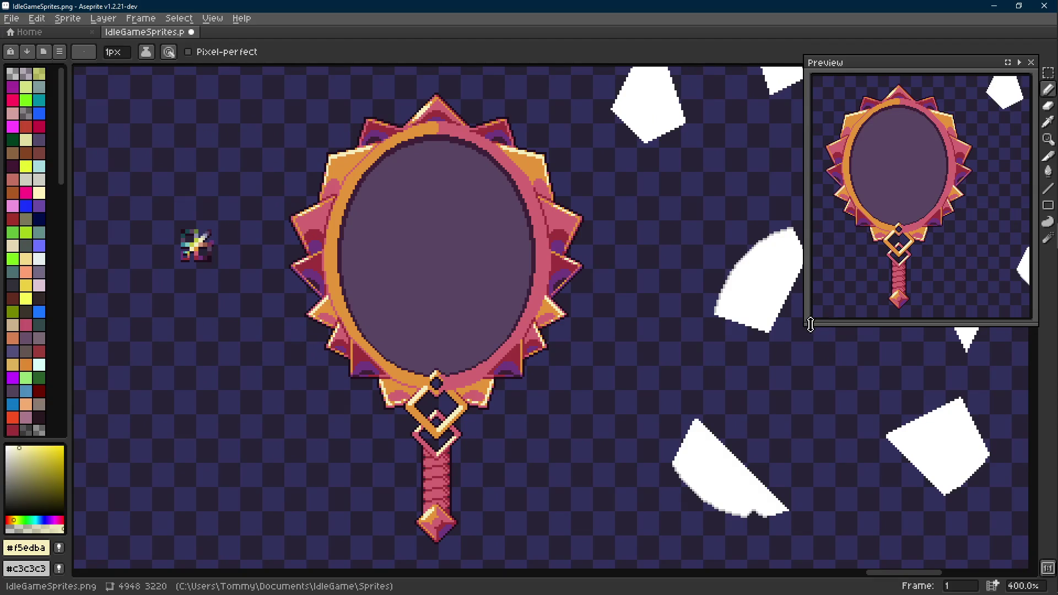
drag(807, 325, 807, 311)
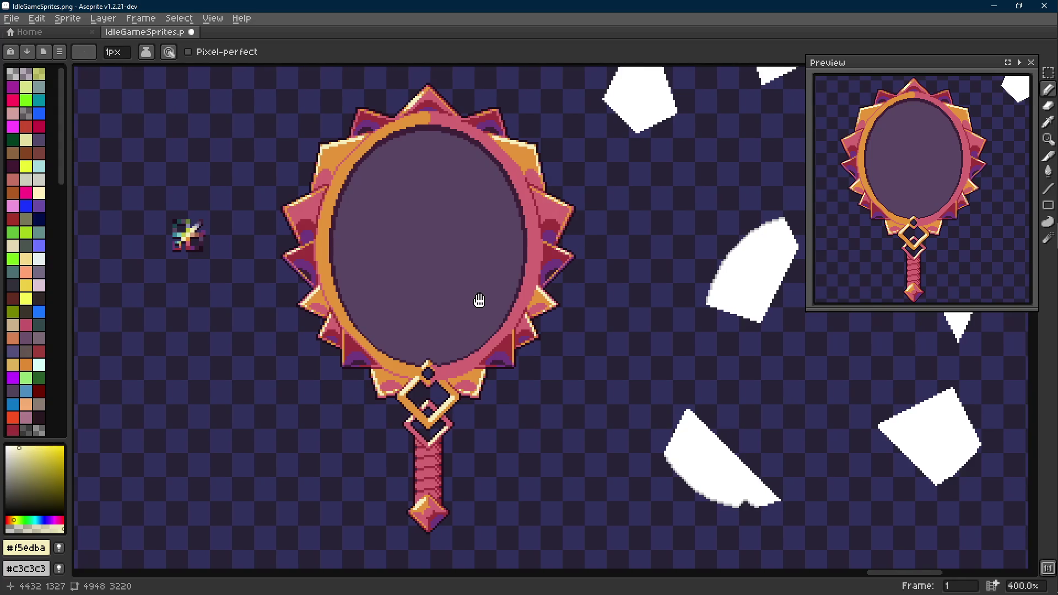
scroll(461, 306, down, 1)
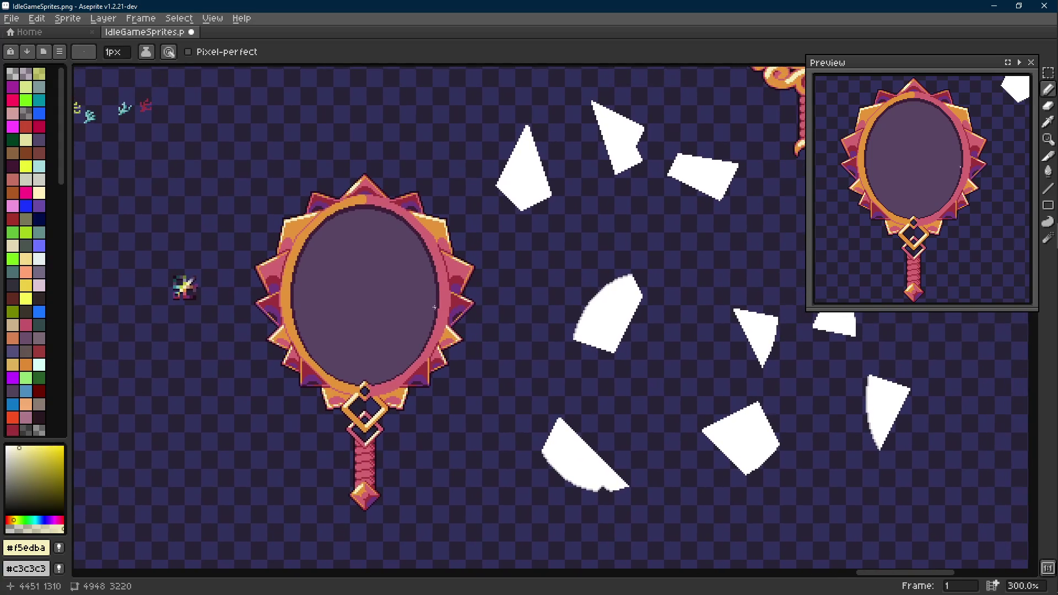
key(m)
mouse_move(209, 246)
mouse_down()
mouse_move(128, 323)
mouse_move(154, 307)
mouse_up()
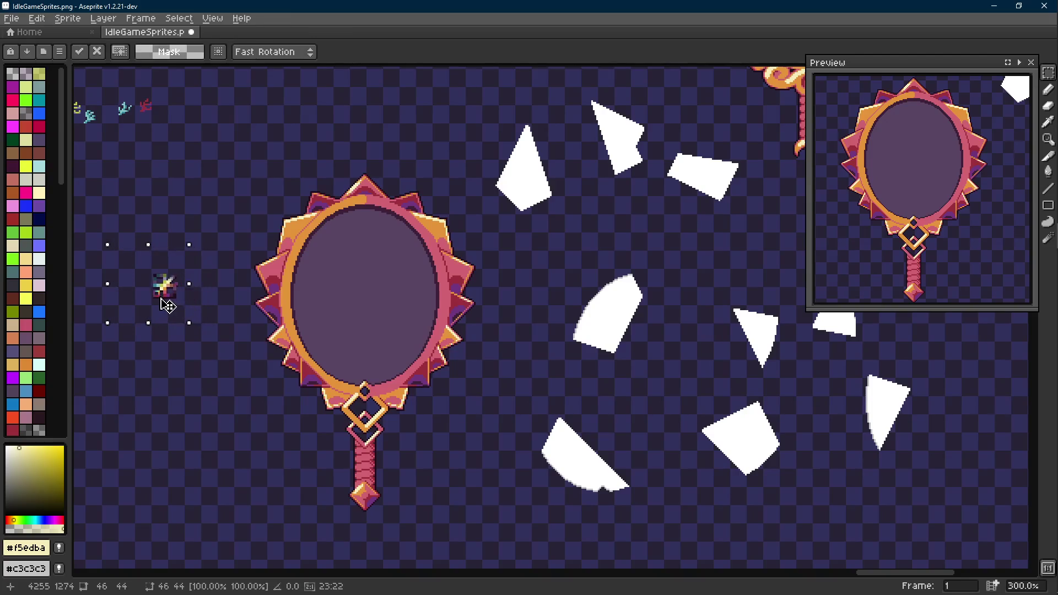
key(ctrl+d)
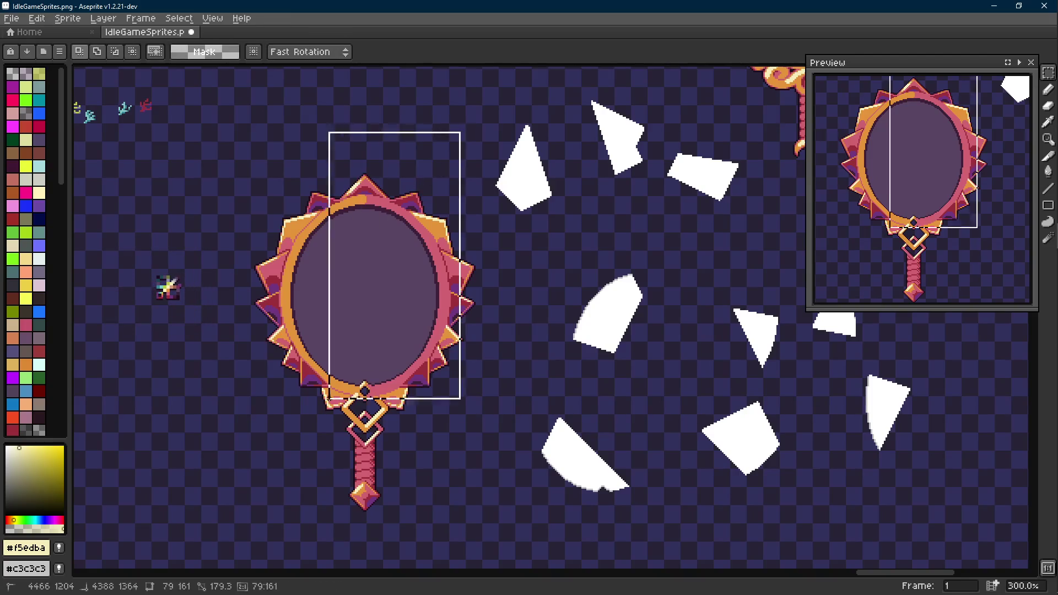
Step: Select the mirror with its handle, move it about 31 pixels left, and save the sheet
drag(463, 130, 233, 543)
drag(366, 425, 484, 214)
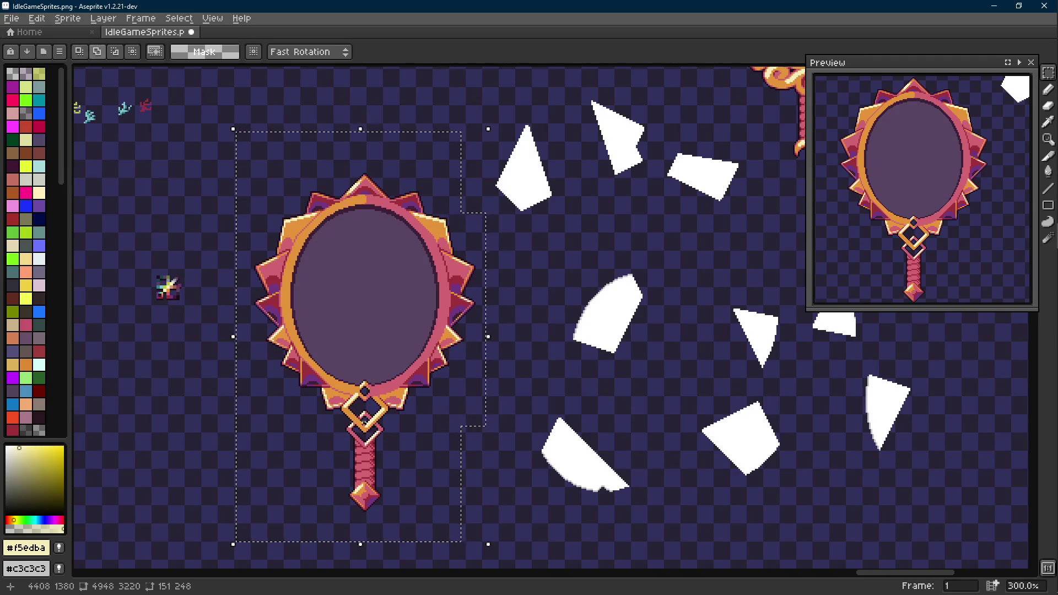
drag(398, 432, 372, 431)
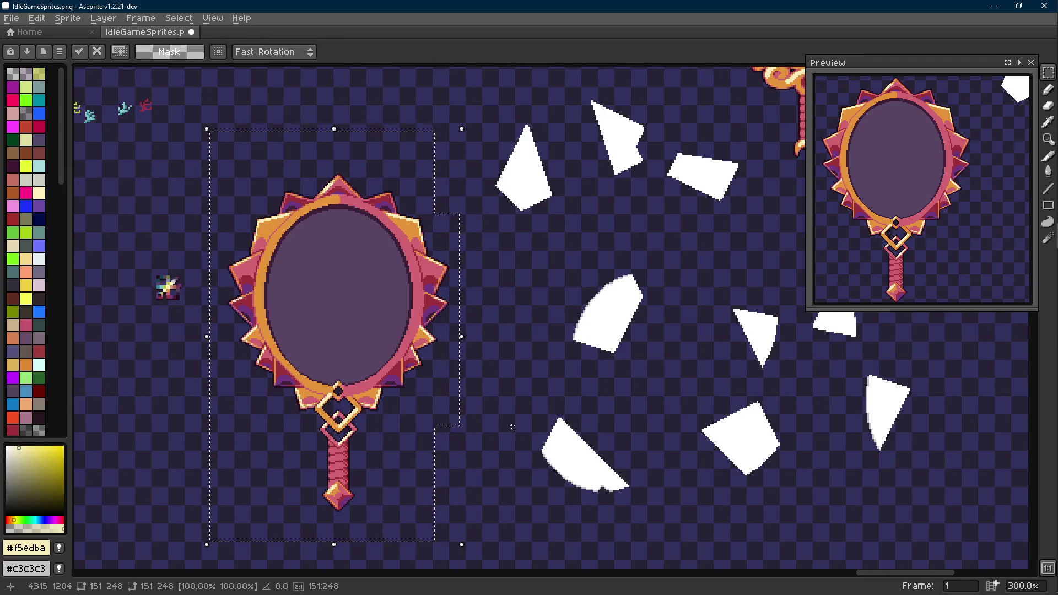
key(ctrl+d)
key(ctrl+s)
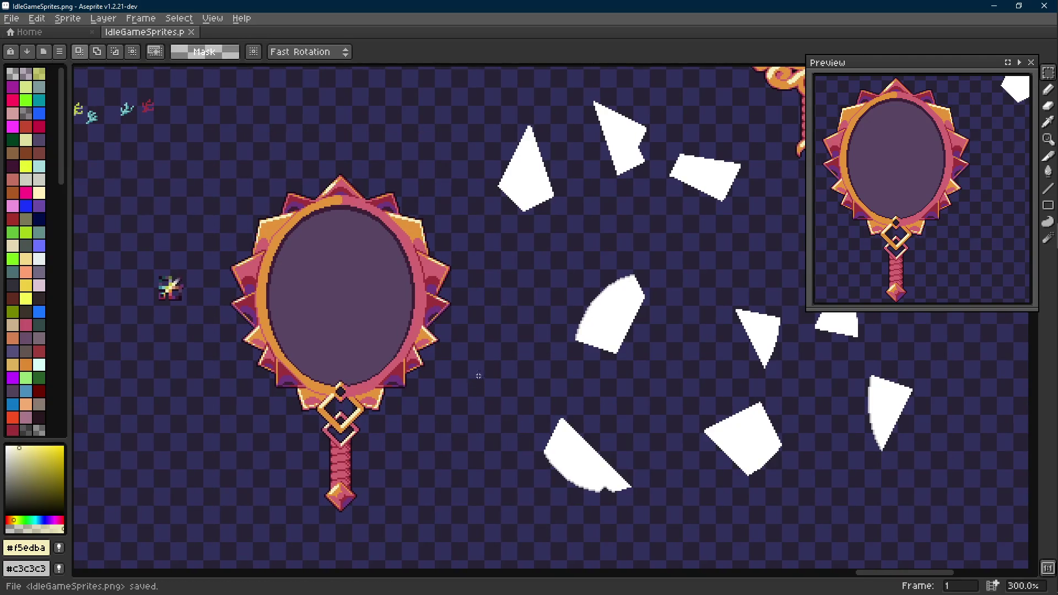
scroll(248, 259, up, 6)
key(i)
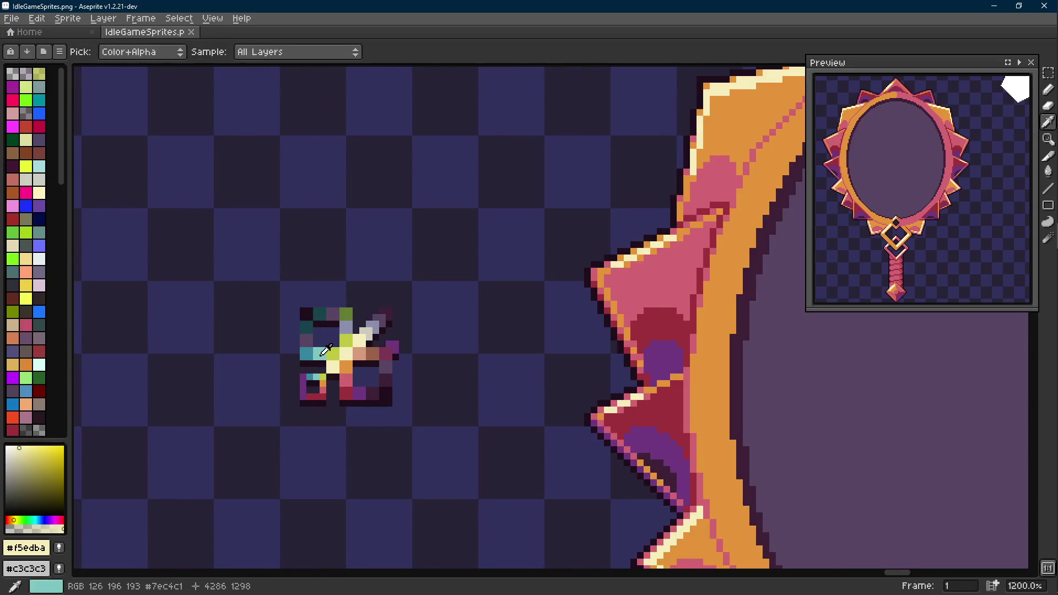
Step: Sample the sparkle's teal as the drawing colour and pan beside the mirror
click(325, 350)
key(b)
scroll(325, 350, down, 4)
drag(490, 348, 509, 315)
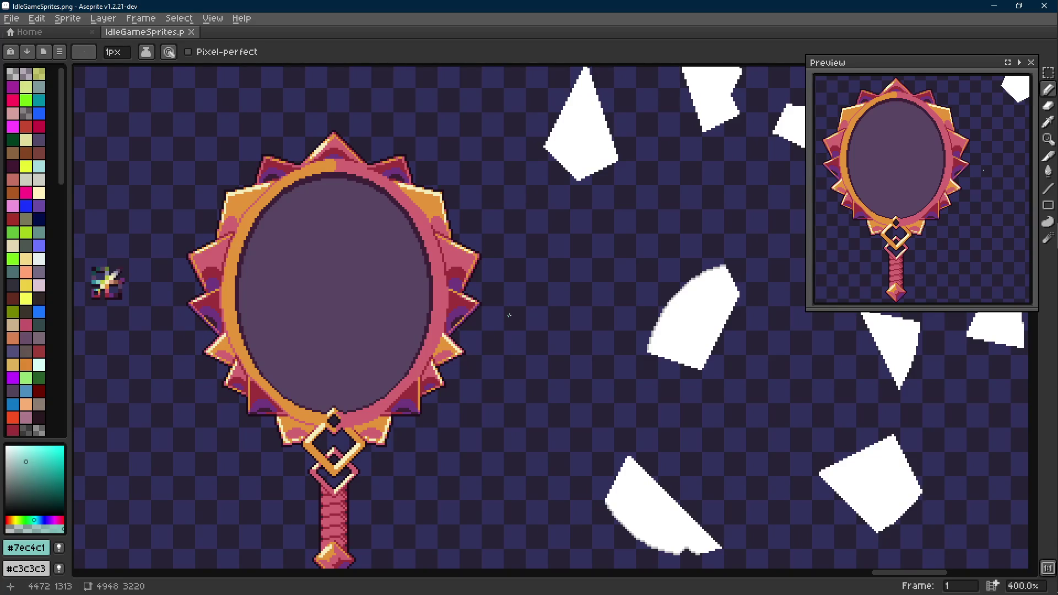
scroll(510, 314, up, 2)
scroll(525, 264, up, 3)
Step: Copy a 13×14 area of the sheet and create a new sprite, Sprite-0001, at that size
key(m)
drag(527, 239, 605, 324)
key(ctrl+c)
key(ctrl+n)
key(Return)
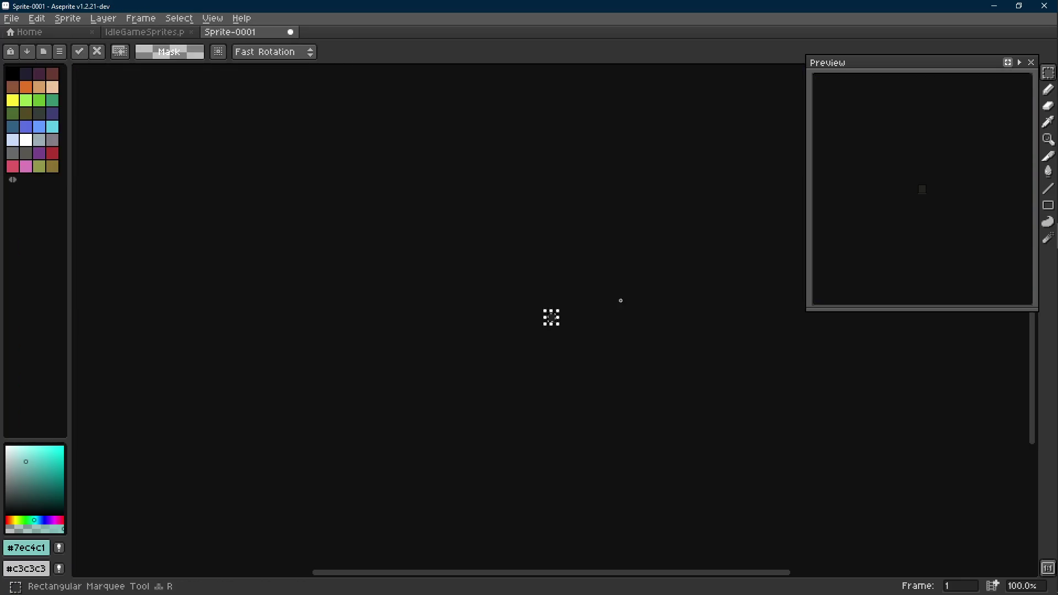
Step: Paste into Sprite-0001 and sample the sparkle's cream #f5edba from the sheet
key(ctrl+v)
key(Return)
key(Tab)
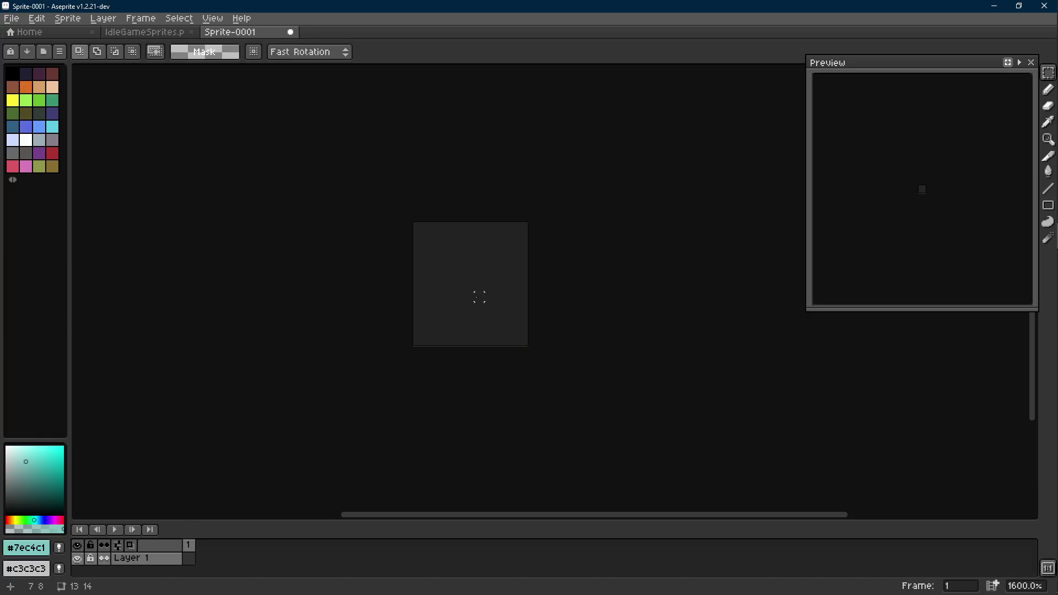
key(b)
scroll(471, 285, up, 2)
key(ctrl+Tab)
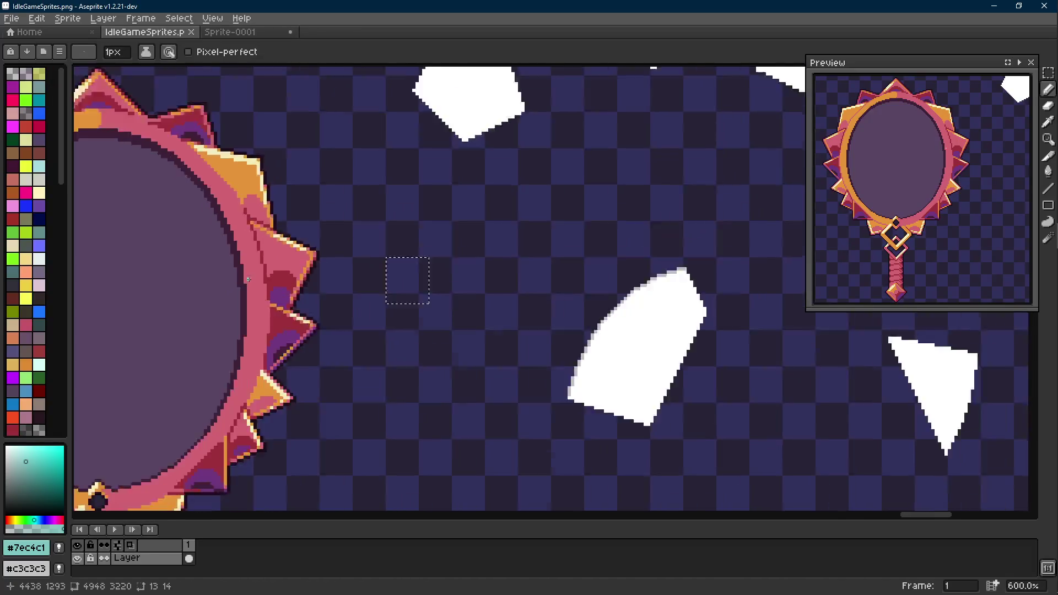
scroll(272, 243, down, 3)
scroll(358, 251, up, 3)
alt+click(523, 156)
scroll(323, 119, down, 2)
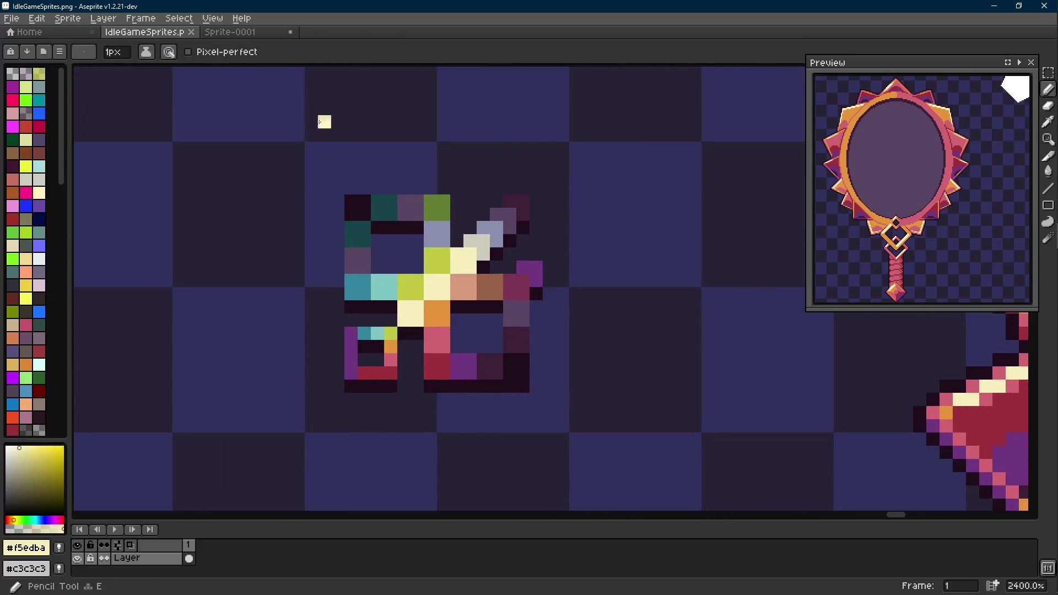
key(ctrl+Tab)
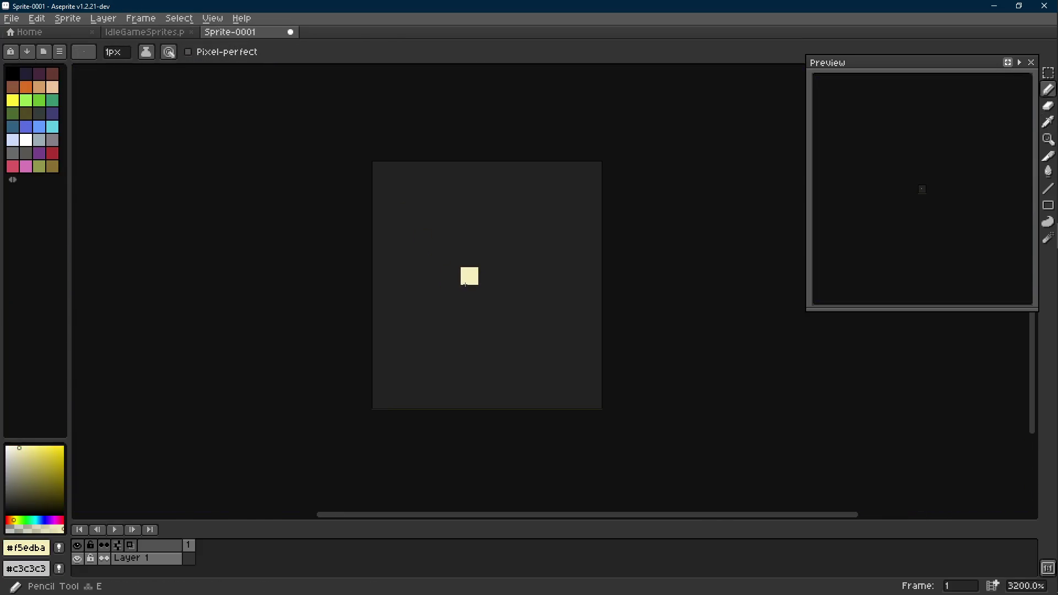
Step: Draw a cream plus shape and extend its four arms outward
click(487, 276)
click(487, 294)
click(470, 276)
click(504, 277)
click(487, 258)
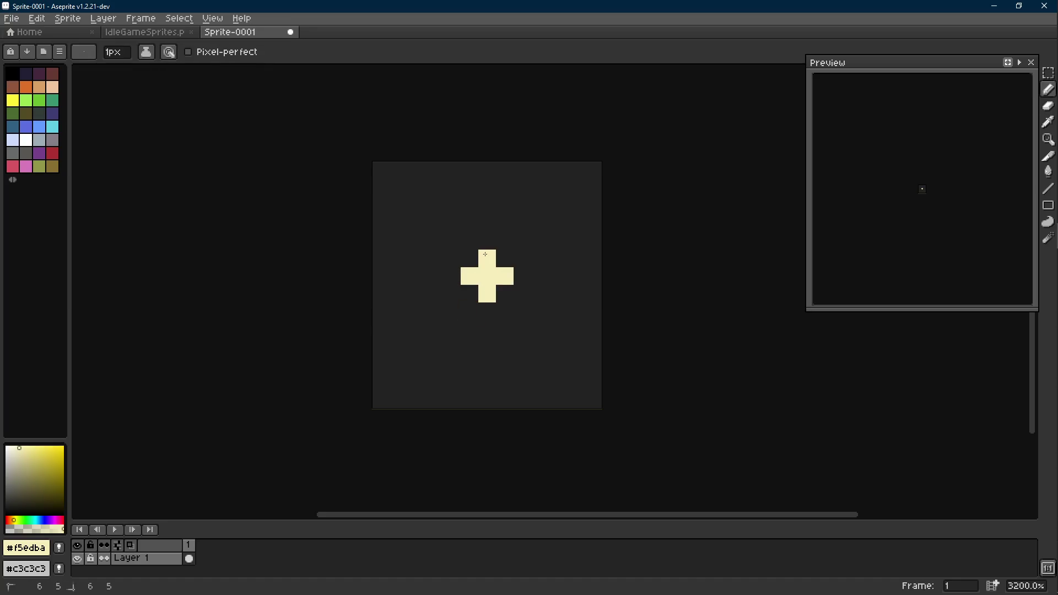
scroll(486, 255, down, 2)
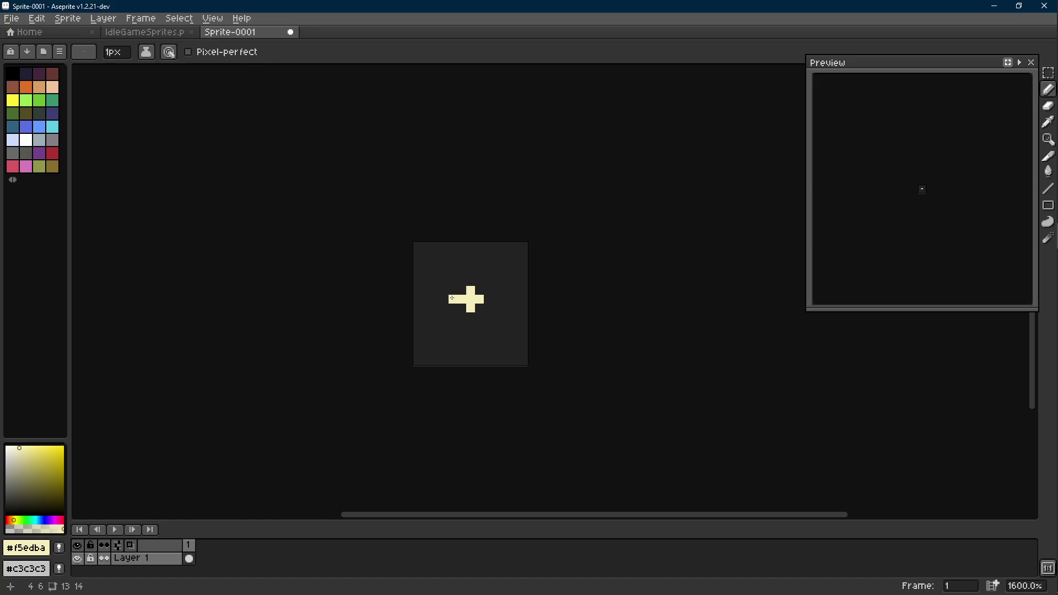
click(444, 299)
click(489, 299)
drag(472, 281, 470, 272)
drag(471, 318, 473, 323)
scroll(473, 324, up, 1)
Step: Fill the four diagonal pixels beside the centre to make a 3×3 cream core
click(447, 305)
click(447, 332)
click(473, 305)
click(474, 332)
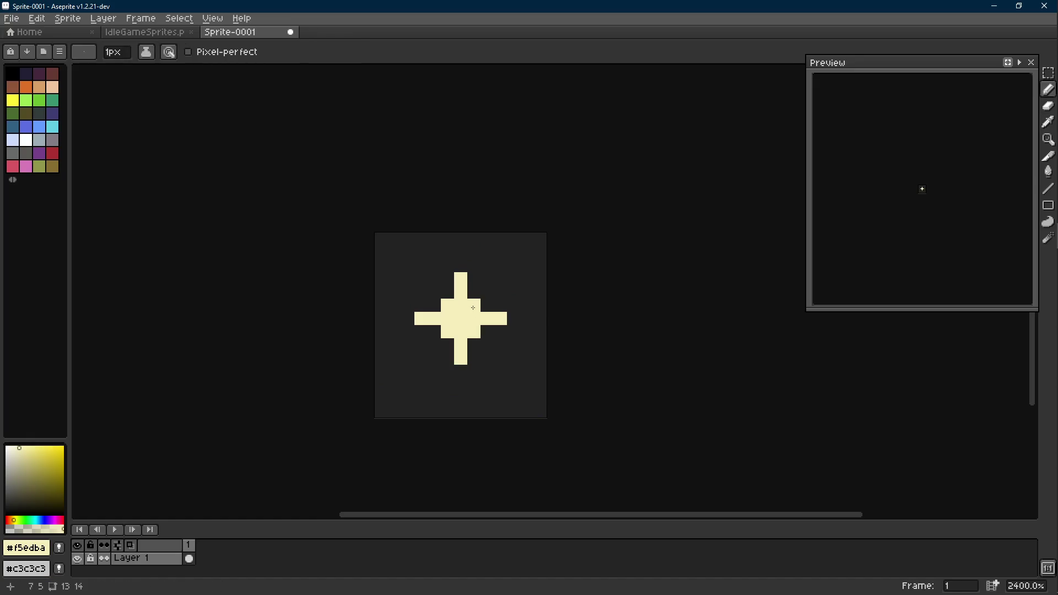
Step: Sample teal #7ec4c1 from the sheet and recolour the centre diagonals and top tip teal
click(141, 32)
alt+click(367, 285)
click(230, 31)
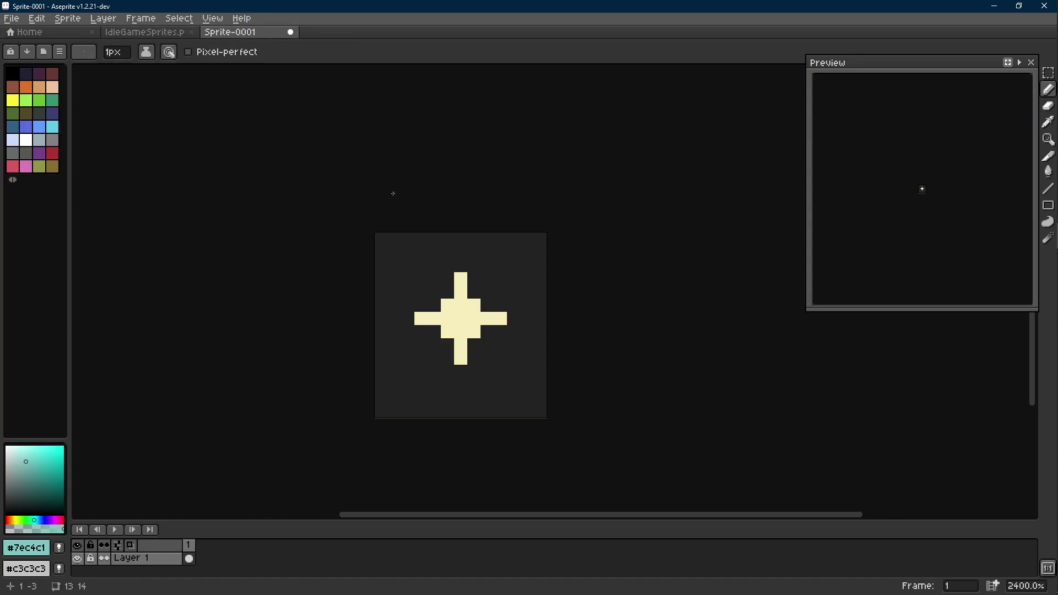
scroll(436, 325, up, 1)
click(436, 325)
click(449, 356)
click(486, 356)
click(485, 322)
click(467, 267)
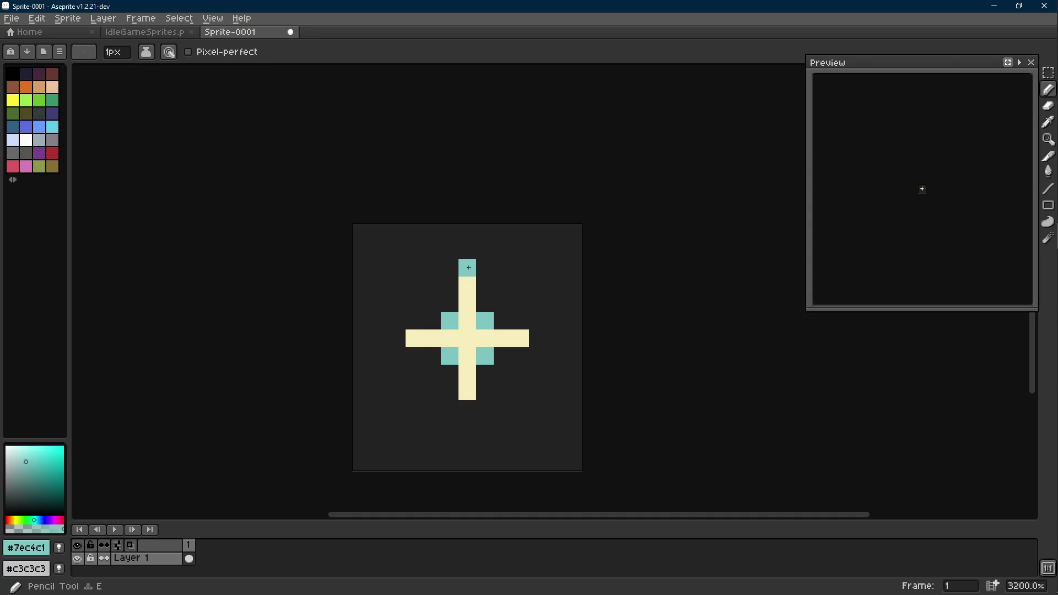
Step: Tip the remaining arm ends with teal, keeping the left arm end cream
right_click(414, 339)
click(396, 338)
click(467, 409)
click(538, 337)
click(503, 321)
Step: Sample dark teal #34859d from the sheet and ring the cream cross with a dark-teal diamond
click(141, 32)
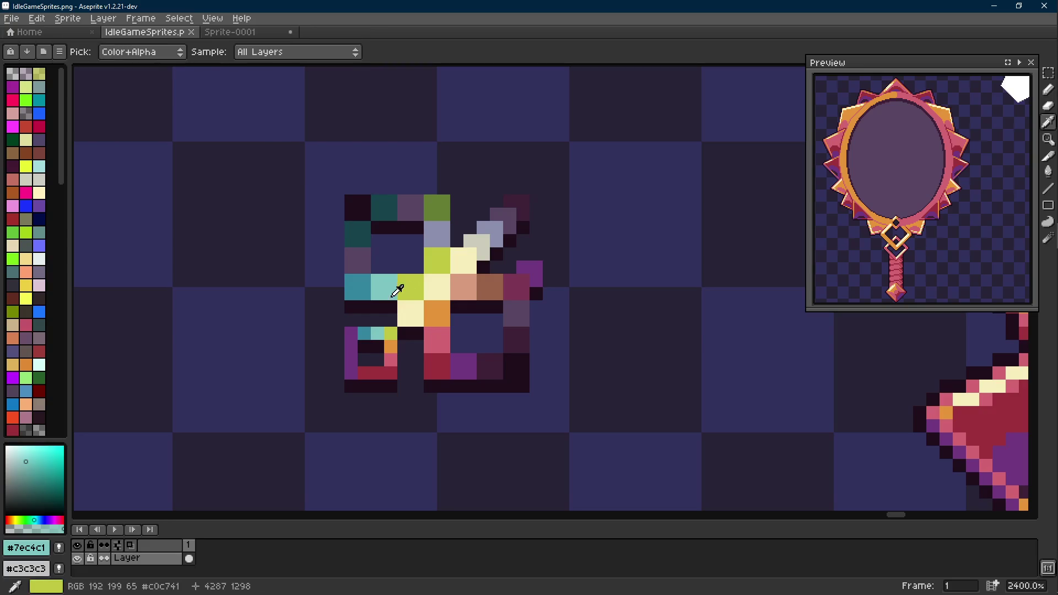
alt+click(354, 257)
click(236, 31)
click(448, 303)
click(431, 320)
click(485, 302)
click(503, 320)
click(503, 355)
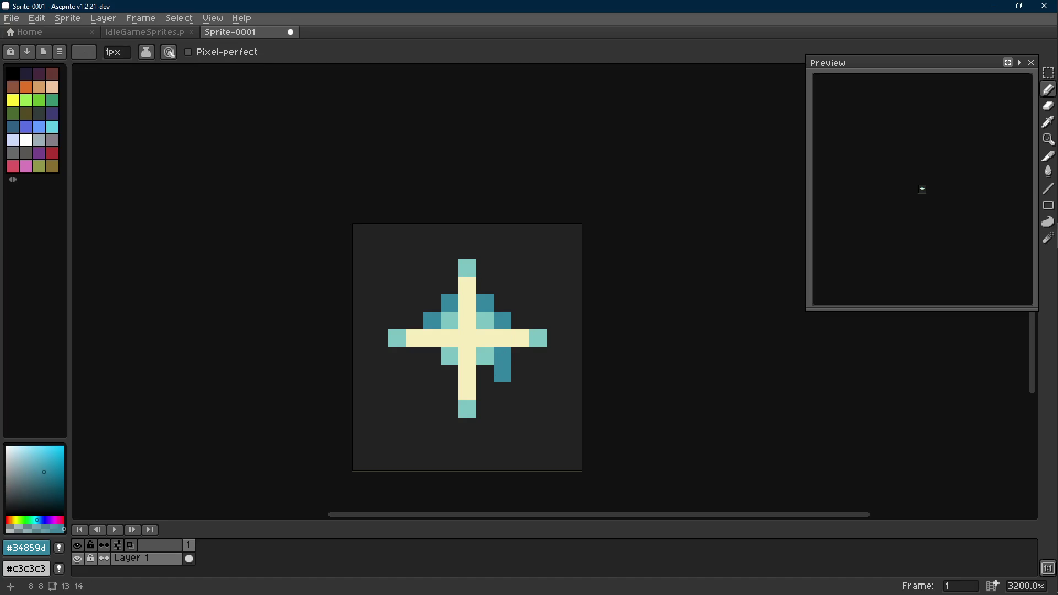
click(484, 373)
click(432, 355)
click(449, 373)
scroll(449, 373, down, 8)
scroll(456, 364, up, 3)
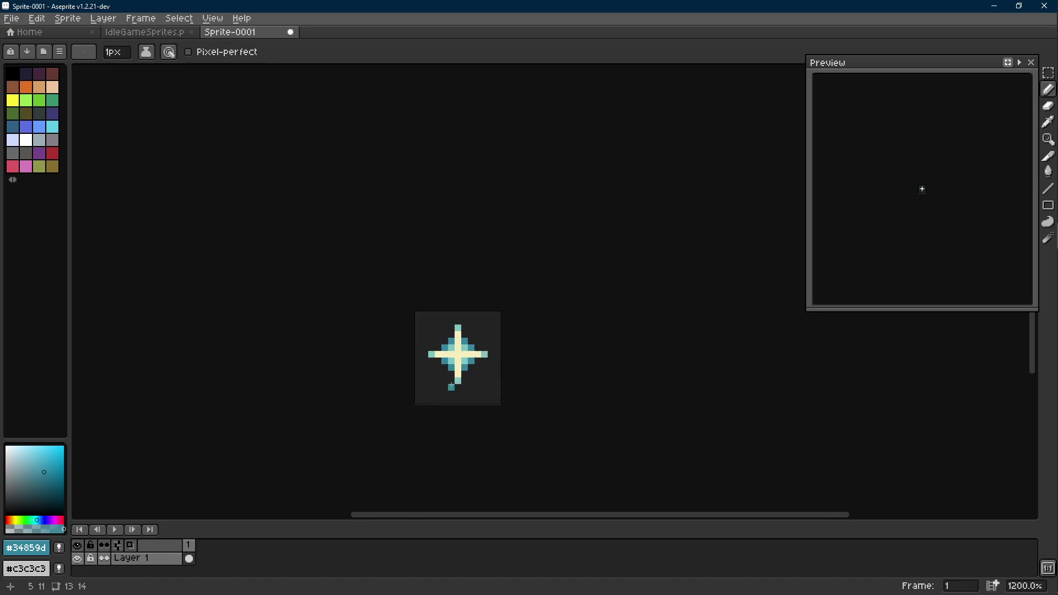
scroll(478, 332, up, 3)
Step: Finish the bottom shading, add a second animation frame and sample cream from the sprite
key(alt)
click(477, 377)
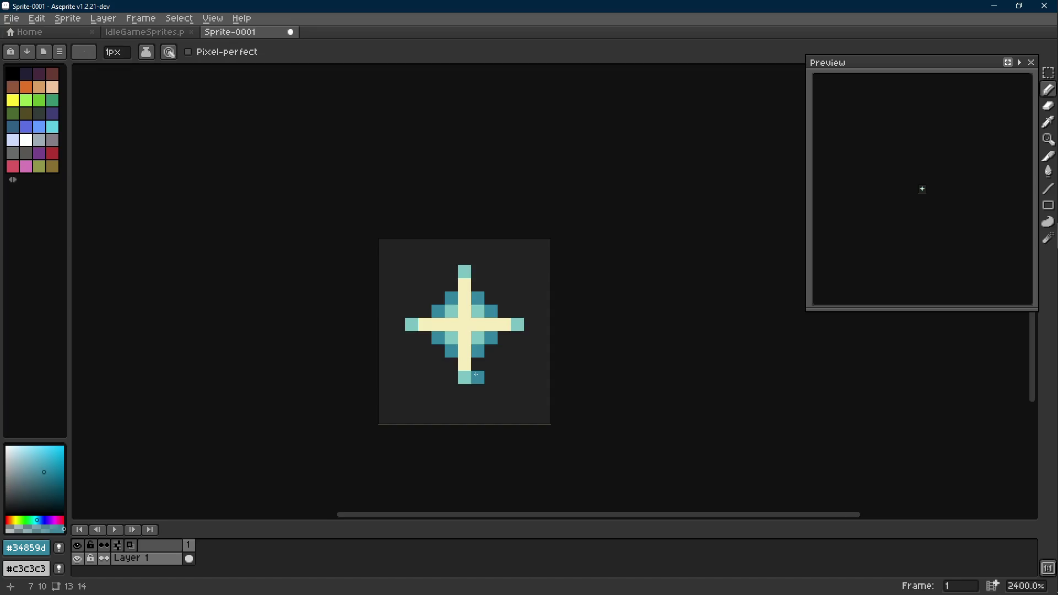
scroll(475, 376, down, 5)
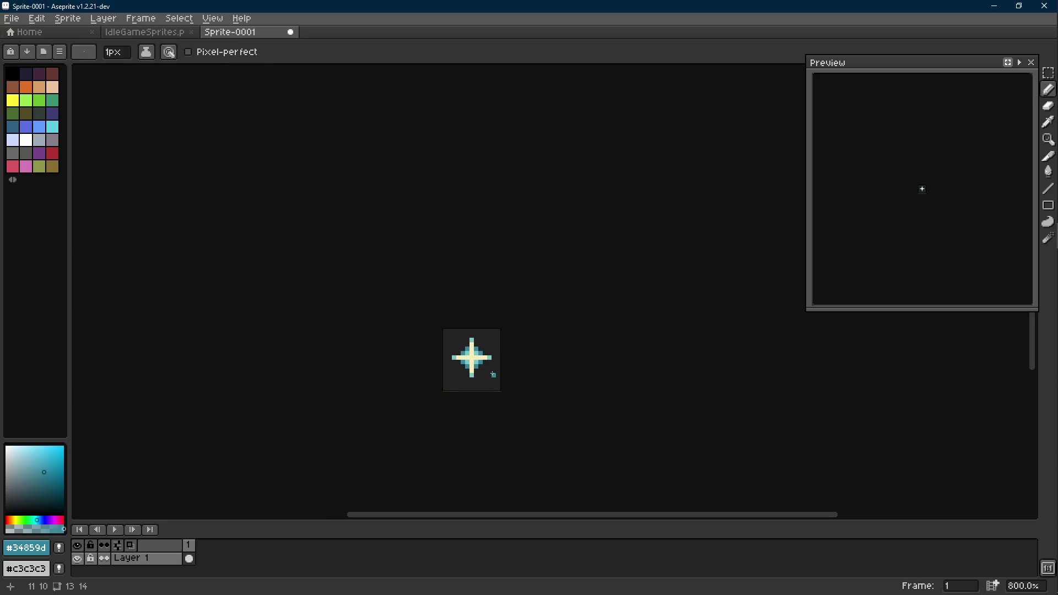
scroll(492, 374, up, 1)
scroll(480, 347, up, 1)
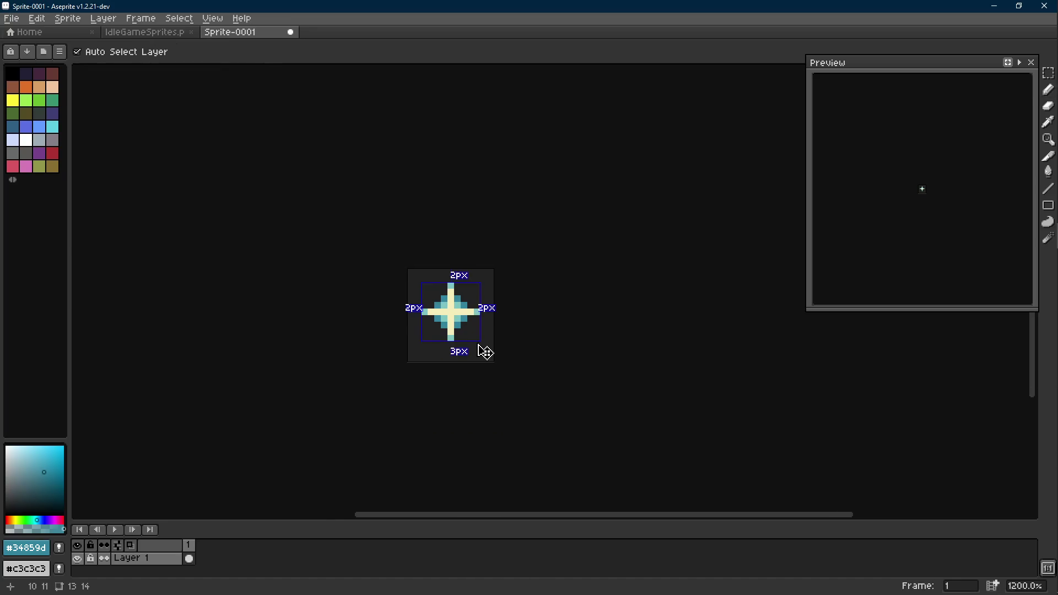
key(alt+n)
scroll(477, 344, up, 2)
alt+click(453, 312)
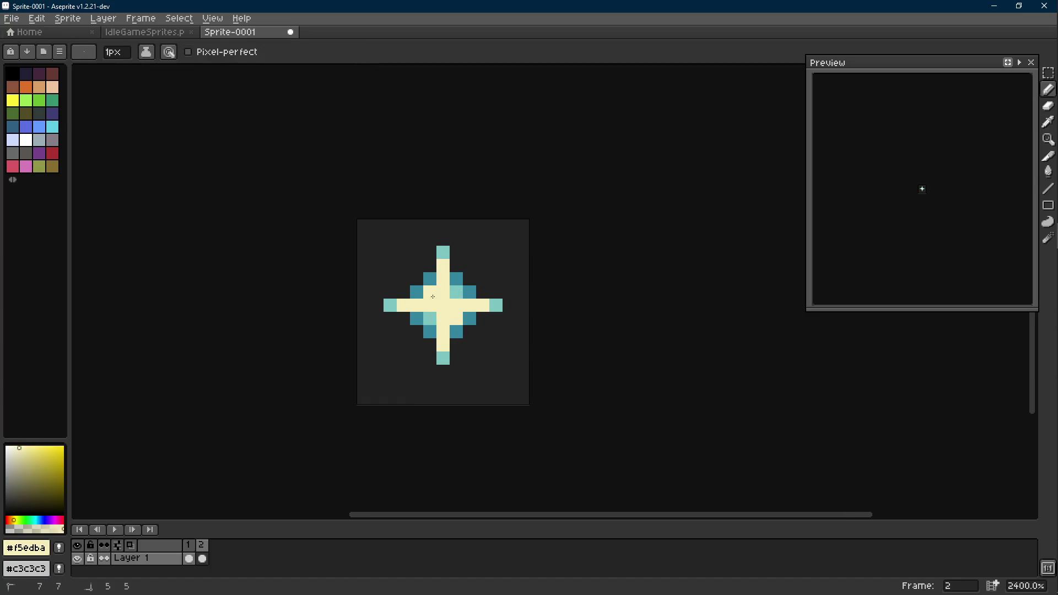
Step: On frame 2, recolour two dark-teal pixels light teal, comparing against frame 1
alt+click(494, 305)
click(457, 332)
click(418, 319)
key(Left)
scroll(540, 373, down, 6)
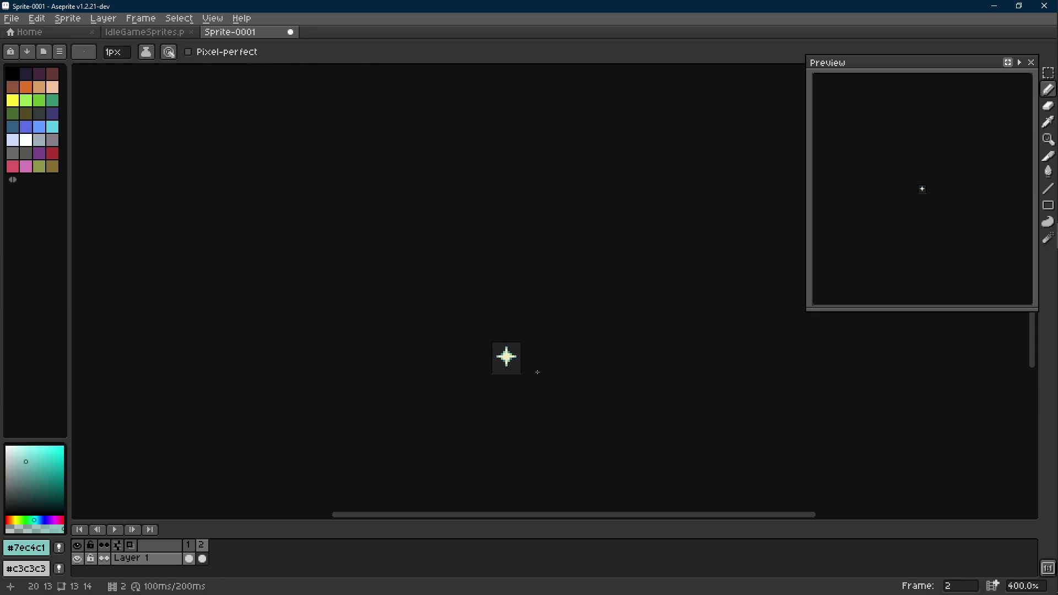
key(Right)
Step: Add a third frame and repaint teal pixels cream for a fuller centre, undoing a stray right tip
key(alt+n)
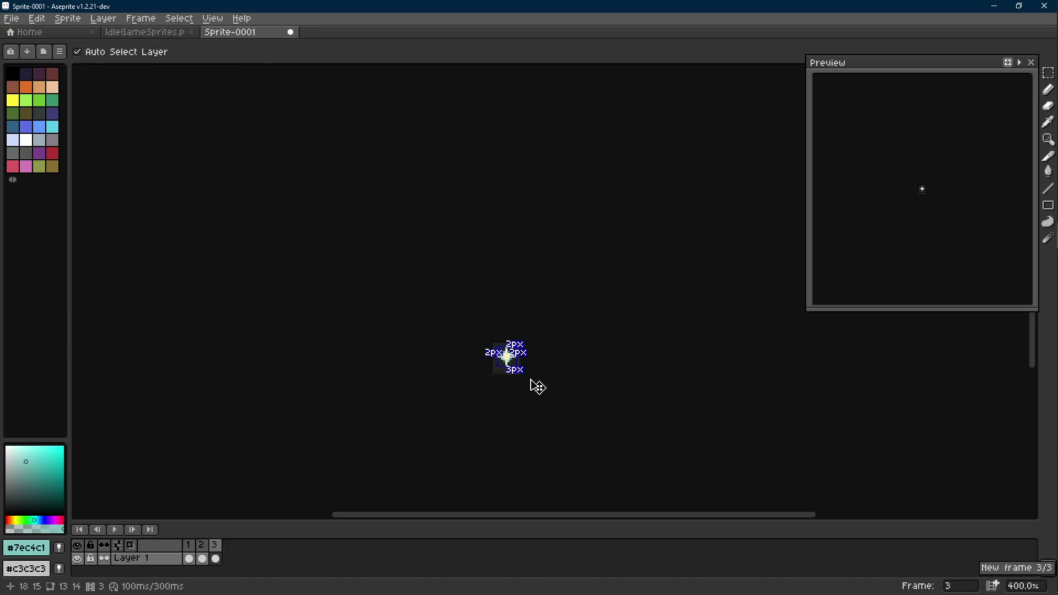
scroll(529, 375, up, 6)
alt+click(475, 288)
click(426, 299)
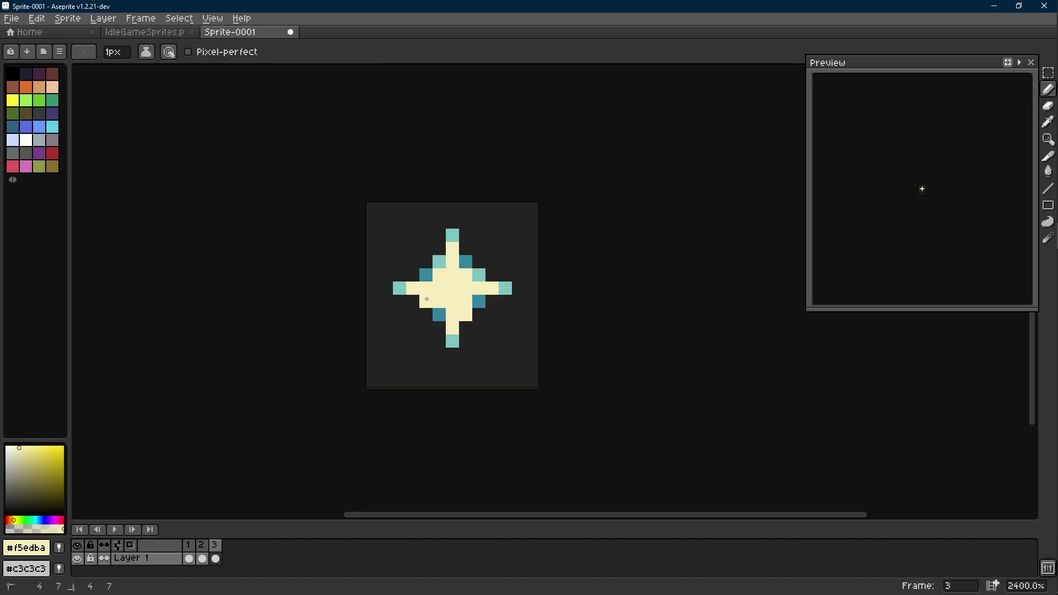
key(alt)
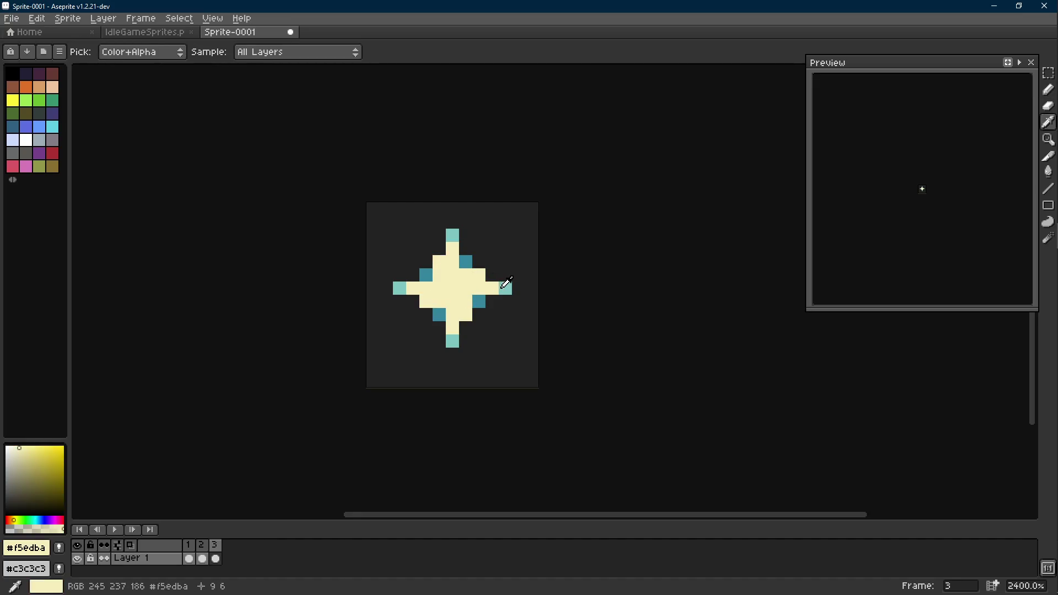
scroll(521, 314, down, 4)
scroll(514, 317, up, 2)
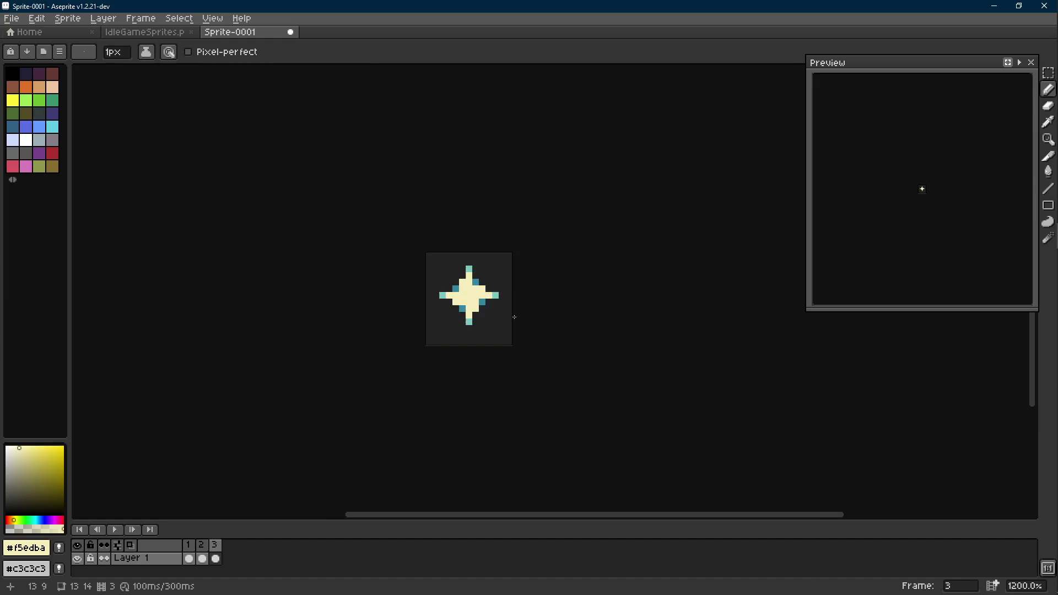
scroll(514, 316, up, 2)
click(500, 289)
key(alt)
key(ctrl+z)
key(alt)
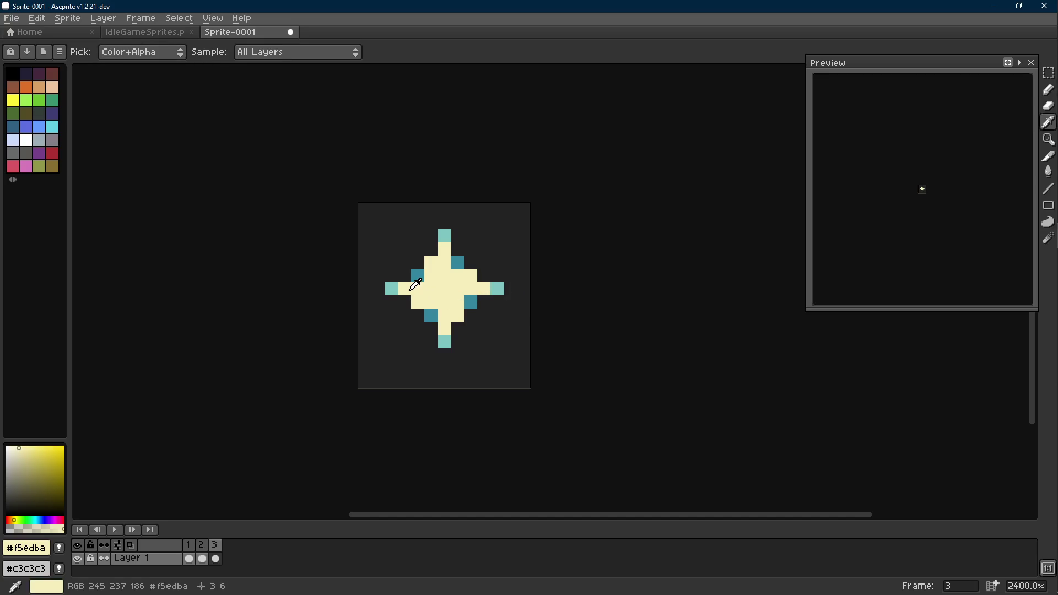
scroll(488, 321, down, 3)
scroll(503, 329, down, 1)
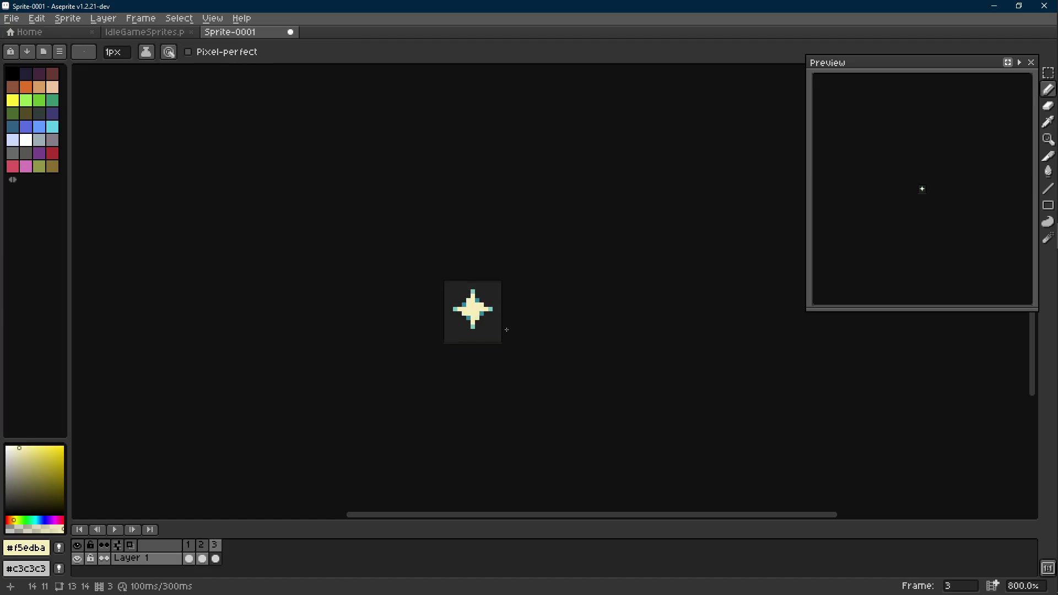
scroll(506, 330, down, 2)
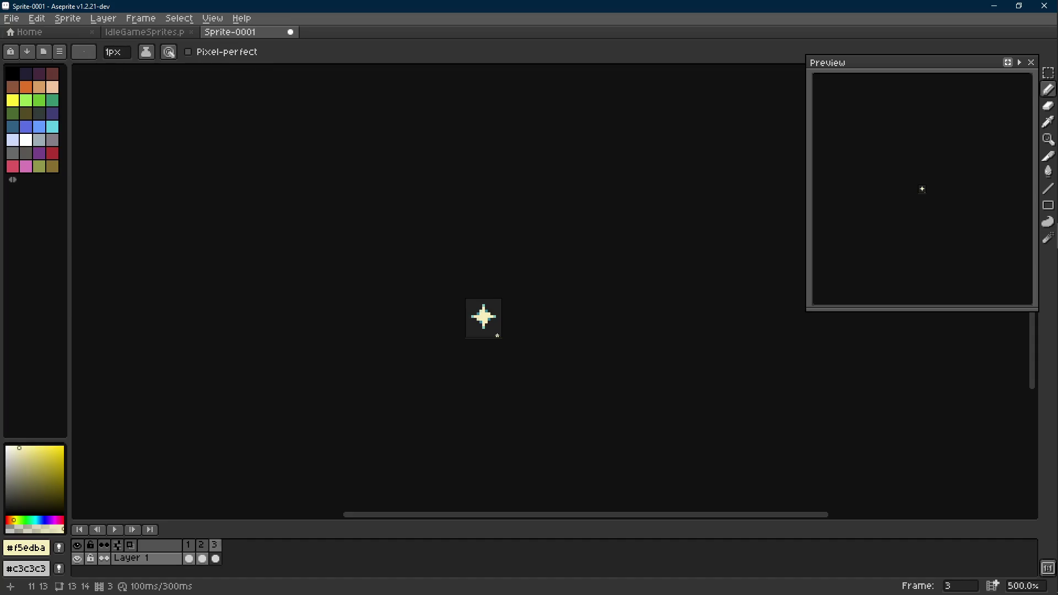
scroll(494, 332, up, 4)
Step: On frame 3, recolour a dark-teal pixel light teal after comparing with frame 2
key(Left)
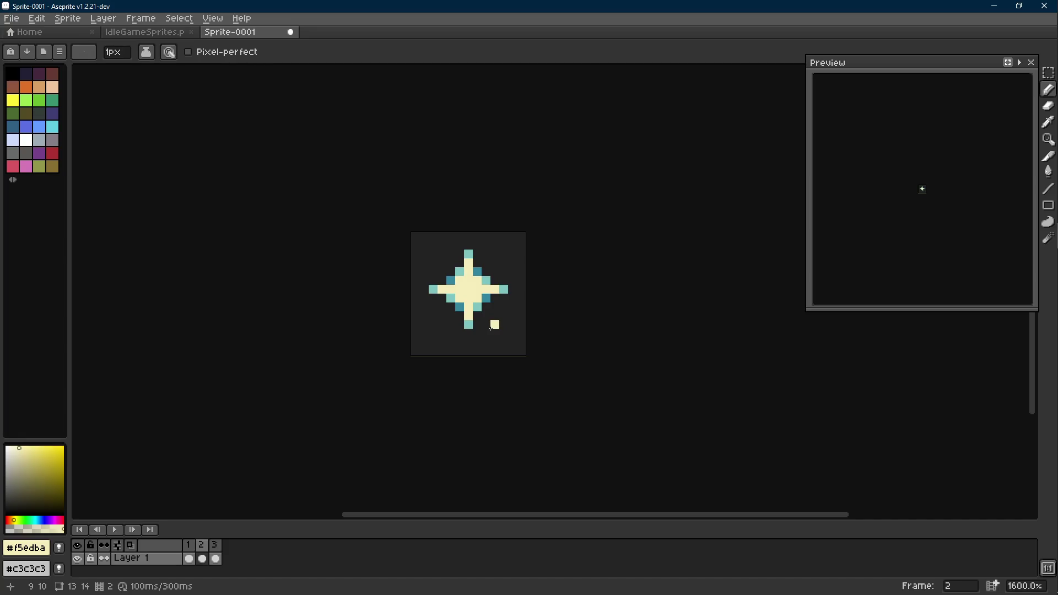
key(Right)
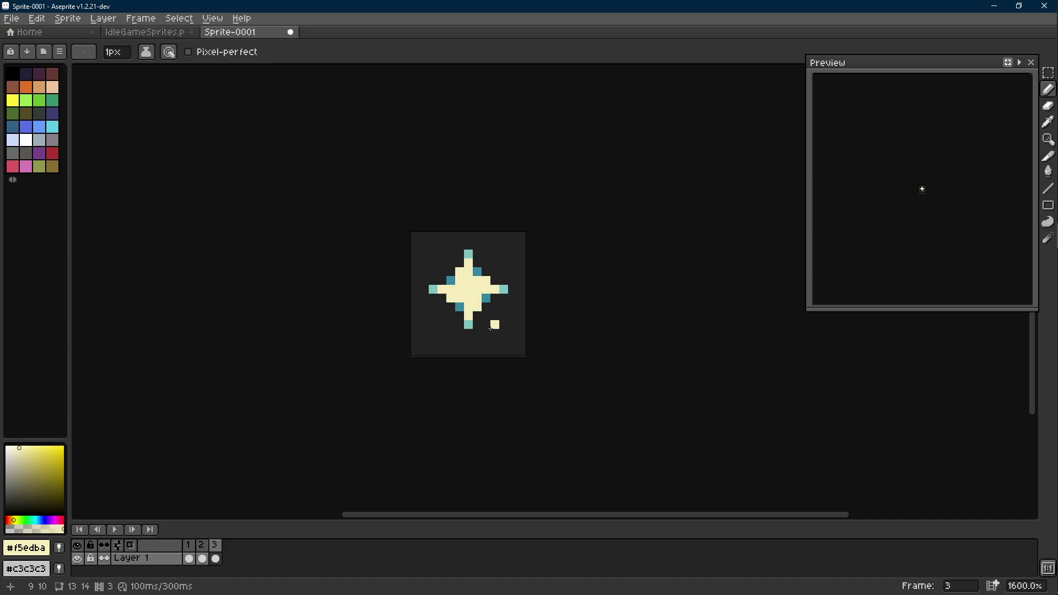
scroll(491, 326, up, 4)
scroll(522, 314, down, 6)
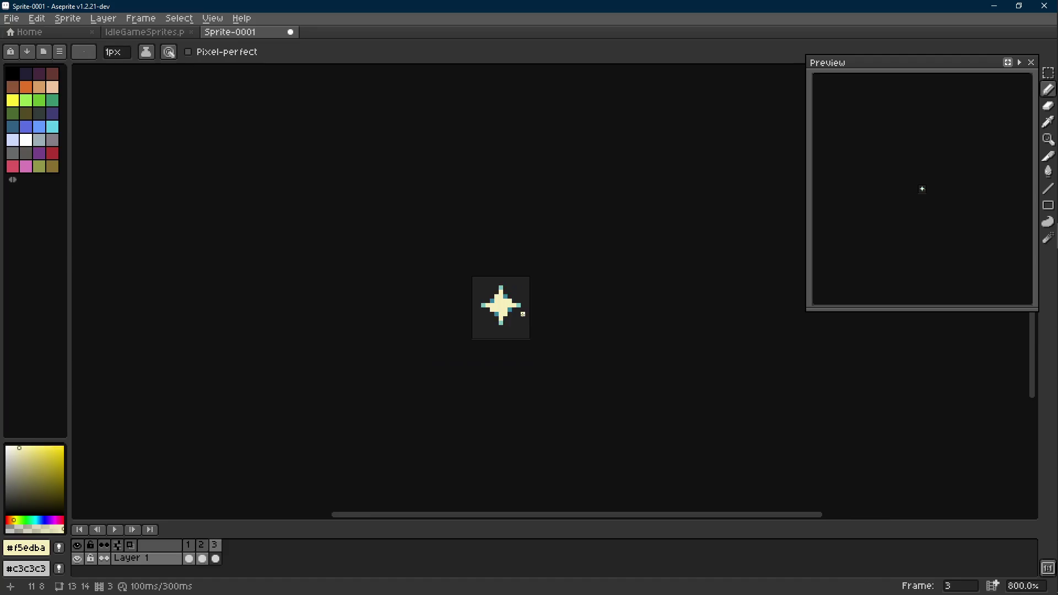
scroll(521, 317, up, 1)
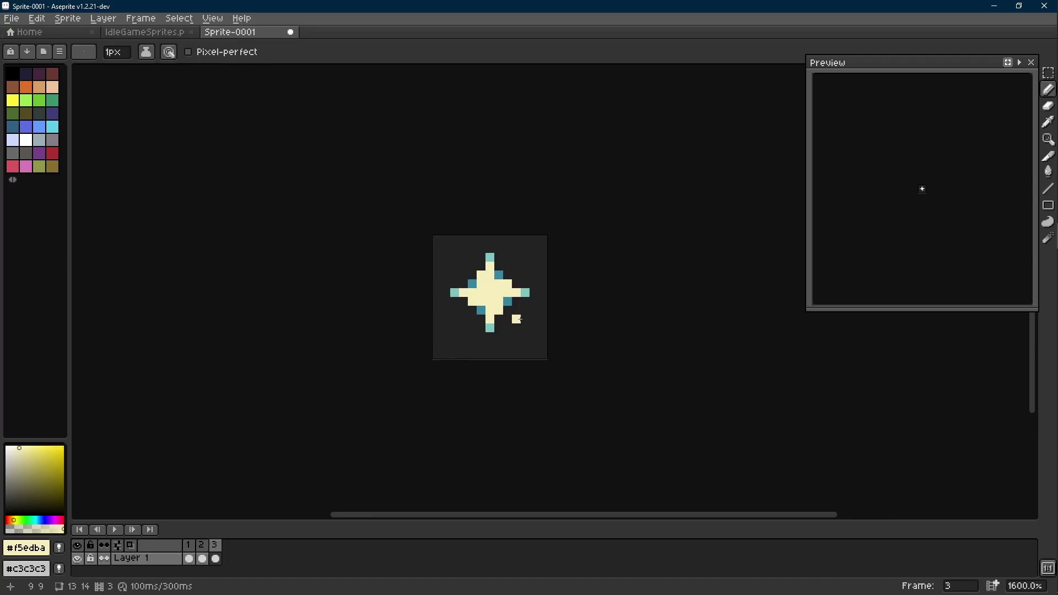
scroll(516, 319, up, 1)
alt+click(532, 286)
click(450, 273)
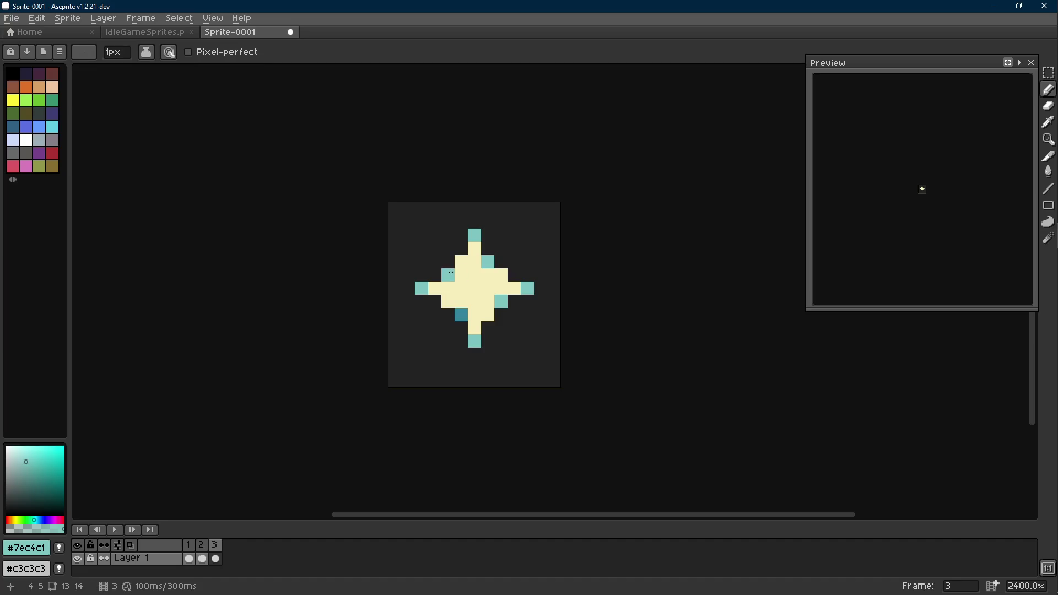
Step: On frame 1, erase the bottom tip and rightmost arm pixel to shorten those arms
key(Left)
key(Left)
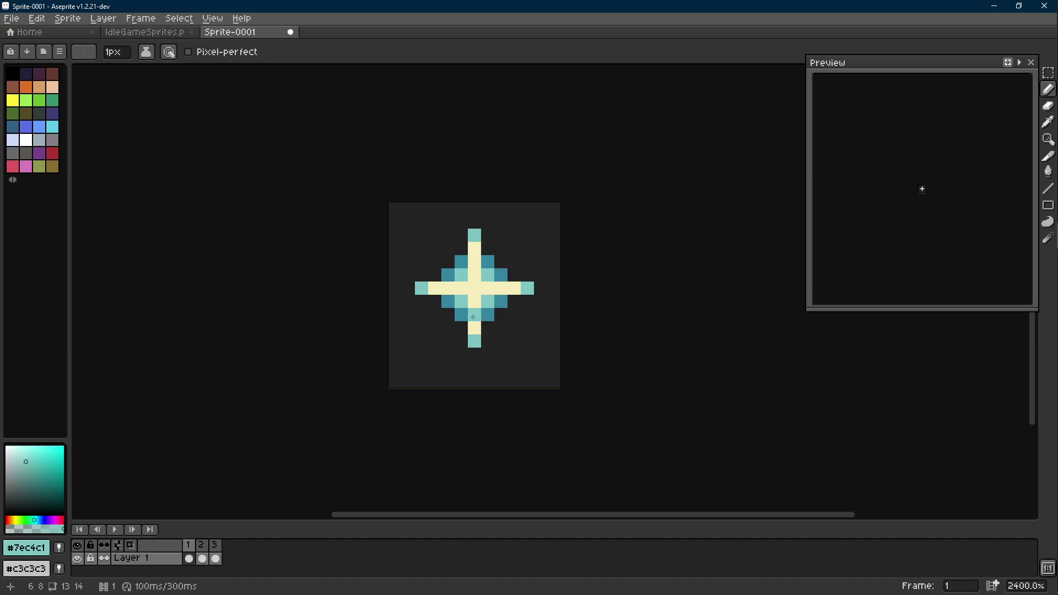
key(m)
key(i)
key(ctrl+d)
key(b)
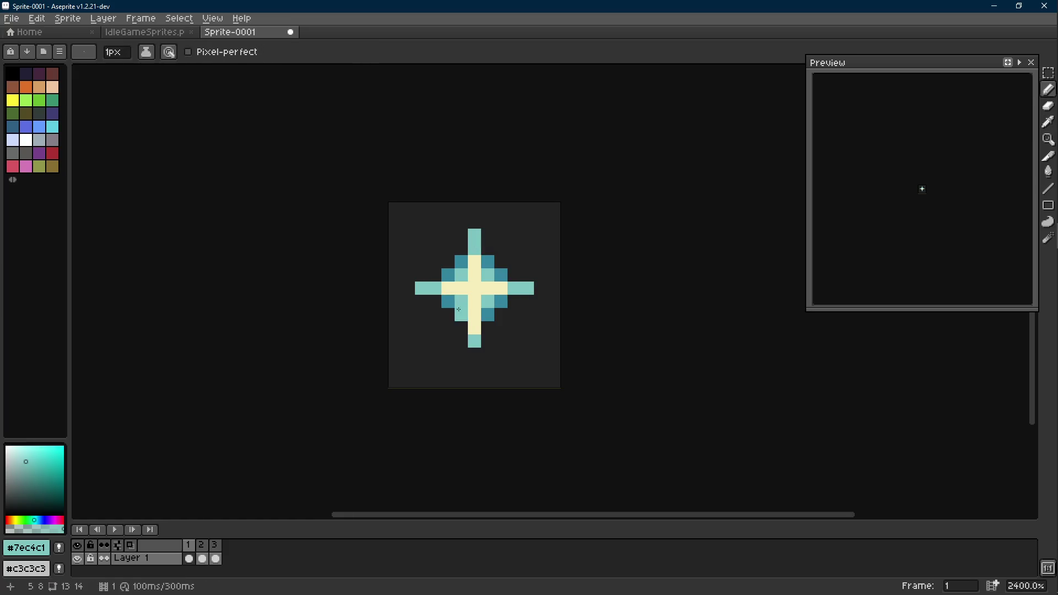
key(e)
click(474, 341)
click(528, 288)
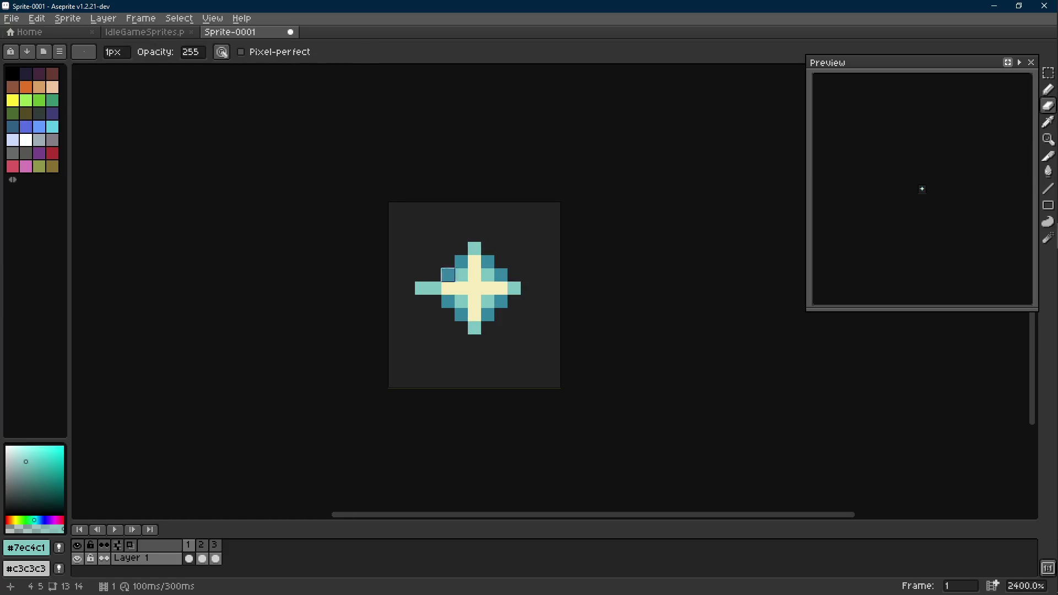
key(b)
Step: Step through frames 2 and 3, toggling the eyedropper to inspect their colours
key(1)
key(Right)
key(5)
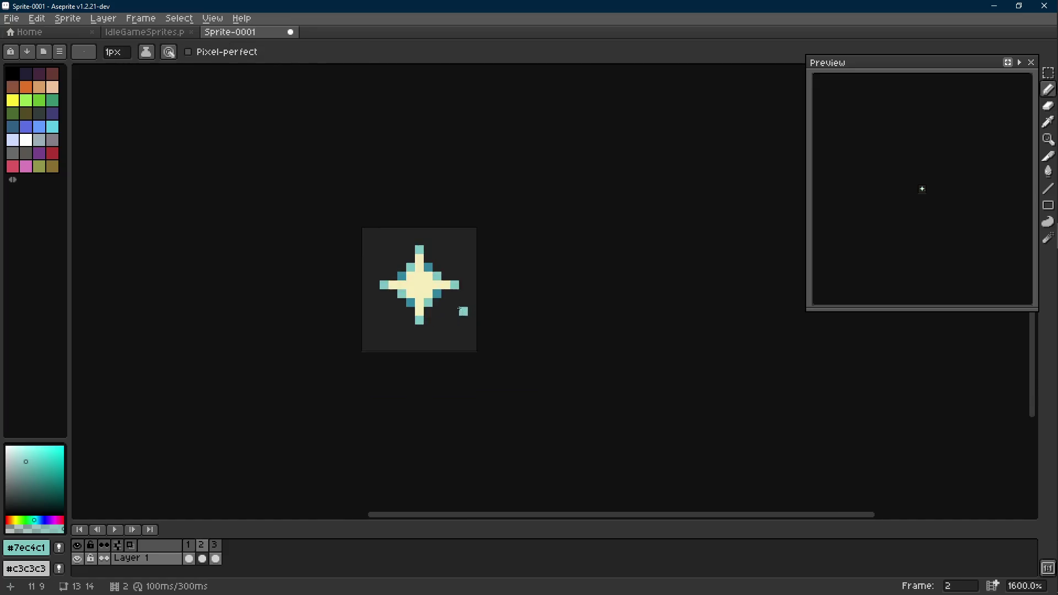
scroll(459, 309, up, 1)
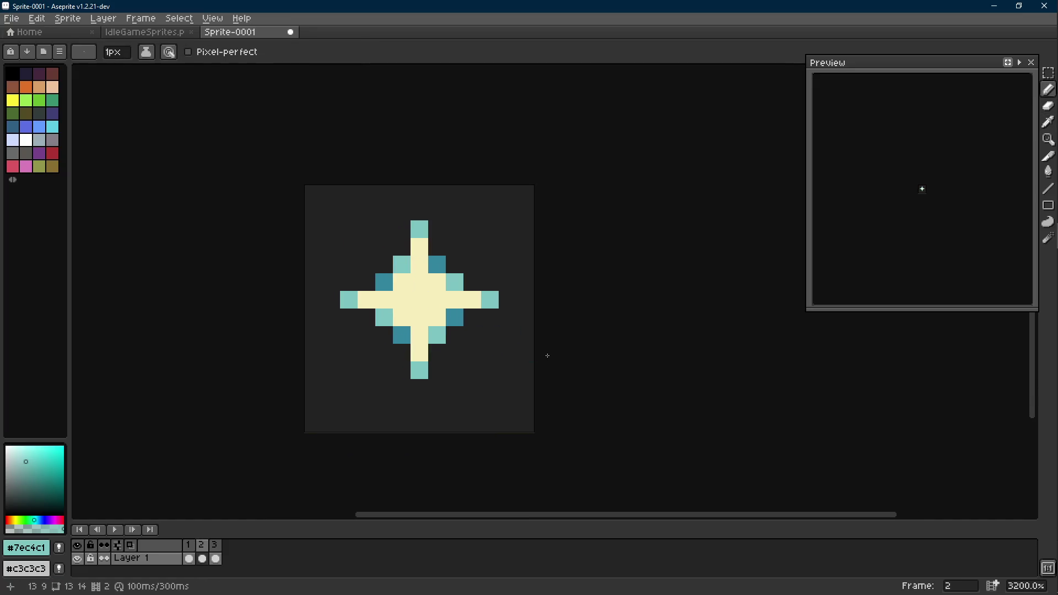
key(i)
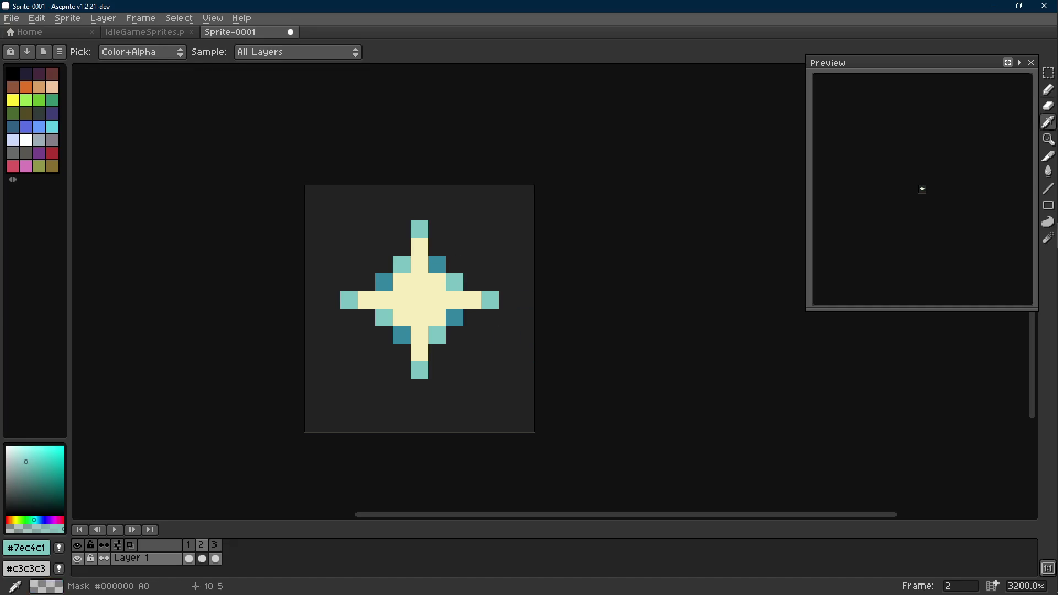
key(b)
key(Right)
key(i)
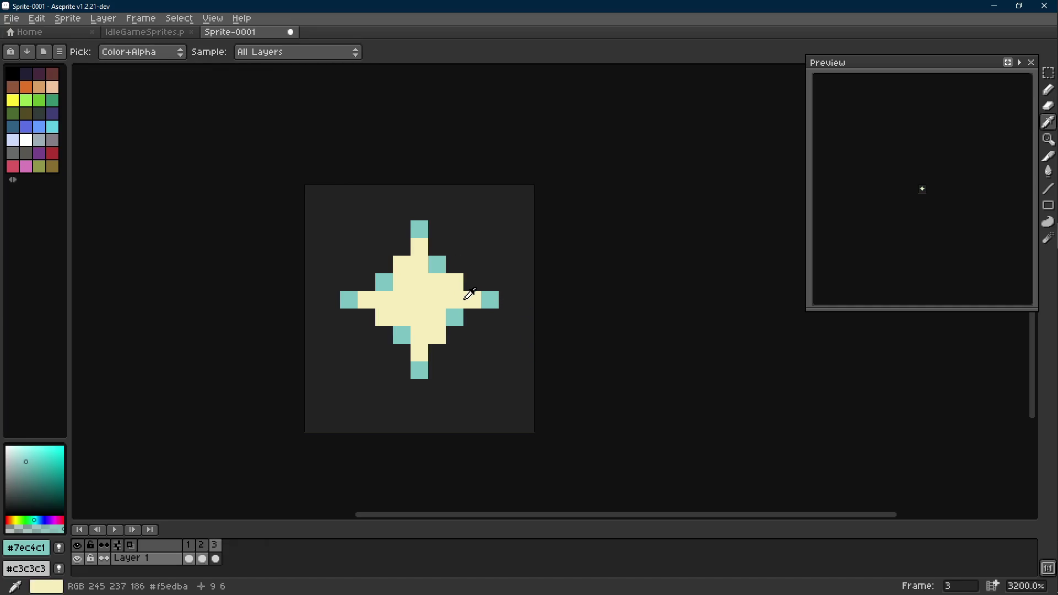
key(b)
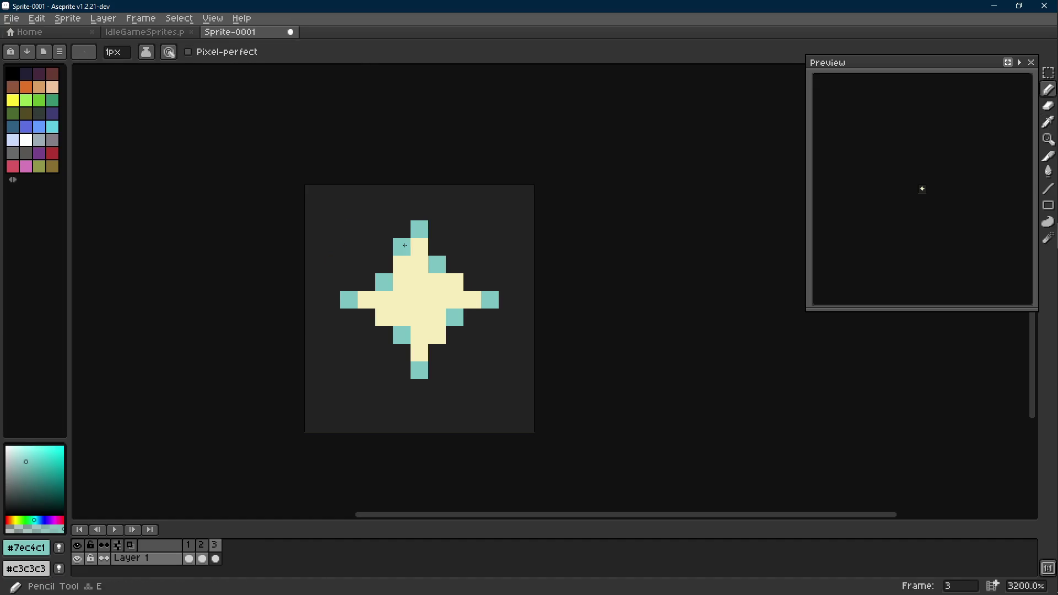
Step: Sample dark teal #34859d and add three shading pixels around frame 3's sparkle
key(Left)
key(i)
click(437, 259)
key(b)
key(Right)
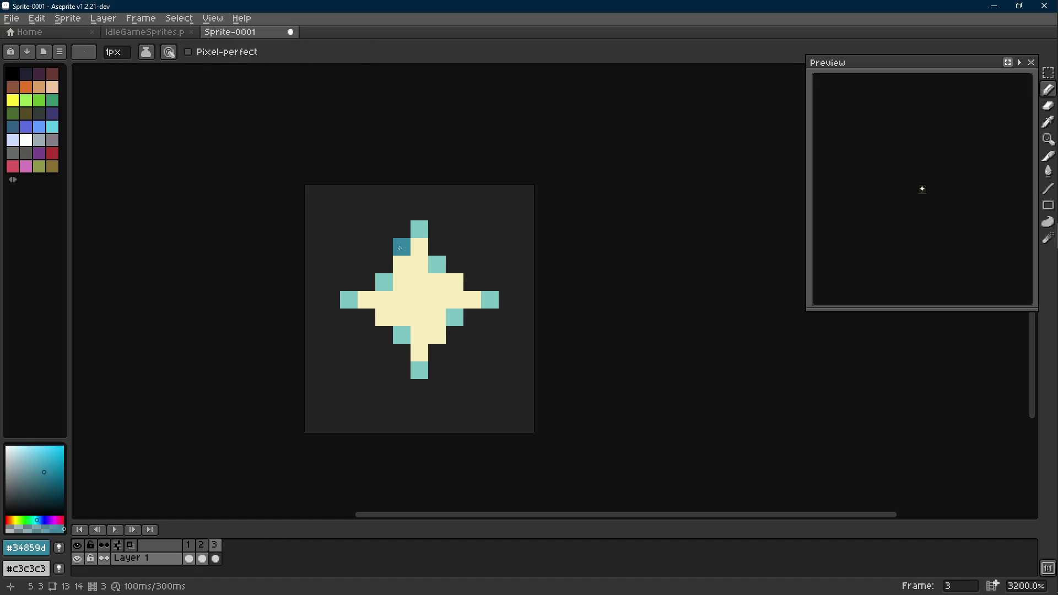
click(437, 352)
click(472, 281)
click(457, 321)
scroll(459, 324, down, 8)
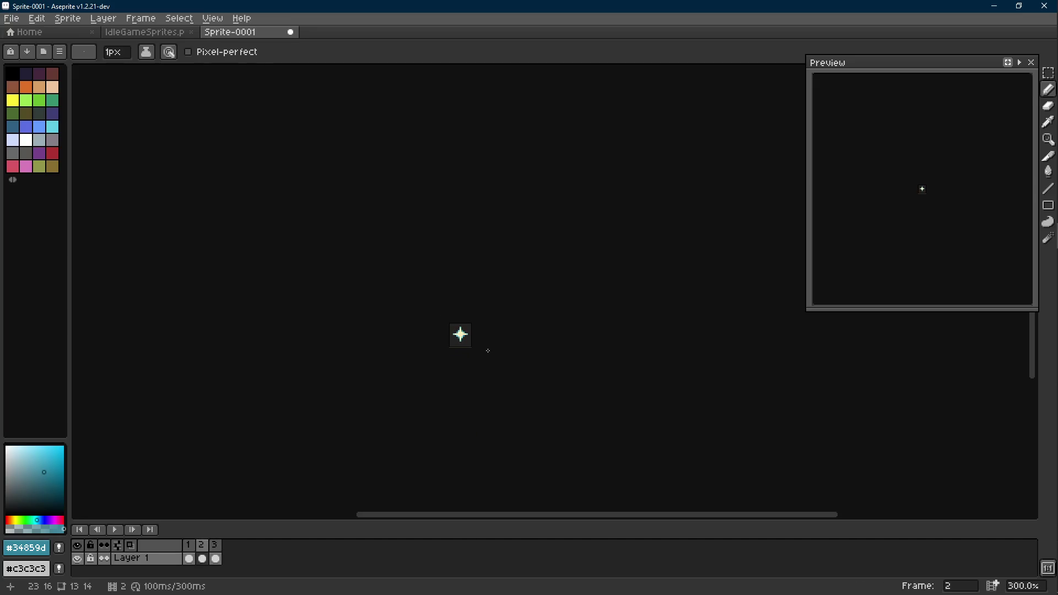
Step: Add a fourth frame and recolour its dark-teal pixels cream
key(alt+n)
scroll(488, 350, up, 8)
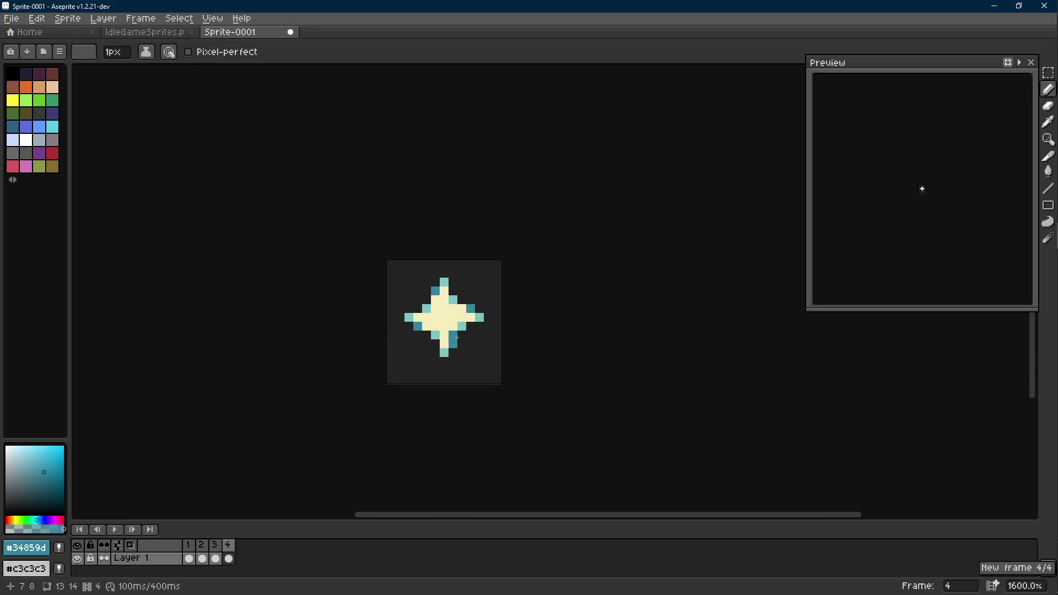
alt+click(463, 292)
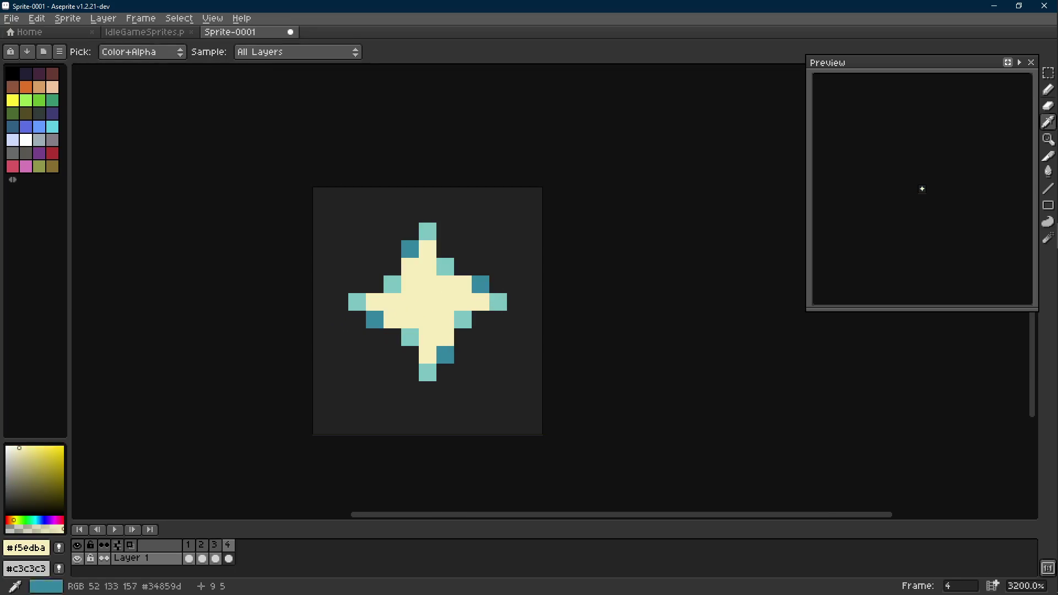
drag(480, 301, 480, 286)
key(alt)
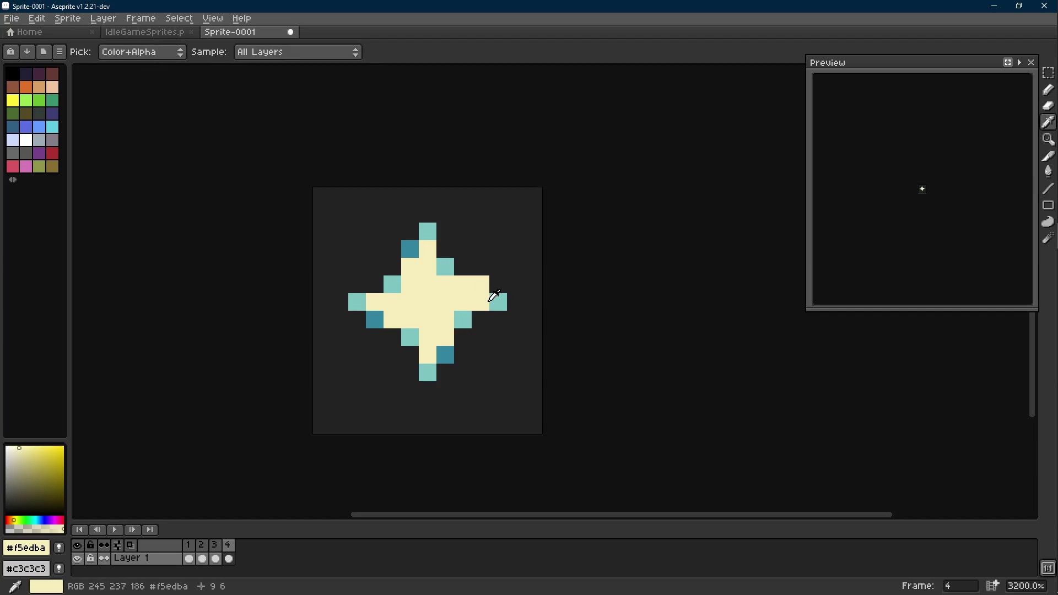
click(406, 253)
click(378, 318)
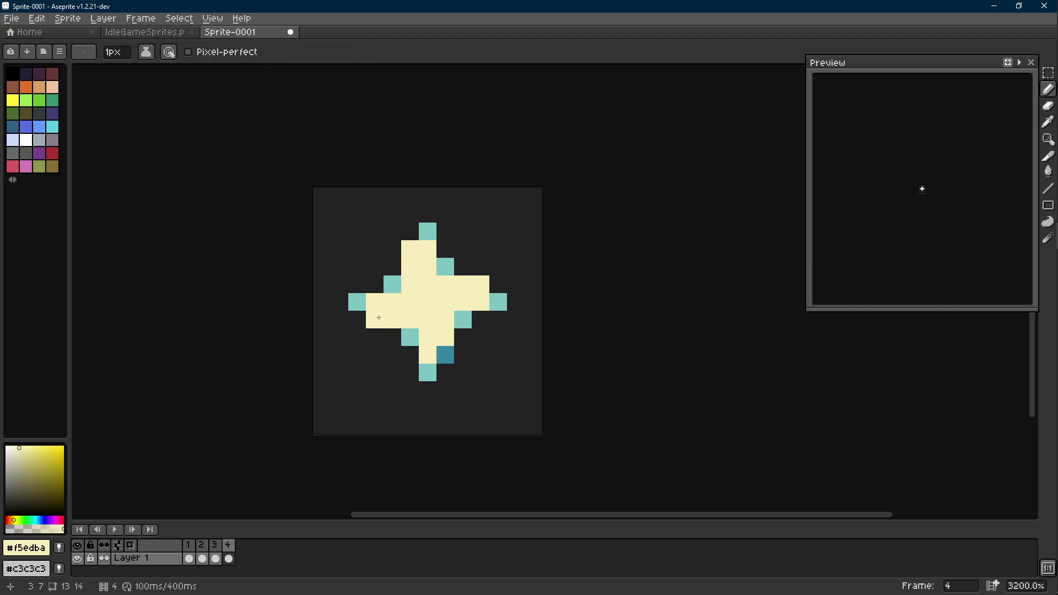
Step: Sample light teal #7ec4c1 and place tip pixels at the top, bottom and right, undoing one
alt+click(427, 371)
click(444, 372)
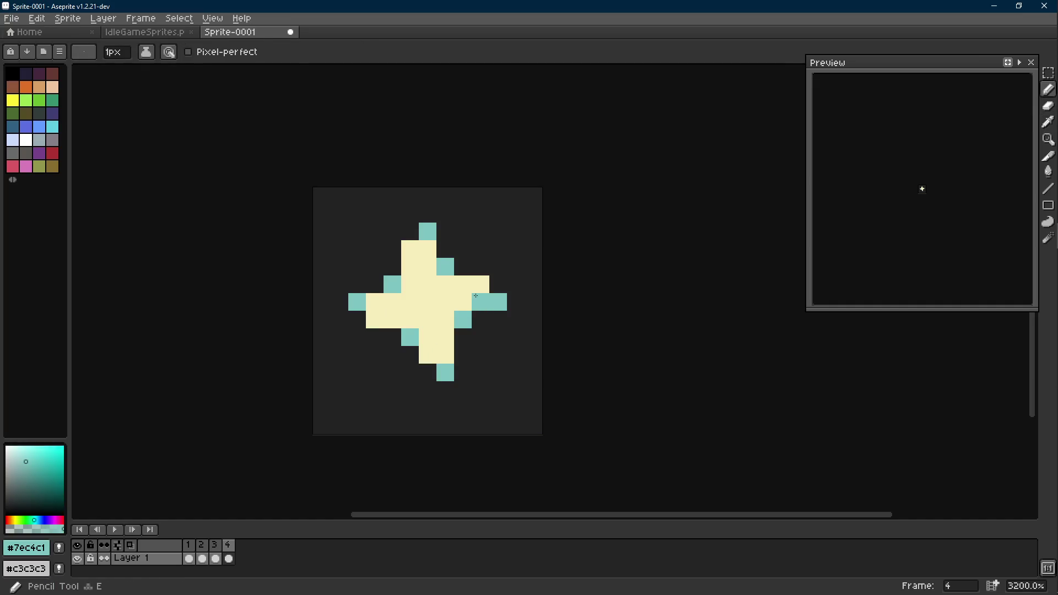
click(497, 284)
click(427, 372)
click(497, 284)
click(410, 231)
key(ctrl+z)
key(ctrl+z)
key(ctrl+z)
key(ctrl+z)
key(ctrl+z)
key(ctrl+z)
Step: Rework the light-teal accents onto the right and lower-right arms, undoing misplaced pixels
click(427, 232)
click(428, 372)
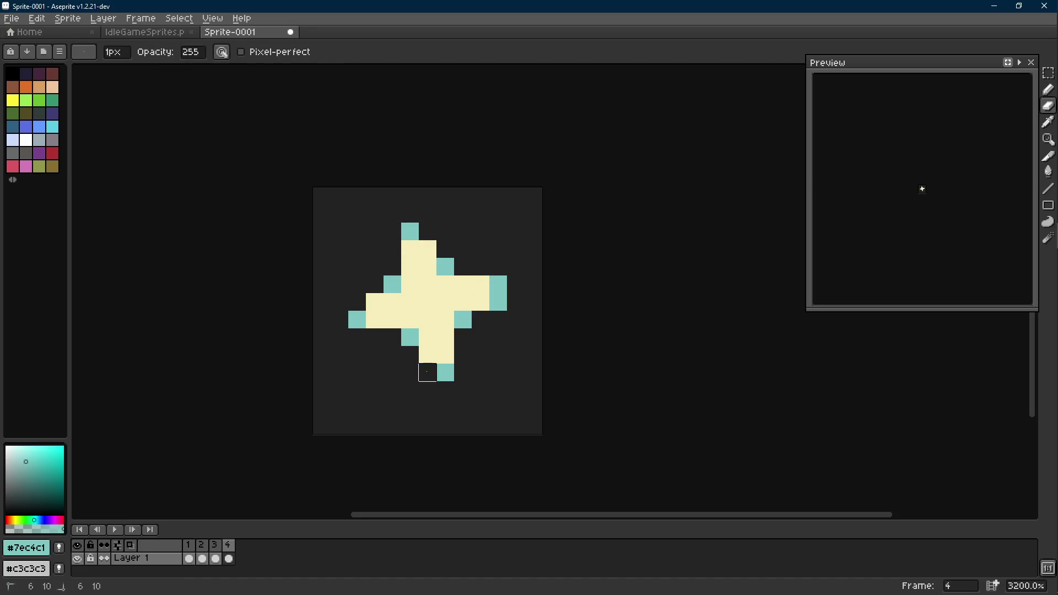
key(b)
click(480, 354)
key(ctrl+z)
key(ctrl+z)
key(ctrl+z)
click(504, 334)
key(ctrl+z)
click(533, 336)
key(ctrl+z)
key(ctrl+z)
key(ctrl+z)
click(533, 354)
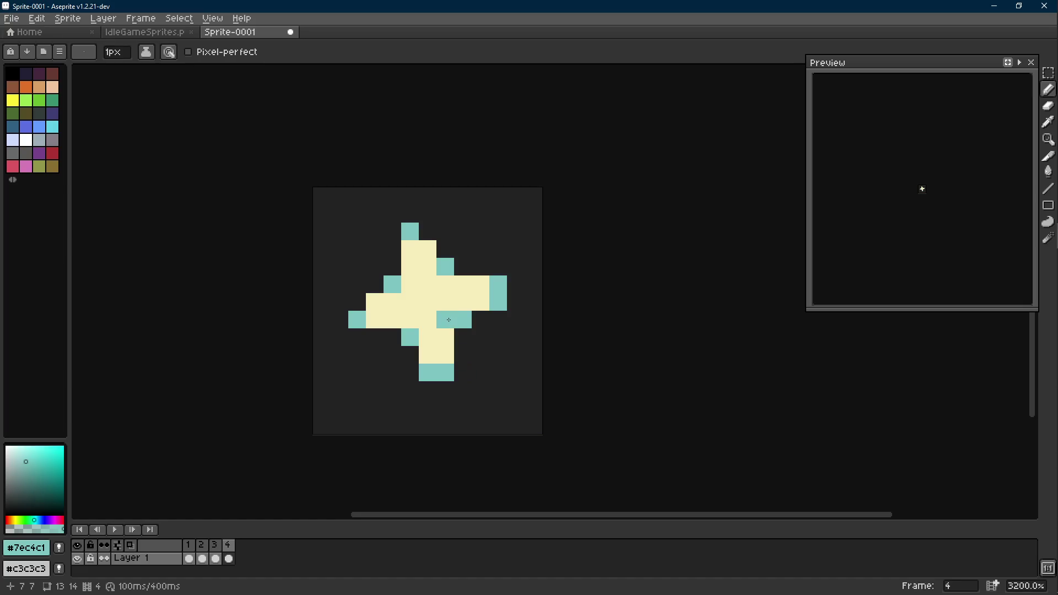
Step: Step back through frames 2–3 and return to frame 4 to compare the rotation
key(ctrl+z)
scroll(468, 369, down, 8)
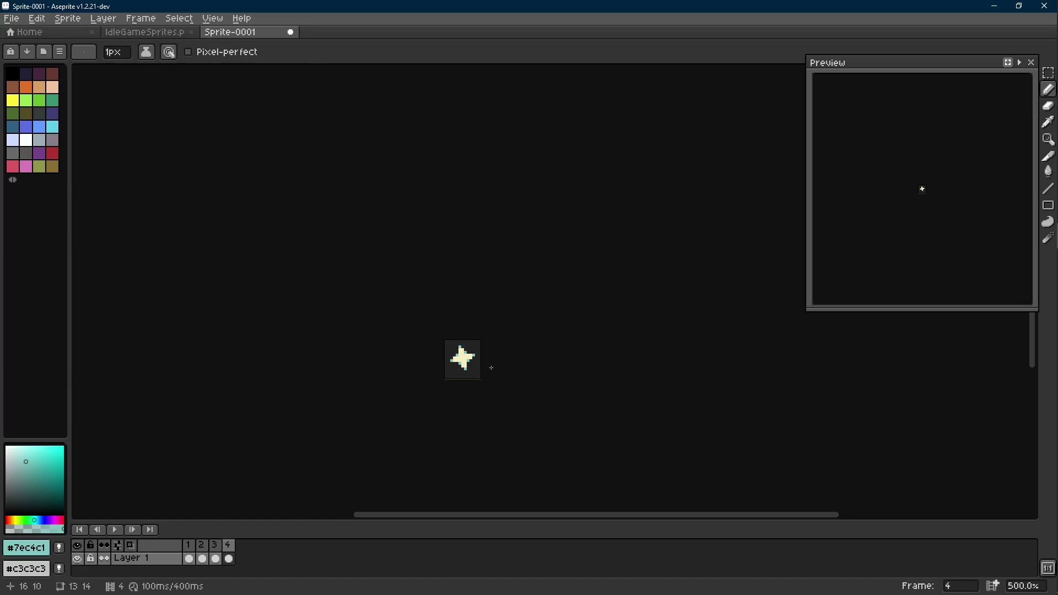
key(Left)
scroll(495, 366, down, 2)
key(Right)
key(Right)
scroll(485, 377, up, 2)
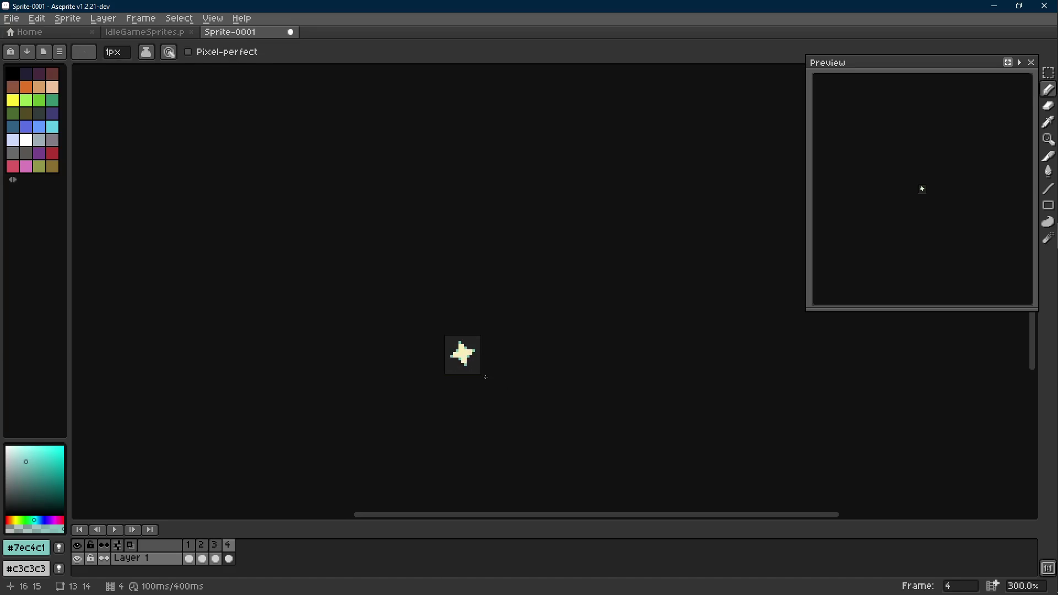
scroll(481, 383, up, 4)
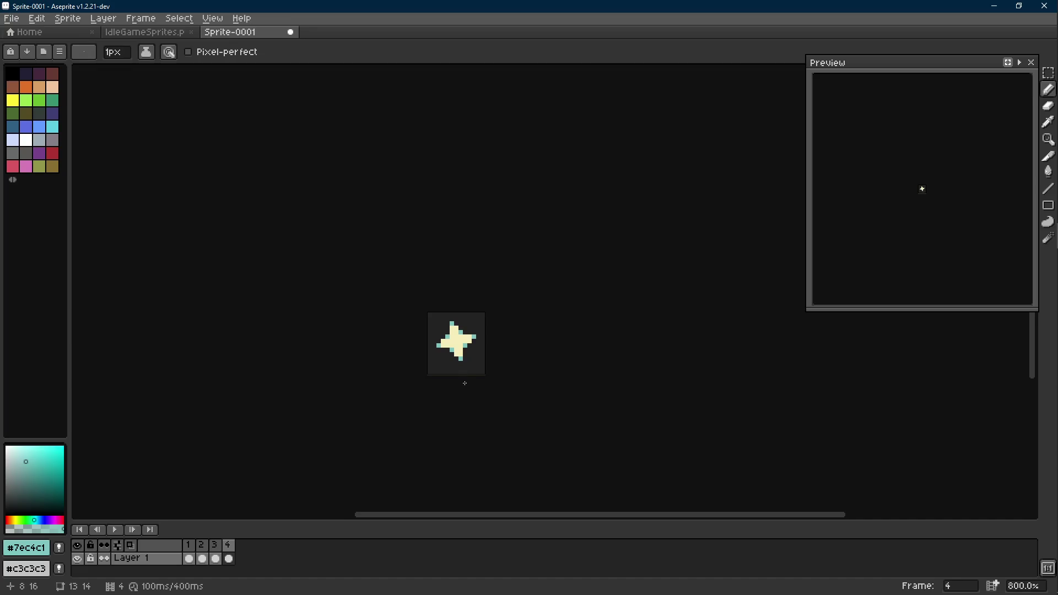
scroll(465, 383, up, 3)
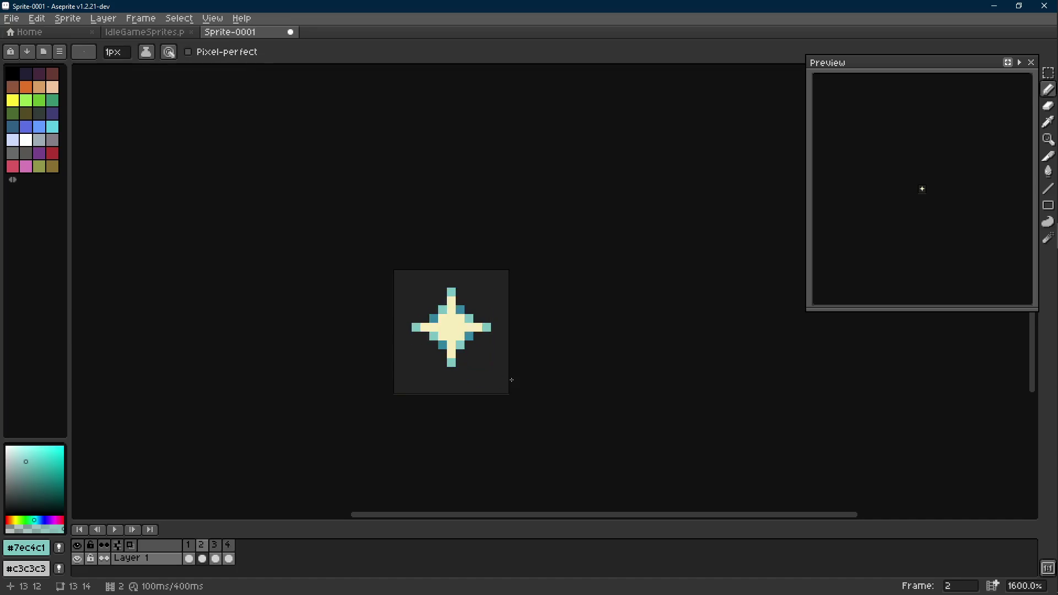
Step: Start saving and navigate up from the Symbols folder into the Animation folder
key(ctrl+s)
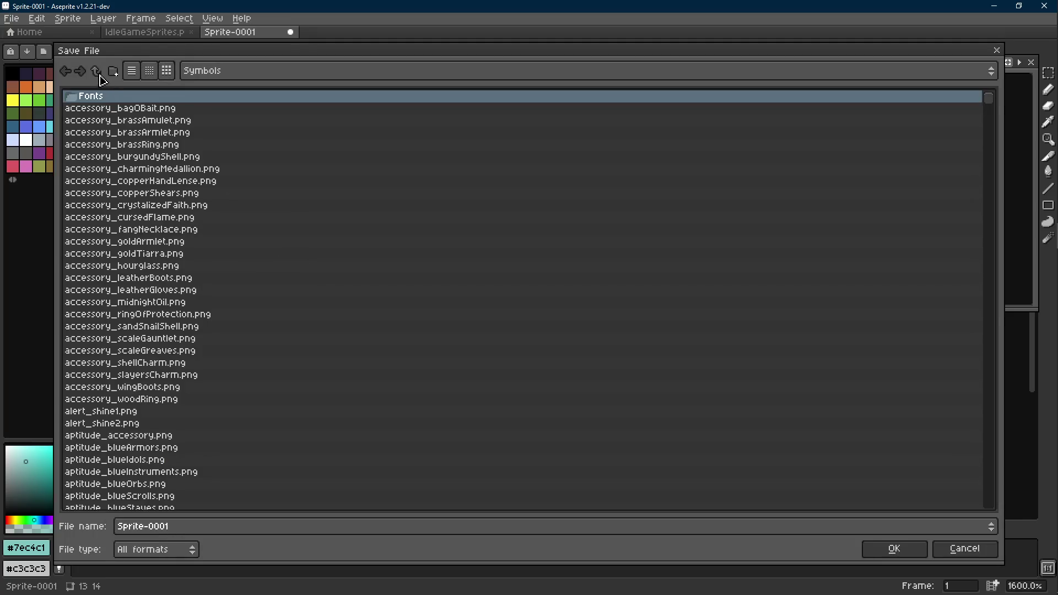
click(96, 71)
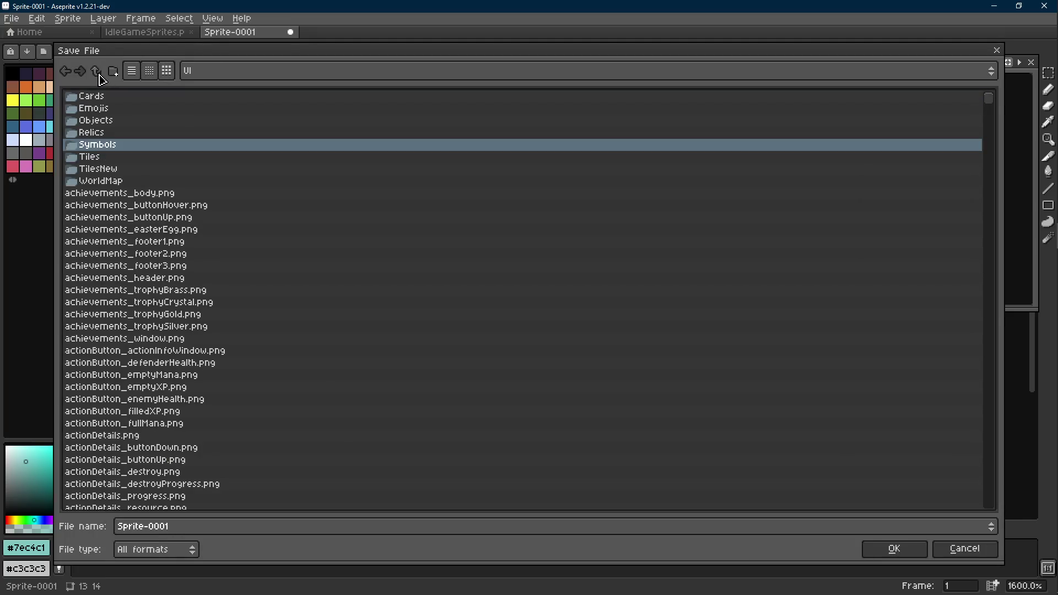
click(96, 72)
double_click(103, 100)
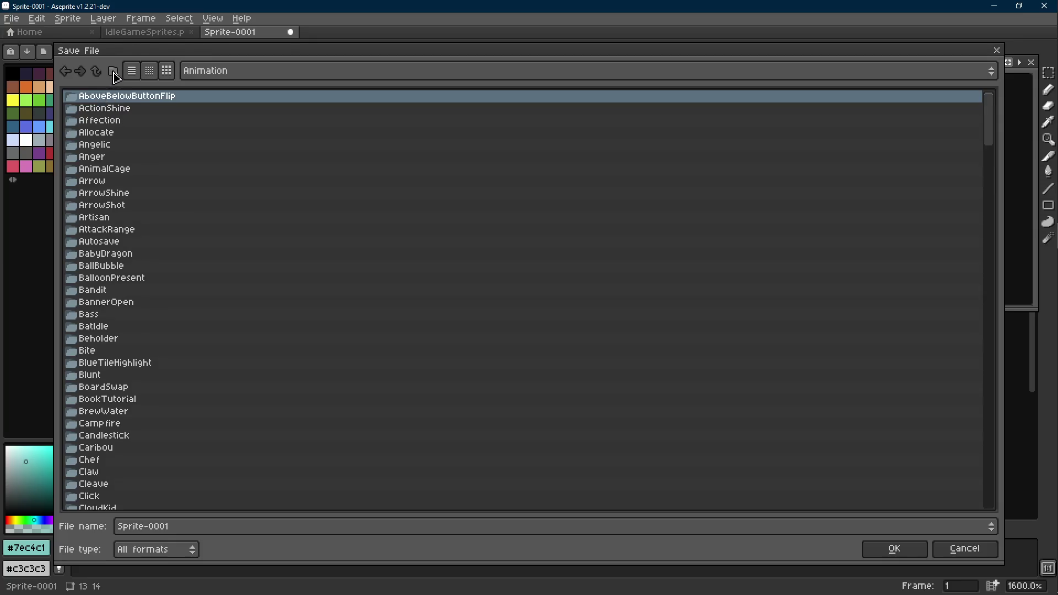
Step: Create a Moonlight folder and save the sprite as Moonlight1.png inside it
click(114, 74)
text(Moonlight)
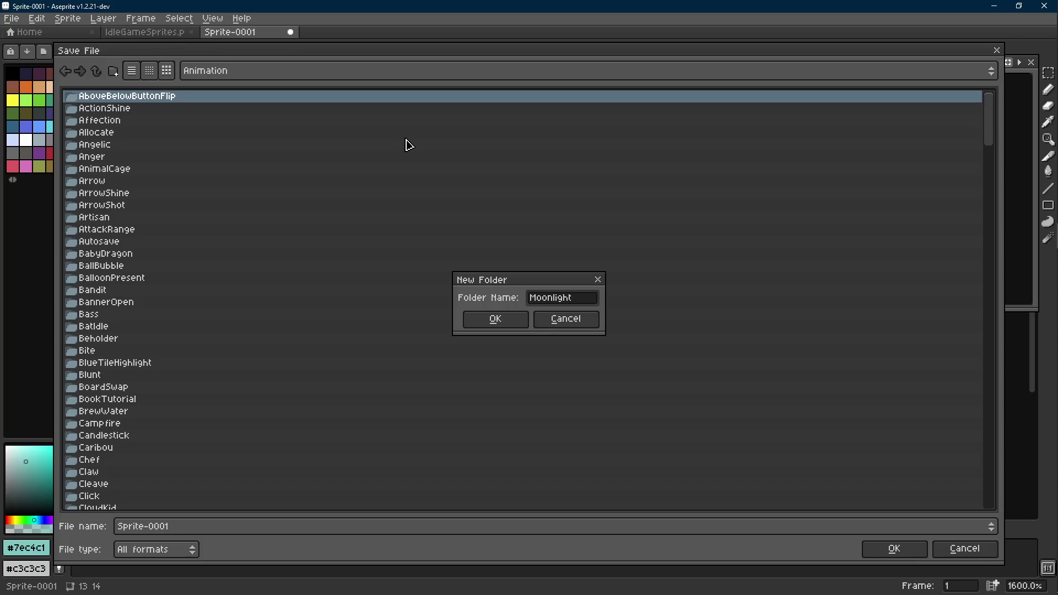
key(Return)
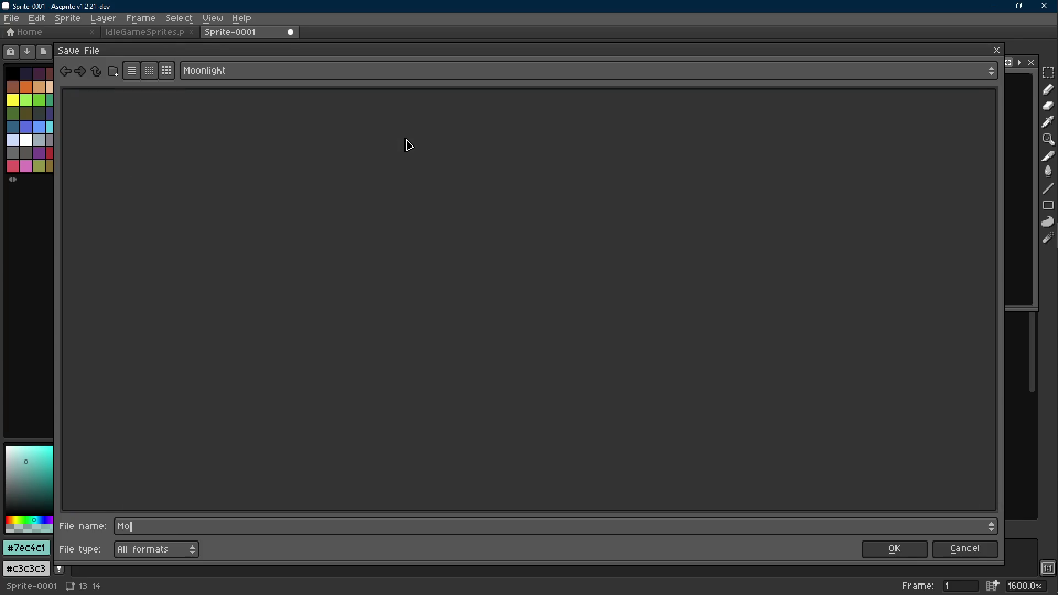
text(ng)
key(Return)
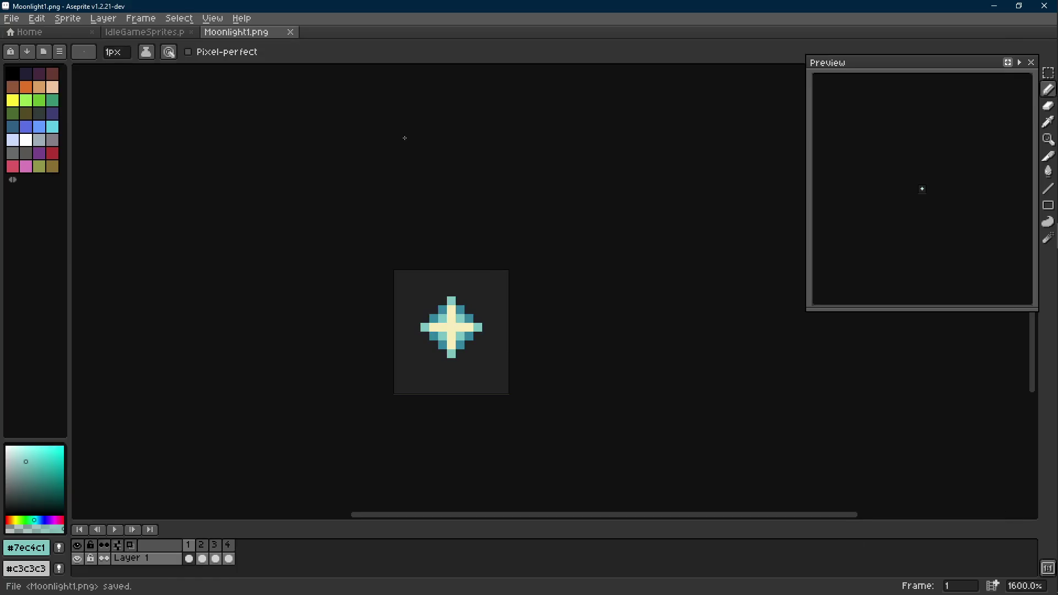
key(Return)
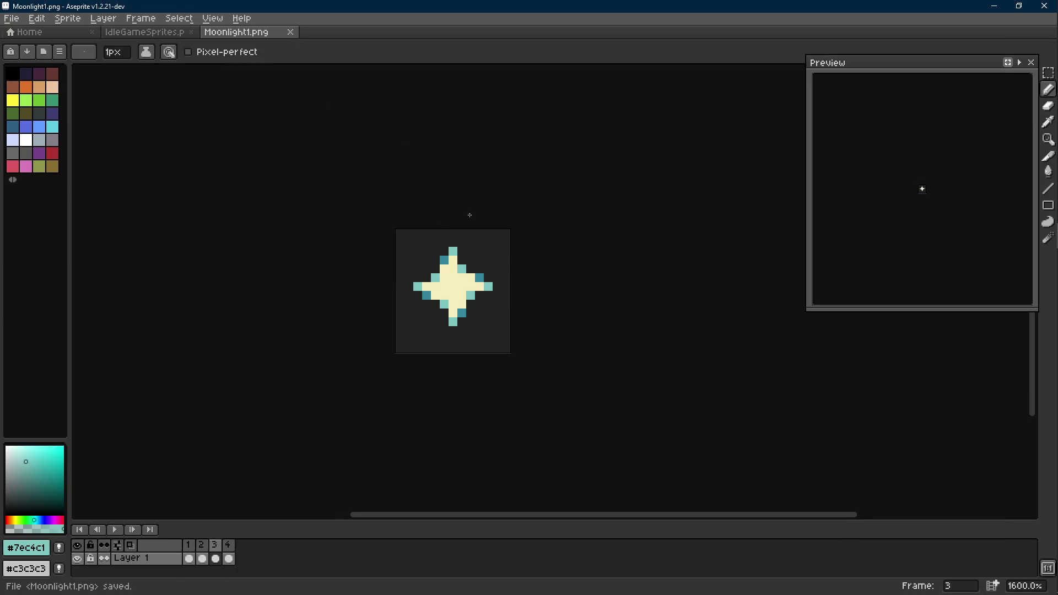
scroll(490, 283, up, 1)
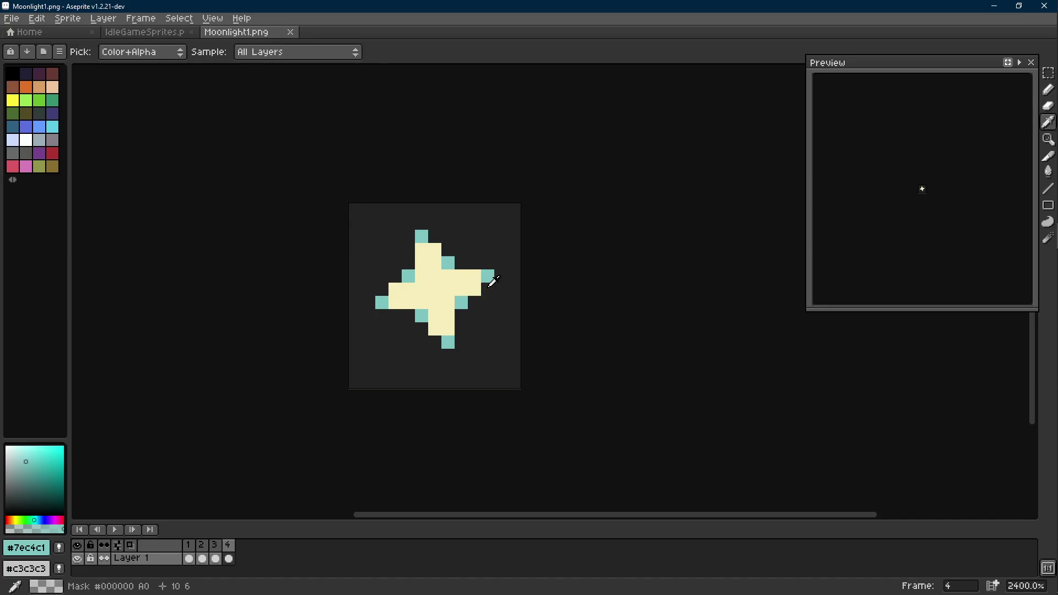
Step: On frame 4, sample cream from the sparkle and recolour the stray upper-left teal pixel
key(period)
key(i)
key(b)
key(i)
click(421, 277)
key(b)
click(447, 263)
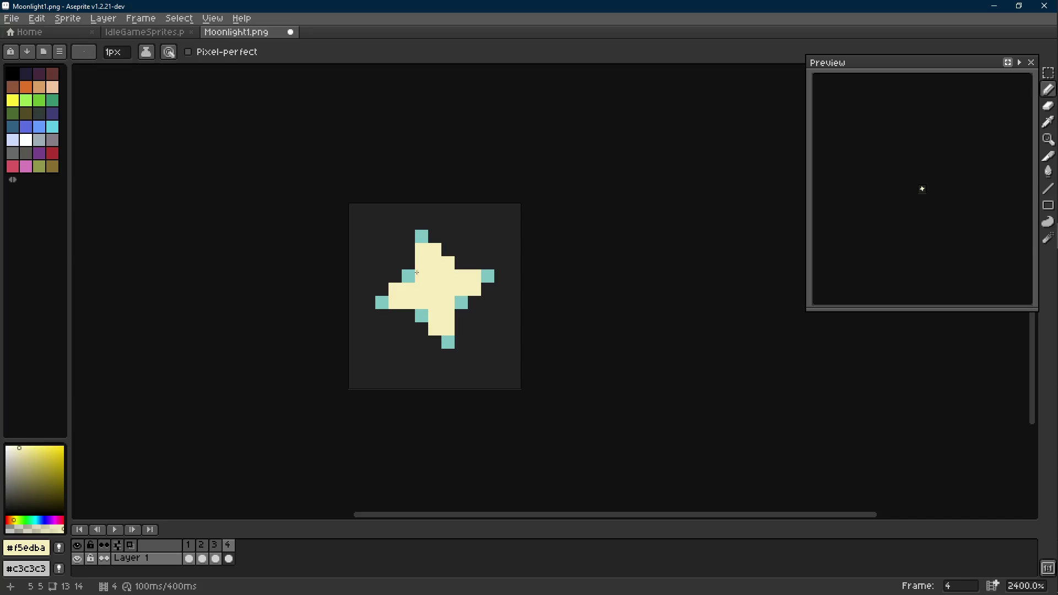
Step: Sample light teal, add accent pixels on the sparkle's edges, then add a fifth frame
key(i)
click(487, 276)
key(b)
click(460, 263)
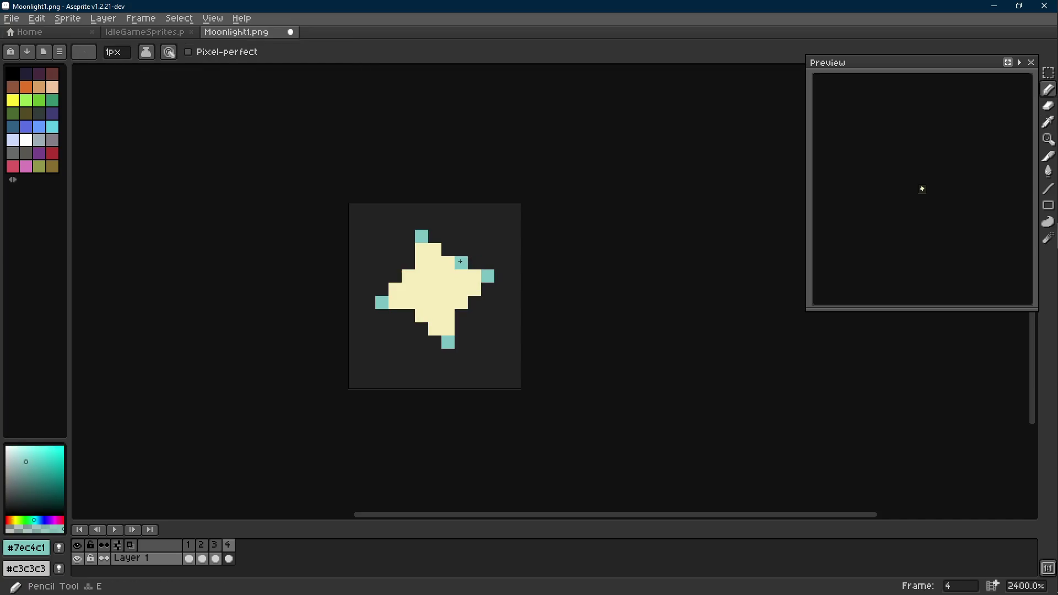
click(408, 263)
click(462, 316)
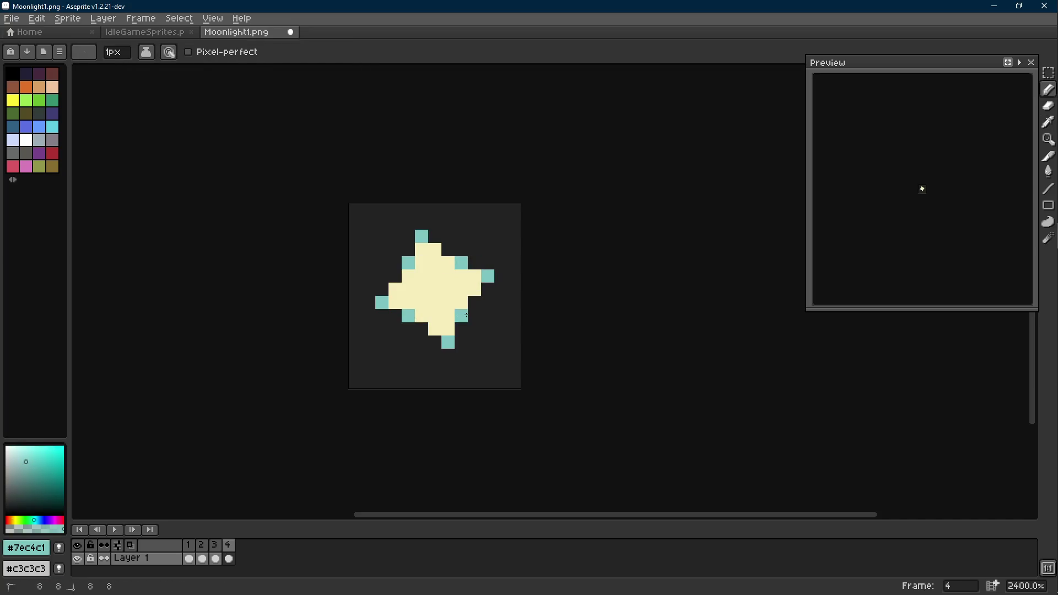
scroll(476, 312, down, 8)
key(period)
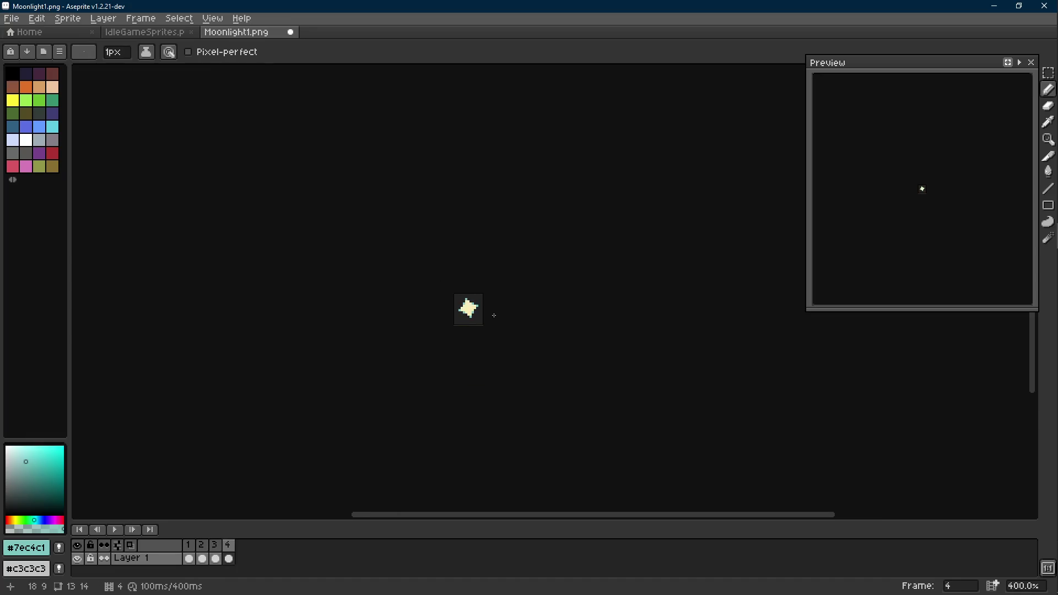
key(alt+n)
scroll(488, 310, up, 5)
scroll(464, 281, up, 3)
Step: Trial teal pixels around frame 5's sparkle edges, undoing the misplaced ones
key(i)
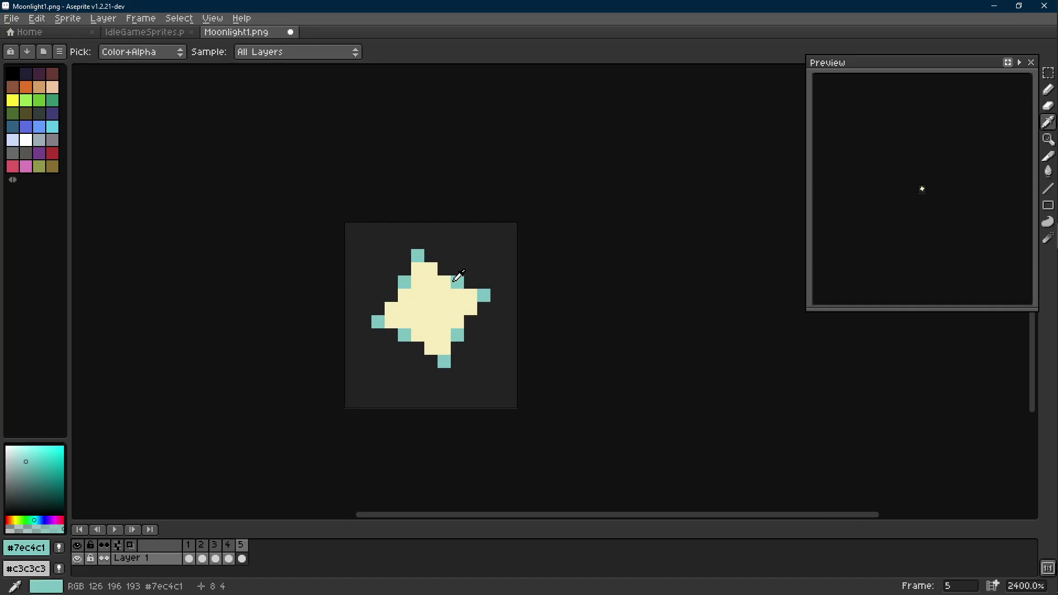
key(b)
click(431, 269)
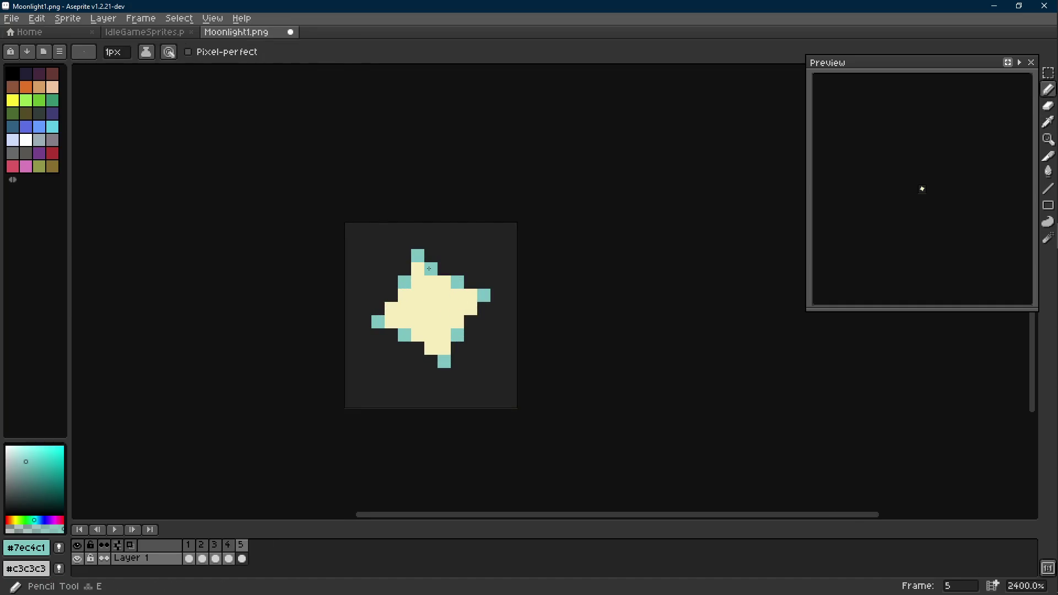
key(ctrl+z)
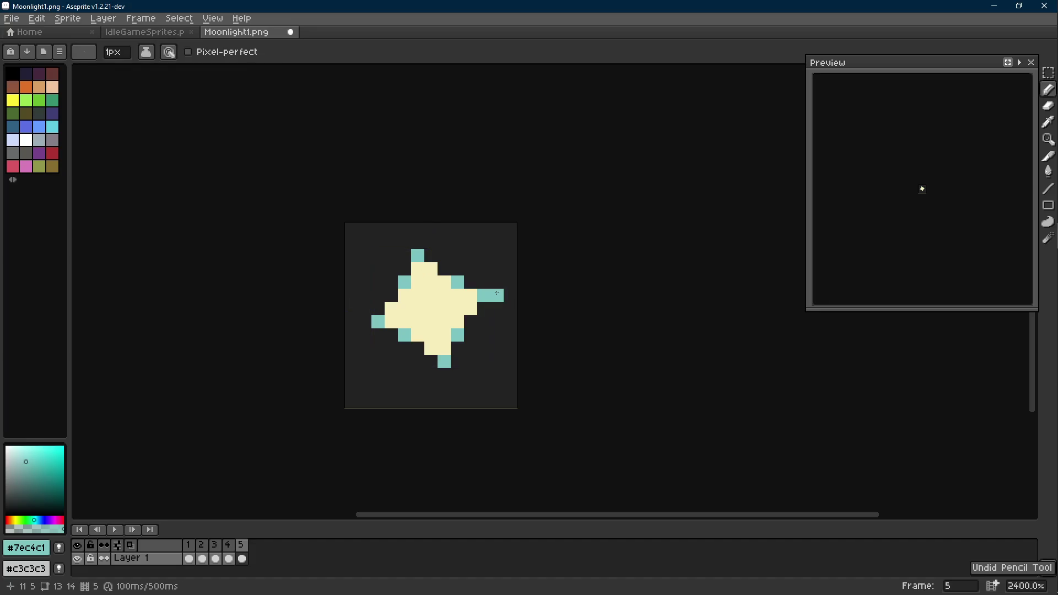
drag(457, 296, 466, 289)
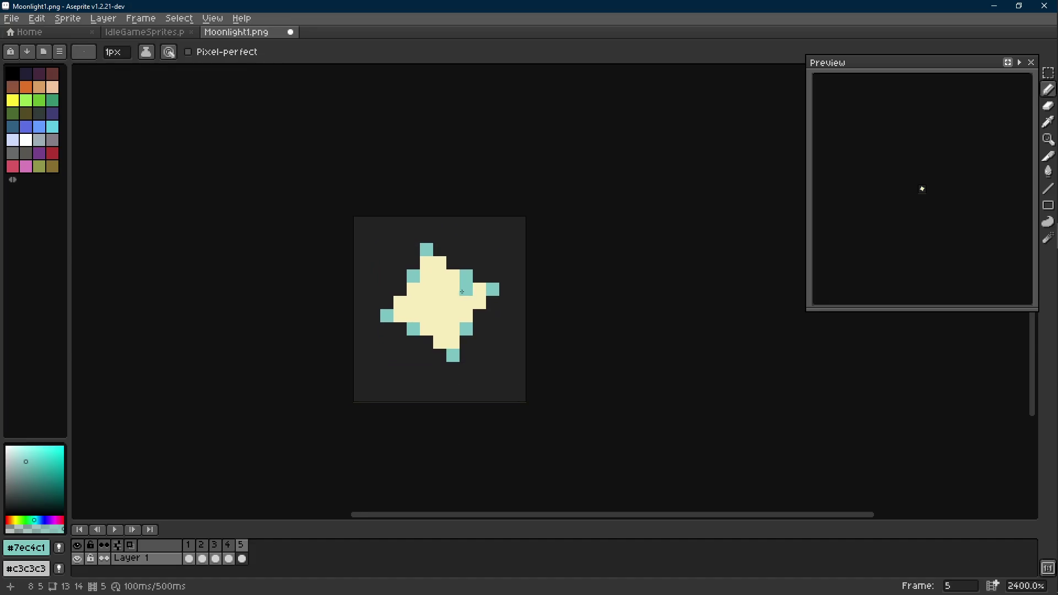
scroll(462, 292, up, 1)
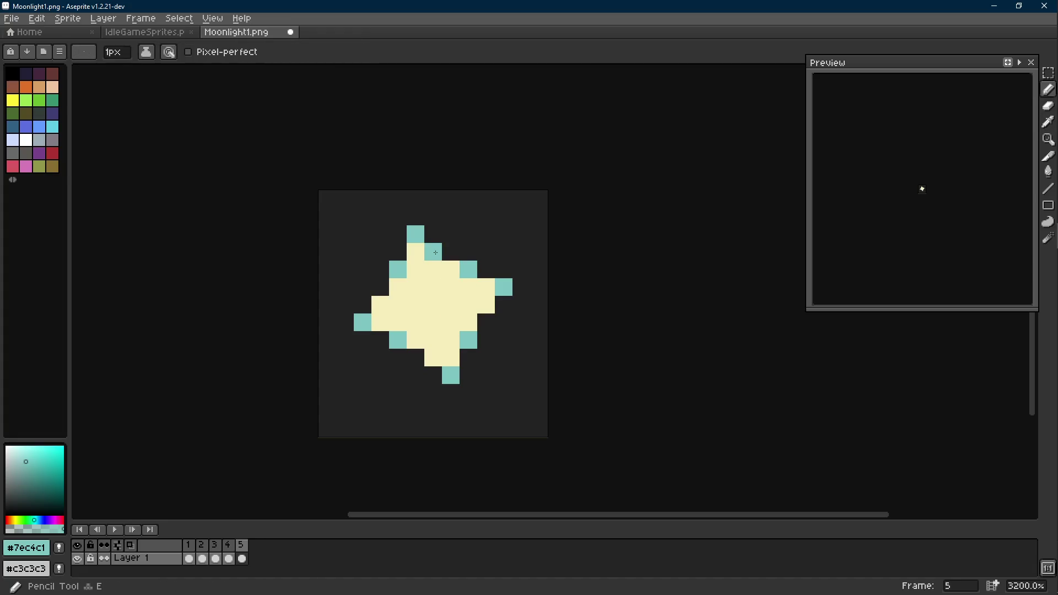
key(ctrl+z)
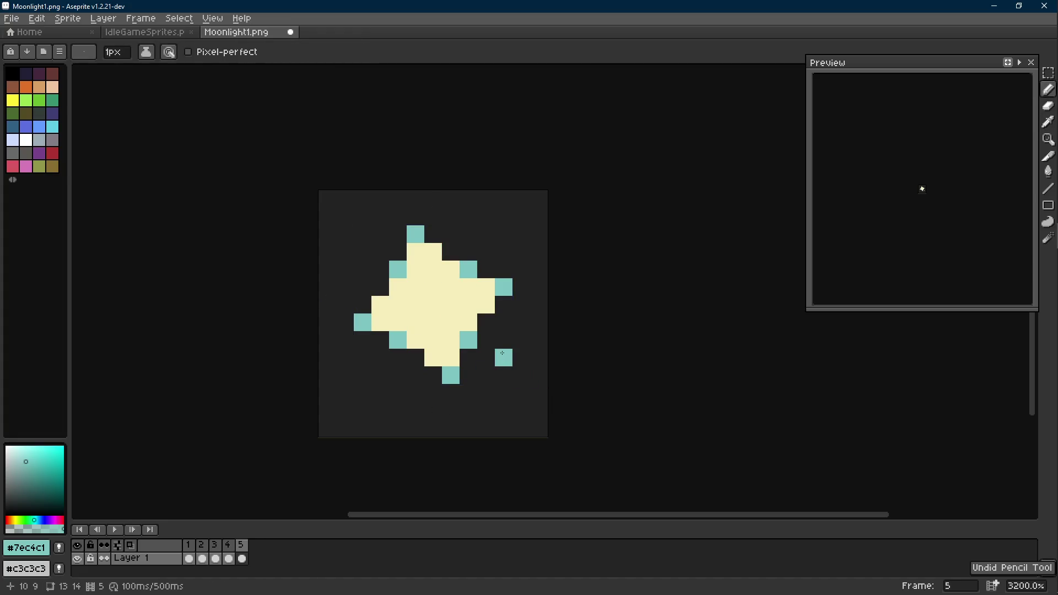
key(ctrl+z)
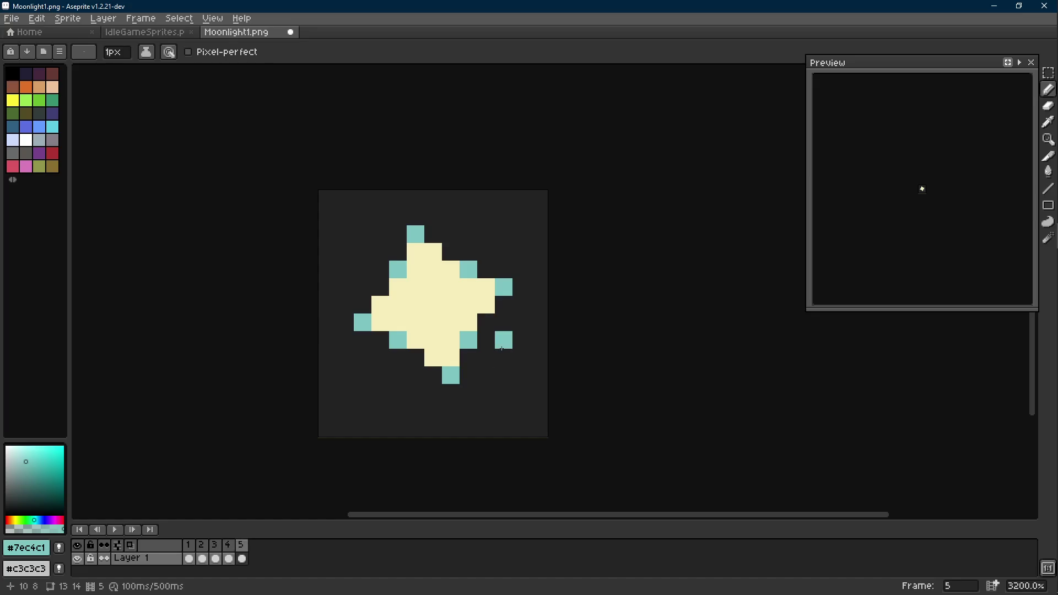
click(444, 273)
key(ctrl+z)
click(434, 254)
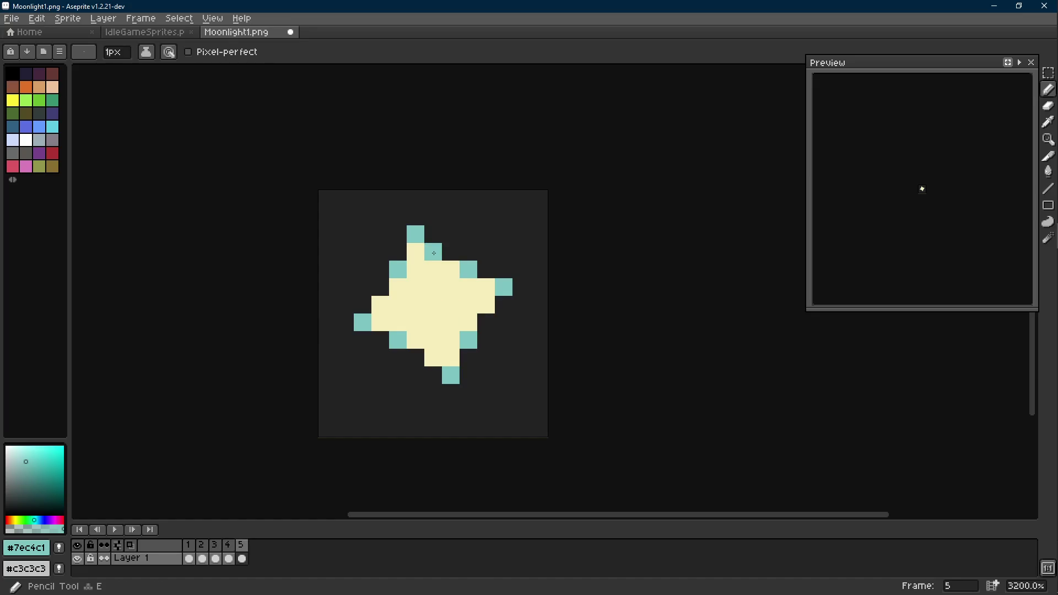
click(379, 305)
click(433, 356)
click(486, 323)
key(ctrl+z)
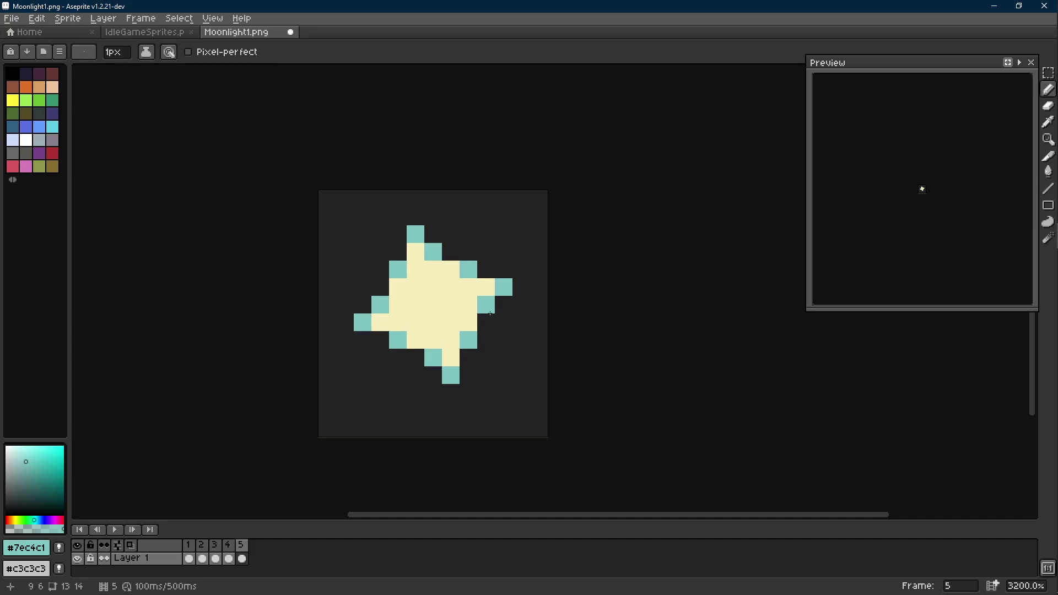
scroll(490, 312, down, 6)
Step: Play the animation twice to review the motion and return to frame 5
key(Return)
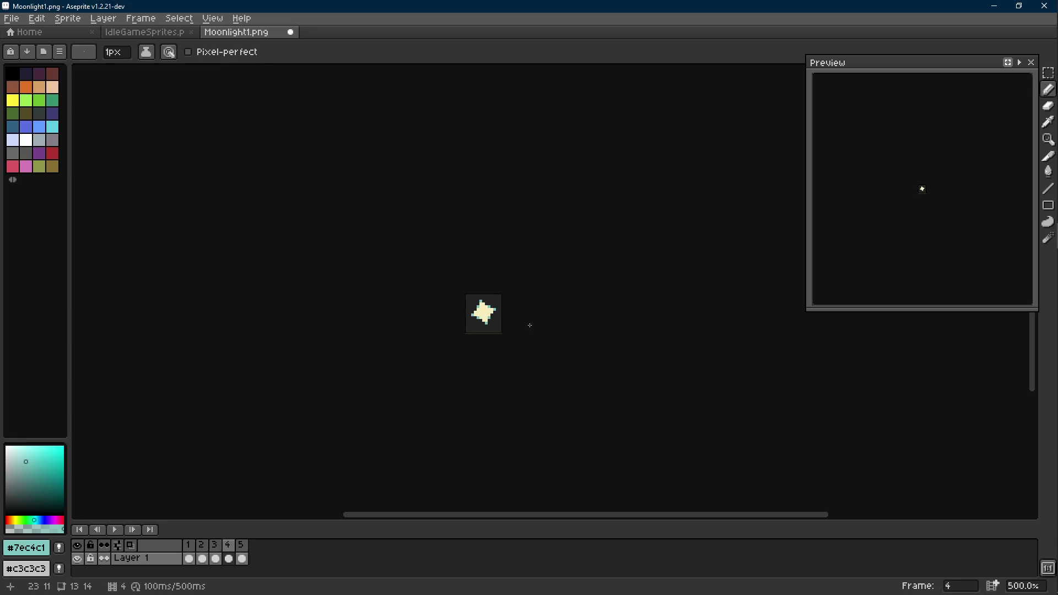
key(Return)
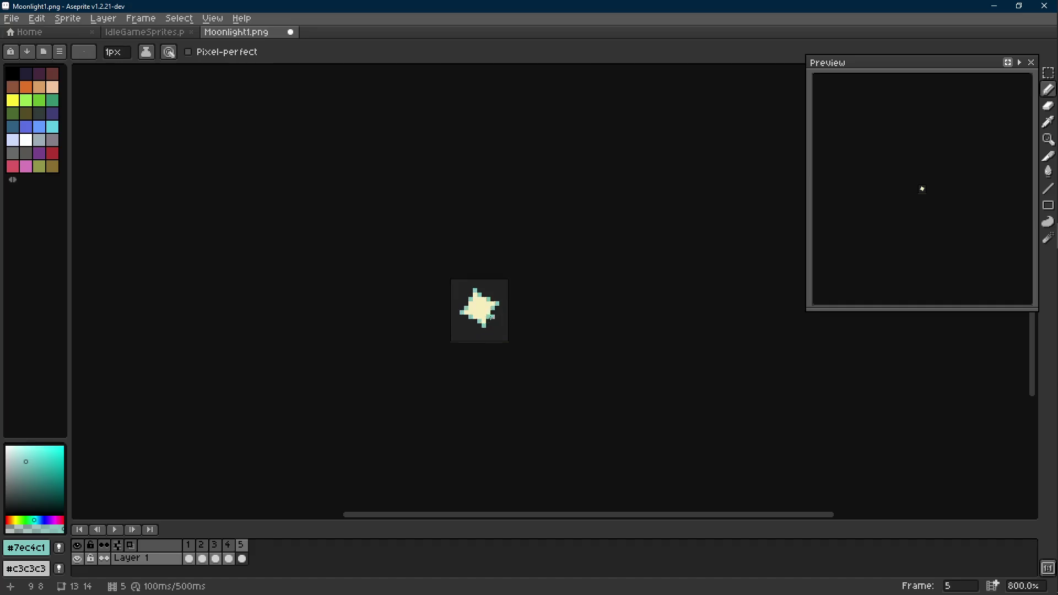
scroll(496, 322, up, 2)
scroll(489, 321, up, 4)
key(i)
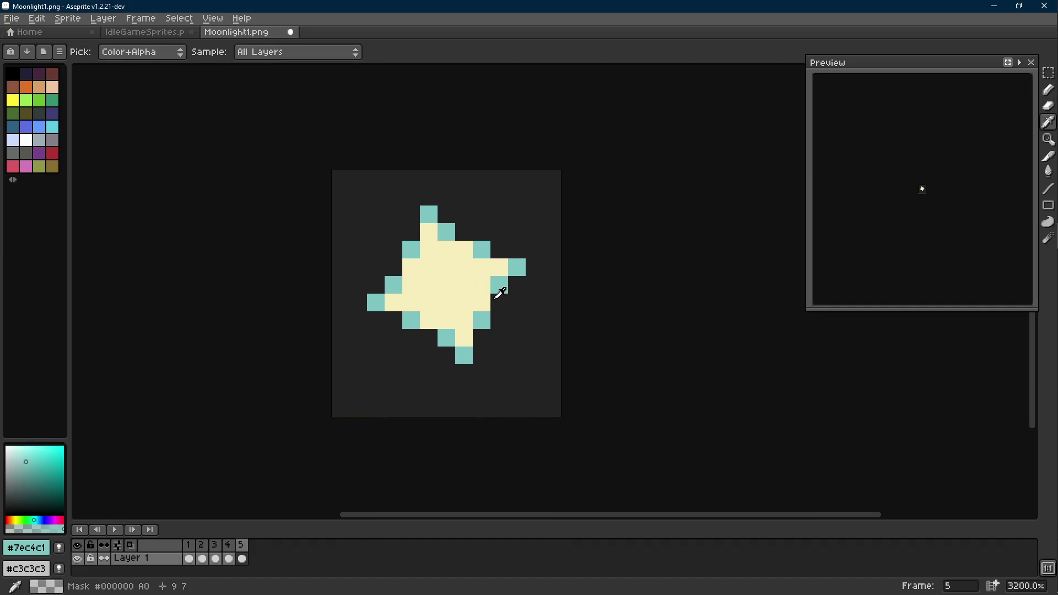
key(b)
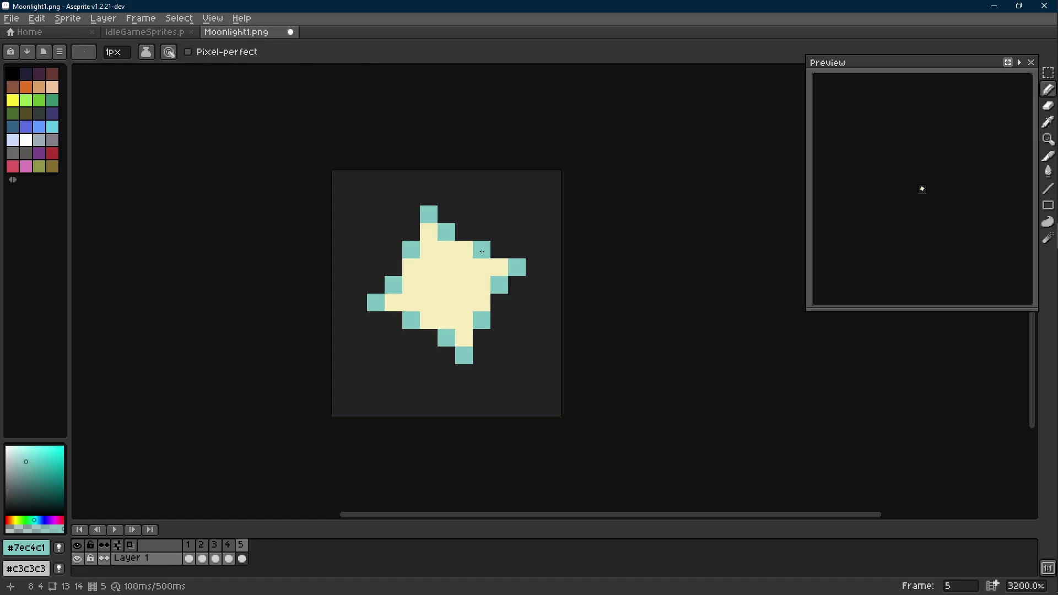
scroll(566, 300, down, 6)
key(Return)
scroll(571, 303, down, 2)
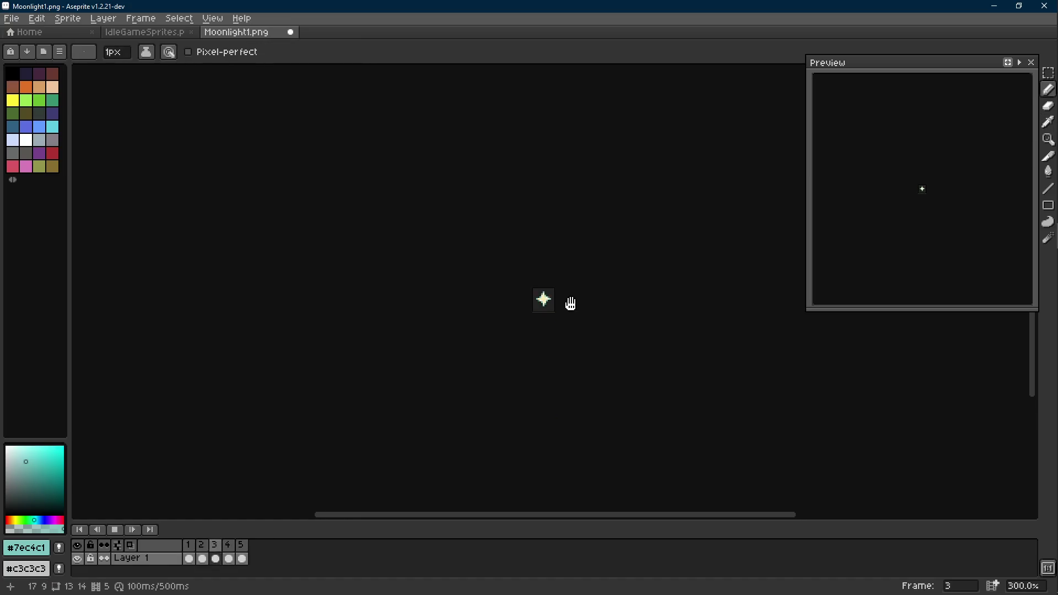
key(Return)
scroll(570, 303, up, 4)
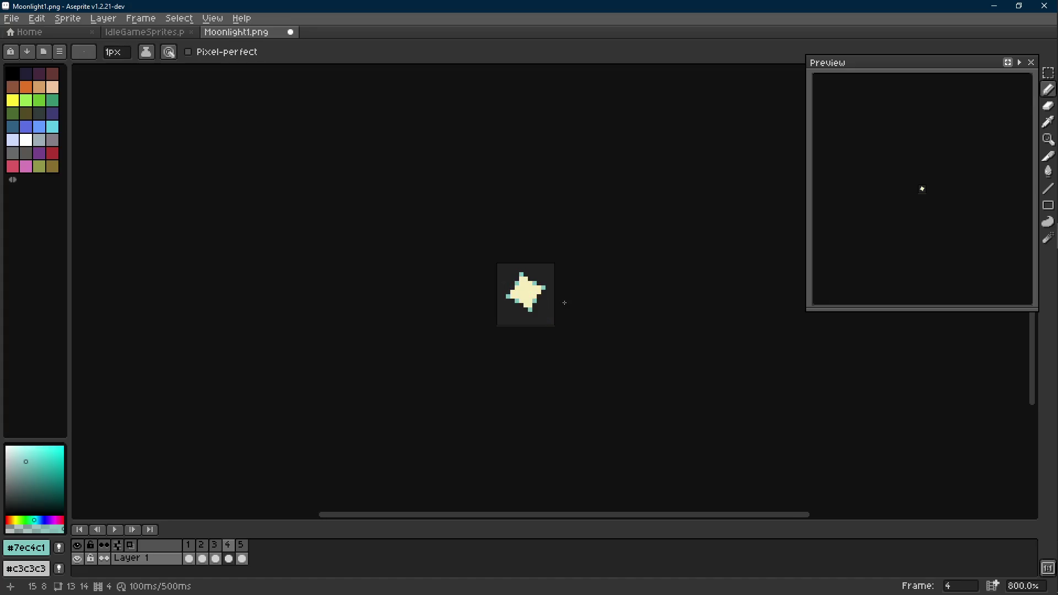
key(Right)
scroll(571, 303, up, 5)
scroll(492, 280, up, 1)
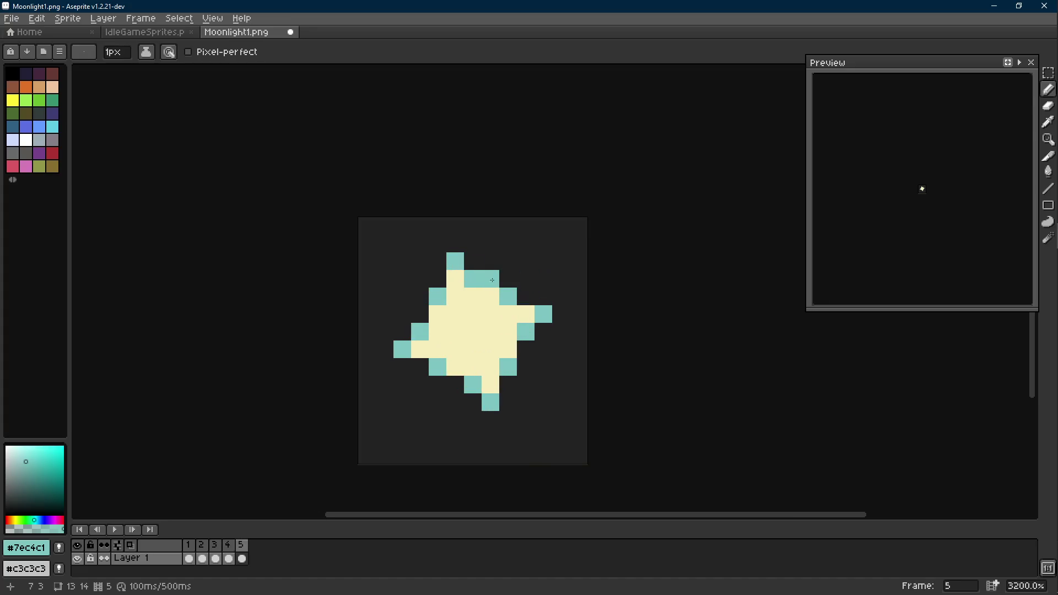
Step: Recolour two lower teal edge pixels cream and add three new teal tips
alt+click(459, 278)
click(441, 367)
click(508, 367)
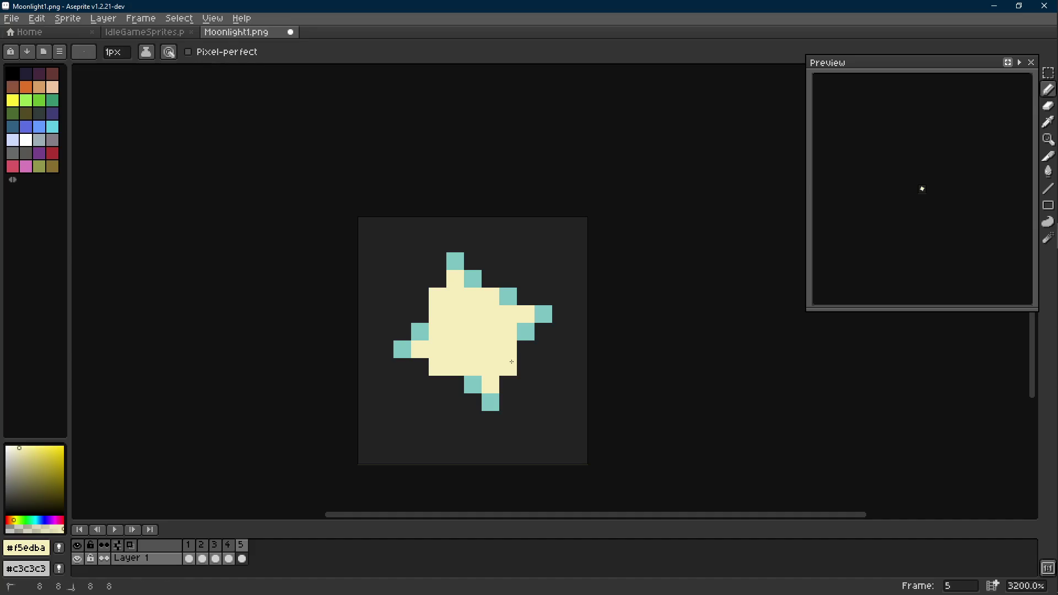
click(508, 297)
alt+click(455, 261)
click(438, 281)
click(422, 358)
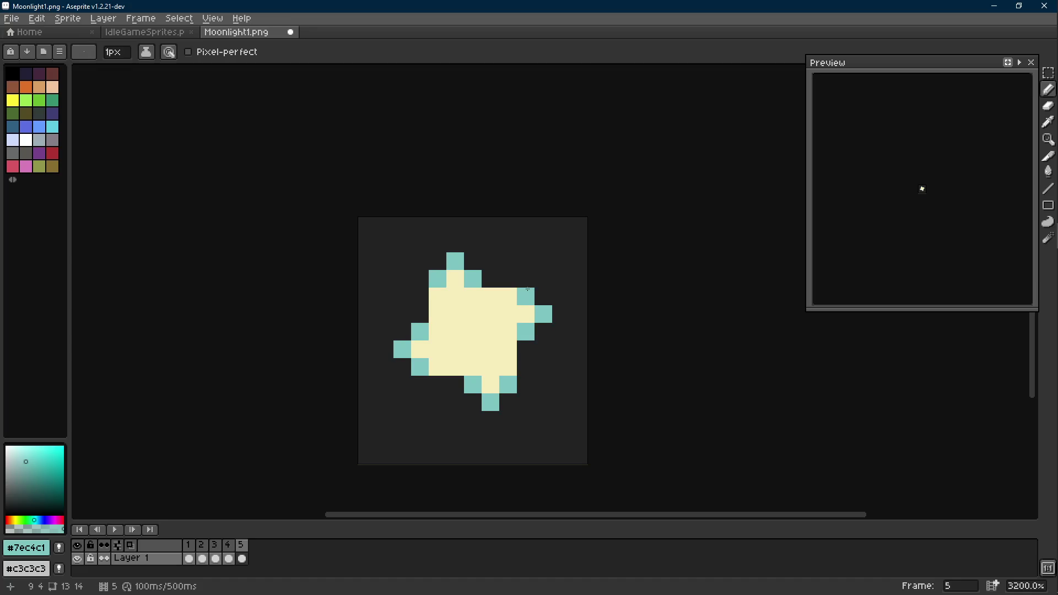
Step: Compare against frame 4, then turn four cream edge pixels teal to thicken the outline
key(Left)
key(Right)
key(Left)
key(Right)
click(511, 369)
click(437, 297)
click(509, 297)
click(433, 364)
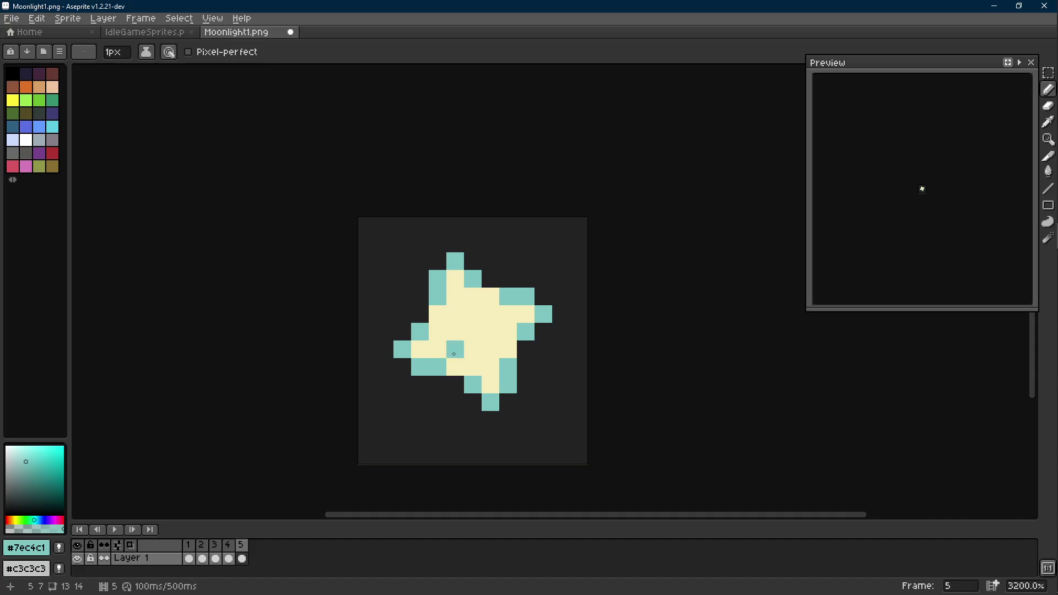
scroll(537, 327, down, 2)
Step: Review playback, paint frame 5's teal edge pixels cream with a 1px brush, and add frame 6
key(Return)
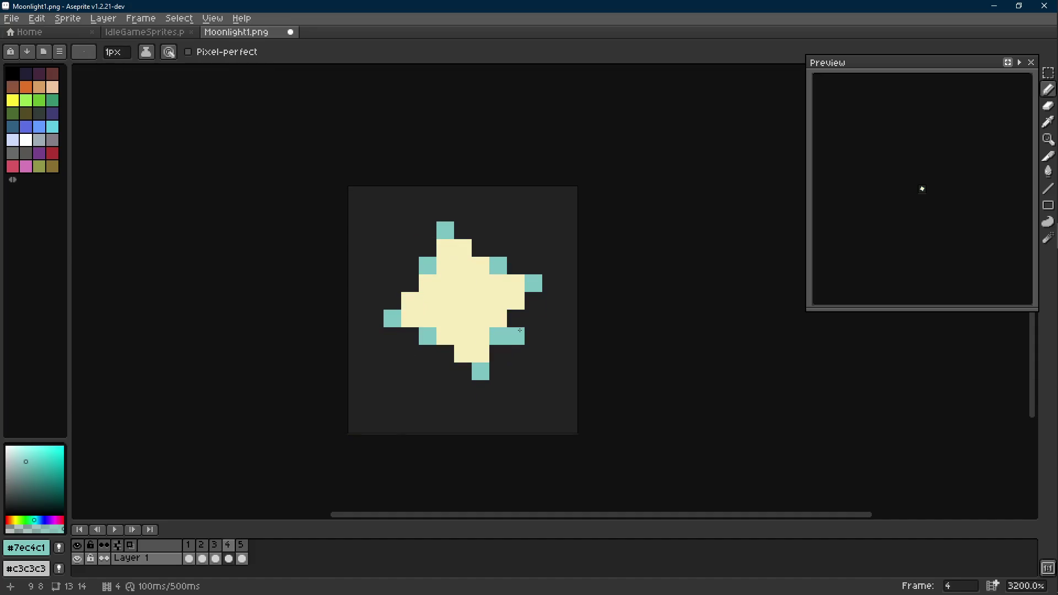
scroll(569, 357, down, 2)
scroll(569, 357, down, 1)
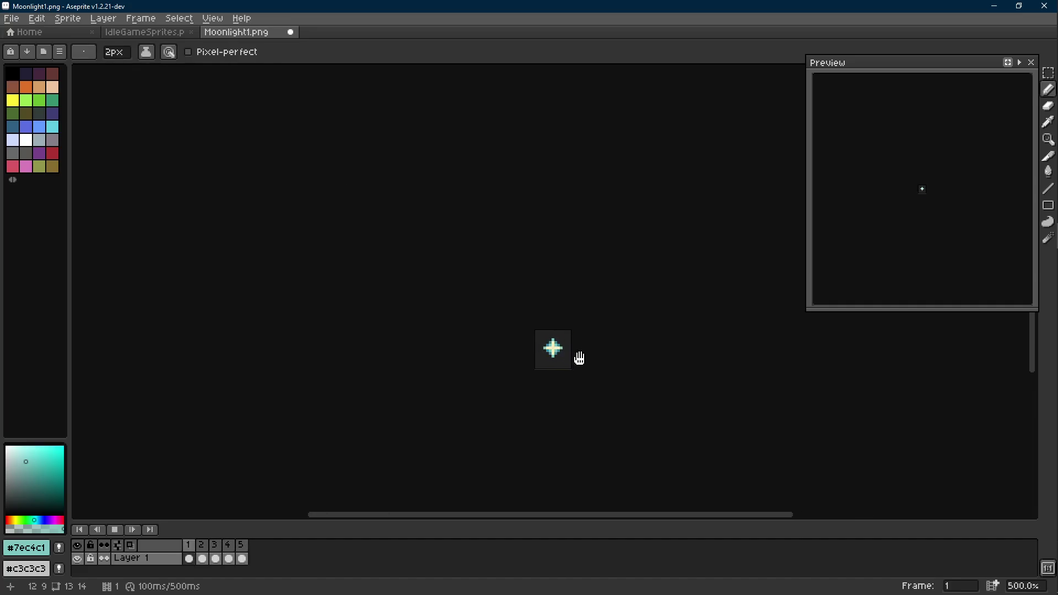
key(Return)
key(Return)
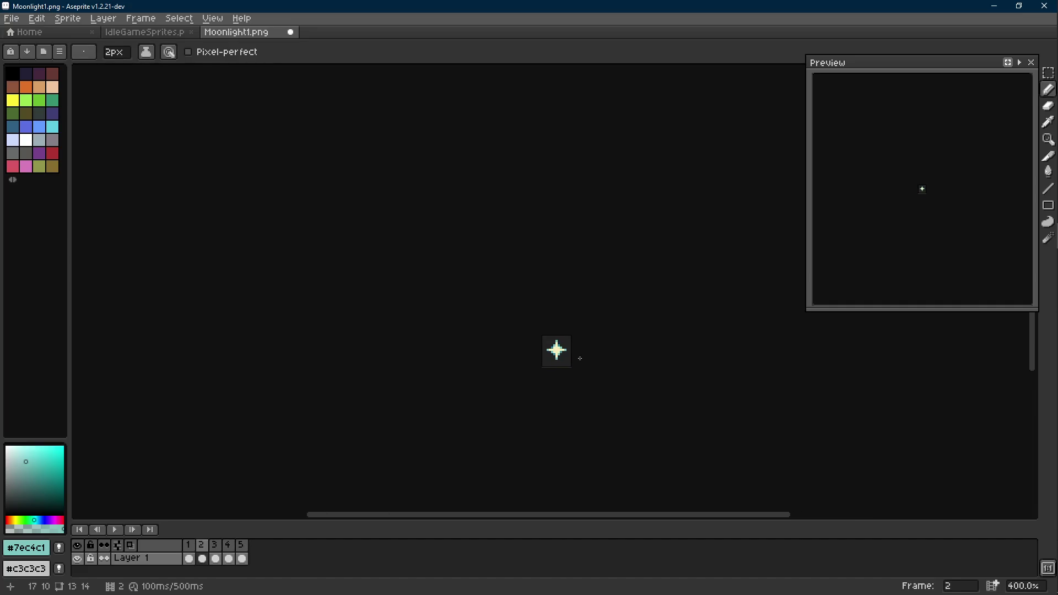
scroll(580, 358, up, 1)
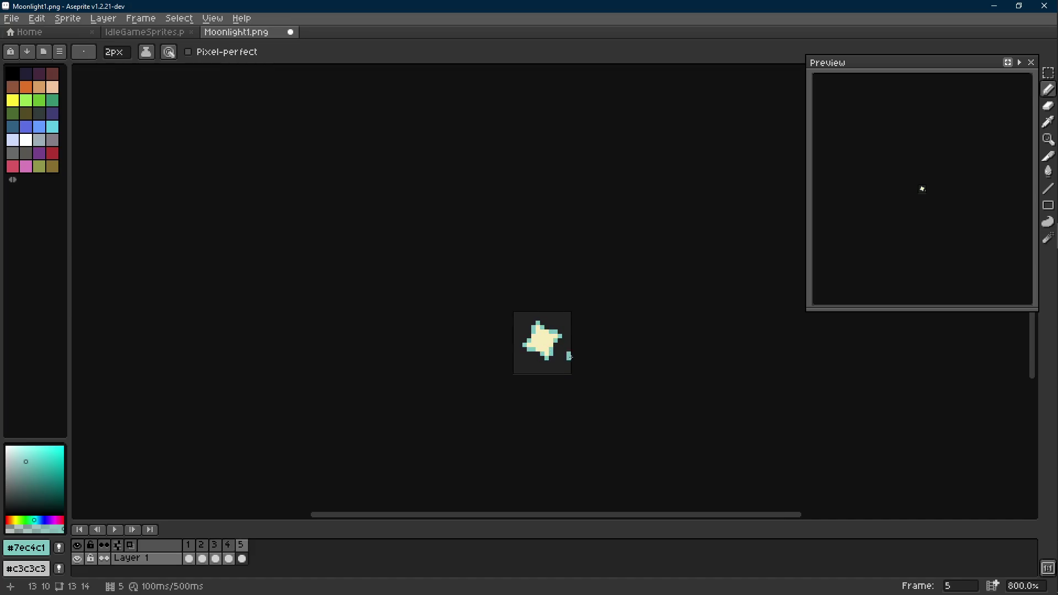
scroll(569, 357, up, 3)
alt+click(491, 323)
key(minus)
drag(467, 283, 517, 287)
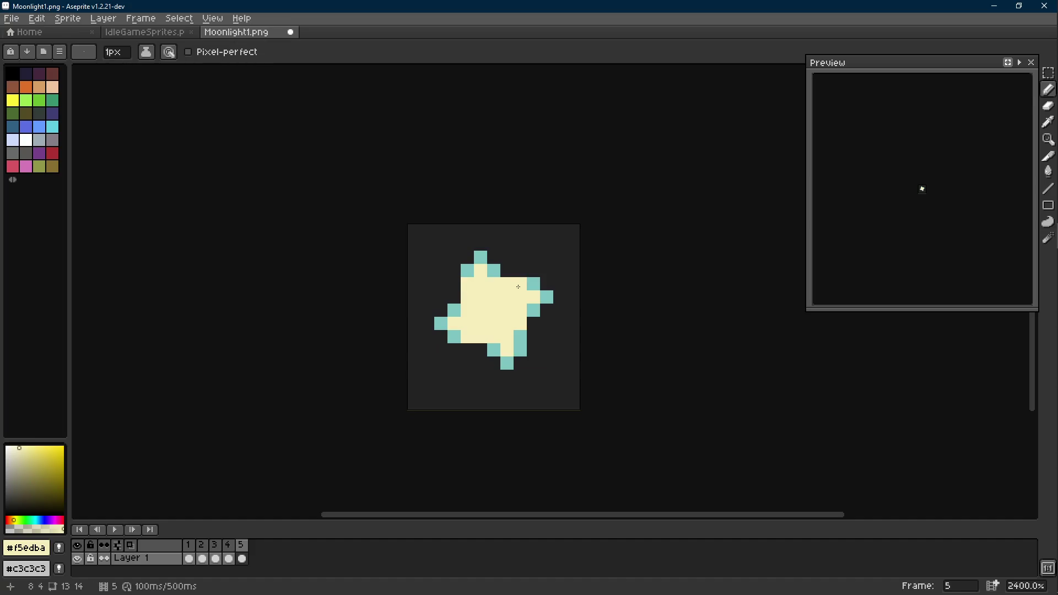
scroll(519, 336, down, 3)
scroll(529, 343, up, 2)
scroll(533, 347, up, 1)
click(534, 350)
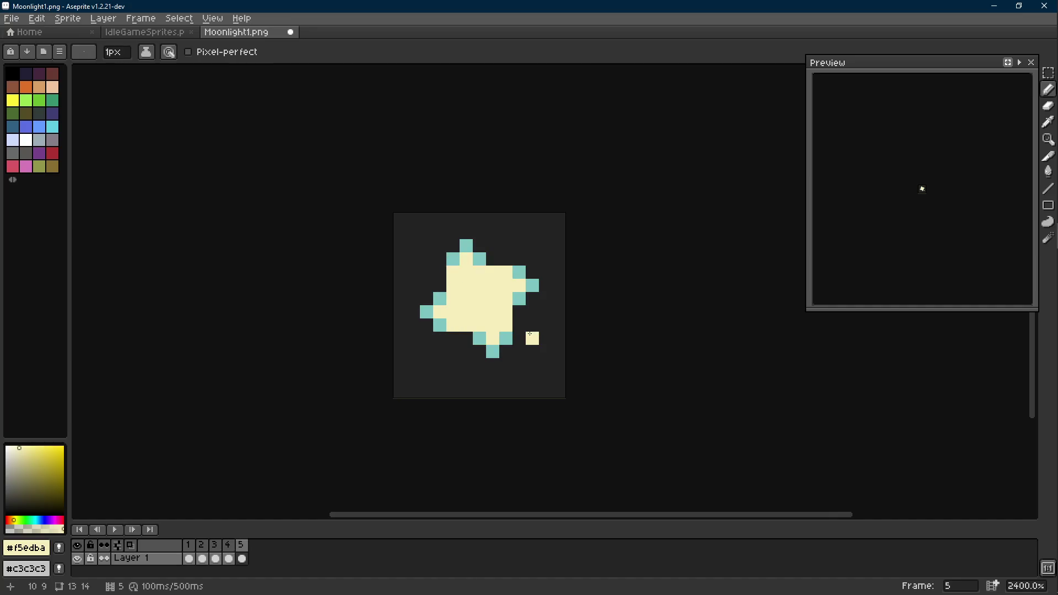
key(alt+n)
scroll(515, 319, up, 1)
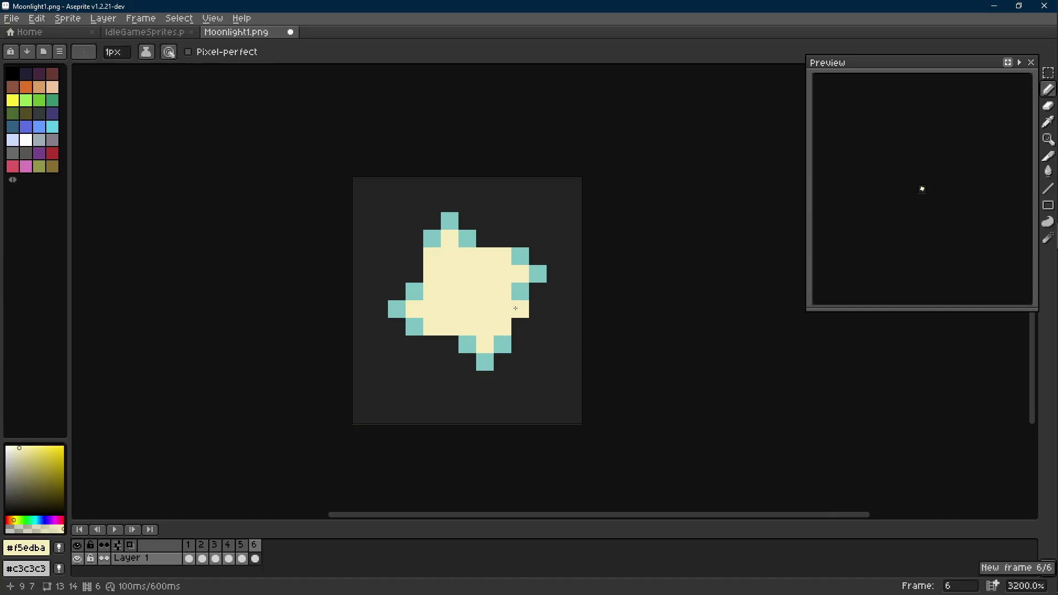
Step: On frame 6, recolour three teal pixels cream and add a teal pixel at the lower edge
click(520, 291)
click(467, 239)
click(414, 292)
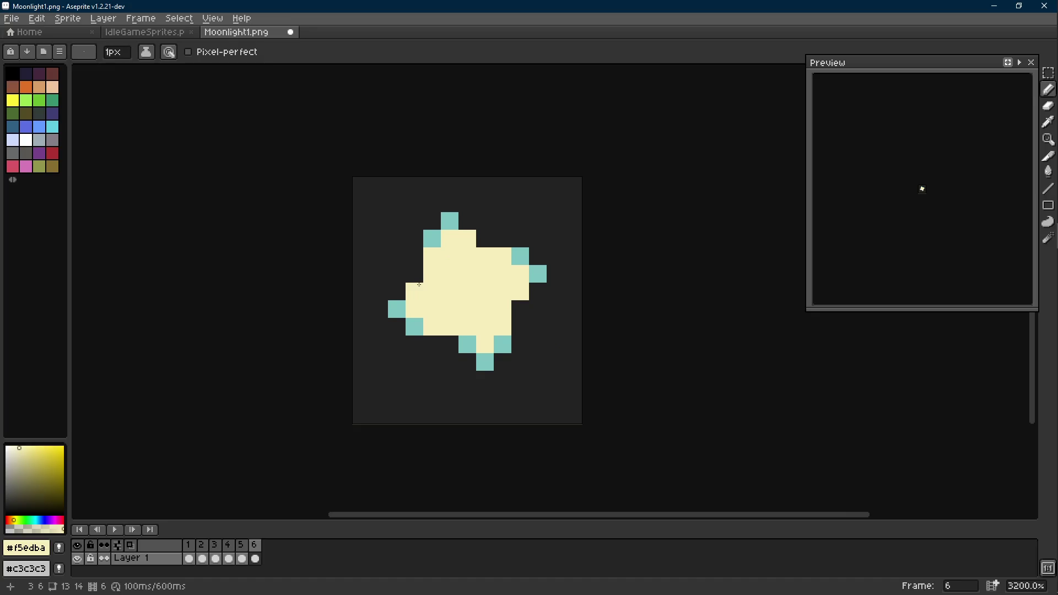
alt+click(500, 339)
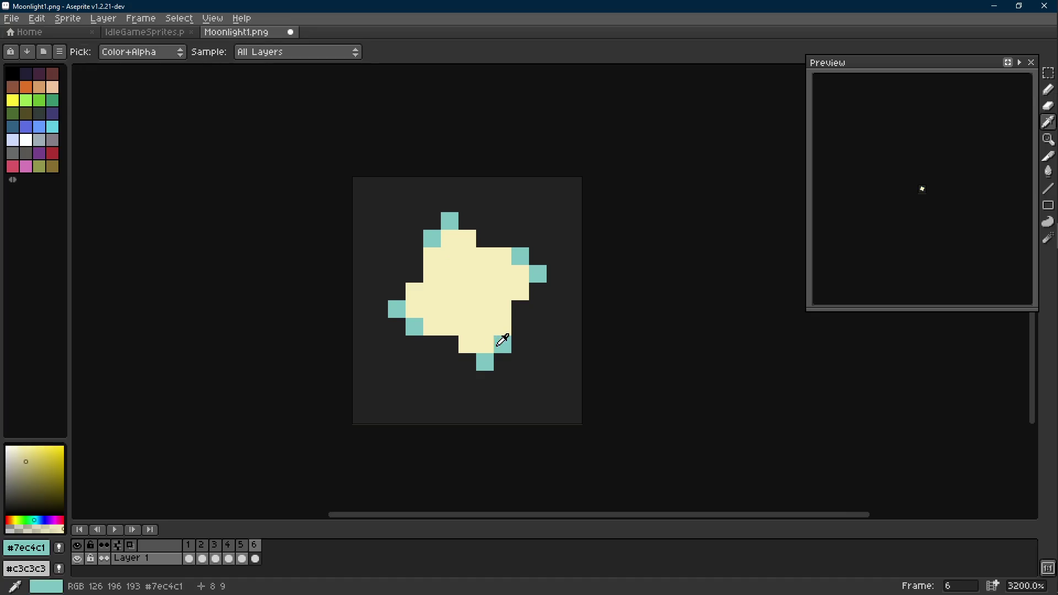
click(515, 310)
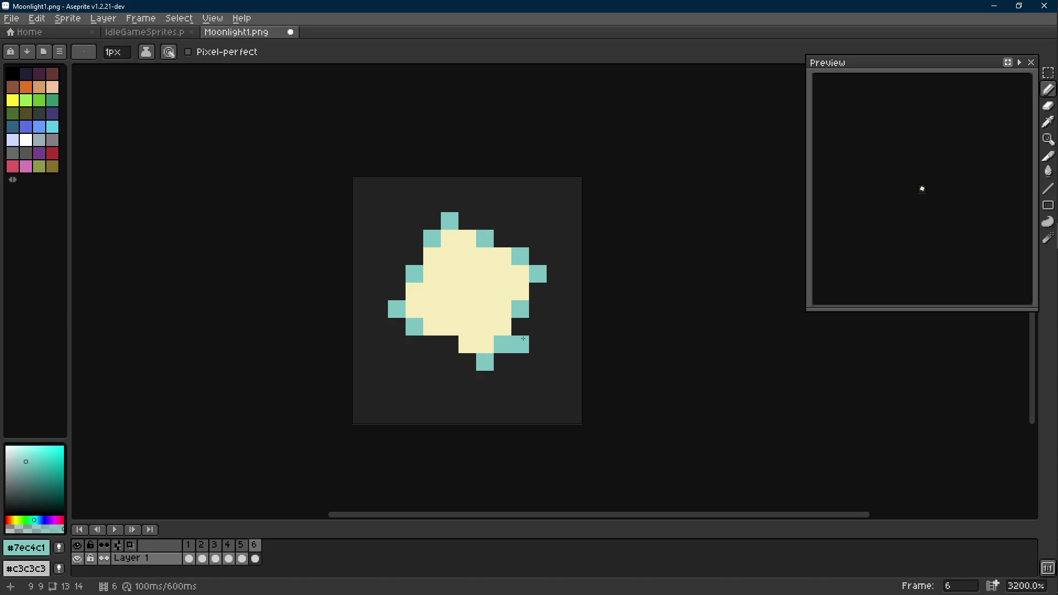
Step: Step to frame 5 and add teal pixels at its top-left, lower-left, bottom and right edges
key(Left)
key(Left)
key(Left)
key(Right)
key(Right)
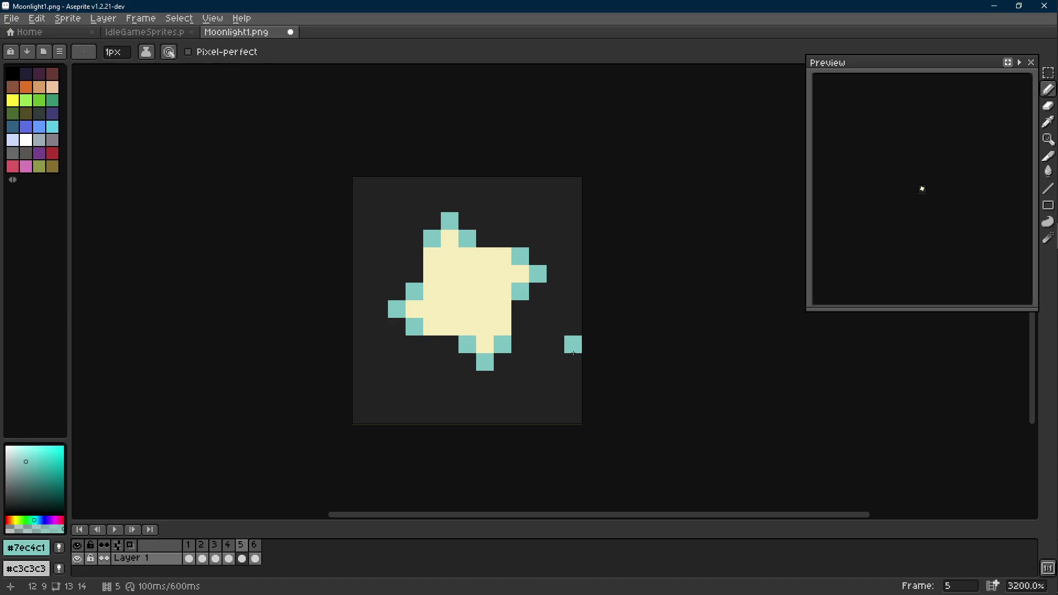
click(433, 219)
click(396, 327)
click(503, 361)
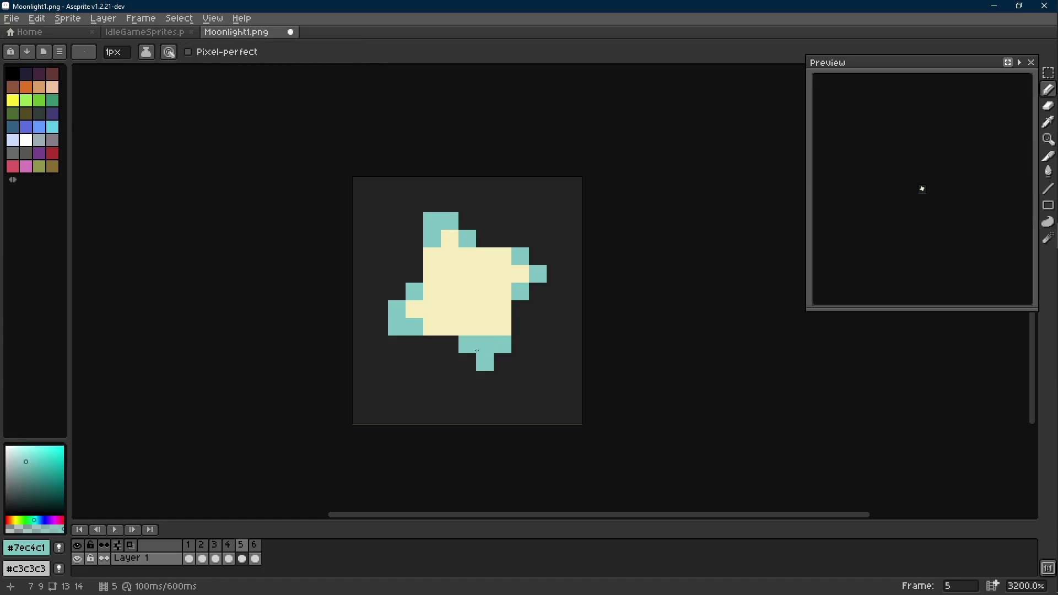
click(538, 255)
scroll(530, 255, down, 3)
scroll(538, 322, down, 2)
scroll(545, 339, down, 3)
scroll(550, 345, up, 7)
Step: Select the whole sprite with the marquee, copy it and paste it onto the neighbouring frame
key(Right)
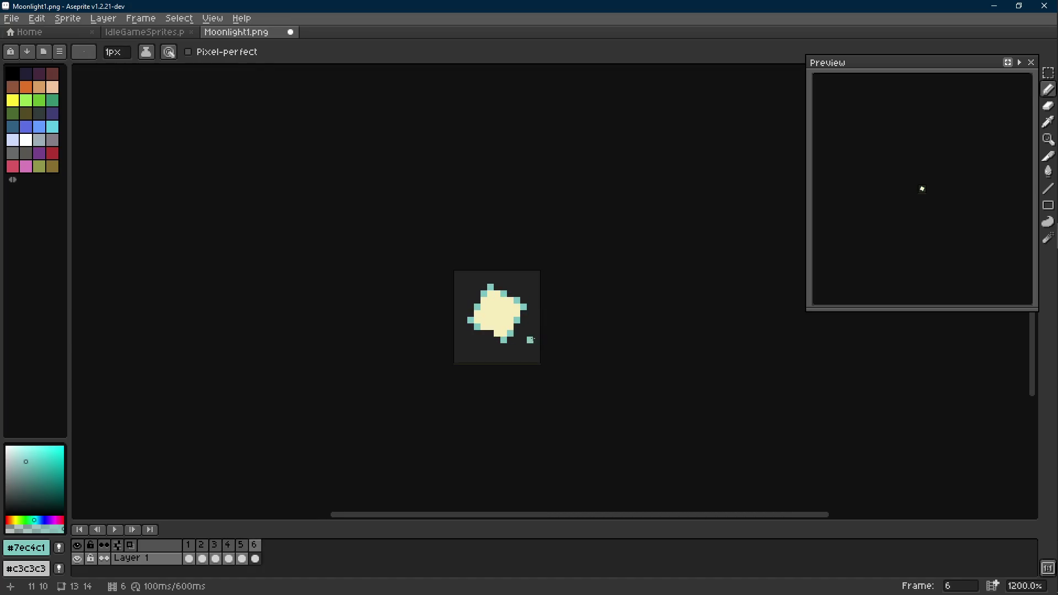
key(m)
key(Left)
key(ctrl+a)
key(ctrl+c)
key(Right)
key(ctrl+v)
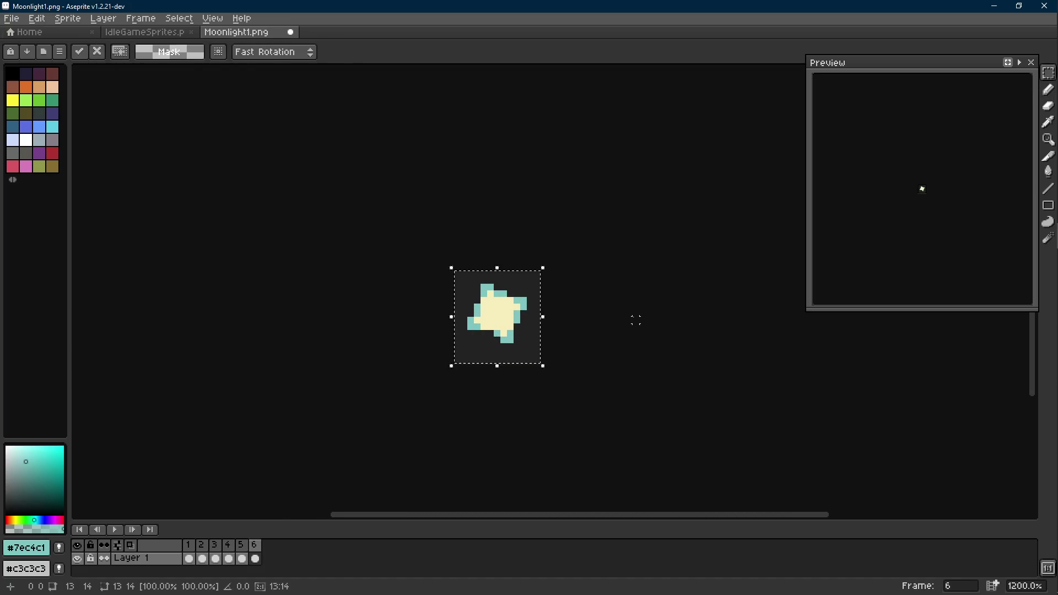
scroll(531, 315, up, 4)
Step: Flip between frames 4-6 to compare, then add a teal edge pixel on frame 6
key(Left)
key(Right)
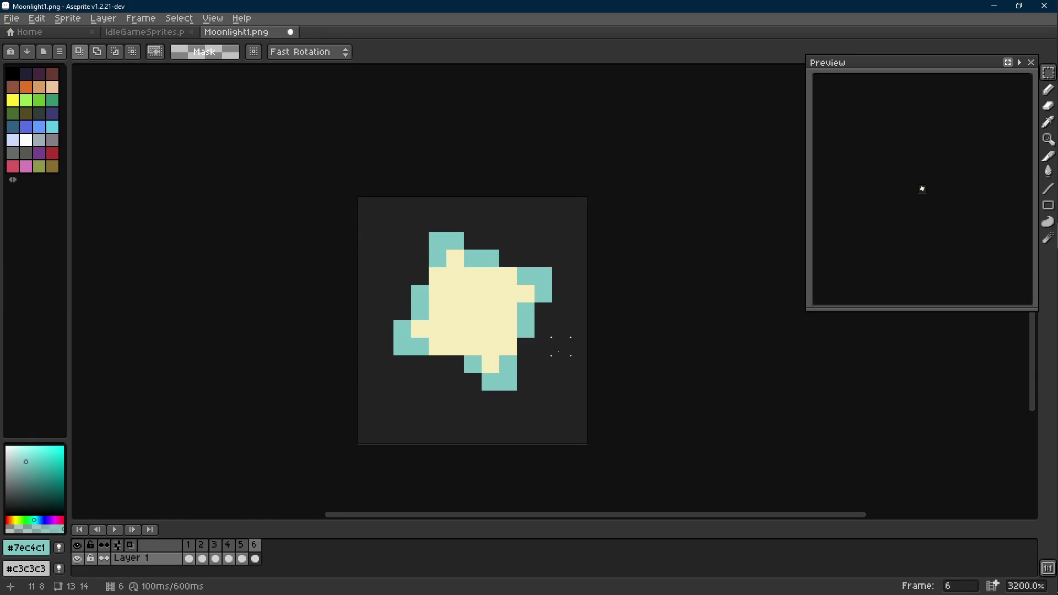
key(Left)
key(Left)
key(Right)
key(Left)
key(Right)
key(Right)
key(i)
key(b)
click(454, 364)
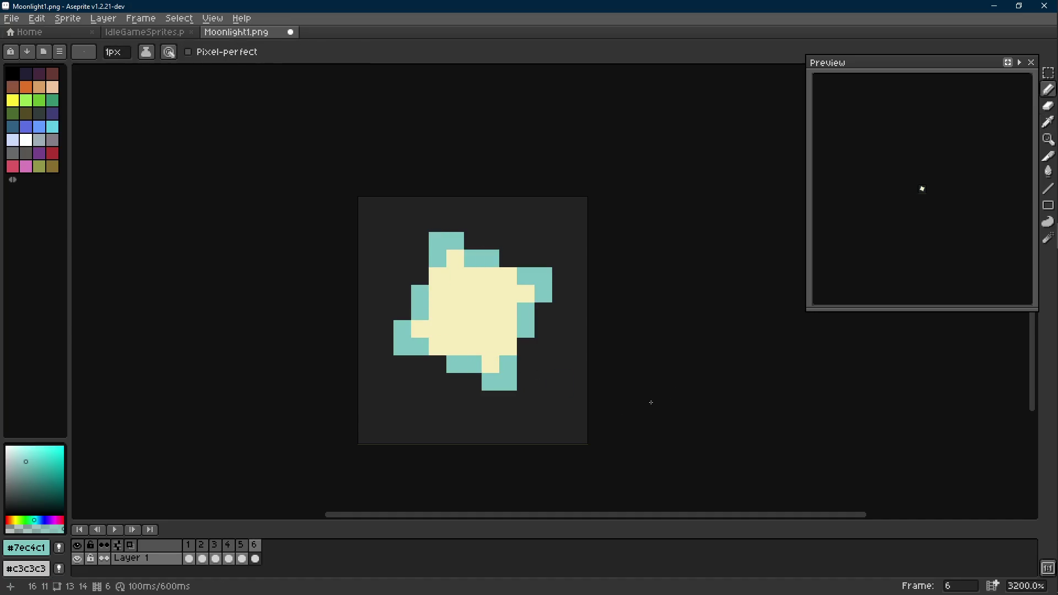
Step: Select frame 6's whole canvas, undo and redo to settle the star, then drop the selection
key(m)
key(ctrl+a)
key(ctrl+z)
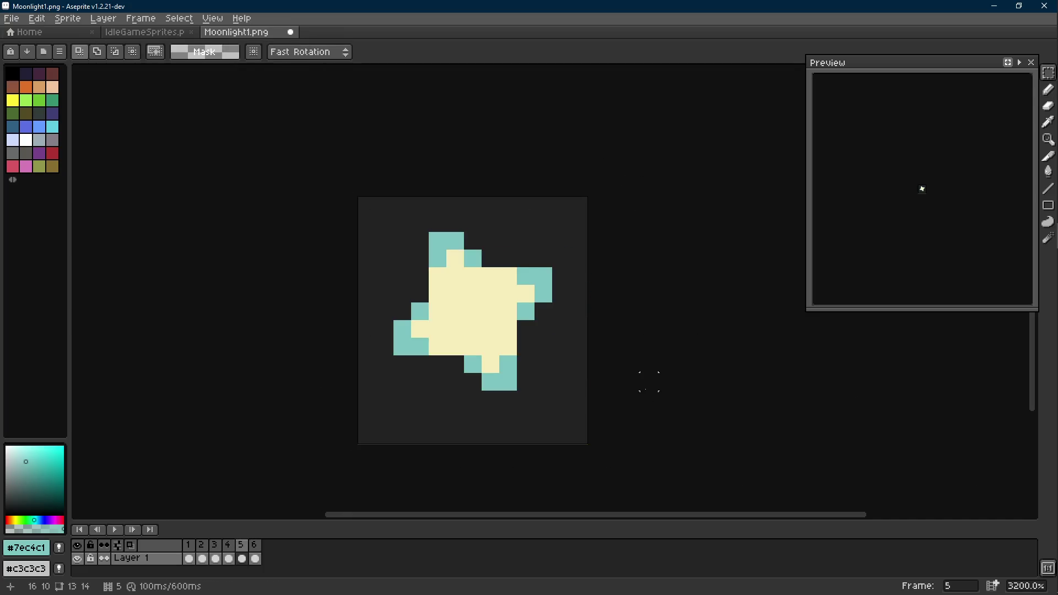
key(ctrl+z)
key(ctrl+y)
scroll(701, 345, down, 5)
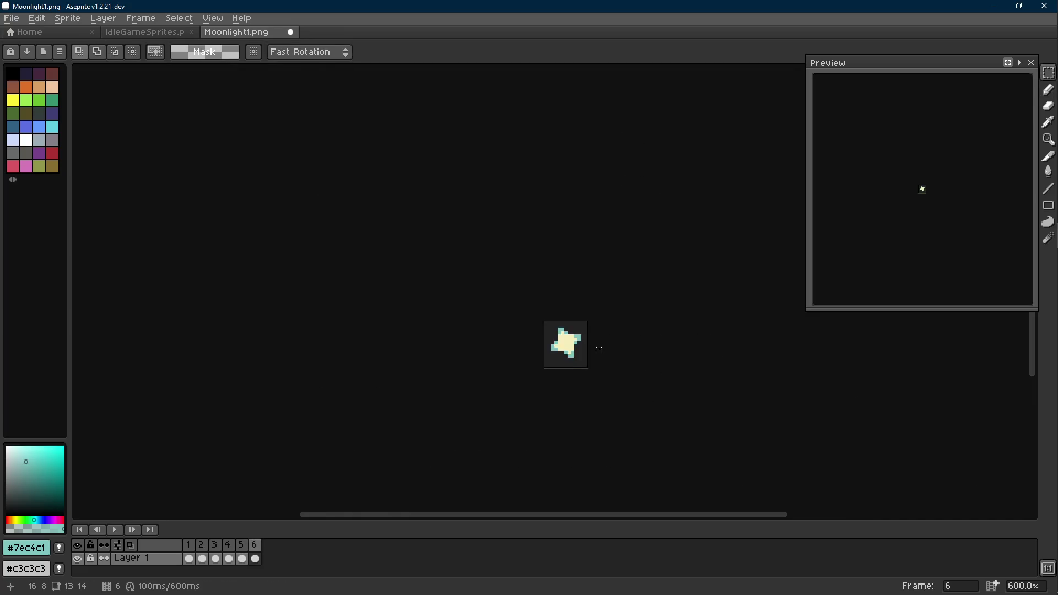
scroll(597, 350, down, 4)
scroll(621, 353, up, 2)
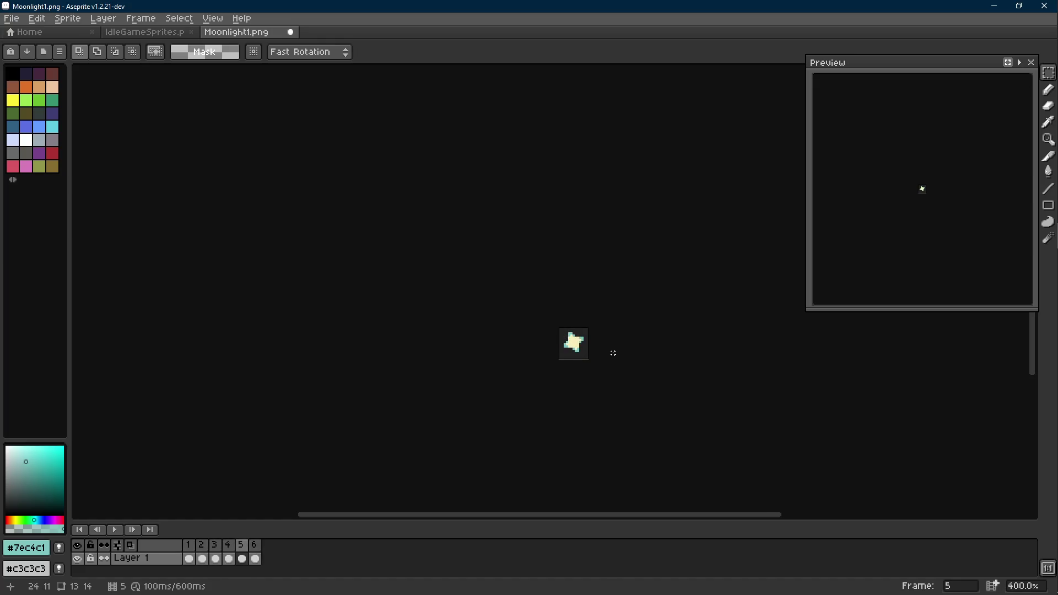
scroll(588, 351, up, 3)
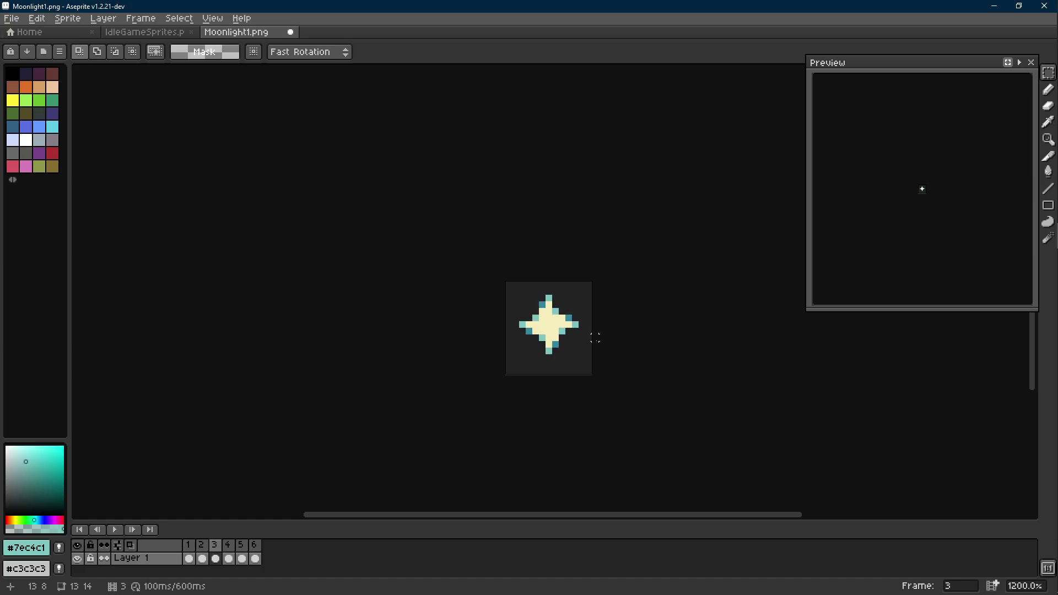
key(ctrl+a)
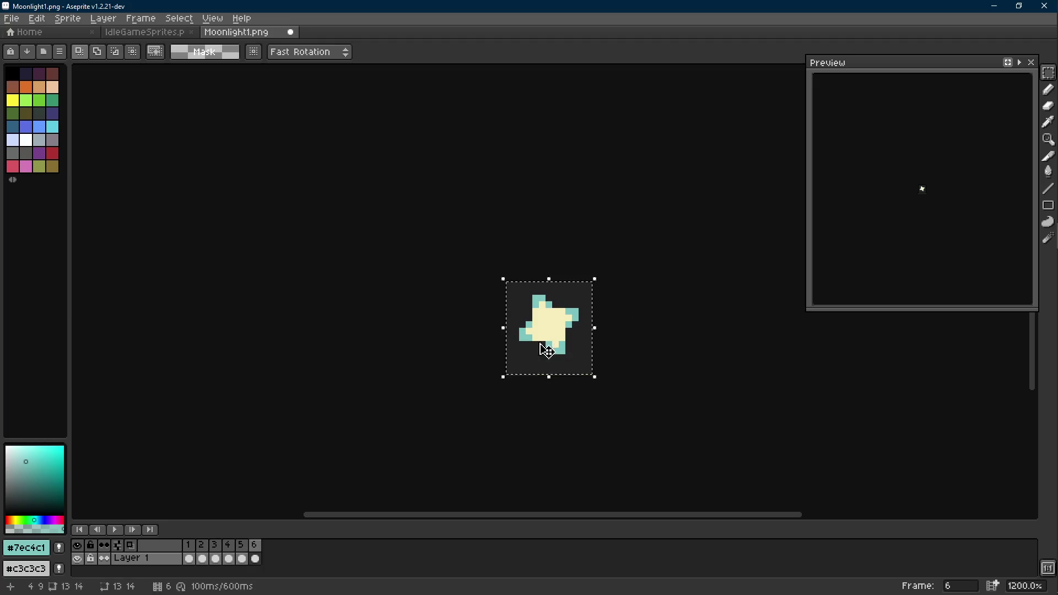
click(670, 354)
scroll(603, 298, up, 1)
Step: Select all of frame 6 and flip the sparkle horizontally
key(ctrl+a)
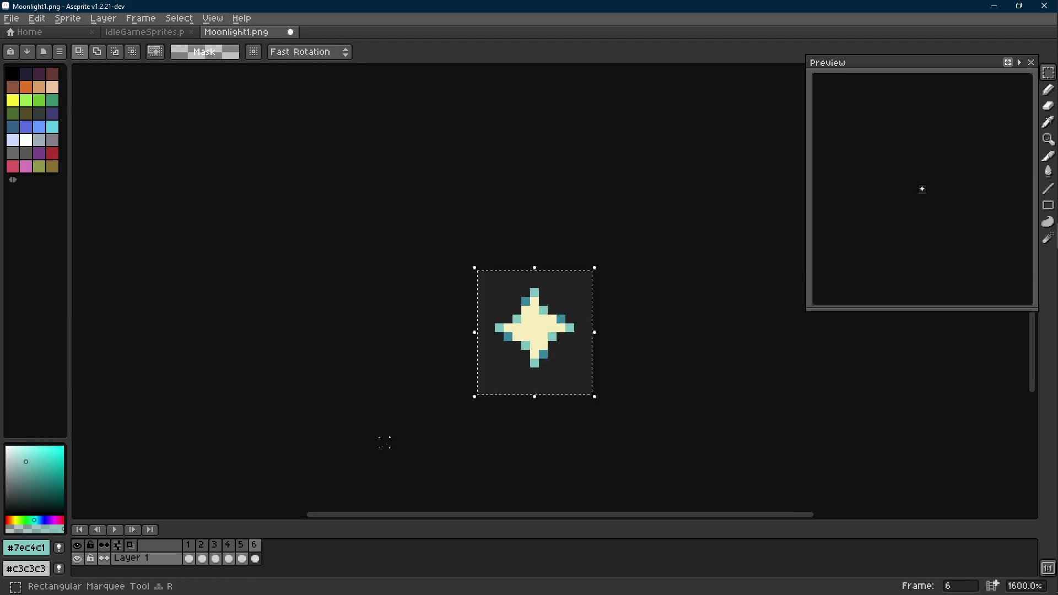
key(shift+h)
click(683, 354)
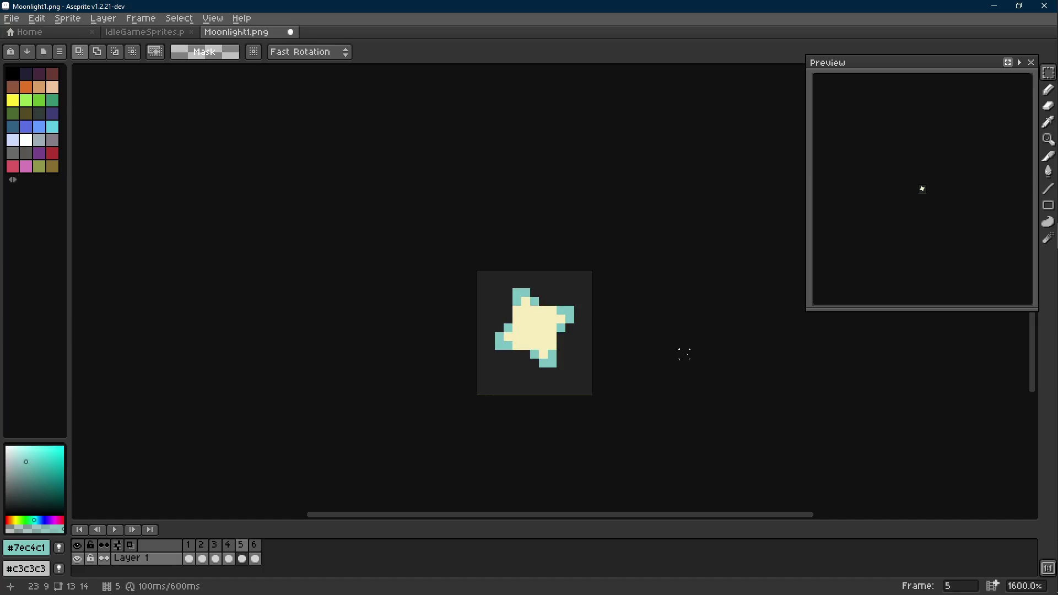
Step: Toggle the full-canvas selection repeatedly while comparing, then zoom in for marquee work
key(ctrl+a)
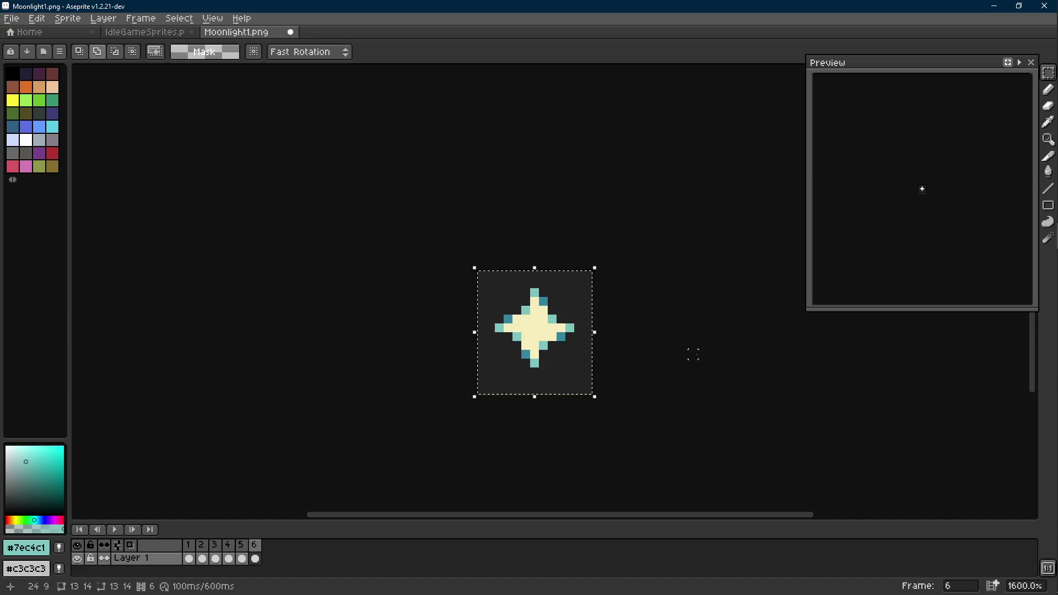
key(ctrl+d)
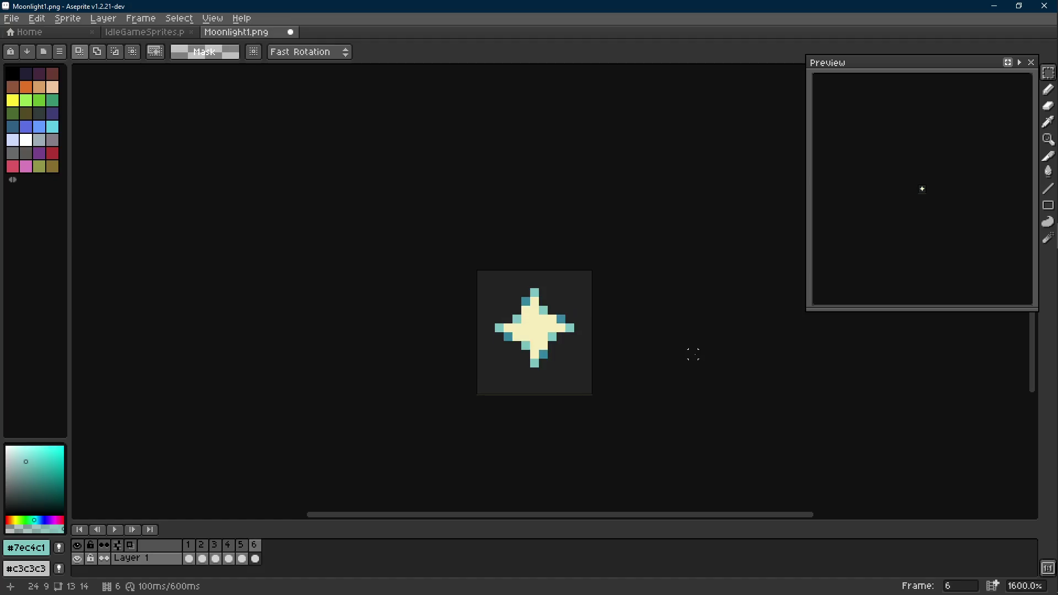
key(ctrl+a)
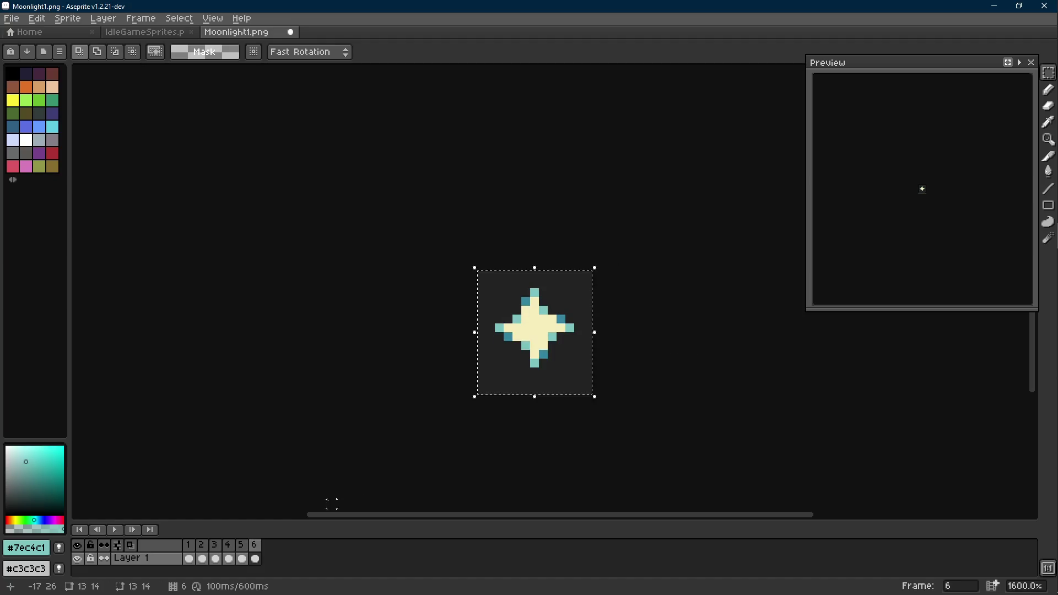
key(ctrl+d)
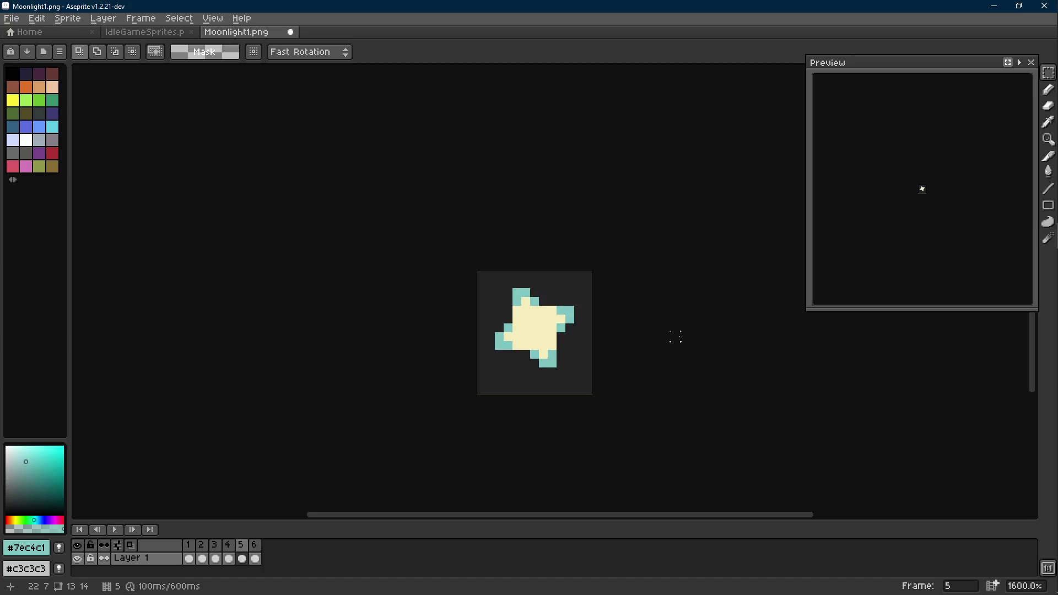
key(ctrl+a)
key(ctrl+d)
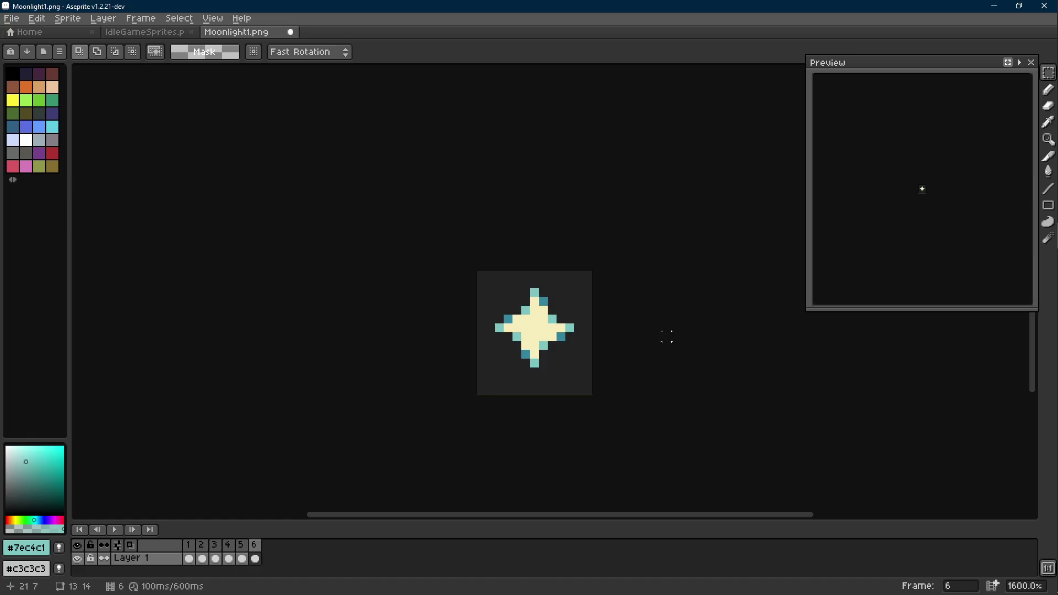
key(ctrl+a)
key(ctrl+d)
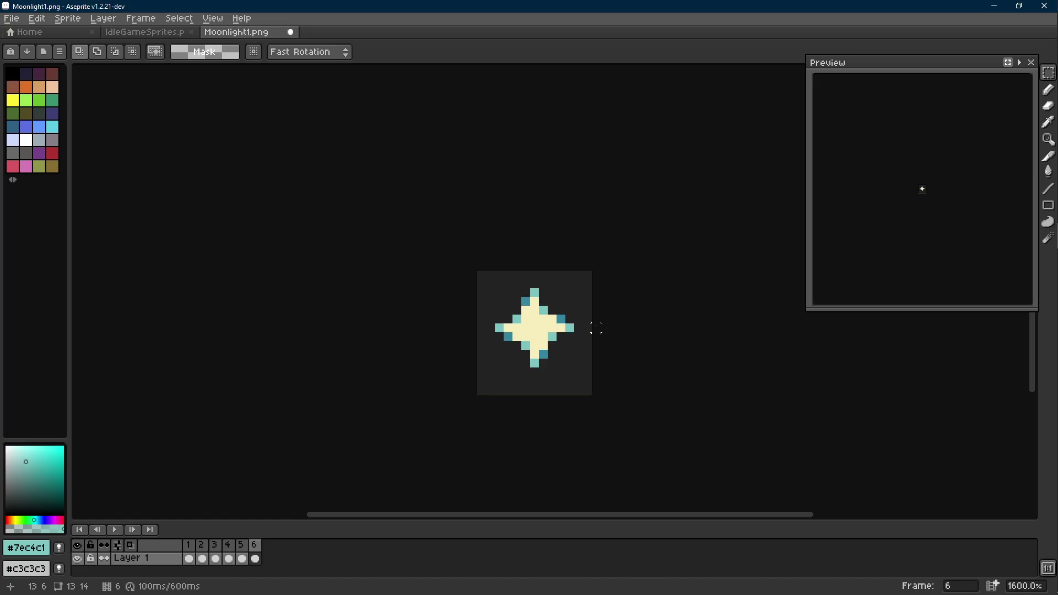
key(plus)
key(m)
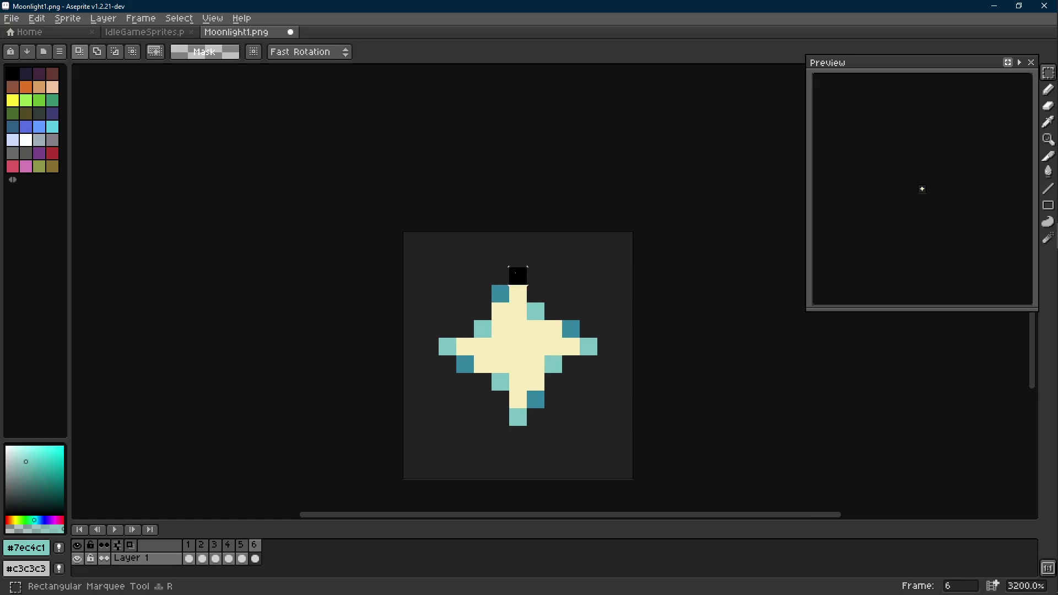
Step: Flip the top point horizontally and the right arm vertically, committing the change
drag(489, 266, 529, 340)
key(shift+h)
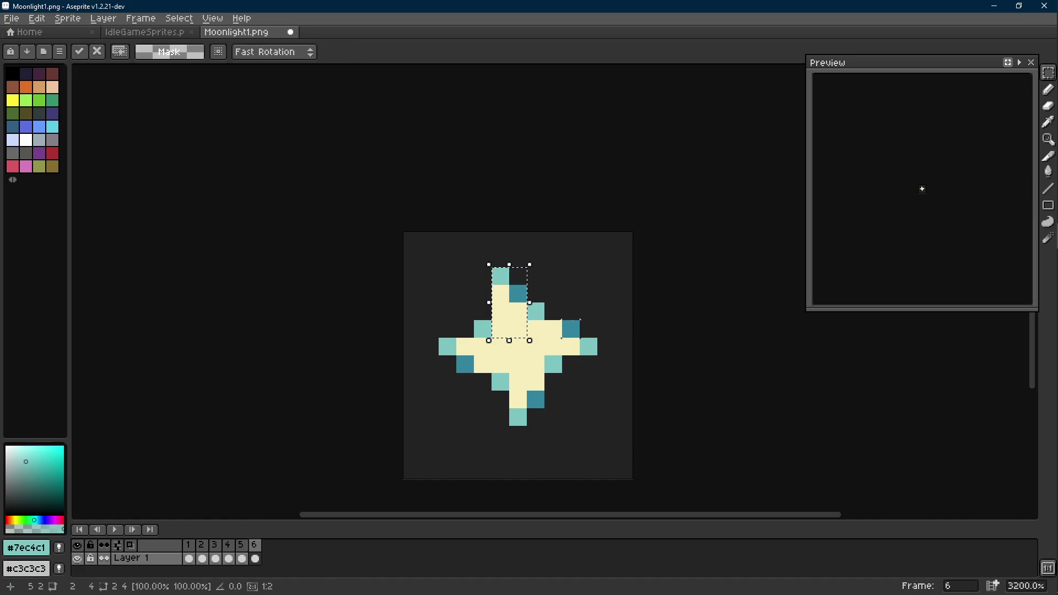
drag(544, 319, 598, 356)
key(shift+v)
click(535, 399)
Step: Flip the bottom arm horizontally and the left arm vertically into a pinwheel shape
drag(503, 349, 548, 427)
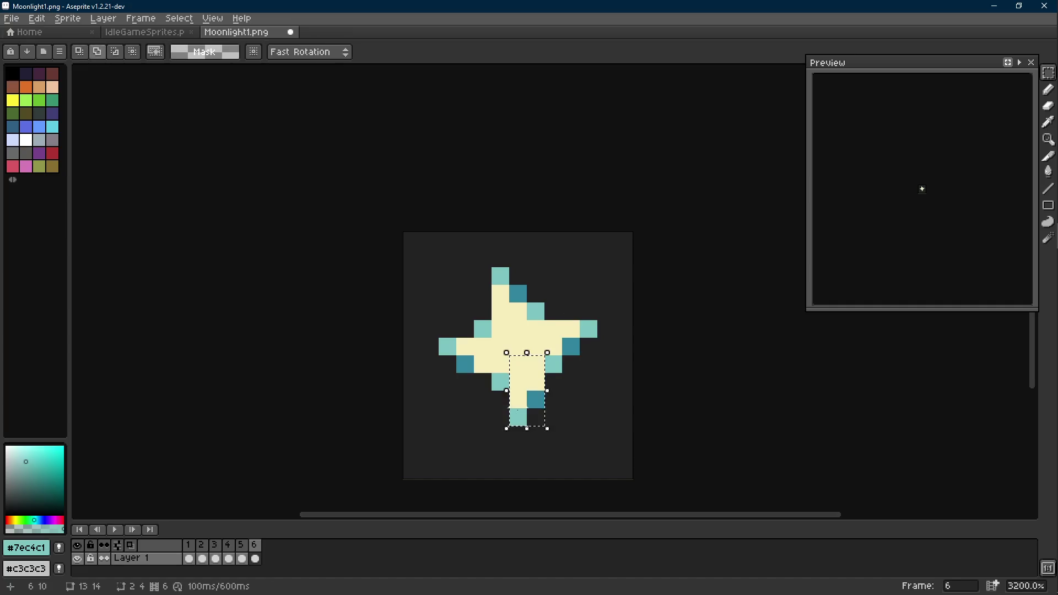
key(shift+h)
drag(440, 370, 484, 346)
key(shift+v)
click(496, 355)
Step: Zoom out, step through earlier frames to compare, then lift the sparkle off to the right
key(3)
key(Left)
key(Right)
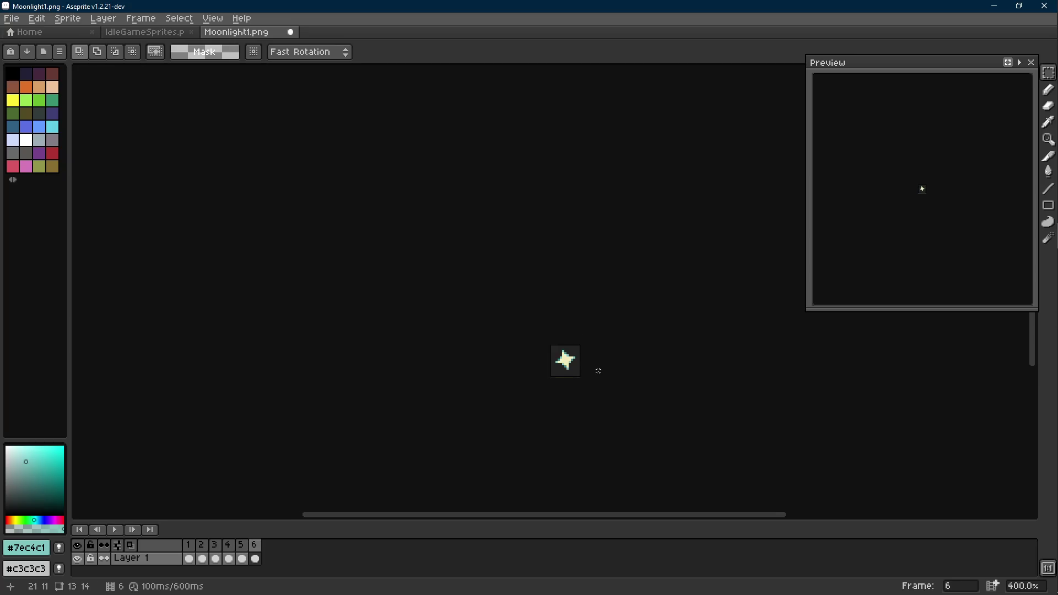
key(Left)
key(Left)
key(Left)
key(Left)
key(Right)
key(Right)
key(Right)
scroll(598, 370, up, 5)
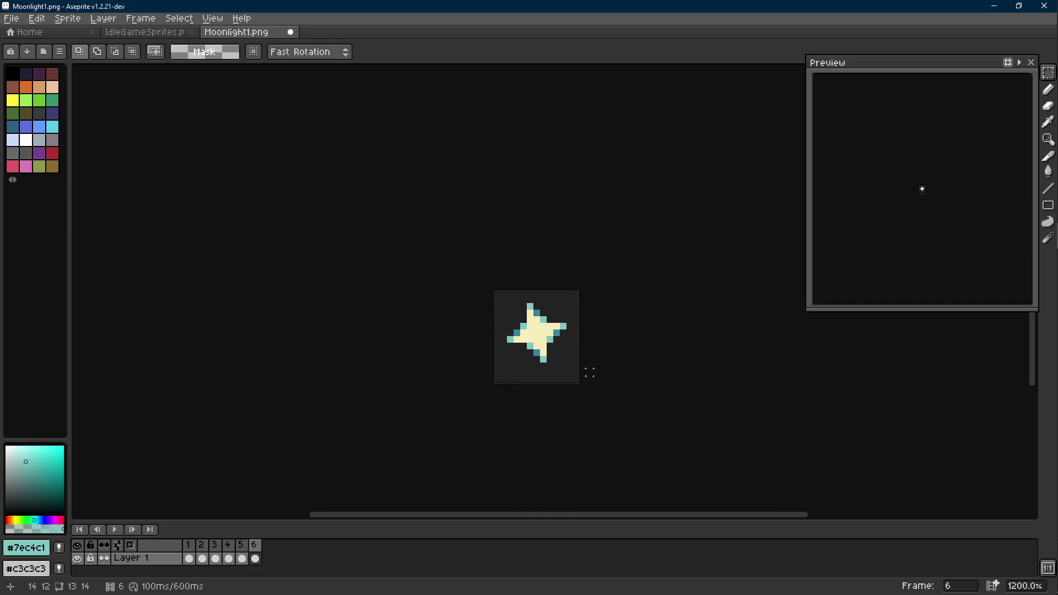
drag(548, 356, 656, 365)
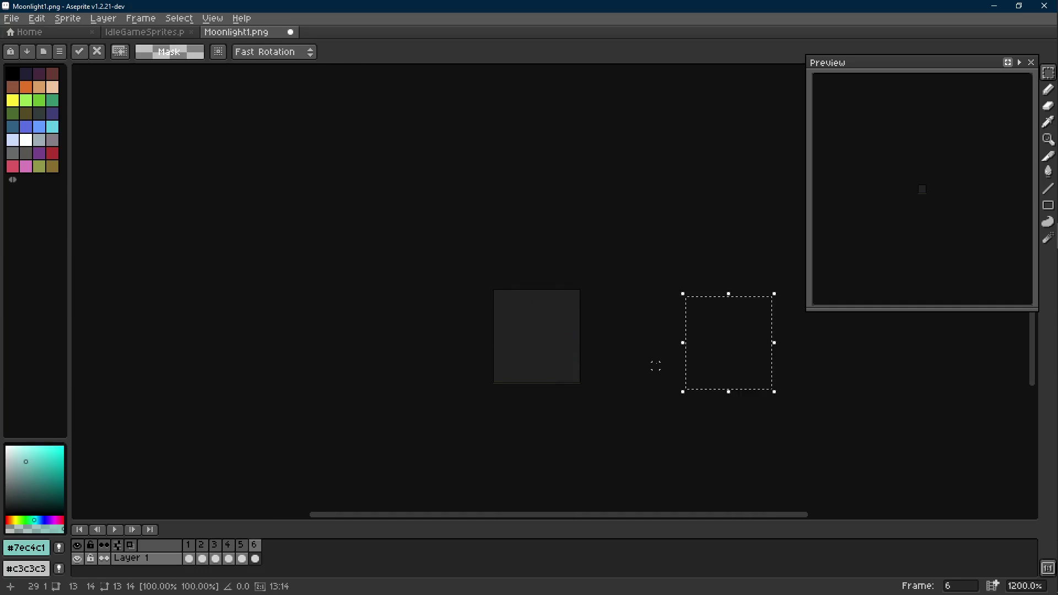
Step: Put the sparkle back, add a seventh frame, and restore frame 6 after comparing with frame 5
key(Escape)
key(ctrl+d)
key(alt+n)
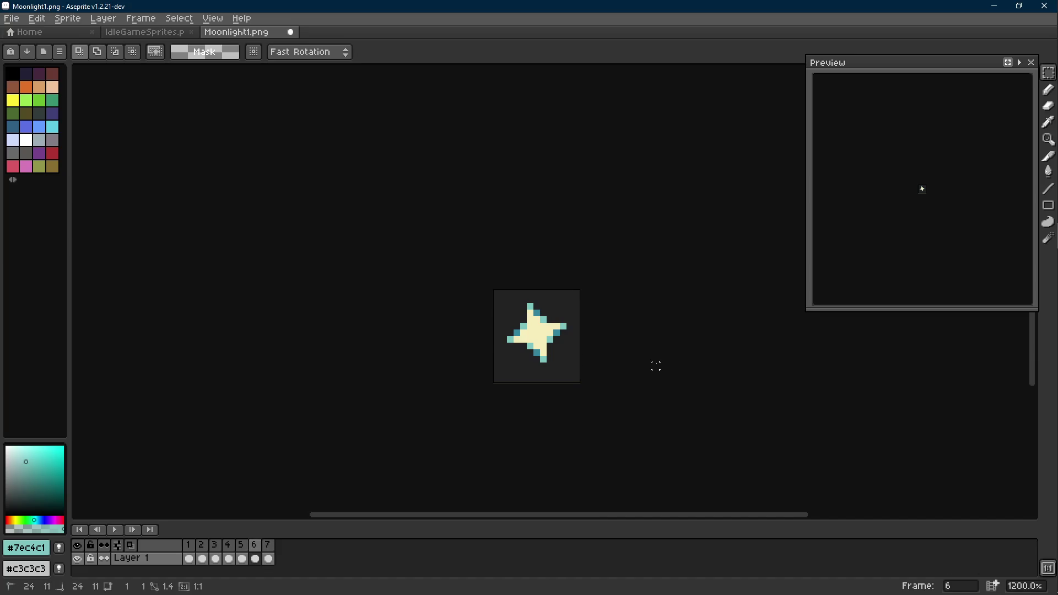
scroll(599, 231, up, 3)
key(ctrl+z)
key(Left)
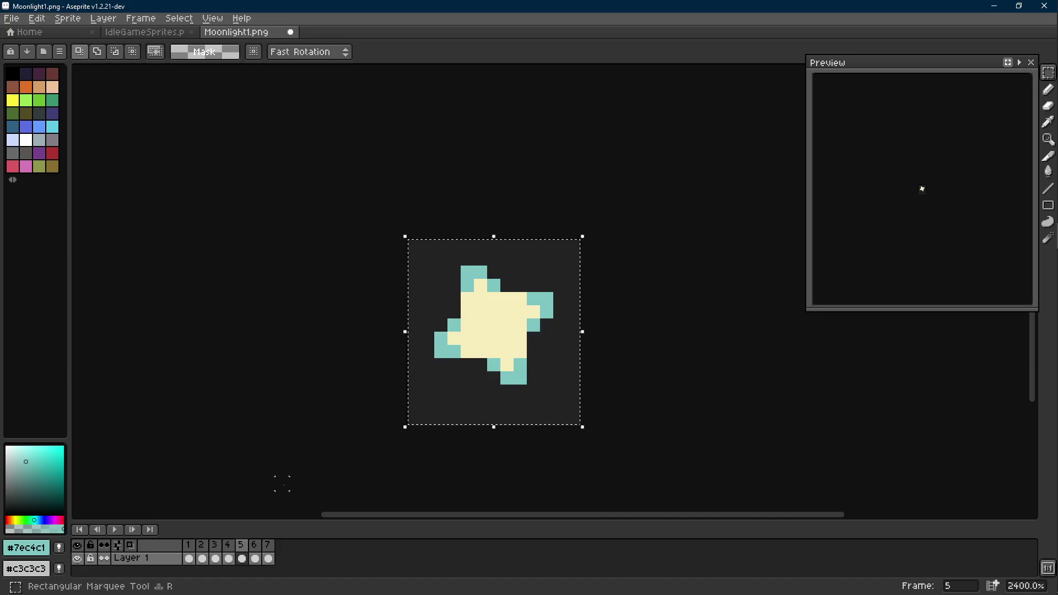
key(Right)
key(ctrl+y)
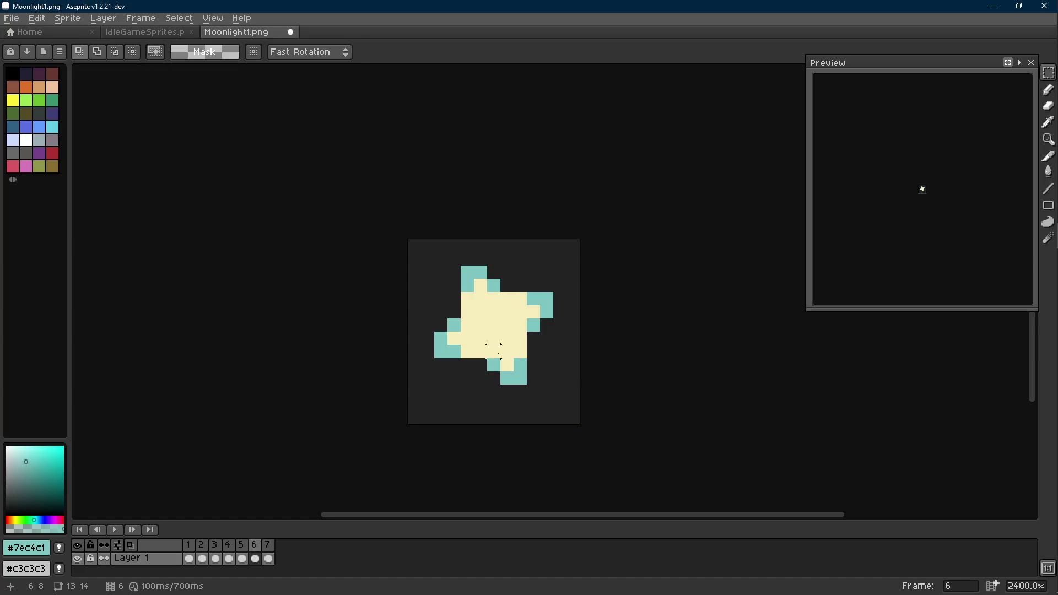
Step: Sample cream, then erase the extra teal edge pixels leaving teal only at the tips
key(i)
click(521, 353)
key(b)
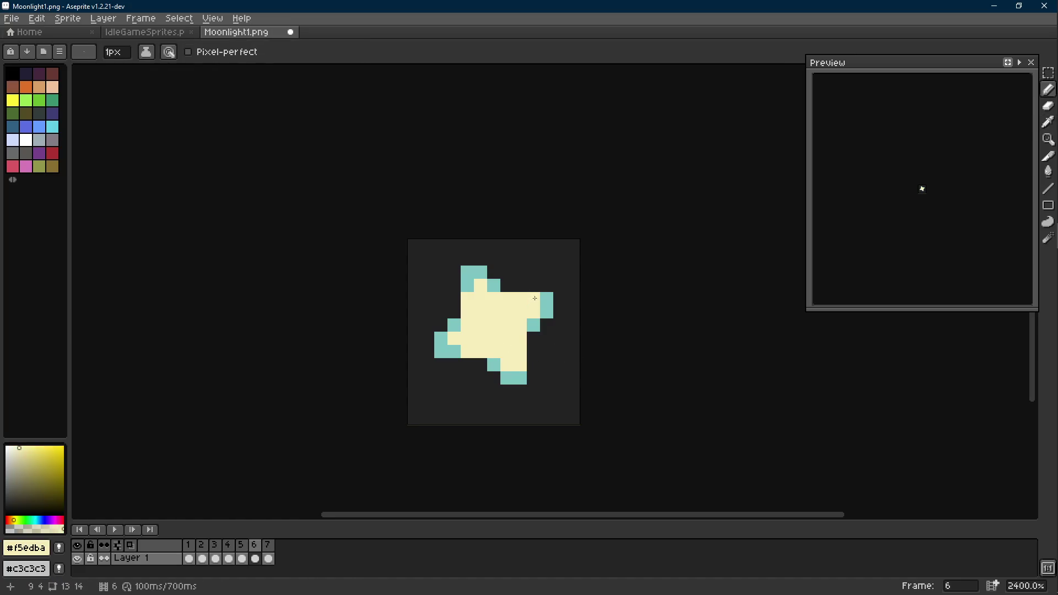
key(e)
drag(454, 325, 441, 339)
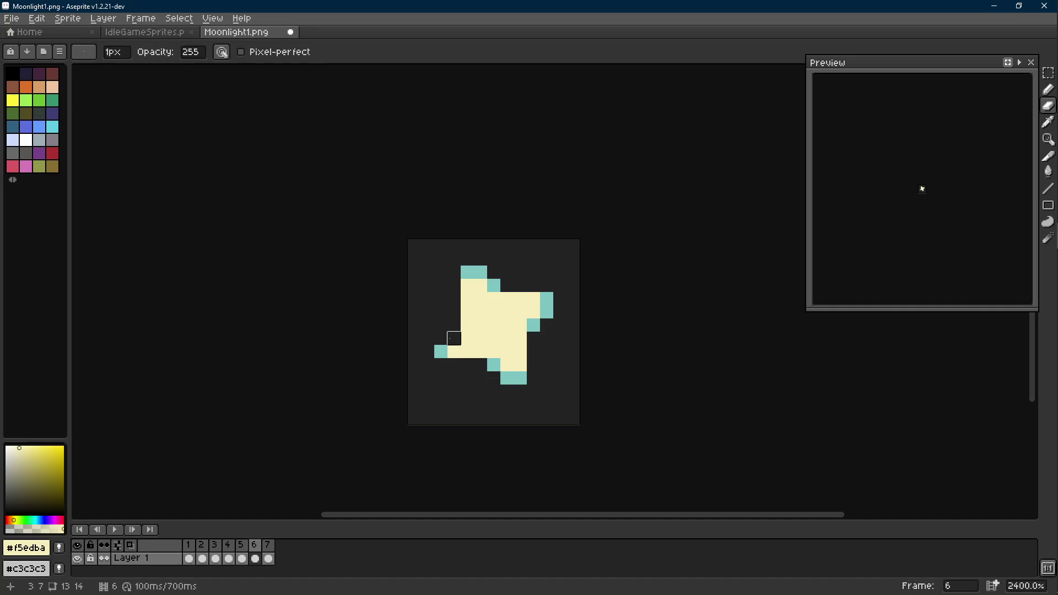
drag(479, 272, 493, 286)
drag(546, 312, 533, 331)
click(493, 364)
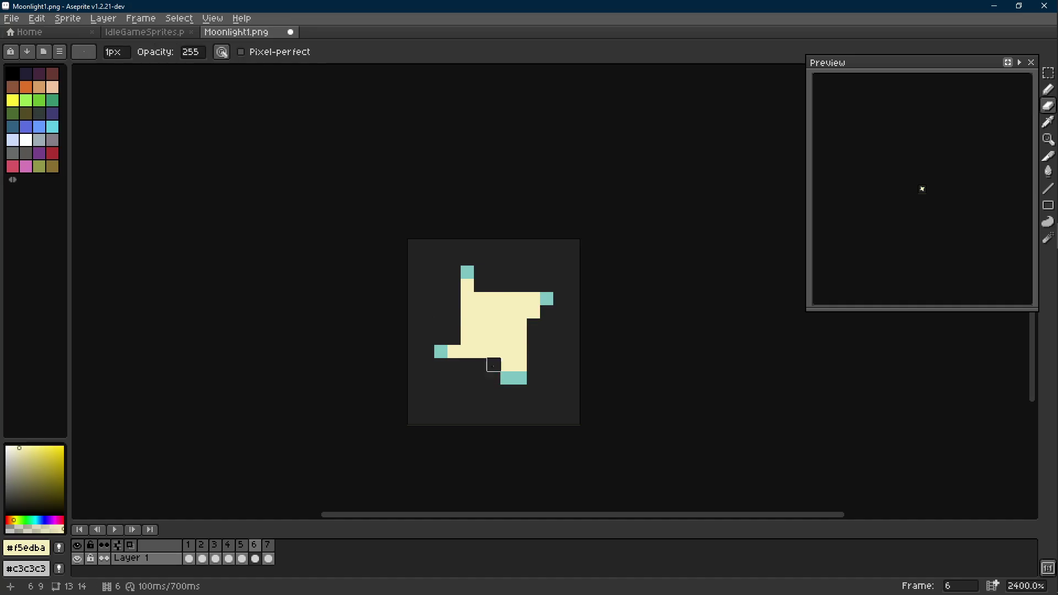
key(b)
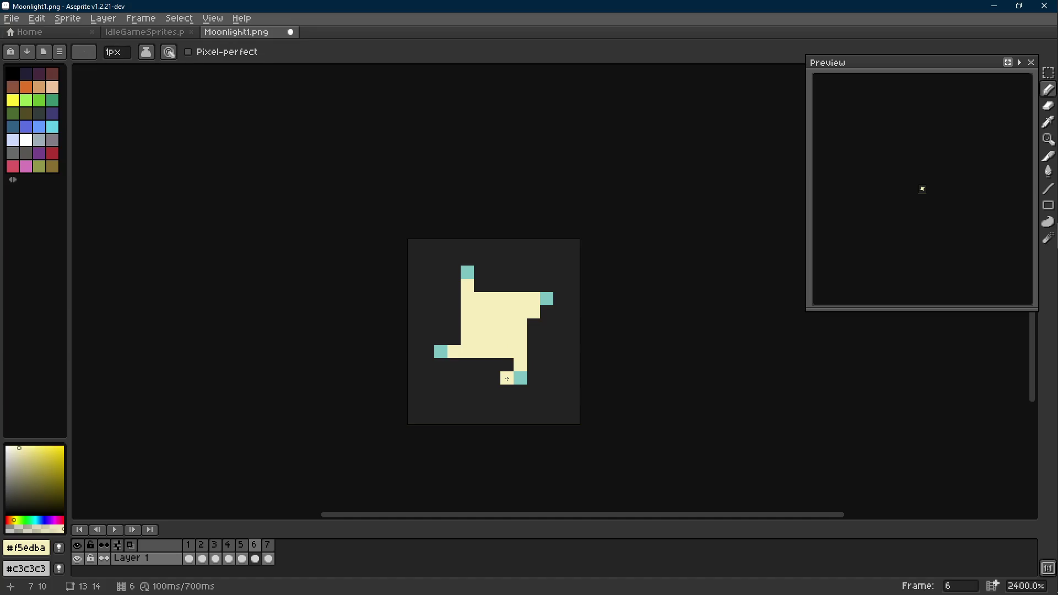
Step: Preview the sparkle animation once, then step forward to frame 6
drag(507, 378, 485, 378)
key(e)
key(b)
scroll(534, 339, down, 8)
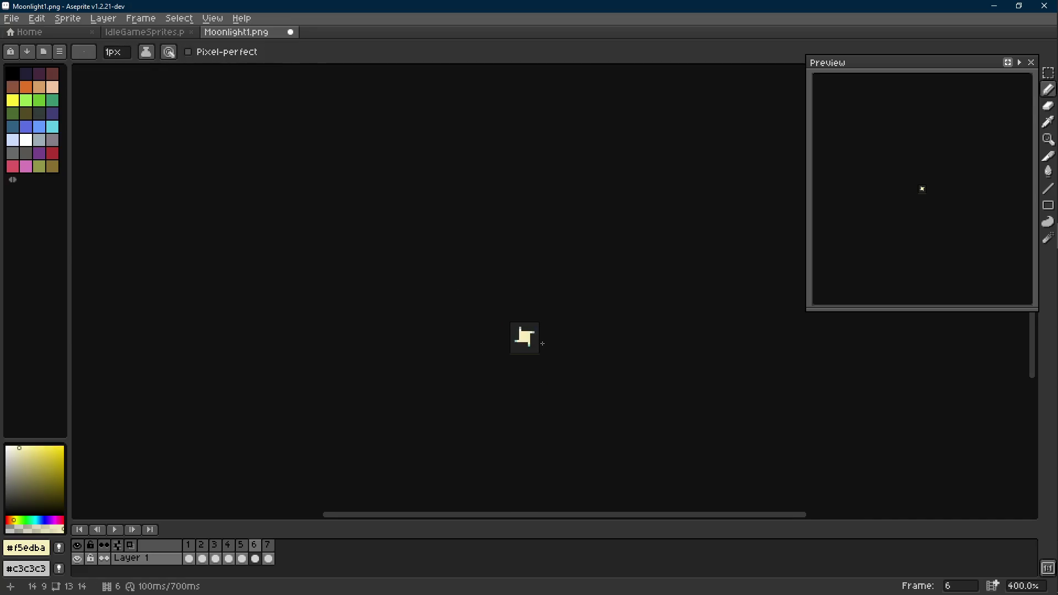
key(Return)
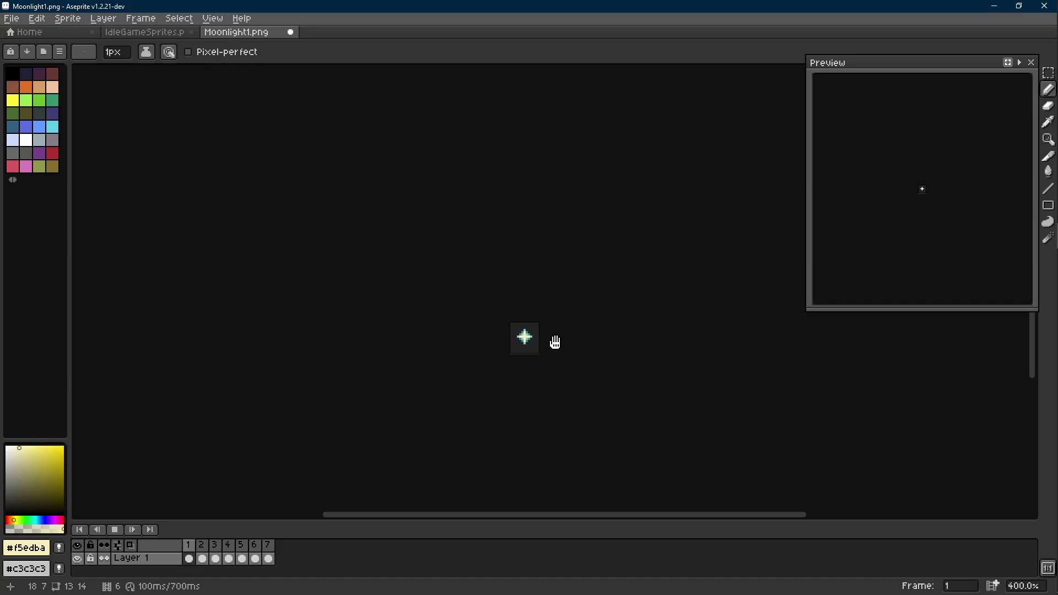
scroll(554, 345, up, 2)
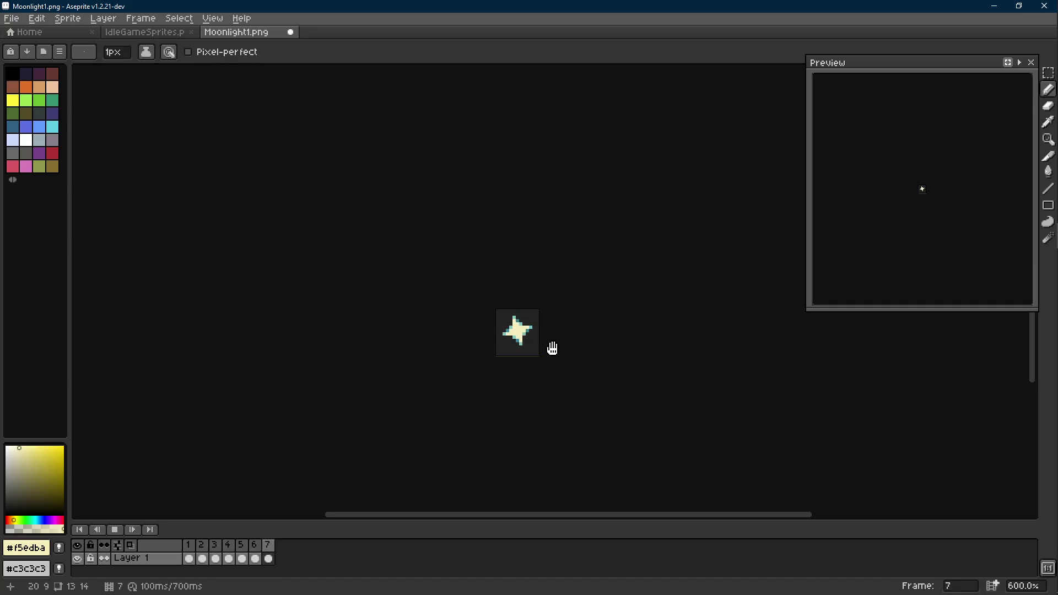
key(Return)
key(Right)
key(Right)
key(Right)
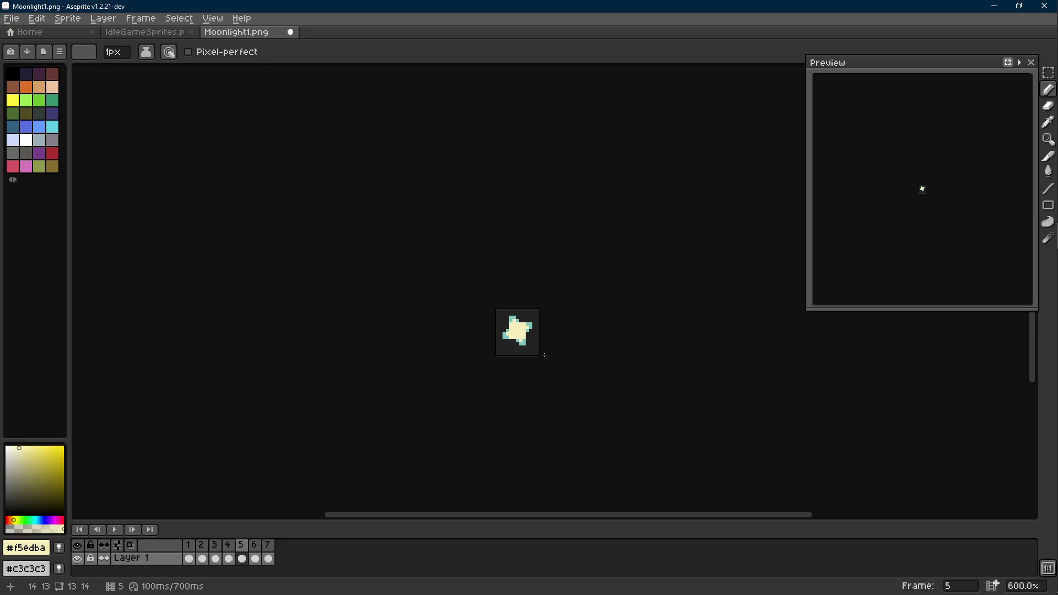
key(Right)
scroll(541, 355, up, 3)
scroll(520, 334, up, 3)
Step: Add a cream pixel and a sampled teal edge pixel to the frame 6 star
key(i)
key(b)
click(513, 268)
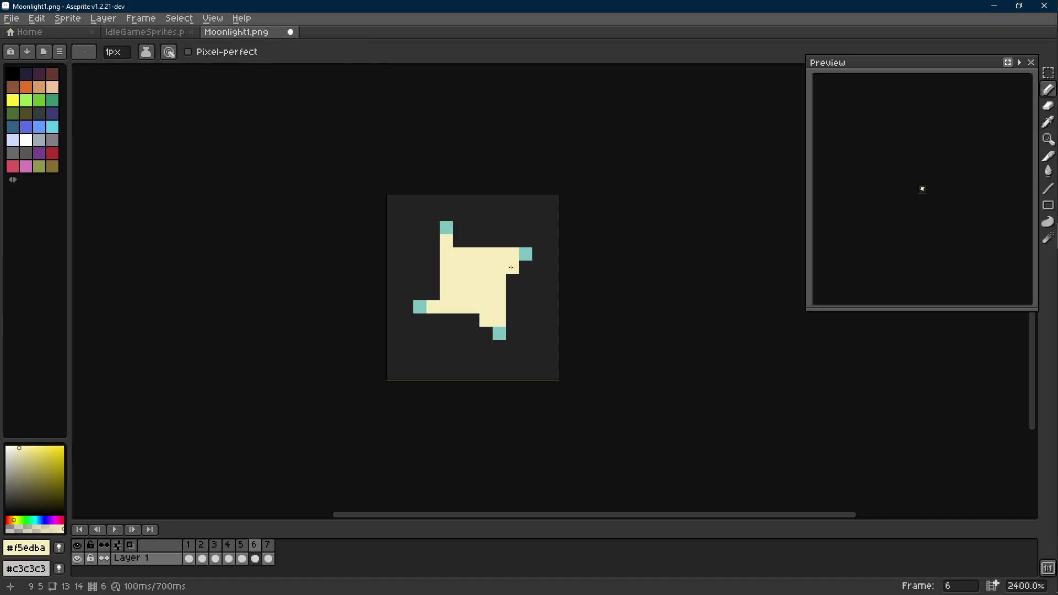
alt+click(526, 253)
click(513, 280)
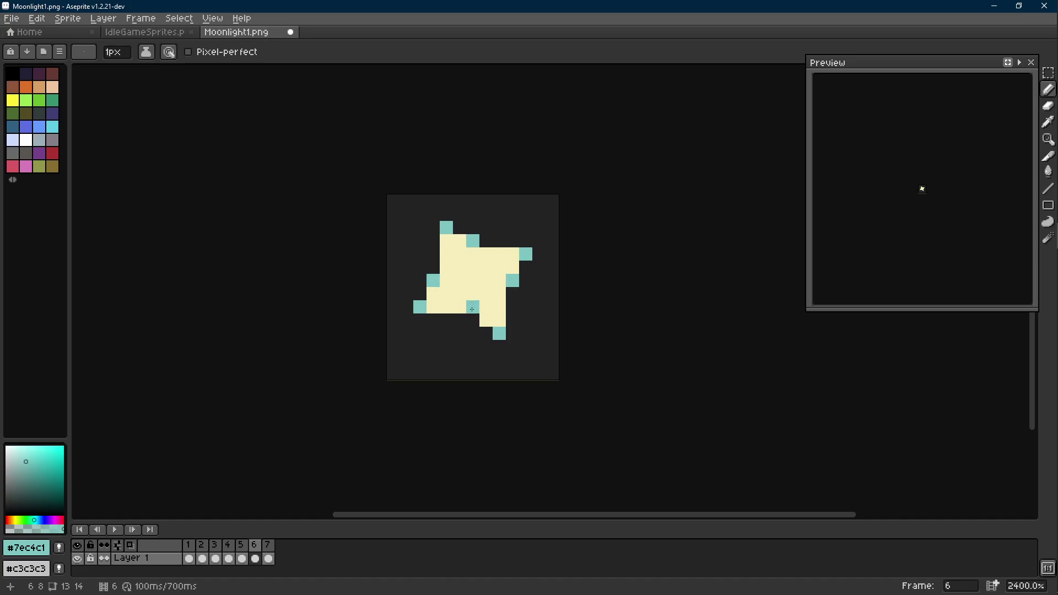
Step: Compare the neighbouring frames' star shapes and select all of frame 7
key(Right)
key(Right)
key(Right)
key(Right)
key(Right)
key(Right)
key(Right)
key(Right)
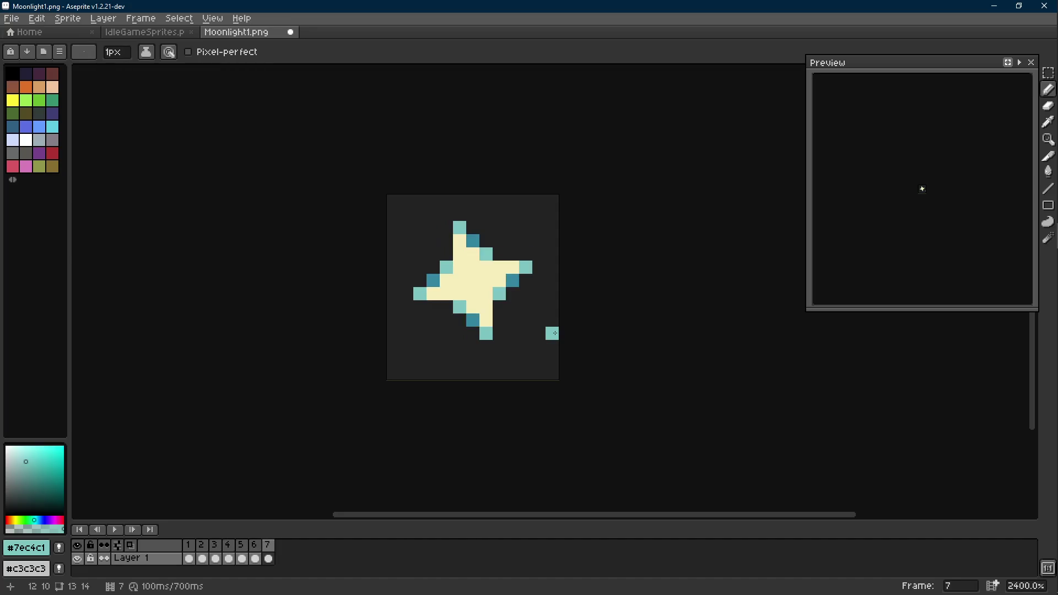
key(Left)
key(Left)
key(Right)
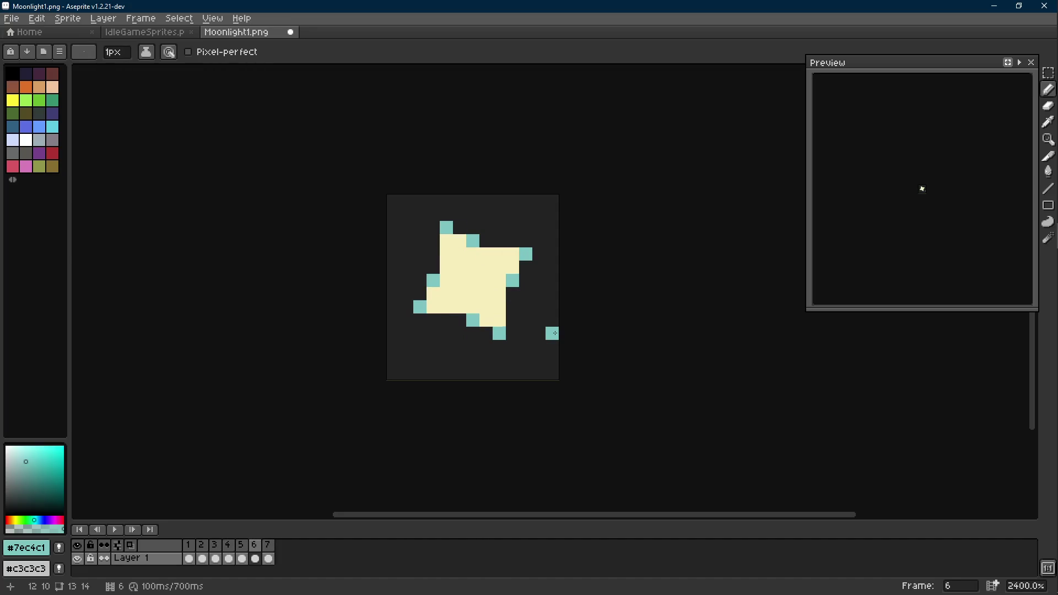
key(Right)
key(ctrl+a)
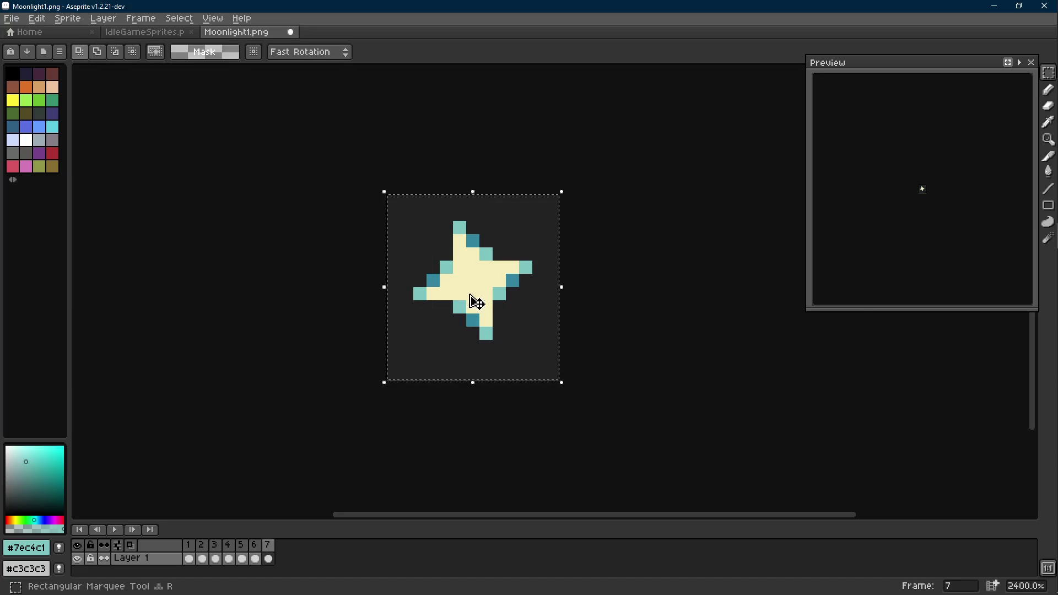
Step: Clear frame 7's star and step back through frames 6 and 5 to frame 2
key(ctrl+x)
key(Left)
key(Left)
key(Right)
key(Left)
key(Left)
key(Left)
key(Left)
Step: Paste frame 2's star into frame 7, preview it and sample cream for widening its tips
key(ctrl+a)
key(Left)
key(Left)
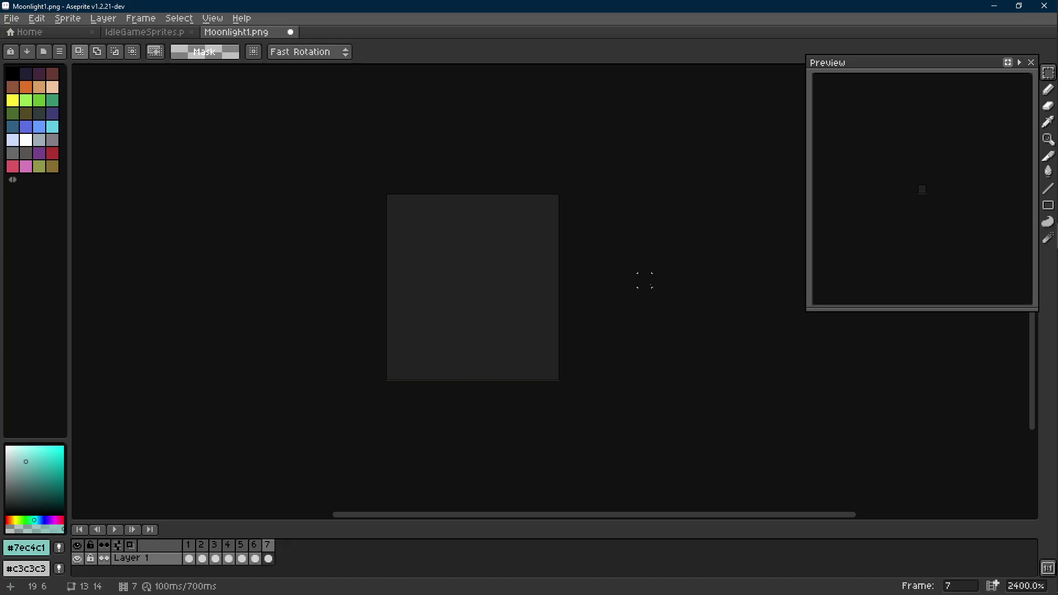
key(ctrl+v)
key(Return)
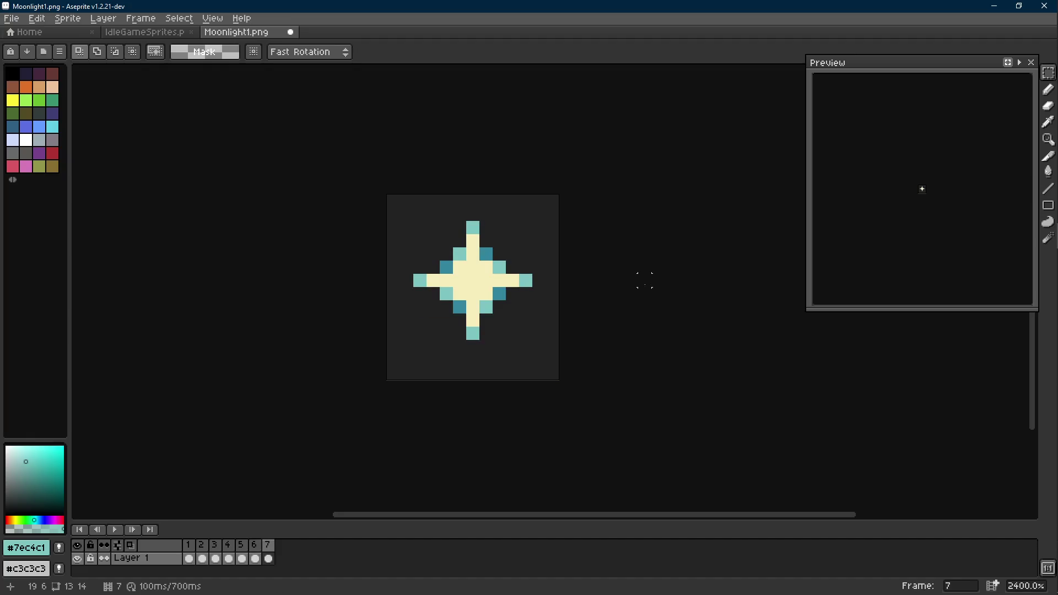
scroll(523, 280, up, 1)
key(b)
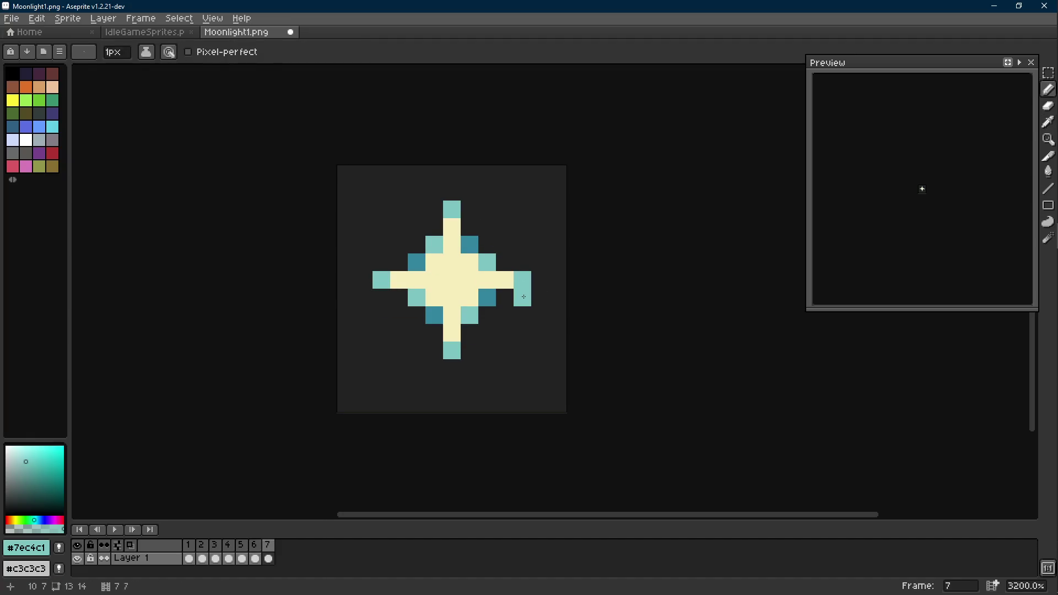
scroll(475, 359, down, 4)
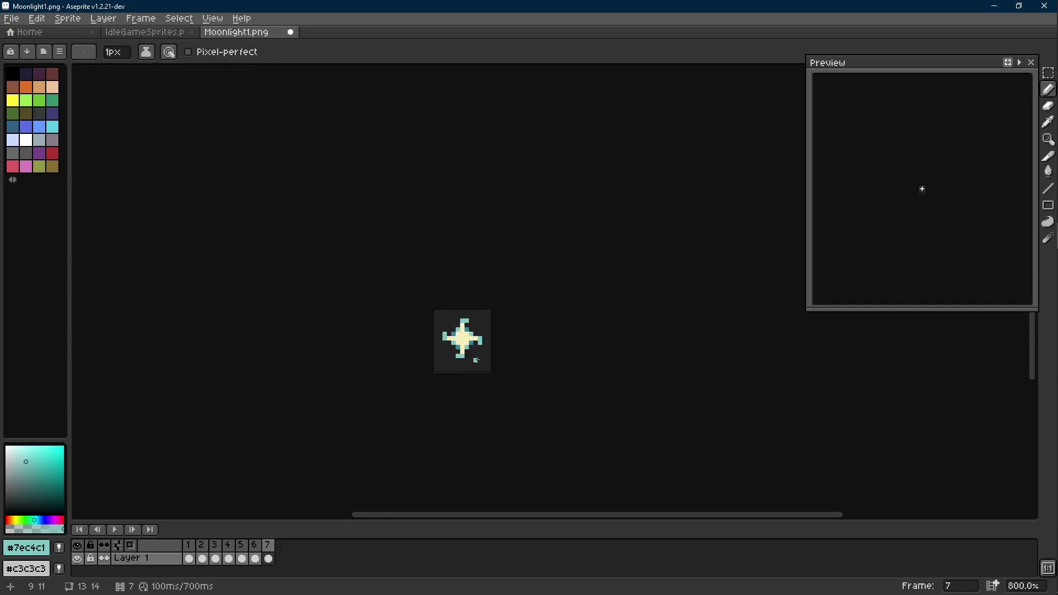
scroll(475, 359, down, 2)
key(Return)
scroll(519, 365, down, 2)
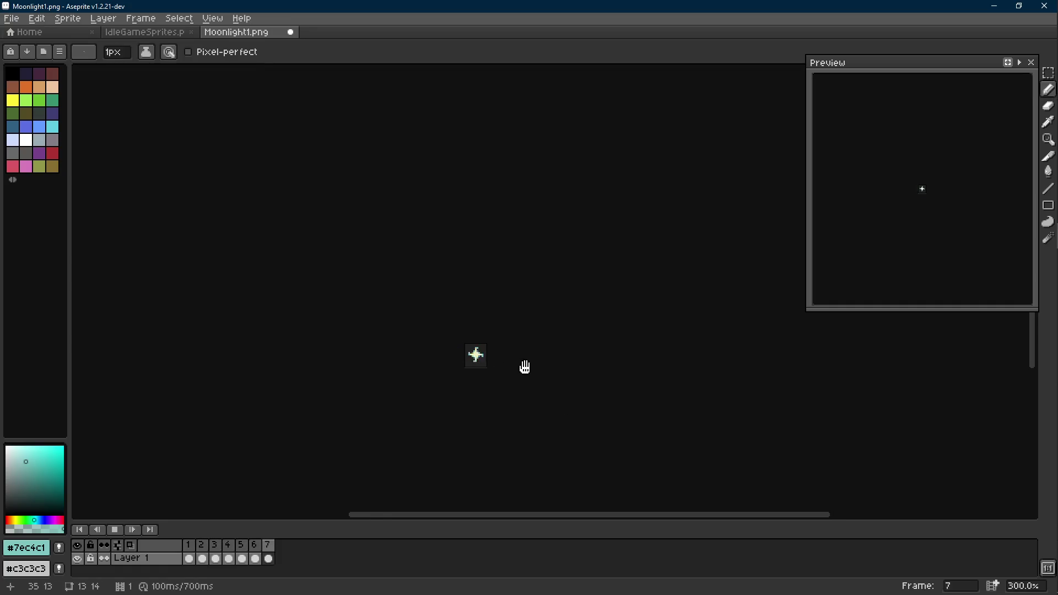
scroll(497, 364, up, 4)
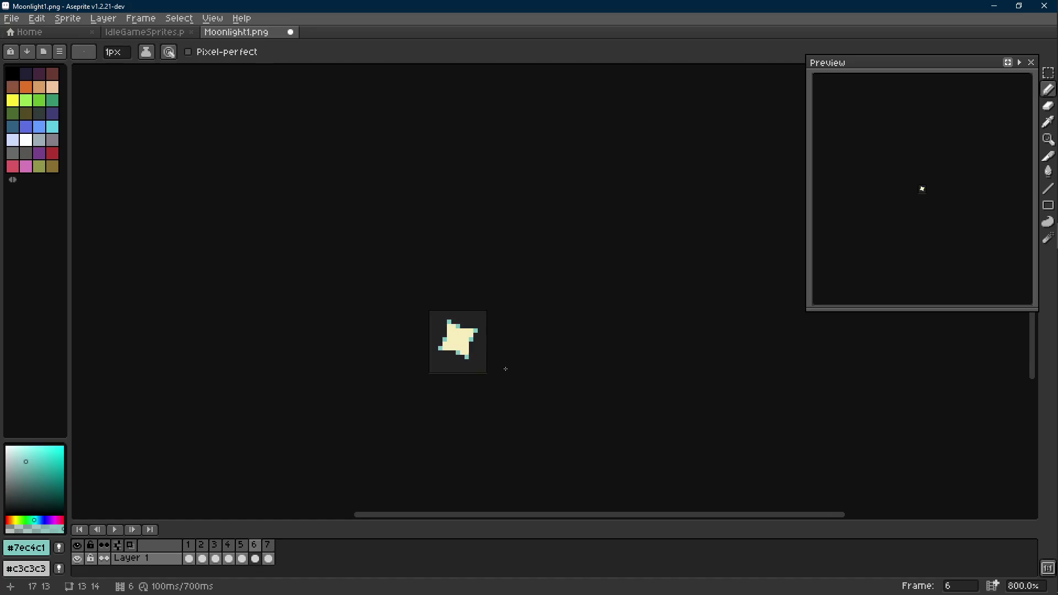
scroll(503, 369, up, 6)
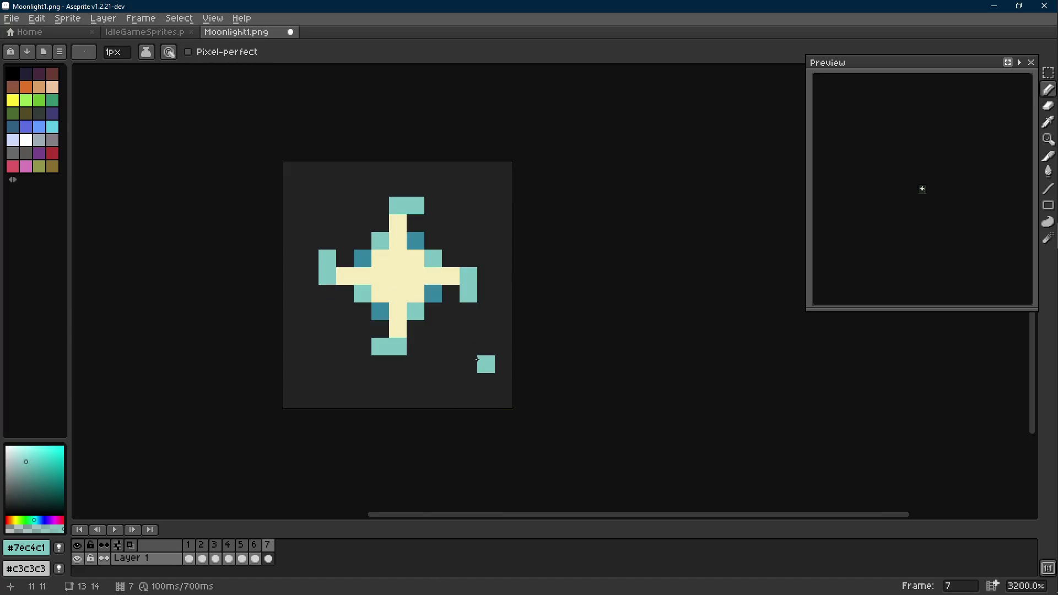
alt+click(468, 279)
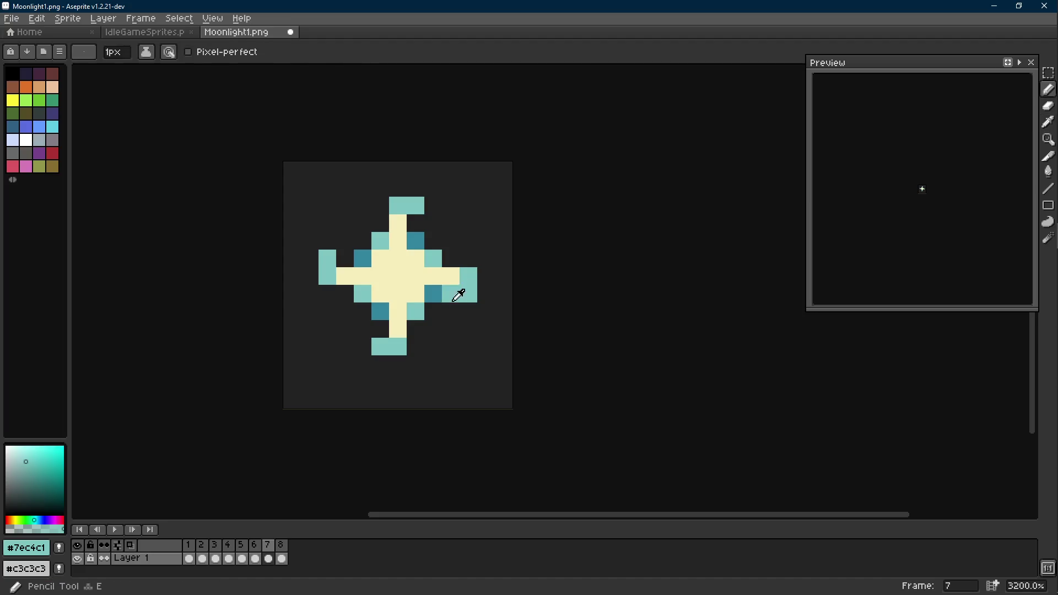
Step: Try a teal pixel beside frame 7's right tip and undo the stray marks
alt+click(461, 293)
scroll(467, 337, down, 6)
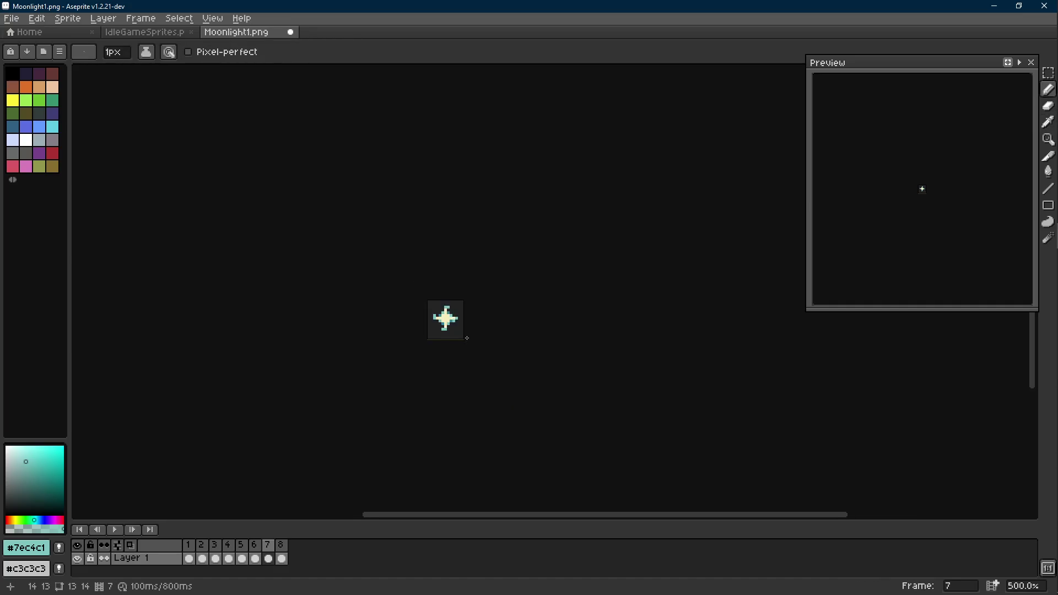
scroll(467, 339, up, 6)
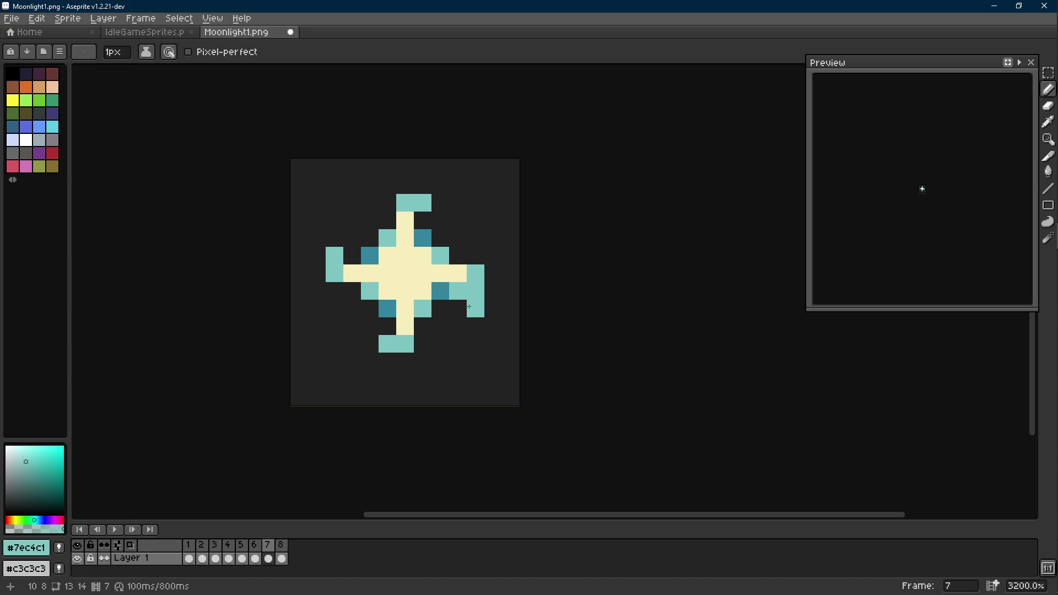
click(457, 343)
key(ctrl+z)
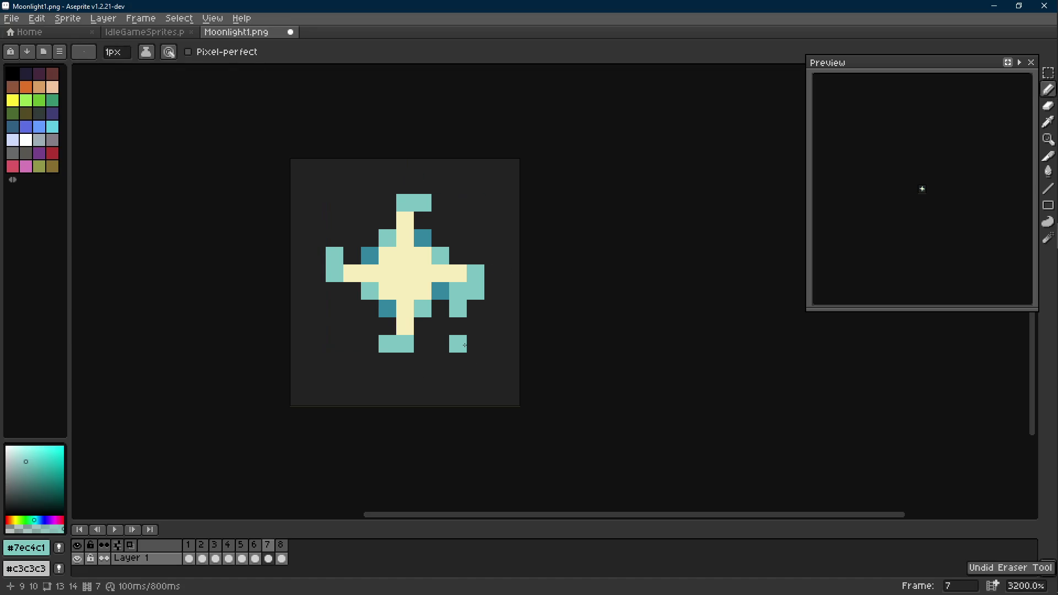
key(ctrl+z)
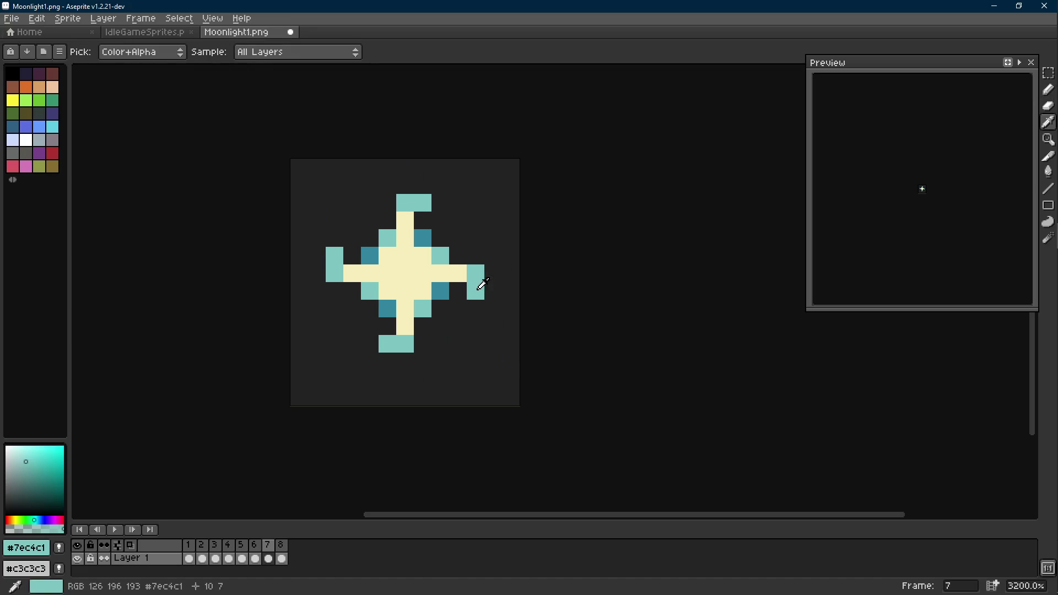
key(b)
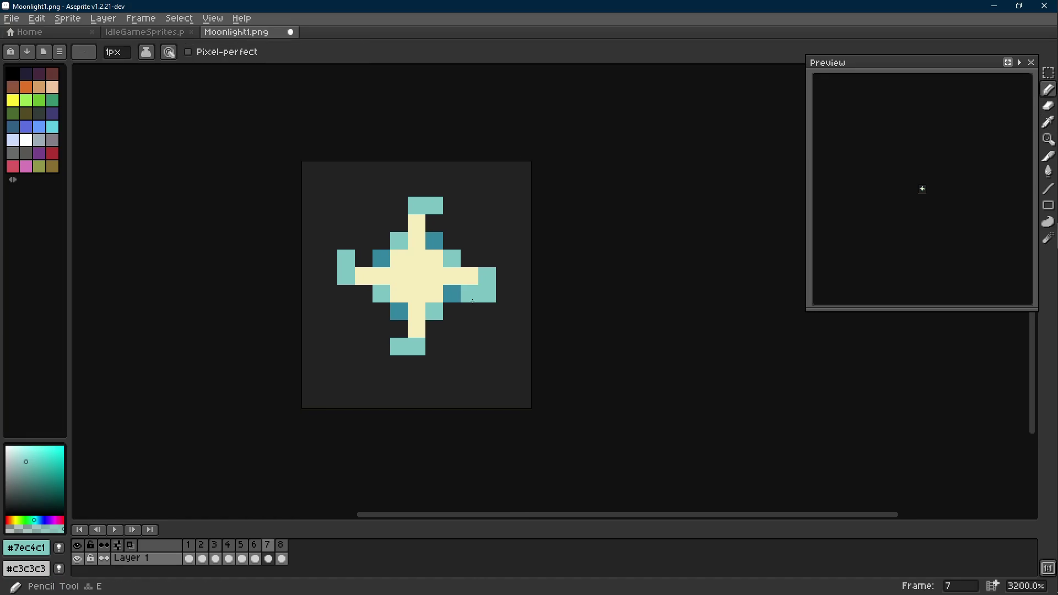
Step: Add teal pixels beside the top block, left of the bottom stem and above the left arm
key(alt)
click(451, 224)
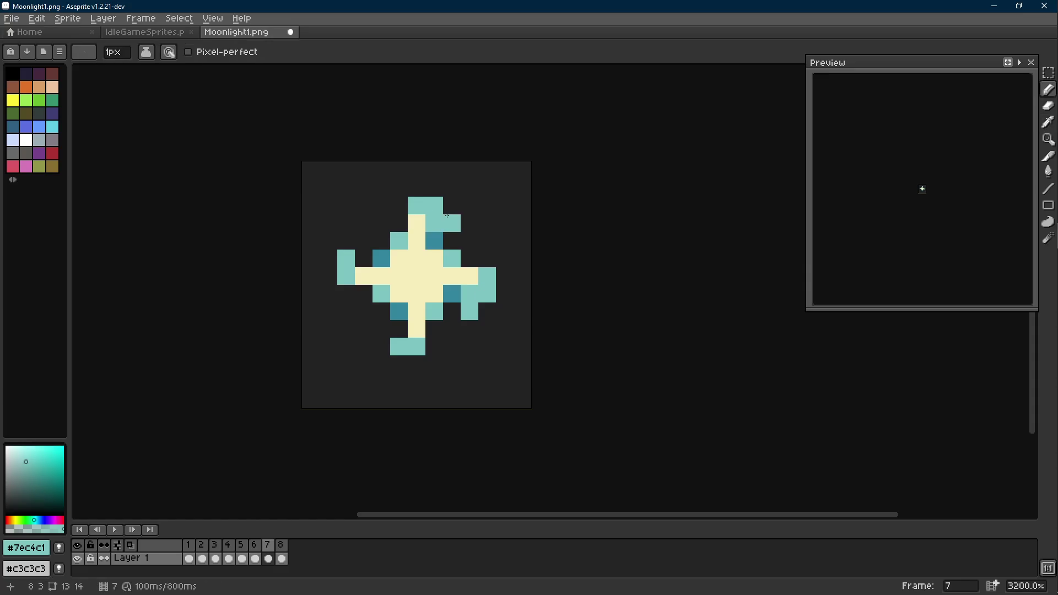
drag(398, 329, 381, 330)
click(364, 241)
scroll(430, 295, down, 5)
scroll(430, 294, down, 2)
scroll(430, 295, up, 7)
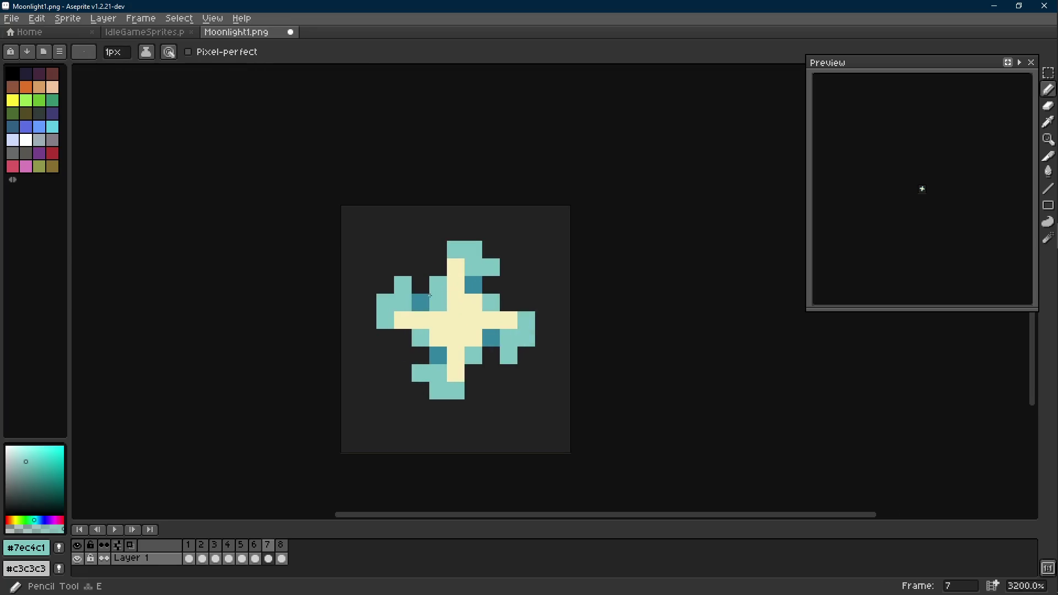
Step: Recolour dark-teal pixels light teal and add a light-teal pixel by the bottom stem
click(472, 285)
click(491, 337)
click(438, 355)
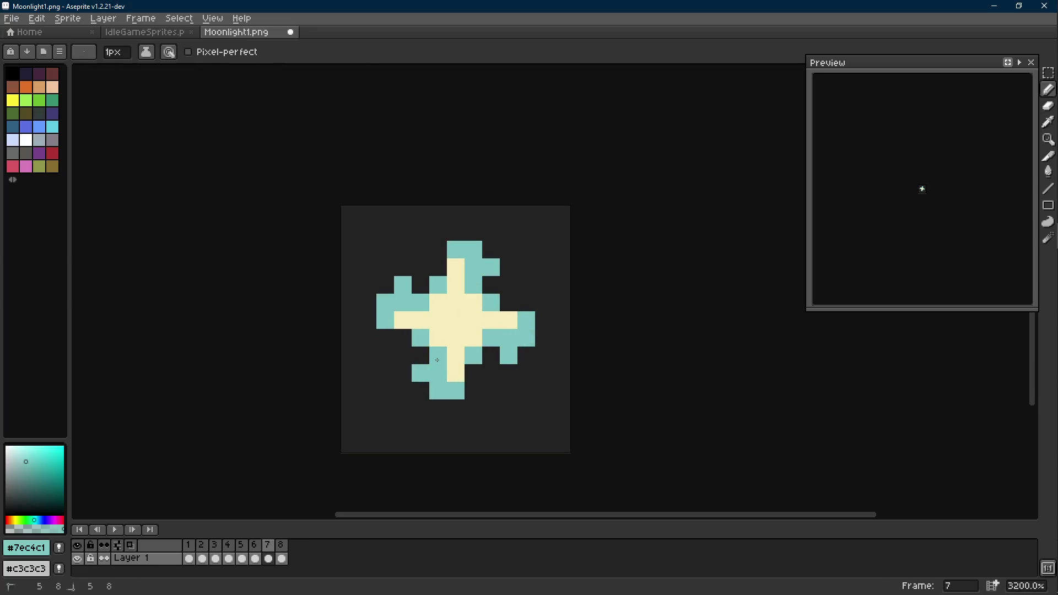
scroll(444, 356, down, 8)
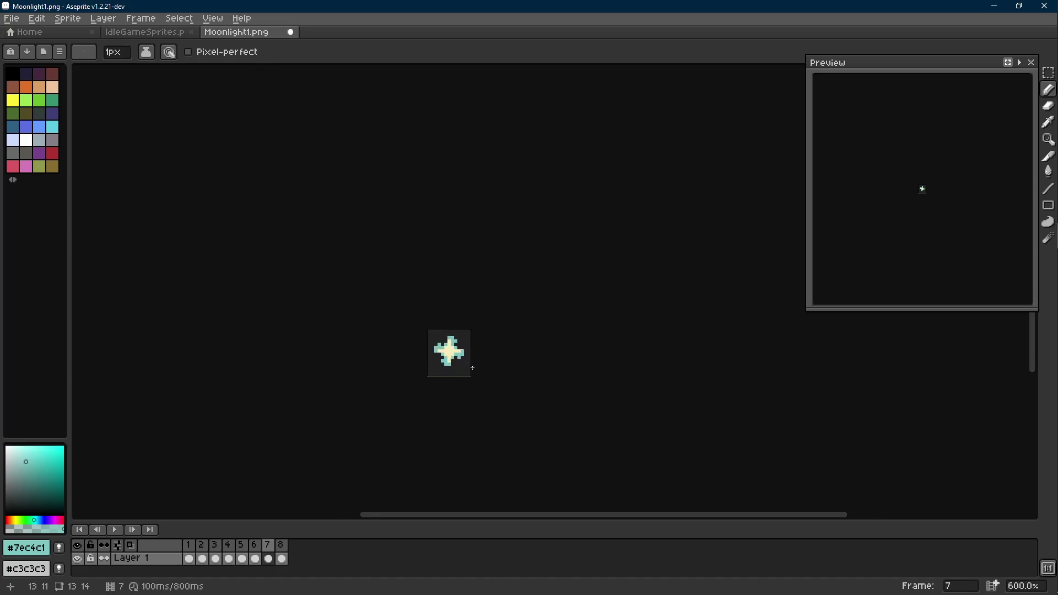
scroll(443, 356, up, 7)
click(451, 354)
key(ctrl+z)
Step: Check against the previous frame, add one more teal pixel, and move on to frame 8
key(Left)
key(Right)
click(473, 335)
key(Right)
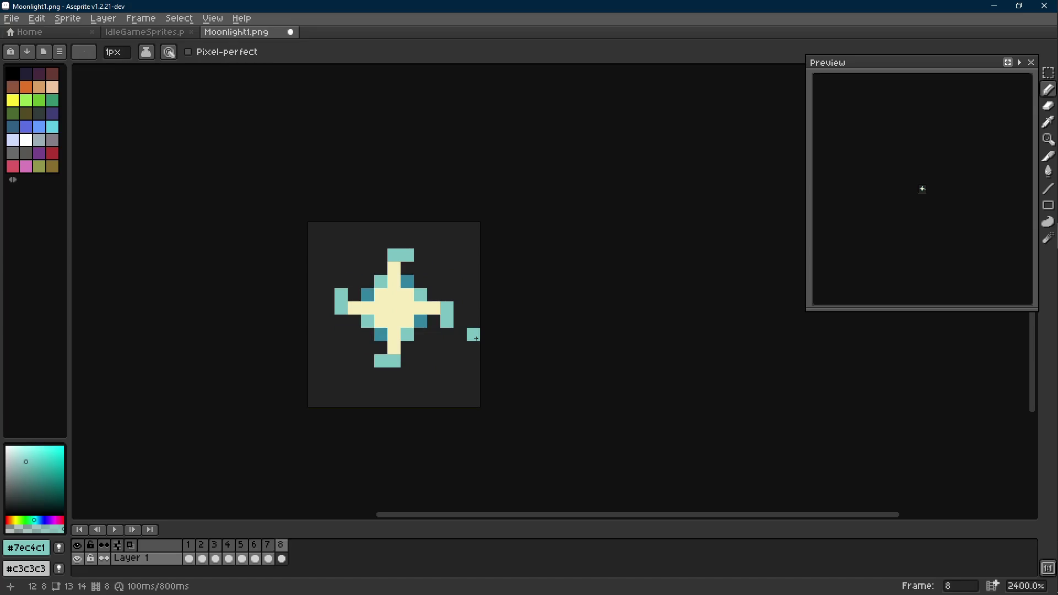
Step: Select and copy the first frame's image, deselect, and advance to frame 2
key(Right)
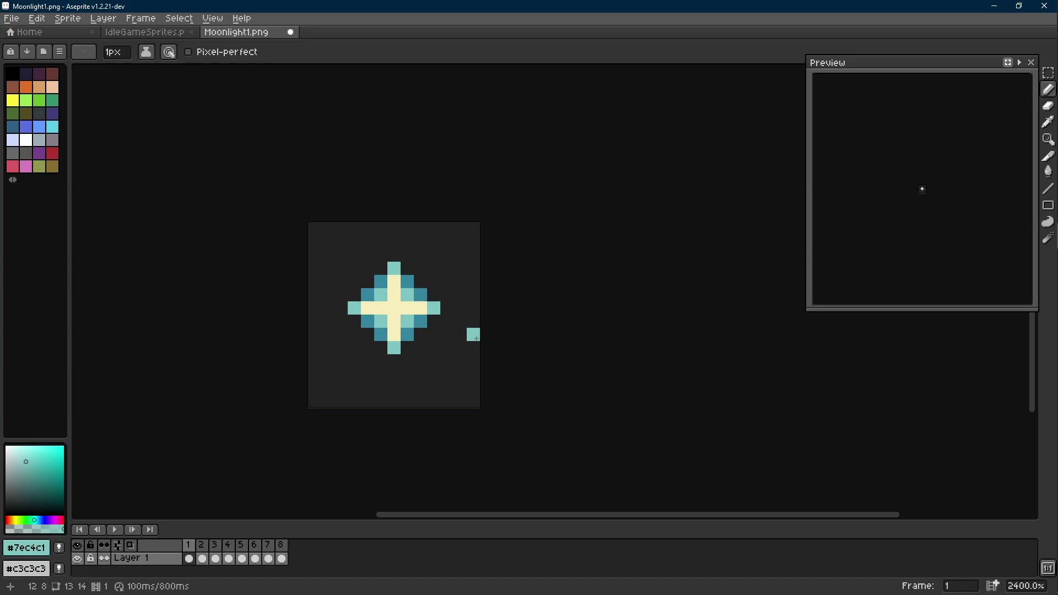
key(m)
key(ctrl+a)
key(ctrl+d)
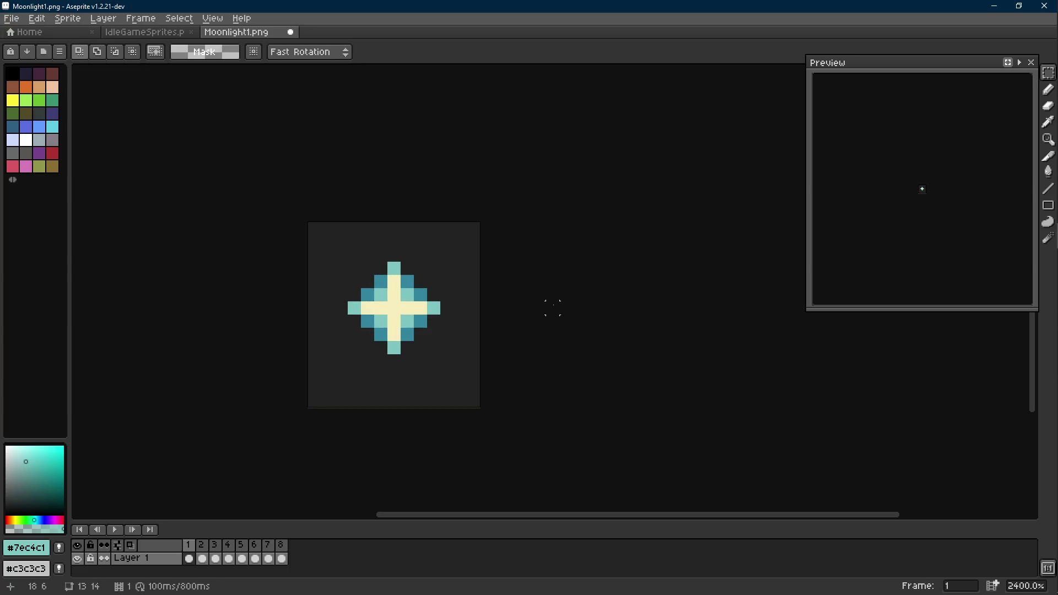
key(Right)
key(Right)
key(Right)
key(Right)
key(Right)
key(Right)
key(Right)
Step: Add a frame at the end and drag its selected beams off the sprite before deselecting
key(alt+n)
key(ctrl+a)
drag(349, 347, 650, 366)
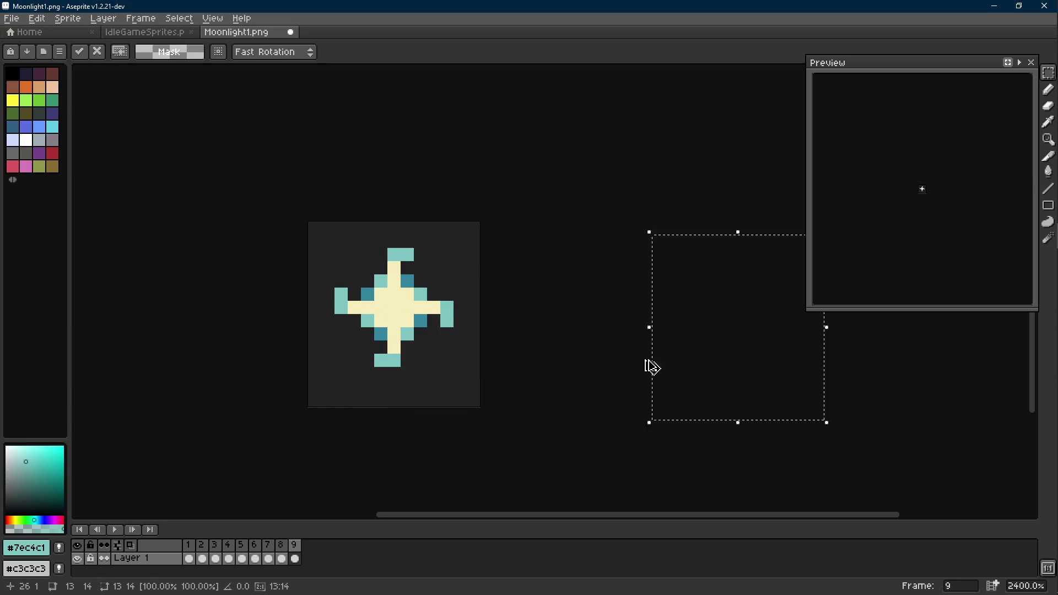
key(ctrl+d)
key(ctrl+a)
drag(389, 343, 642, 336)
key(ctrl+d)
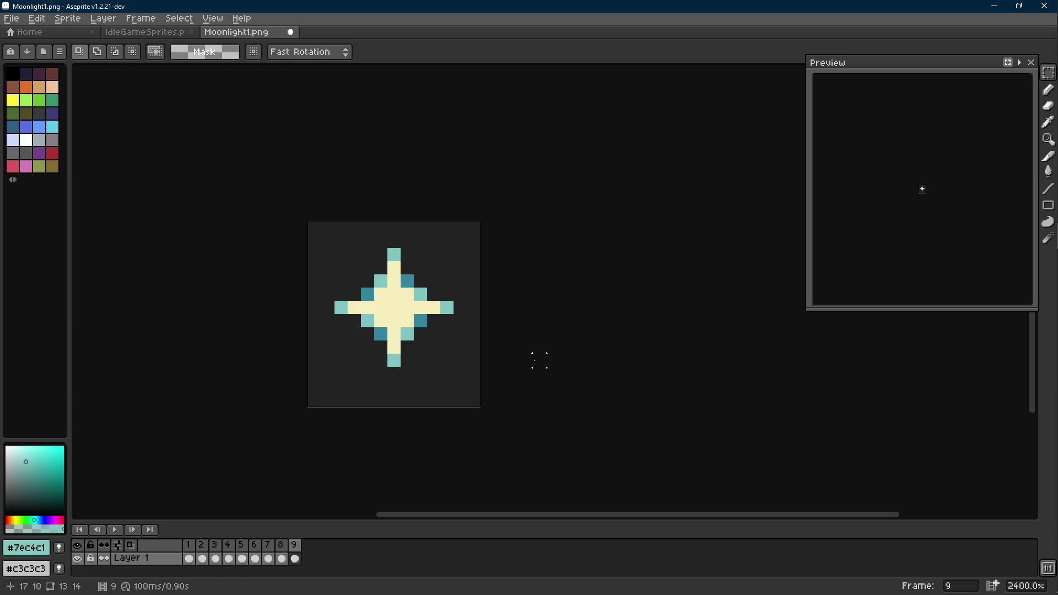
scroll(538, 359, down, 7)
Step: Play the animation from the first frame, review it, and delete frames 7 to 9
key(Home)
key(Return)
scroll(524, 360, down, 2)
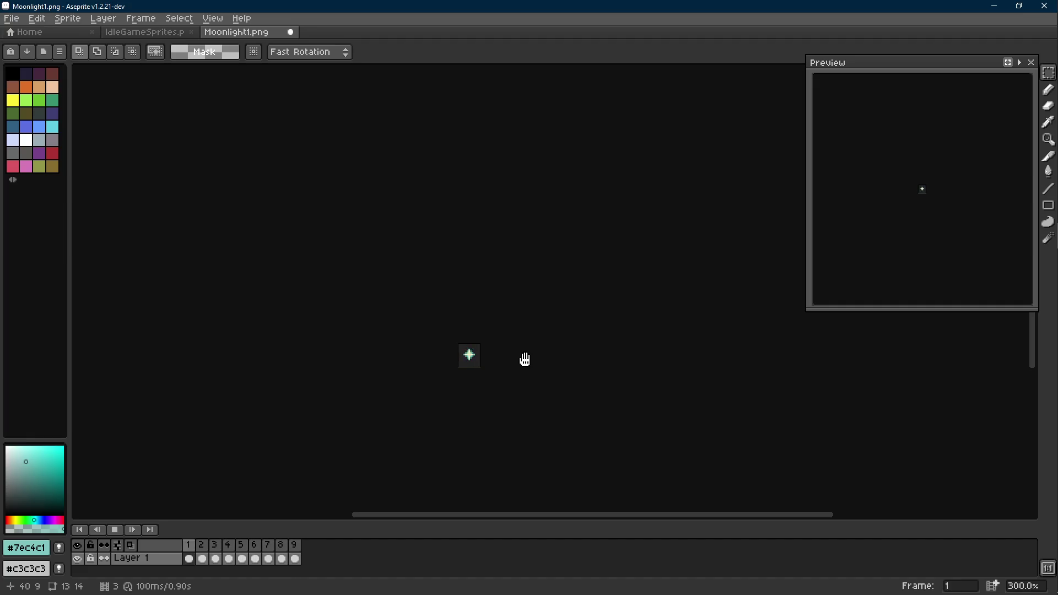
key(Left)
key(Left)
key(Right)
key(Right)
key(alt+c)
key(alt+c)
key(alt+c)
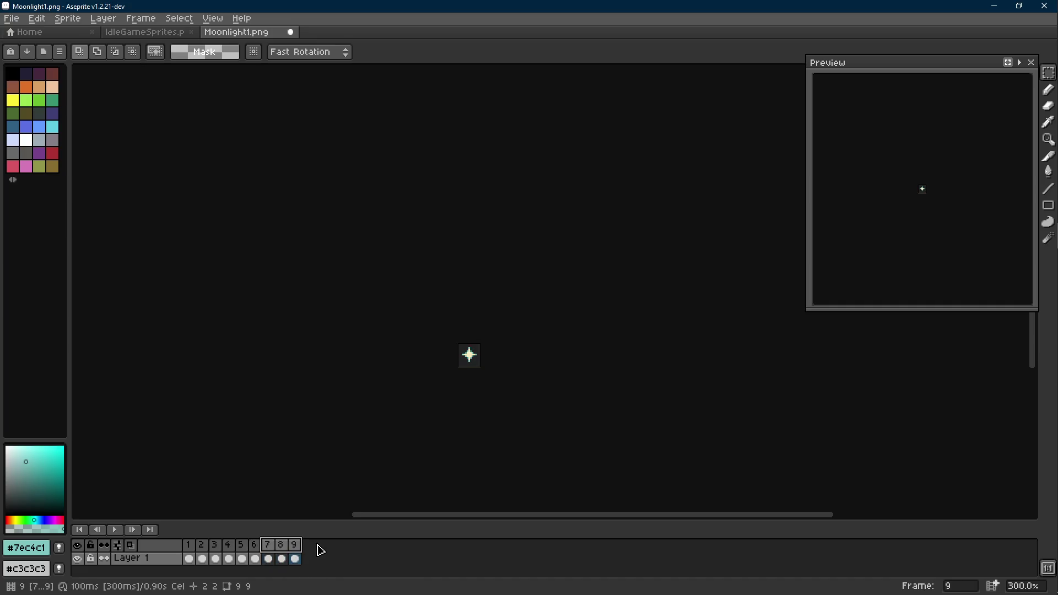
scroll(438, 407, up, 3)
scroll(438, 406, up, 1)
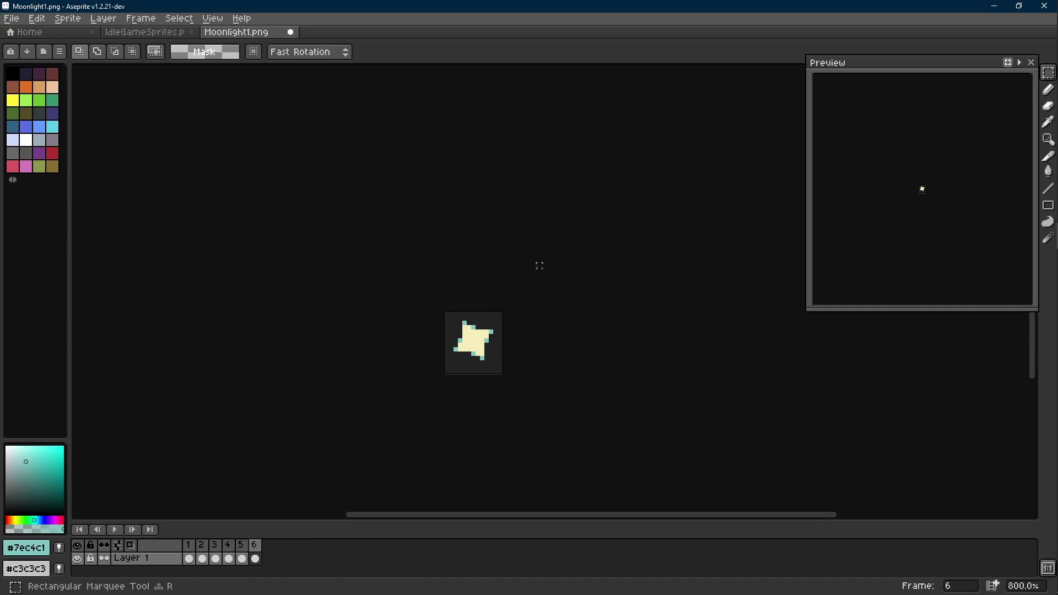
Step: Step through the six frames and add a new seventh frame after frame 6
key(Left)
key(Left)
key(Left)
key(Right)
key(Right)
key(Right)
key(Right)
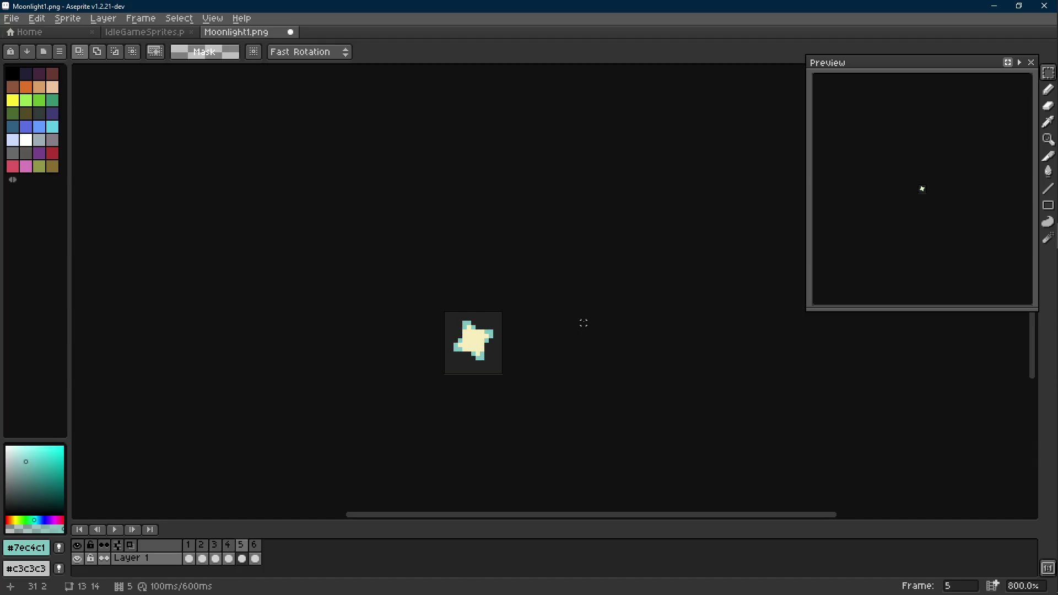
key(Right)
key(Left)
key(Right)
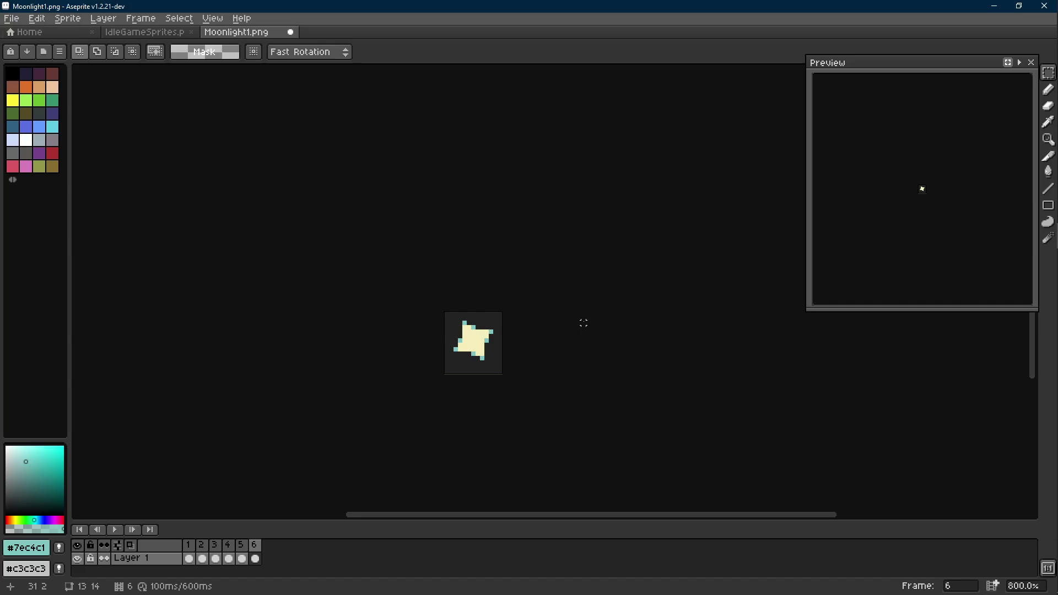
key(alt+n)
scroll(528, 314, up, 1)
scroll(472, 339, up, 1)
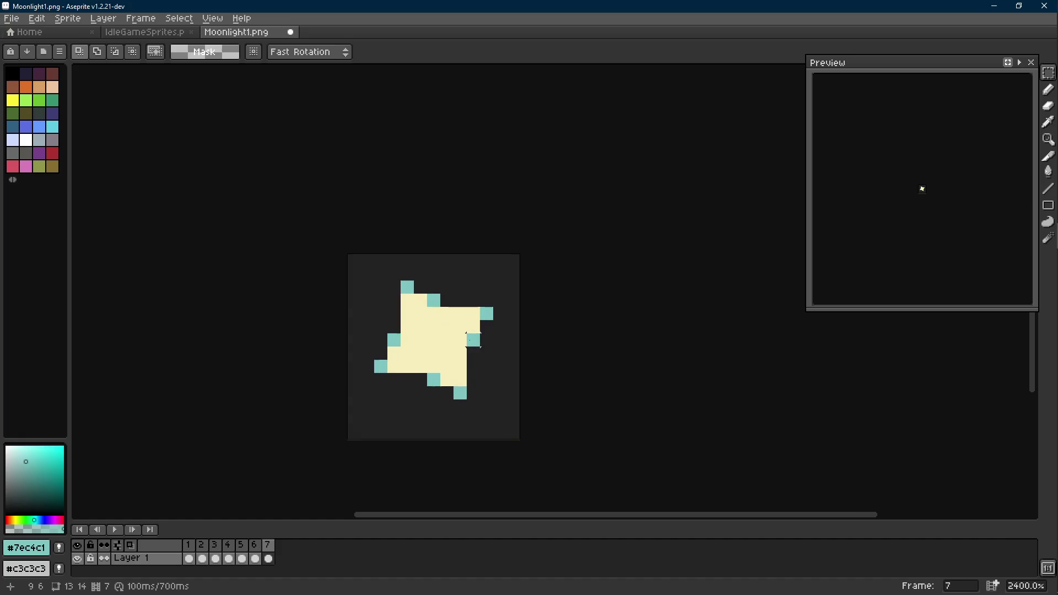
Step: Go back to frame 3, copy its symmetric star and return to frame 6
key(Left)
key(Left)
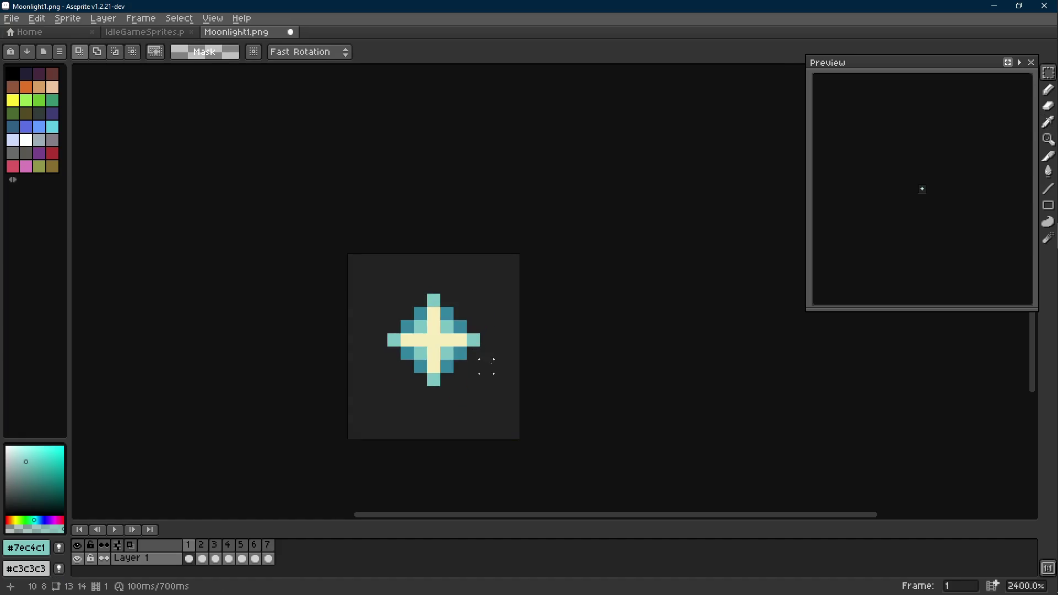
key(Left)
key(Left)
key(Right)
key(Right)
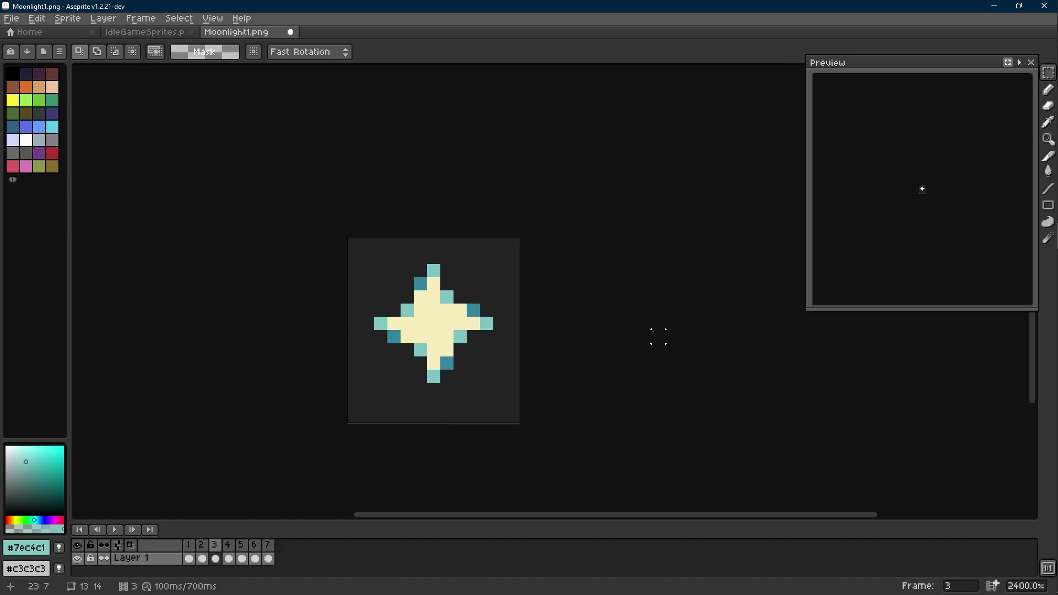
key(Right)
key(Right)
Step: Paste the symmetric star into frame 7 rotated about 45 degrees and commit it
key(ctrl+a)
key(ctrl+v)
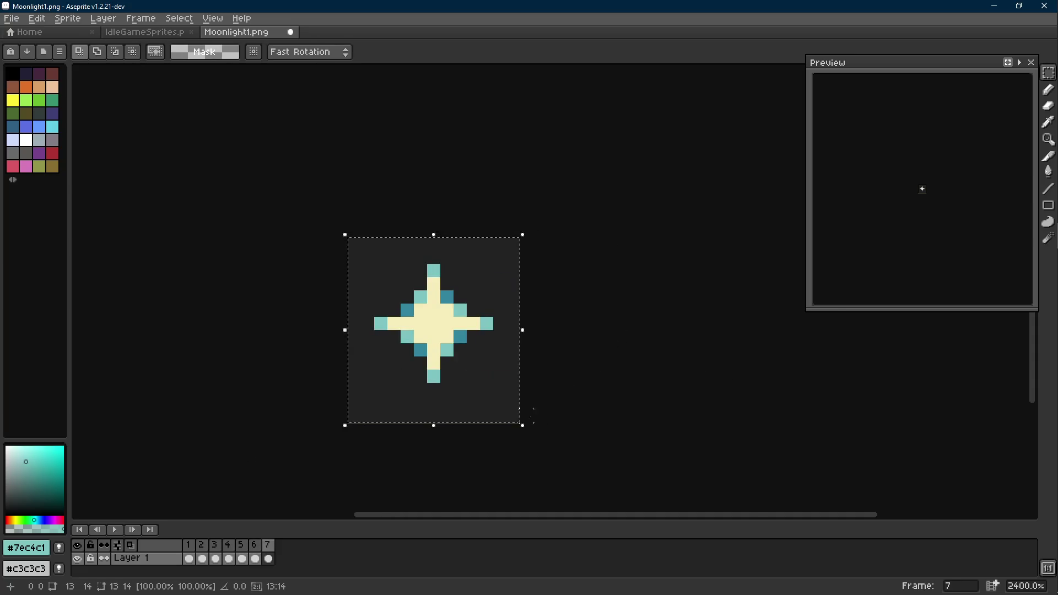
mouse_move(530, 438)
mouse_down()
mouse_move(615, 336)
mouse_move(673, 345)
mouse_up()
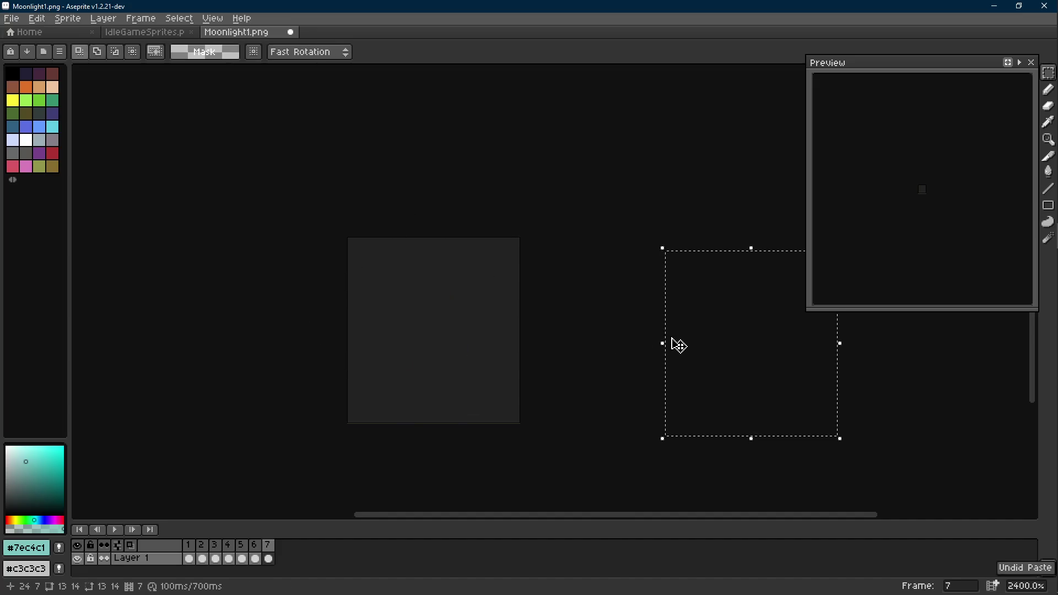
key(Return)
scroll(605, 335, up, 1)
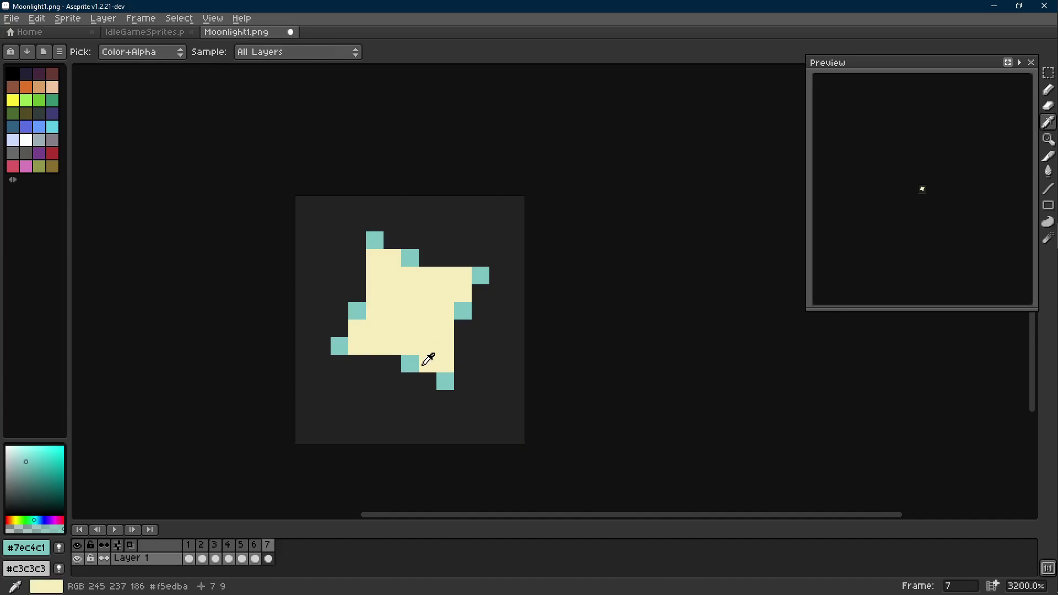
Step: Sample cream, test erasing the bottom teal pixel, and paint a cream pixel at the lower right
alt+click(452, 354)
key(e)
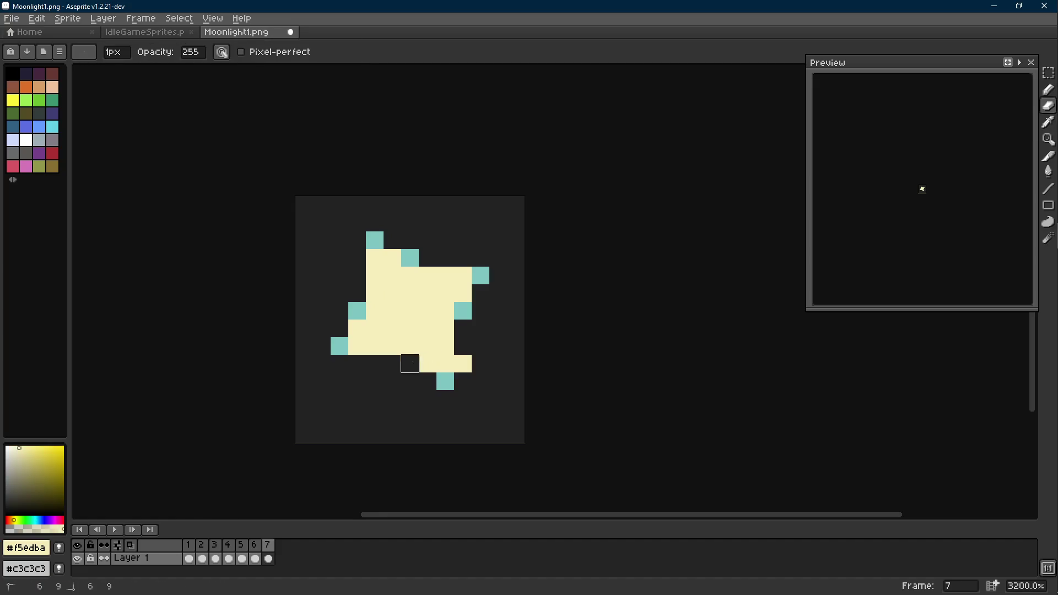
click(444, 381)
key(ctrl+z)
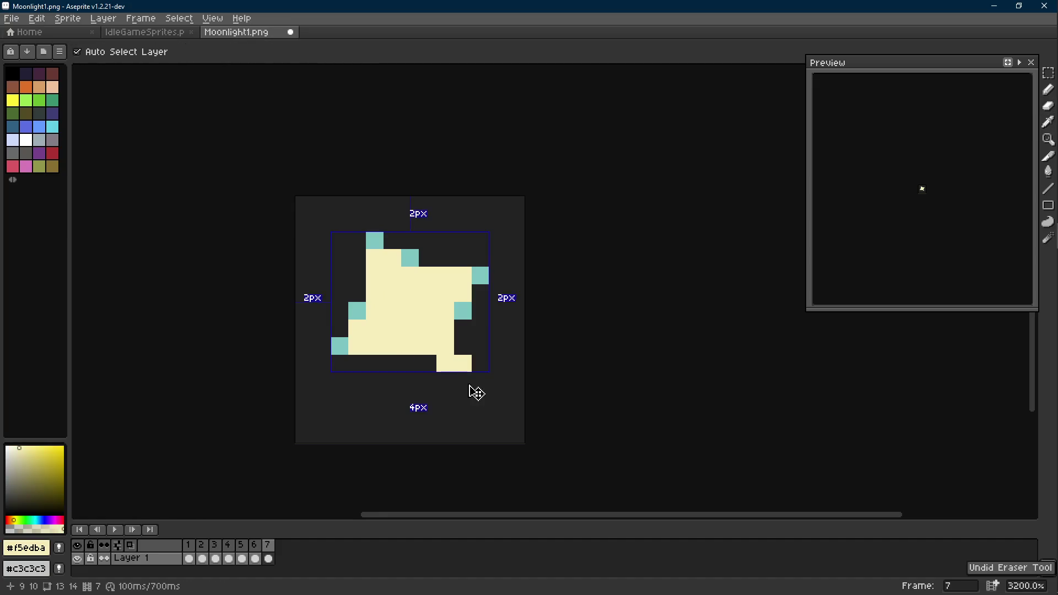
key(ctrl+z)
key(ctrl+z)
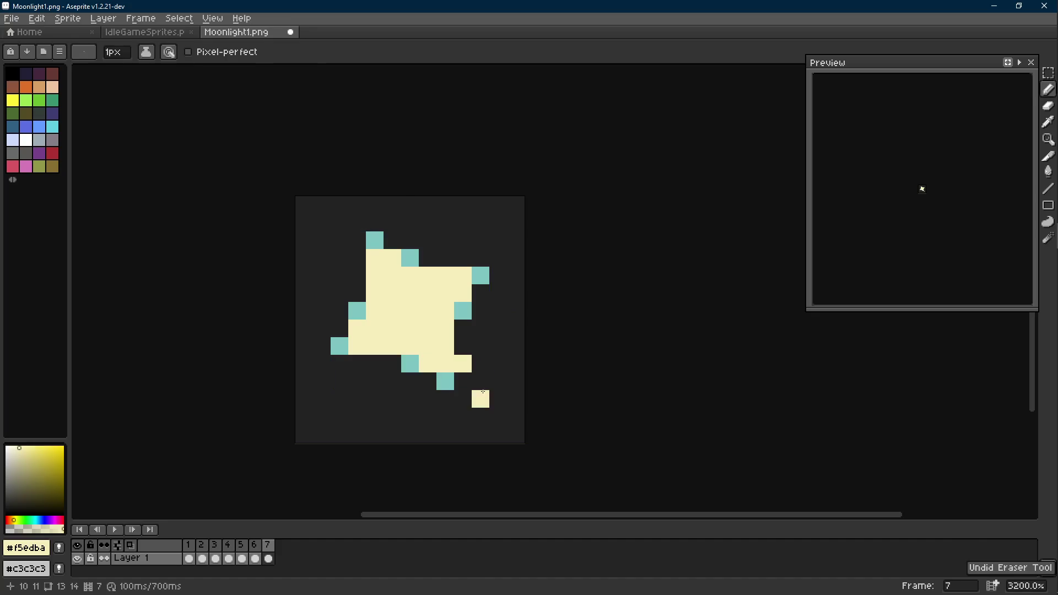
click(462, 362)
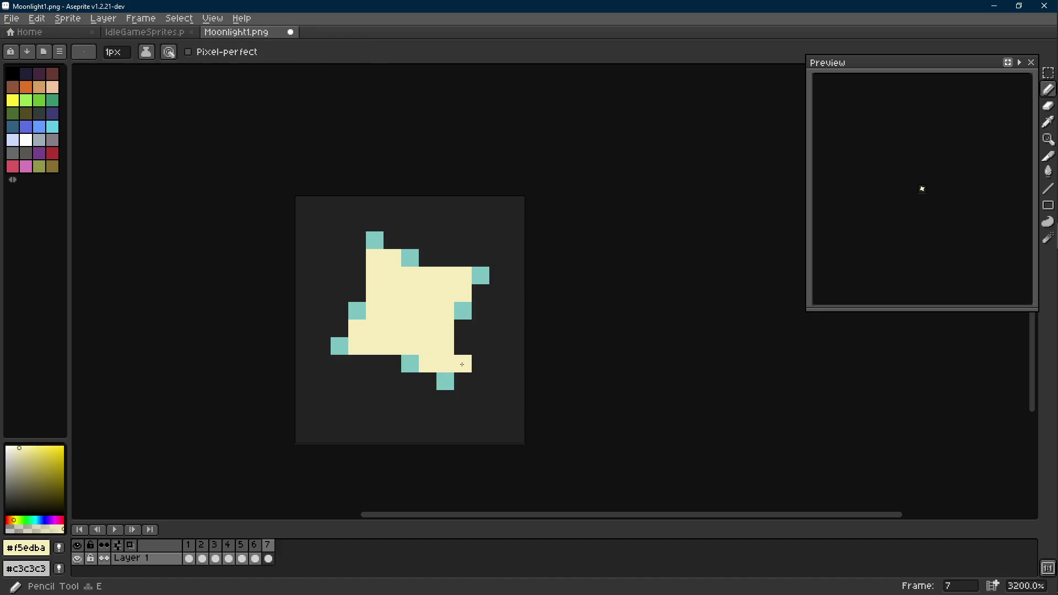
Step: Paint the left-side and two cream pixels teal, then erase the right-side teal pixel
alt+click(340, 345)
drag(357, 311, 373, 332)
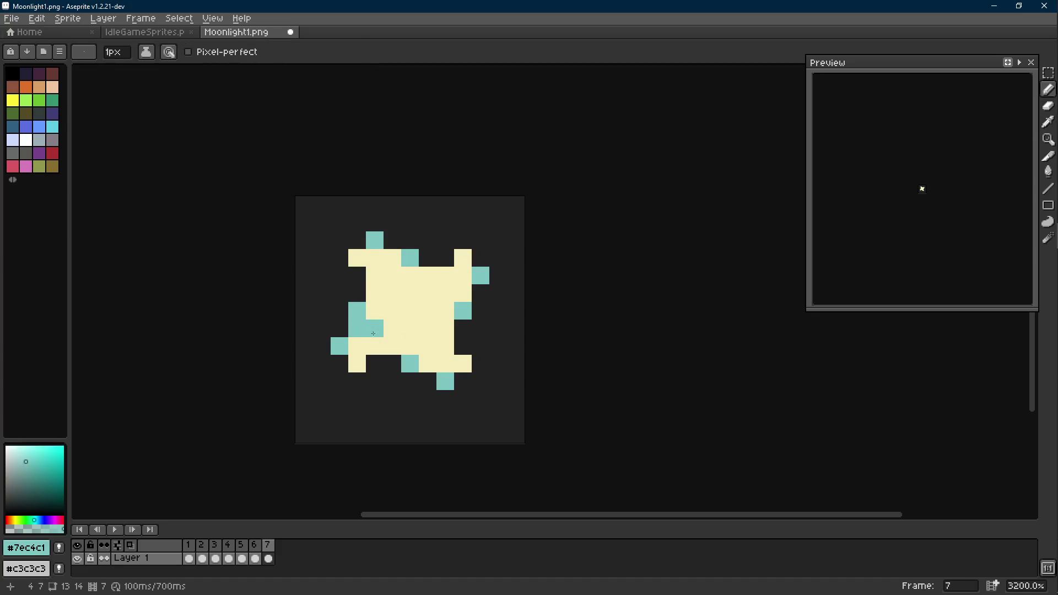
click(462, 293)
click(391, 257)
key(e)
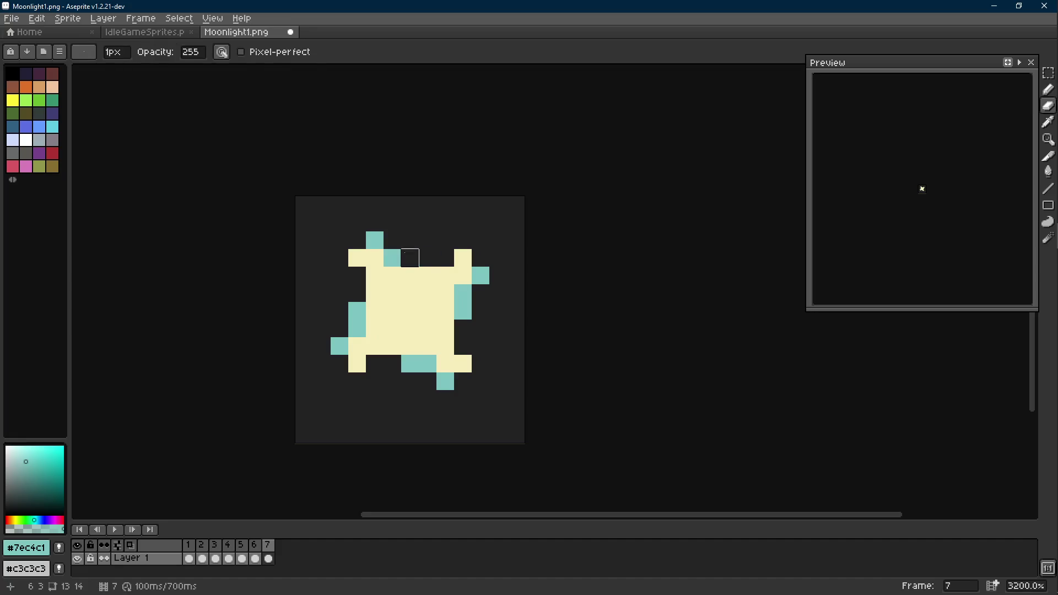
click(480, 275)
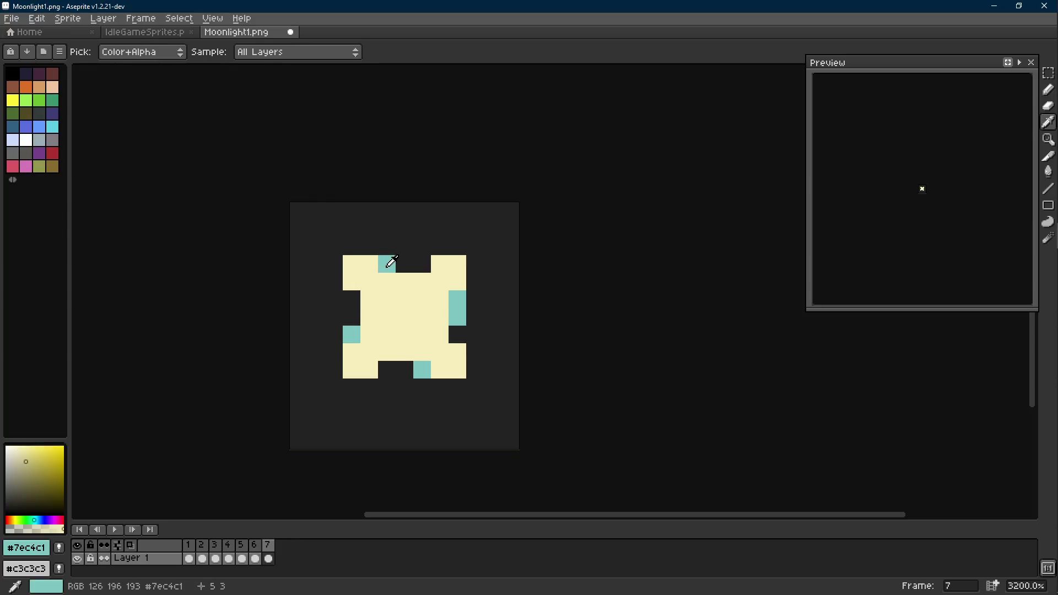
scroll(390, 271, down, 5)
Step: After glancing at frame 6, rework the left-edge teal pixel and add teal pixels along the bottom edge
key(Left)
key(Right)
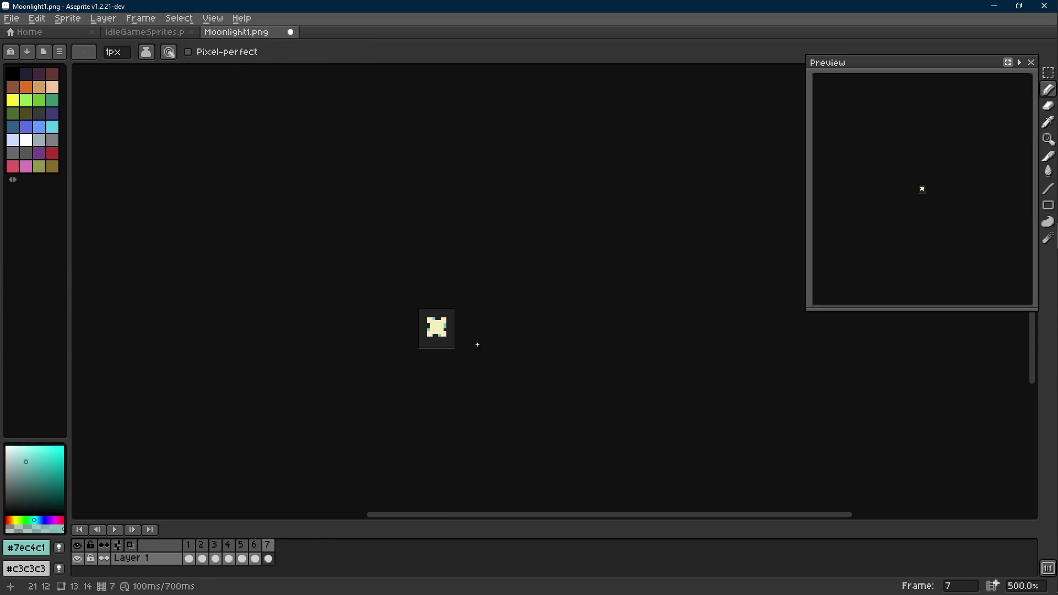
scroll(477, 348, up, 3)
scroll(429, 333, up, 2)
click(349, 313)
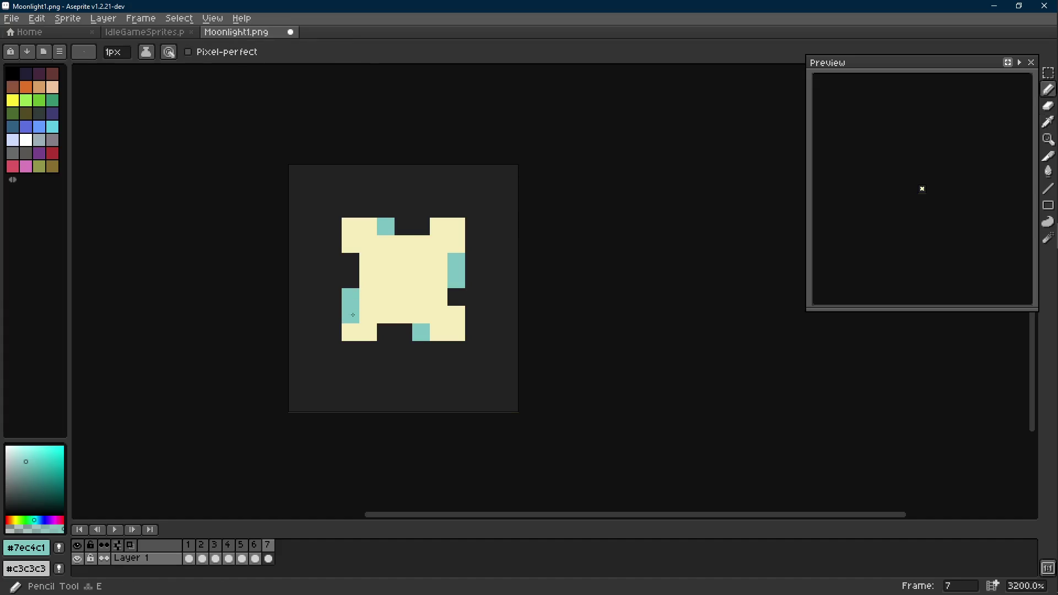
key(e)
click(350, 297)
key(b)
click(367, 331)
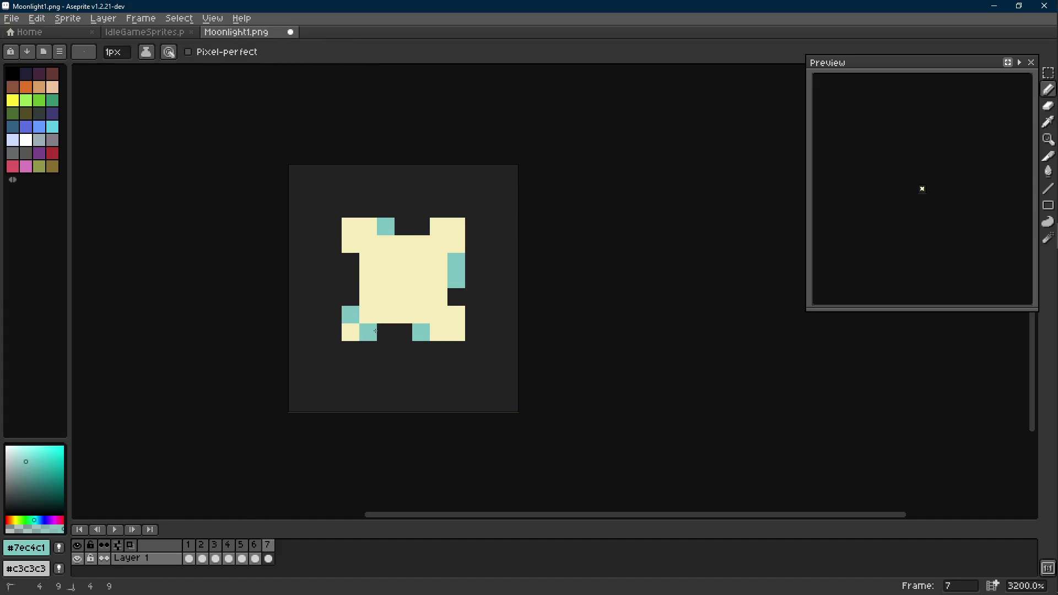
click(434, 331)
Step: Erase the old bottom teal pixels, repaint one cream and clear the bottom-right teal pixel
key(e)
click(420, 331)
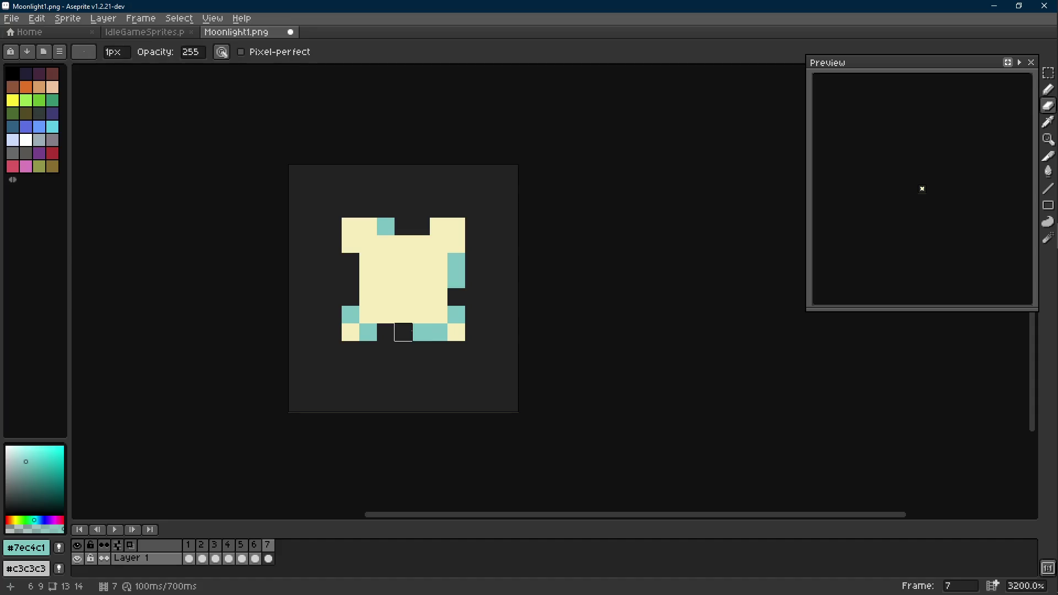
key(b)
click(438, 331)
click(438, 279)
key(ctrl+z)
key(e)
click(456, 280)
key(b)
click(455, 243)
Step: Add teal pixels on the right, left and top edges and erase the stray right-side one
click(438, 226)
click(350, 243)
key(e)
click(385, 226)
key(b)
click(368, 225)
key(e)
key(b)
key(e)
click(455, 260)
Step: Add teal pixels at the bottom right, bottom left and top centre of the square
key(i)
key(b)
click(438, 278)
click(367, 278)
click(407, 240)
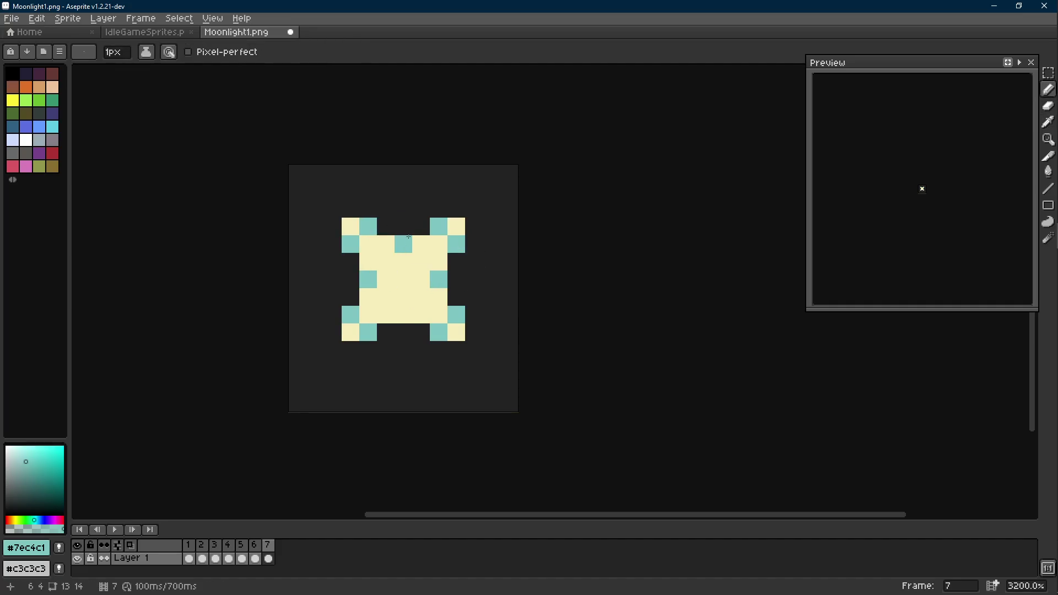
scroll(408, 320, down, 6)
Step: Check the previous frame and switch to the IdleGameSprites.png sheet with the eyedropper
key(Left)
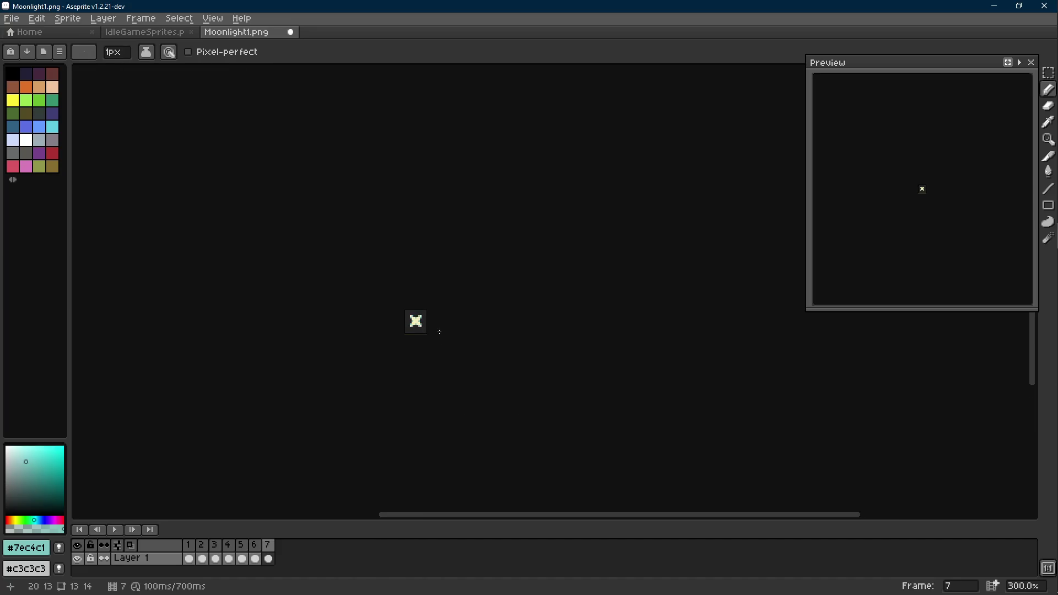
scroll(439, 331, up, 4)
scroll(439, 332, up, 5)
key(i)
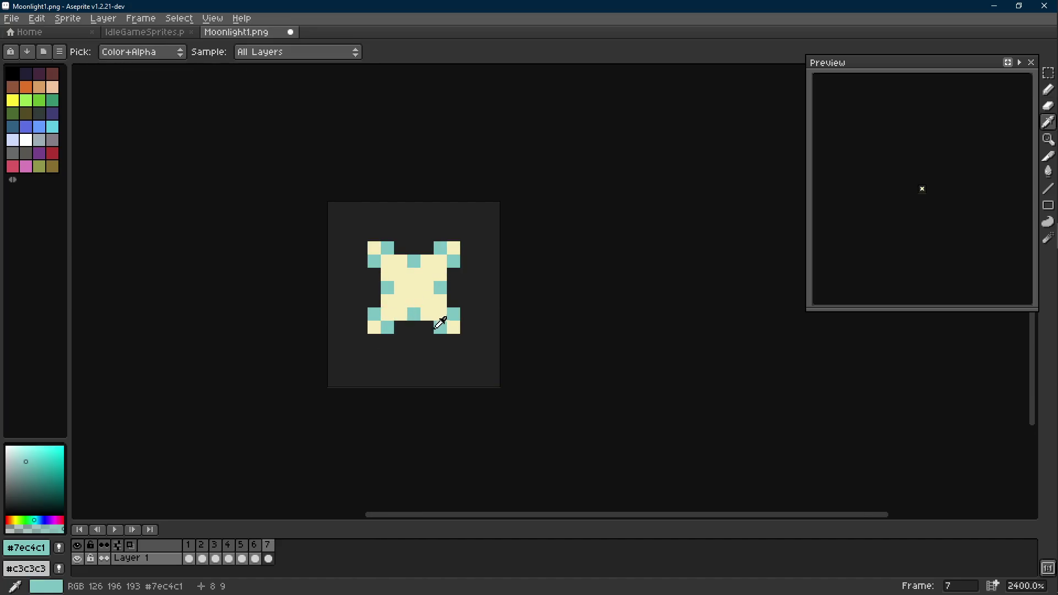
click(141, 32)
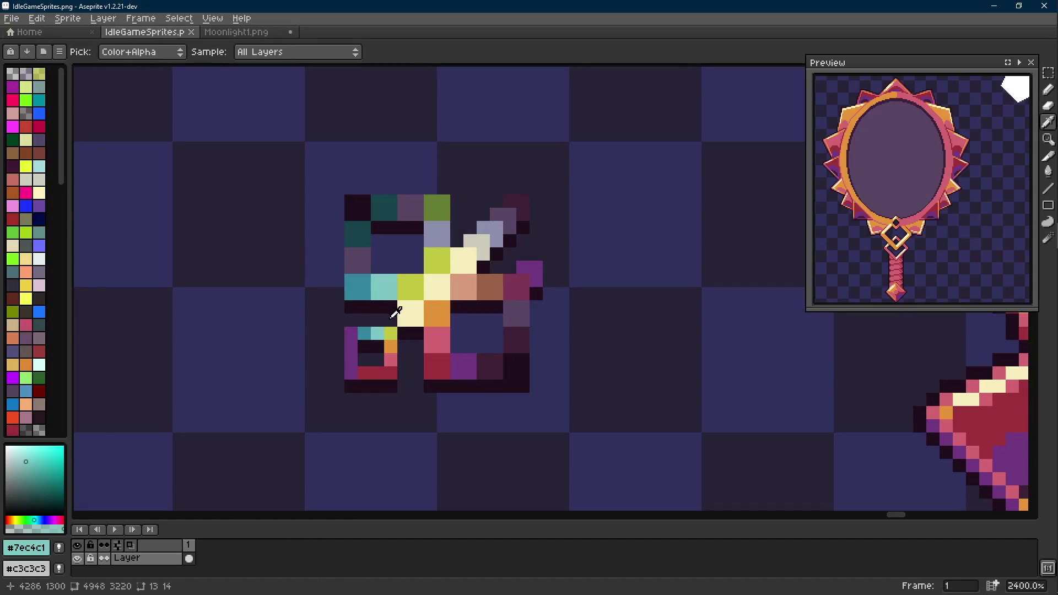
Step: Sample dark teal #34859d from the sheet, return to Moonlight1 and paint light-teal pixels beside it
click(364, 333)
key(b)
key(ctrl+Tab)
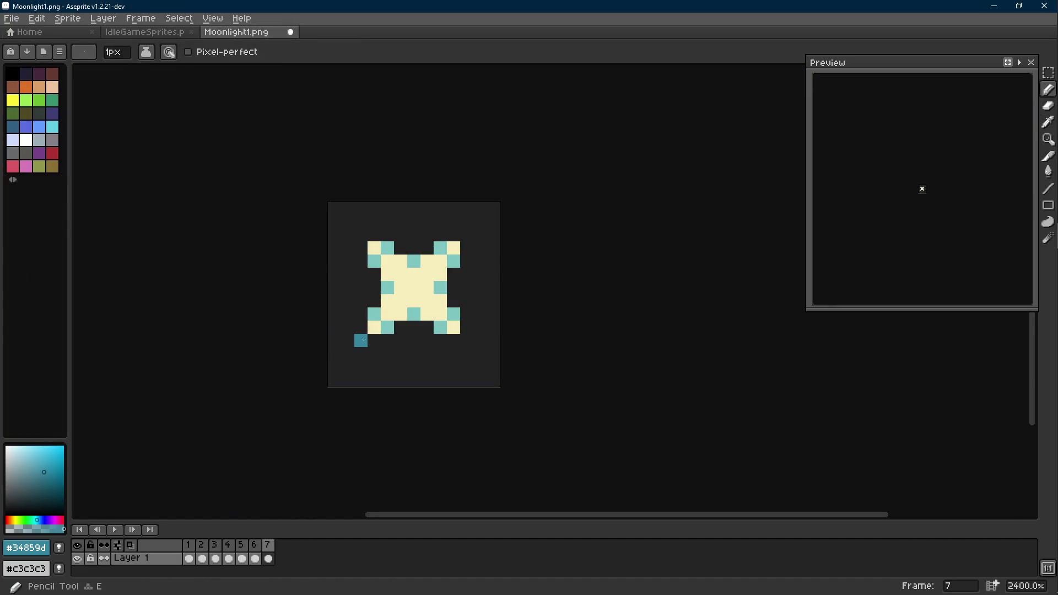
alt+click(386, 319)
click(373, 340)
click(361, 327)
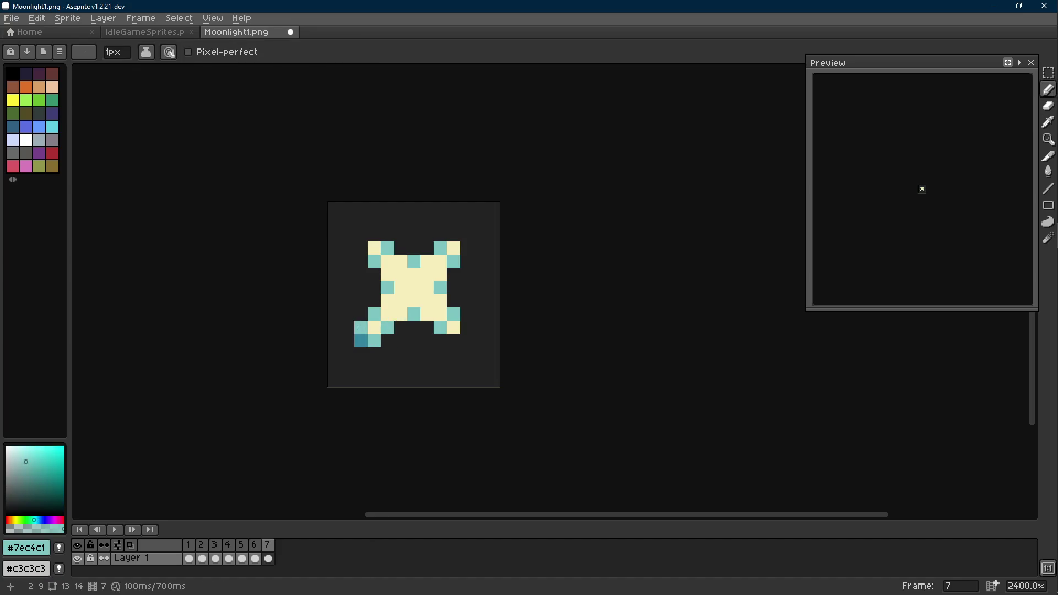
Step: Add two dark-teal pixels on the lower-left arm with a light-teal pixel below them
alt+click(360, 339)
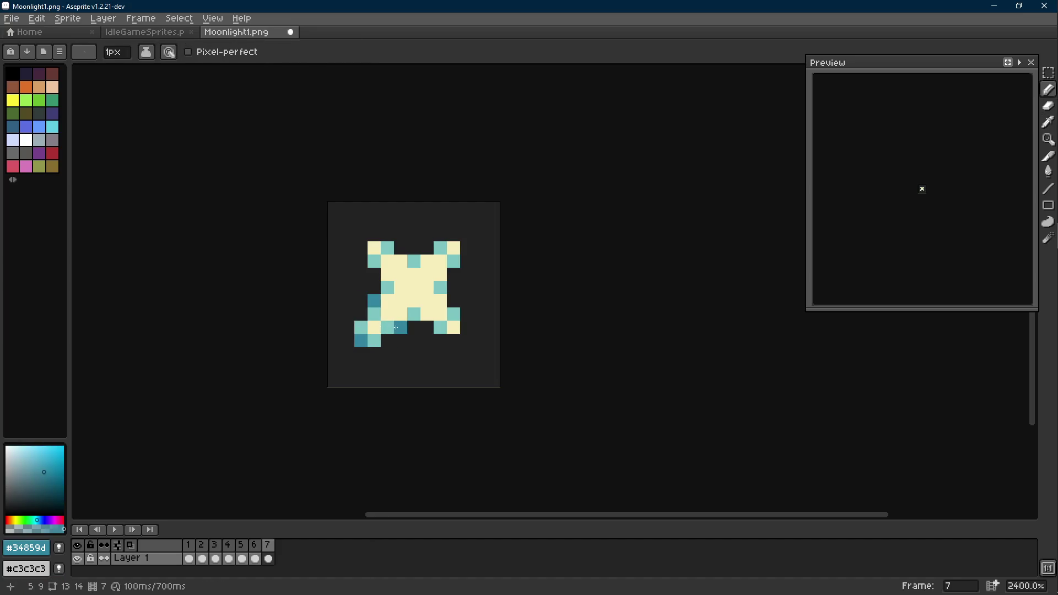
scroll(409, 336, down, 5)
scroll(415, 338, up, 5)
click(316, 324)
click(334, 324)
alt+click(353, 306)
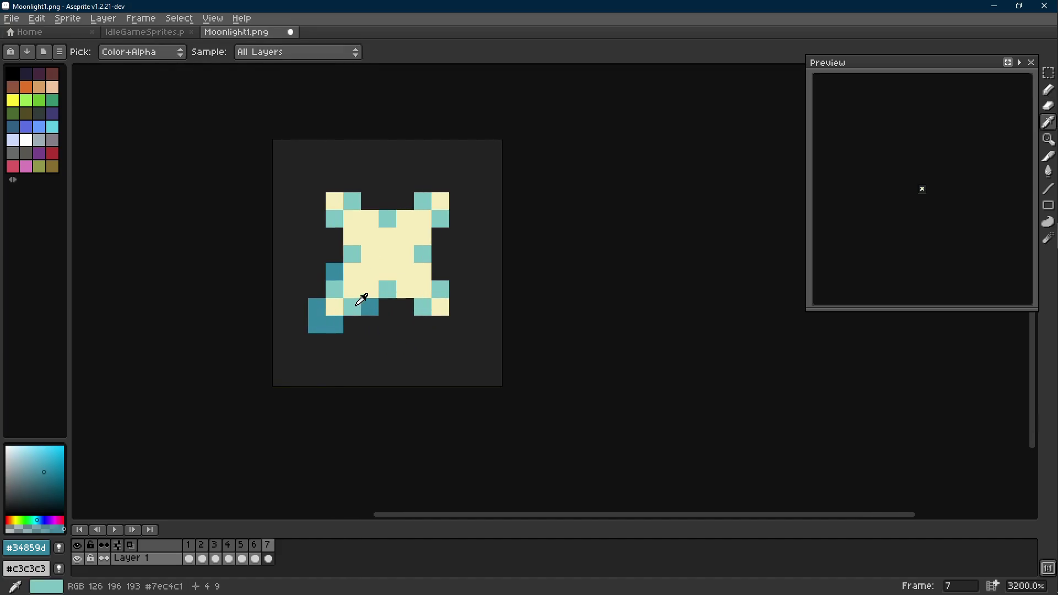
click(369, 342)
scroll(389, 347, down, 5)
scroll(390, 347, up, 5)
key(m)
Step: Mirror the shaded lower-left quarter onto the lower right with Flip Horizontal
mouse_move(312, 255)
mouse_down()
mouse_move(384, 344)
mouse_move(430, 318)
mouse_up()
key(ctrl+c)
key(ctrl+v)
key(shift+h)
key(ctrl+d)
Step: Mirror the bottom half onto the top with Flip Vertical so all four arms match, then preview
drag(487, 253, 294, 344)
key(ctrl+c)
key(ctrl+v)
key(shift+v)
drag(389, 339, 401, 250)
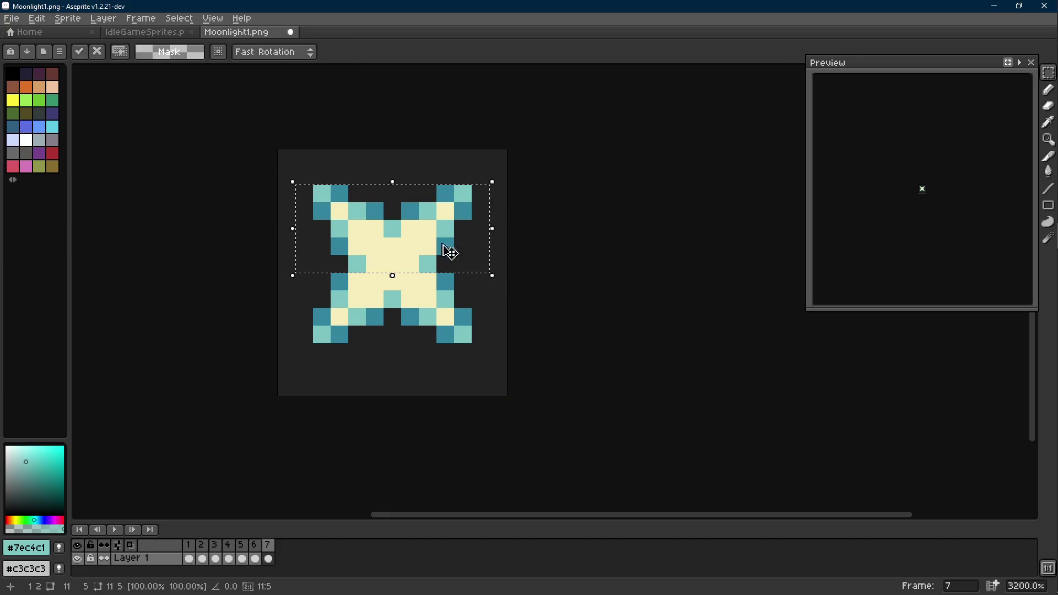
key(ctrl+d)
scroll(463, 273, down, 6)
scroll(504, 292, down, 2)
key(Left)
key(Right)
scroll(521, 296, up, 2)
scroll(515, 294, up, 2)
scroll(517, 297, down, 4)
key(Left)
key(Left)
key(Left)
key(Return)
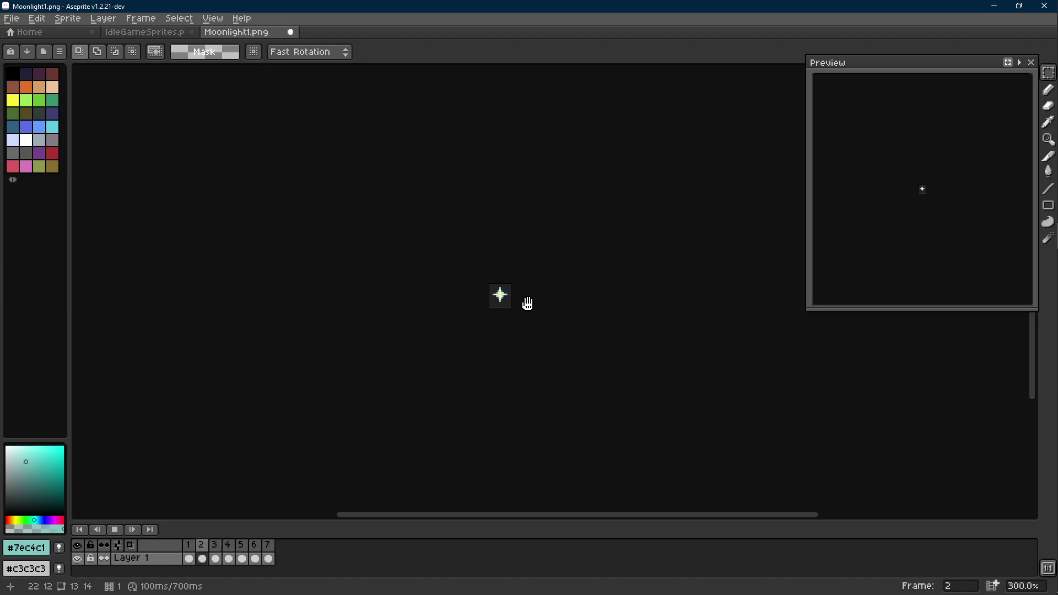
scroll(523, 301, up, 5)
scroll(496, 298, up, 1)
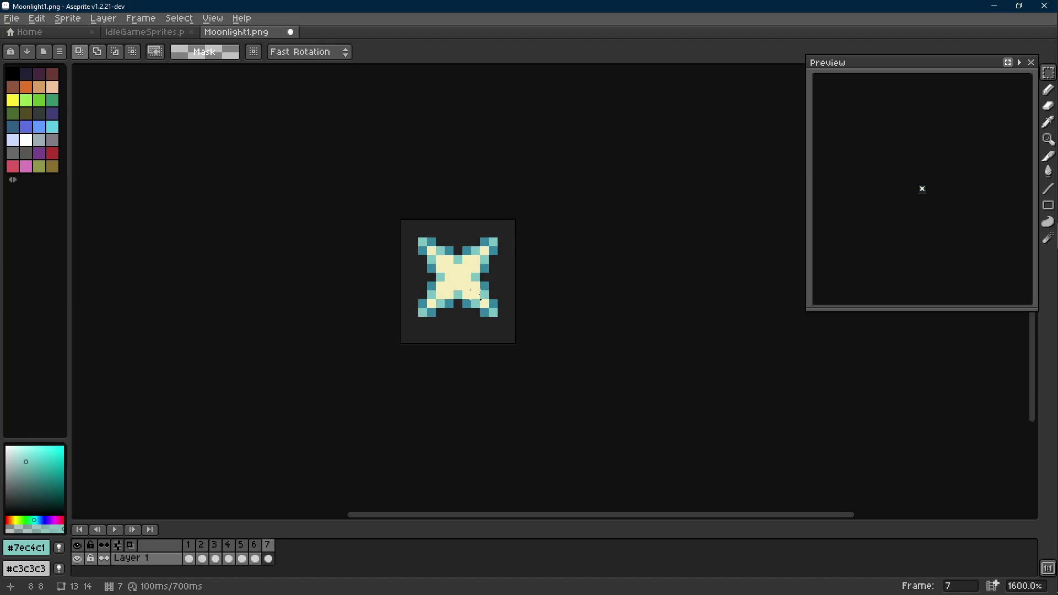
scroll(477, 296, up, 2)
scroll(466, 289, up, 1)
Step: Pick dark teal and start painting shading pixels on frame 6, undoing misplaced ones
key(i)
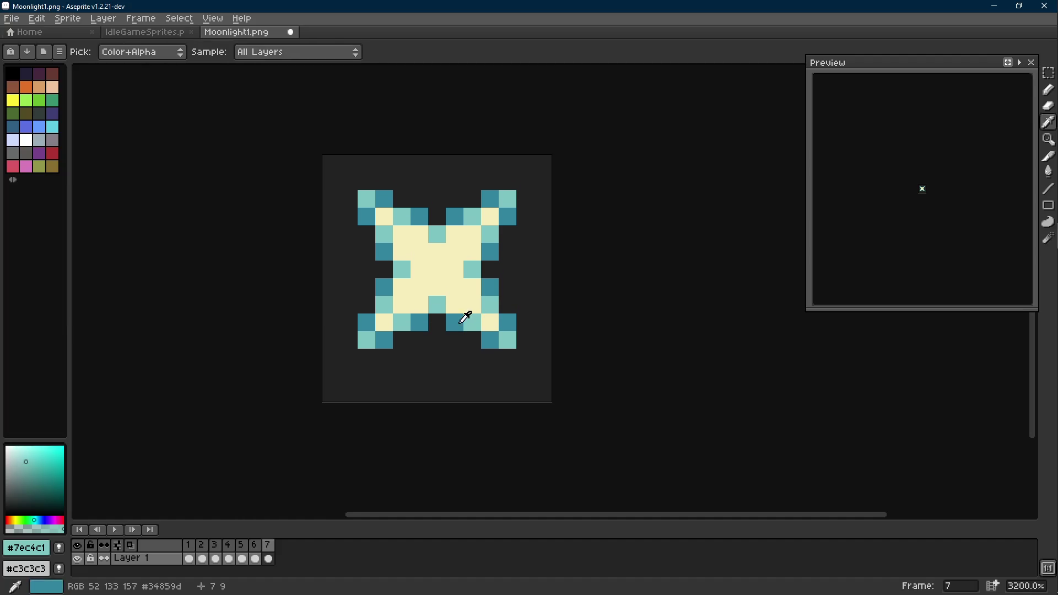
click(459, 318)
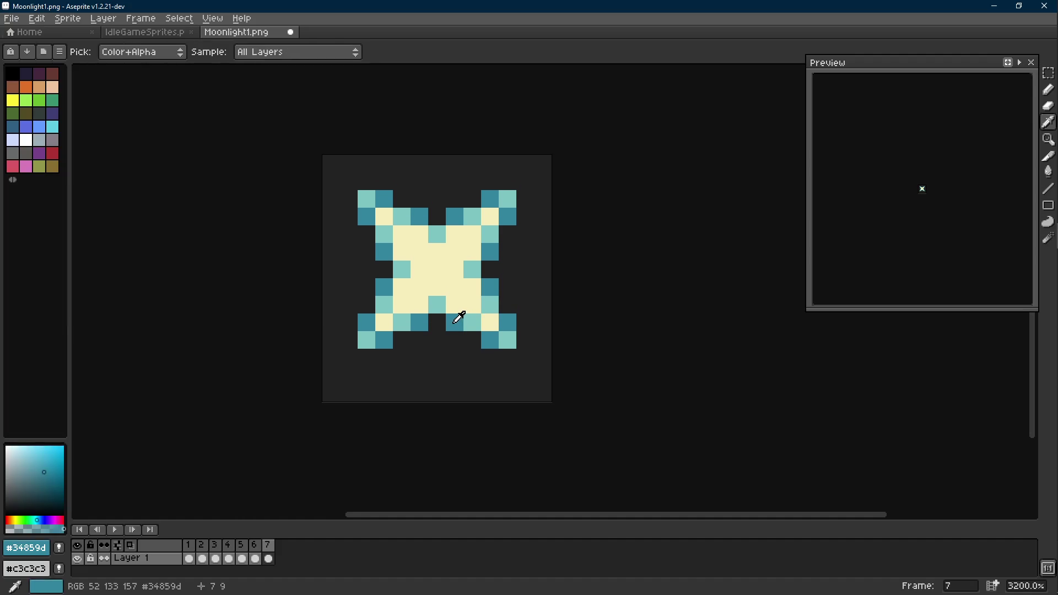
key(Left)
key(Right)
key(Left)
key(Right)
key(Left)
key(b)
drag(419, 323, 414, 306)
key(ctrl+z)
drag(384, 252, 399, 244)
key(ctrl+z)
click(507, 251)
Step: Fill the dark-teal gaps beside frame 6's lower corners and top and bottom arms
click(489, 287)
click(367, 287)
click(419, 199)
click(456, 323)
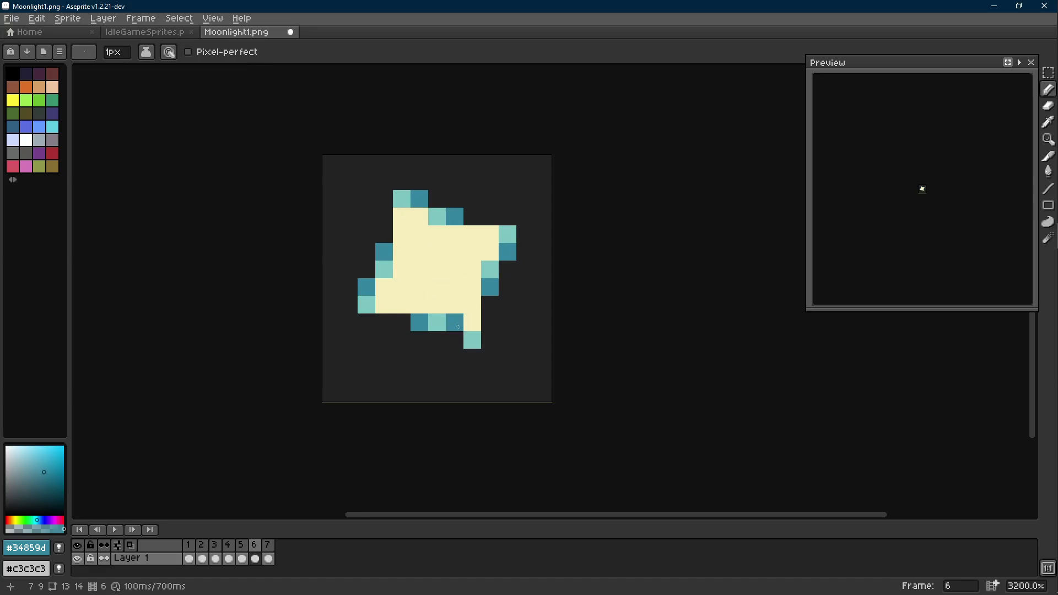
scroll(473, 333, down, 9)
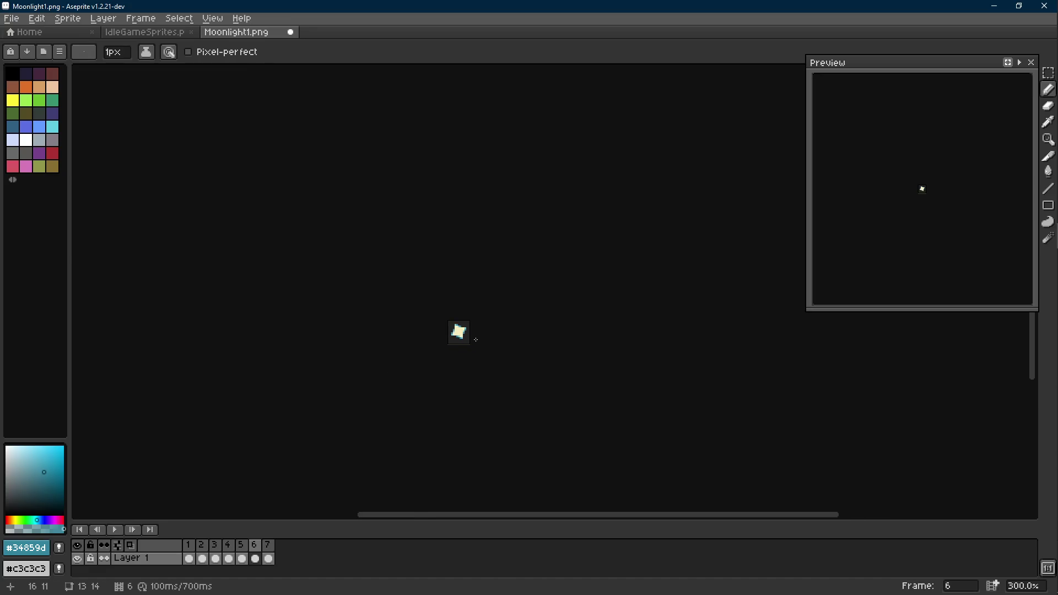
Step: Step back through the frames and add a dark-teal shading pixel on frame 4's sparkle
key(Left)
scroll(475, 339, up, 4)
scroll(475, 338, up, 4)
key(Left)
key(Left)
key(Left)
key(Right)
key(Right)
click(437, 314)
key(Left)
key(Right)
key(Left)
key(Right)
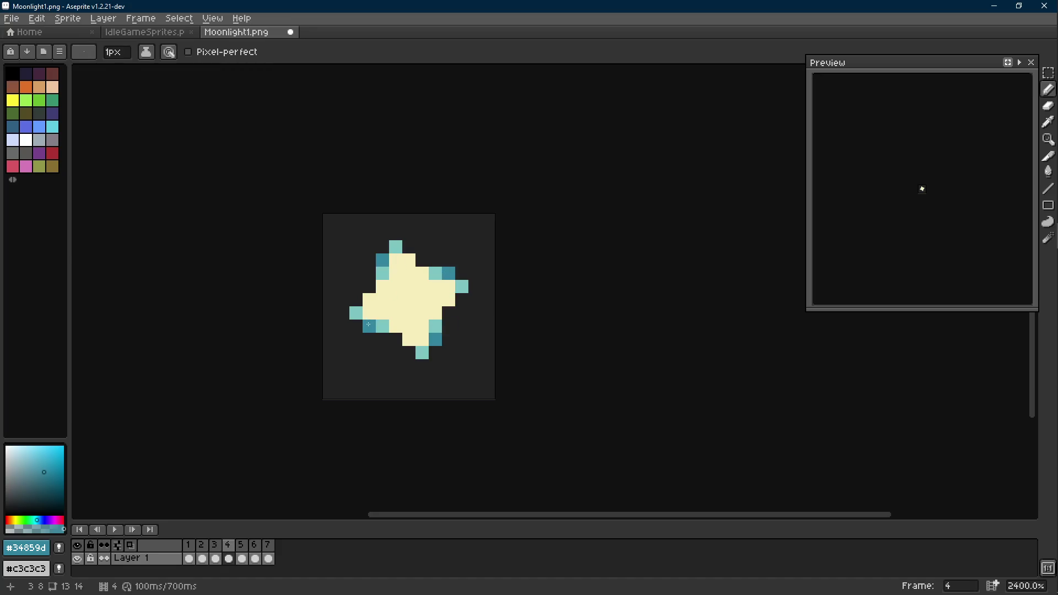
scroll(395, 340, down, 7)
Step: Shade frame 5's left arm and right arm tip with dark-teal pixels
key(Left)
key(Right)
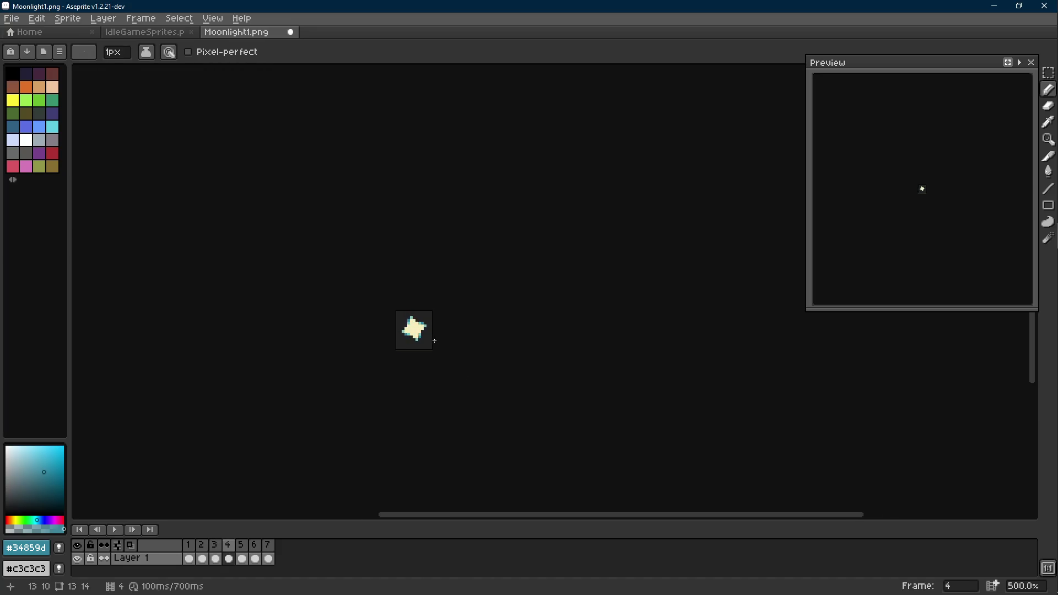
scroll(422, 338, up, 5)
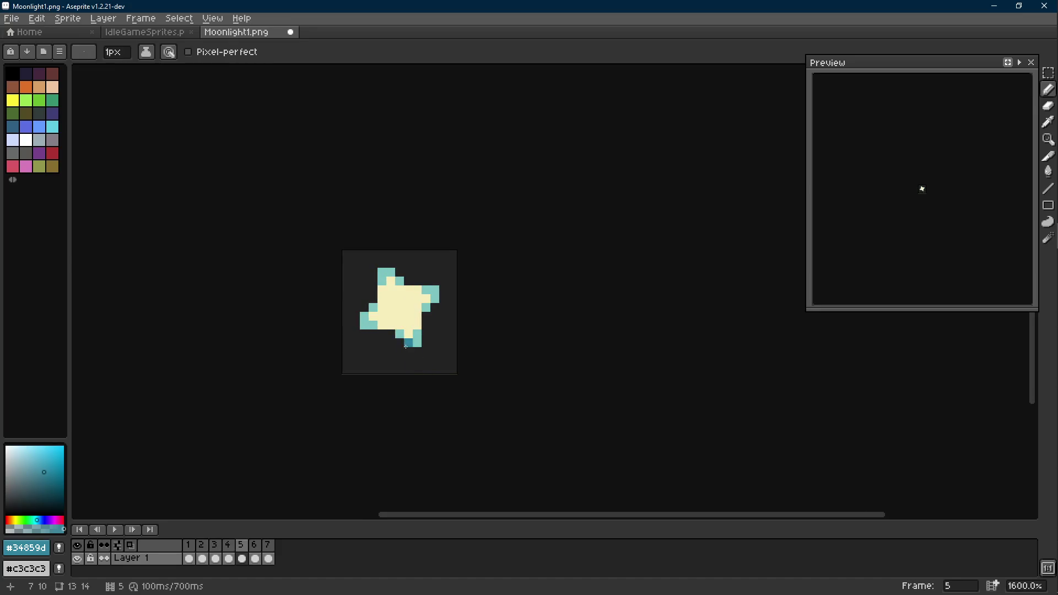
scroll(378, 326, up, 3)
click(356, 306)
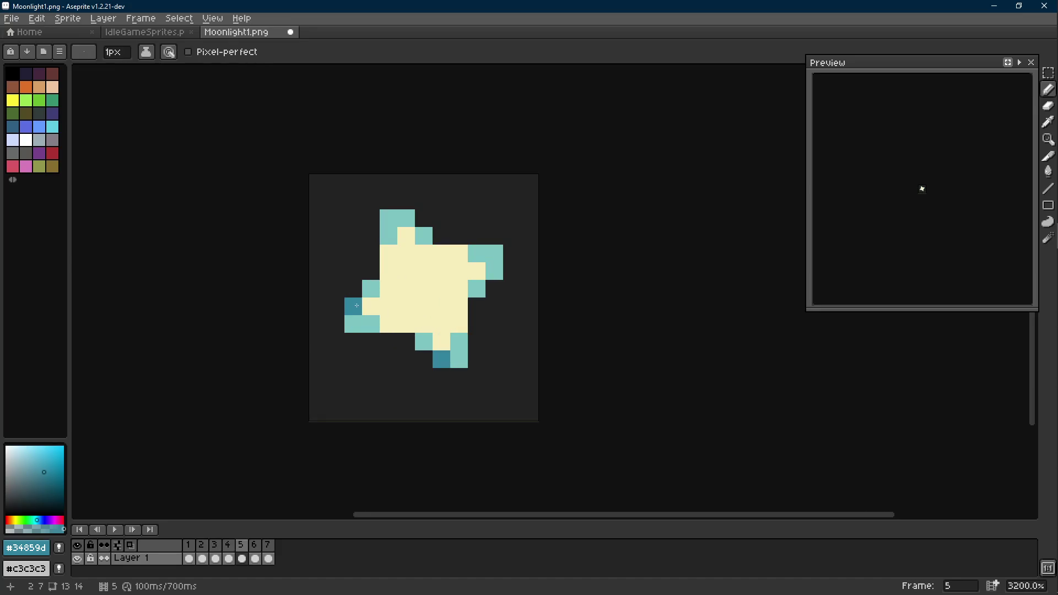
click(494, 272)
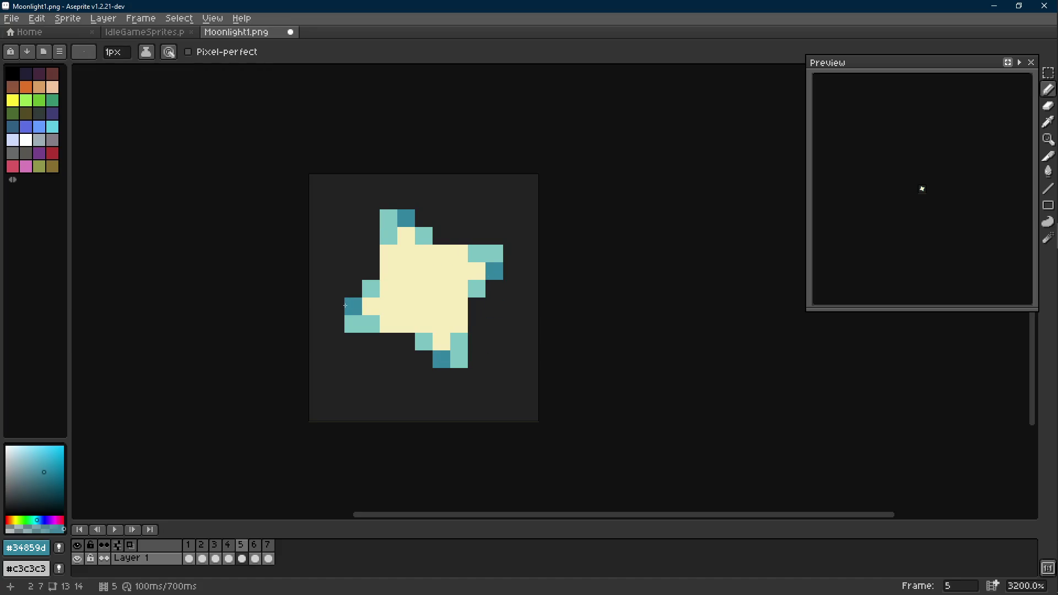
scroll(524, 323, down, 7)
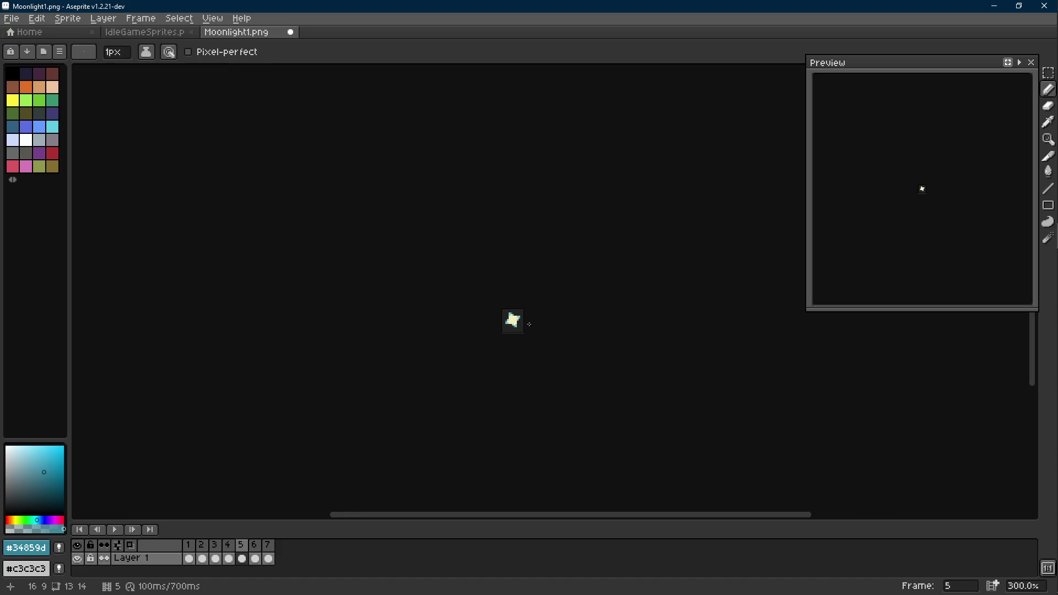
scroll(528, 323, up, 4)
scroll(521, 331, up, 3)
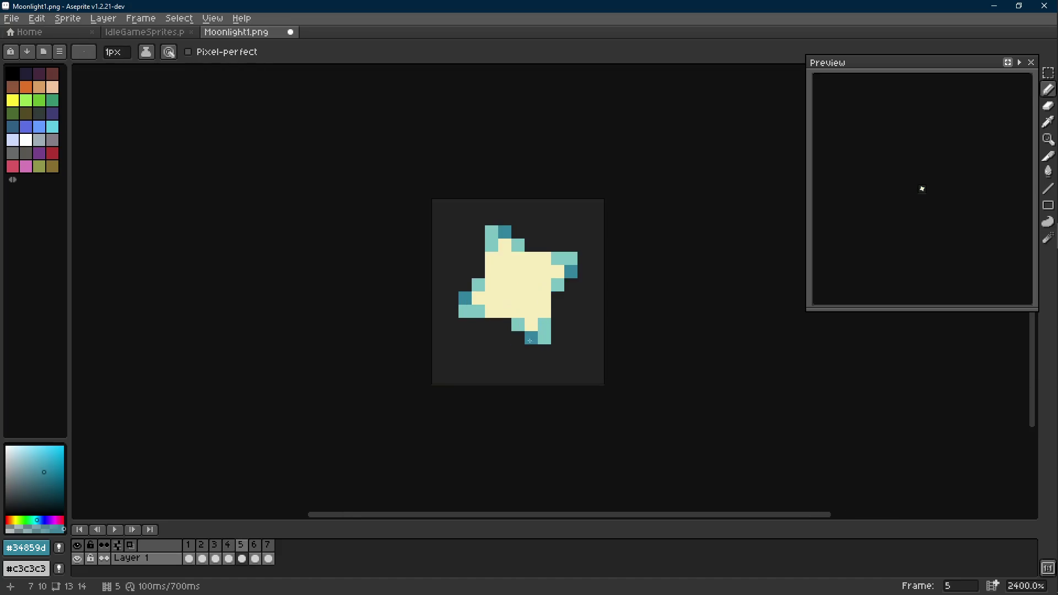
scroll(506, 343, up, 1)
Step: Pick light teal #7ec4c1, try light-teal pixels on the sparkle, undo them, and play the animation
key(alt)
alt+click(469, 326)
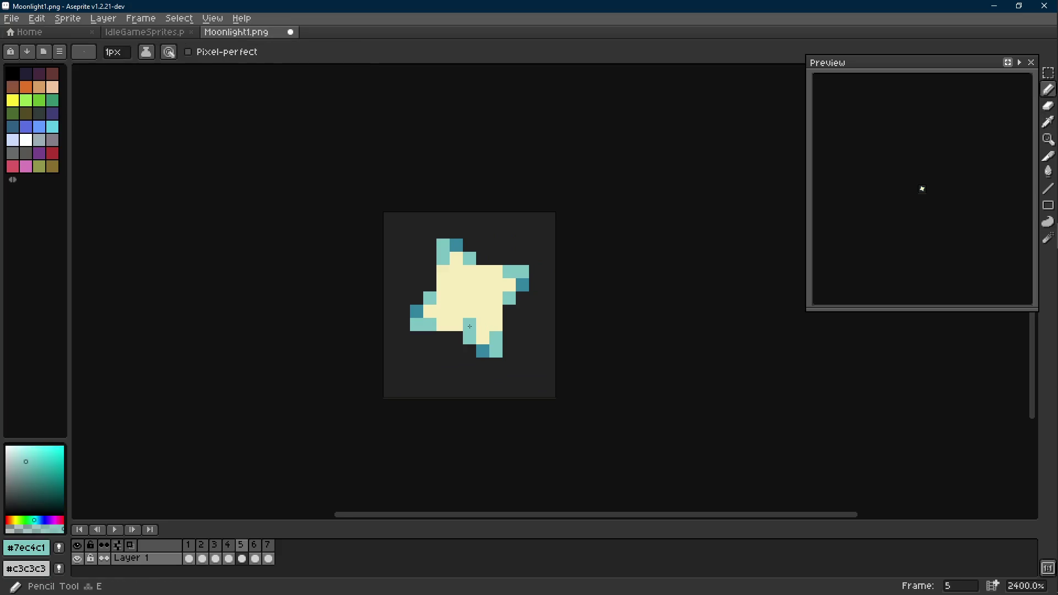
key(ctrl+z)
click(456, 324)
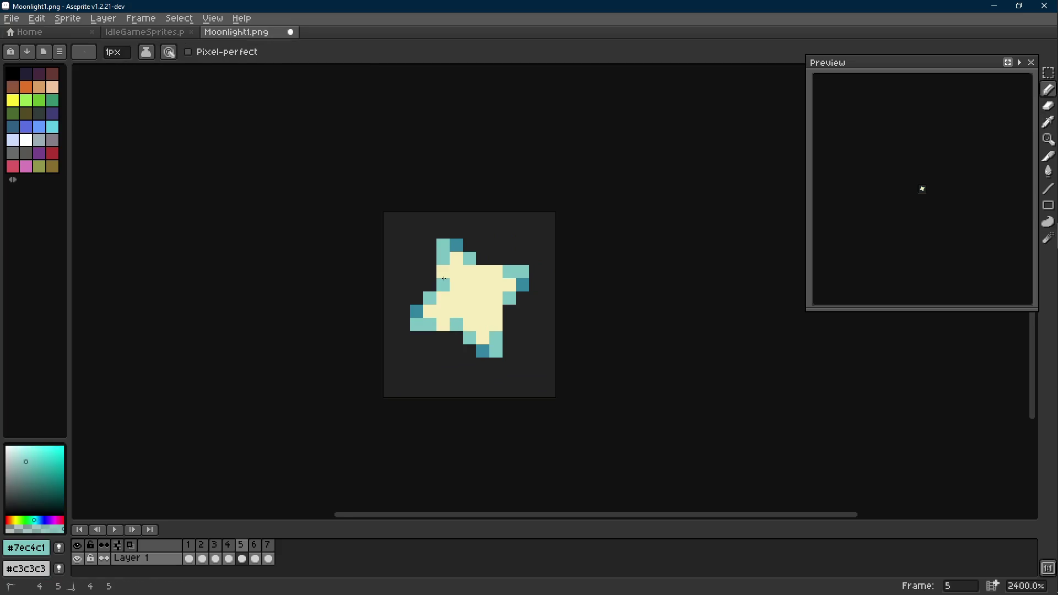
click(489, 273)
scroll(496, 315, down, 5)
scroll(496, 315, down, 2)
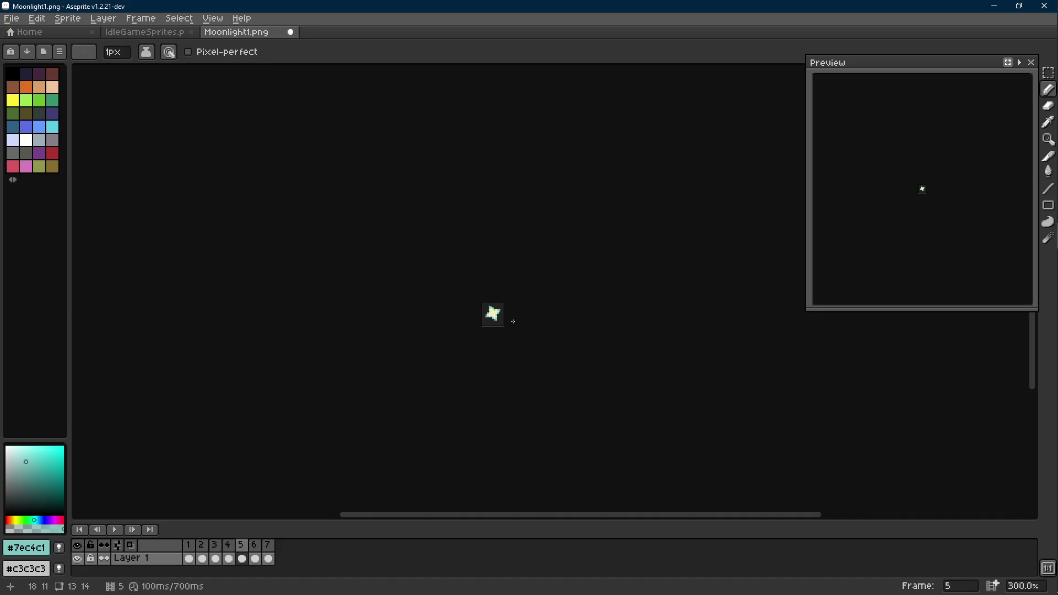
key(ctrl+z)
scroll(519, 327, up, 4)
key(Return)
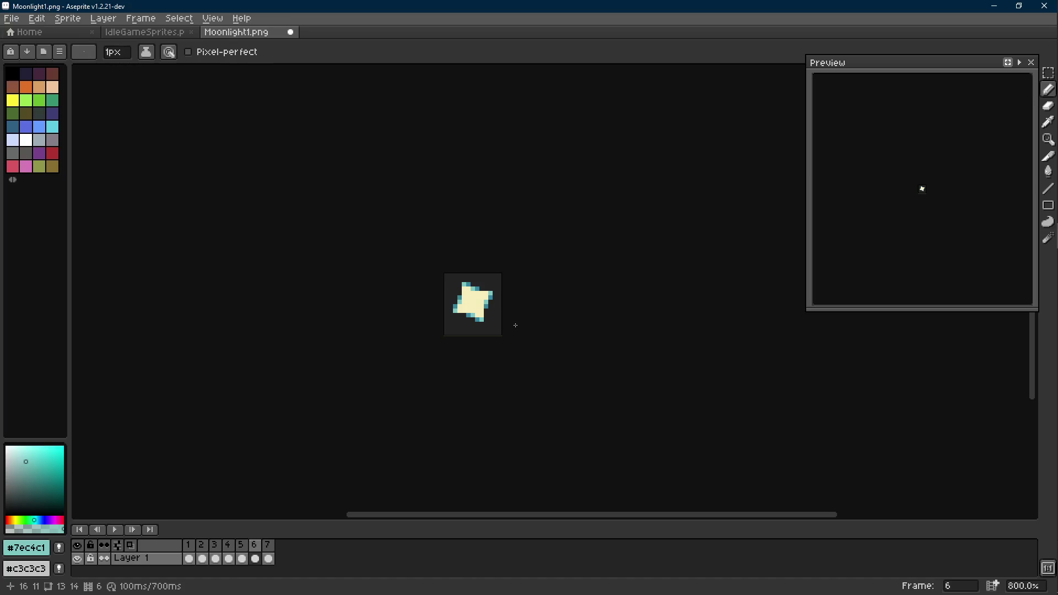
Step: Delete frame 5, leaving six frames, and flip between neighbours to check
click(241, 544)
key(Delete)
key(Left)
key(Right)
key(Left)
key(Right)
key(Right)
scroll(423, 338, up, 1)
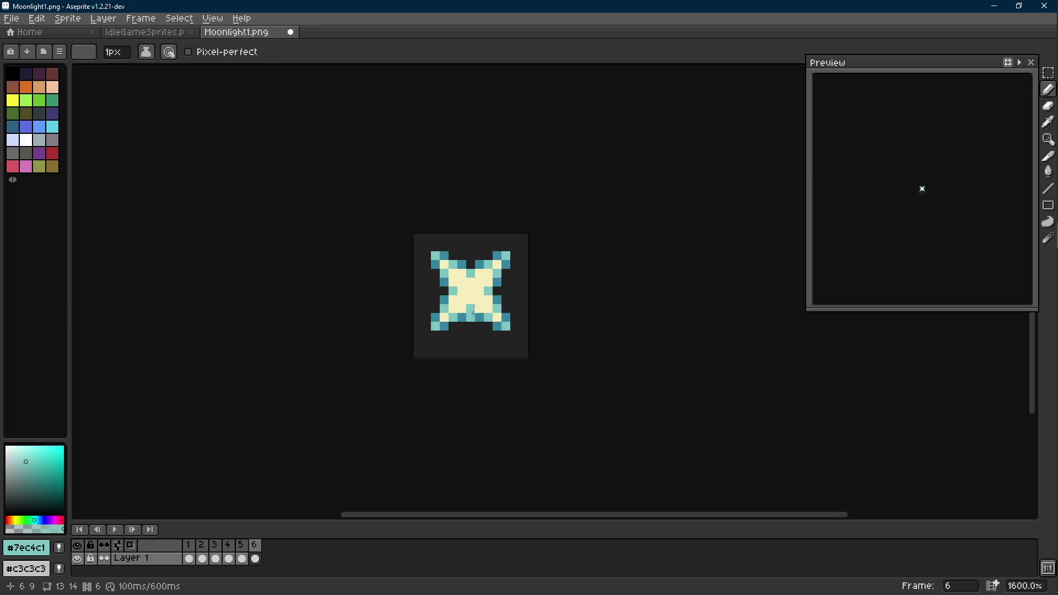
scroll(423, 338, up, 1)
Step: Try cream repaints and erasing the corner teal pixels on frame 6, then undo them all
key(e)
key(i)
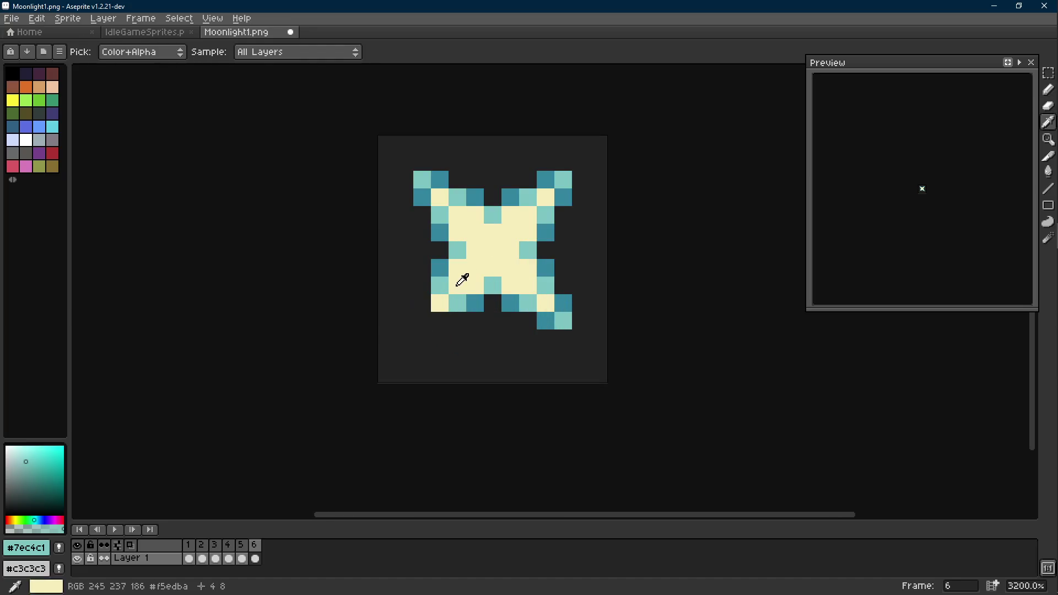
click(461, 278)
key(b)
drag(436, 302, 427, 330)
key(e)
drag(513, 344, 529, 327)
key(b)
key(e)
click(530, 345)
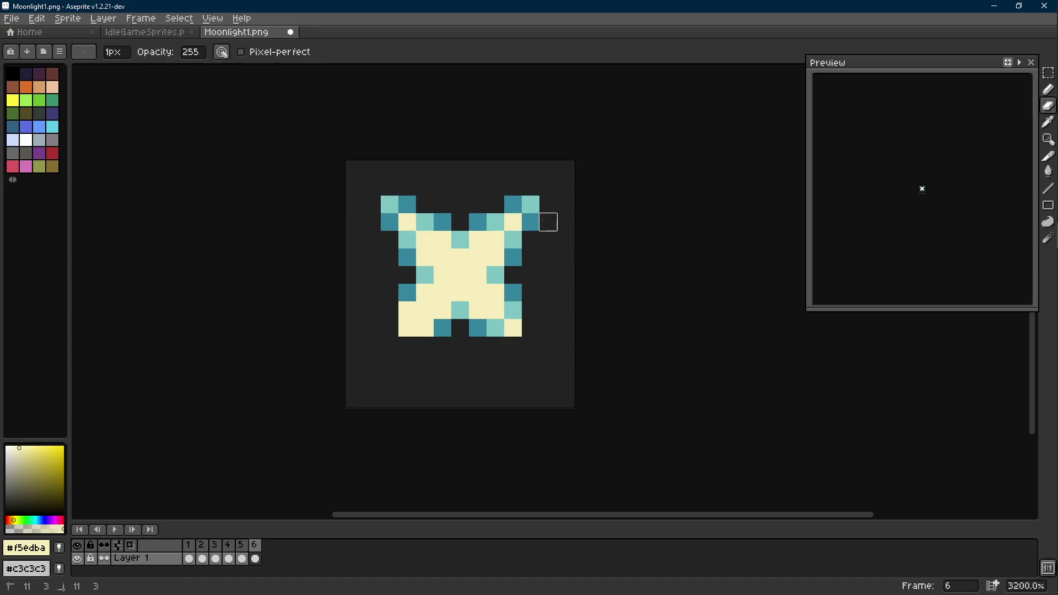
drag(530, 204, 529, 222)
drag(424, 204, 388, 204)
key(ctrl+z)
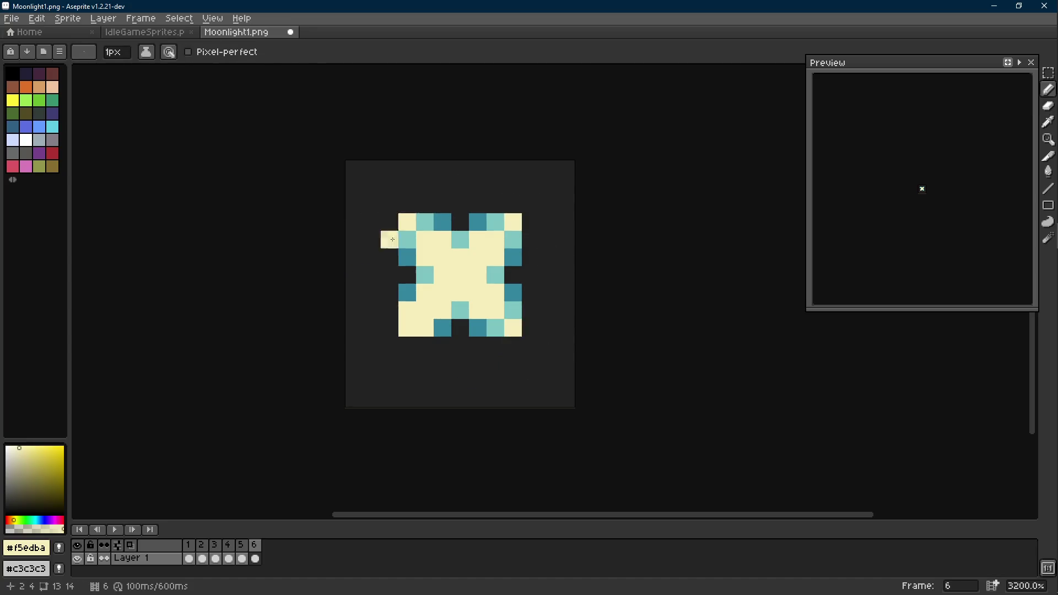
scroll(535, 300, down, 6)
scroll(504, 296, up, 5)
key(ctrl+z)
key(ctrl+z)
key(ctrl+z)
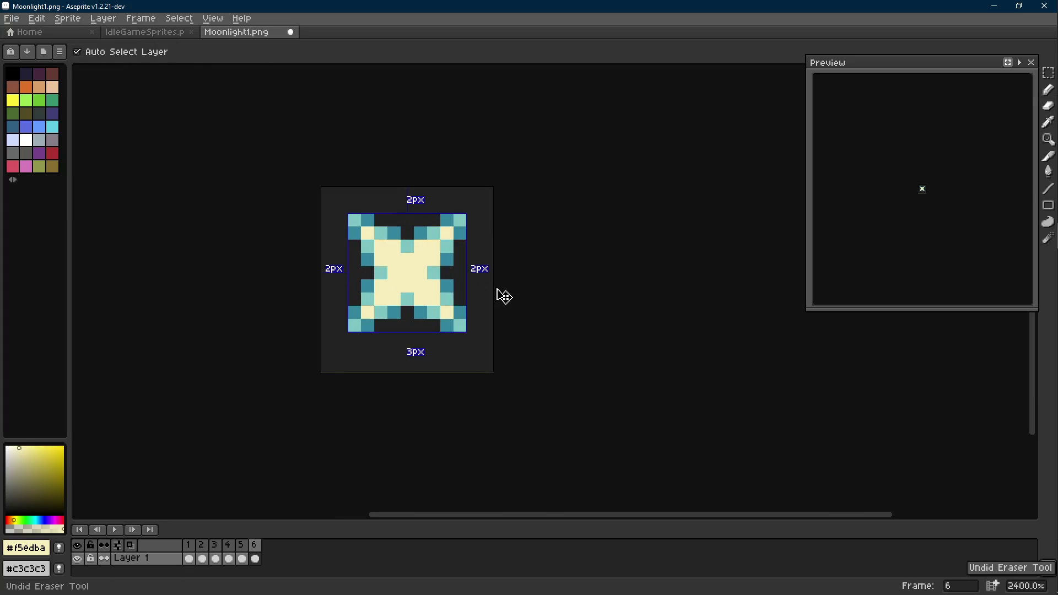
scroll(504, 296, down, 2)
scroll(507, 292, down, 1)
scroll(510, 286, down, 2)
scroll(509, 287, down, 2)
Step: Play the animation, then select and copy all of frame 2's plus-shaped sparkle
key(Return)
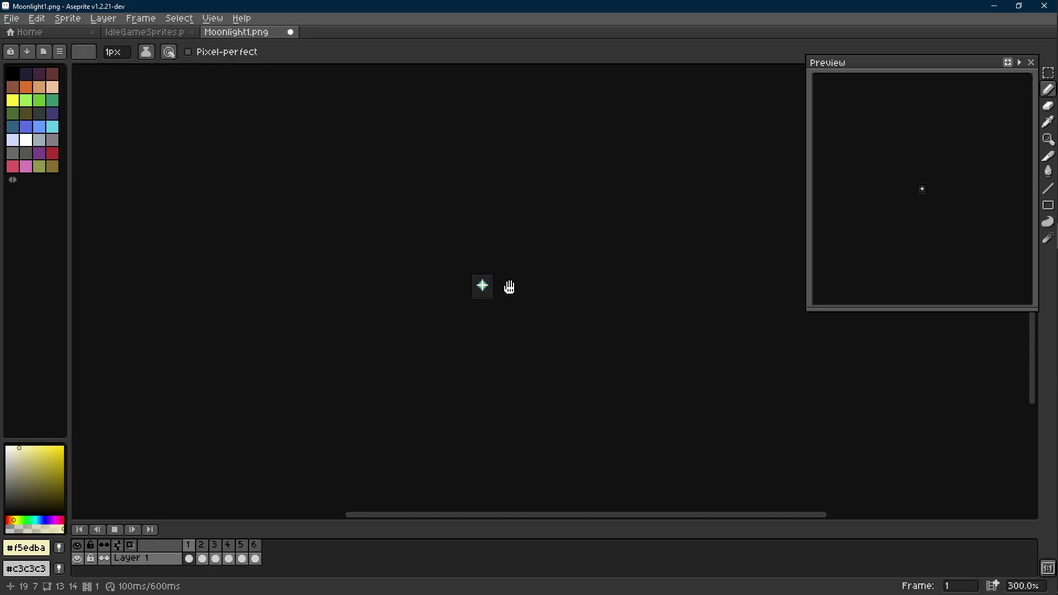
key(Return)
scroll(510, 287, up, 1)
scroll(499, 285, up, 3)
key(Right)
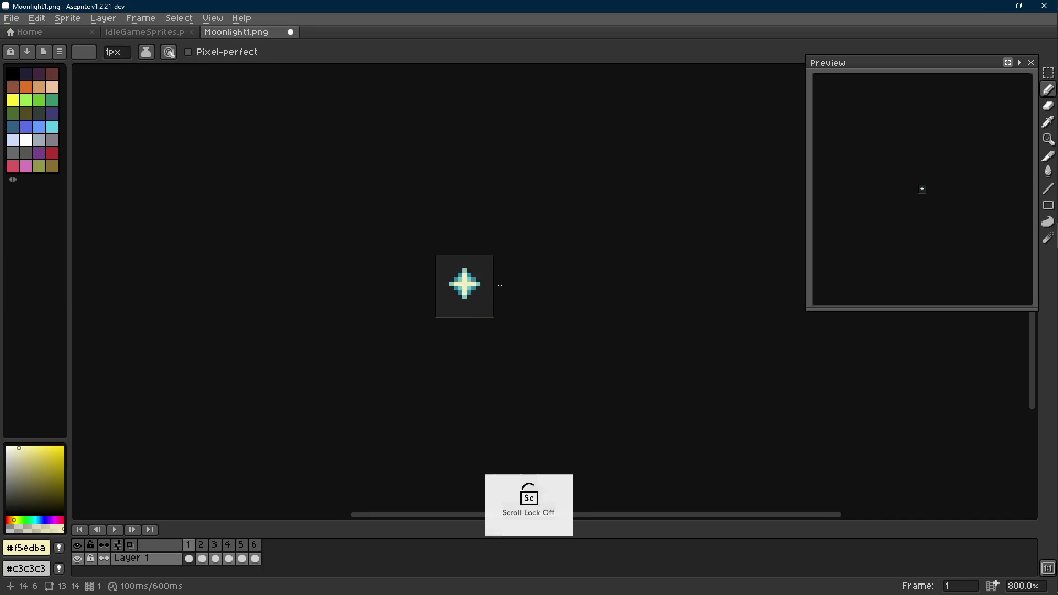
key(Right)
key(m)
key(ctrl+a)
key(ctrl+d)
key(Right)
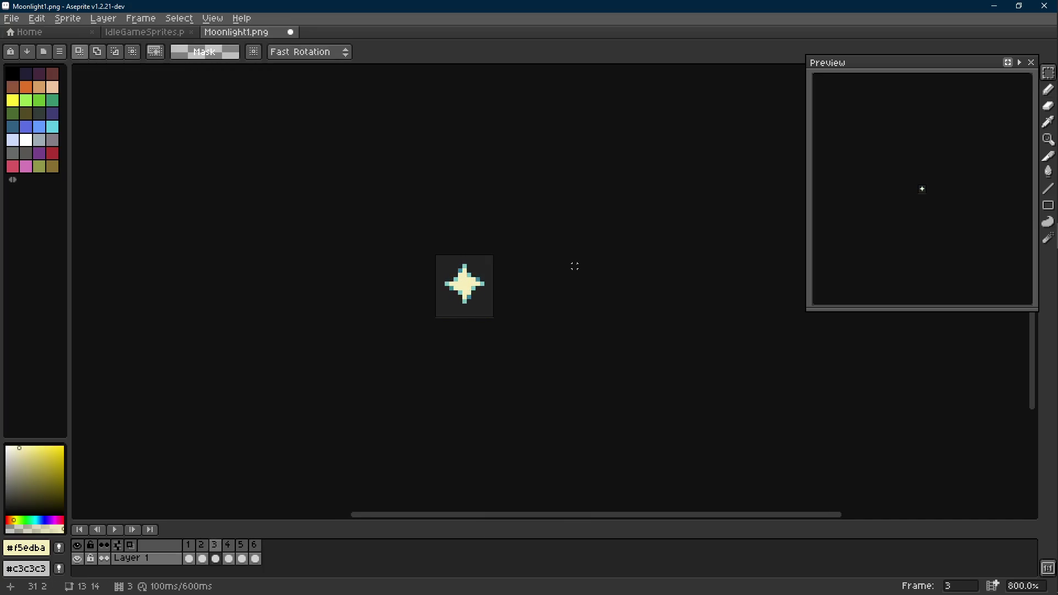
Step: Add a new seventh frame after frame 6 and paste the copied sparkle into it
key(Right)
key(Right)
key(Right)
key(alt+n)
key(ctrl+a)
key(ctrl+d)
key(Left)
scroll(487, 291, up, 3)
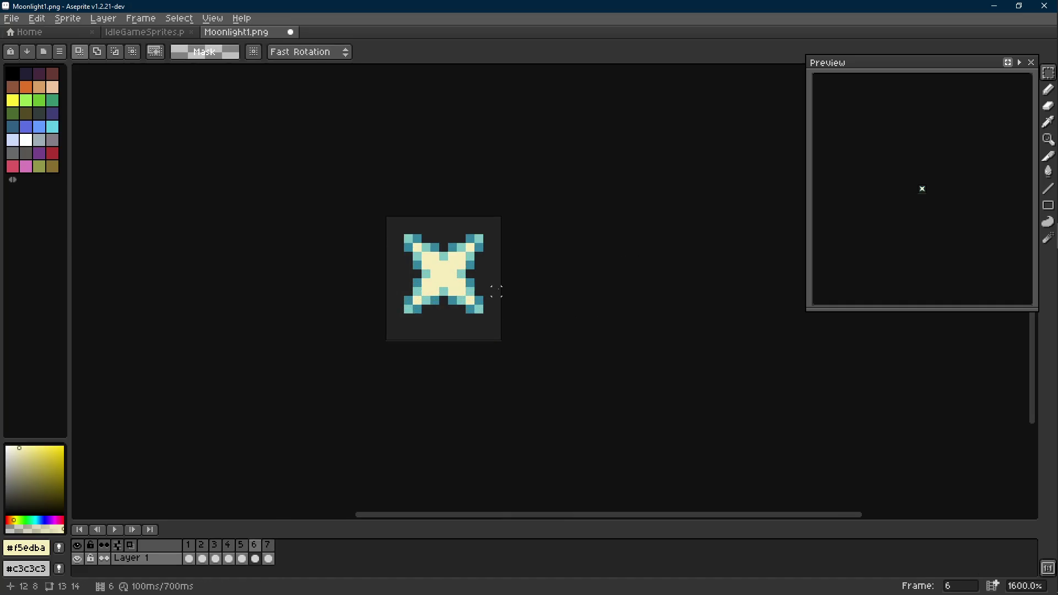
Step: On frame 7, nudge each of the four arms one pixel to twist the star into a pinwheel
key(Right)
scroll(496, 291, up, 1)
key(i)
key(m)
mouse_move(472, 261)
mouse_down()
mouse_move(501, 281)
mouse_move(487, 289)
mouse_up()
drag(420, 199, 437, 199)
mouse_move(378, 225)
mouse_down()
mouse_move(337, 302)
mouse_move(351, 254)
mouse_up()
drag(485, 314, 374, 388)
key(Left)
key(ctrl+d)
scroll(561, 324, up, 1)
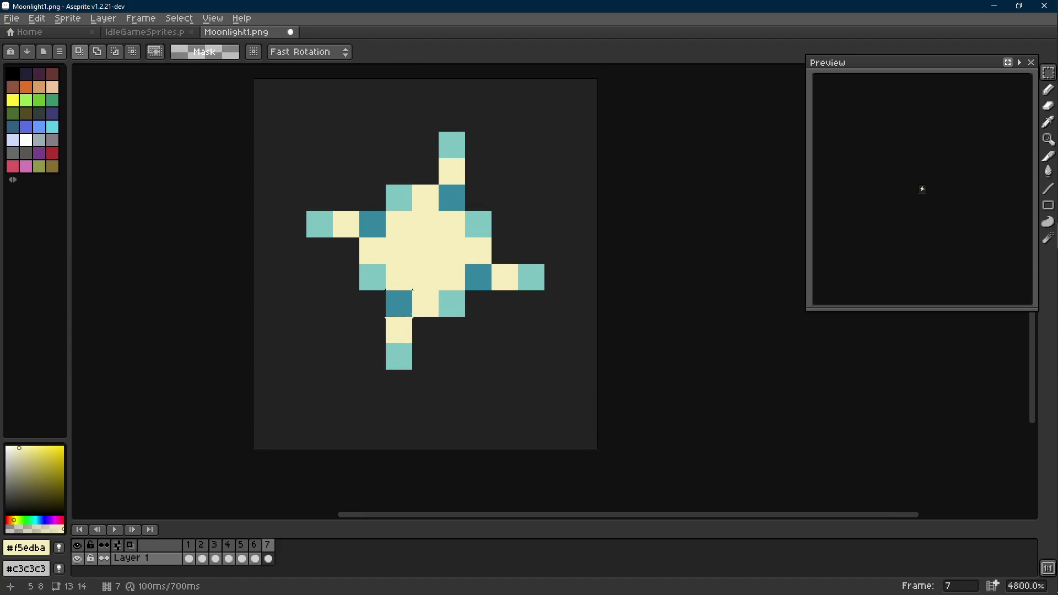
Step: Repaint stray dark pixels cream and add light-teal pixels beside the top and bottom arms
key(b)
click(373, 224)
click(451, 198)
click(477, 277)
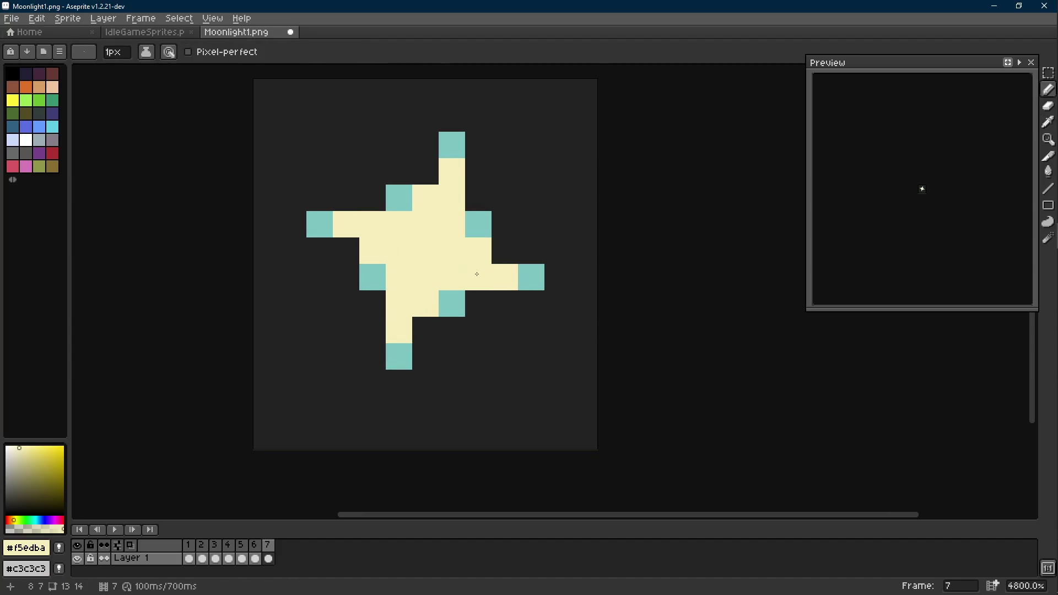
scroll(488, 283, down, 7)
scroll(496, 285, down, 2)
scroll(498, 282, up, 2)
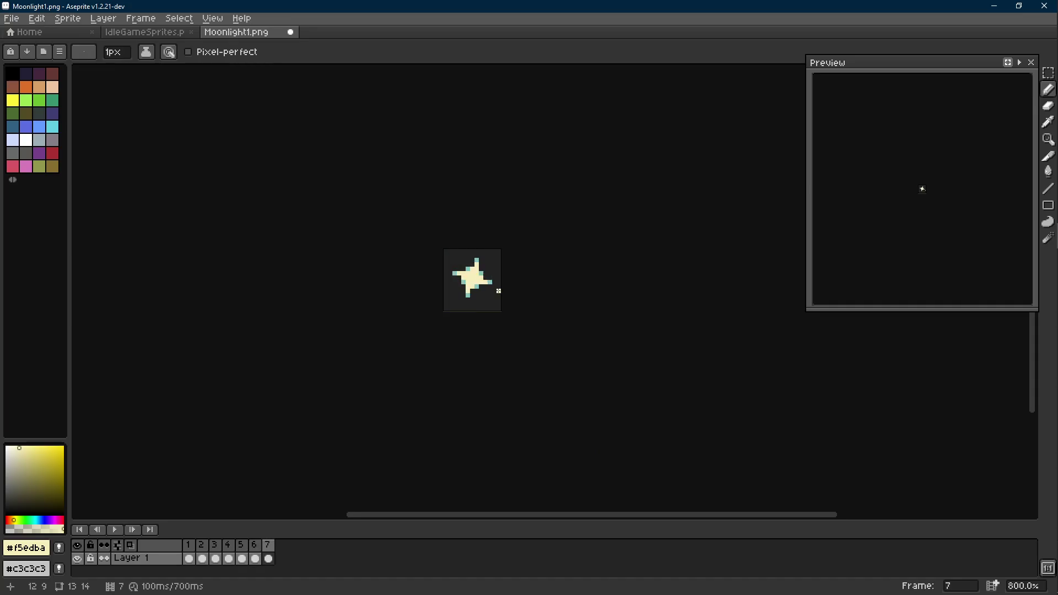
scroll(496, 280, up, 5)
key(i)
click(480, 270)
key(b)
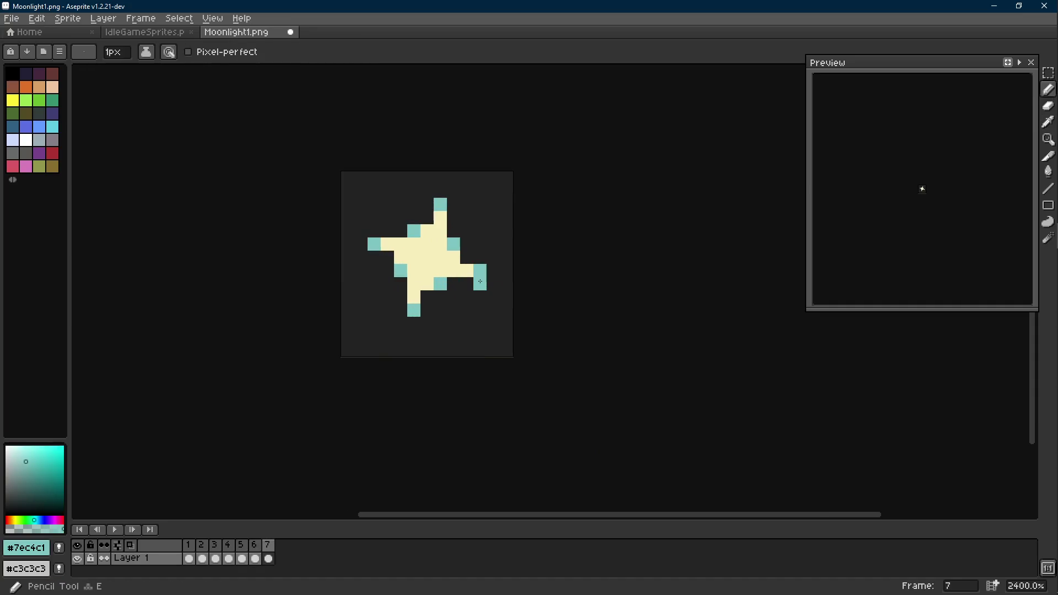
click(406, 311)
click(454, 205)
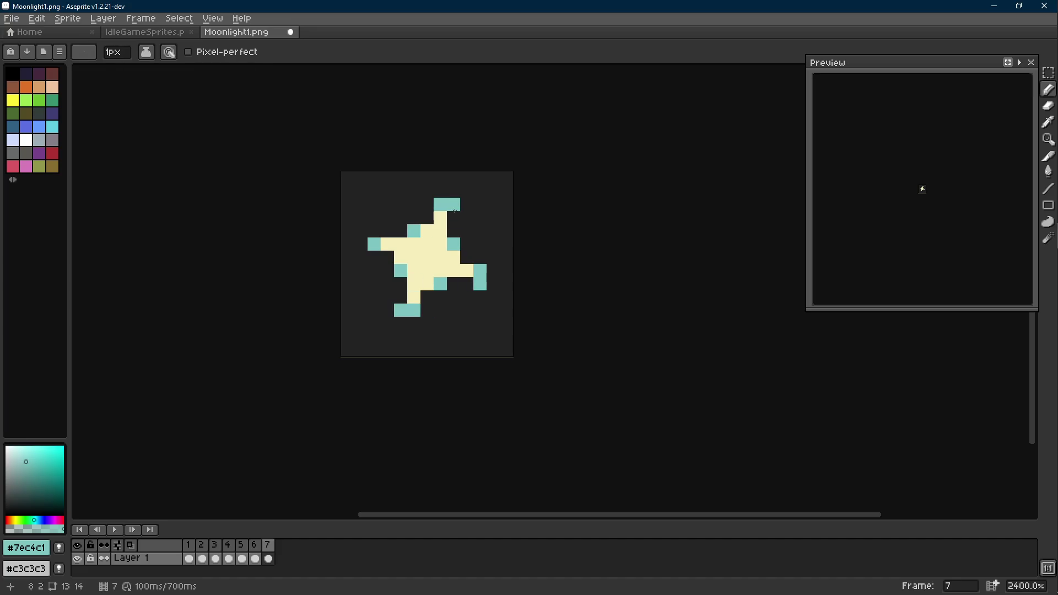
scroll(457, 298, down, 8)
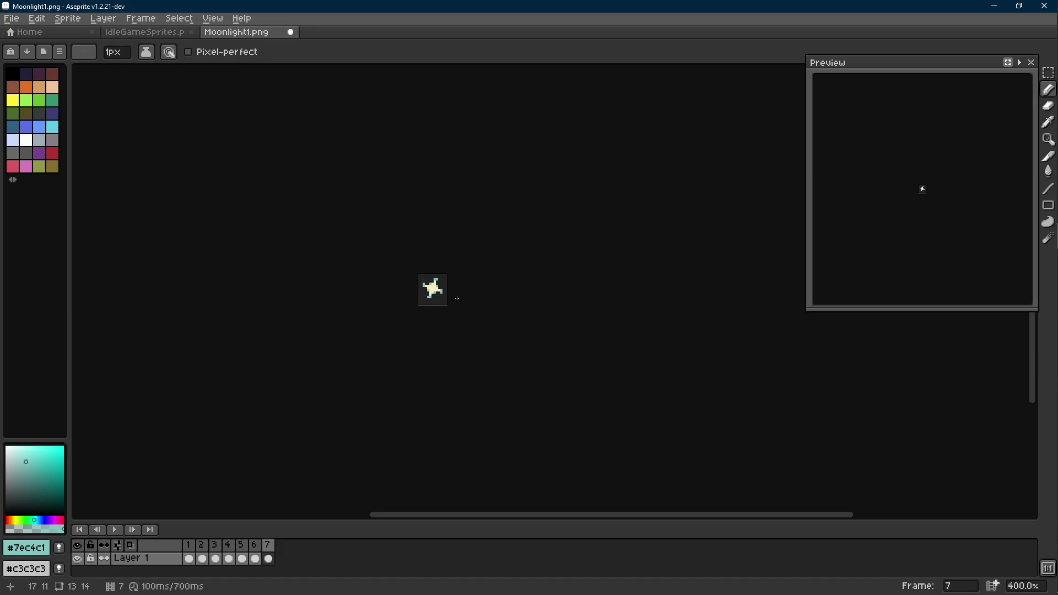
scroll(455, 298, up, 5)
scroll(456, 297, up, 3)
Step: Add dark-teal tip accents, adjusting against frame 6, finishing at the top arm's tip
key(alt)
alt+click(463, 268)
click(402, 292)
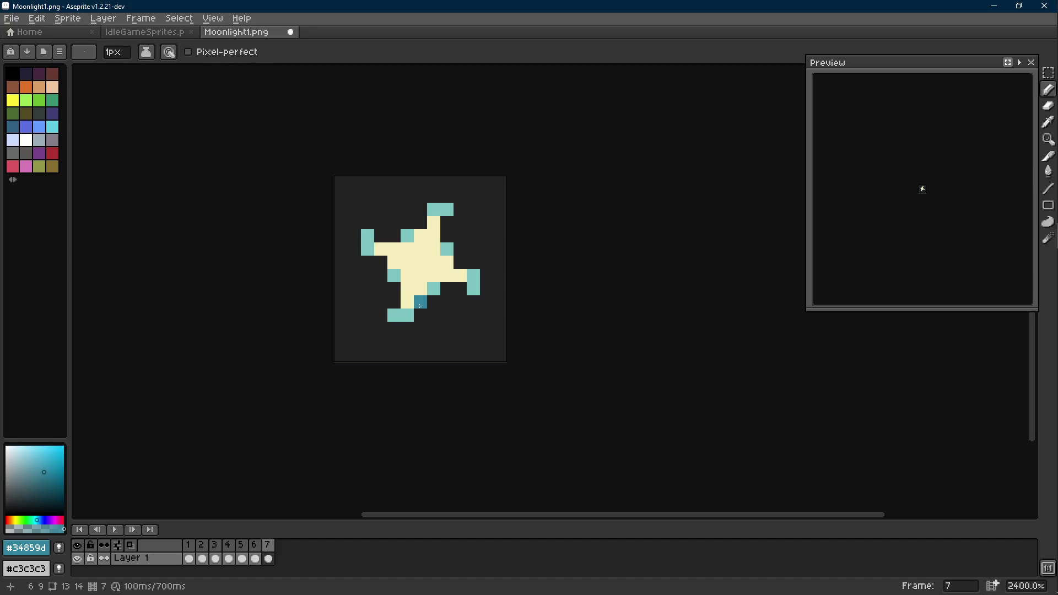
alt+click(446, 248)
click(459, 261)
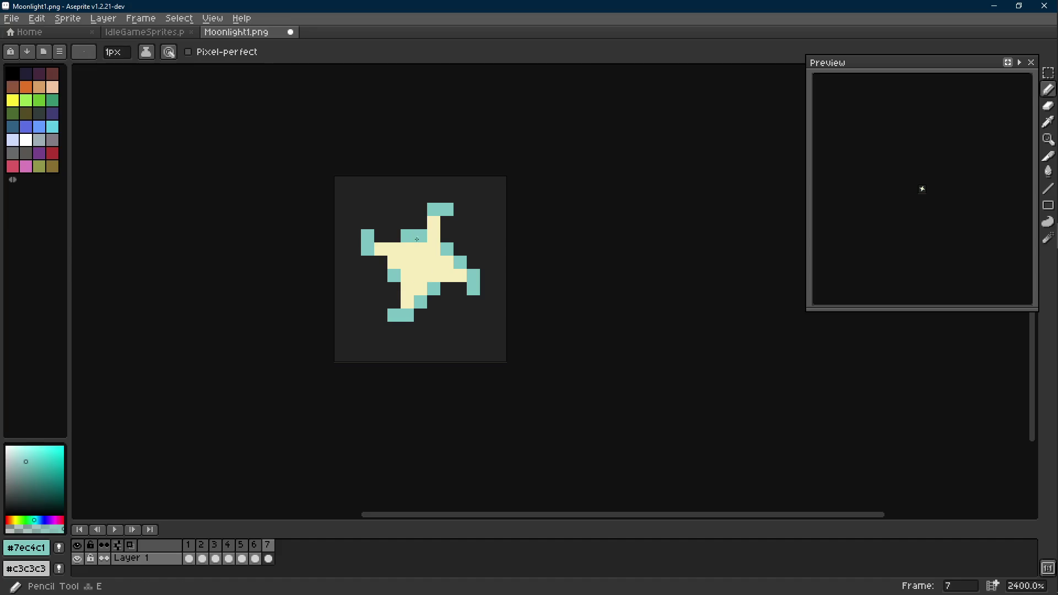
key(Left)
key(Right)
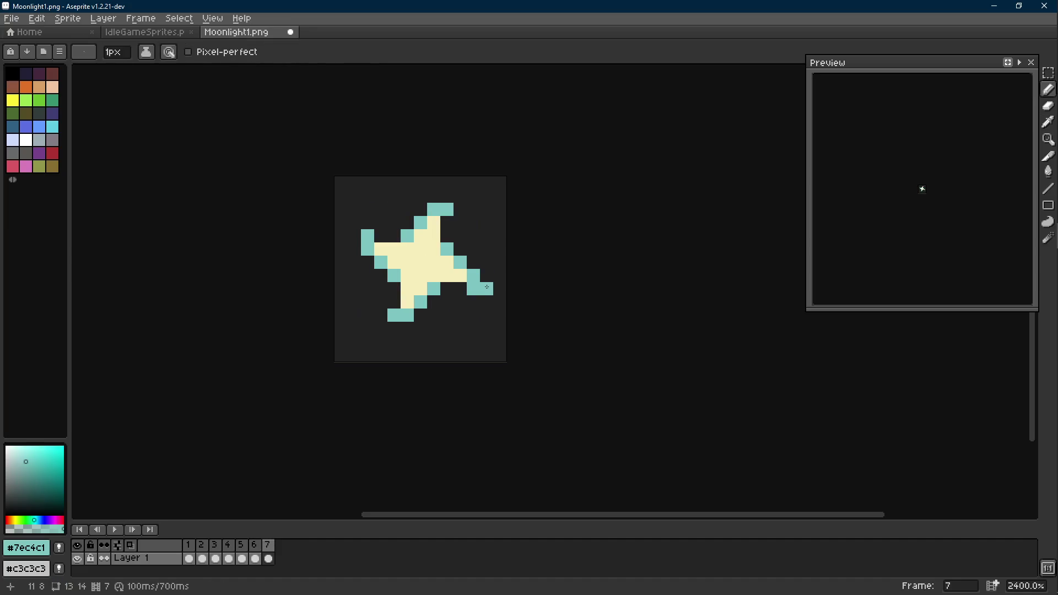
key(Left)
alt+click(463, 263)
key(Right)
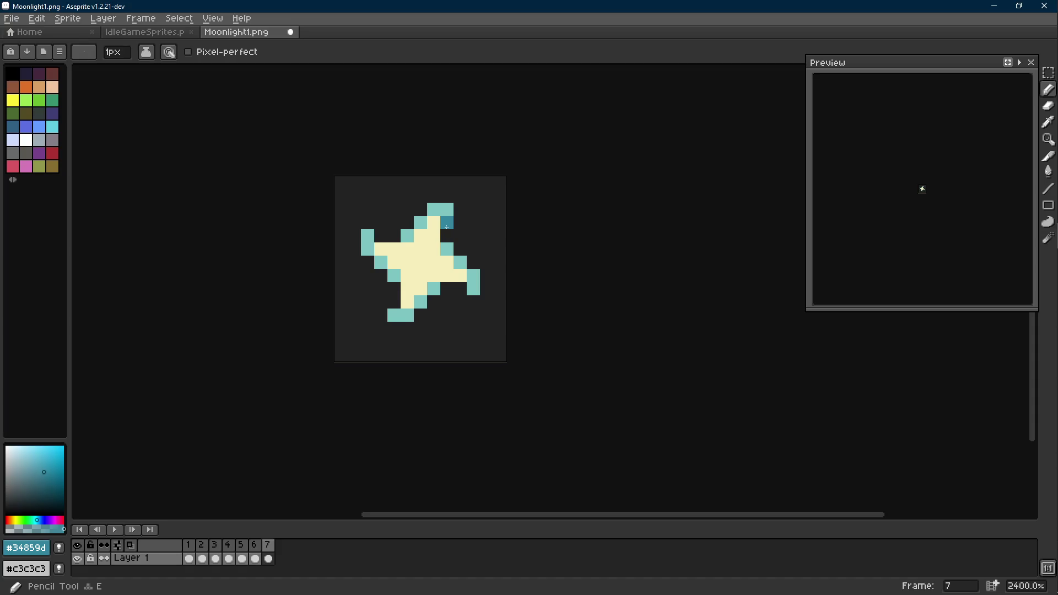
click(460, 209)
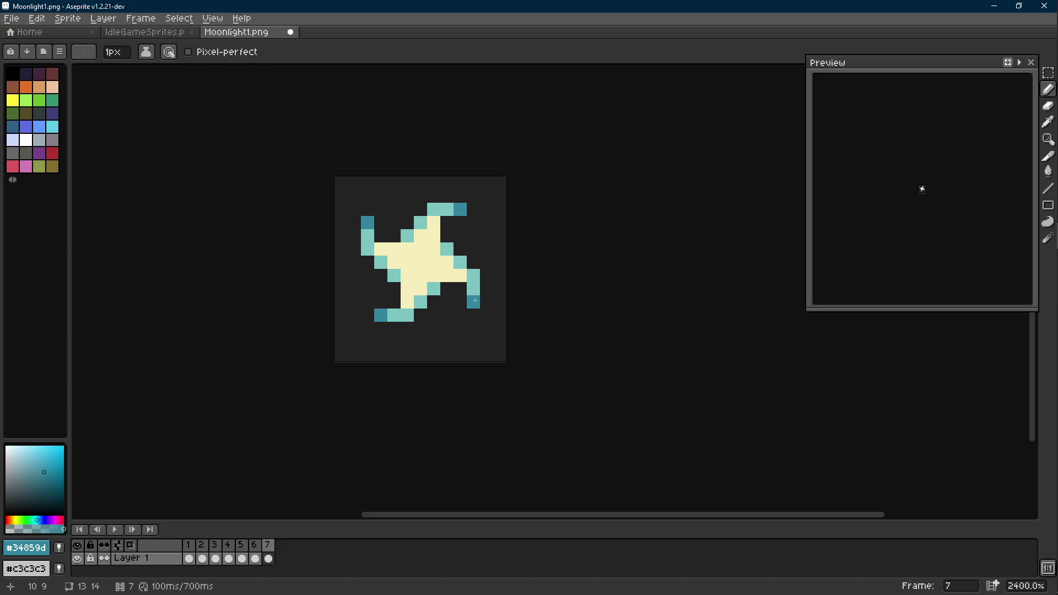
scroll(504, 307, down, 8)
scroll(509, 310, down, 1)
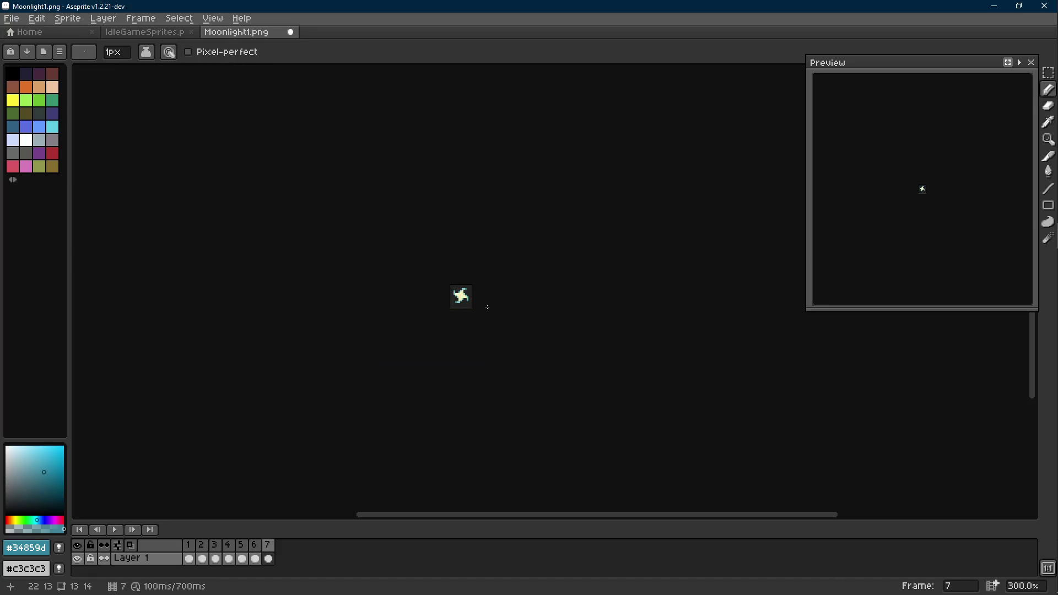
scroll(487, 307, up, 6)
key(Right)
key(Right)
key(r)
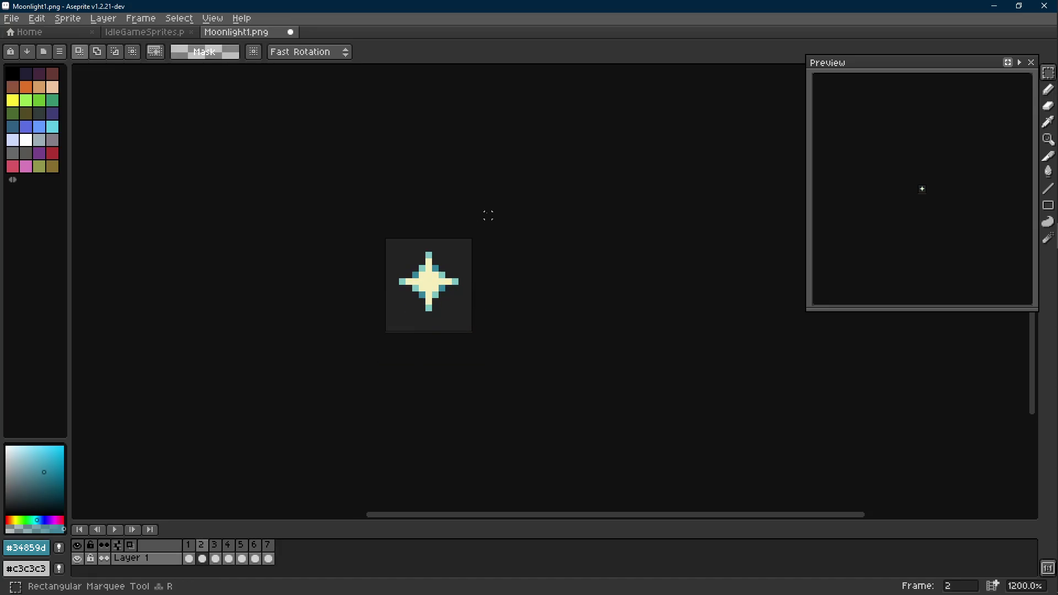
Step: Preview the loop, add an eighth frame with Alt+N and sample the star's light teal
key(Return)
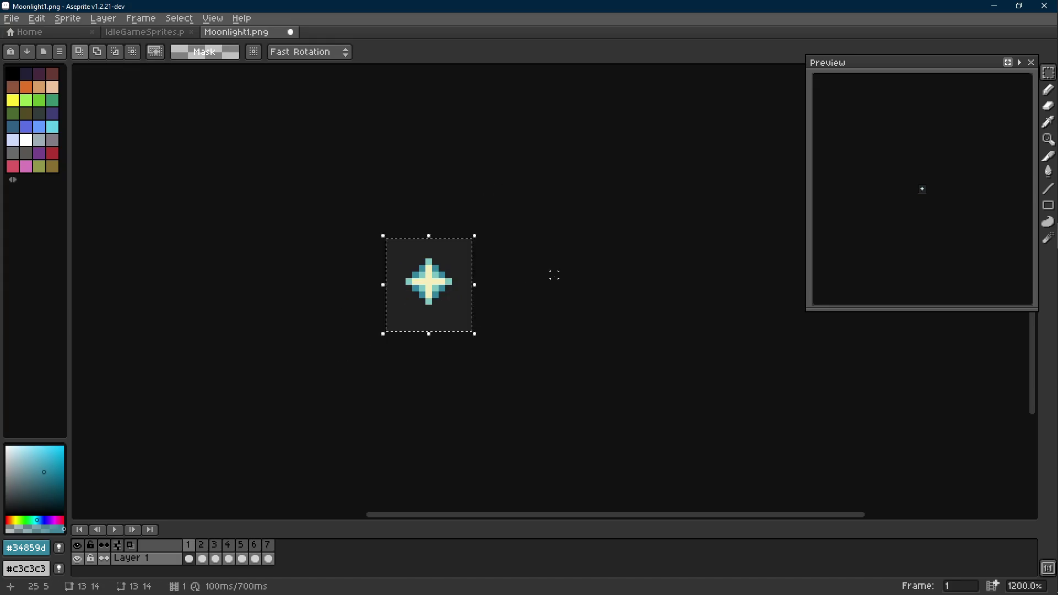
key(Return)
key(alt+n)
scroll(534, 288, up, 5)
key(i)
click(510, 304)
key(Left)
key(Right)
key(b)
click(526, 324)
key(ctrl+z)
Step: Repaint frame 8's right arm light and dark teal, add a cream pixel below centre and dark teal corner tips
alt+click(491, 324)
click(509, 324)
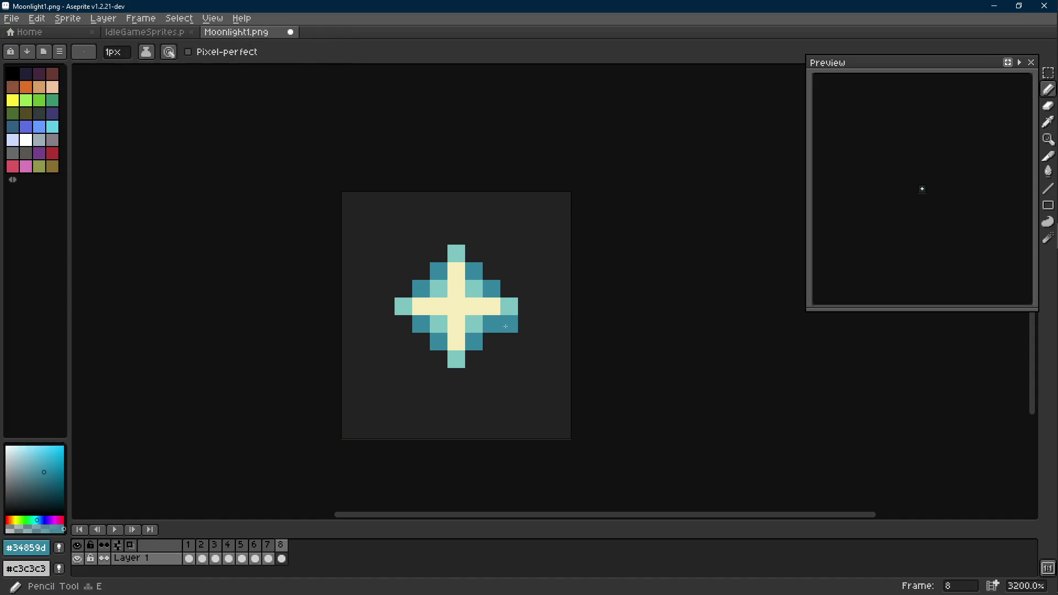
alt+click(510, 306)
click(491, 323)
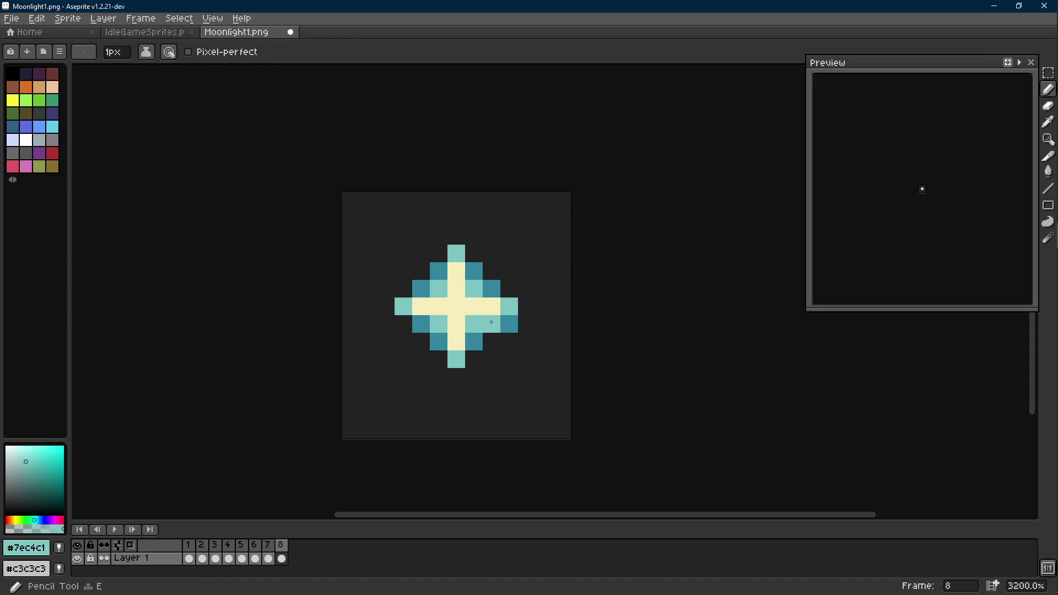
click(452, 340)
alt+click(513, 317)
click(436, 362)
click(441, 253)
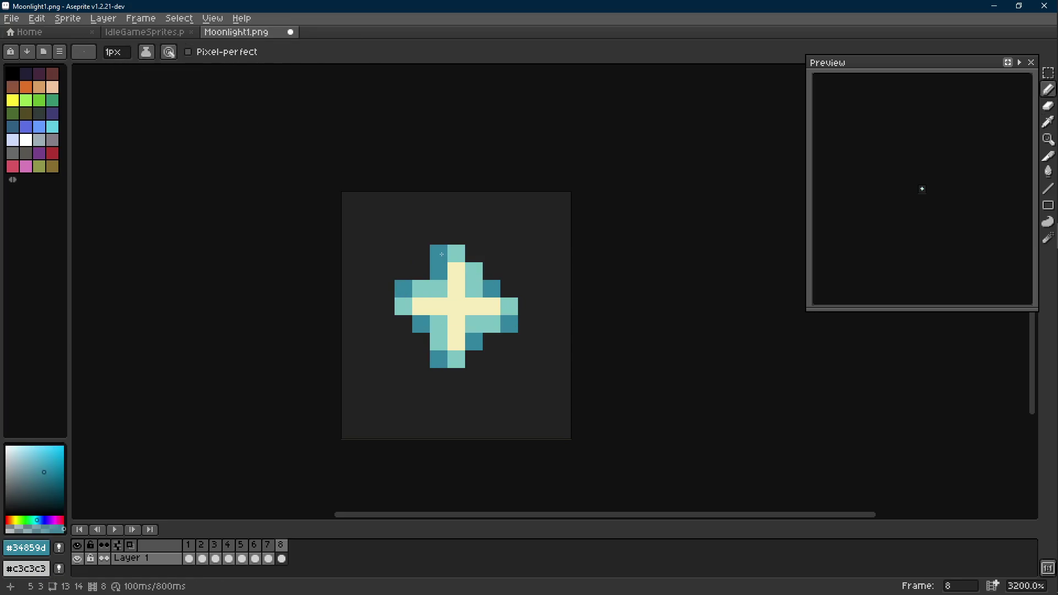
scroll(475, 333, down, 5)
alt+click(453, 311)
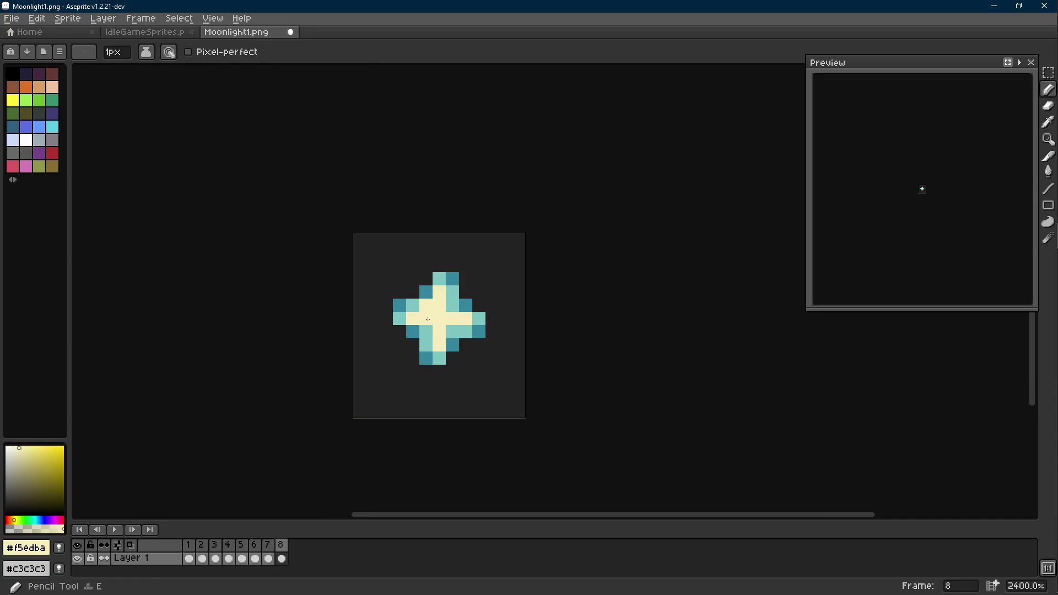
scroll(450, 331, down, 7)
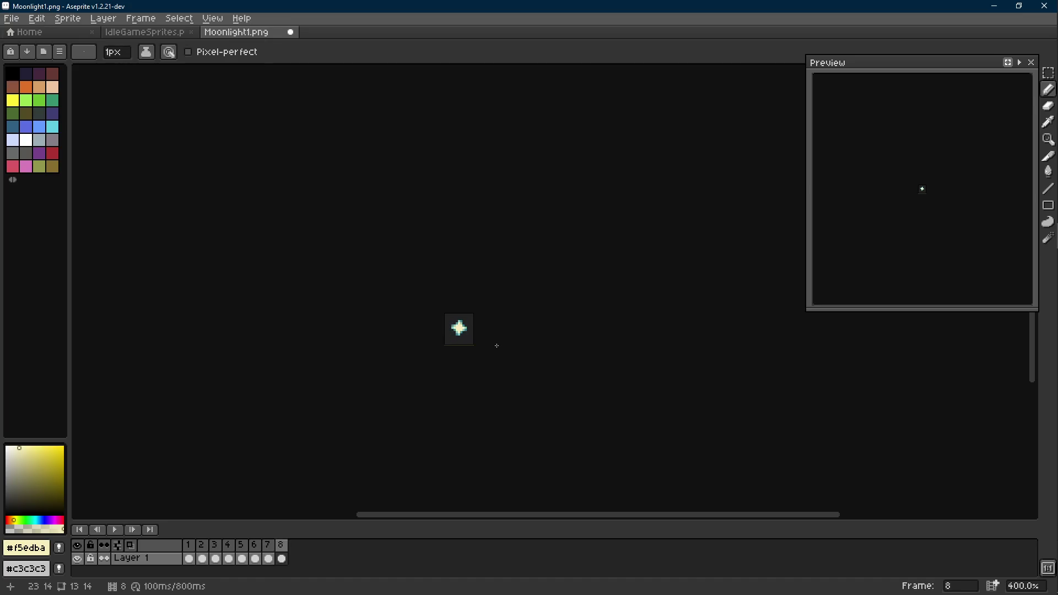
scroll(467, 331, up, 3)
scroll(467, 331, up, 2)
Step: Swap the colour pairs on the top, left and bottom arms with marquee flips to twist the star
key(Left)
key(Right)
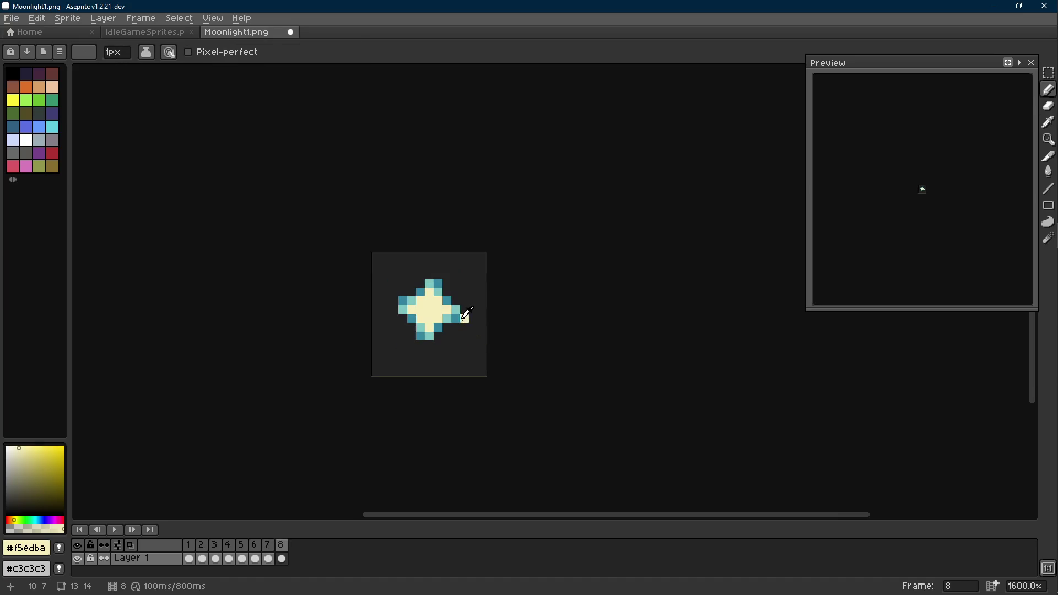
key(alt)
alt+click(457, 311)
key(m)
scroll(457, 310, up, 1)
drag(447, 301, 463, 320)
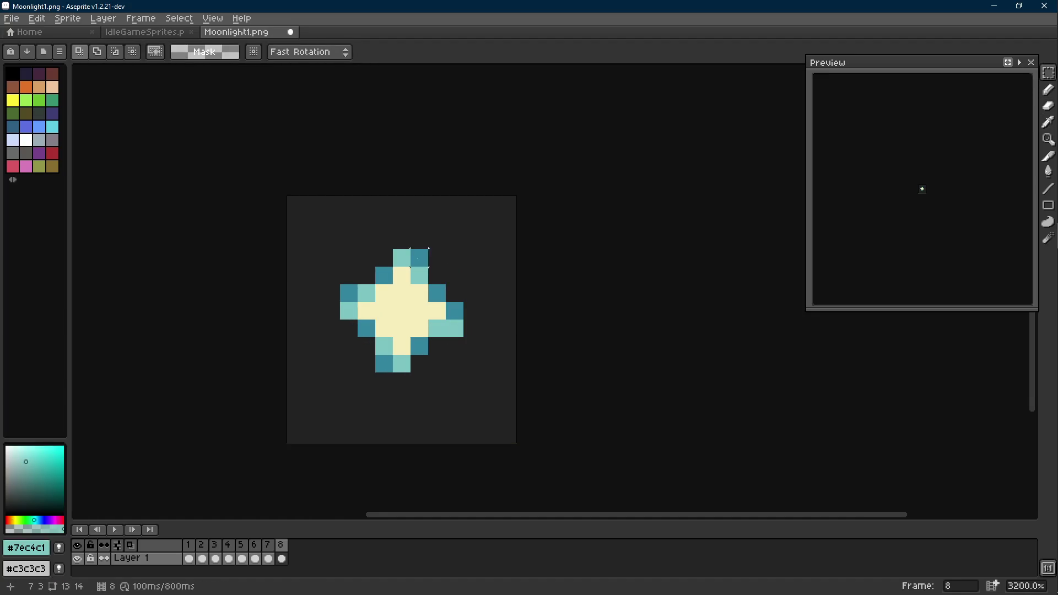
drag(393, 249, 428, 266)
click(340, 285)
drag(340, 284, 357, 319)
key(shift+v)
drag(376, 354, 410, 372)
key(shift+h)
key(ctrl+d)
Step: Add a last dark teal pixel, compare with frame 7 and play the 800 ms animation
key(i)
click(461, 319)
key(b)
click(476, 329)
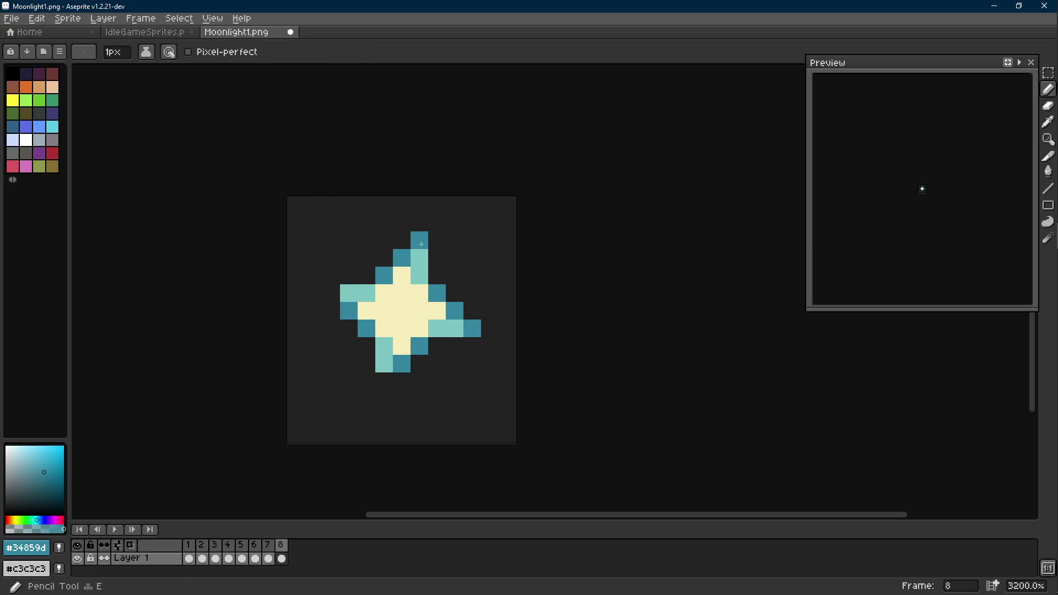
key(Left)
scroll(482, 347, down, 5)
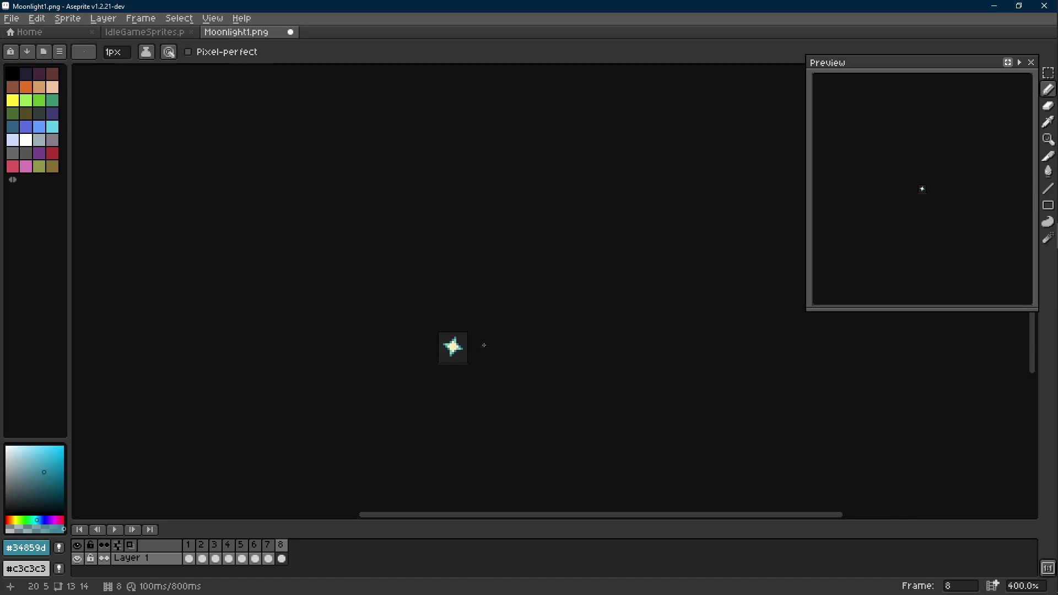
key(Return)
scroll(487, 347, up, 3)
scroll(496, 354, down, 4)
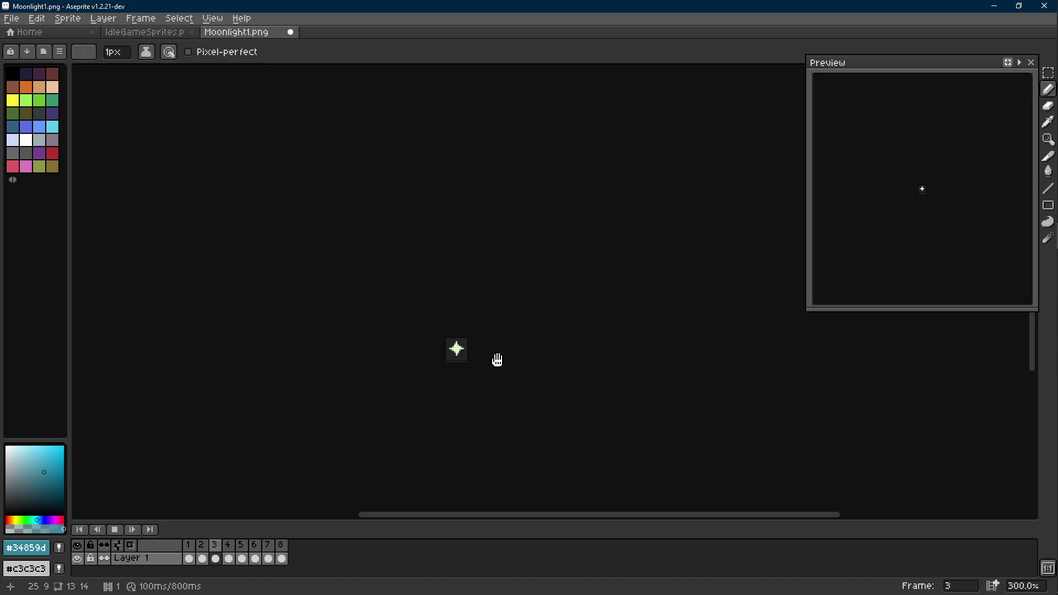
Step: Stop playback and step between frames 5 and 7 to compare the star poses
key(Scroll_Lock)
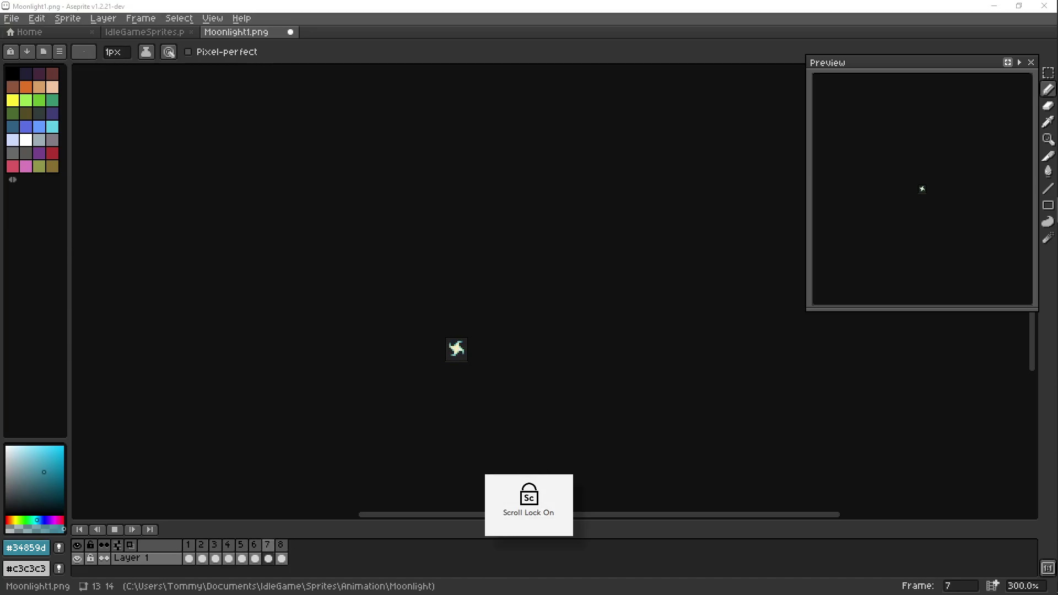
scroll(543, 302, up, 1)
scroll(533, 339, up, 1)
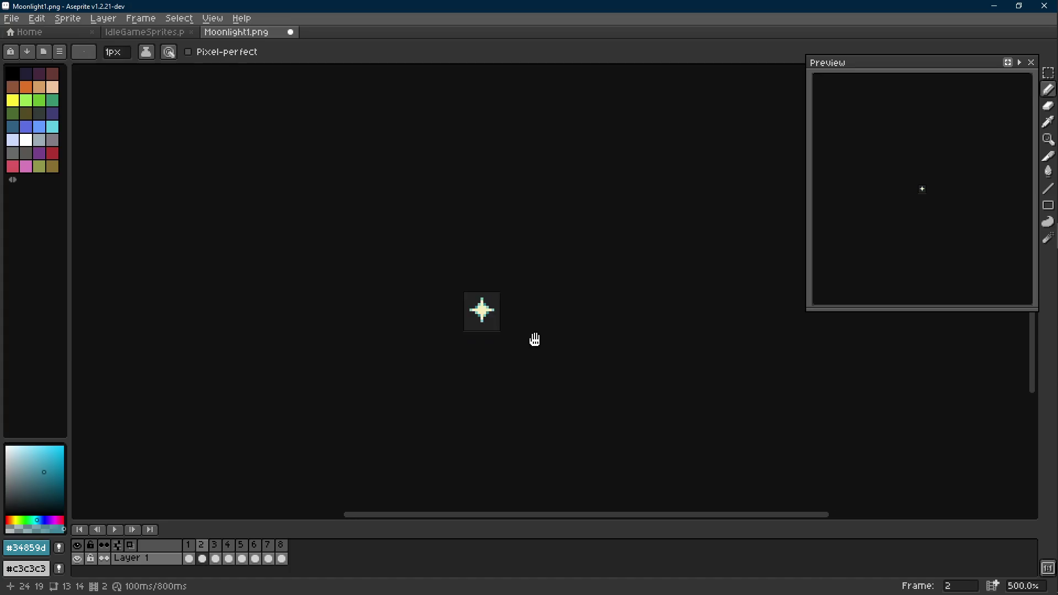
key(Return)
key(Right)
key(Right)
key(Right)
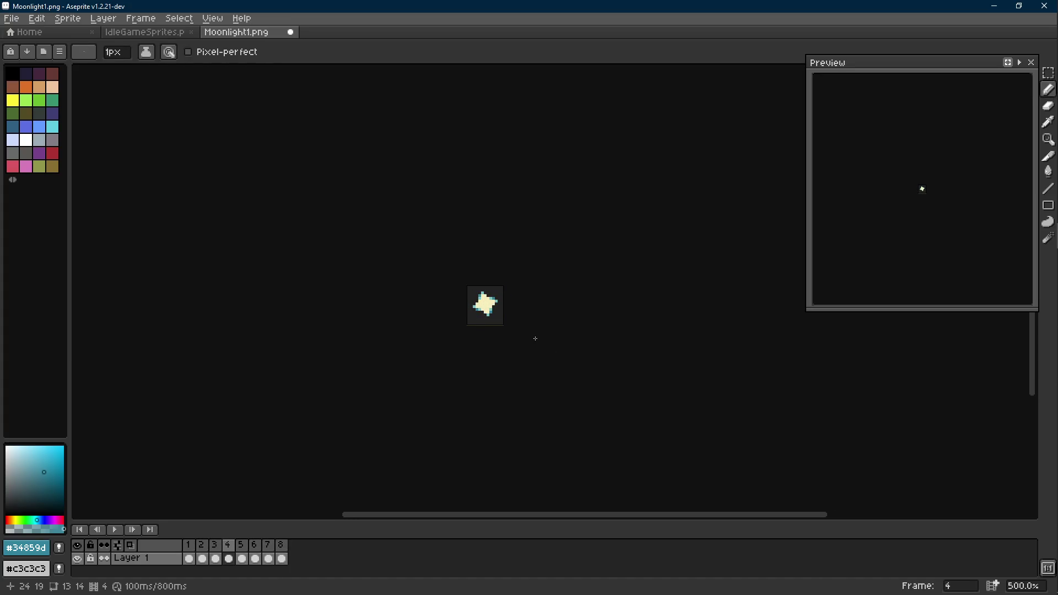
key(Right)
scroll(532, 339, down, 1)
key(Return)
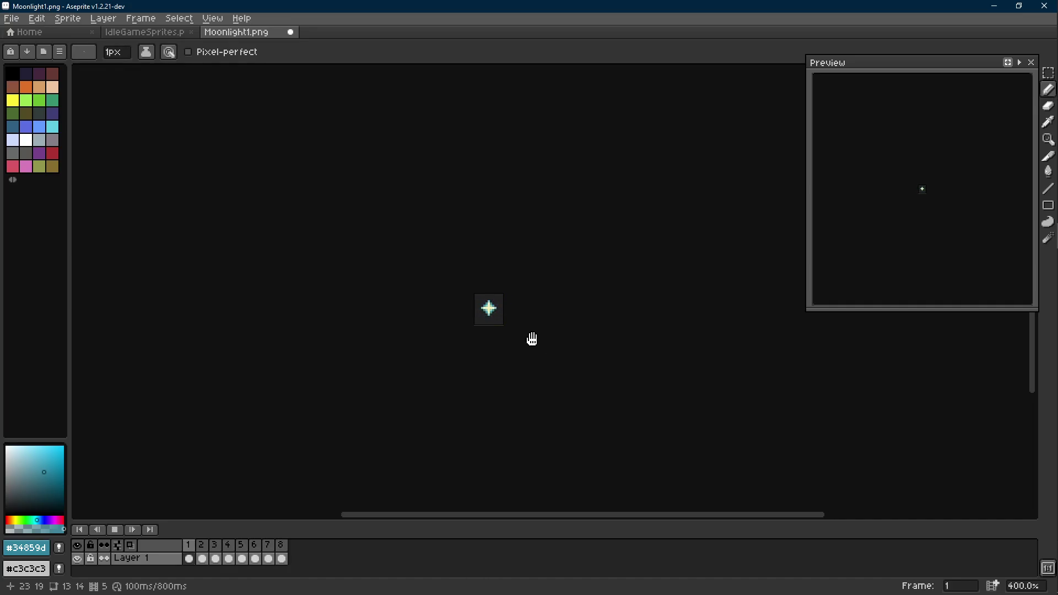
key(Return)
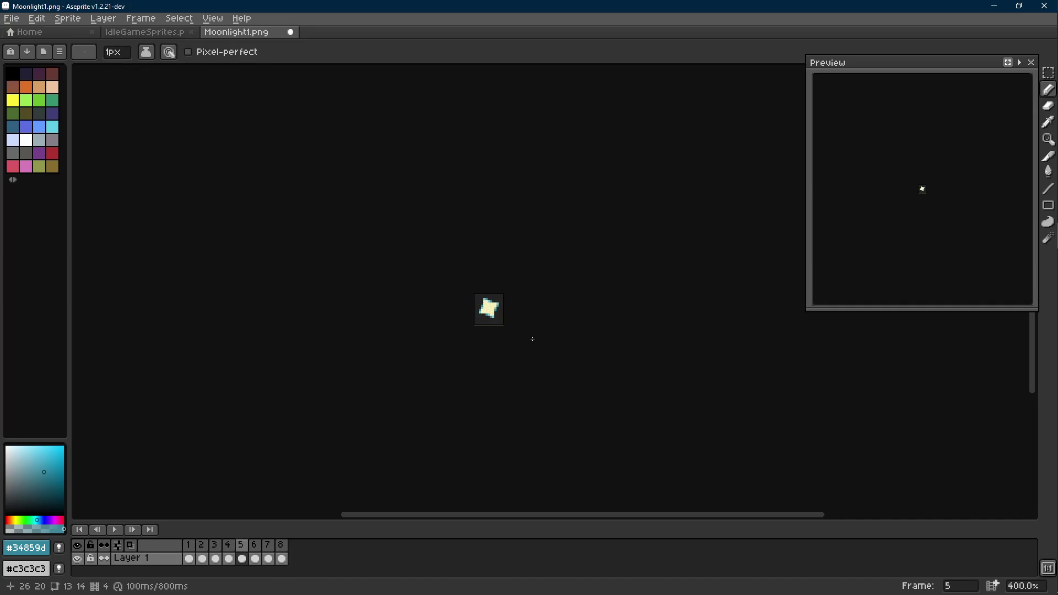
key(Right)
key(Left)
key(Left)
key(Right)
key(Right)
key(Left)
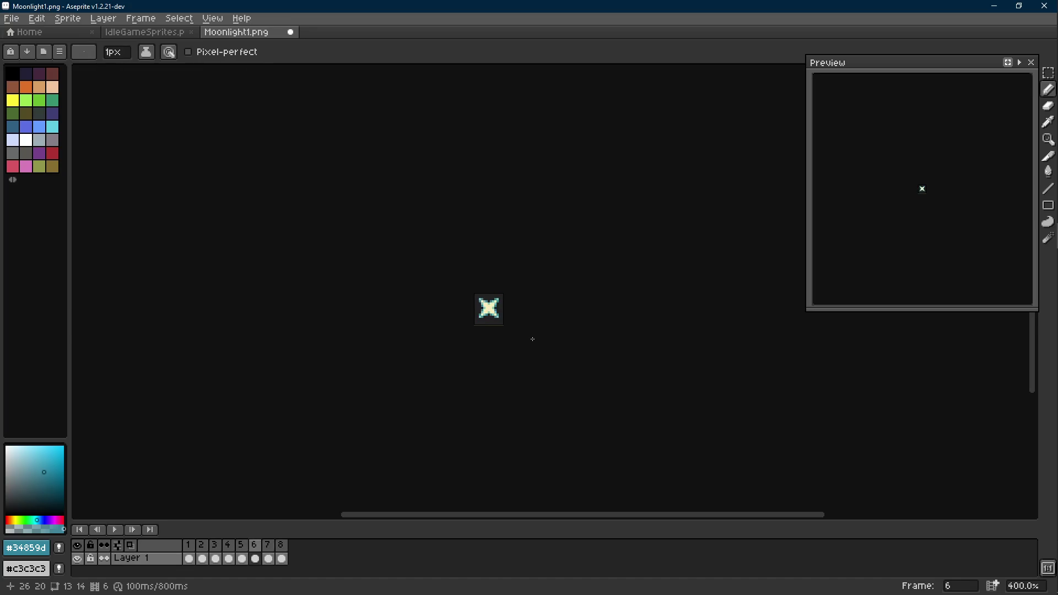
Step: Delete frame 6, preview the result, then re-add a sixth frame
click(254, 559)
key(alt+c)
key(Return)
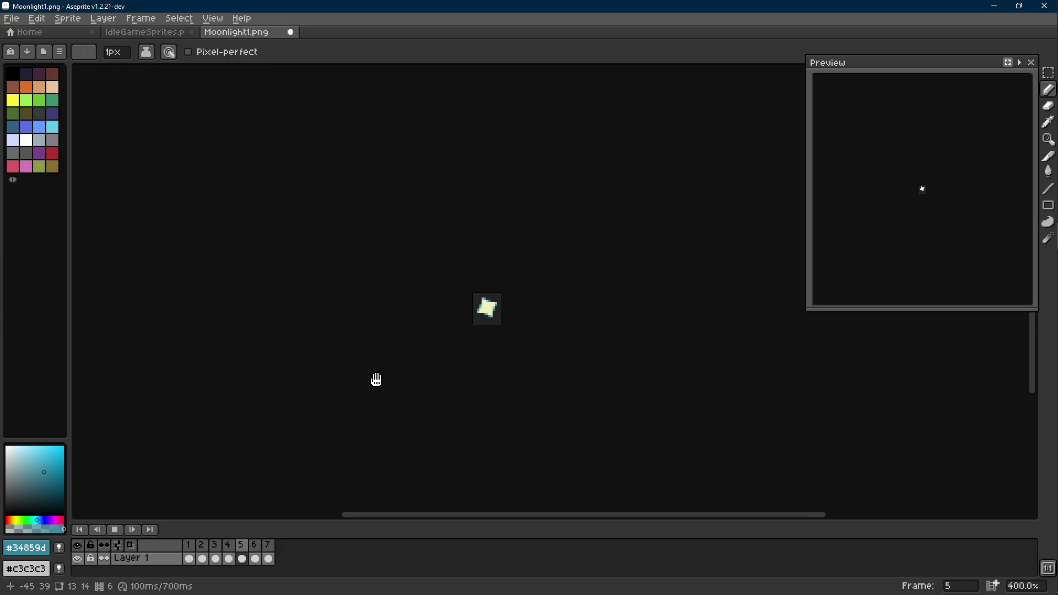
key(alt+n)
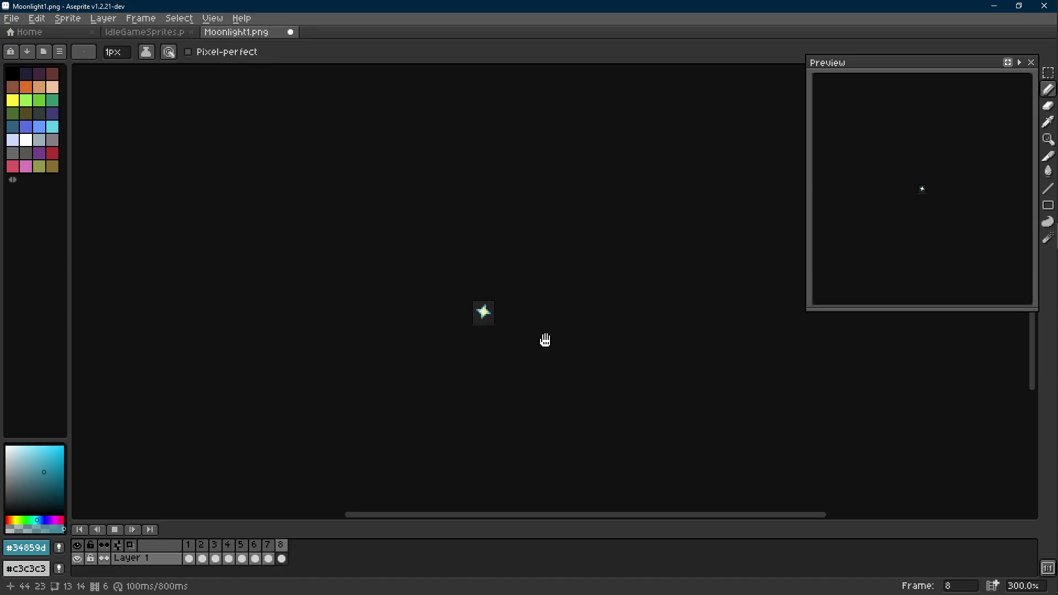
key(Right)
key(Right)
Step: Delete frame 8 so the sparkle is seven frames at 700 ms and preview the loop
key(alt+c)
key(Return)
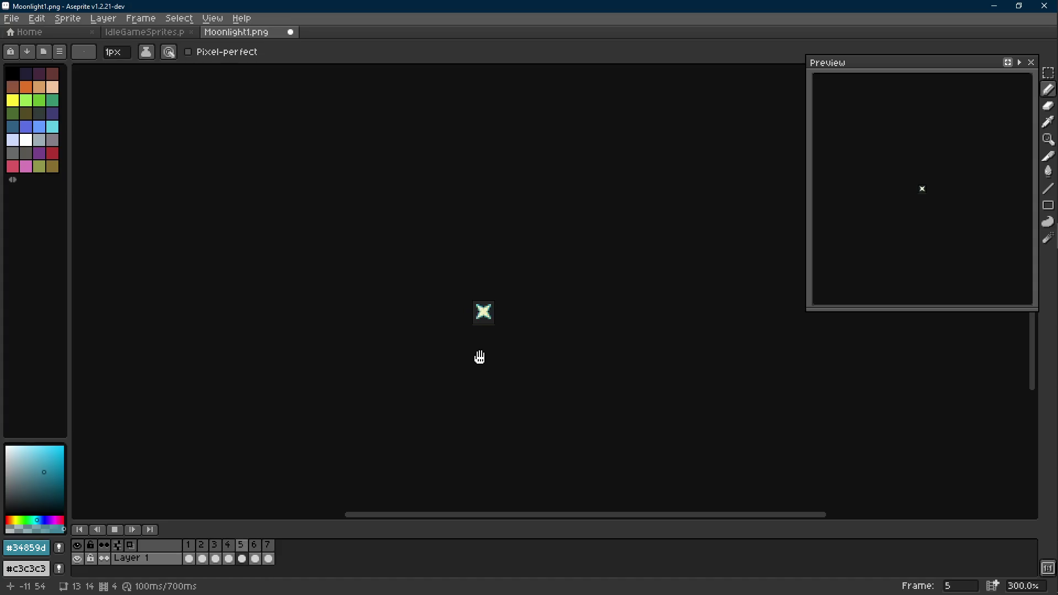
scroll(495, 340, up, 1)
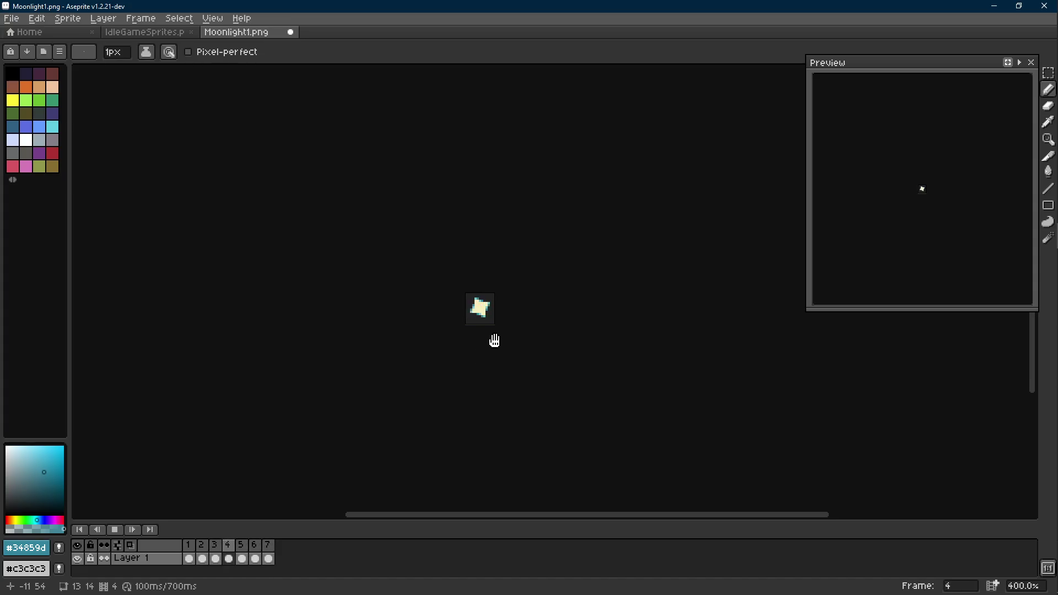
scroll(494, 340, down, 1)
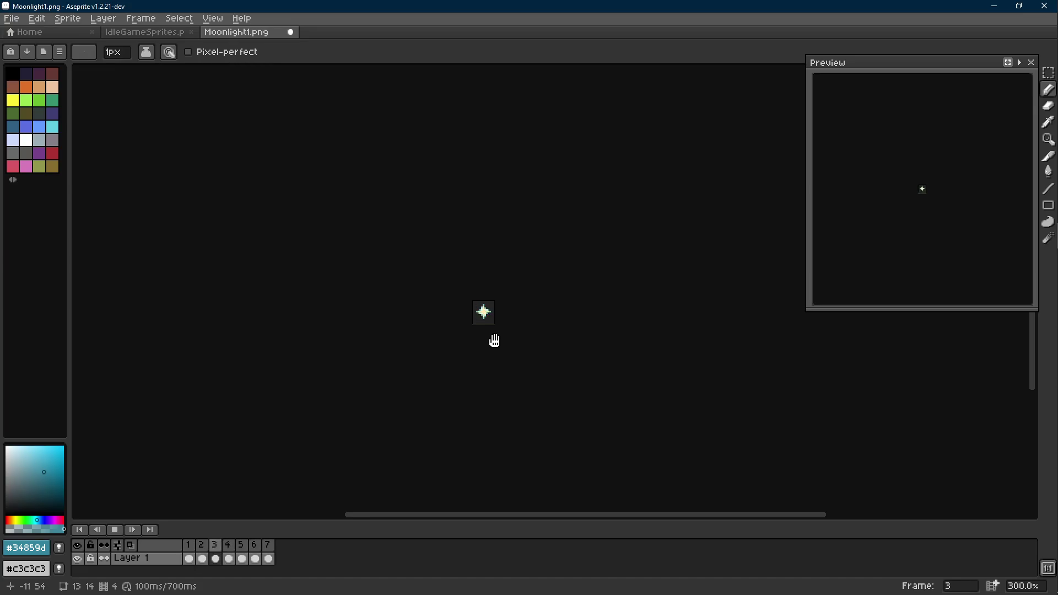
scroll(494, 341, up, 2)
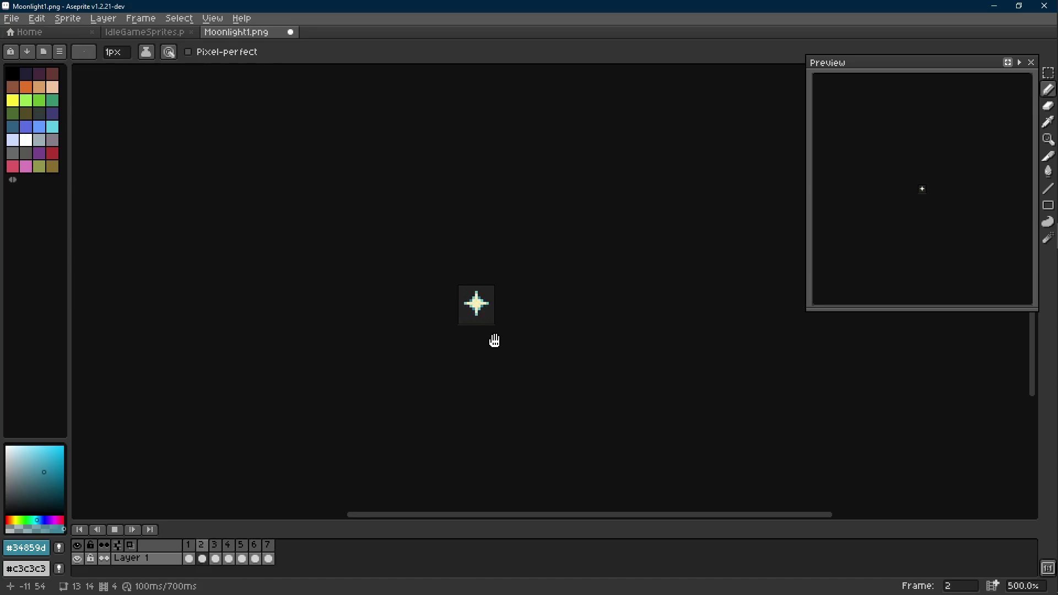
key(Return)
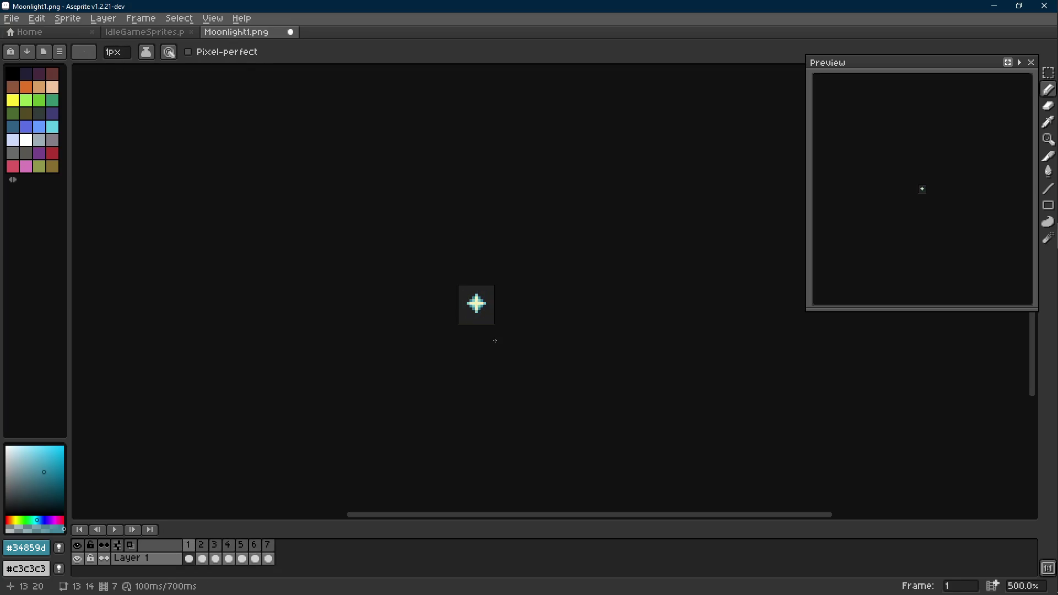
scroll(494, 340, up, 5)
key(ctrl+alt+c)
Step: Add 1 px left, top and right borders for a 15×15 canvas and save Moonlight1.png
click(554, 275)
text(1)
click(452, 273)
text(1)
click(449, 291)
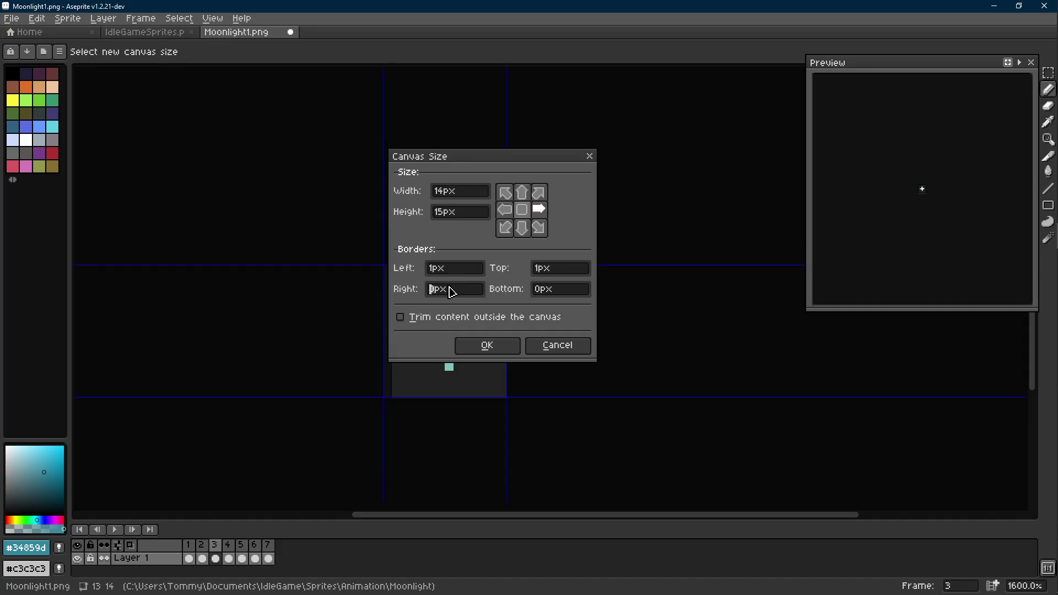
click(486, 346)
scroll(487, 331, down, 3)
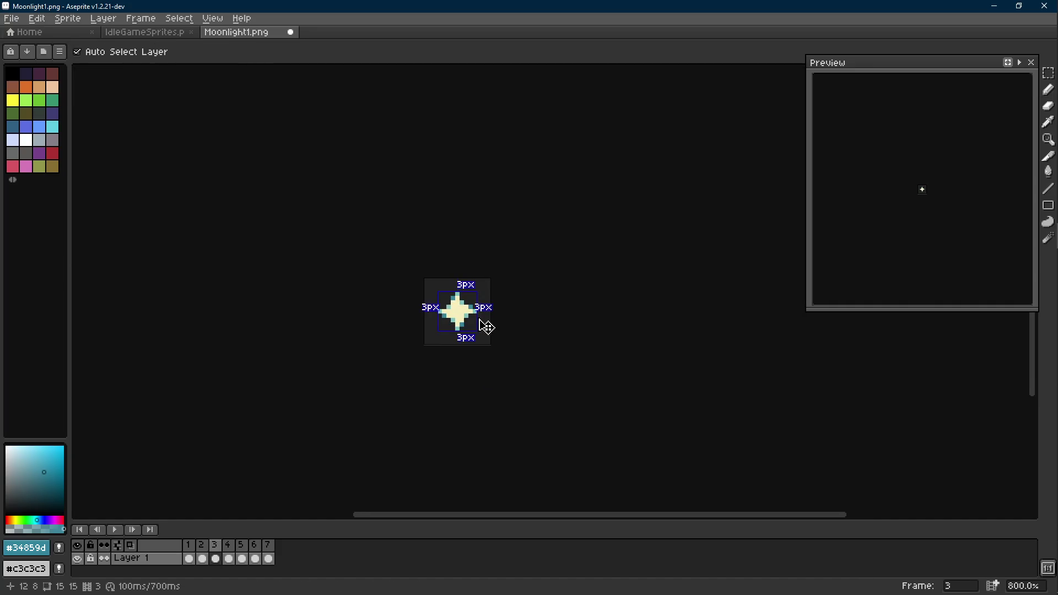
key(ctrl+s)
key(b)
key(Return)
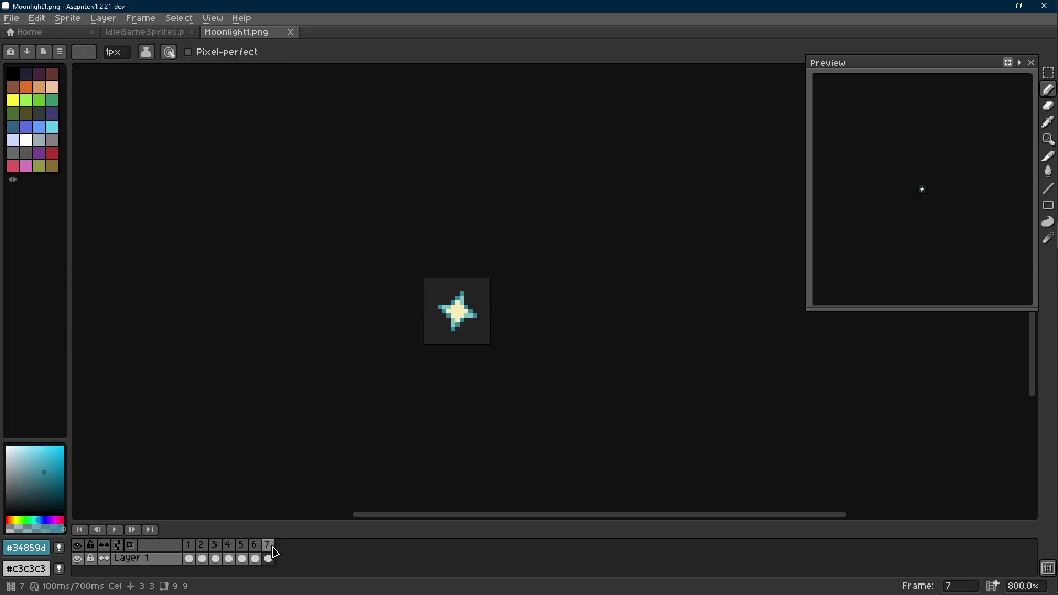
Step: Copy frames 1–7 and paste them as frames 8–14, then play the 1.40 s animation
drag(273, 552, 188, 546)
key(ctrl+c)
key(ctrl+v)
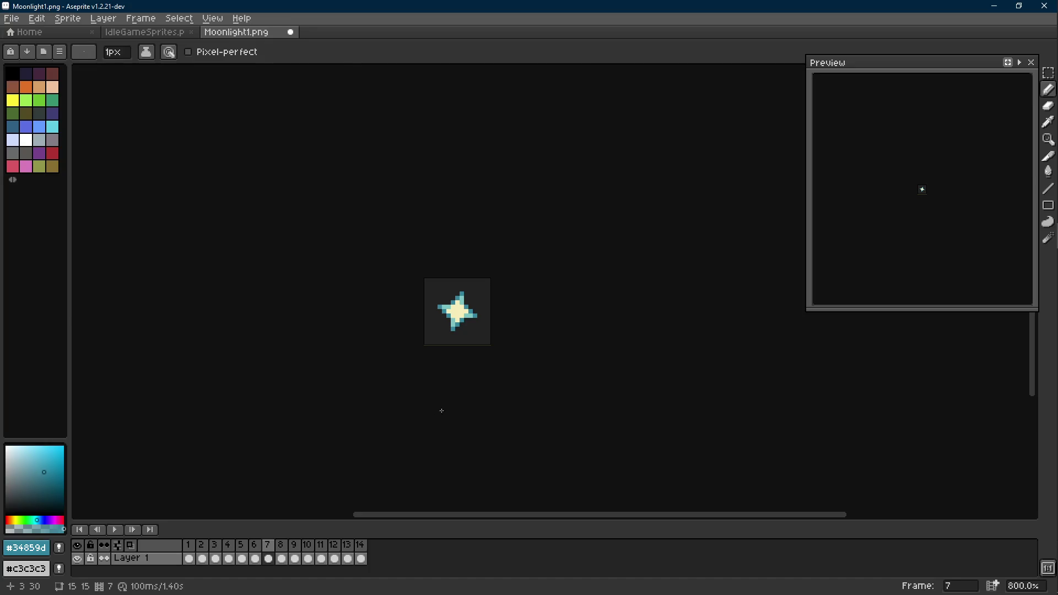
key(m)
key(Return)
scroll(451, 406, down, 2)
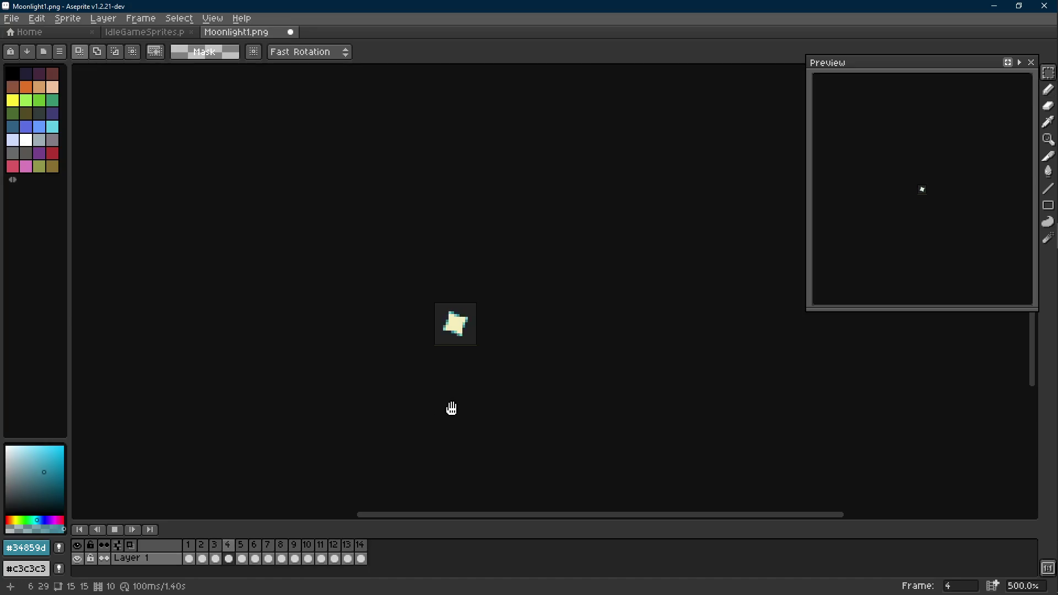
key(Return)
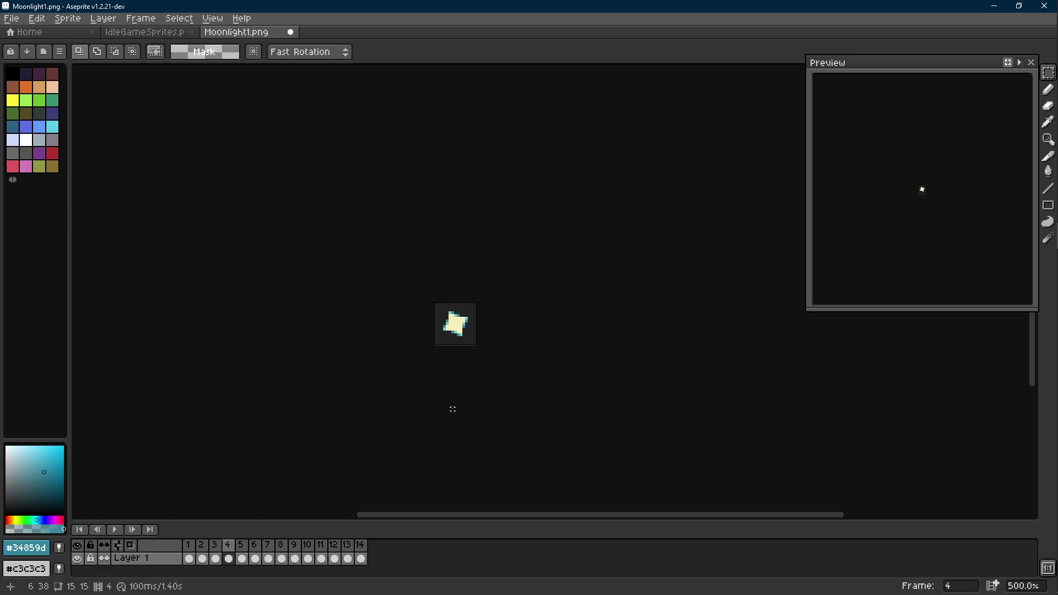
Step: Step between frames 1 and 4 to compare the rotated star poses
key(Left)
key(Left)
key(Left)
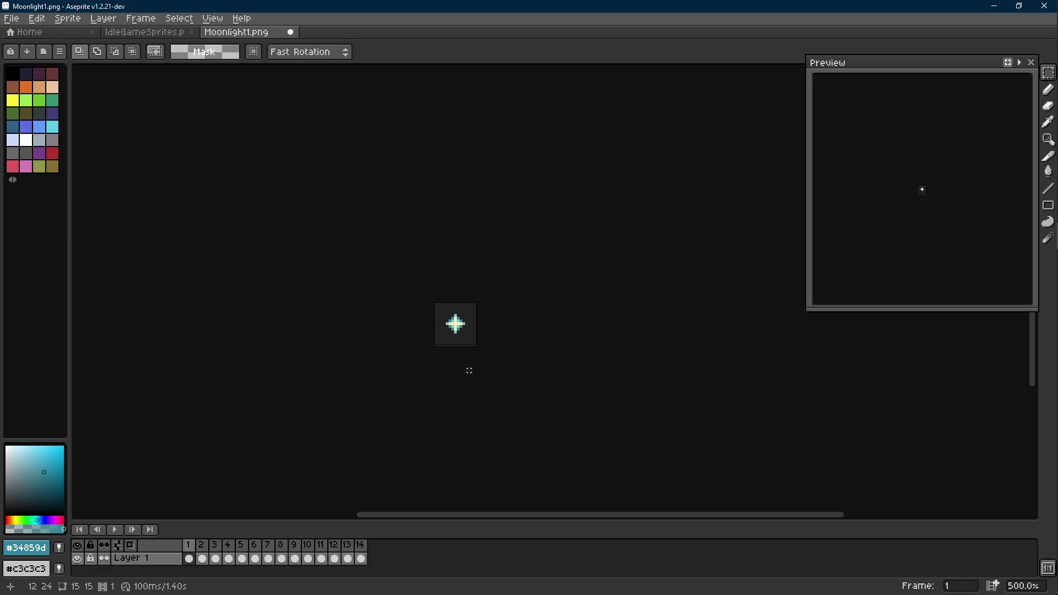
key(Right)
key(Right)
key(Right)
key(Left)
key(Left)
key(Left)
key(Right)
key(Right)
key(Right)
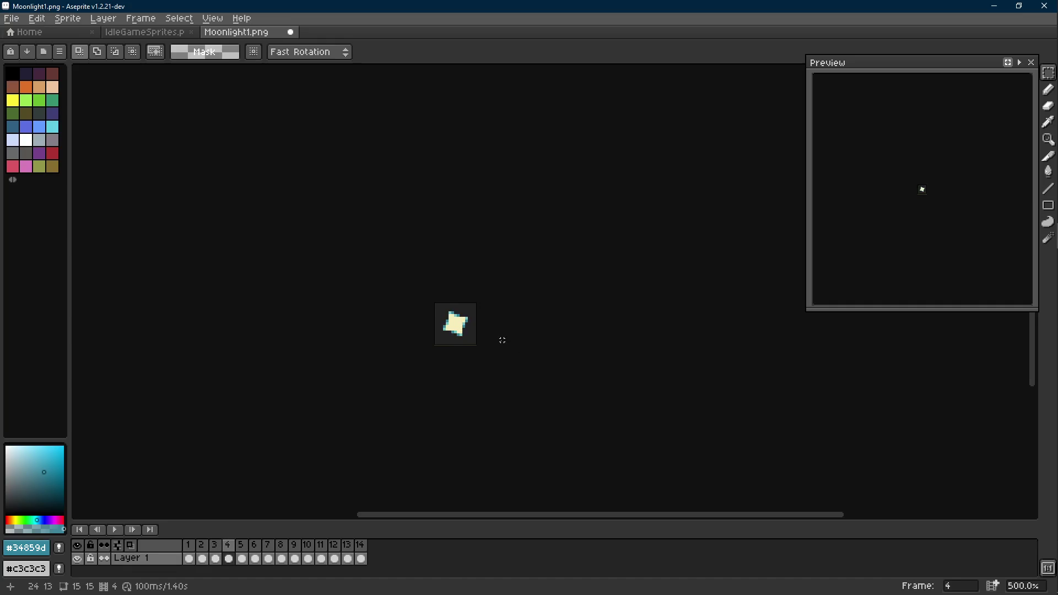
scroll(460, 328, up, 8)
key(i)
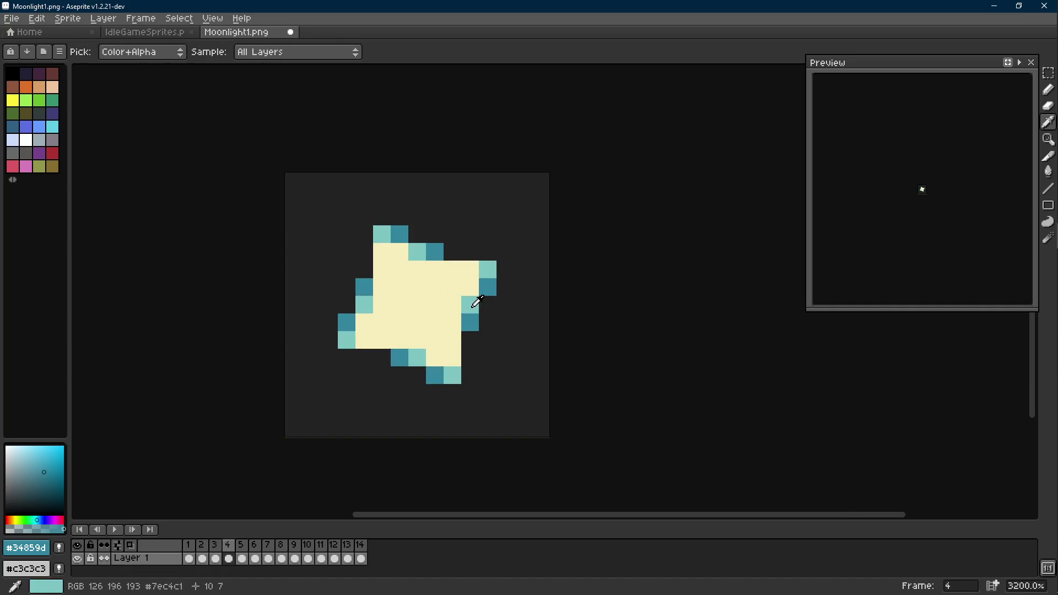
Step: Sample the teals, create Layer 2, move Layer 1 above it and make Layer 2 active
click(476, 302)
click(470, 324)
key(b)
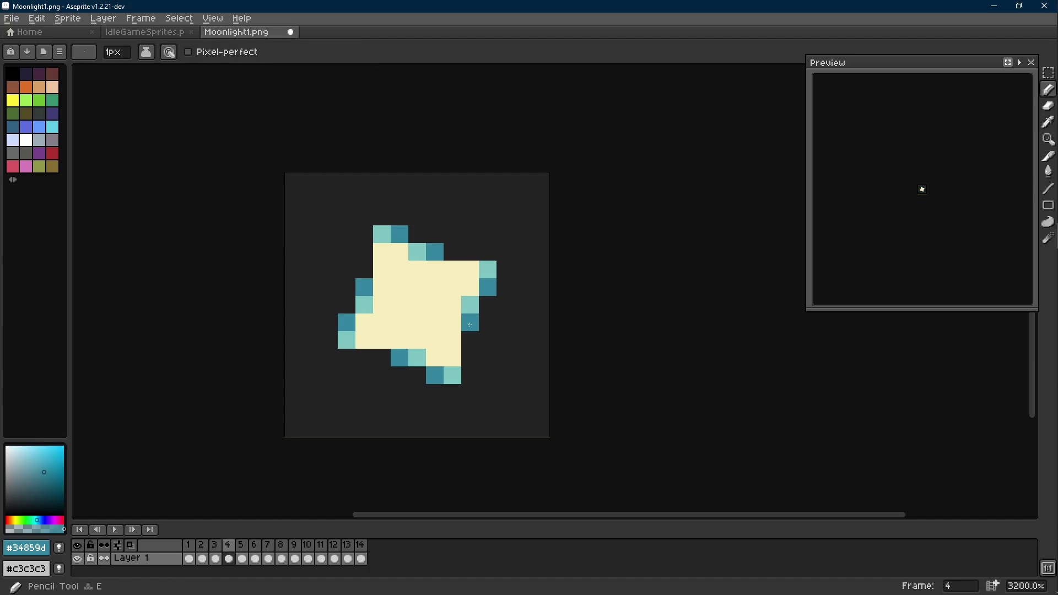
drag(507, 521, 509, 491)
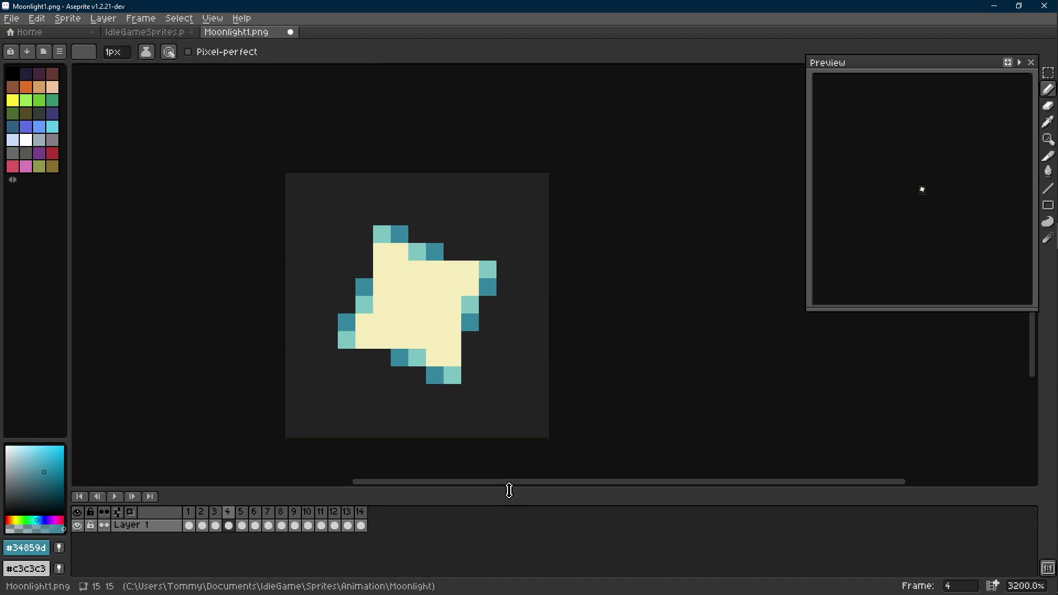
right_click(165, 526)
click(189, 486)
click(165, 538)
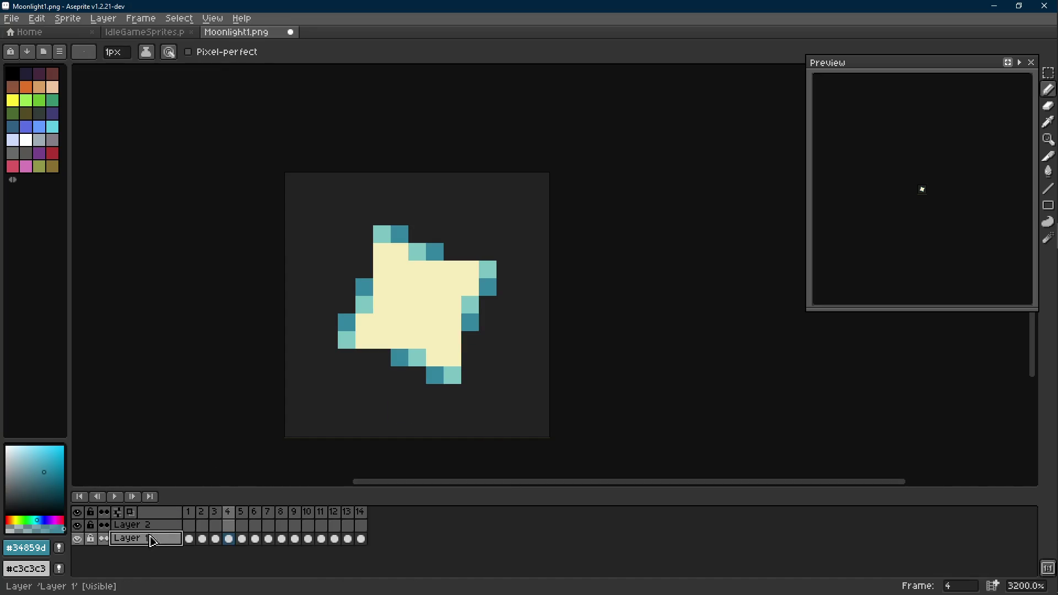
drag(165, 538, 165, 526)
click(165, 538)
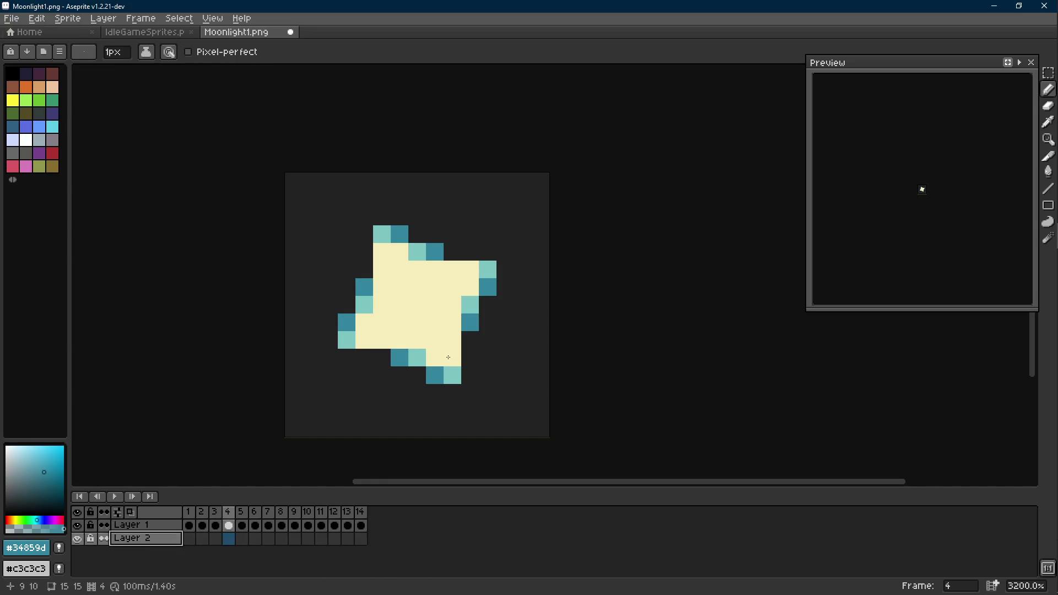
Step: Pencil teal sparkle pixels and a short stroke to the right of the star on frame 4
click(487, 357)
key(ctrl+z)
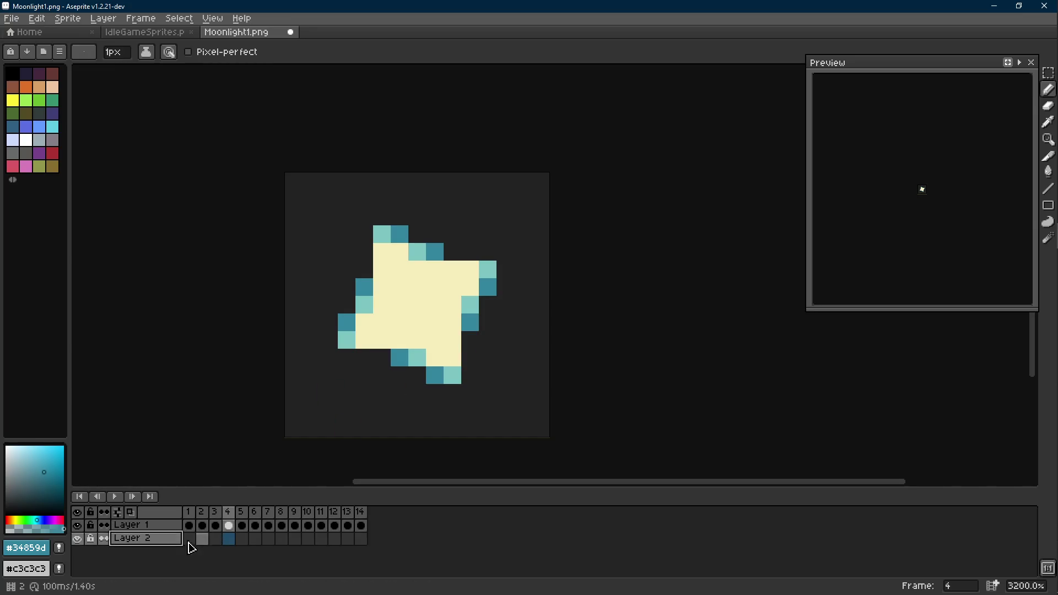
drag(437, 373, 441, 355)
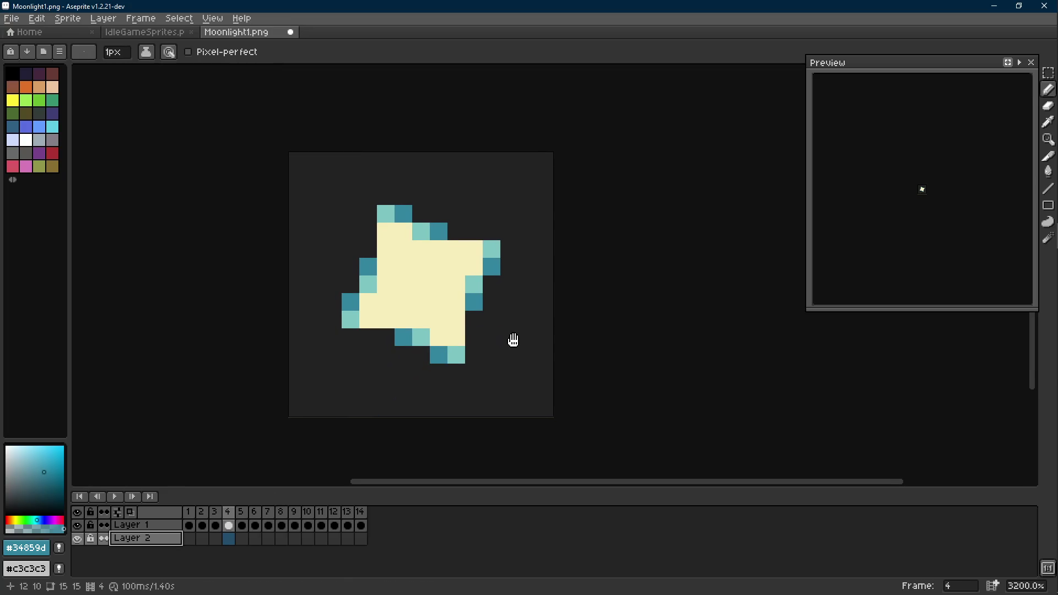
click(472, 341)
click(486, 328)
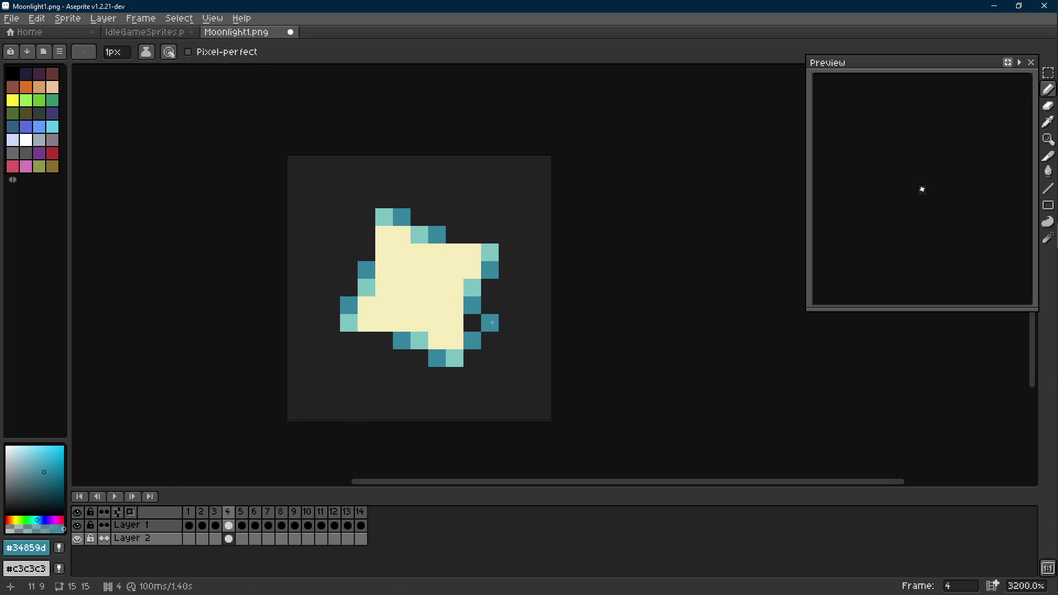
drag(492, 323, 494, 304)
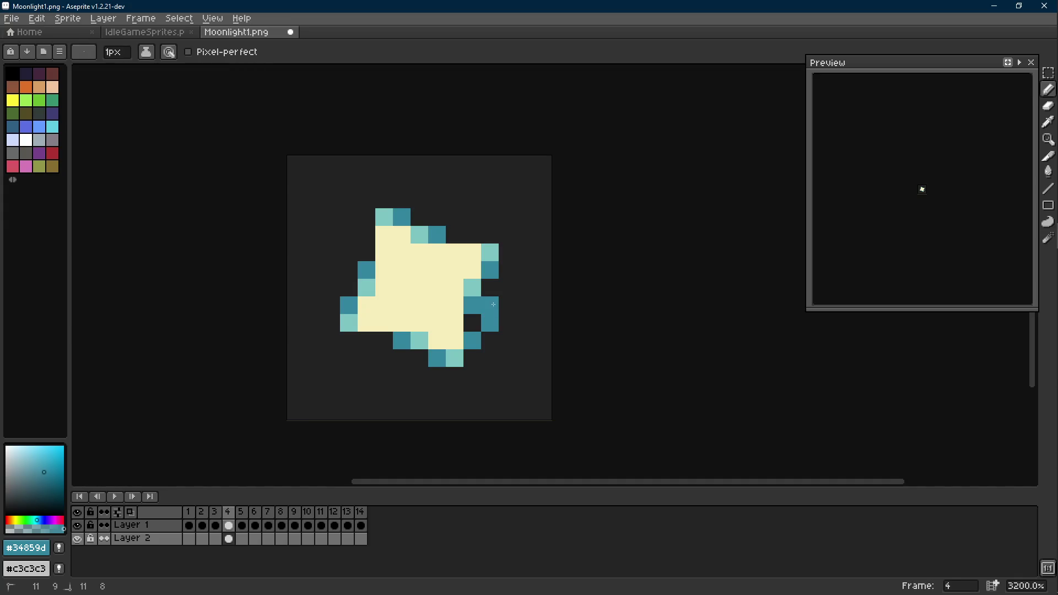
Step: Step between frames 3 and 6 to judge the new sparkle pixels
key(Right)
scroll(495, 310, down, 6)
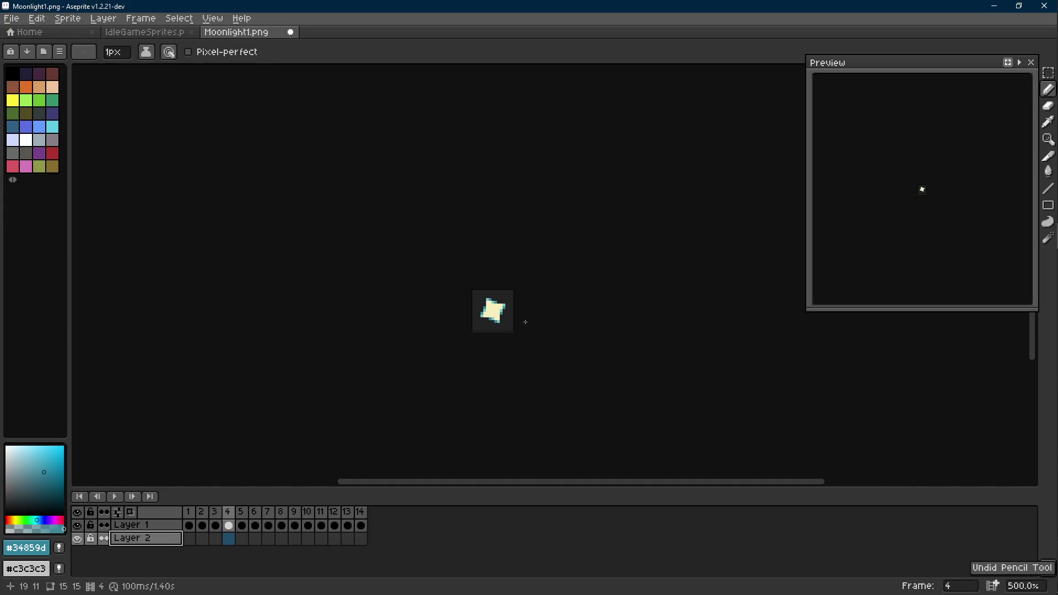
key(Right)
key(Right)
key(Left)
key(Left)
key(Left)
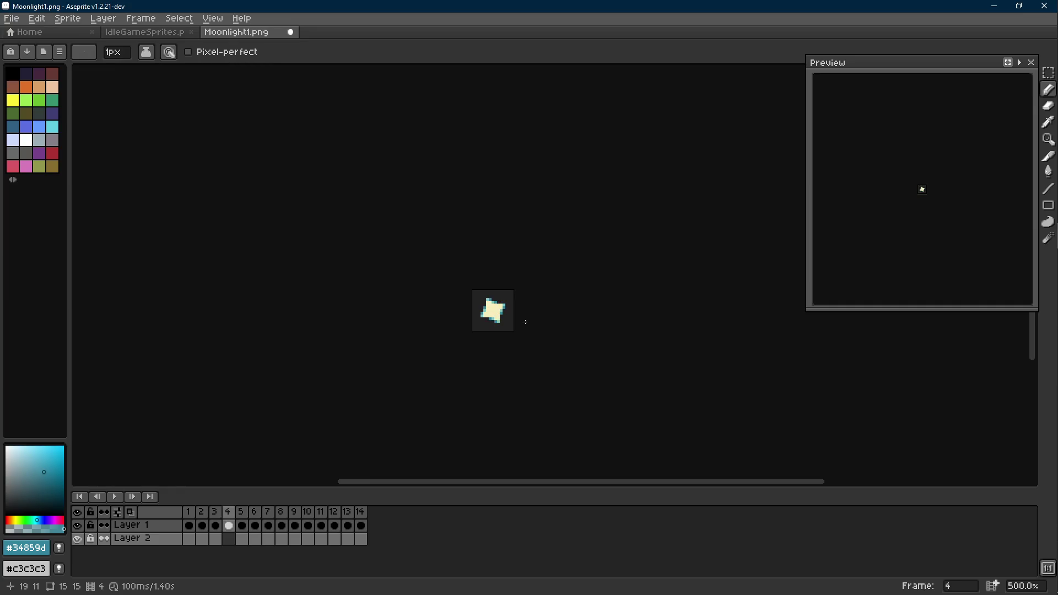
key(Left)
key(Left)
key(Right)
scroll(501, 320, up, 5)
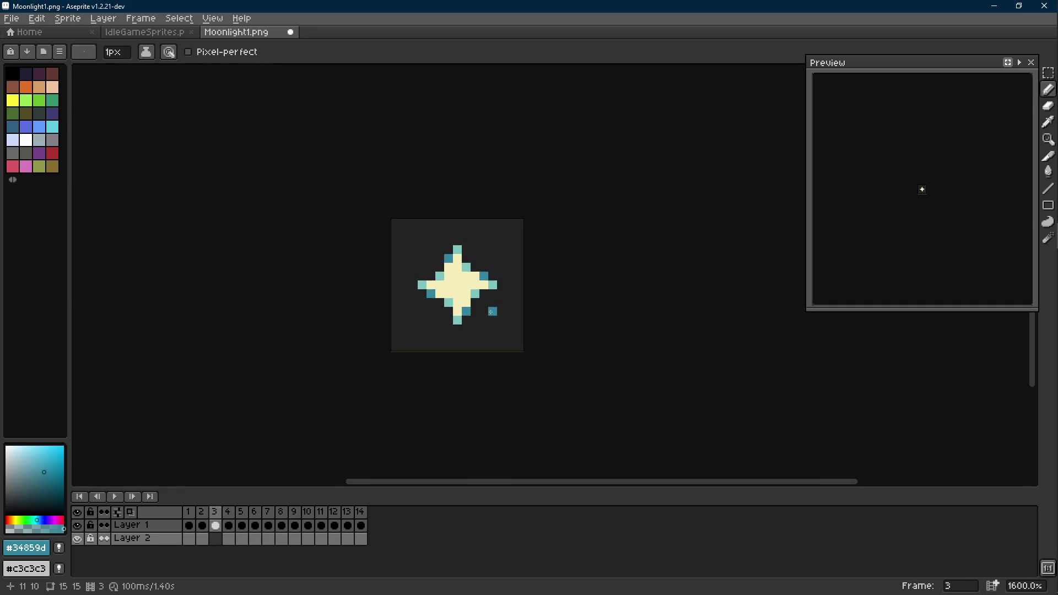
scroll(477, 300, up, 1)
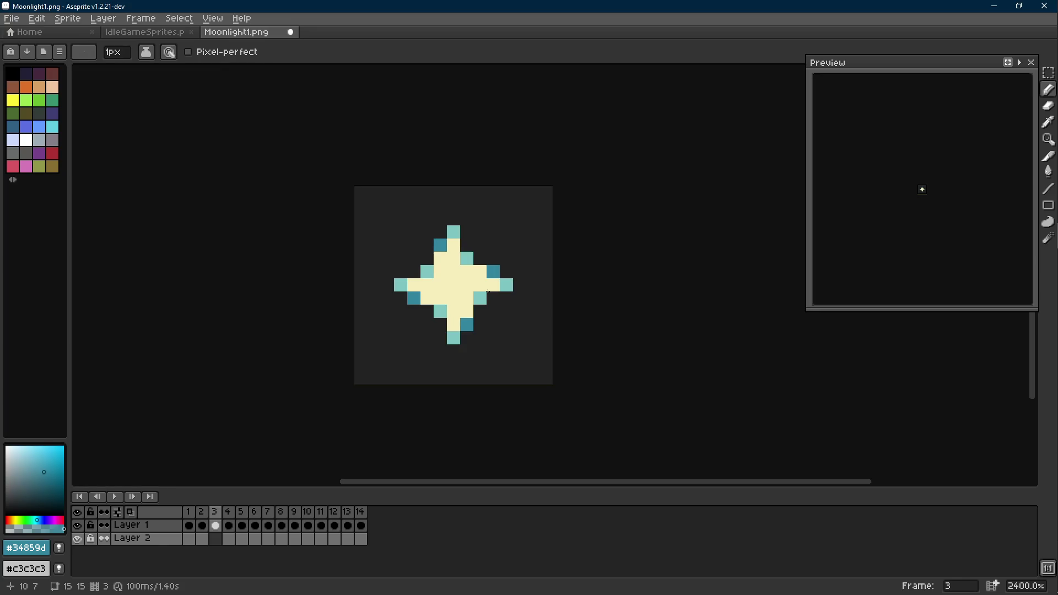
Step: Flip back and forth through frames 1–4 comparing the sparkle placement, ending with the pencil ready
key(i)
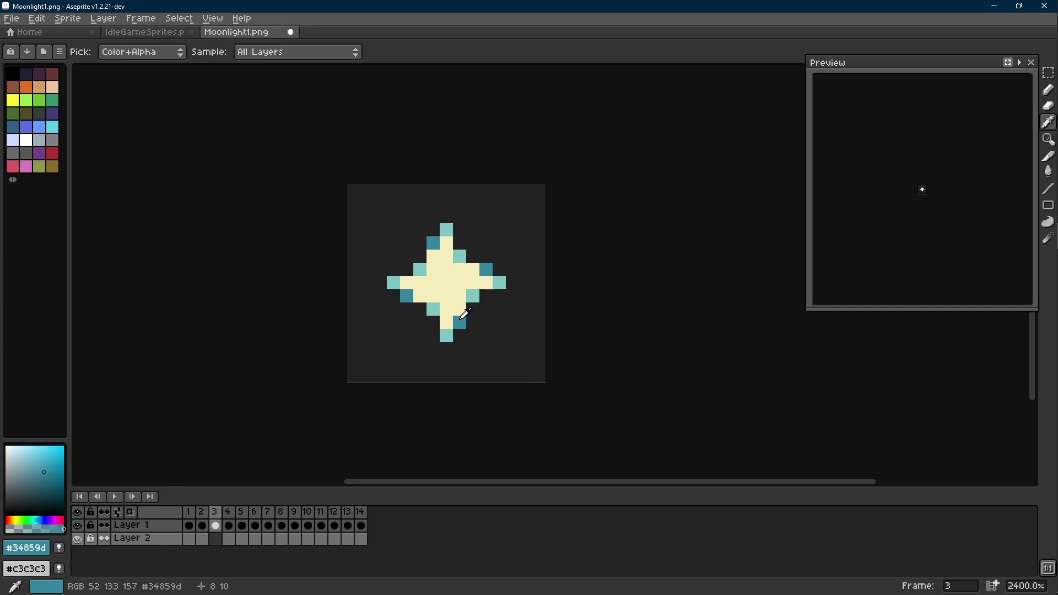
key(b)
key(Left)
key(Left)
key(Right)
key(Right)
key(Right)
key(Left)
key(Right)
key(Left)
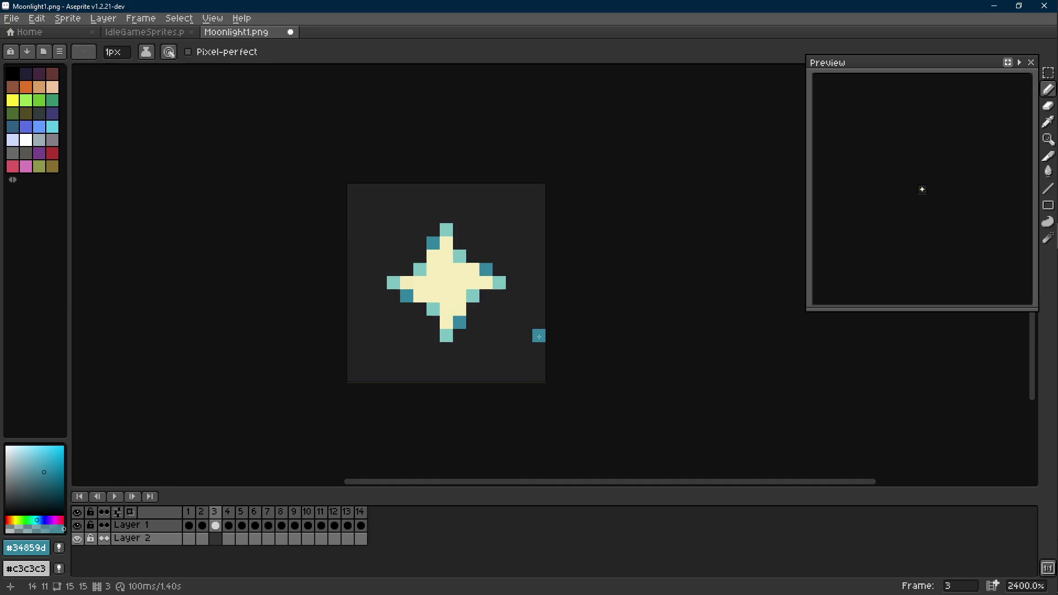
key(Left)
key(Left)
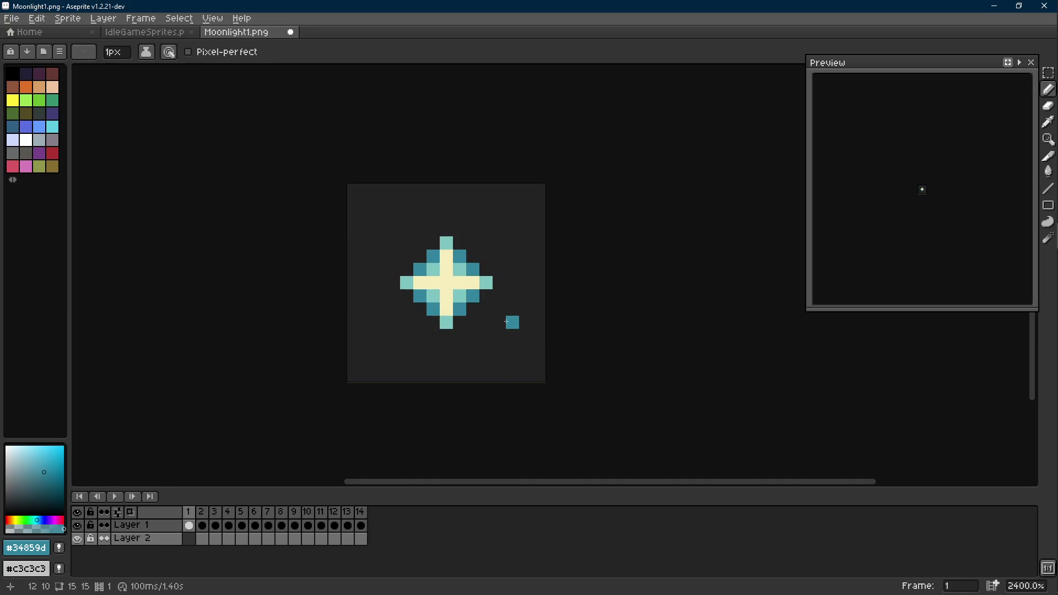
key(Right)
key(Right)
key(Right)
key(Left)
key(Right)
key(Right)
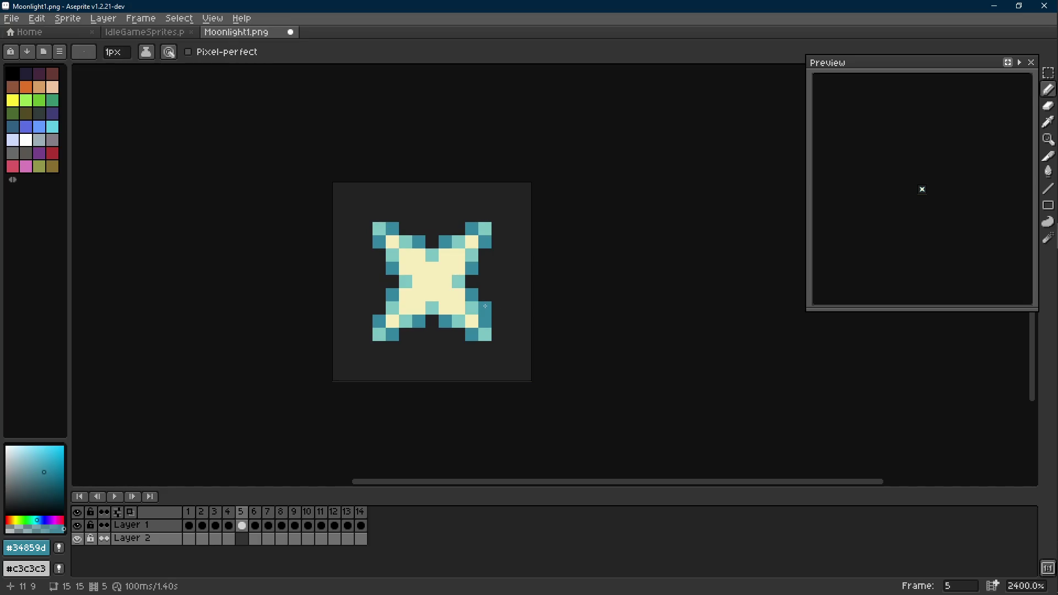
key(b)
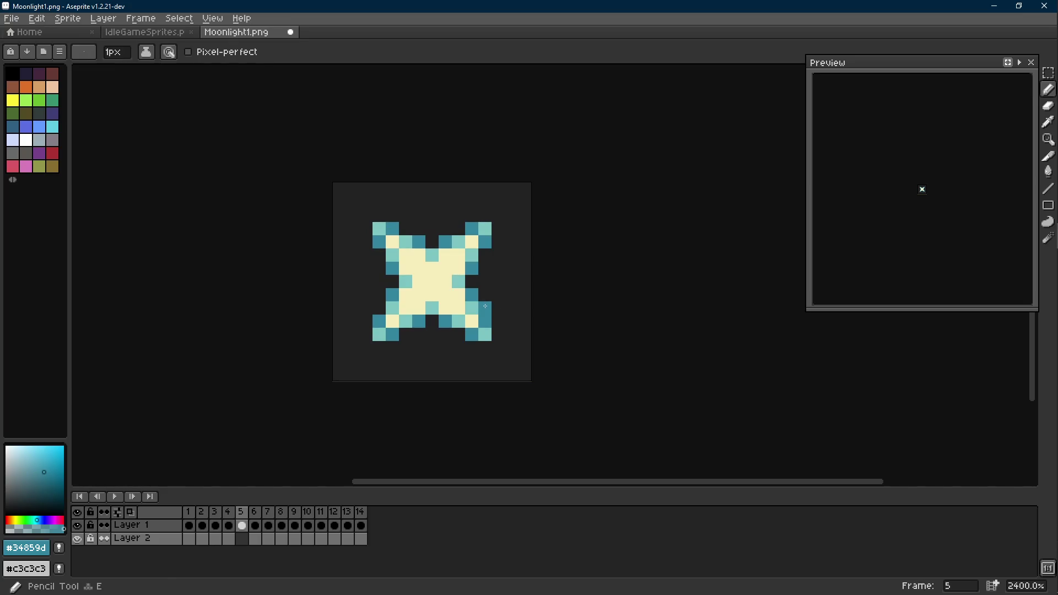
key(ctrl)
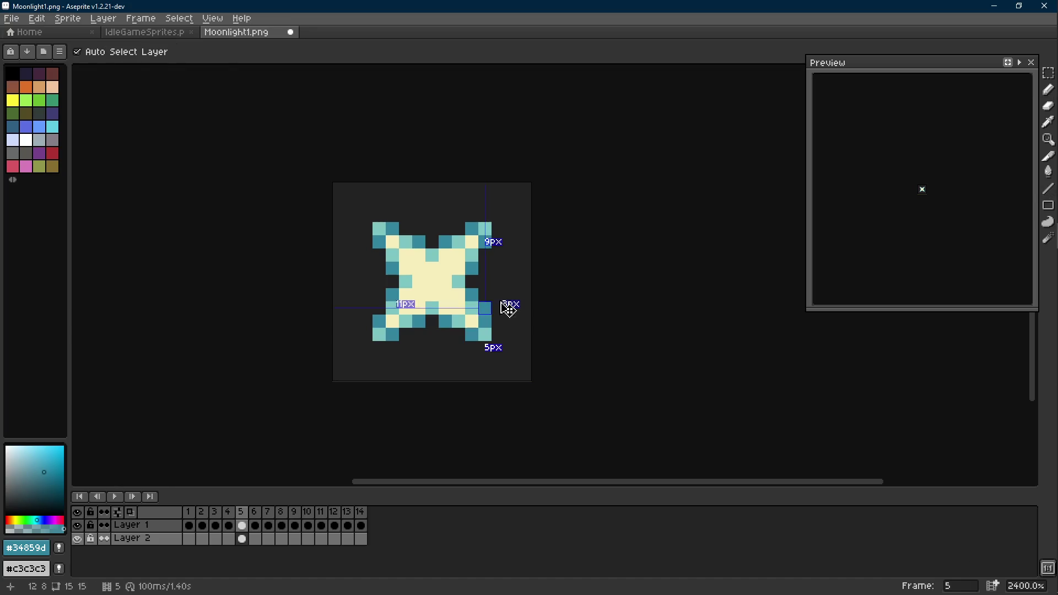
Step: Draw a light teal vertical line right of the star with a dark teal lower pixel
key(alt)
click(491, 325)
key(l)
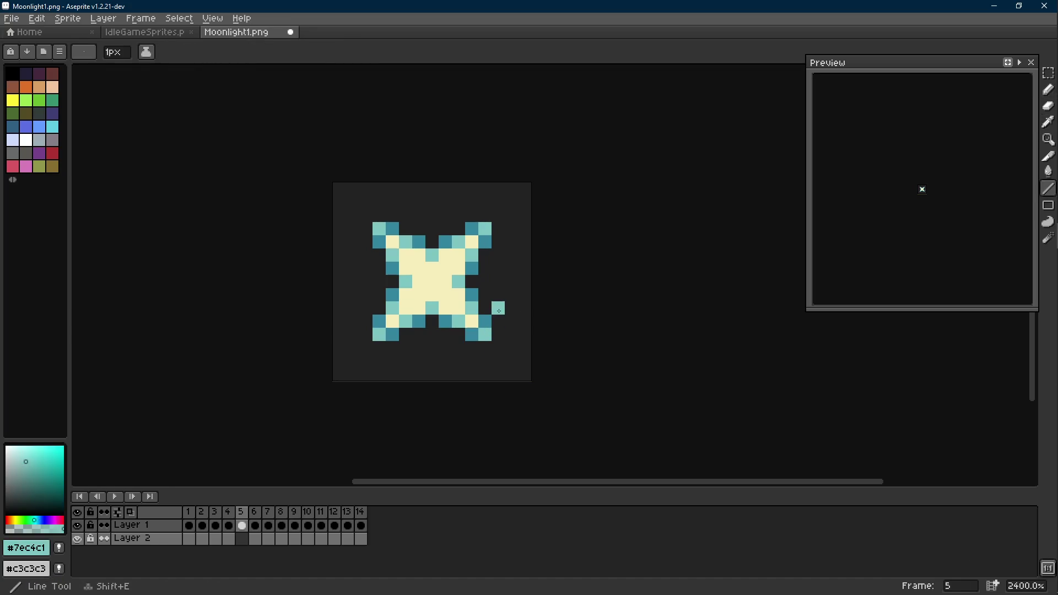
drag(498, 309, 499, 271)
alt+click(500, 302)
key(b)
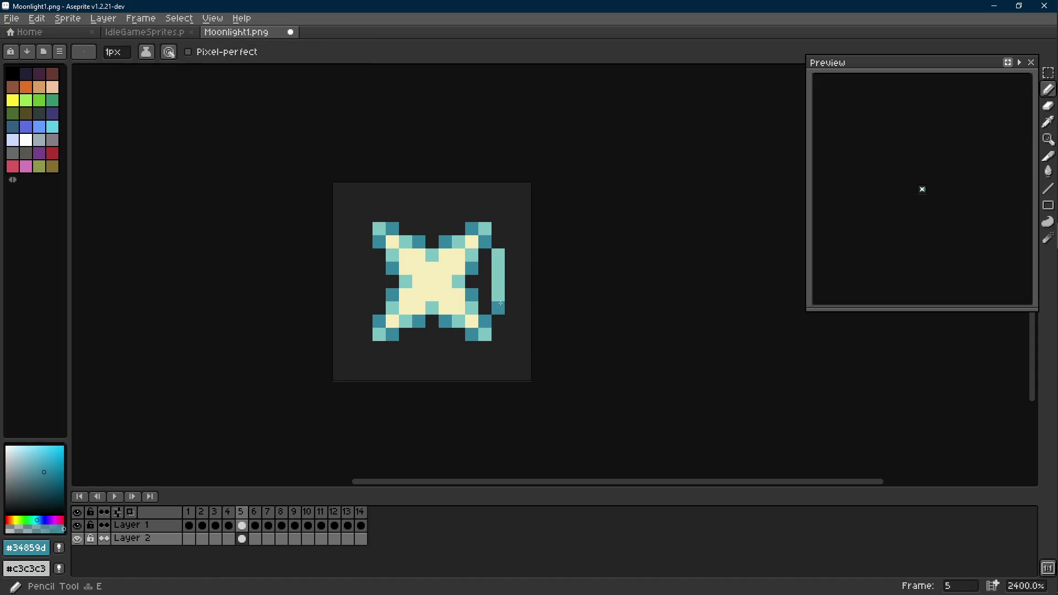
Step: Draw a teal line above the star and a teal column to its left
key(l)
mouse_move(461, 215)
mouse_down()
mouse_move(401, 215)
mouse_move(412, 215)
mouse_up()
alt+click(498, 282)
key(b)
alt+click(404, 216)
drag(365, 256, 366, 310)
alt+click(365, 266)
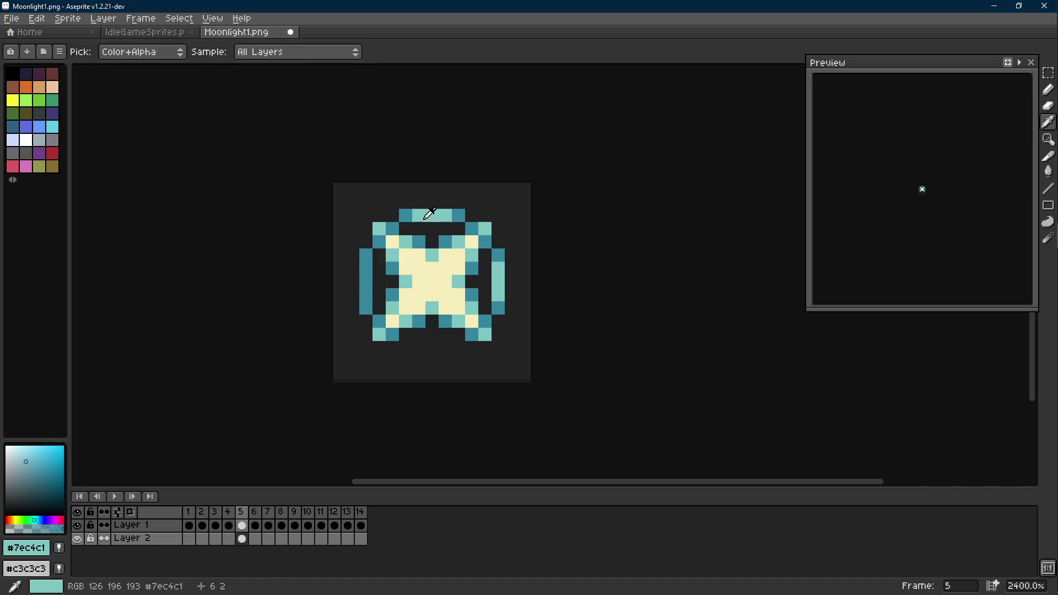
Step: Draw a dark teal line below the star and make its right part light teal, closing the ring
key(l)
alt+click(385, 318)
drag(405, 347, 445, 349)
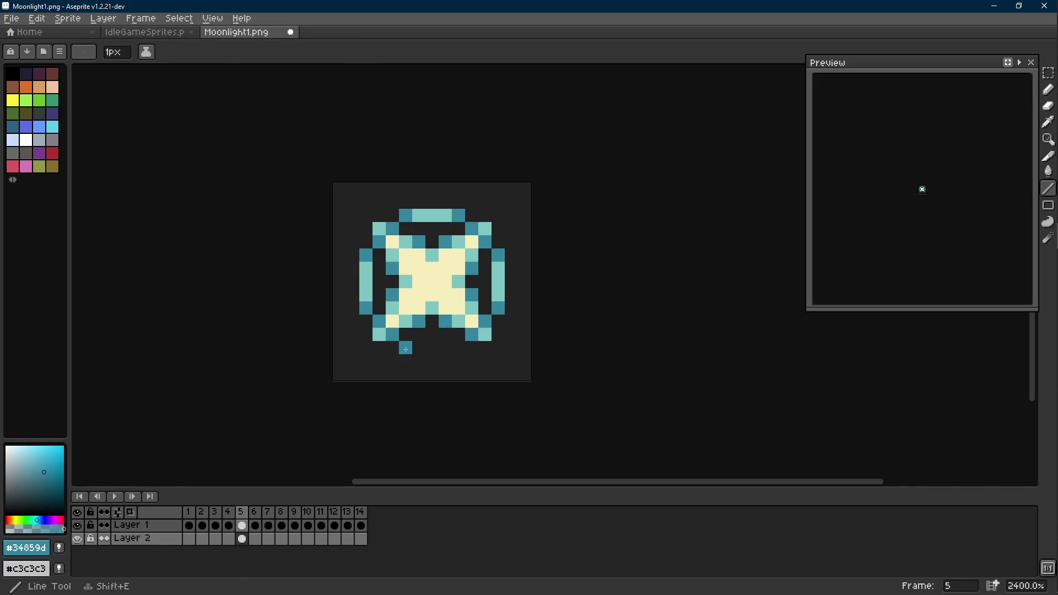
key(alt)
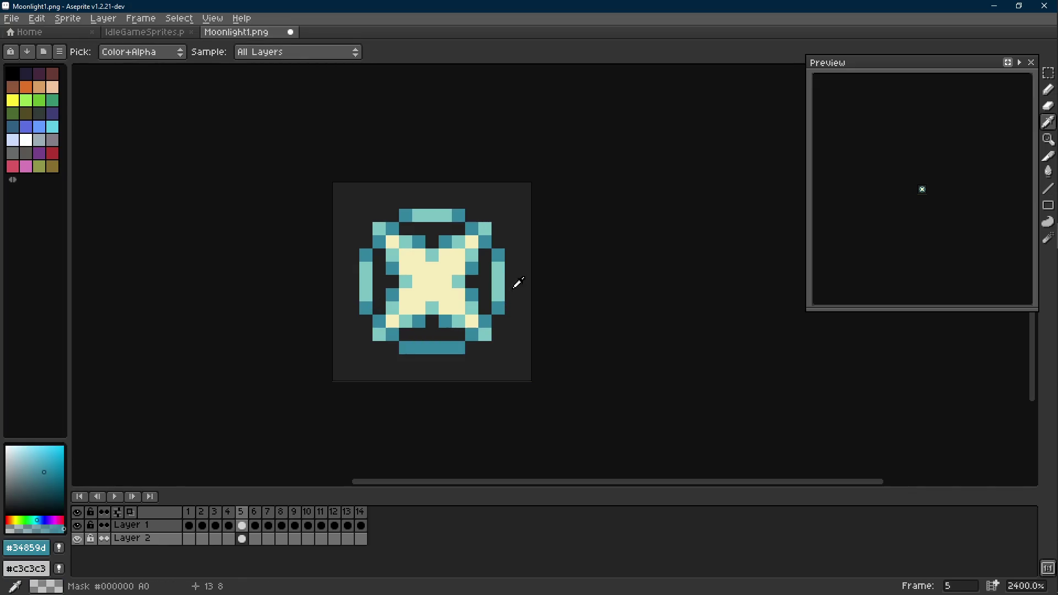
alt+click(499, 281)
drag(458, 347, 426, 348)
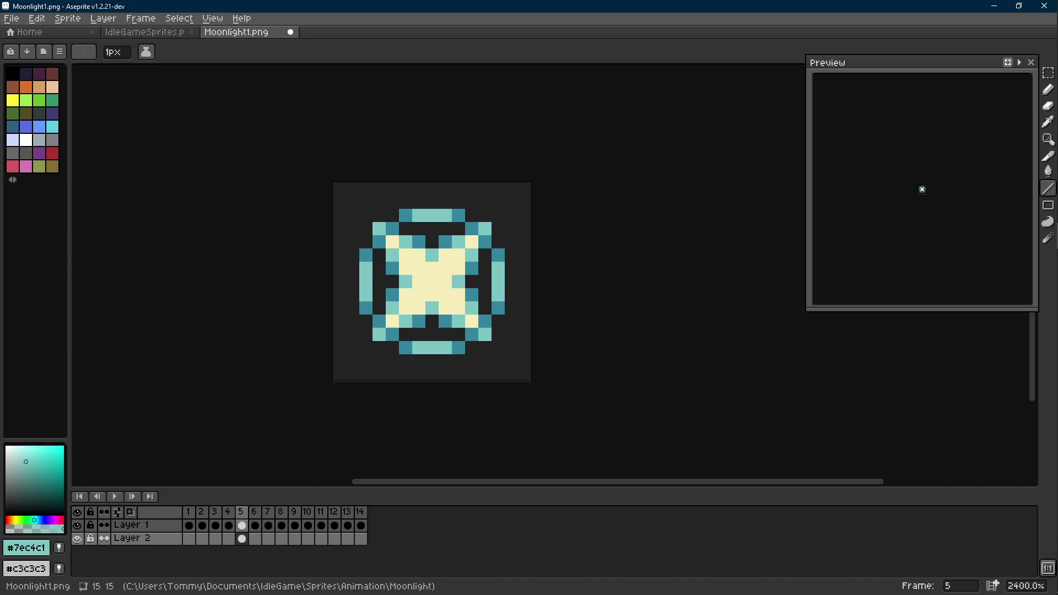
scroll(562, 347, down, 1)
scroll(537, 327, down, 7)
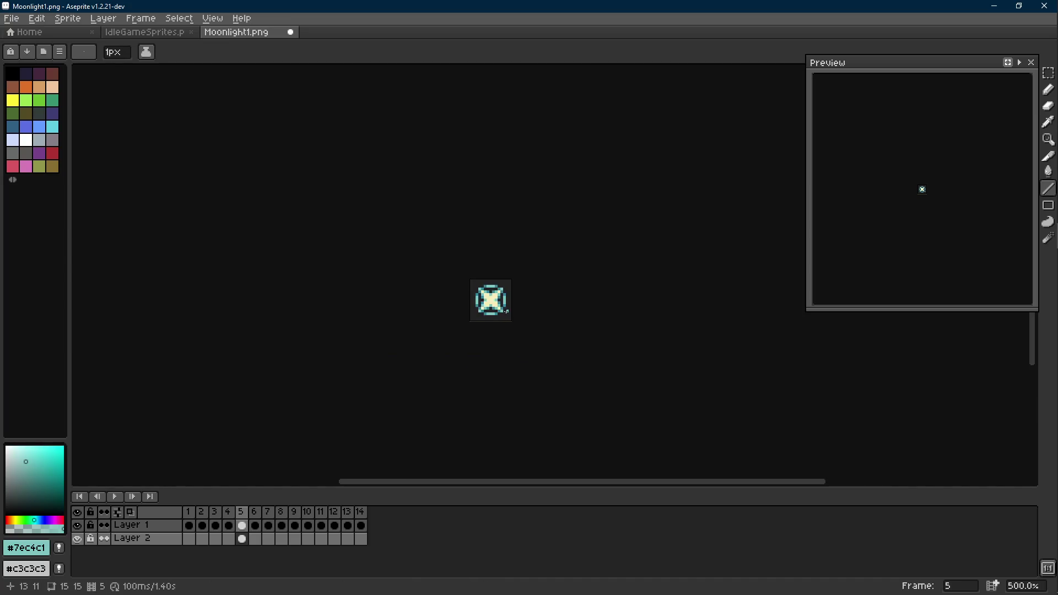
Step: Sample the dark teal from frame 5's star and return to frame 4 ready to outline it
key(Left)
scroll(519, 310, up, 2)
scroll(519, 306, up, 4)
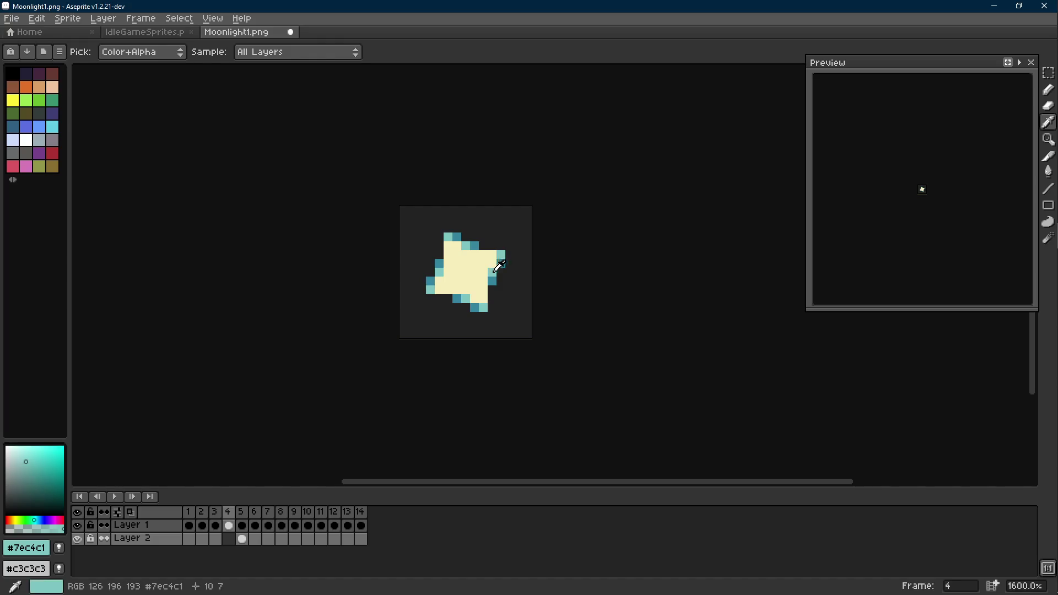
key(b)
key(Left)
key(Right)
key(Right)
key(i)
click(511, 256)
key(b)
key(Left)
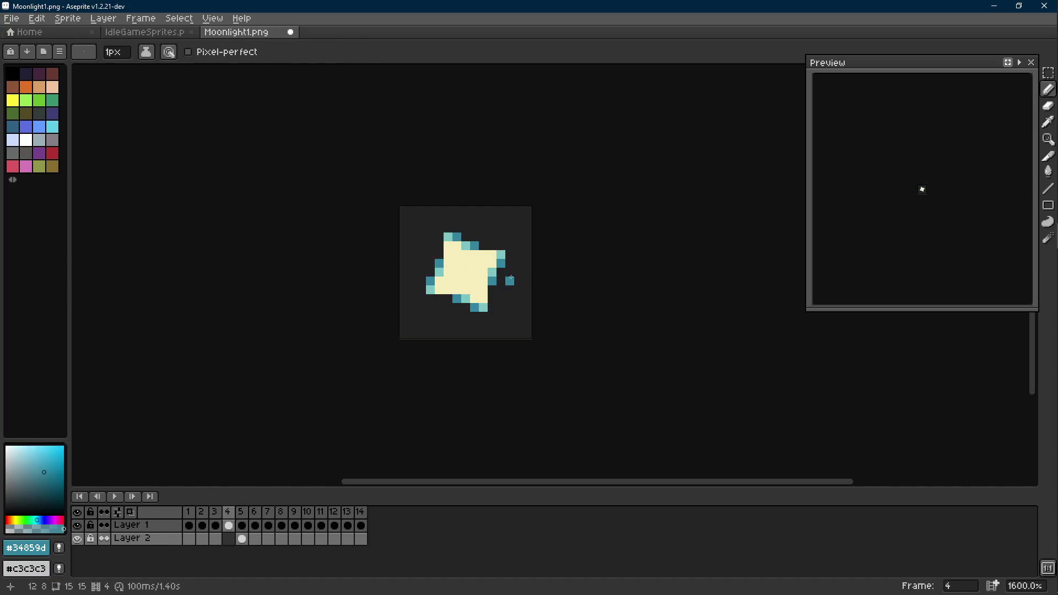
scroll(508, 281, up, 3)
key(l)
Step: Ring frame 4's cream shape with dark teal pixels along its top, left and corner edges
drag(496, 298, 477, 318)
click(424, 195)
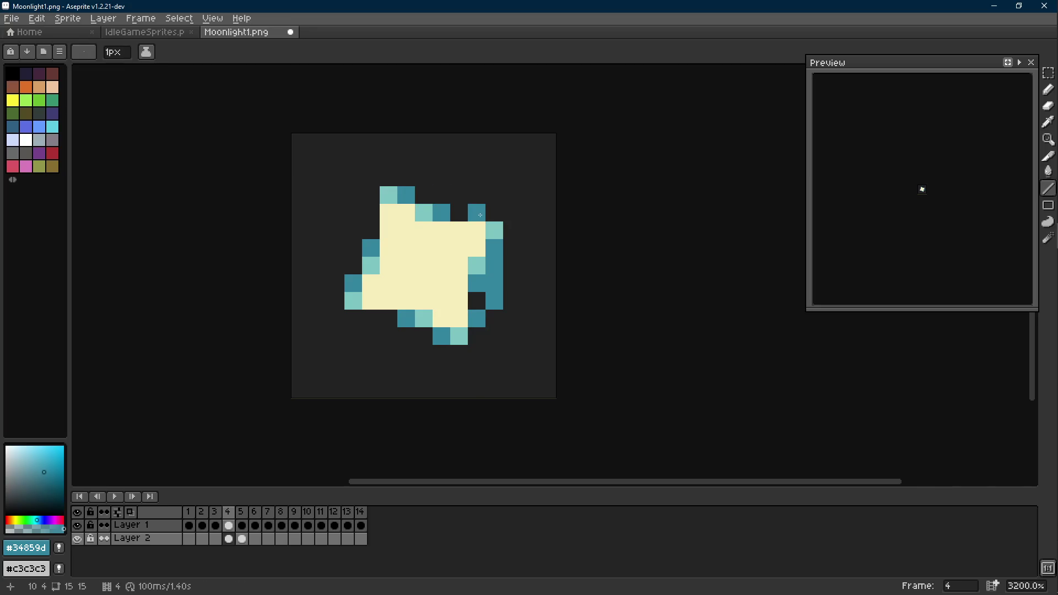
key(ctrl+z)
key(ctrl+y)
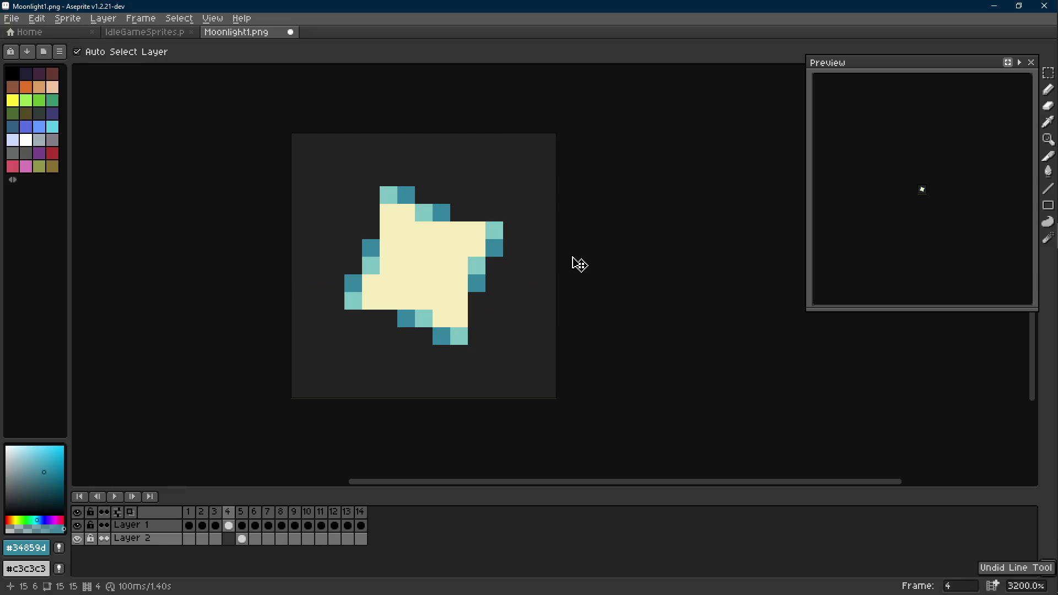
mouse_move(424, 194)
mouse_down()
mouse_move(459, 194)
mouse_move(460, 219)
mouse_up()
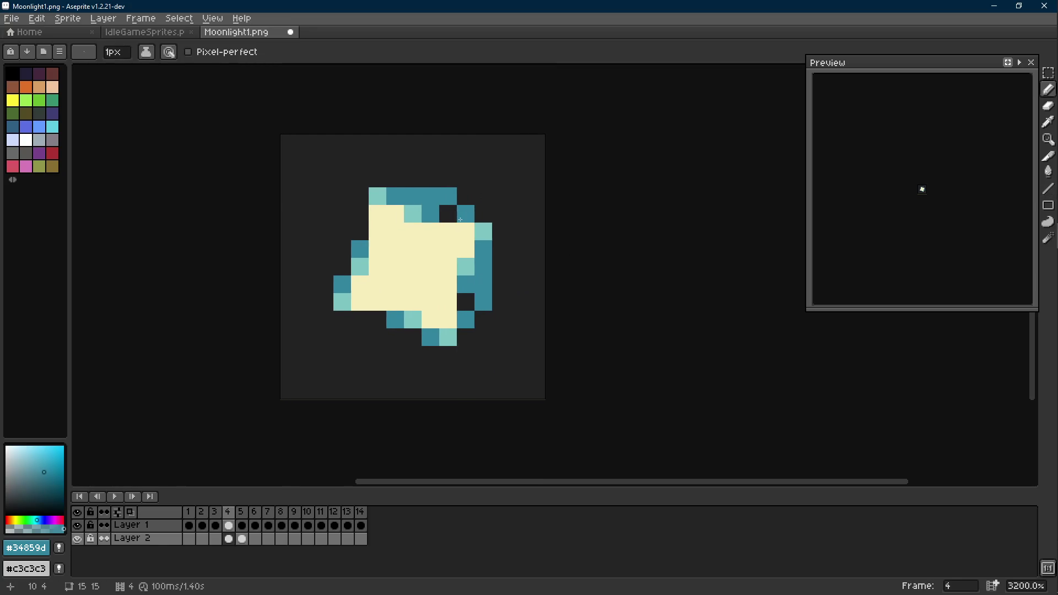
key(l)
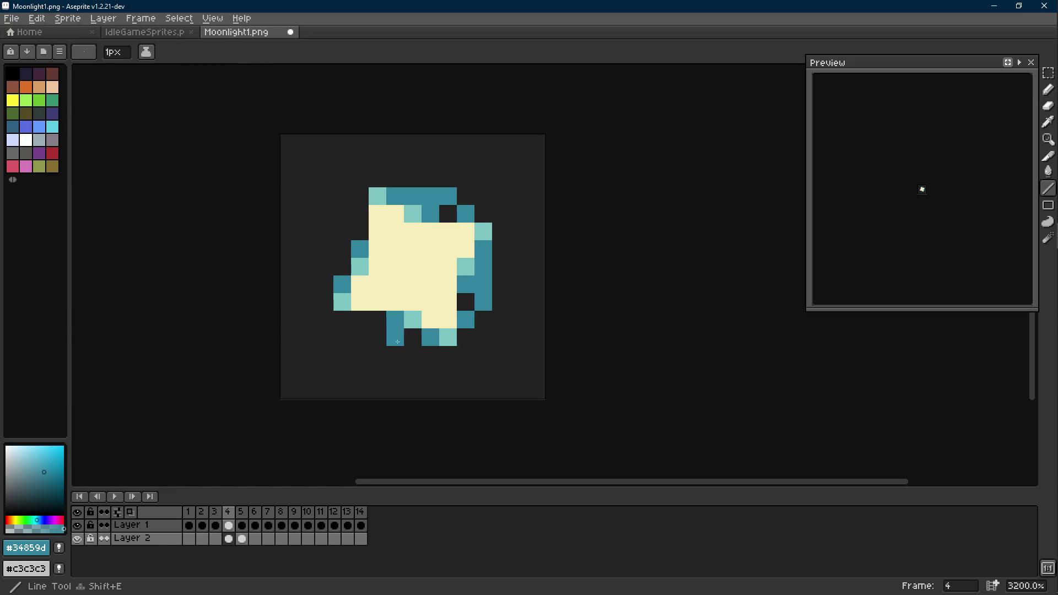
drag(342, 281, 361, 206)
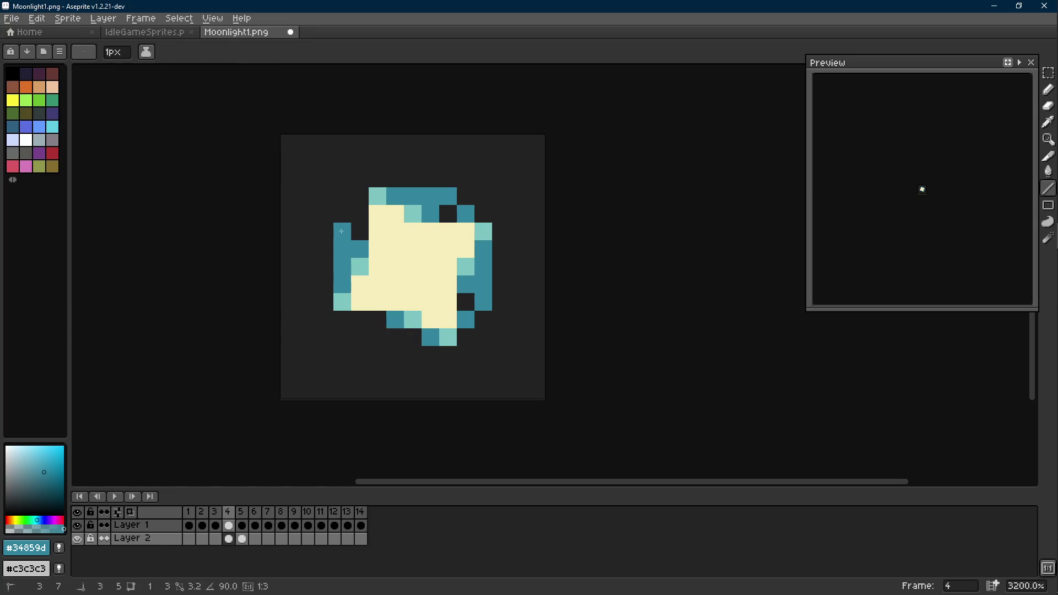
key(b)
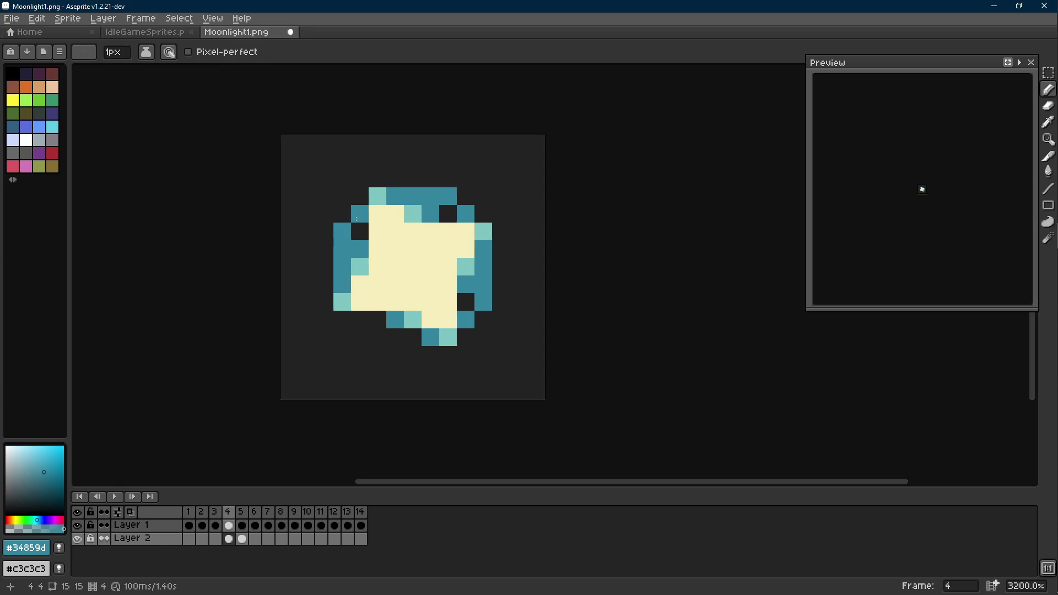
drag(366, 248, 379, 244)
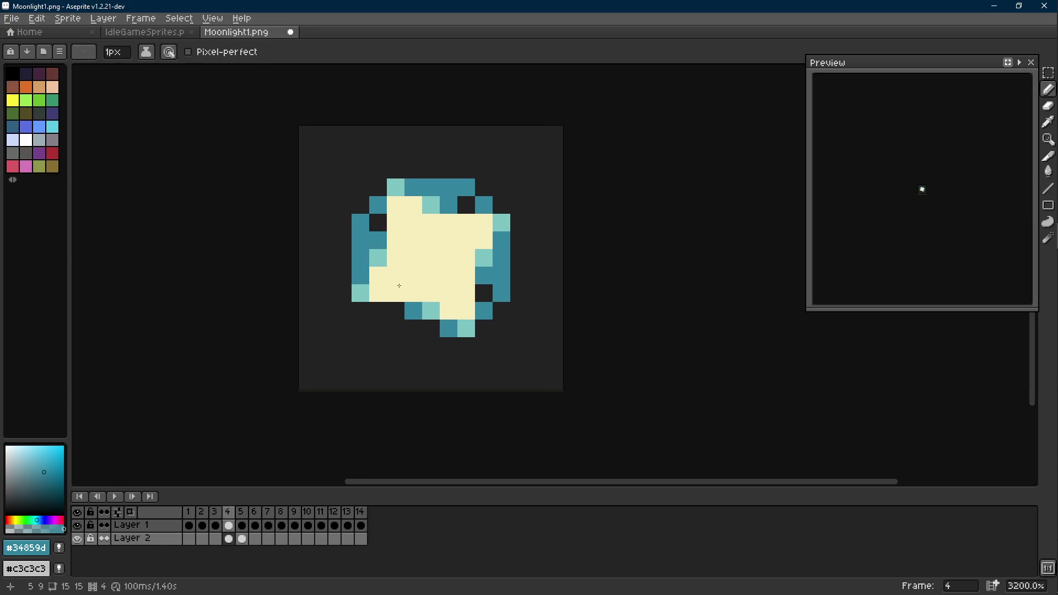
click(431, 328)
key(ctrl+z)
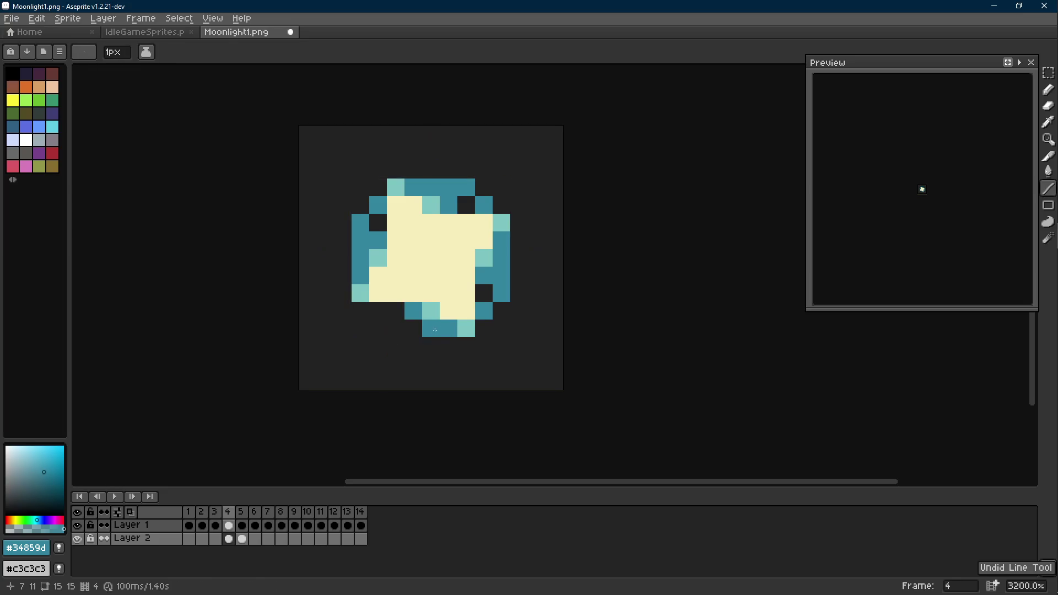
scroll(435, 330, down, 6)
key(Left)
key(Right)
scroll(472, 272, up, 5)
scroll(464, 282, up, 2)
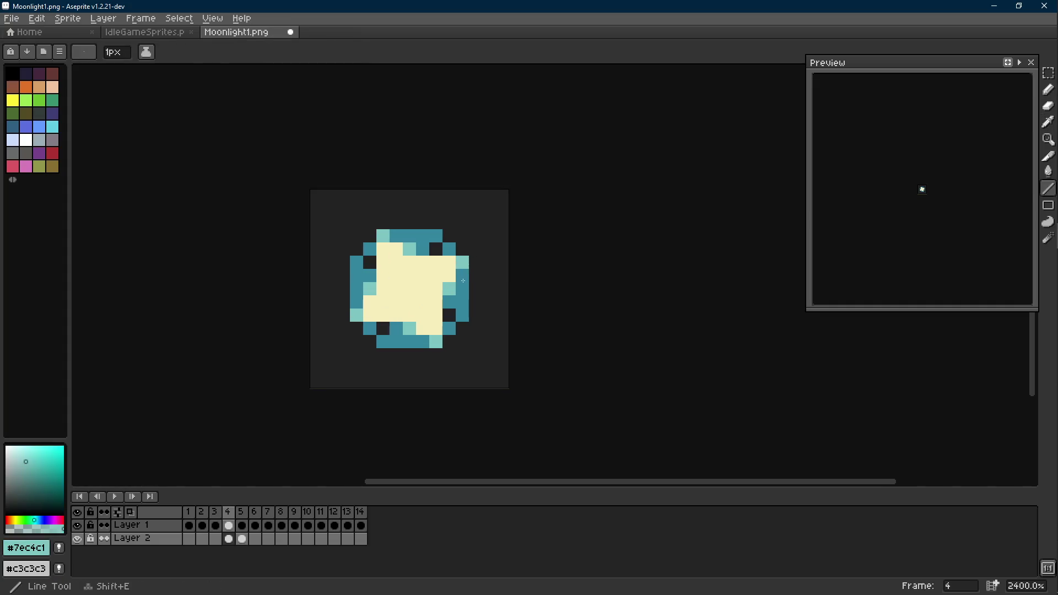
Step: Lighten the right, left, top and bottom border pixels to give the ring a two-tone teal look
shift+click(462, 316)
click(351, 277)
mouse_move(351, 277)
mouse_down()
mouse_move(356, 297)
mouse_move(356, 257)
mouse_up()
key(b)
drag(416, 235, 433, 235)
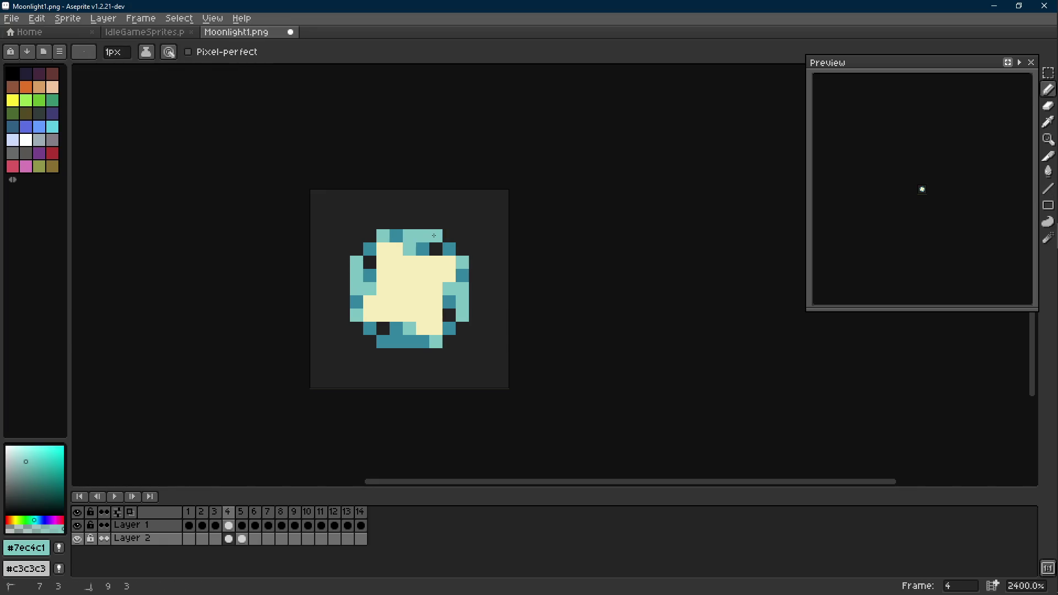
drag(409, 340, 384, 342)
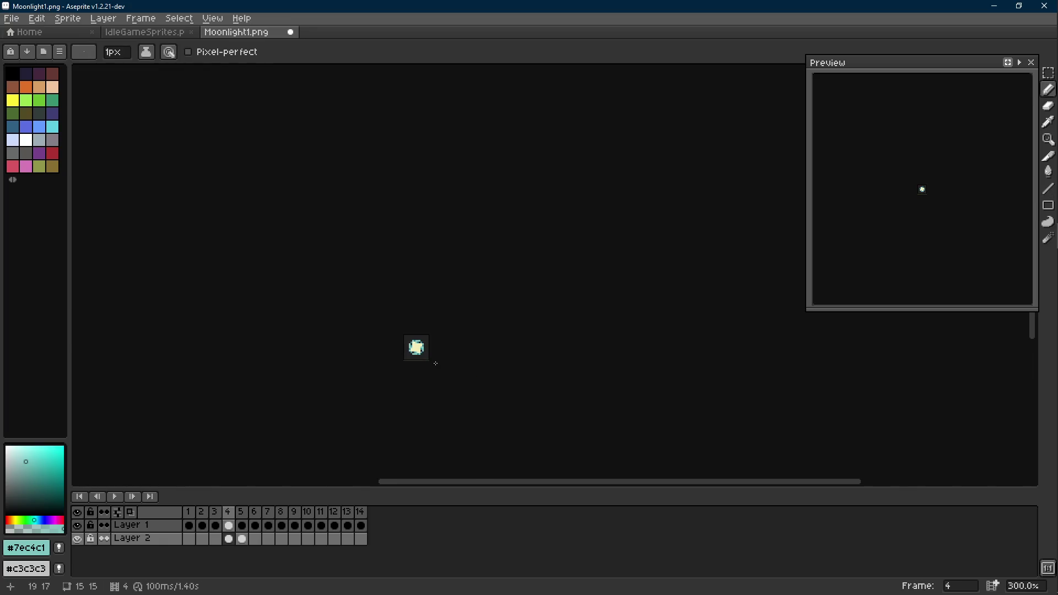
Step: Step forward to frame 6, sampling the dark teal colour on the way
key(Left)
key(Right)
scroll(435, 362, up, 5)
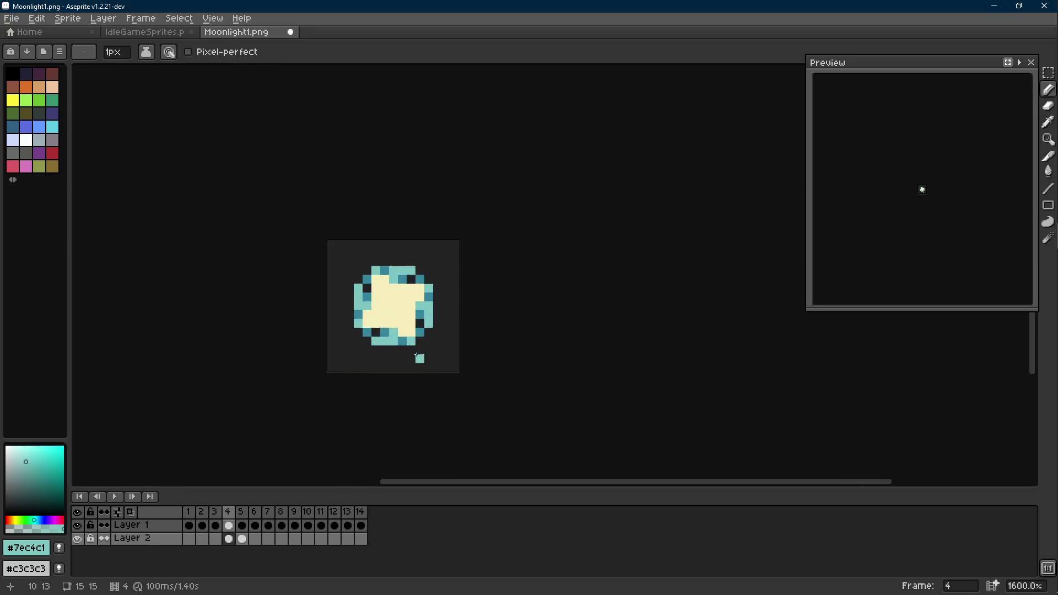
key(Right)
alt+click(436, 303)
key(Right)
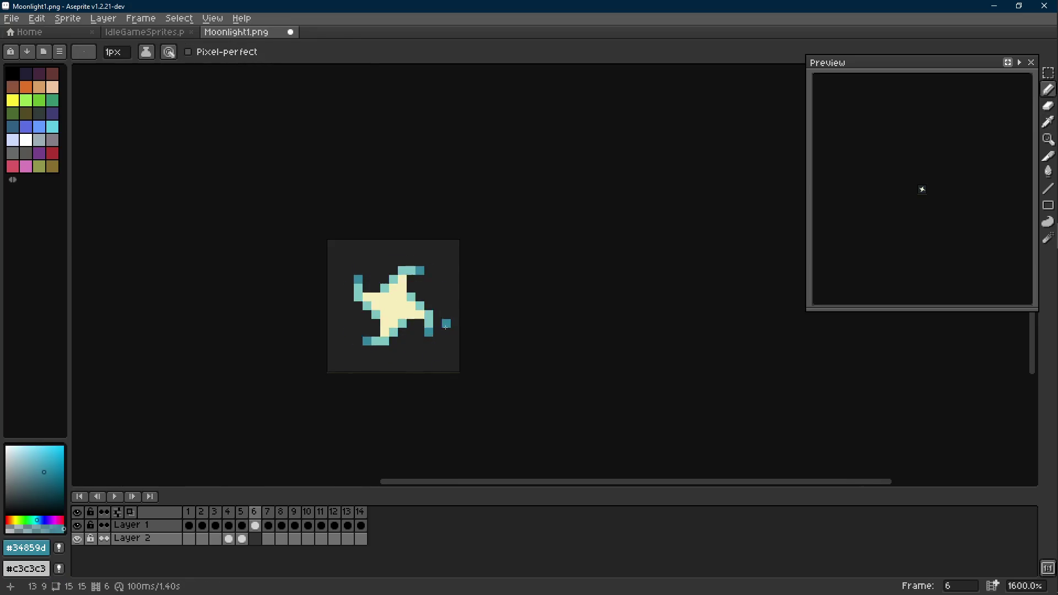
scroll(442, 319, up, 1)
Step: Compare frames 5 and 6, then draw dark teal bars and a pixel around the frame 6 star
key(shift+e)
key(Left)
key(Right)
key(Left)
key(Right)
key(Left)
key(Right)
drag(289, 281, 290, 308)
click(352, 375)
key(Left)
key(Right)
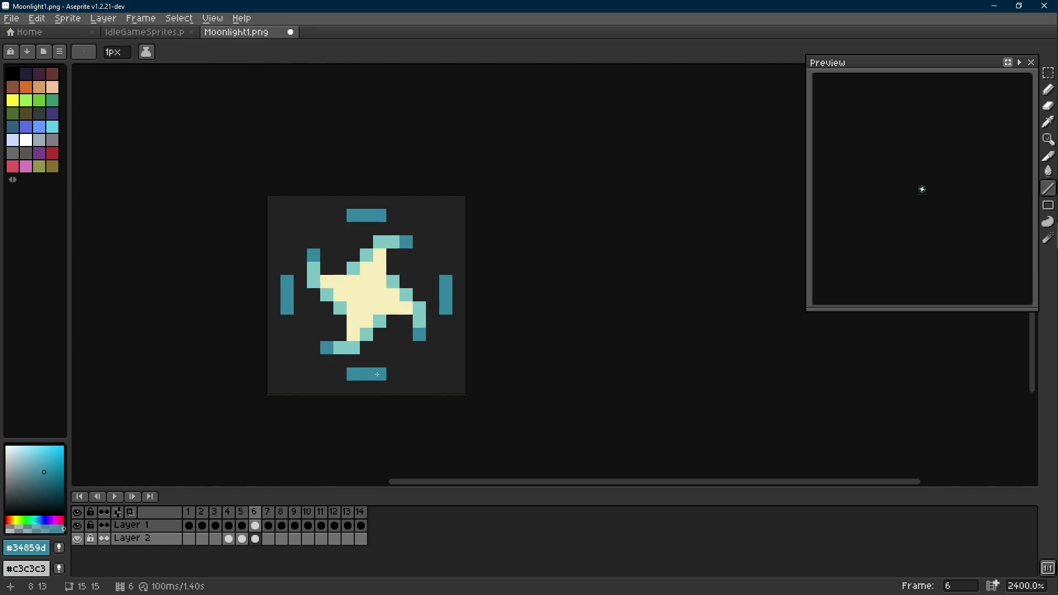
scroll(468, 374, down, 6)
Step: On frame 4's Layer 1, sample cream and paint the bottom-left and top-left teal edge pixels cream
key(Left)
key(Left)
scroll(472, 375, down, 2)
scroll(471, 374, down, 1)
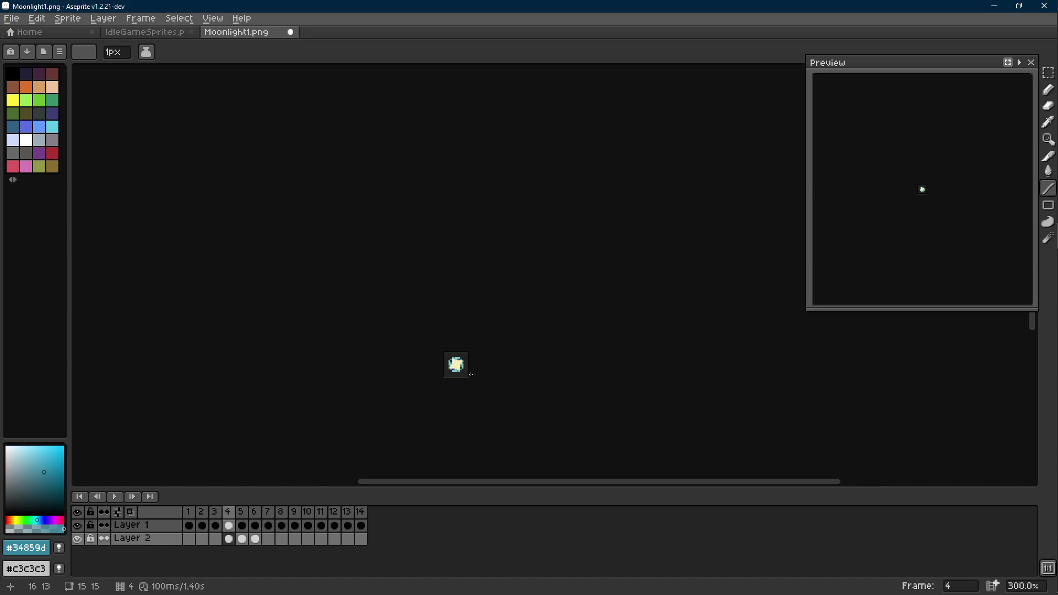
scroll(471, 375, up, 6)
scroll(471, 374, up, 1)
alt+click(413, 331)
key(b)
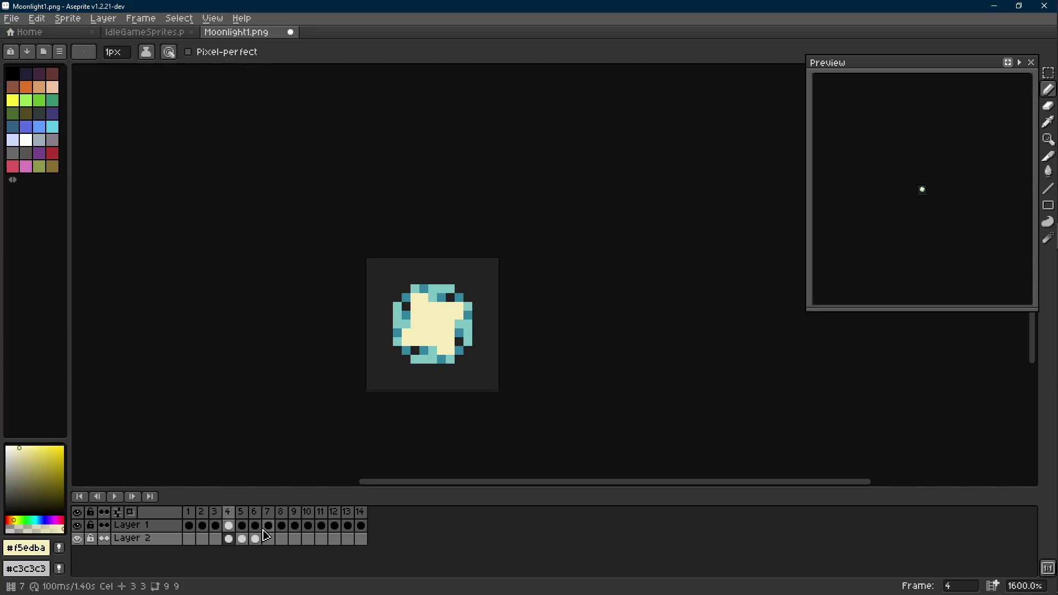
click(136, 525)
scroll(431, 296, up, 5)
click(361, 309)
click(415, 157)
scroll(510, 363, up, 1)
scroll(537, 368, down, 6)
scroll(537, 368, down, 1)
scroll(538, 368, down, 2)
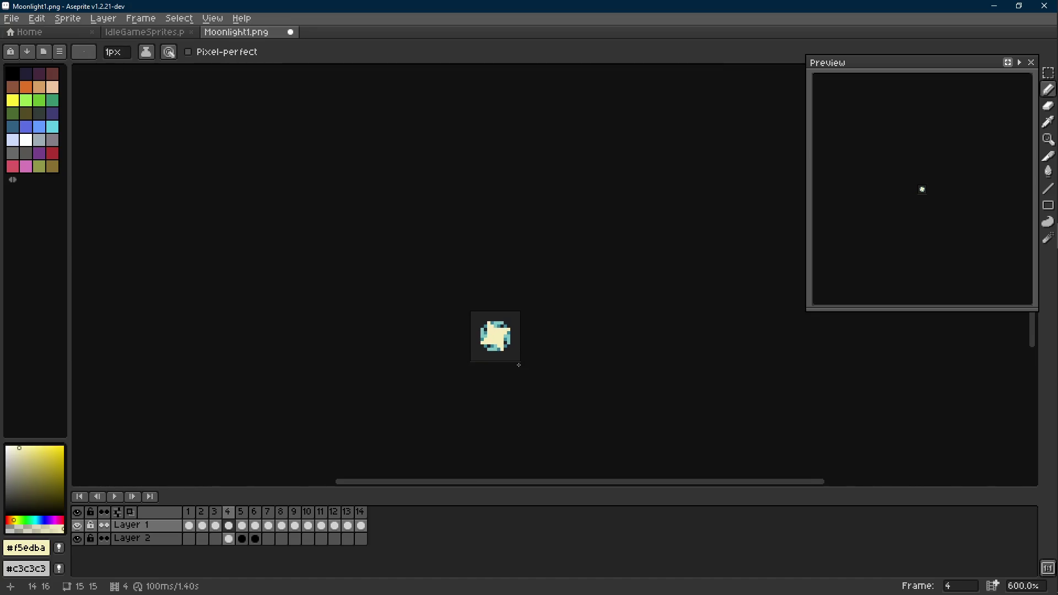
key(Left)
key(Right)
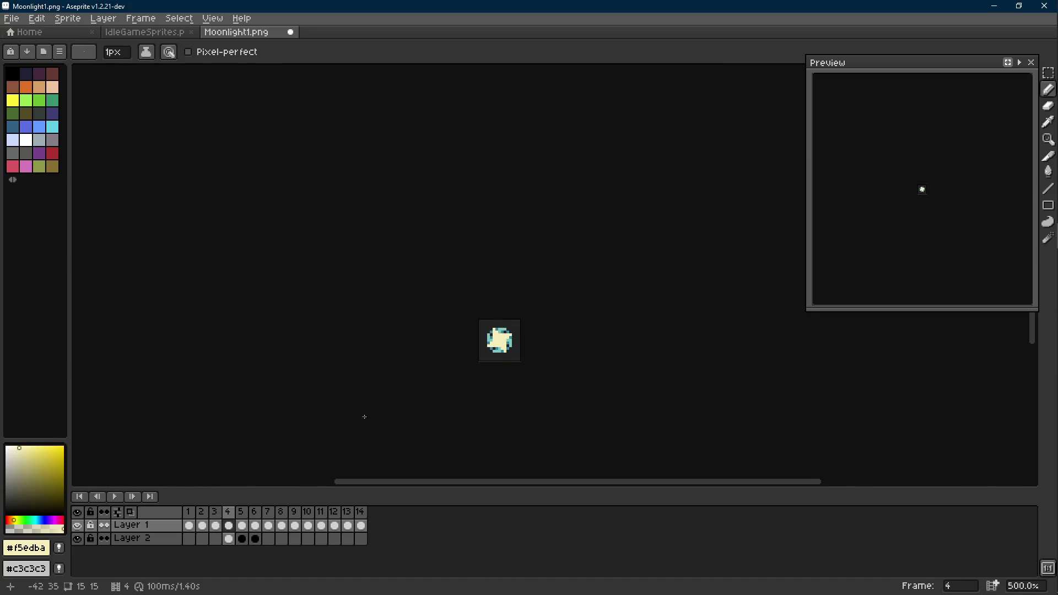
Step: Switch to Layer 2 on frame 6 and pick the dark teal colour from the sprite
click(145, 538)
key(Right)
key(Right)
drag(447, 413, 434, 413)
key(Left)
key(Left)
key(Right)
key(Right)
scroll(494, 354, up, 5)
alt+click(527, 301)
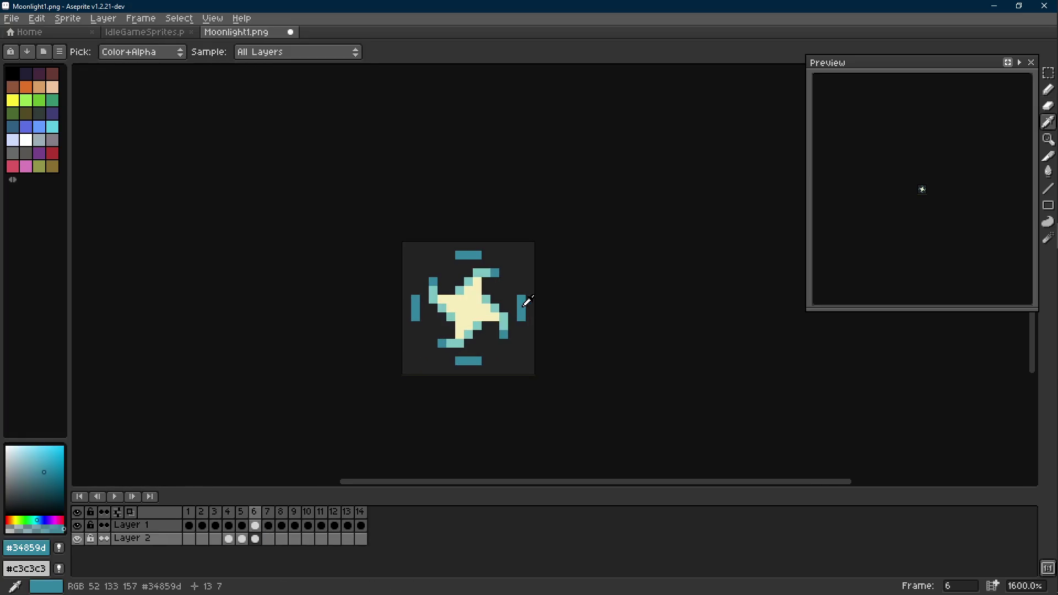
Step: Add lone dark teal sparkle pixels beside and below frame 7's star, then play the animation to review
key(Right)
key(Left)
key(Right)
click(468, 255)
key(Left)
key(Right)
click(415, 308)
key(Left)
key(Right)
click(468, 368)
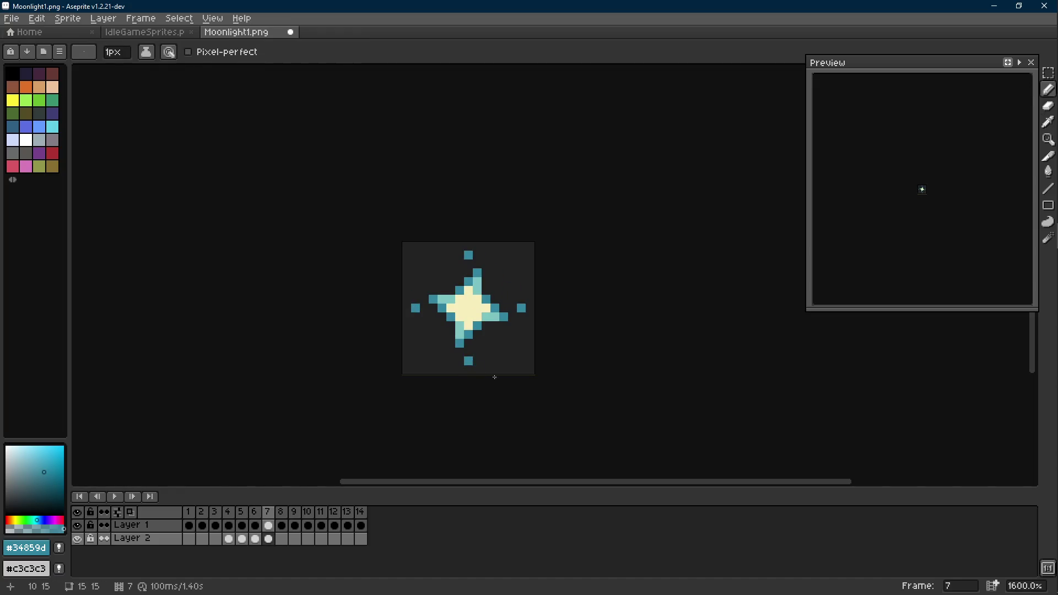
key(Right)
key(Right)
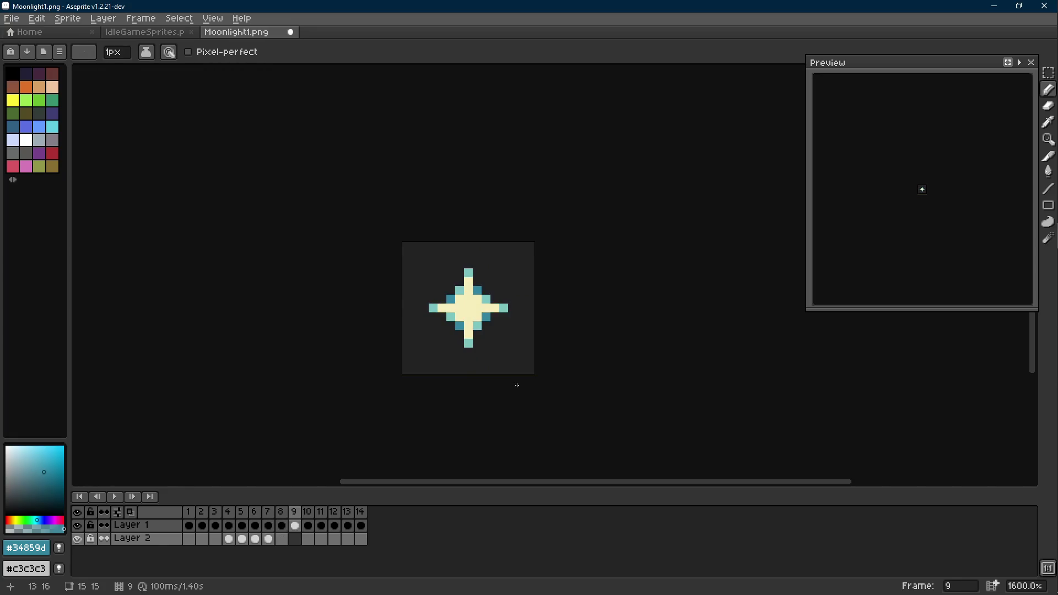
scroll(516, 385, down, 4)
key(Return)
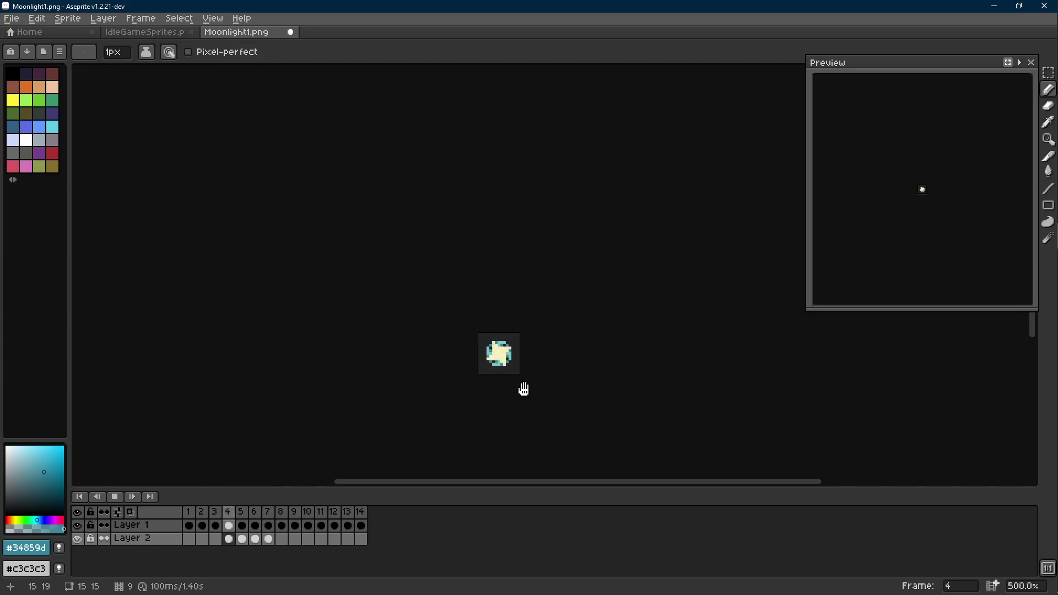
scroll(523, 389, down, 1)
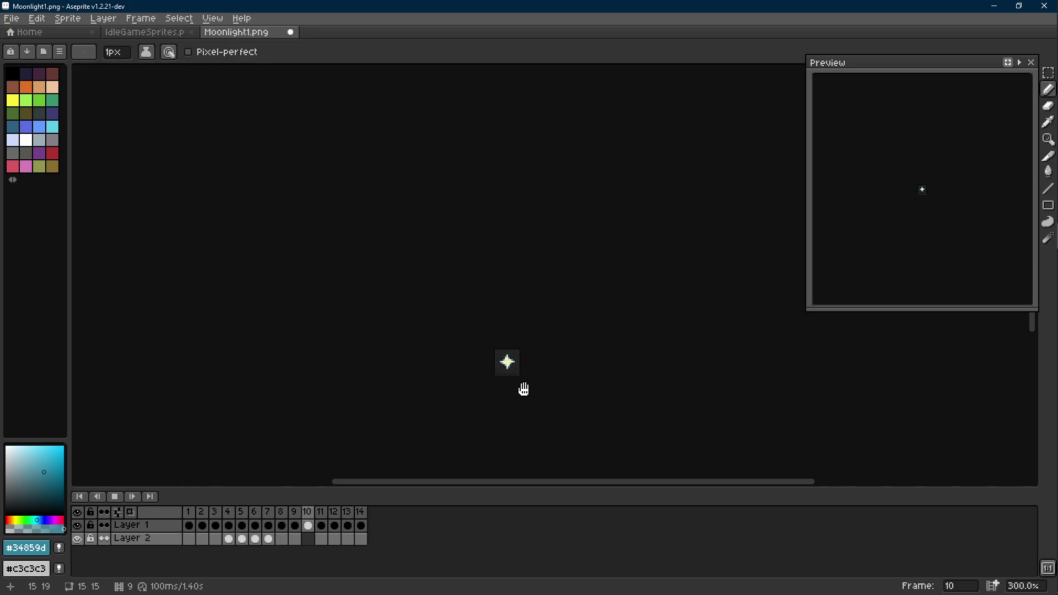
scroll(523, 389, up, 1)
scroll(516, 374, up, 1)
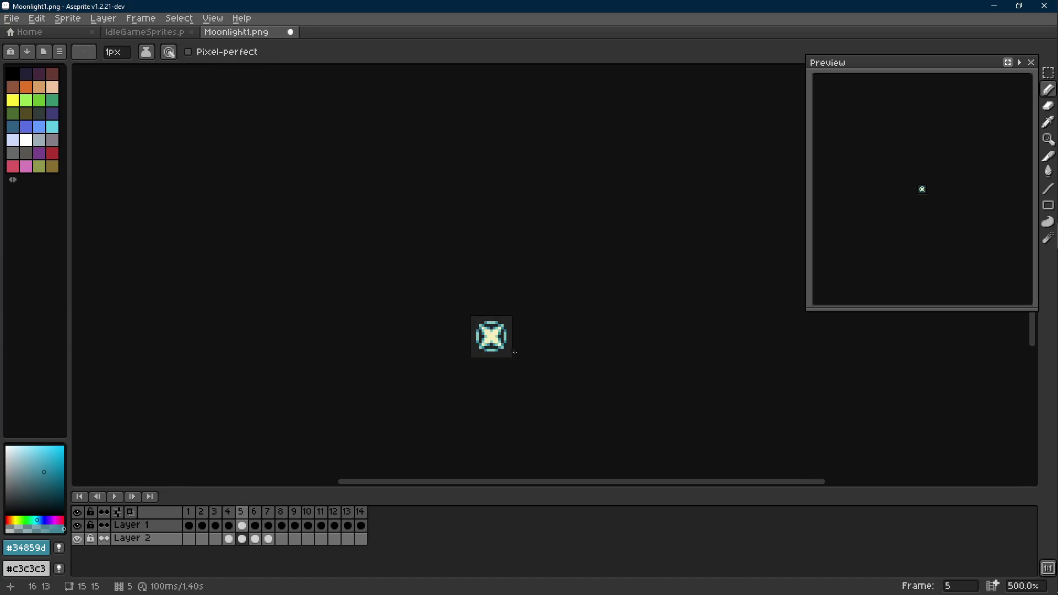
scroll(514, 352, up, 4)
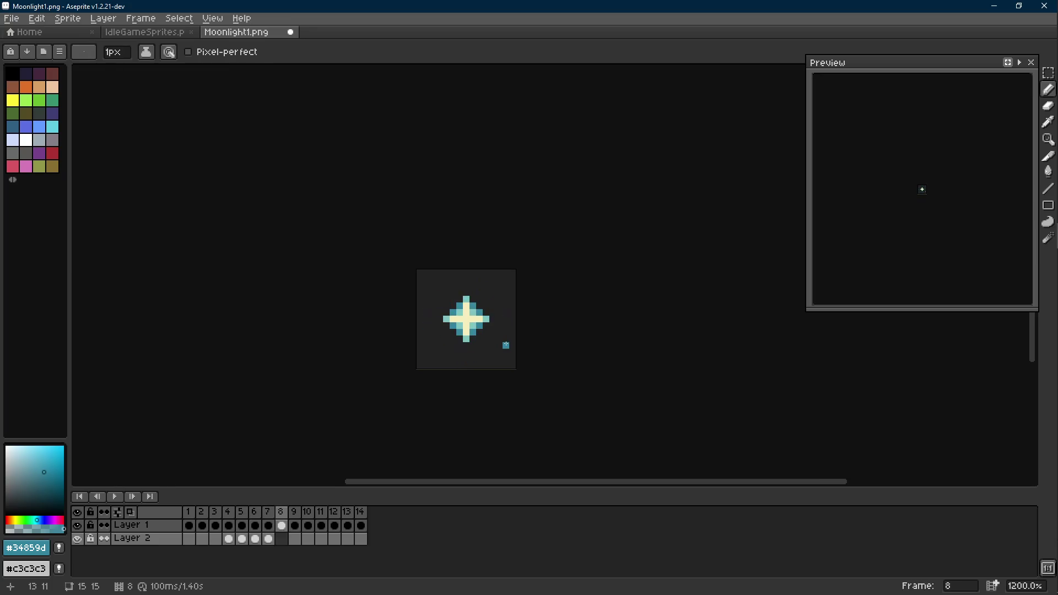
scroll(493, 298, up, 1)
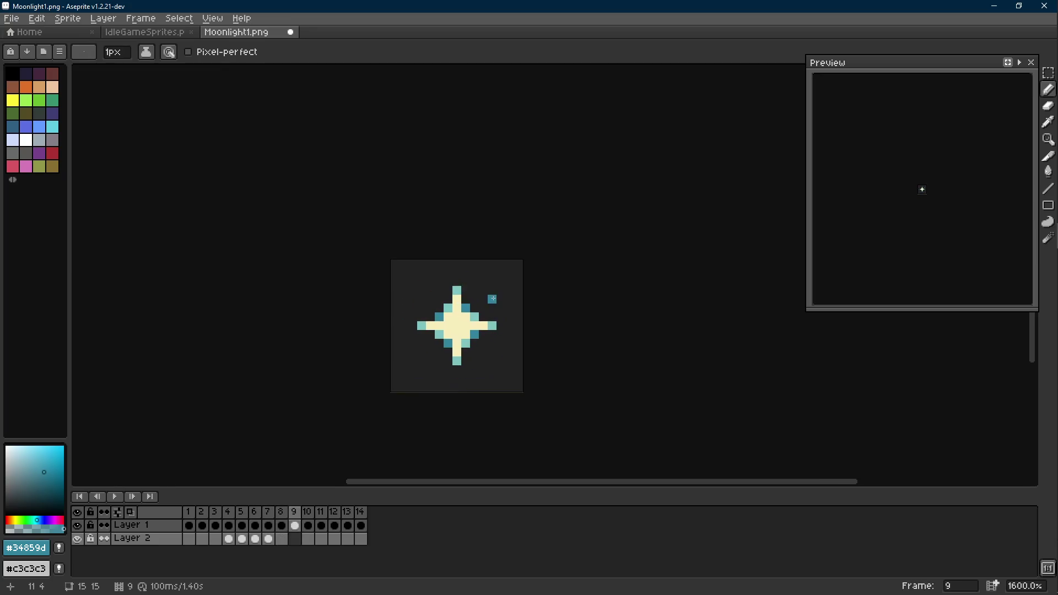
scroll(494, 298, up, 2)
Step: Pick the teal and cream colours and draw a three-pixel dark teal sparkle at the top-right on frame 11
alt+click(475, 339)
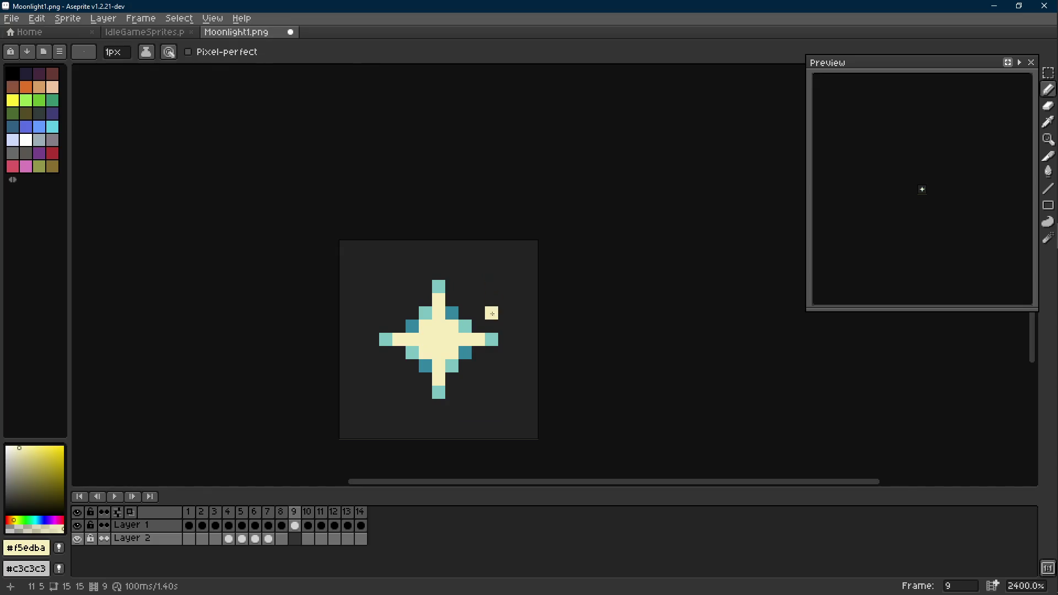
alt+click(465, 351)
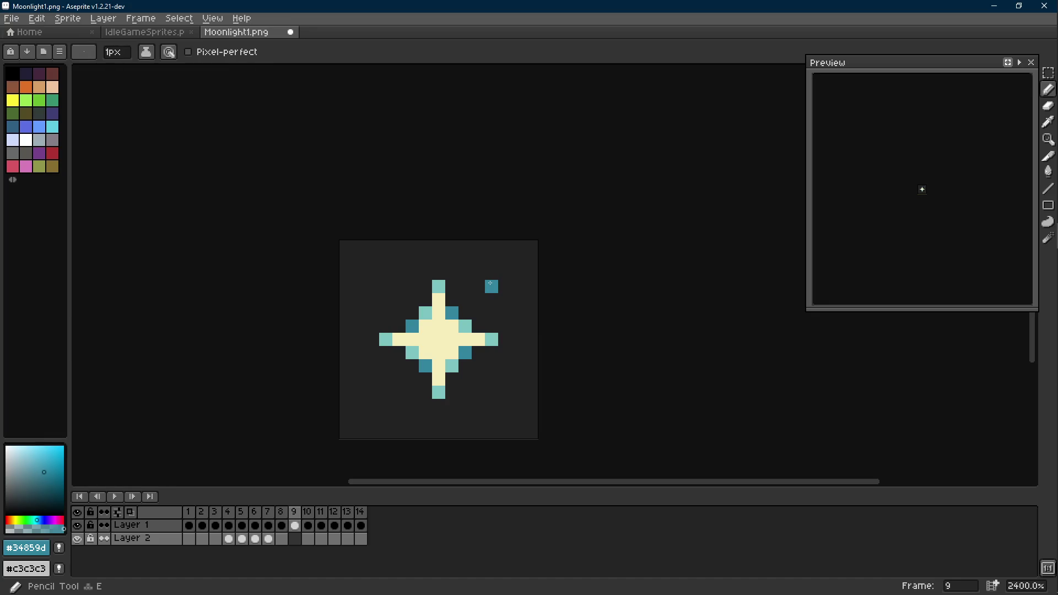
key(Return)
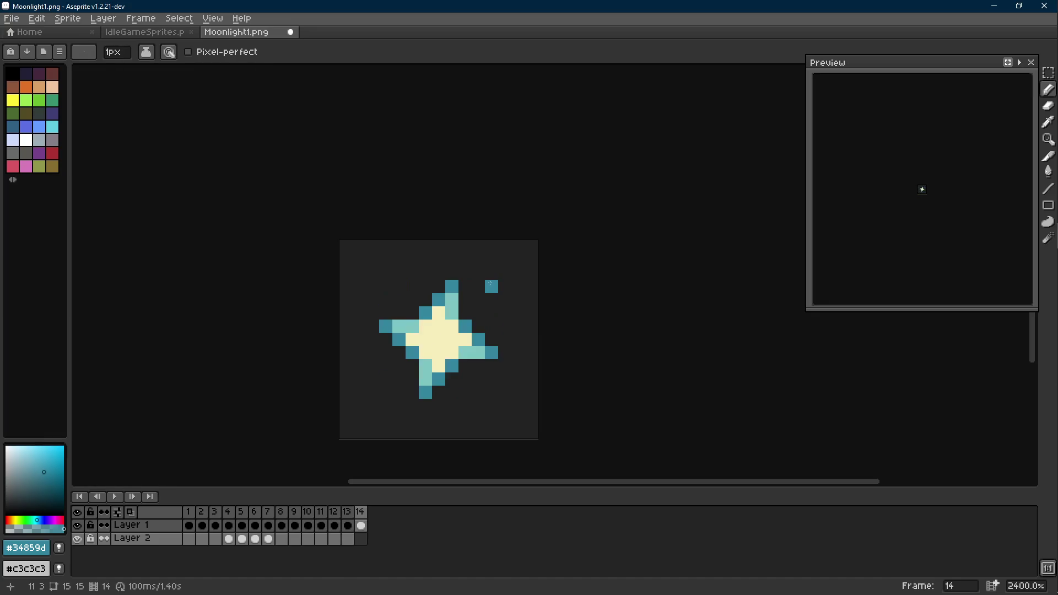
key(Left)
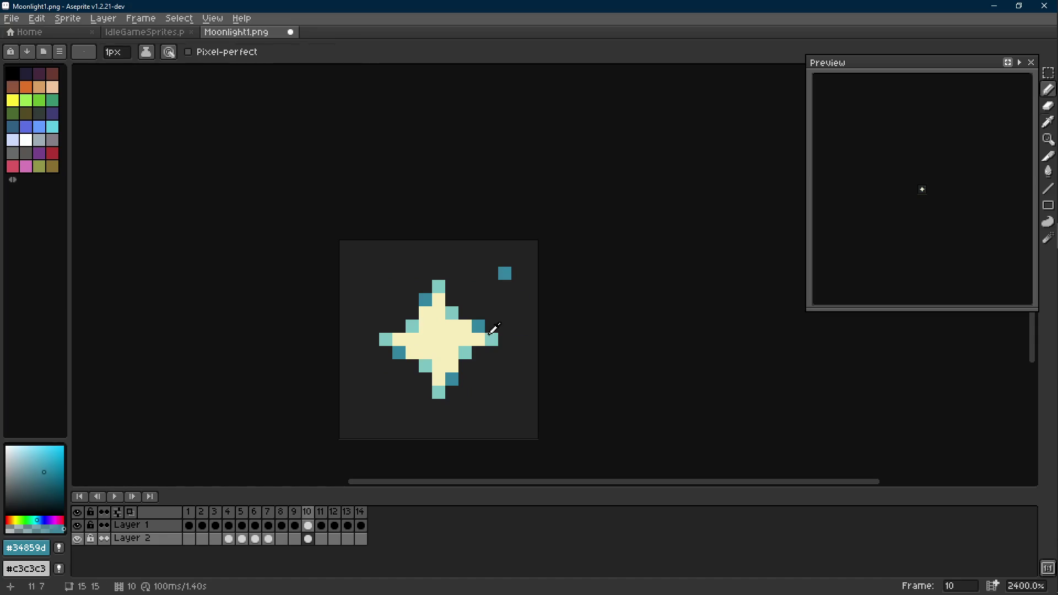
key(Right)
key(i)
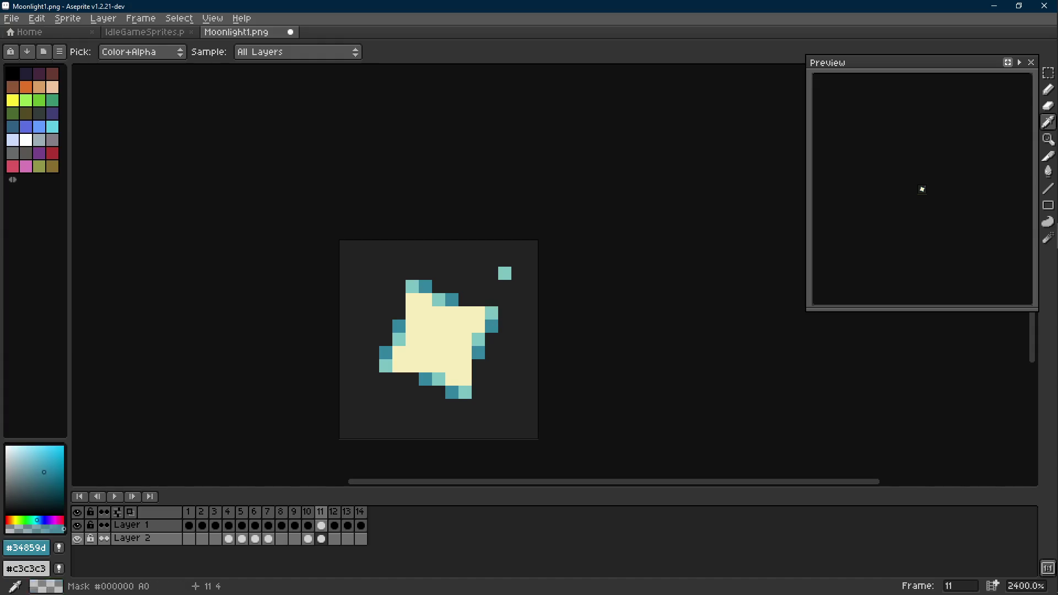
key(b)
click(493, 273)
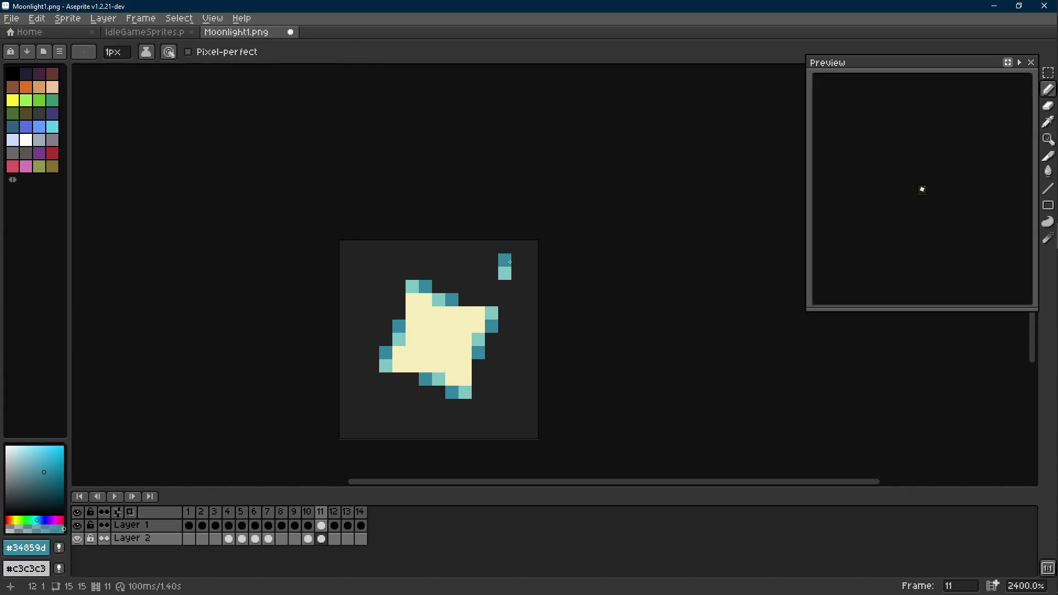
click(490, 273)
click(502, 284)
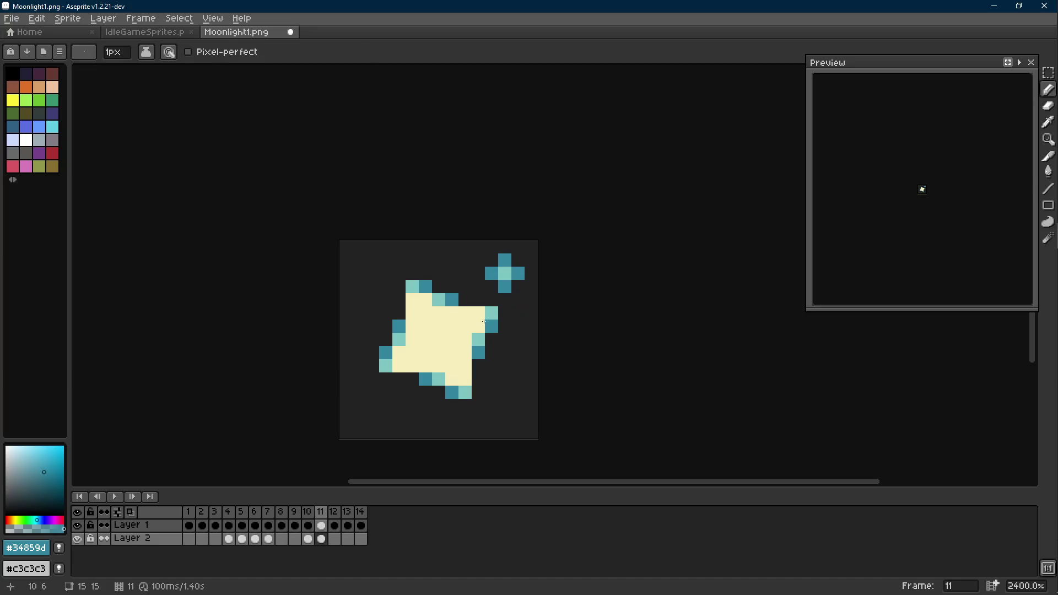
Step: Draw cream sparkle pixels on frame 12 and recolour the top-right sparkle pixel light teal on frame 13
alt+click(485, 322)
key(Right)
click(504, 273)
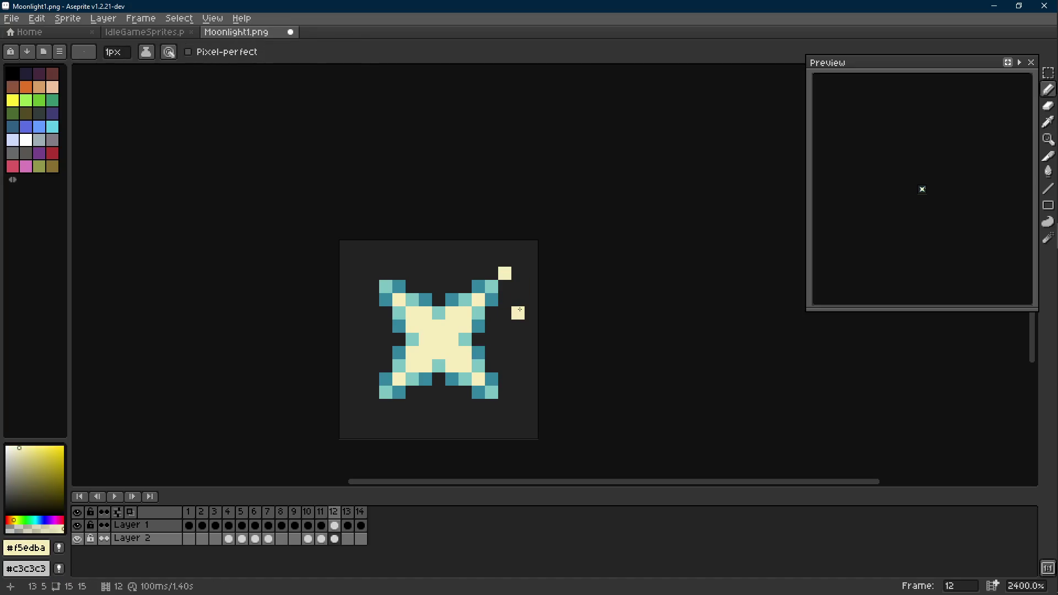
key(Right)
click(504, 286)
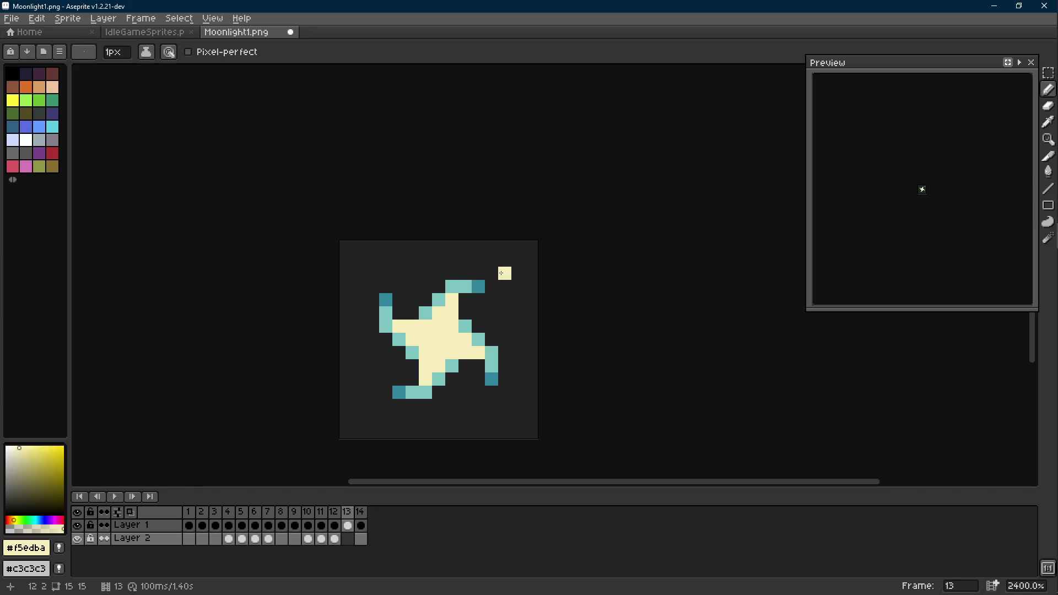
key(alt)
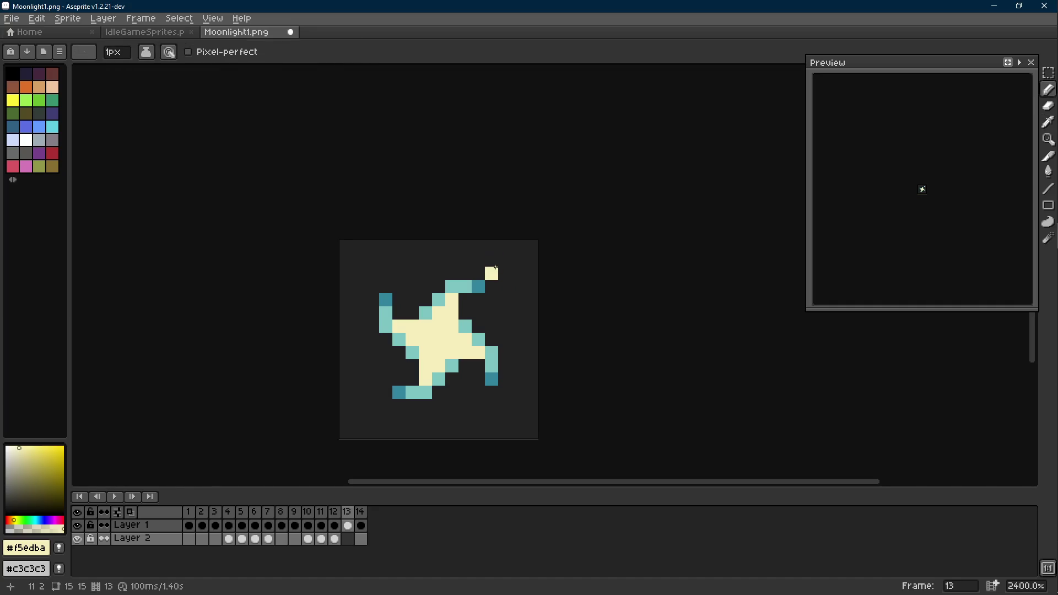
alt+click(471, 286)
click(498, 271)
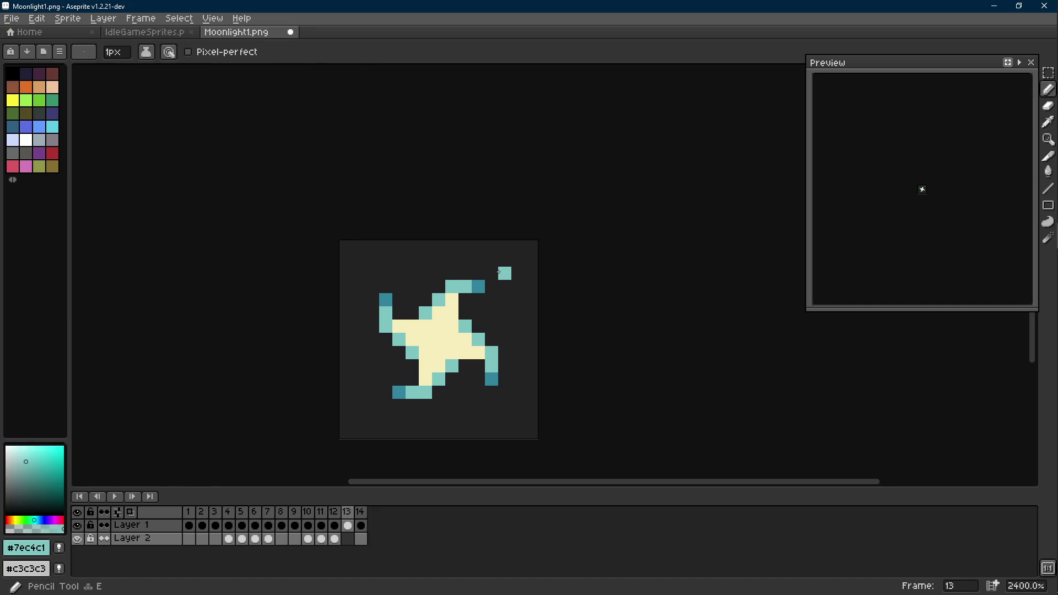
Step: Draw a four-pixel dark teal sparkle at the top-right on frame 14, then return to frame 1
key(Right)
key(alt)
alt+click(460, 288)
click(505, 259)
click(504, 286)
click(517, 273)
key(Right)
scroll(524, 299, down, 7)
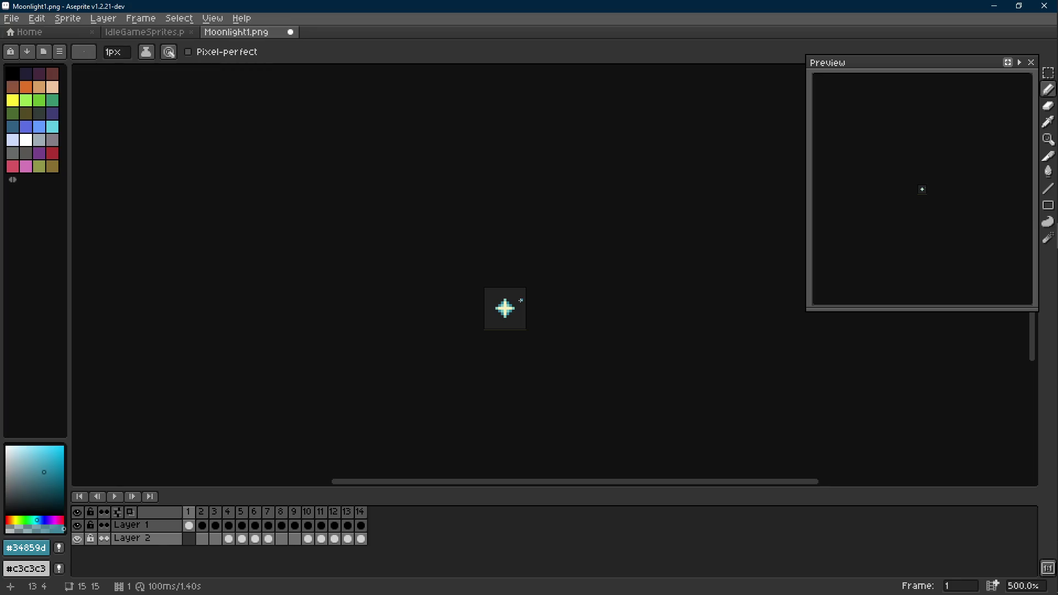
Step: Review the animation, then marquee-select and reposition the sparkle pixels on frames 10 to 12
key(Right)
key(Right)
key(Right)
key(ctrl)
scroll(544, 322, down, 2)
key(Return)
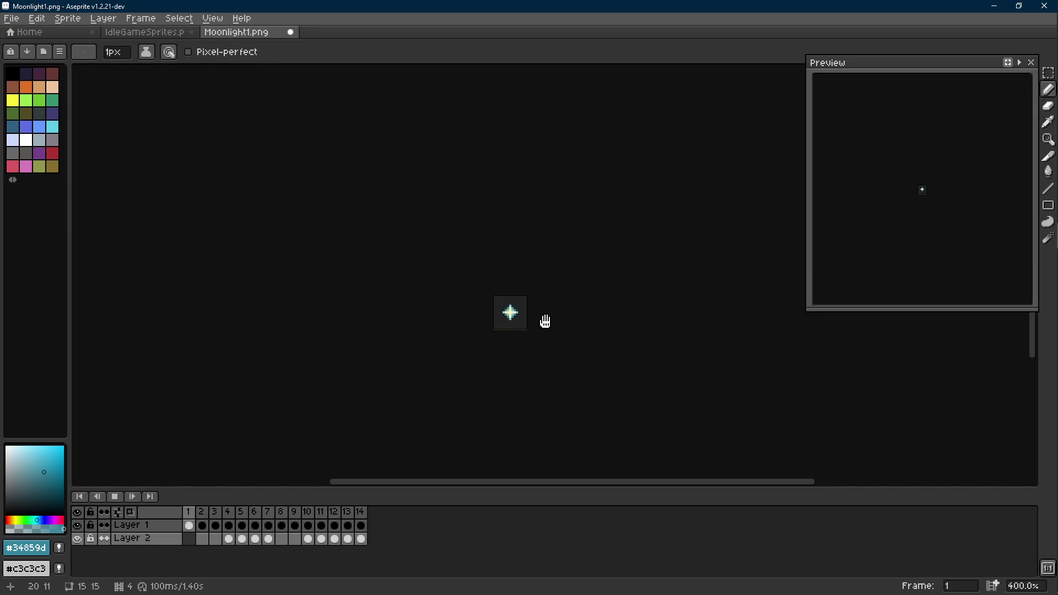
scroll(534, 309, up, 5)
scroll(531, 308, up, 1)
key(m)
drag(498, 265, 529, 303)
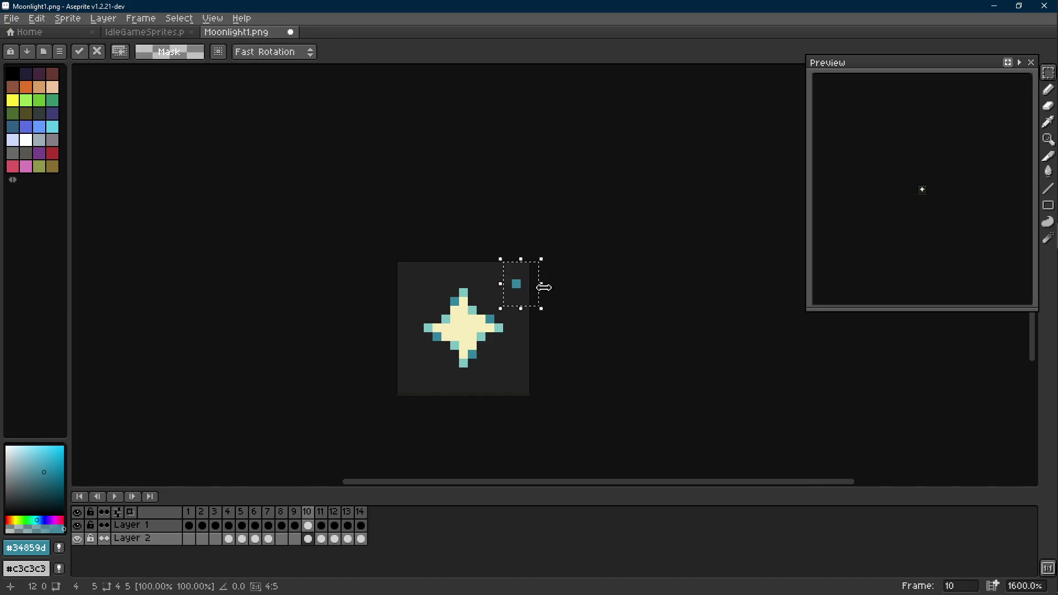
drag(492, 261, 531, 298)
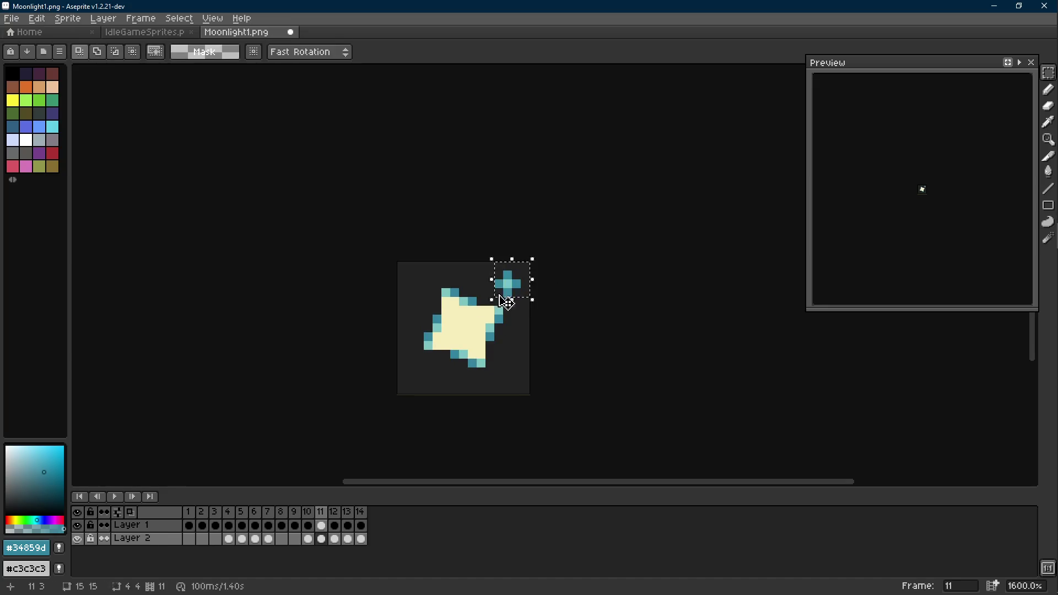
drag(532, 260, 501, 299)
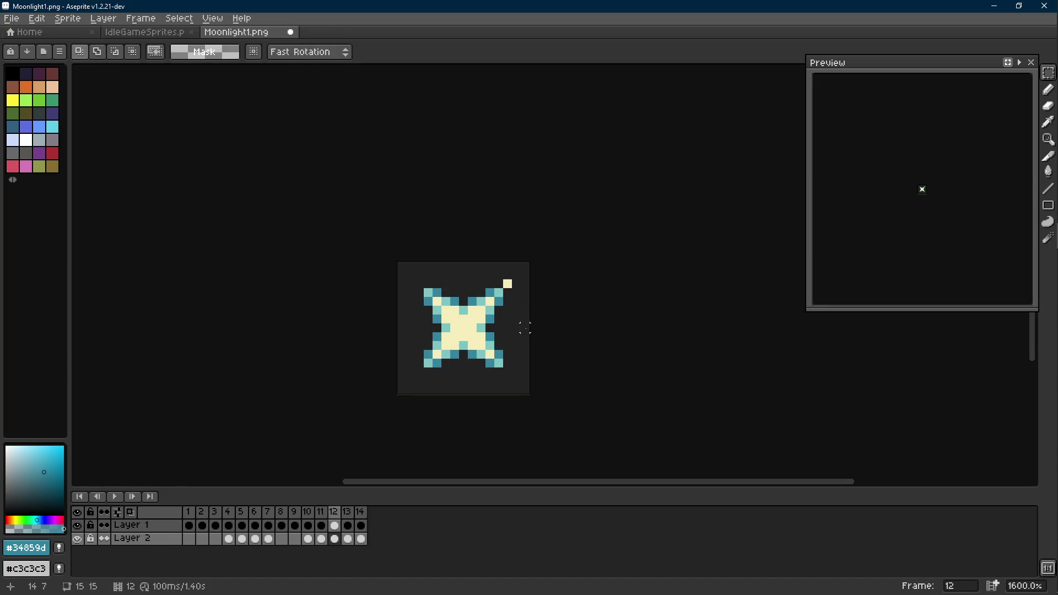
click(509, 300)
key(.)
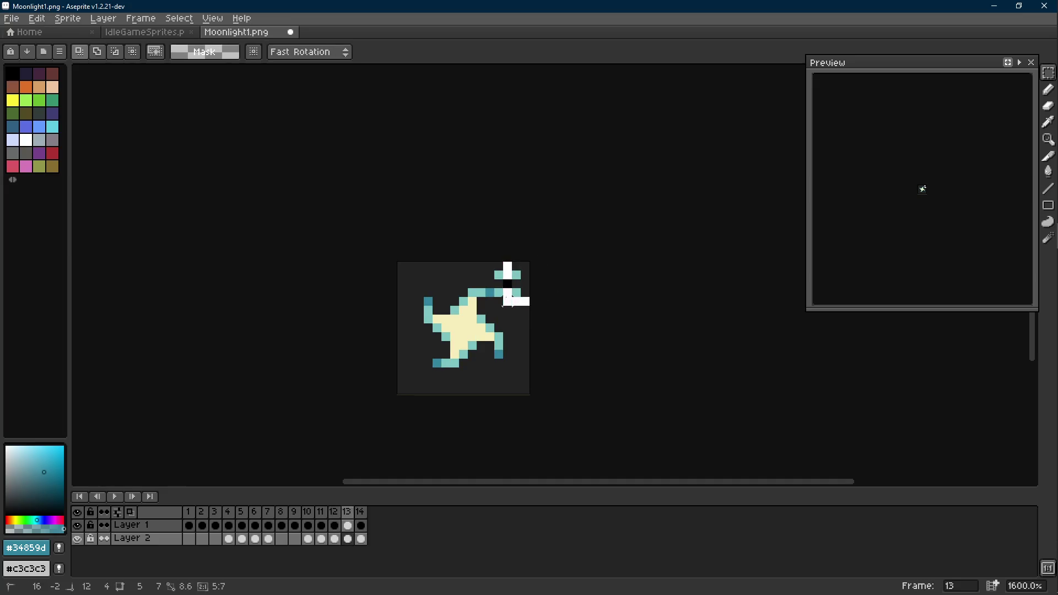
Step: Move frame 13's sparkle into place, then create a new blank sprite Sprite-0002
drag(538, 262, 500, 285)
click(518, 300)
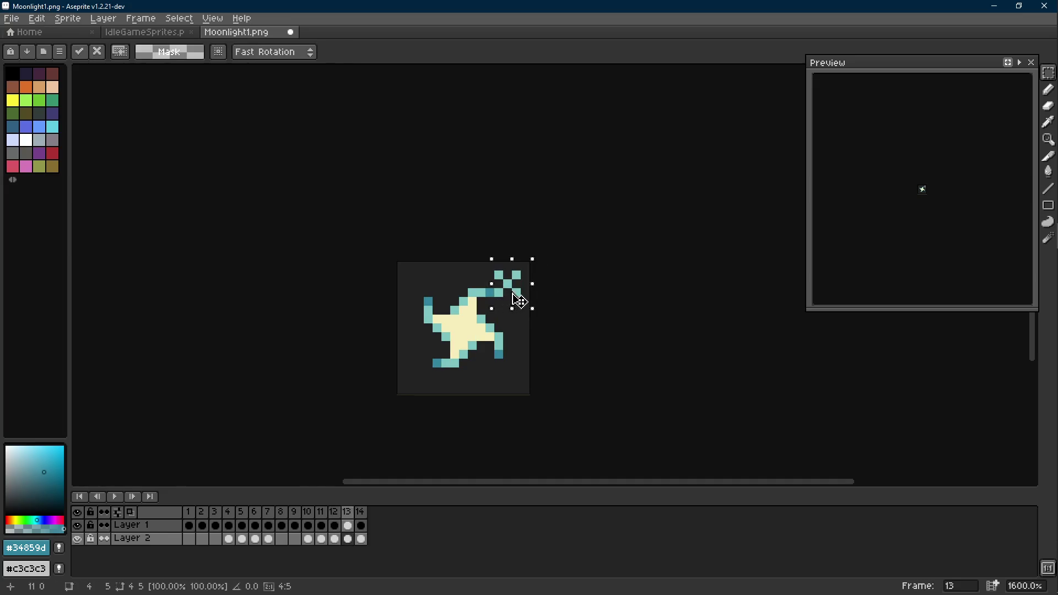
click(569, 283)
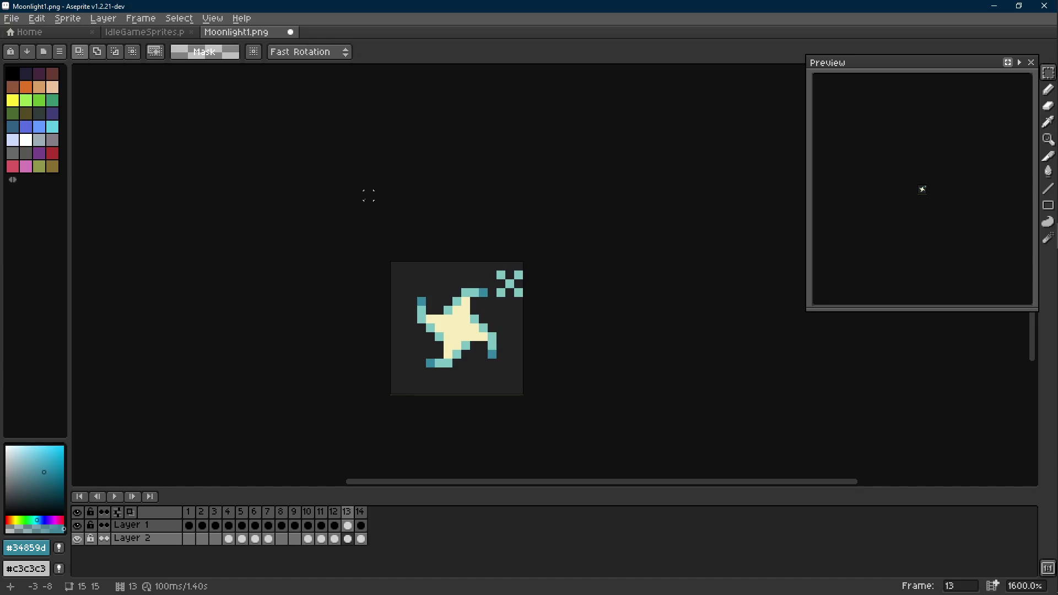
key(ctrl+n)
key(Return)
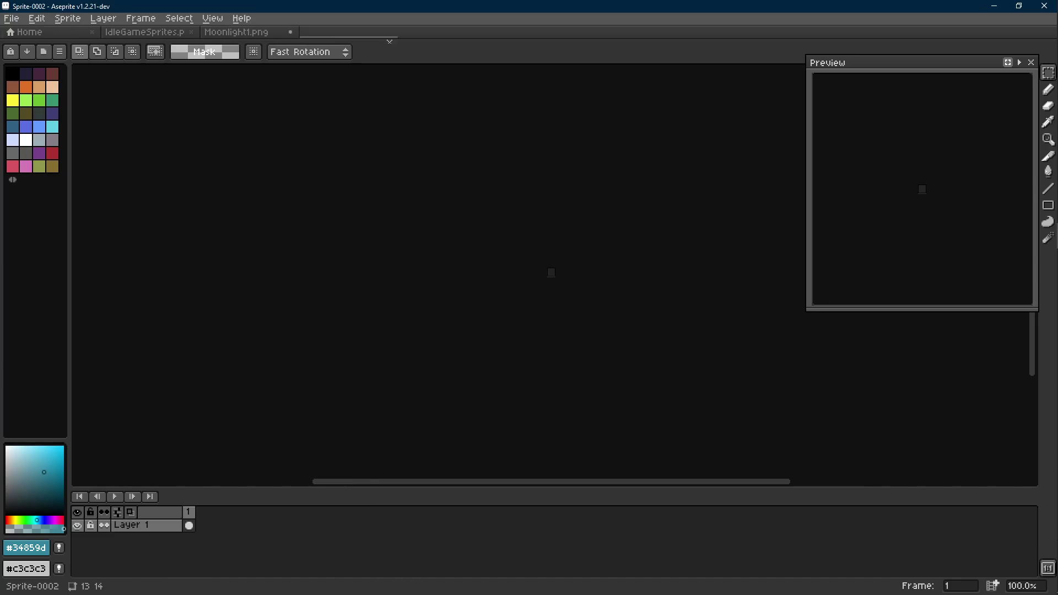
Step: Test a teal stroke in tiled-both-axes mode on Sprite-0002, undo it and close the scratch sprite
click(213, 19)
mouse_move(236, 92)
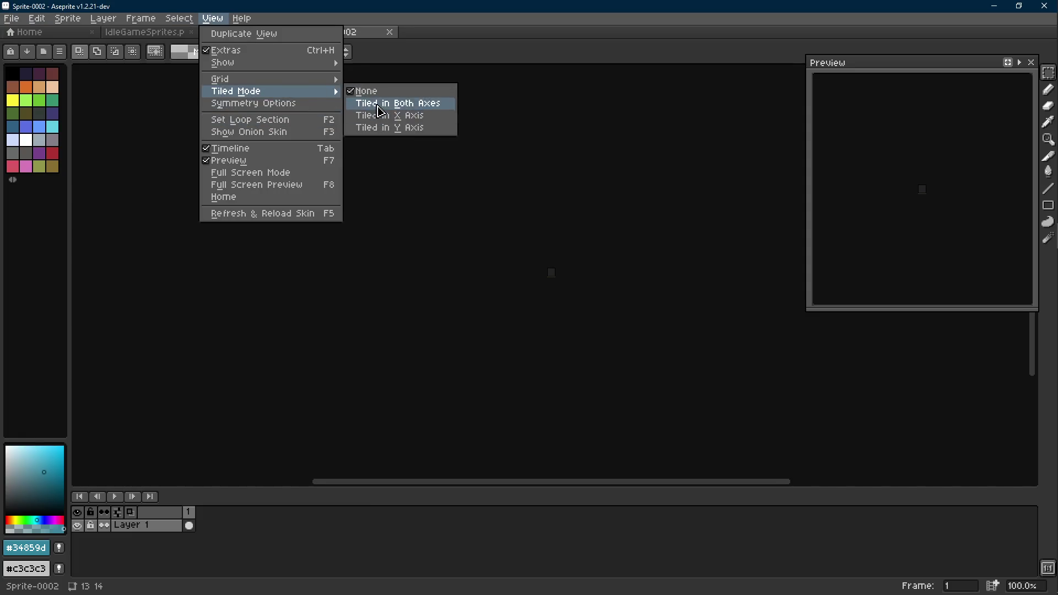
click(538, 258)
scroll(538, 258, up, 5)
key(b)
scroll(388, 298, up, 1)
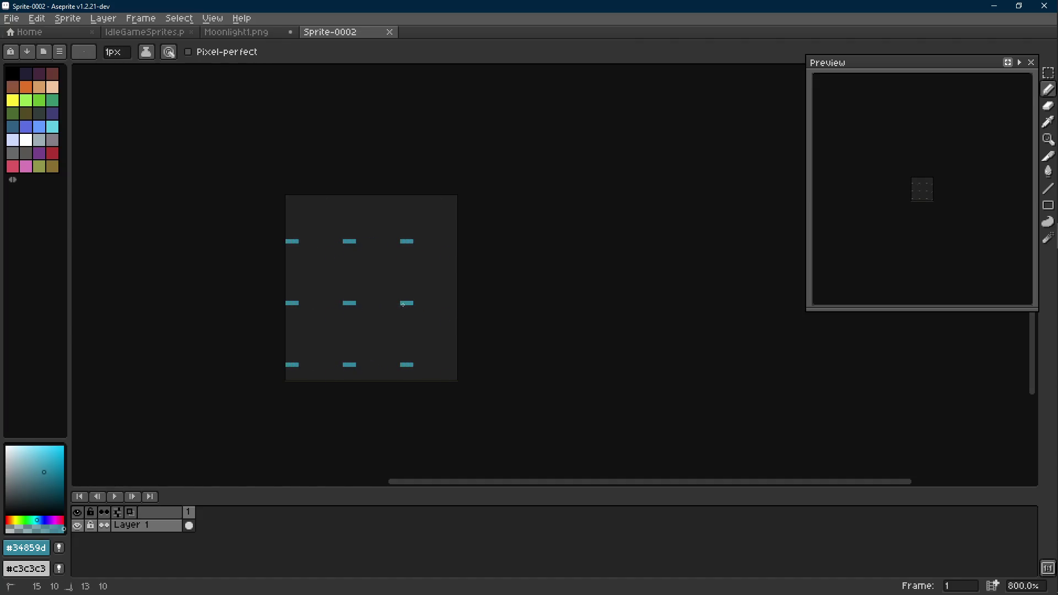
drag(347, 248, 426, 278)
key(ctrl+z)
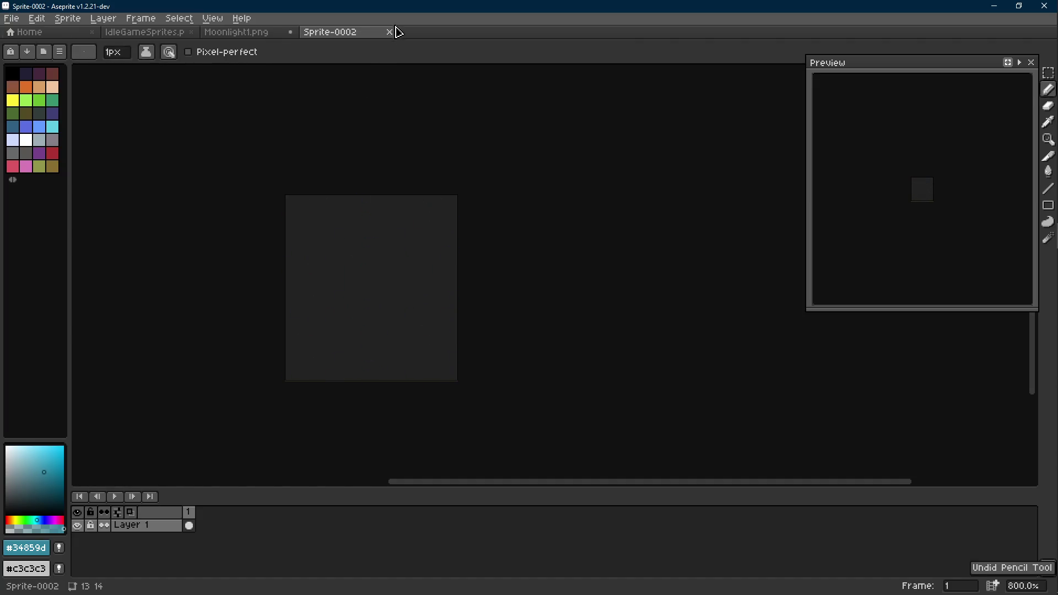
click(390, 31)
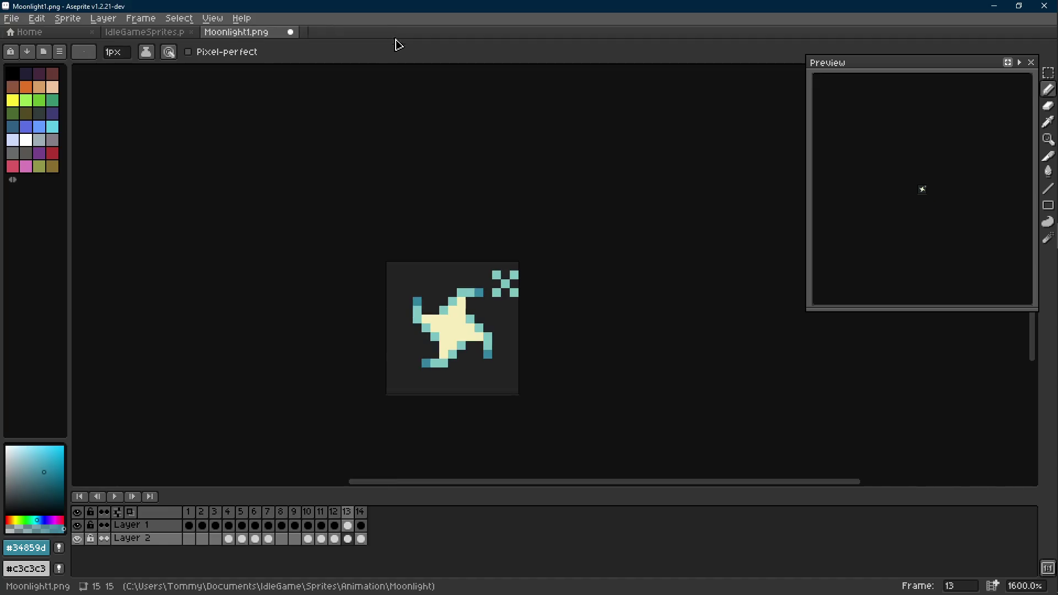
Step: Compare frames 11 and 12, sampling colours, and paint frame 12's top-right sparkle pixels cream yellow
key(Right)
key(Right)
key(Left)
key(Left)
key(Right)
key(Right)
key(Right)
key(Left)
key(Left)
key(Left)
key(Right)
key(Right)
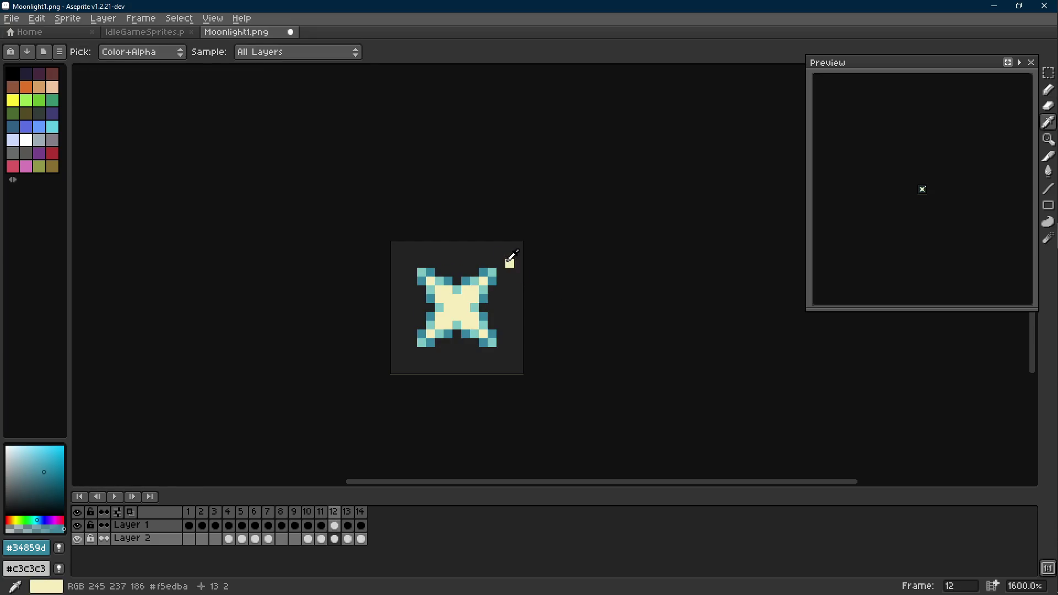
alt+click(509, 263)
key(Left)
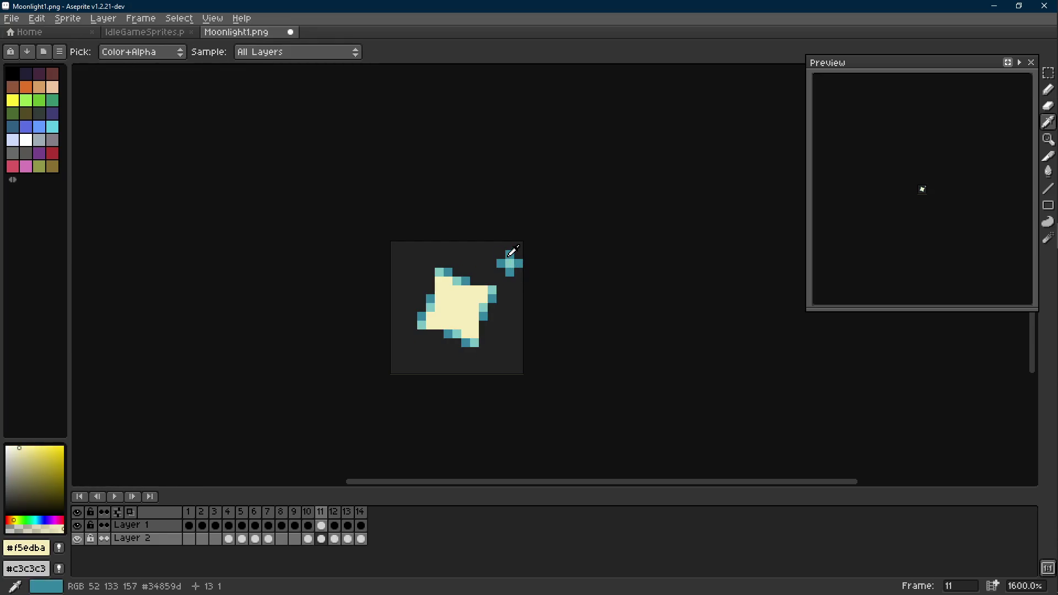
alt+click(509, 255)
key(Right)
alt+click(496, 271)
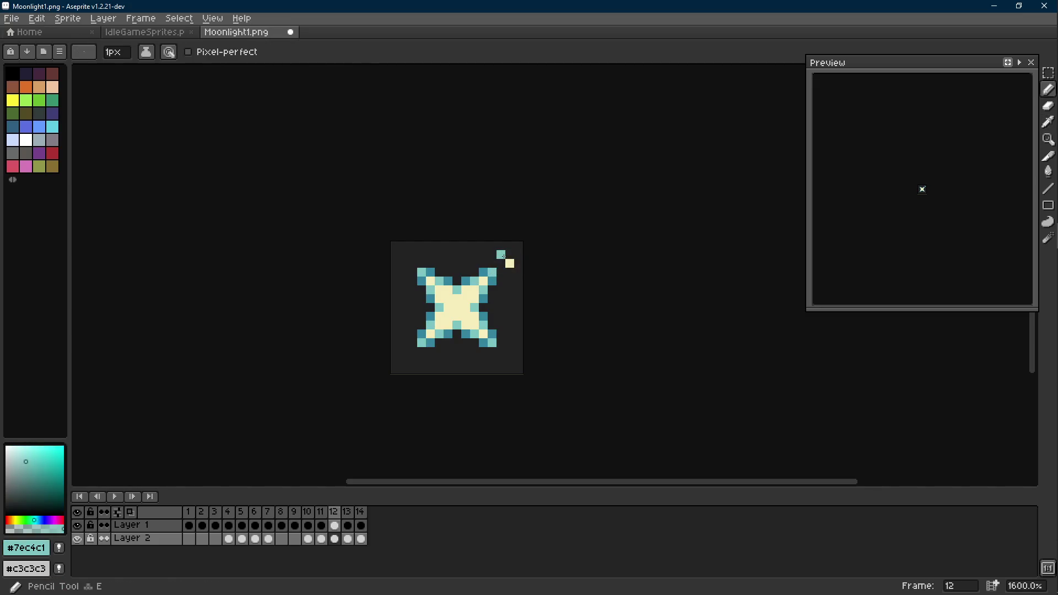
alt+click(510, 262)
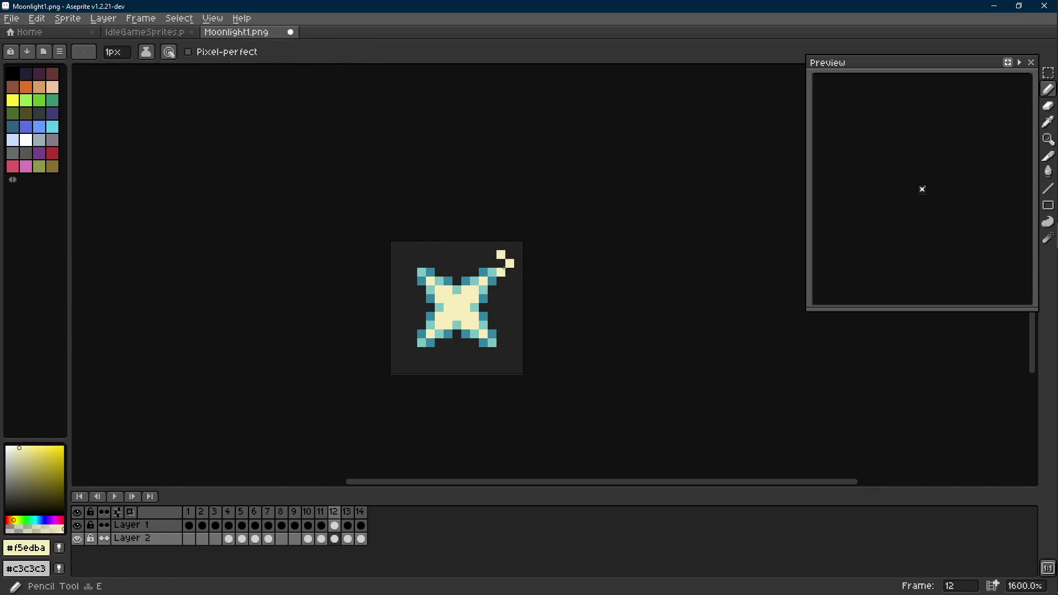
scroll(552, 273, down, 6)
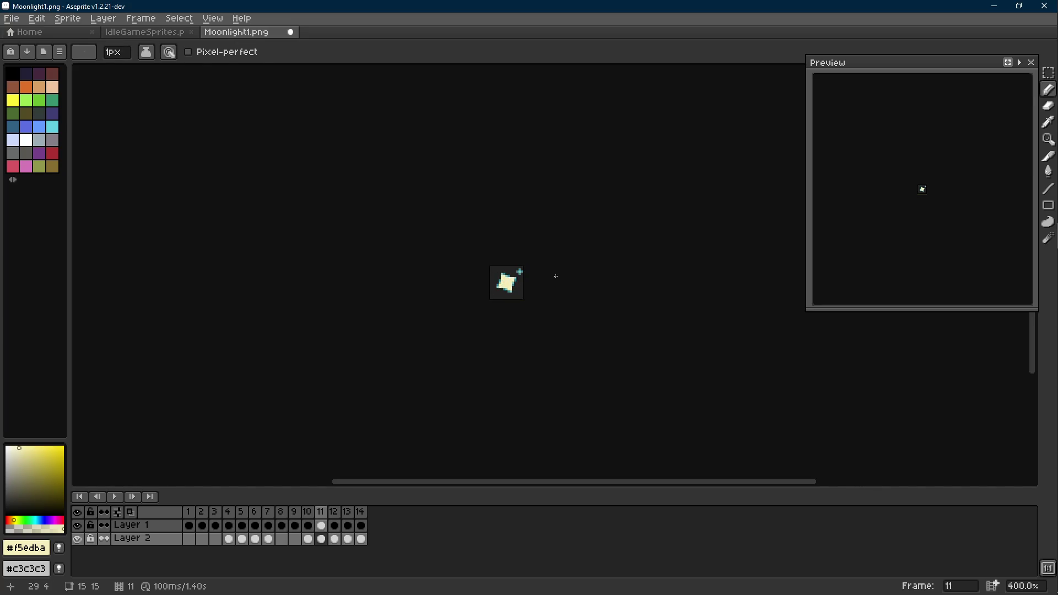
scroll(528, 276, up, 8)
Step: Fill in light teal sparkle pixels, erase the blob down to a diamond, then advance to frame 14
alt+click(500, 265)
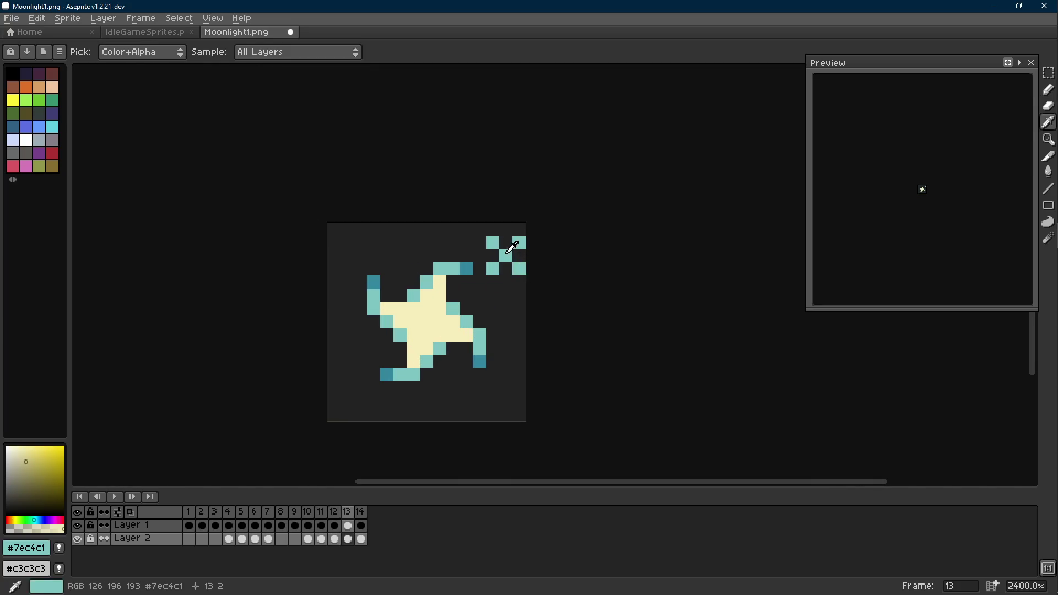
click(519, 254)
key(e)
mouse_move(506, 254)
mouse_down()
mouse_move(519, 241)
mouse_move(513, 275)
mouse_up()
click(492, 241)
key(b)
key(Right)
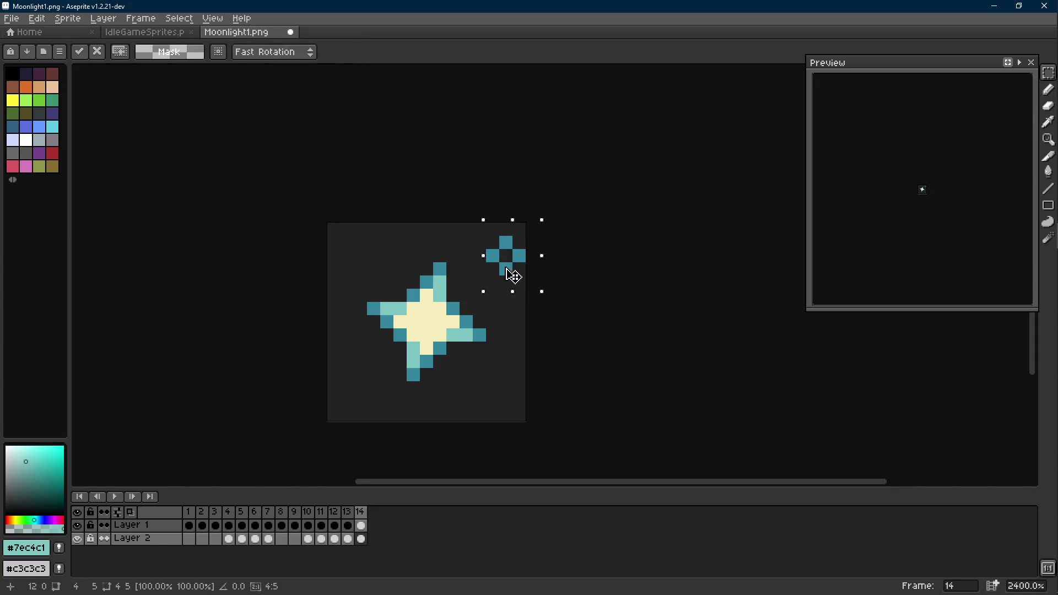
scroll(559, 268, up, 1)
Step: Rework frame 14's sparkle: fill the four teal corner pixels around the diamond, erase the ring, and review playback
alt+click(521, 258)
click(522, 241)
click(486, 241)
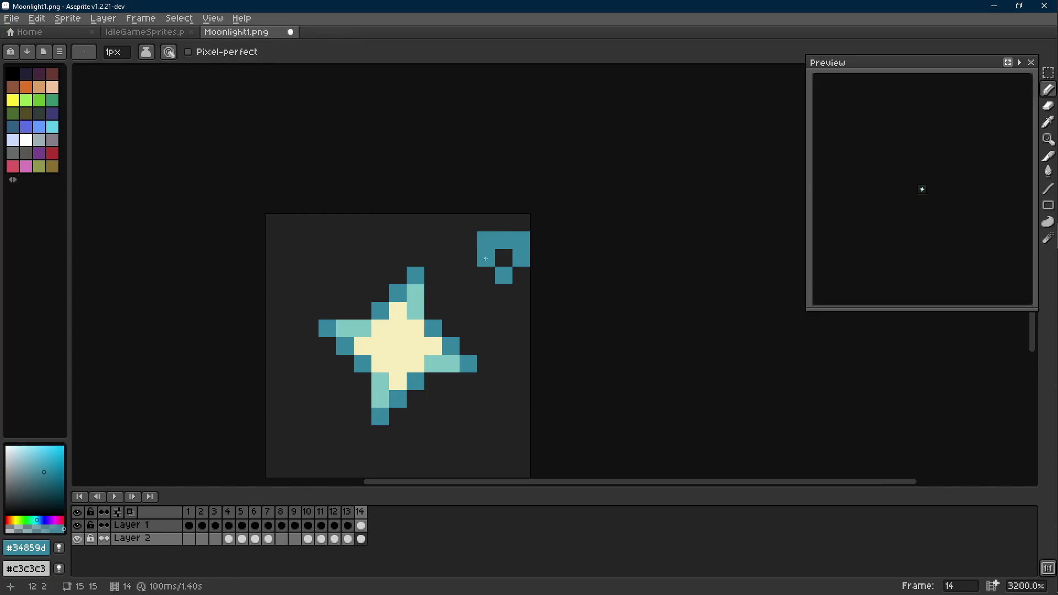
click(486, 276)
click(521, 276)
drag(521, 258, 496, 247)
key(b)
scroll(525, 283, down, 4)
scroll(550, 293, down, 3)
key(Return)
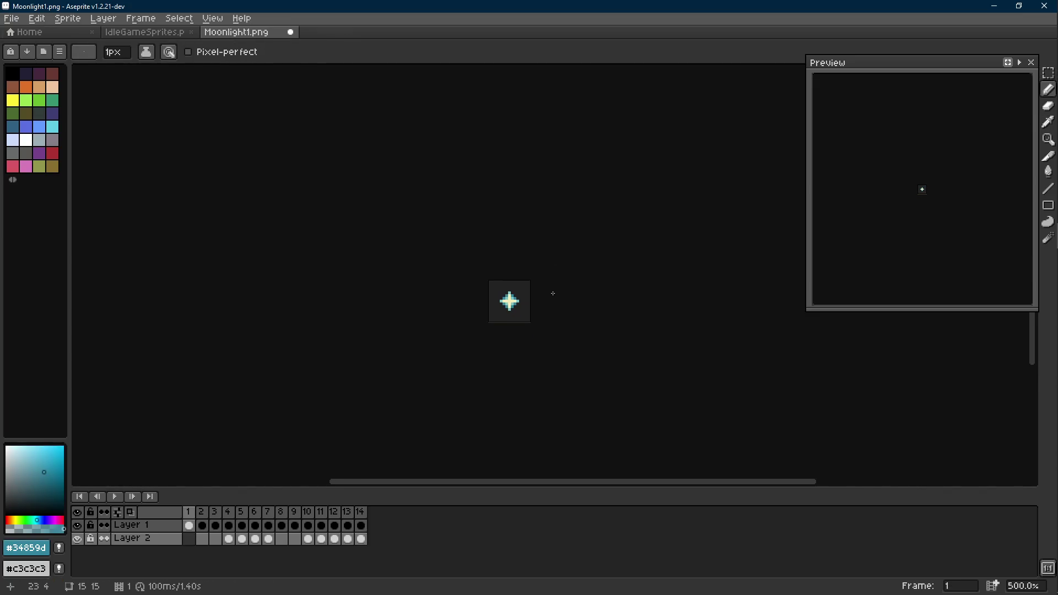
scroll(552, 296, down, 1)
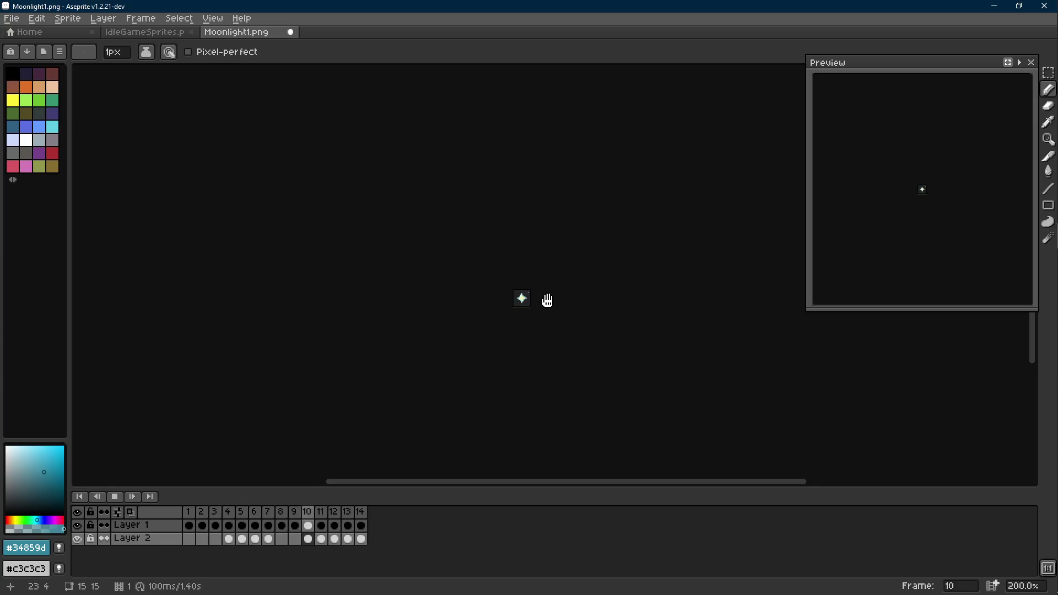
scroll(545, 298, up, 4)
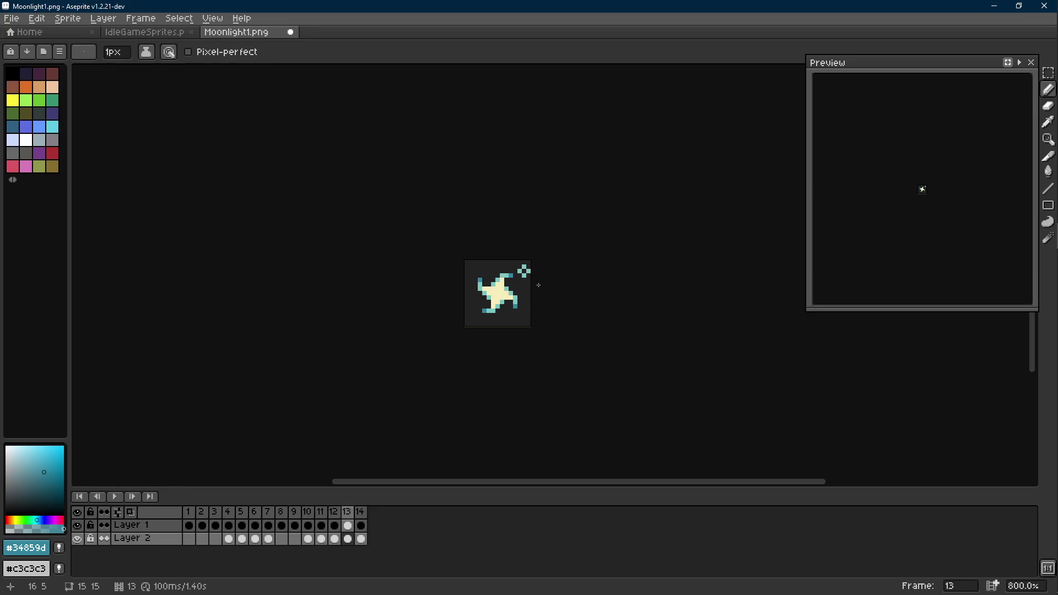
scroll(538, 285, up, 3)
Step: Sample the star's cream, review again, then add single dark-teal sparkle dots beside the star in frames 10 and 9
key(i)
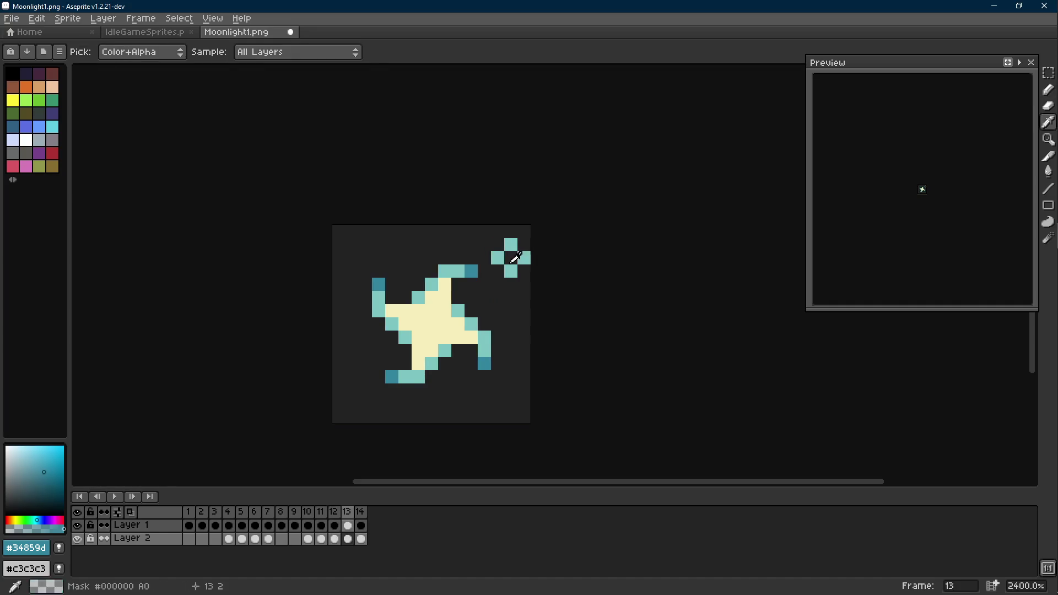
click(445, 289)
key(b)
scroll(507, 263, down, 5)
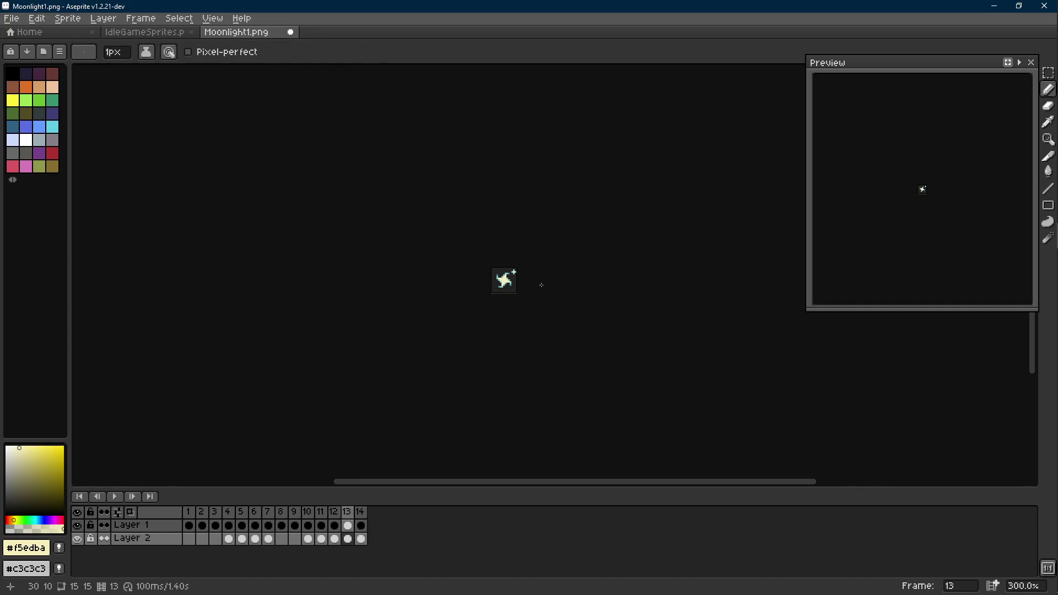
key(Return)
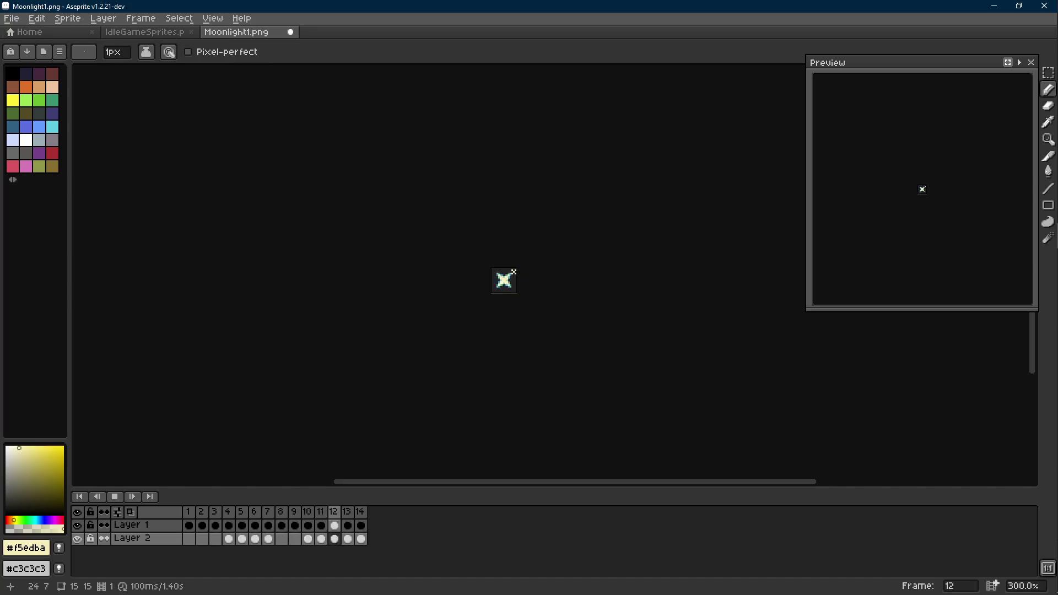
scroll(531, 281, up, 4)
scroll(524, 277, up, 3)
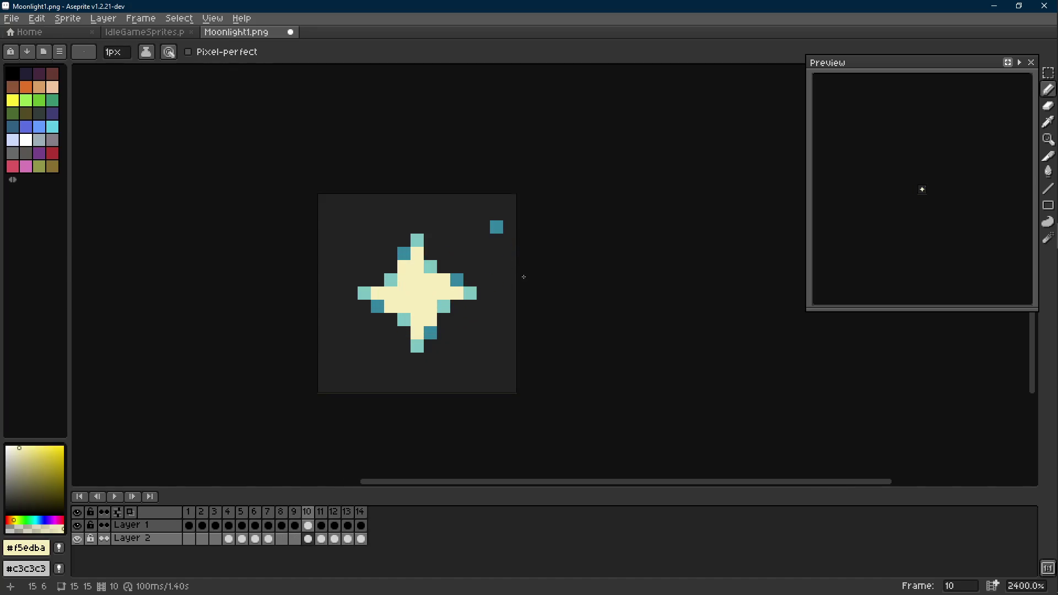
alt+click(496, 226)
click(514, 341)
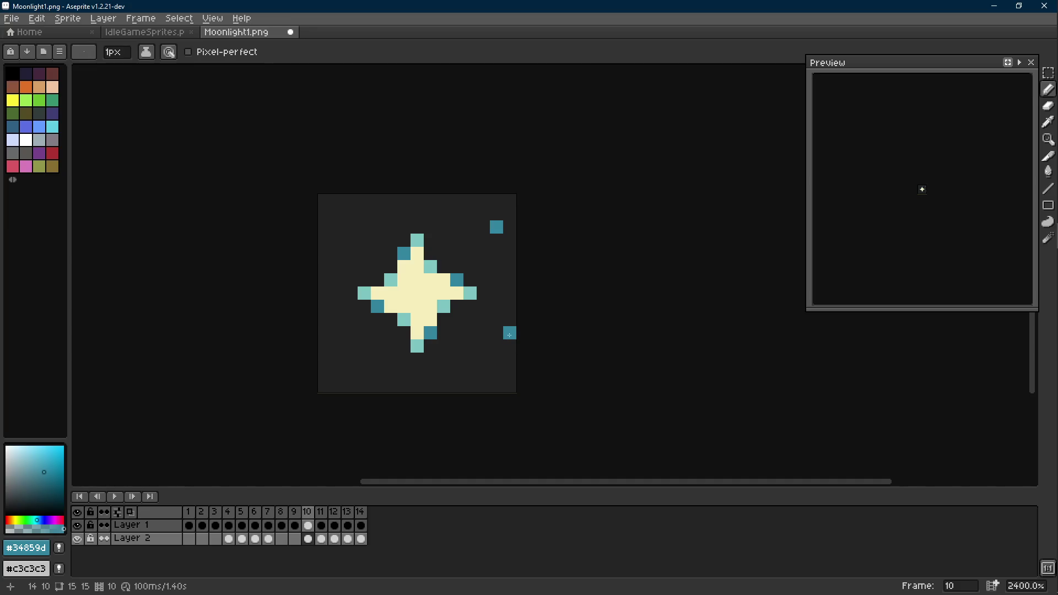
key(Left)
click(392, 356)
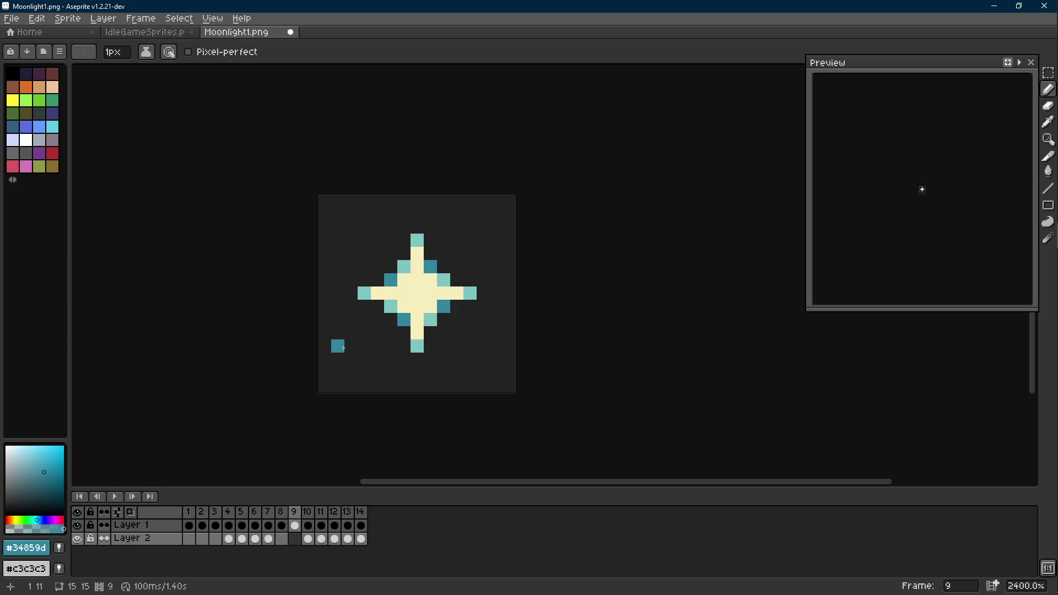
key(Right)
key(Right)
Step: Marquee the small top-right cross in frame 10 and move it to the bottom-left corner
key(m)
mouse_move(463, 206)
mouse_down()
mouse_move(562, 254)
mouse_move(347, 356)
mouse_up()
key(Left)
key(Left)
key(Right)
key(Return)
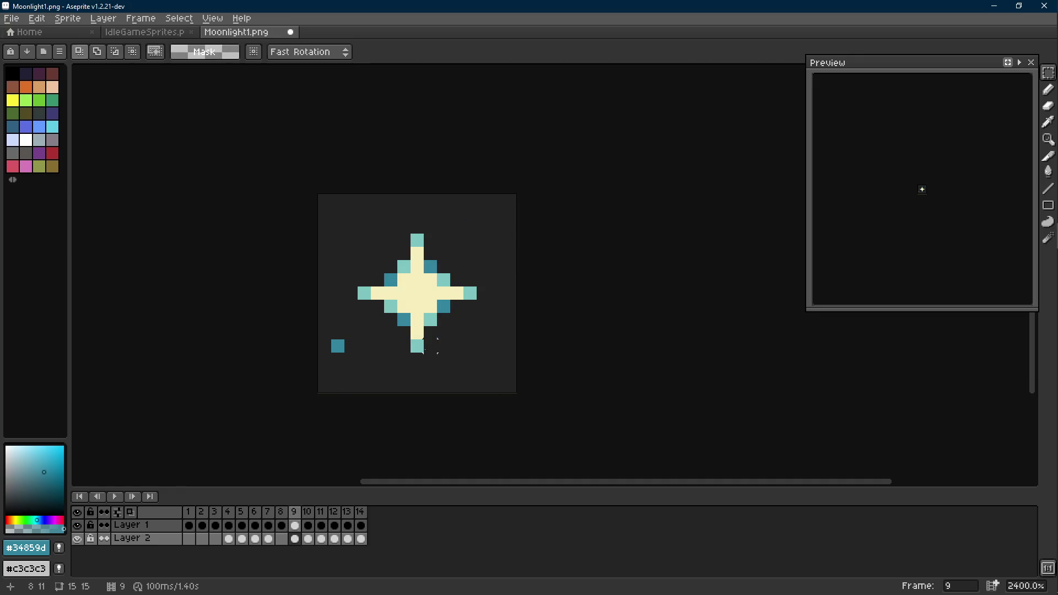
Step: Select the top-right cross in frame 12 and commit the moved cross in frames 10–11
key(Right)
key(Right)
mouse_move(538, 201)
mouse_down()
mouse_move(498, 253)
mouse_move(488, 222)
mouse_move(519, 249)
mouse_move(362, 358)
mouse_up()
key(Return)
key(Left)
key(Left)
key(Right)
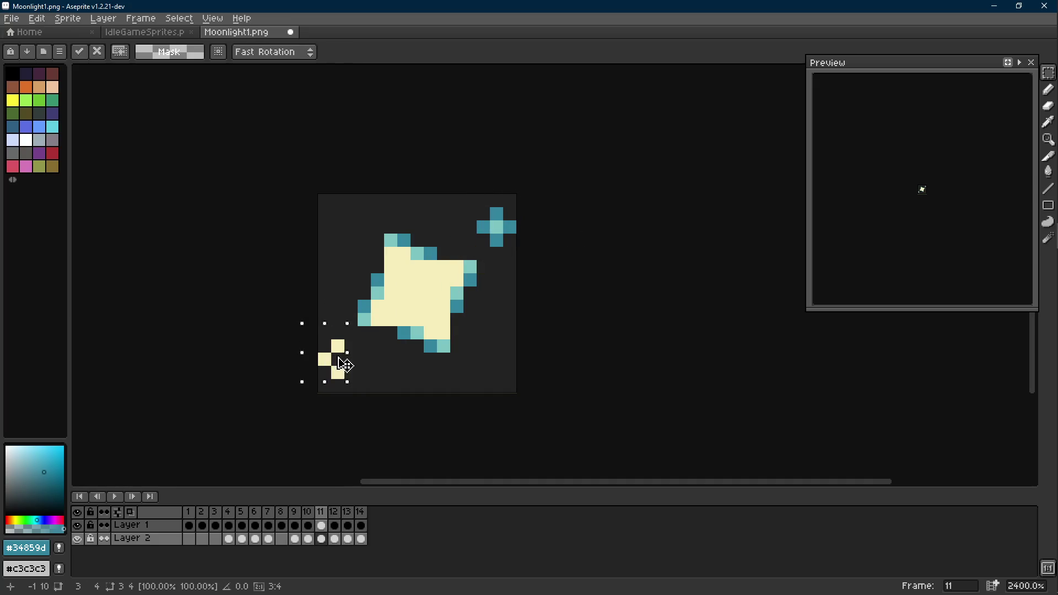
key(Return)
key(Left)
key(Right)
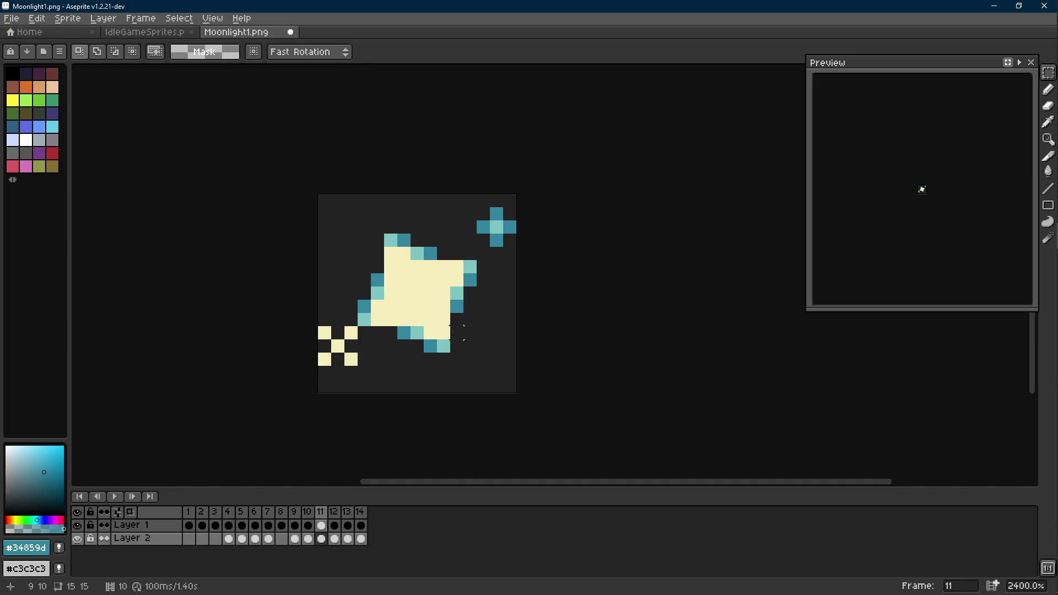
Step: Move the small crosses in frames 12 and 13 down to the bottom-left corner
key(Right)
key(Right)
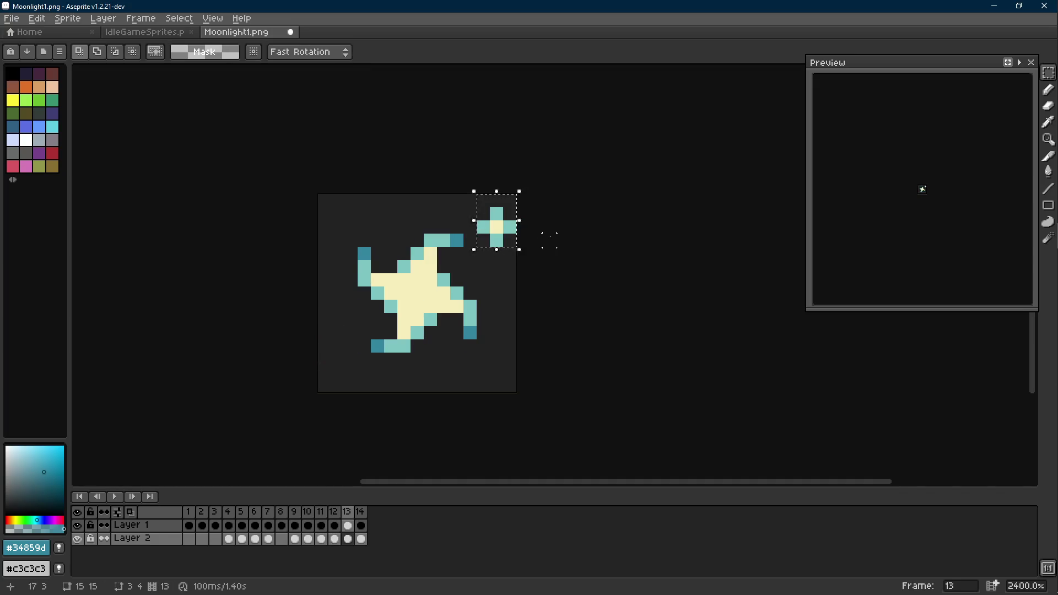
key(Left)
click(493, 248)
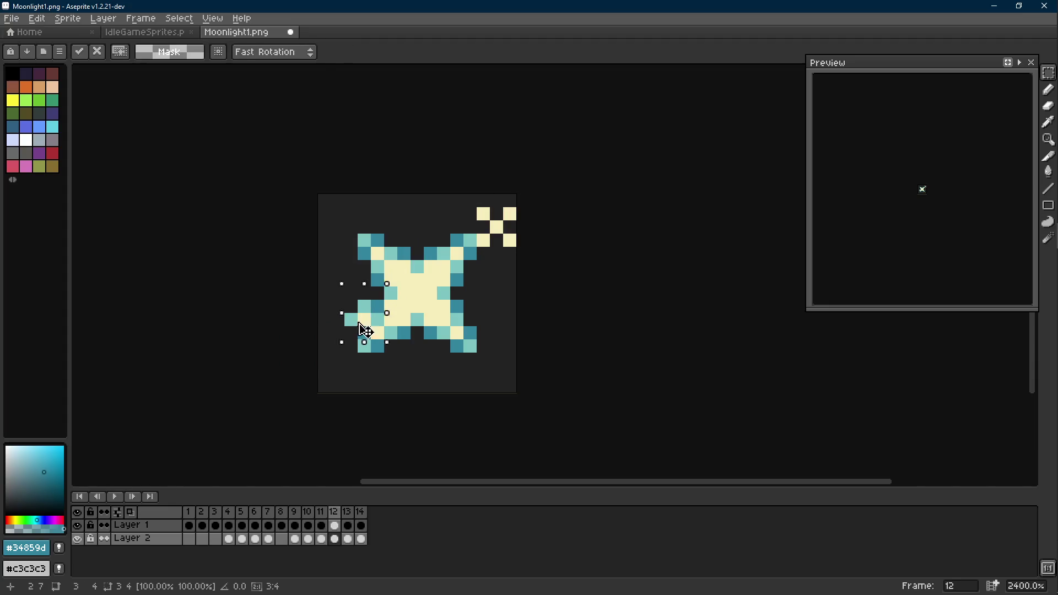
drag(364, 328, 352, 358)
key(Left)
key(Right)
key(Right)
key(Right)
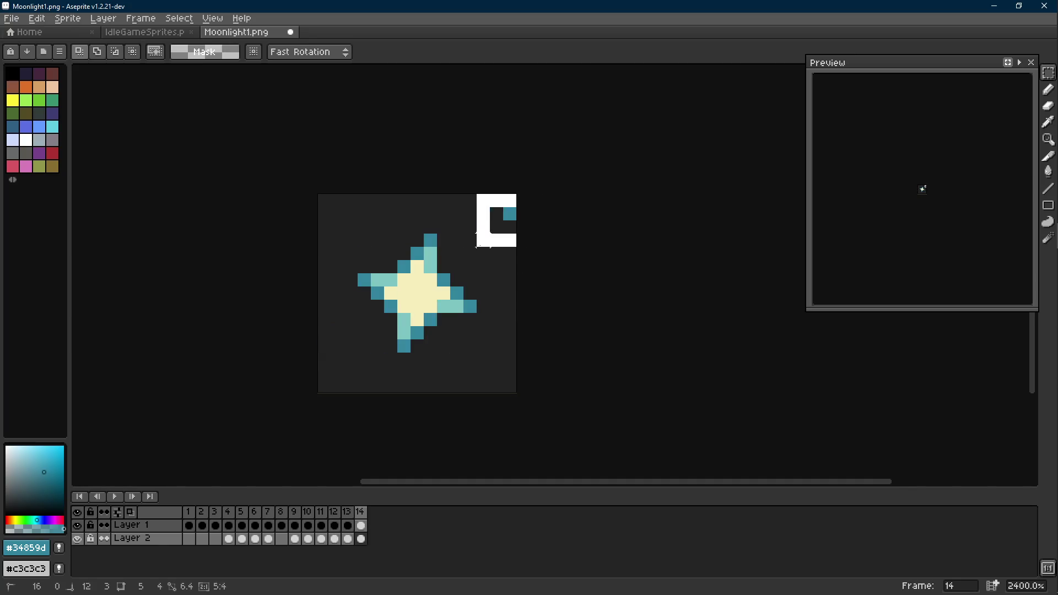
key(Left)
key(Left)
key(Right)
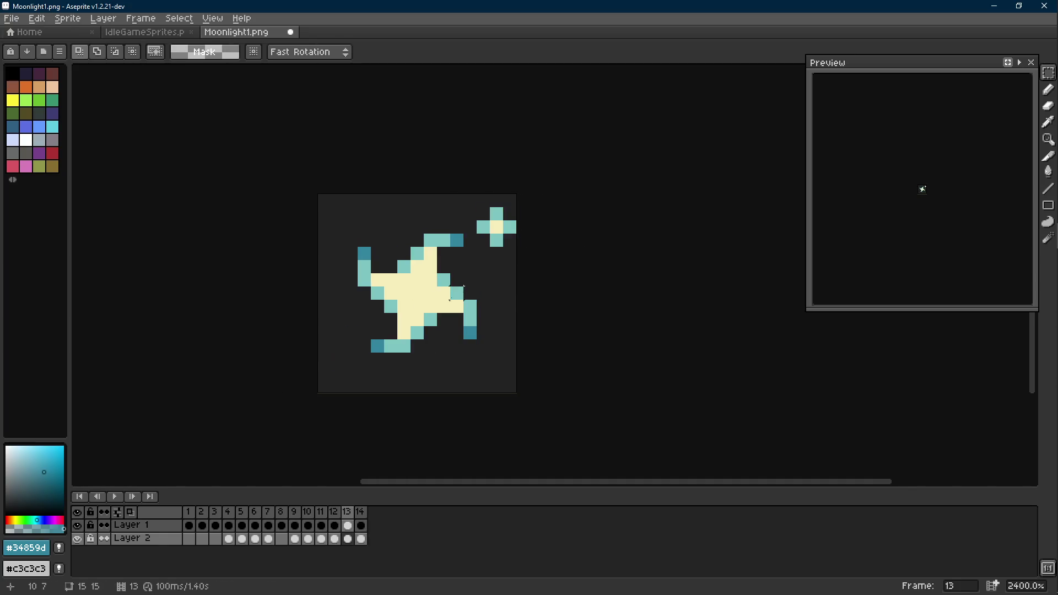
drag(474, 256, 339, 364)
key(Left)
key(Right)
key(Right)
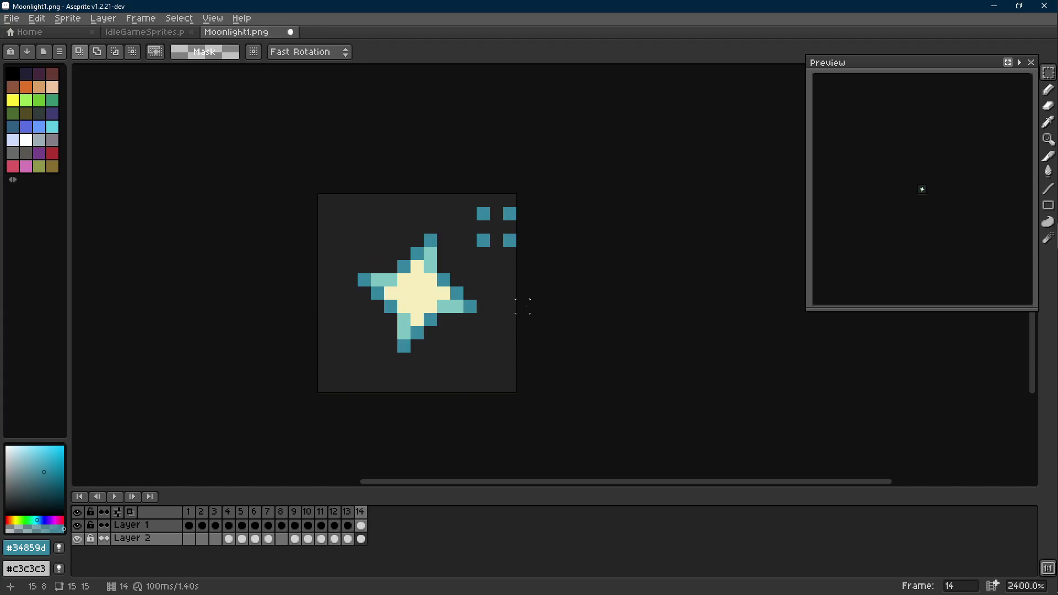
scroll(523, 306, down, 8)
Step: Review the playback, sample the dark teal from the sparkle, and save Moonlight1.png
key(Return)
scroll(538, 322, down, 1)
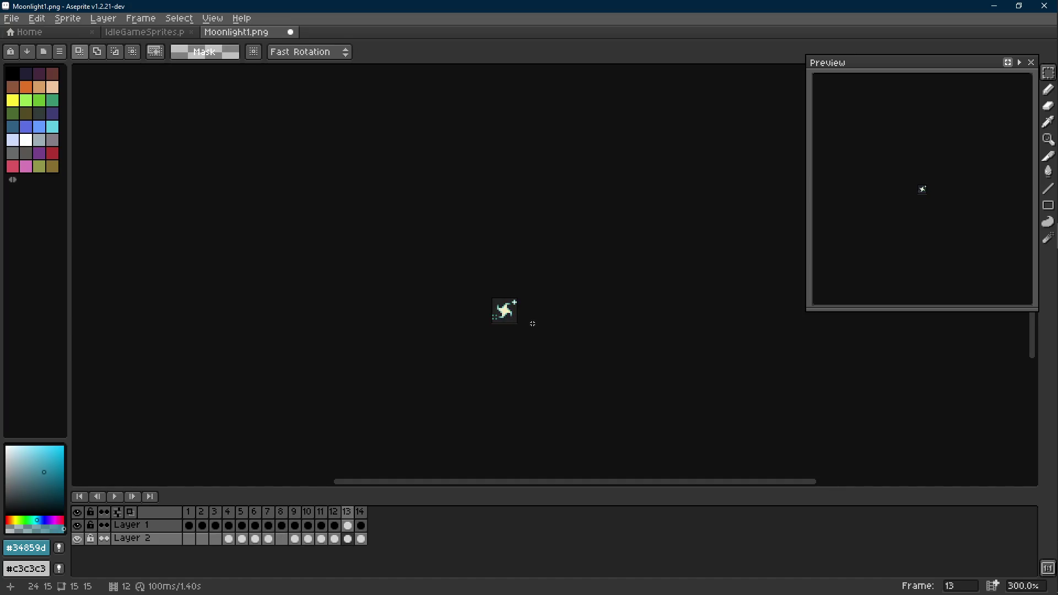
scroll(532, 323, up, 3)
scroll(512, 249, up, 3)
key(i)
click(506, 233)
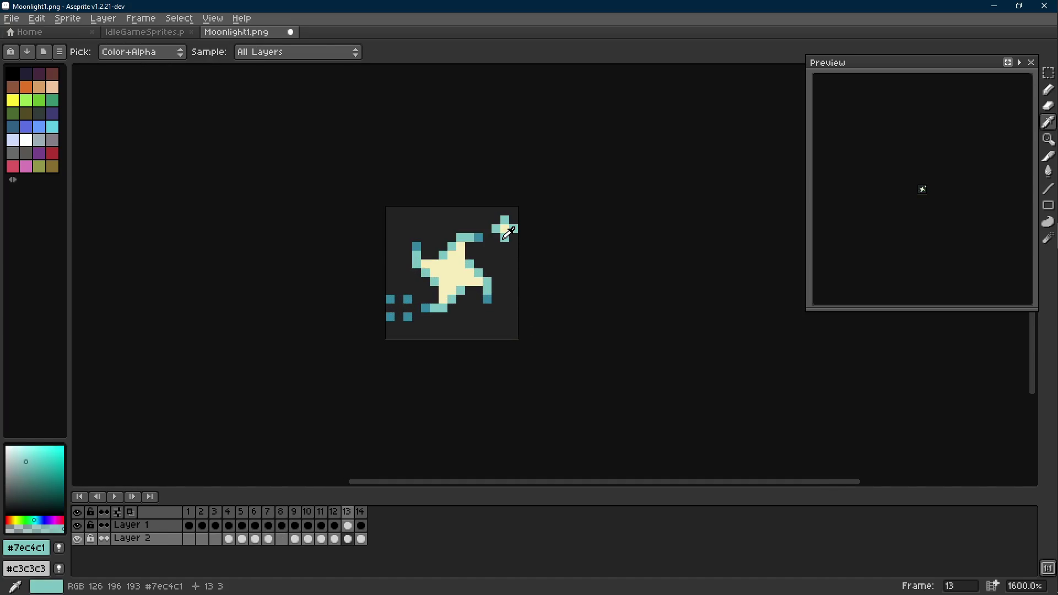
key(m)
key(Right)
key(i)
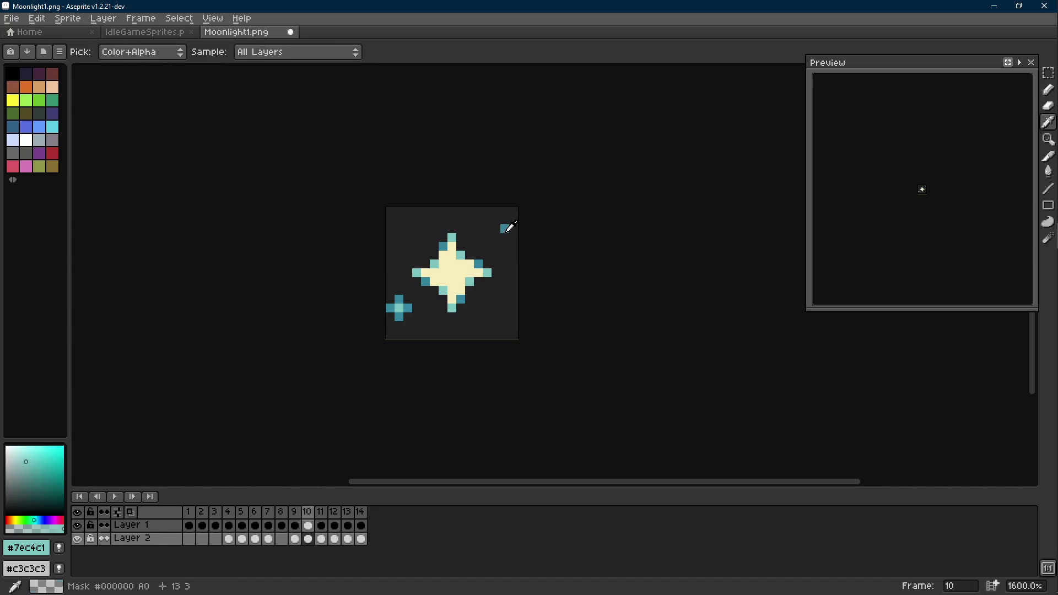
click(504, 229)
key(b)
key(v)
key(ctrl+s)
key(Return)
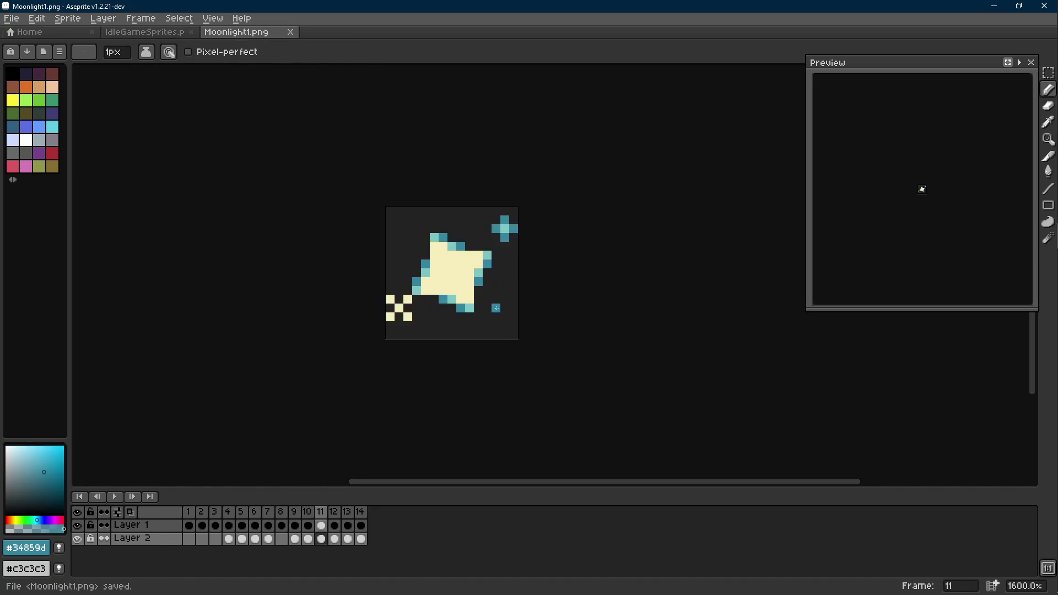
Step: Add a single teal pixel near the bottom-right corner in frame 12
key(Right)
key(Right)
key(Right)
scroll(493, 329, up, 1)
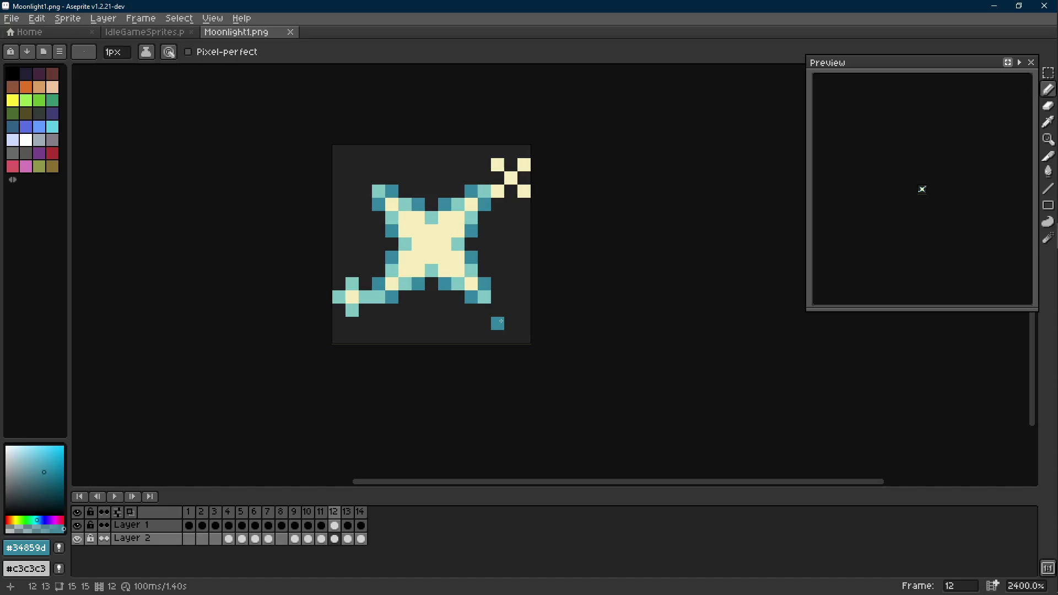
click(524, 336)
key(Left)
key(Left)
key(Right)
key(m)
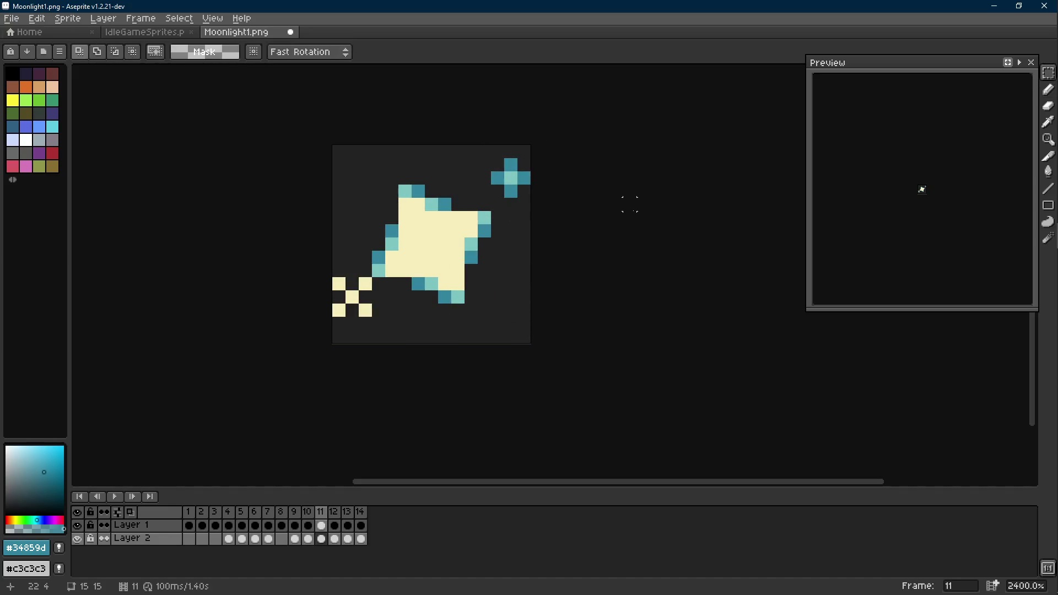
Step: Select the teal cross at the top right and move it to the bottom right in frame 13
drag(491, 157, 530, 198)
click(629, 204)
key(Right)
key(Right)
key(ctrl+shift+d)
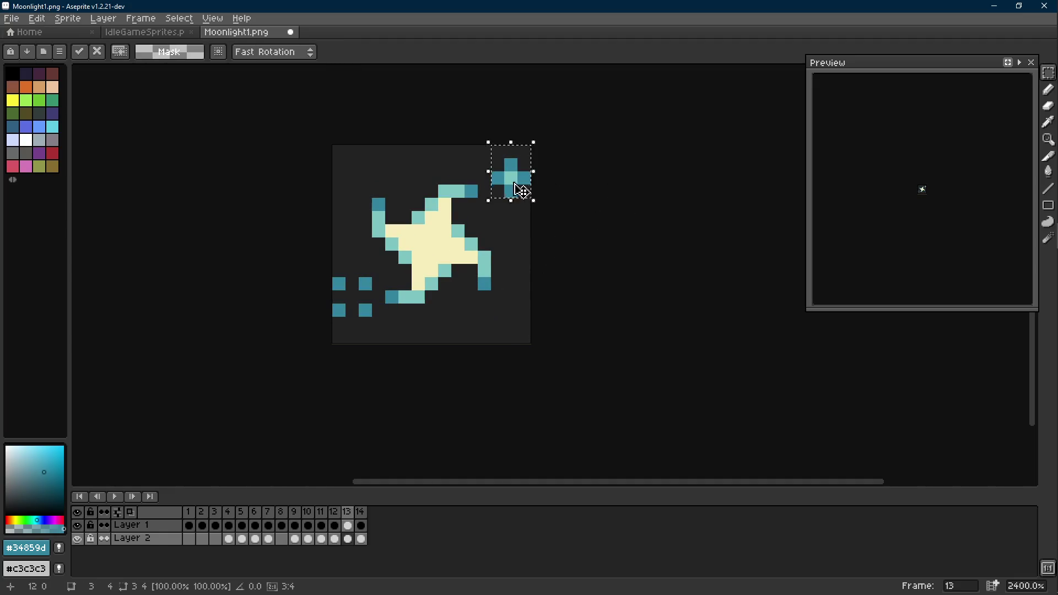
drag(521, 190, 501, 325)
click(551, 309)
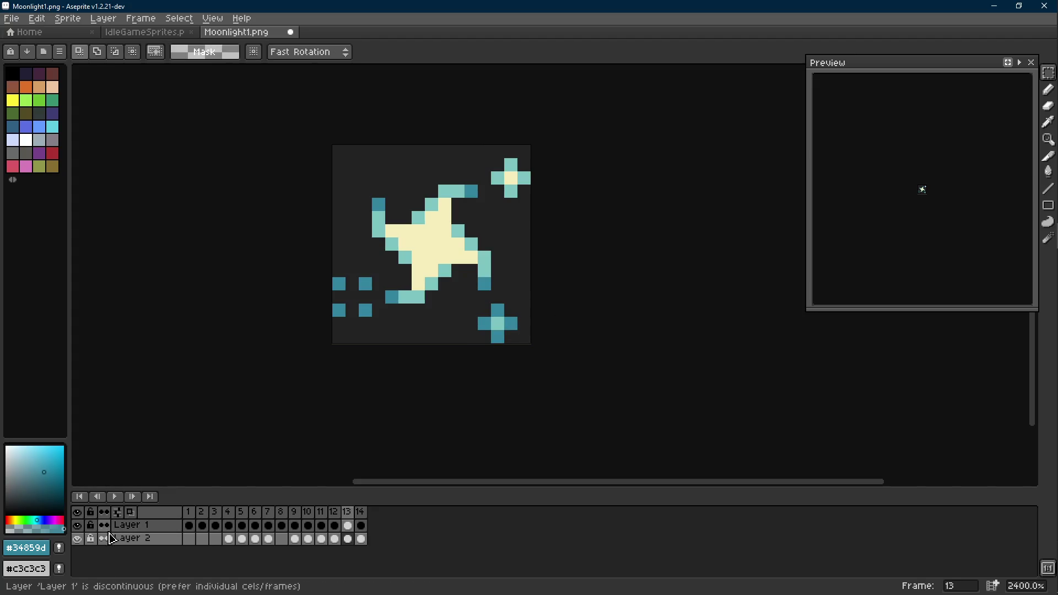
Step: Toggle onion skin in the timeline, leaving neighbouring frames shown
click(129, 512)
click(129, 517)
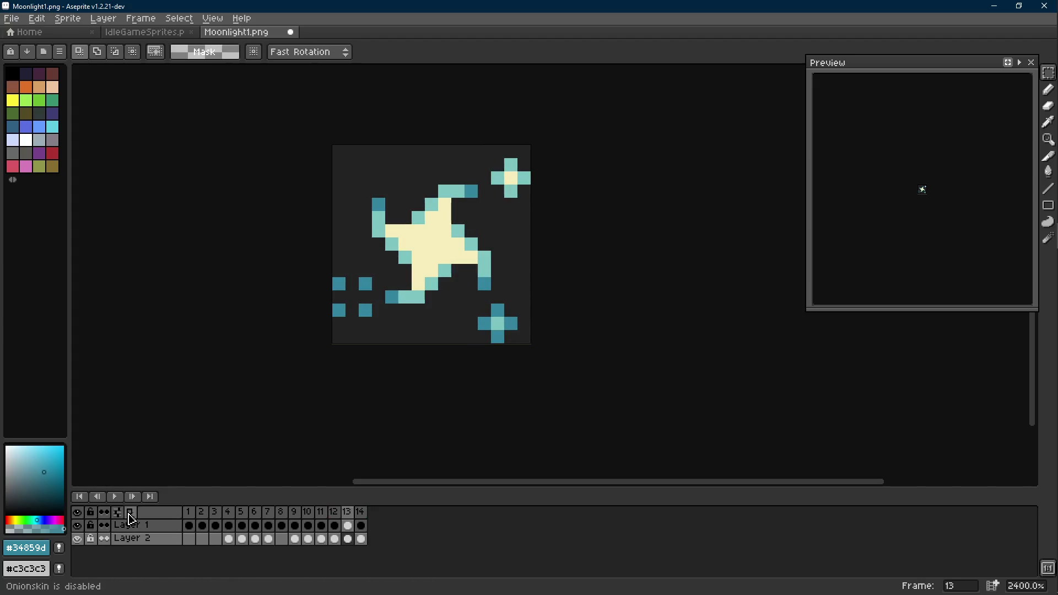
click(139, 516)
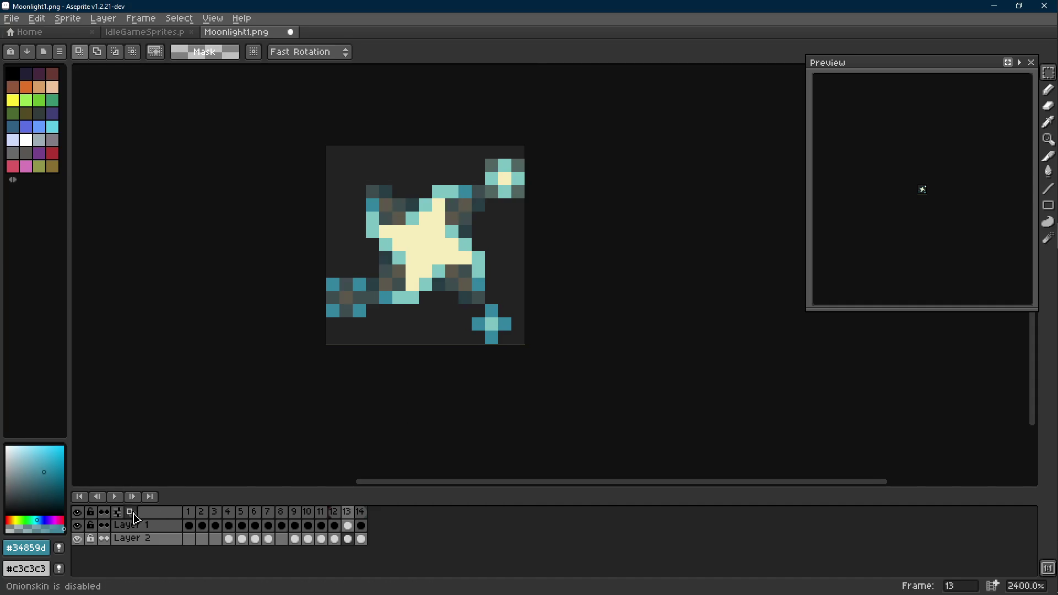
Step: Turn onion skin off again and flip through frames 10–13 to compare the sparkles
key(Left)
key(Right)
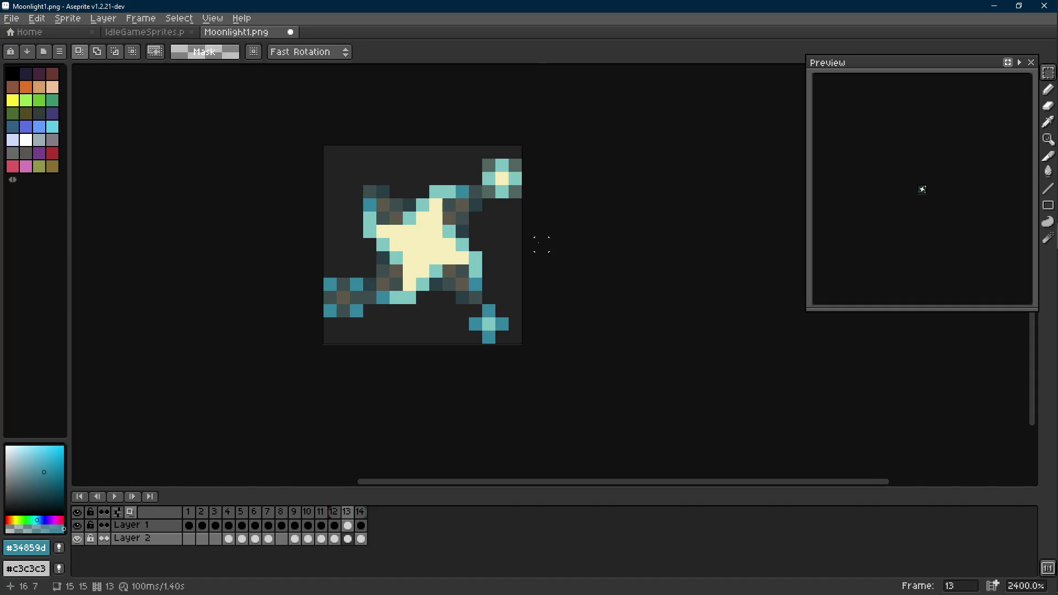
click(129, 512)
key(Left)
key(Right)
key(Left)
key(Left)
key(Left)
key(Right)
key(Left)
key(Right)
key(Left)
key(Right)
key(Right)
Step: Copy the cream sparkle from frame 12's top right and paste it at the bottom right of frame 14
drag(463, 158, 506, 211)
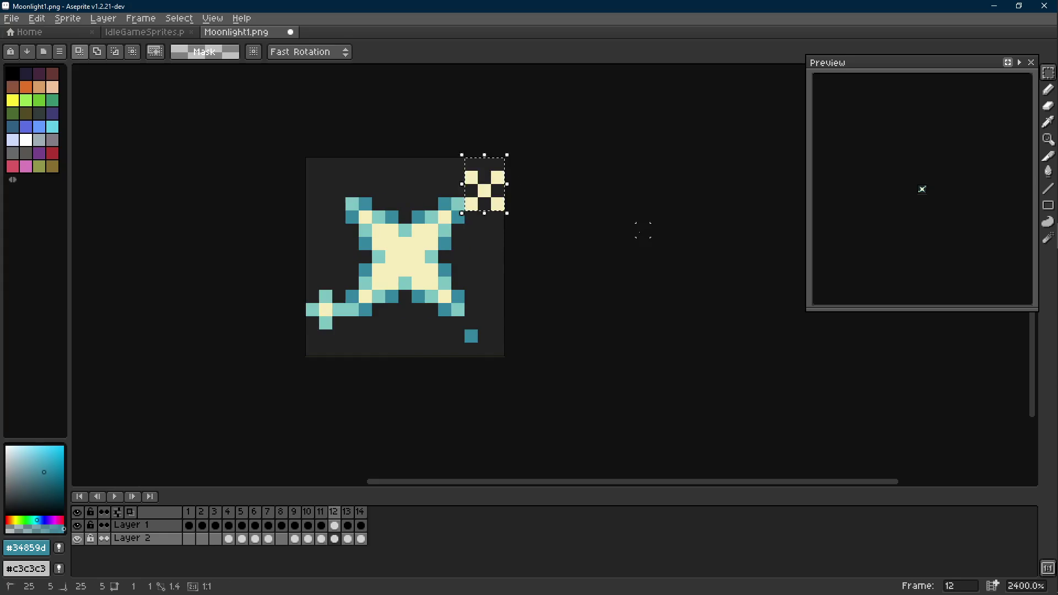
key(Left)
key(Left)
key(Right)
key(Right)
key(Right)
key(Right)
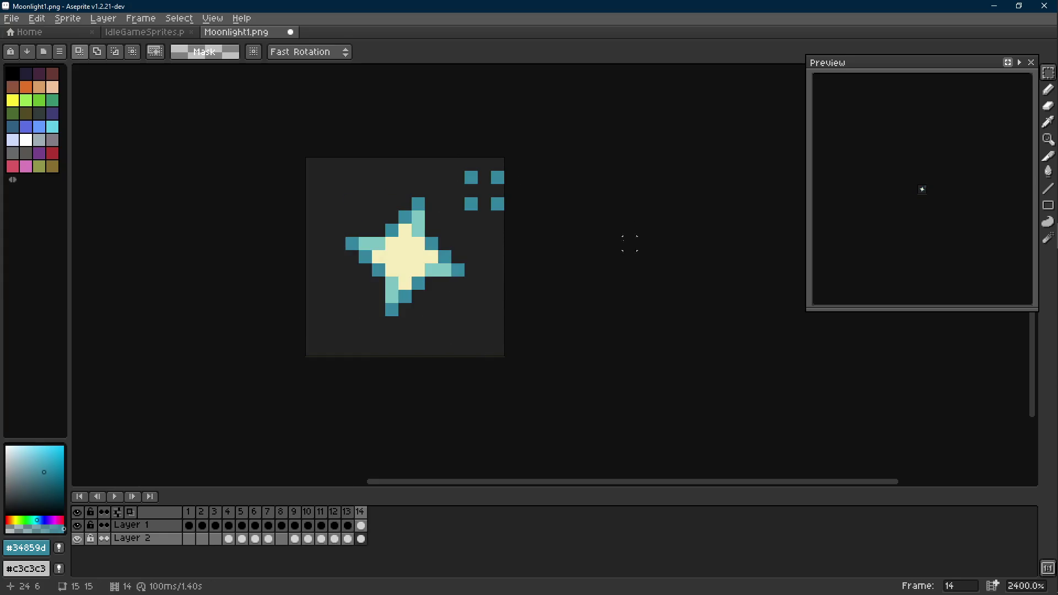
key(ctrl+v)
drag(484, 189, 467, 338)
key(Left)
key(Left)
key(Right)
Step: Paste the small star into frame 1 and settle it in the lower-right spot
key(Left)
key(Left)
key(Left)
key(Right)
key(Right)
key(Left)
key(Right)
key(Right)
key(Right)
key(Left)
key(Left)
key(Right)
key(Right)
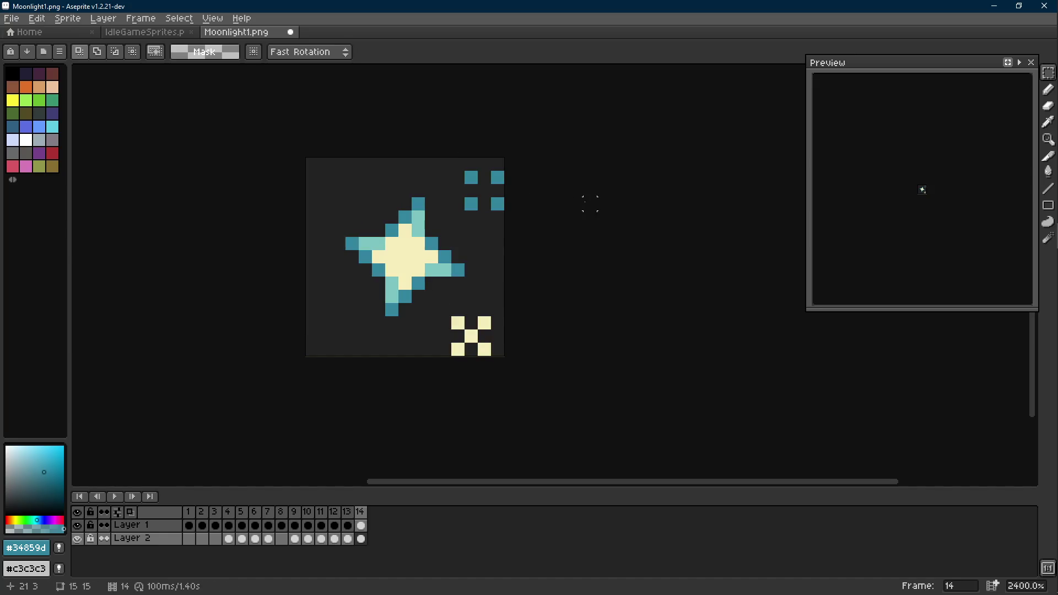
key(Right)
key(ctrl+v)
drag(488, 204, 478, 333)
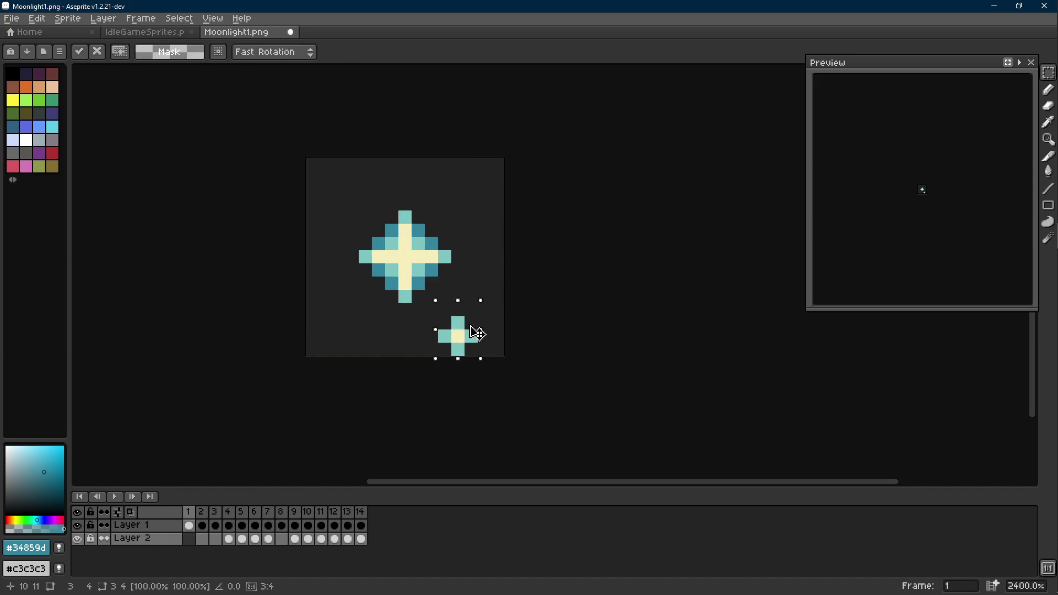
key(Return)
key(Left)
key(Right)
drag(435, 301, 519, 358)
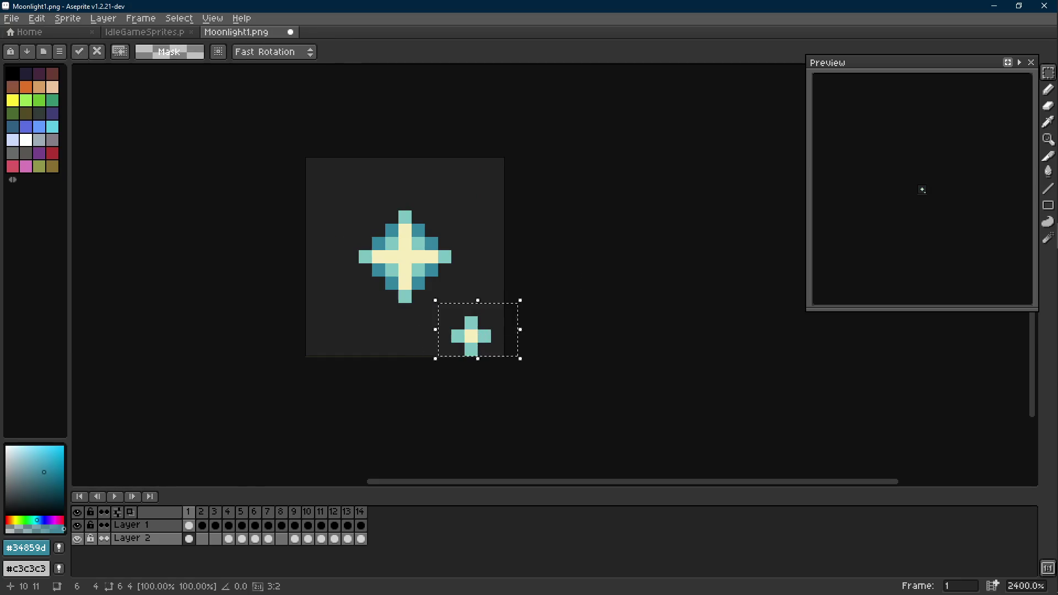
key(ctrl+d)
Step: Copy the four teal dots from frame 14 and place them near the lower right of frame 2
key(Left)
key(Right)
key(Left)
drag(460, 157, 505, 212)
key(ctrl+d)
key(Left)
key(Right)
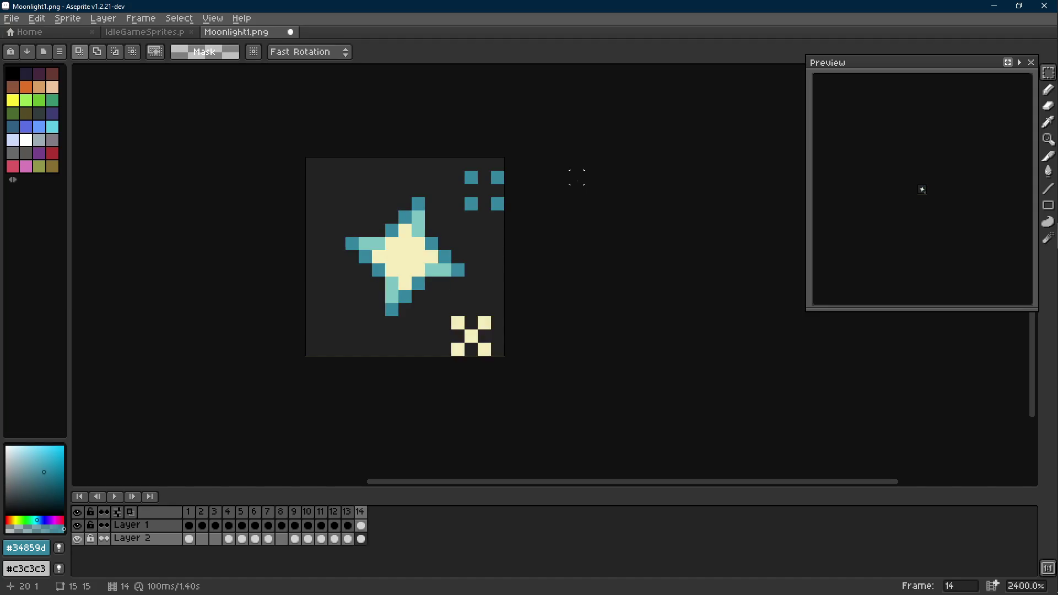
key(Right)
key(Right)
key(Right)
key(Right)
key(Right)
key(Right)
key(Right)
key(Right)
key(Right)
key(Right)
key(Right)
key(Right)
key(Left)
key(Right)
key(Right)
key(Right)
key(Right)
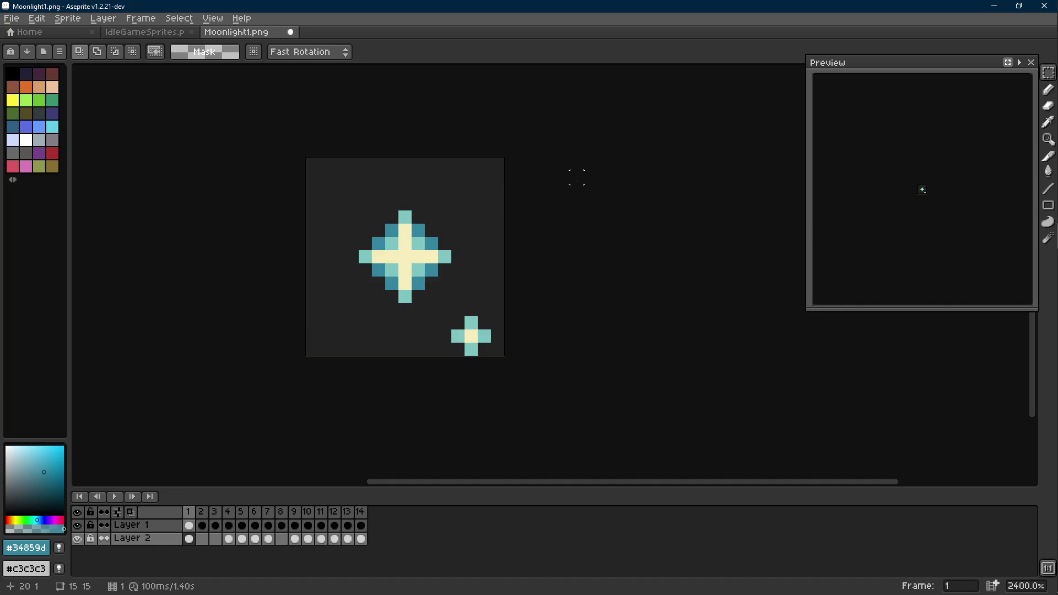
key(Right)
drag(481, 176, 459, 335)
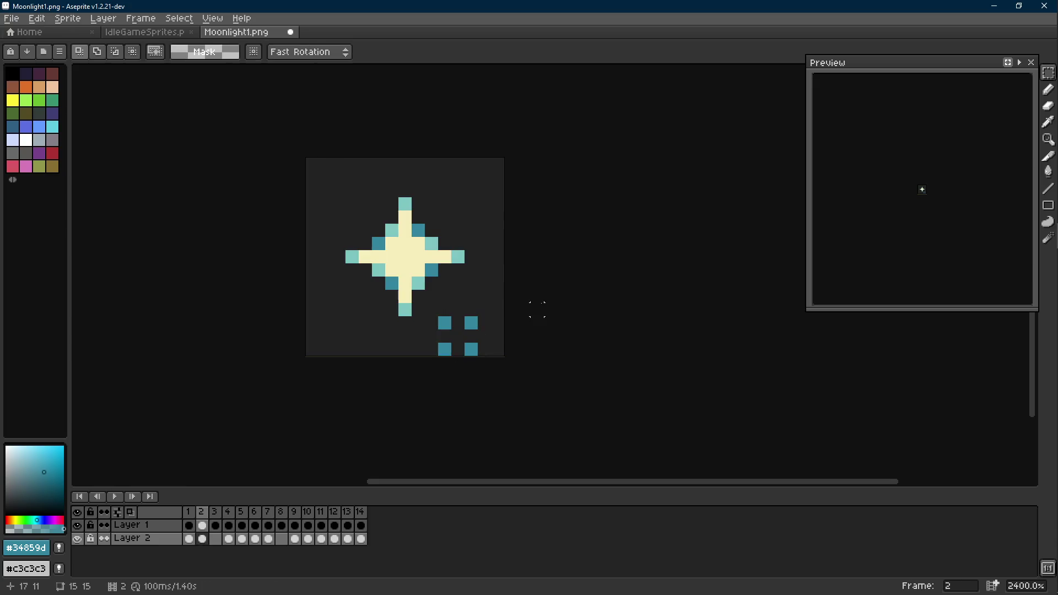
mouse_move(423, 301)
mouse_down()
mouse_move(492, 358)
mouse_move(473, 335)
mouse_up()
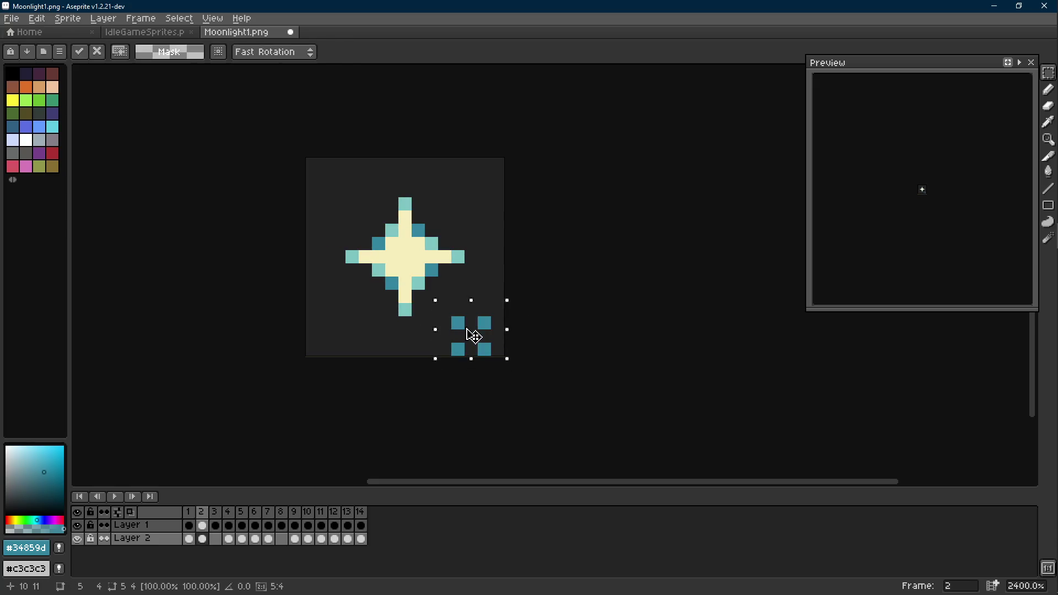
key(Left)
key(Right)
key(Right)
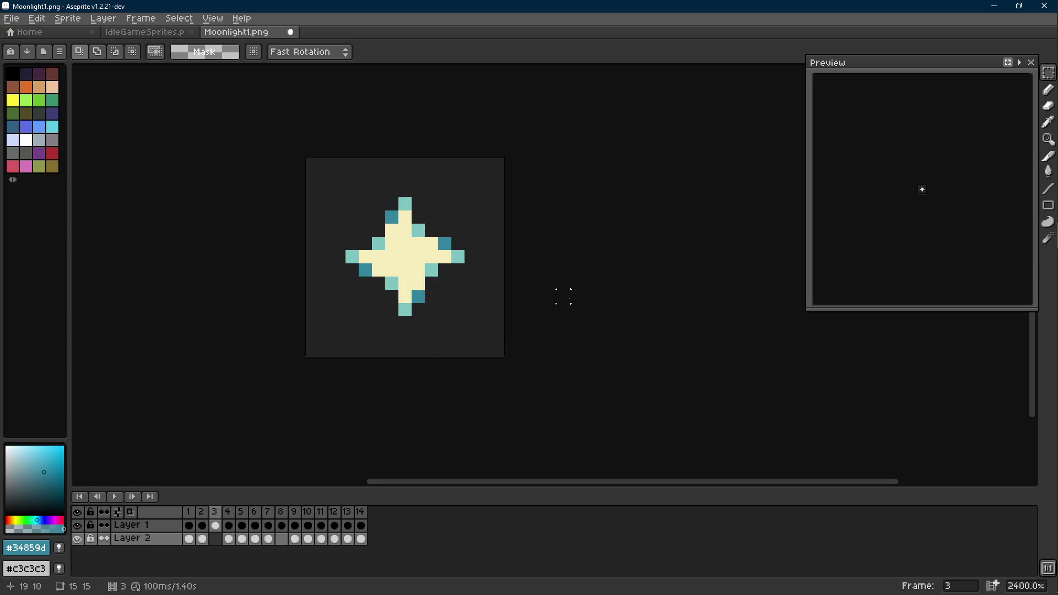
key(Left)
key(Left)
scroll(566, 296, down, 5)
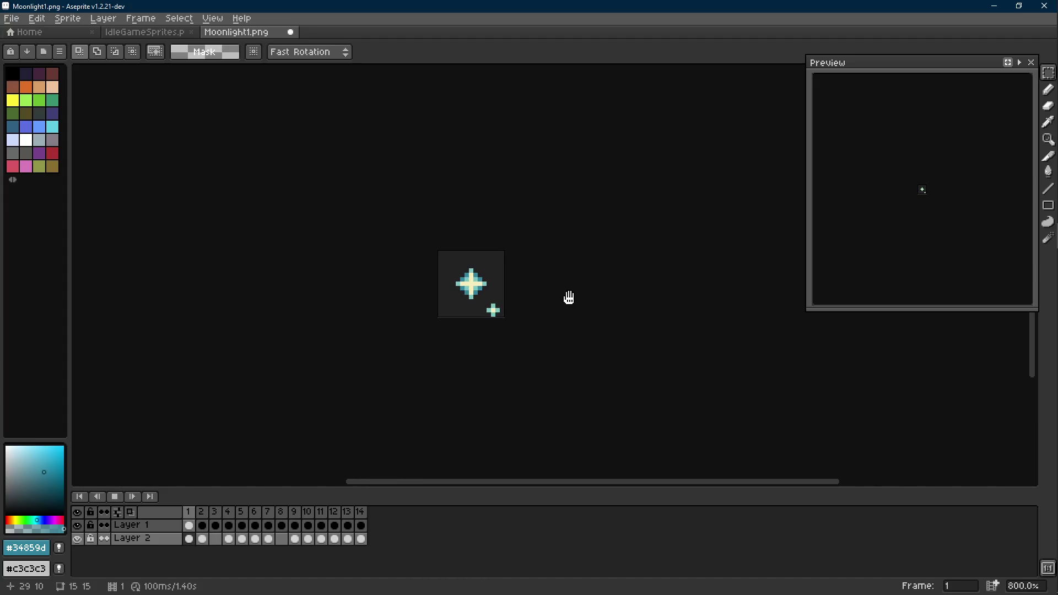
scroll(568, 298, down, 4)
key(Return)
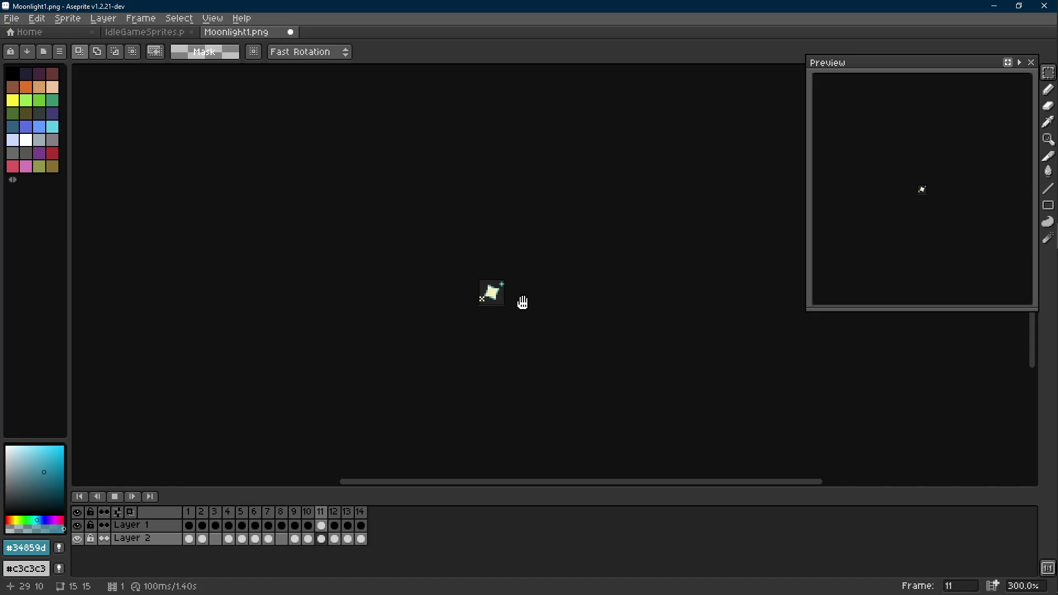
scroll(522, 303, up, 4)
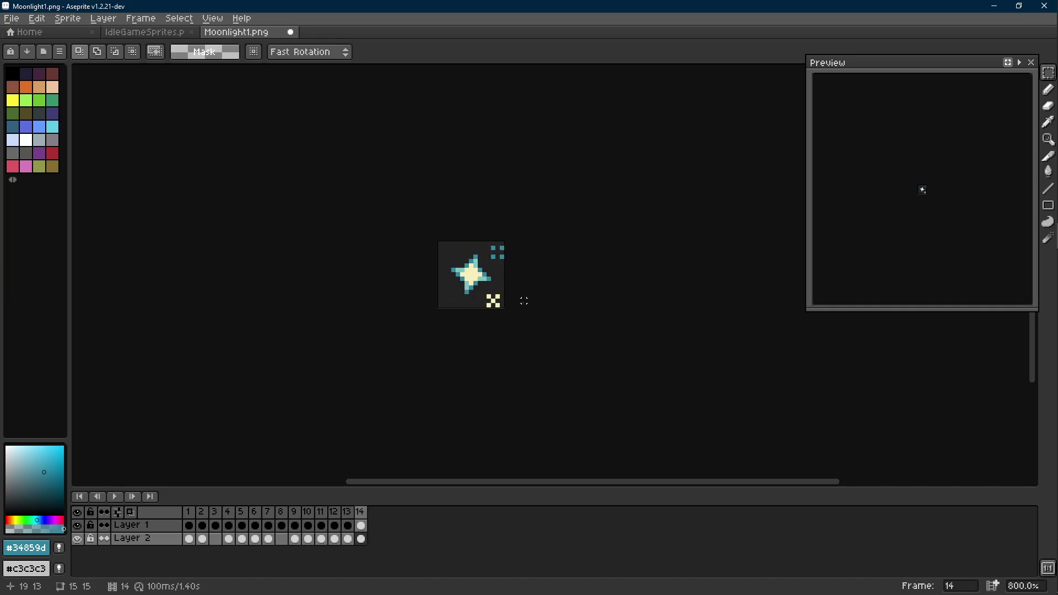
scroll(522, 303, up, 5)
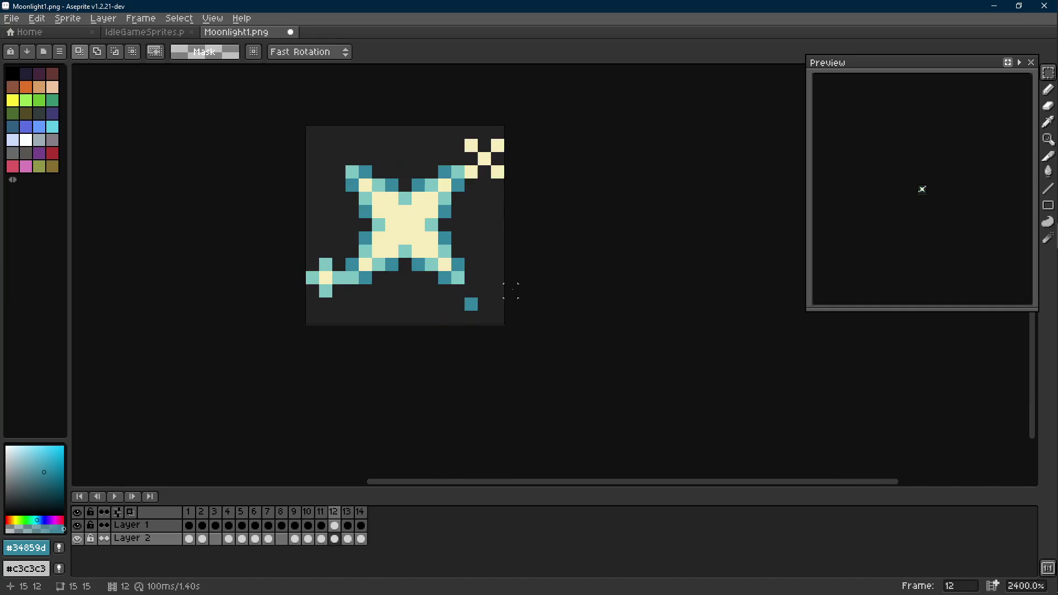
Step: Marquee the teal pixel near frame 1's bottom right and save Moonlight1.png
key(i)
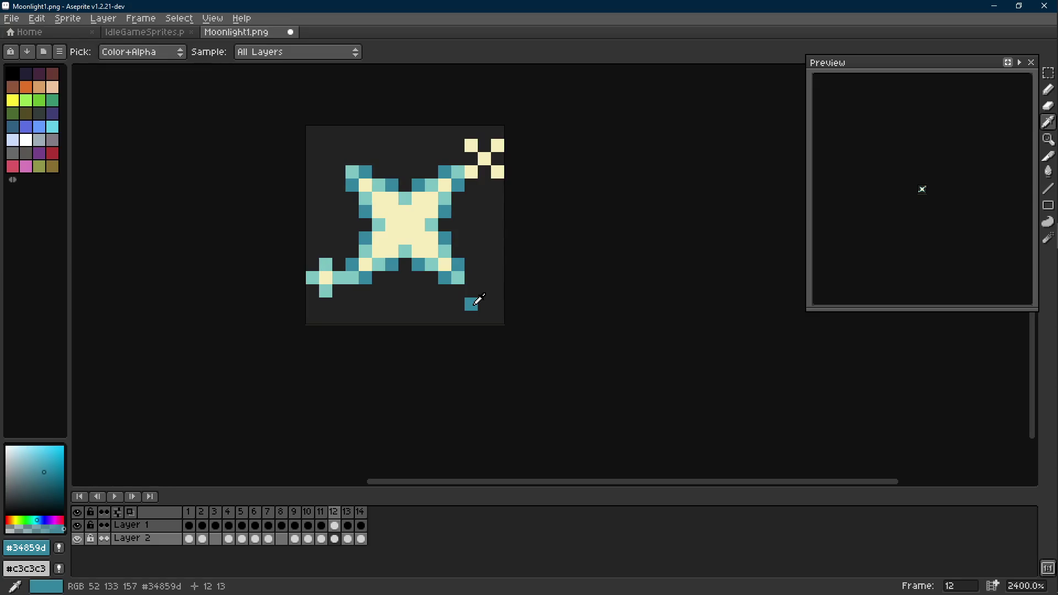
key(m)
drag(464, 297, 478, 321)
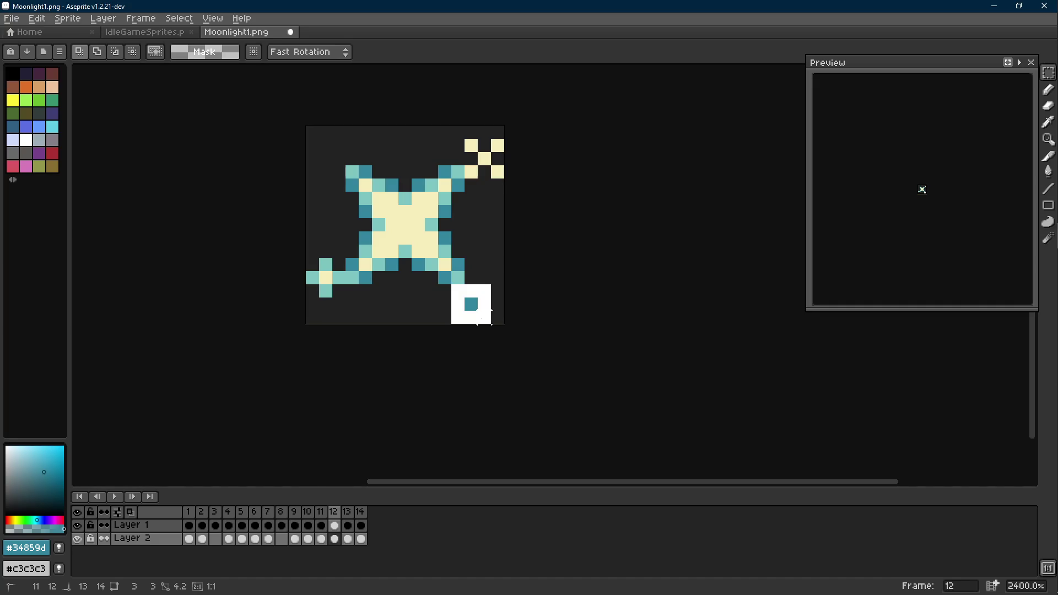
scroll(524, 301, down, 8)
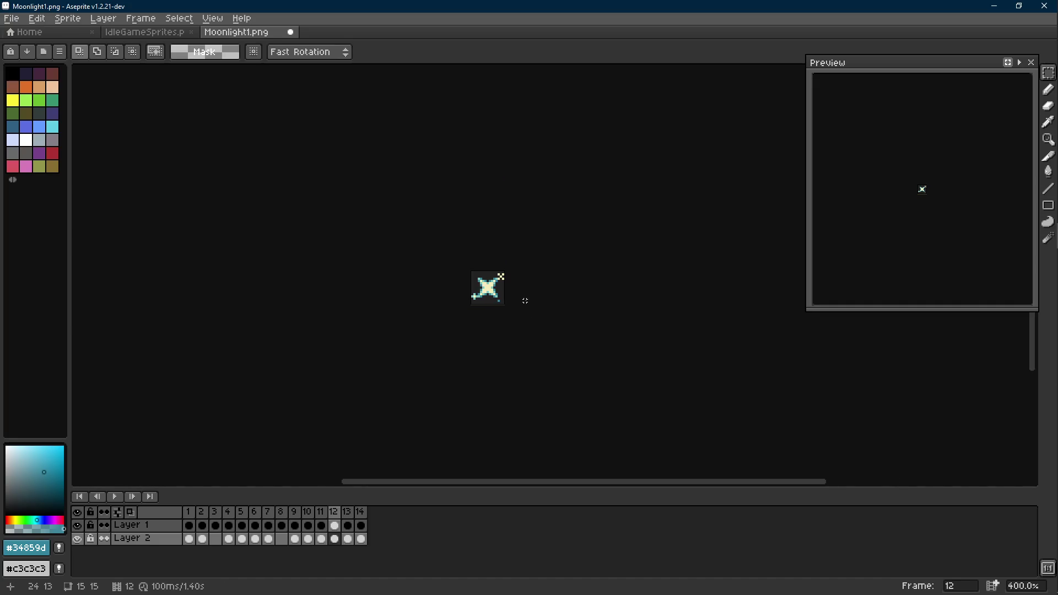
scroll(525, 301, down, 1)
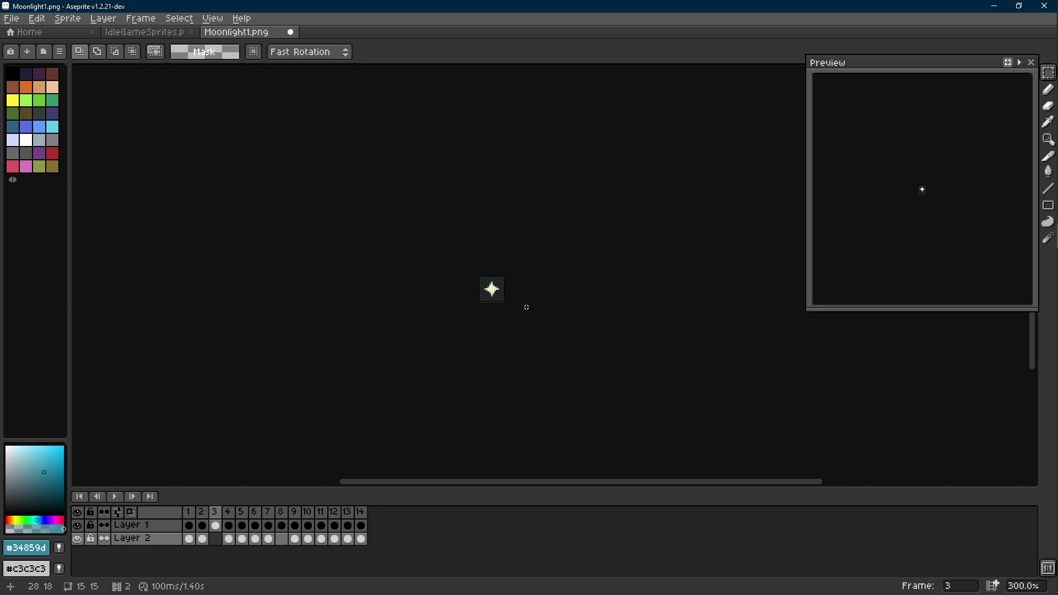
key(ctrl+s)
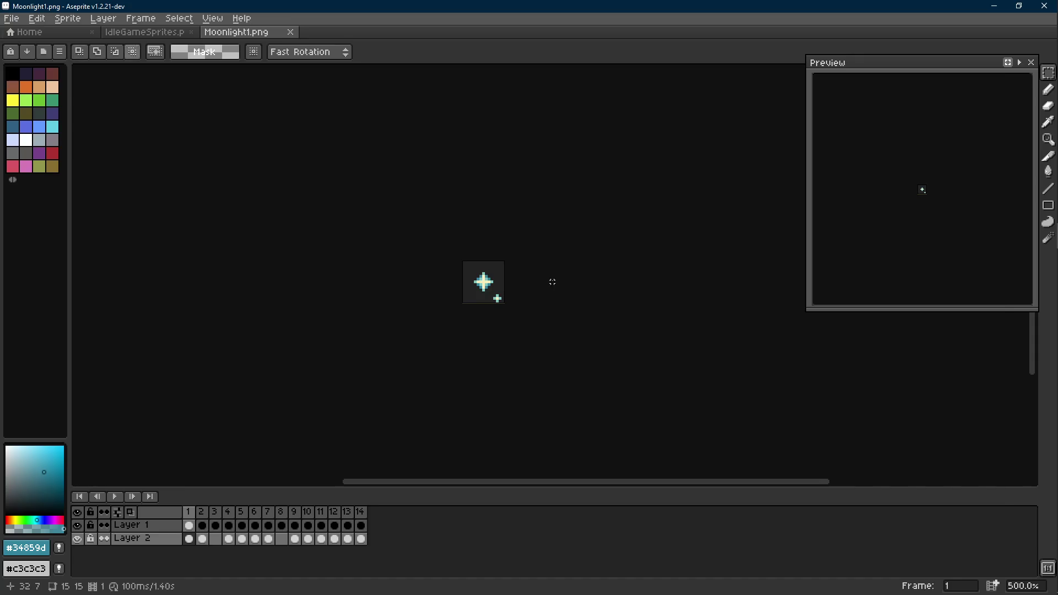
key(ctrl+shift+s)
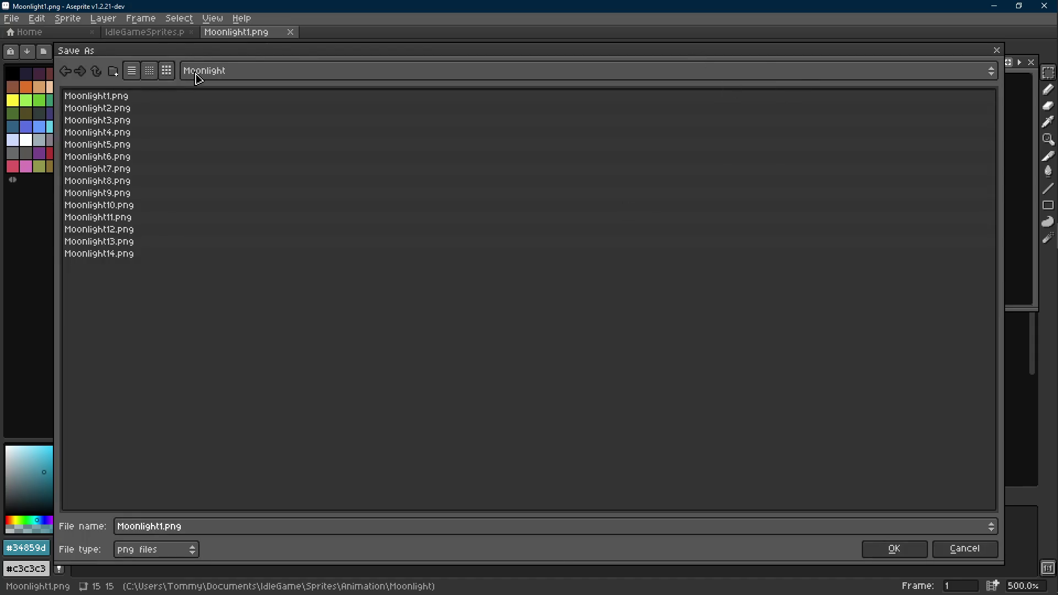
click(996, 51)
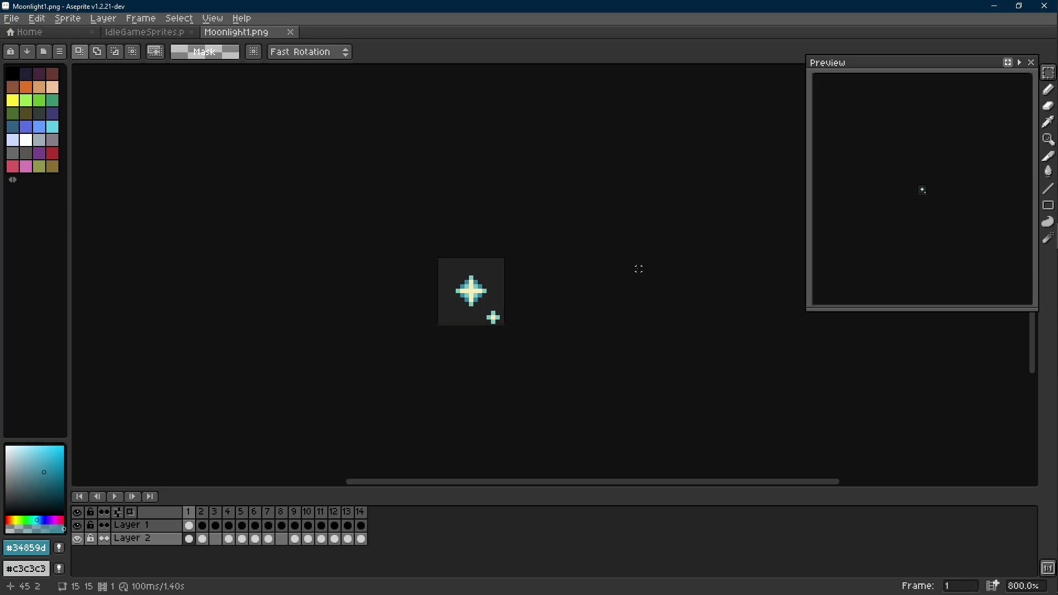
key(Right)
key(Right)
key(Right)
key(Right)
key(Right)
key(Right)
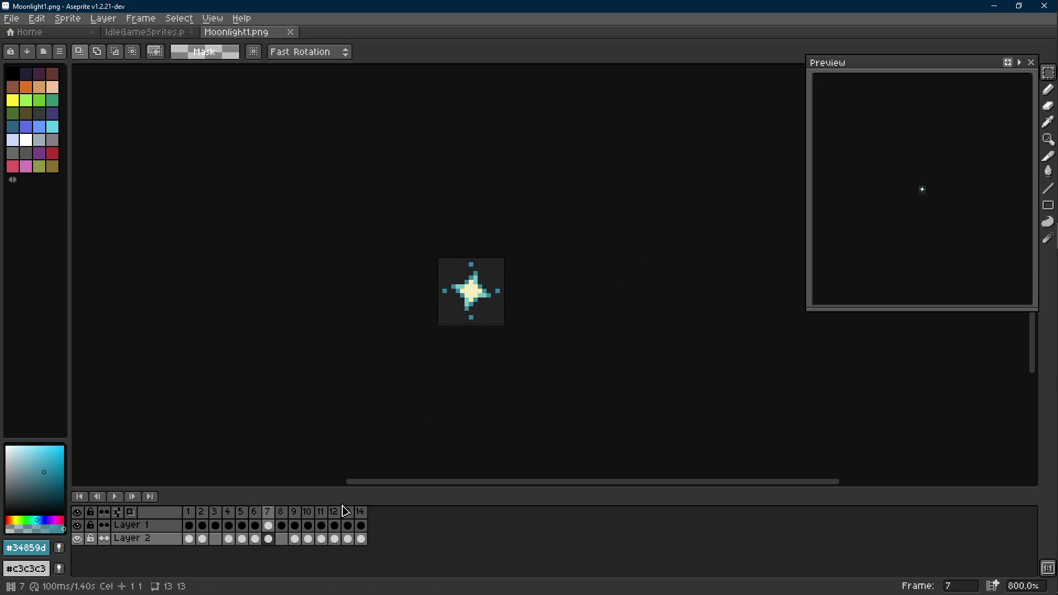
key(Right)
Step: Delete frames 8 through 14, trimming the animation to seven frames
click(190, 512)
drag(279, 511, 414, 523)
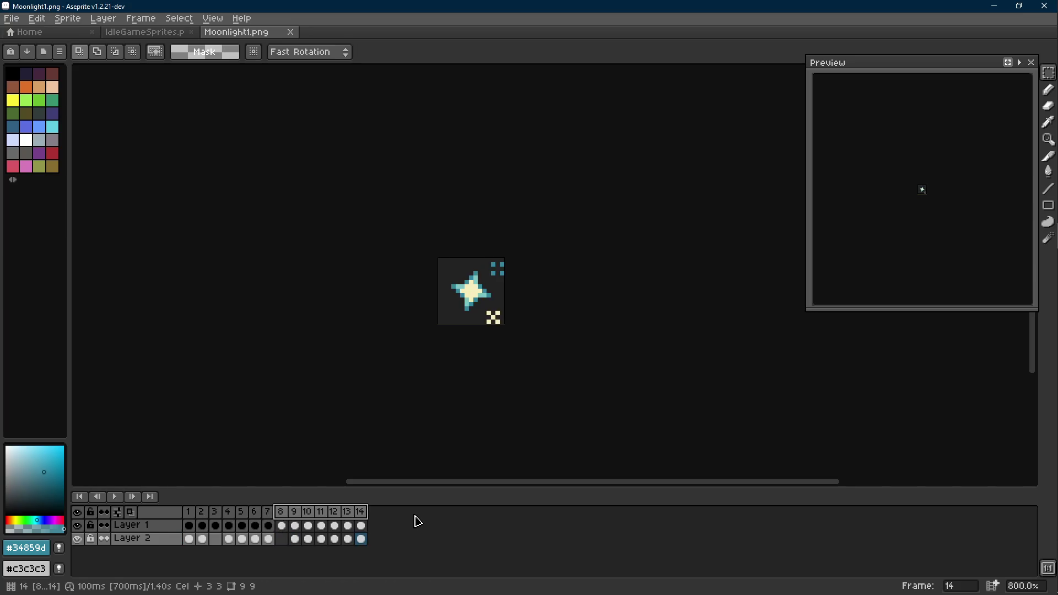
key(alt+c)
Step: Delete Layer 2, preview the result, then undo to restore it
right_click(159, 544)
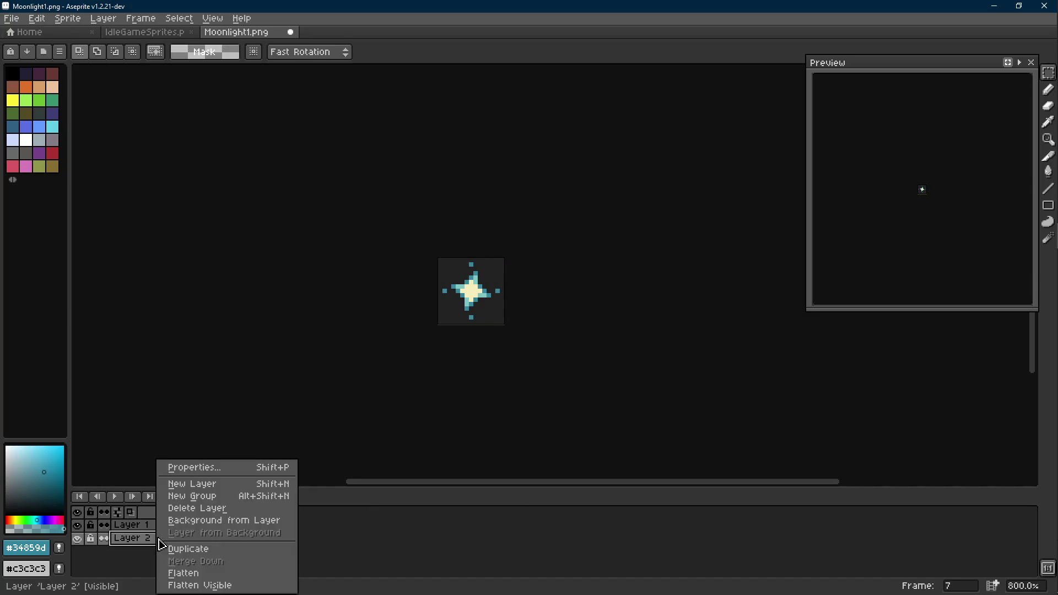
click(190, 507)
key(Return)
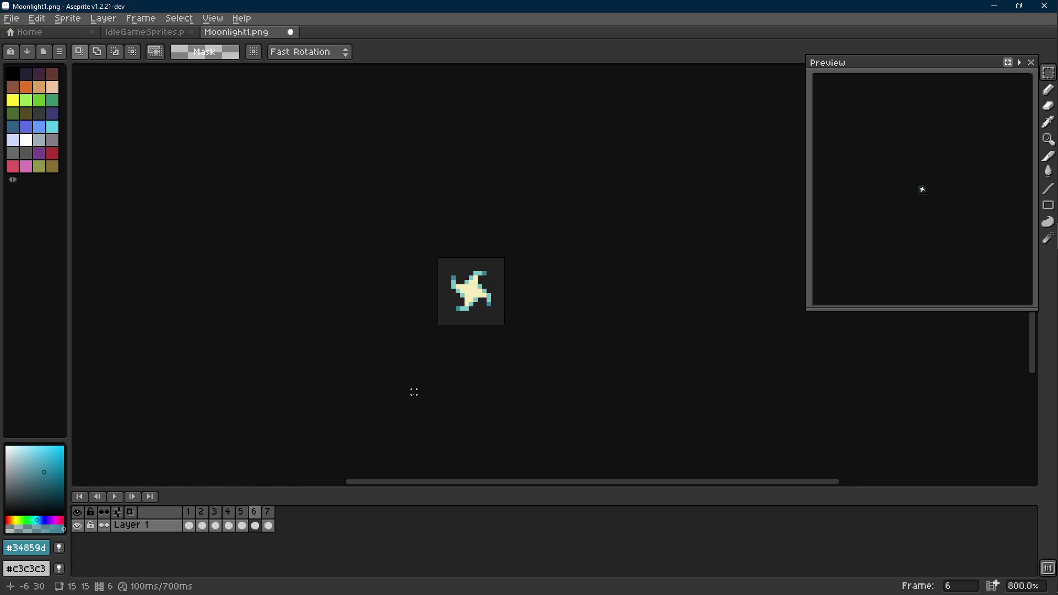
key(ctrl+z)
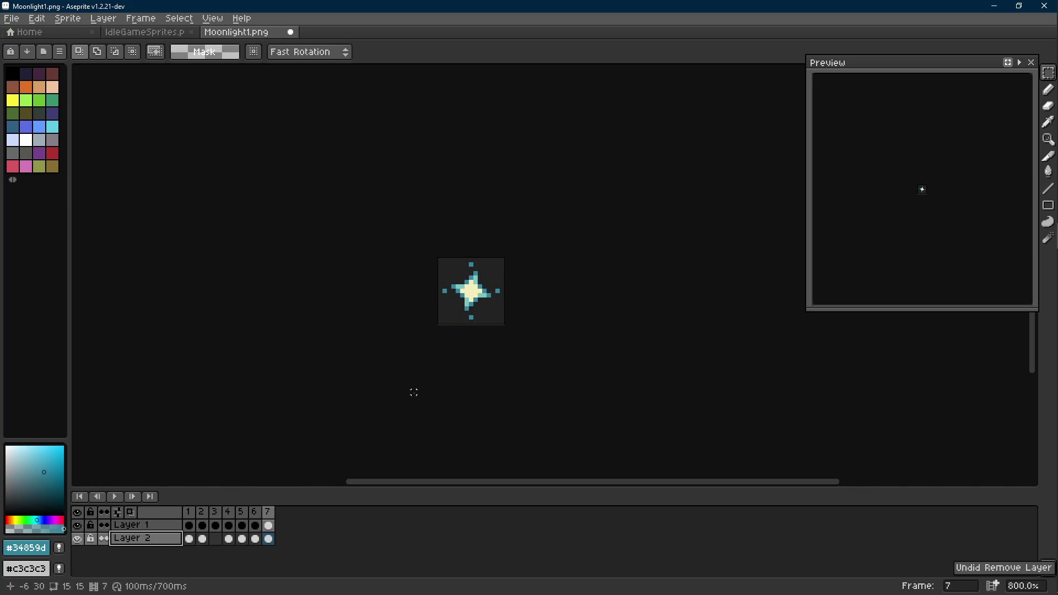
key(Return)
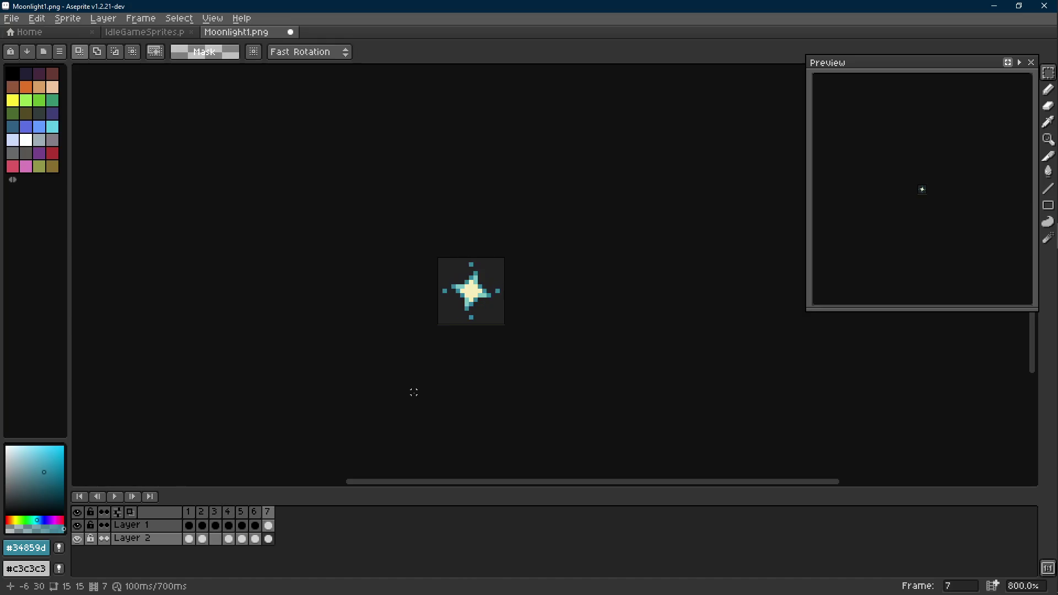
scroll(538, 339, up, 5)
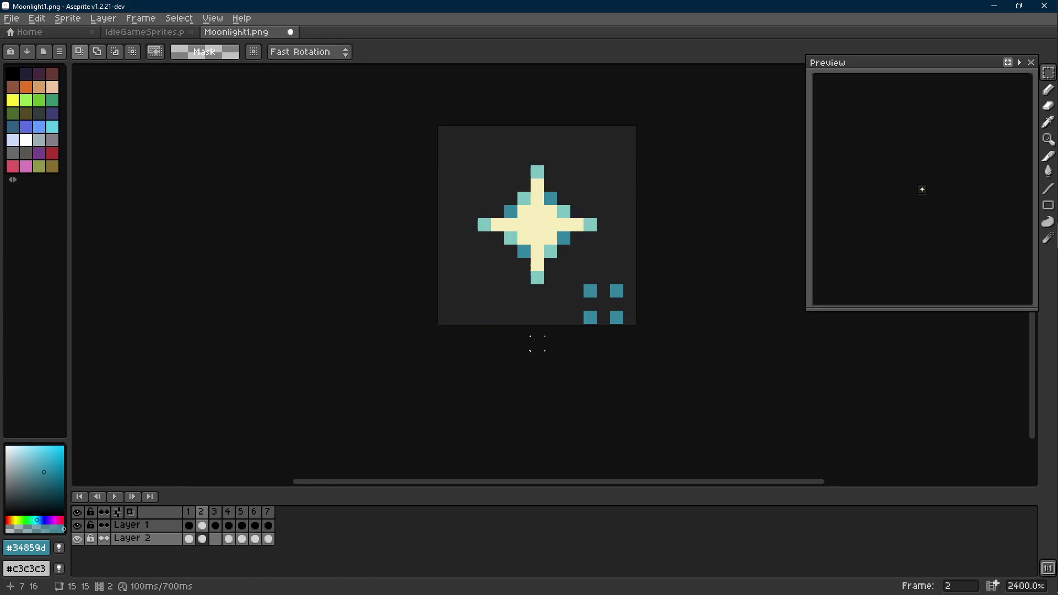
Step: Erase frame 2's blue sparkle squares at lower right and select frame 1's small cross
drag(570, 290, 637, 326)
key(Delete)
key(ctrl+d)
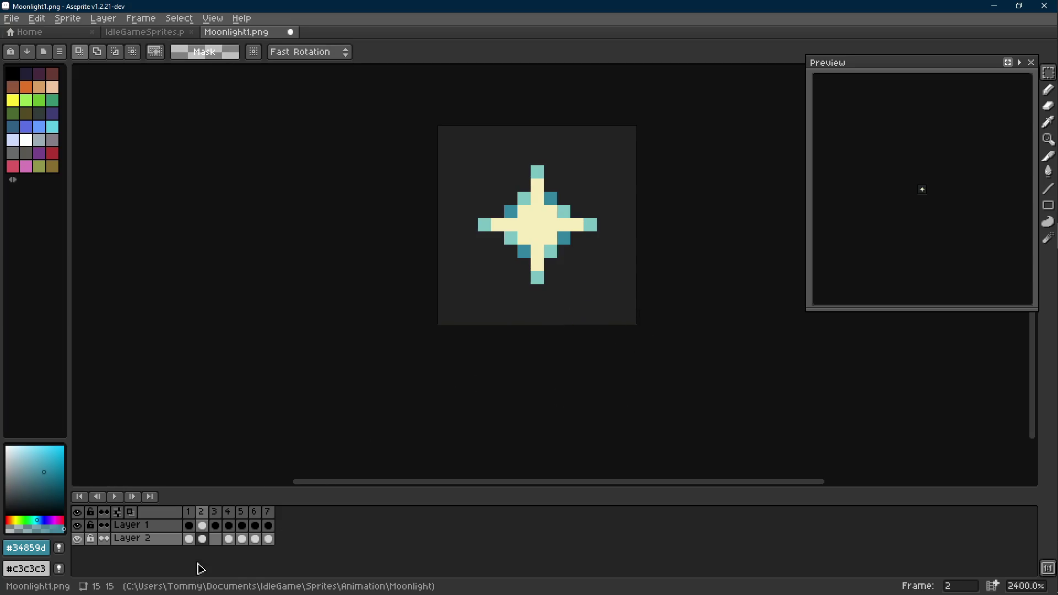
click(189, 539)
drag(496, 276, 550, 347)
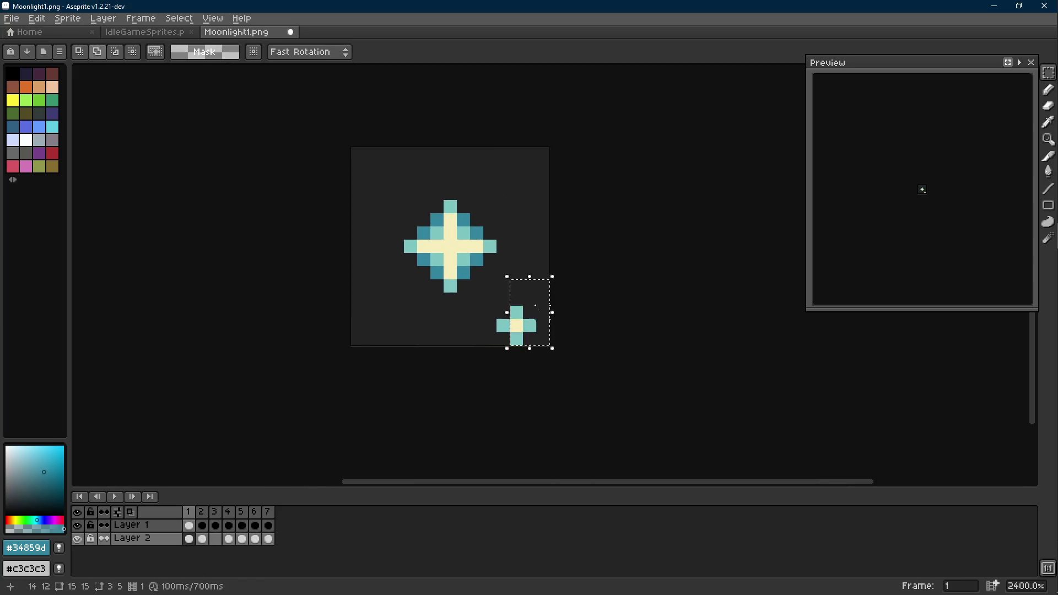
Step: Drag frame 1's small cross off the canvas, merge Layer 1 down into Layer 2, and review playback
drag(523, 312, 628, 405)
scroll(534, 373, down, 6)
right_click(169, 529)
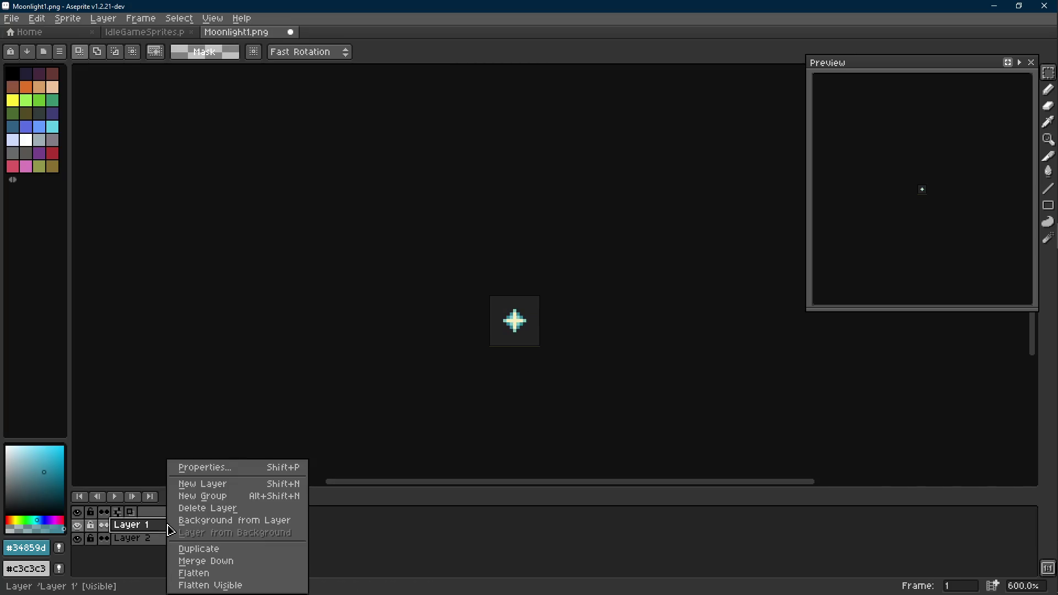
click(199, 560)
scroll(522, 396, down, 2)
scroll(521, 397, down, 1)
key(Return)
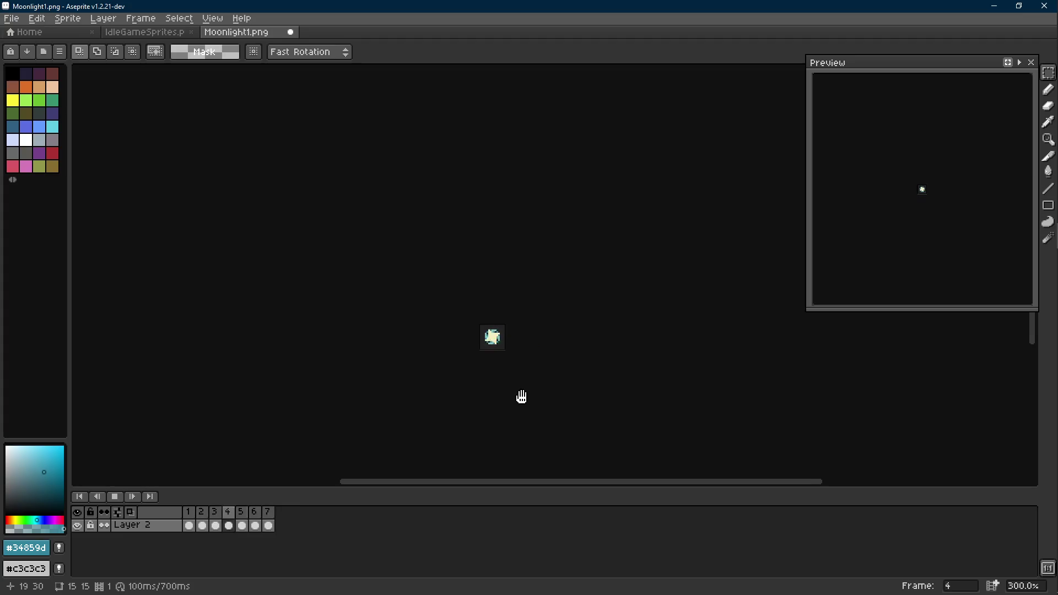
scroll(519, 398, up, 2)
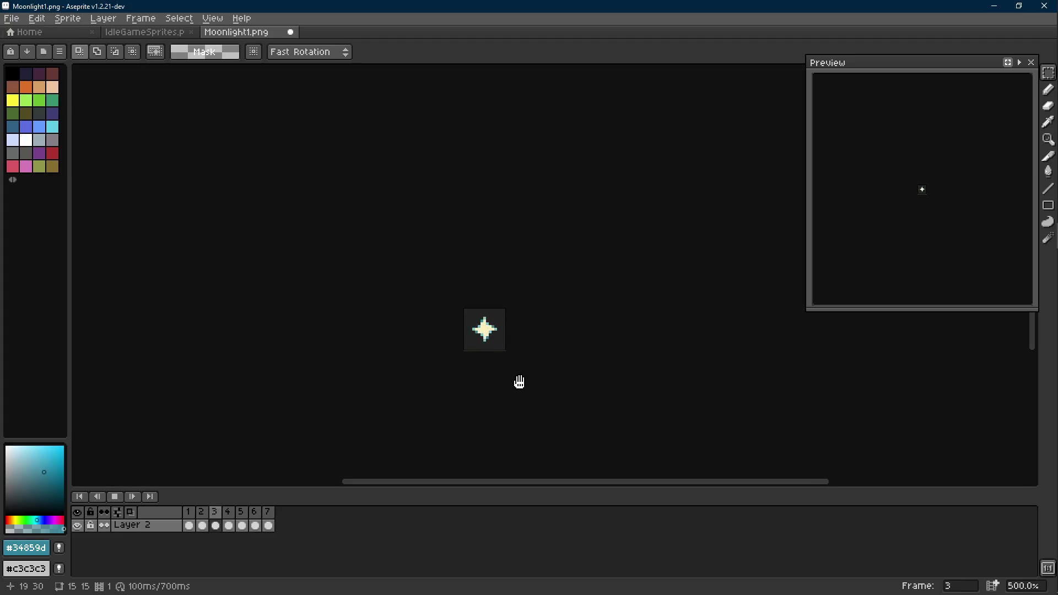
key(Return)
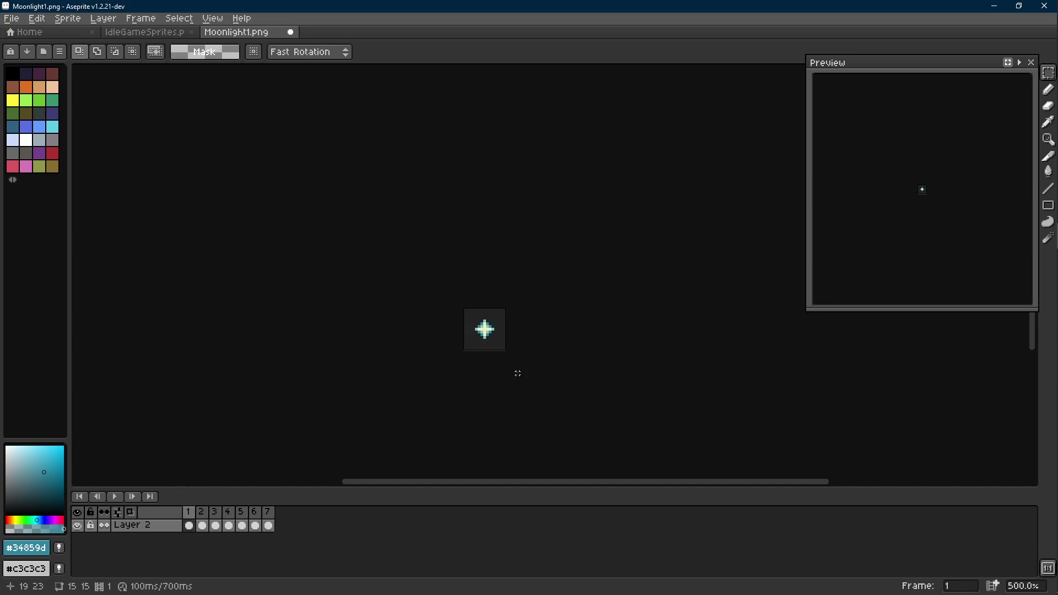
scroll(511, 352, up, 5)
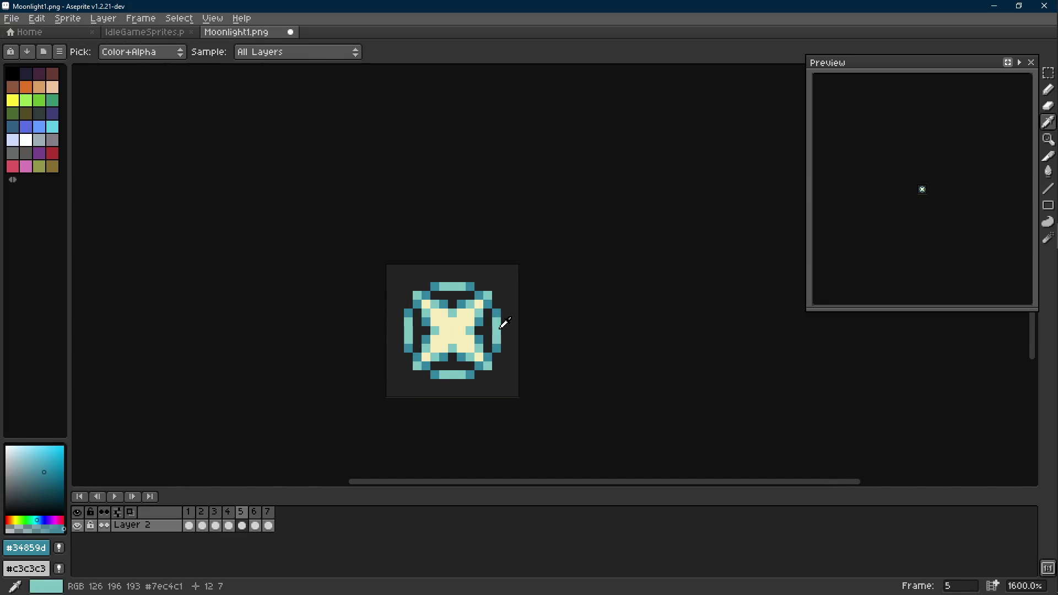
Step: Eyedrop the light teal #7ec4c1 from the sprite as the pencil colour and play the seven-frame sparkle
alt+click(514, 356)
key(b)
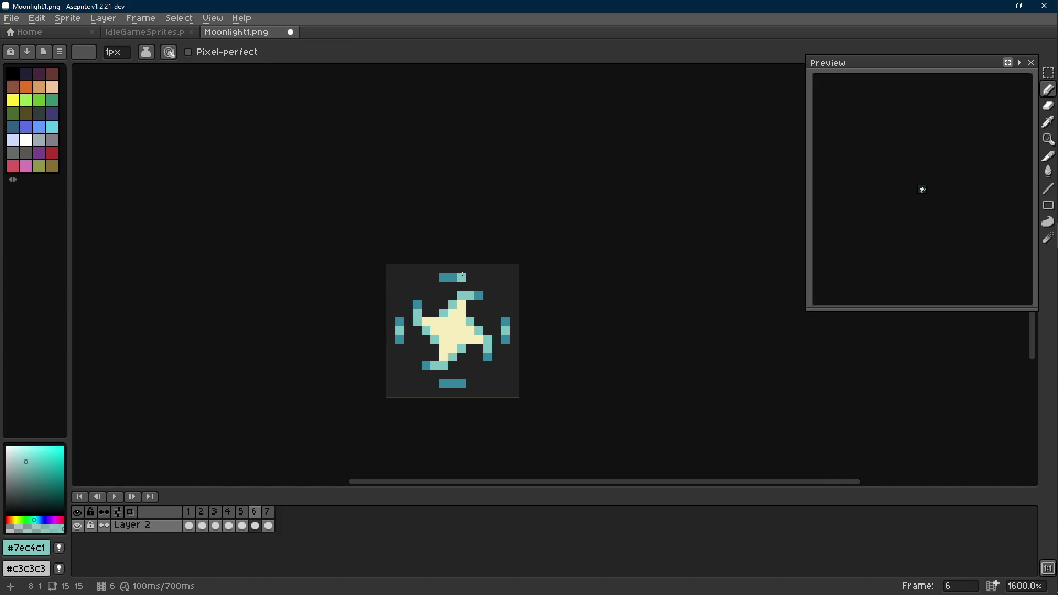
key(Return)
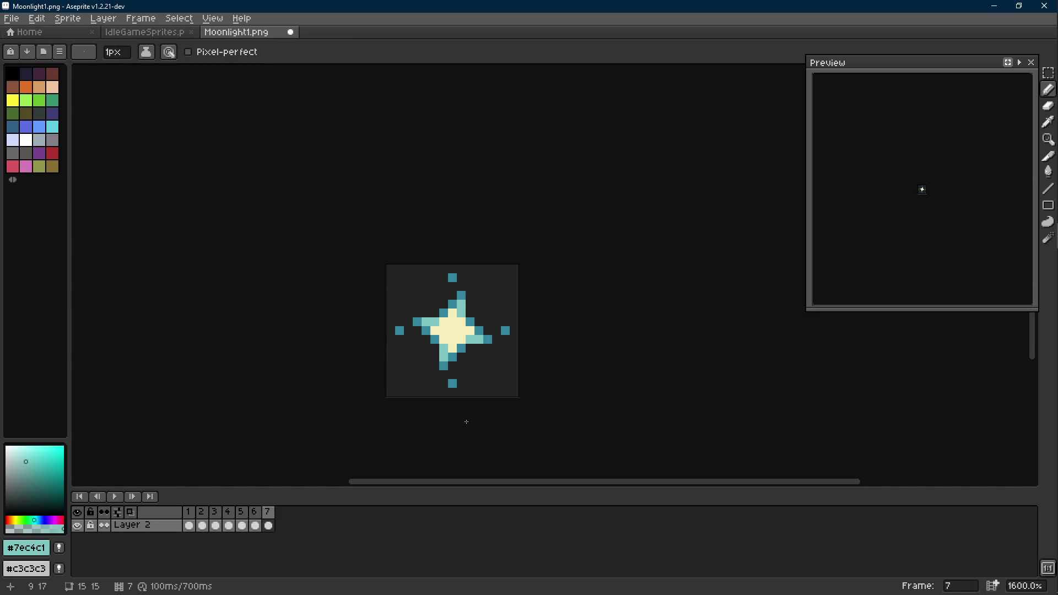
scroll(451, 381, down, 6)
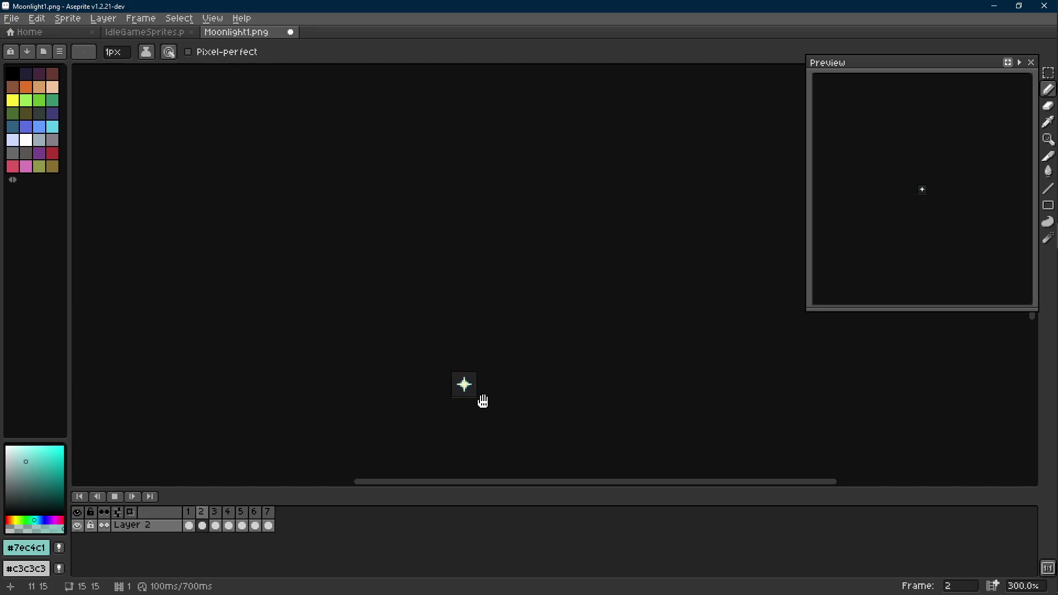
scroll(484, 380, up, 1)
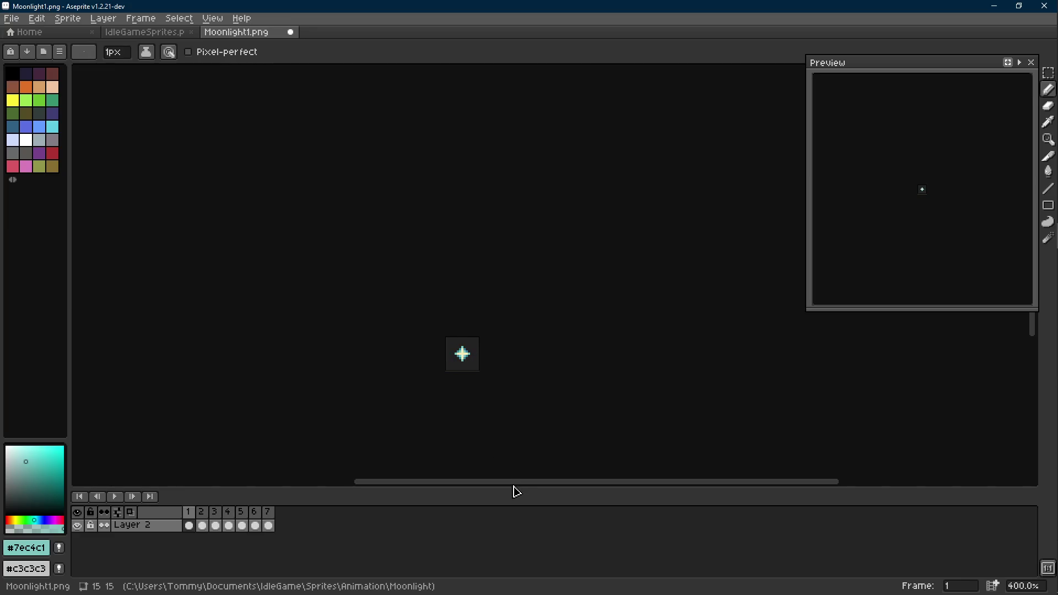
Step: Save a copy as SimplifiedMoonlight1.png, then return to the IdleGameSprites sheet
key(ctrl+shift+s)
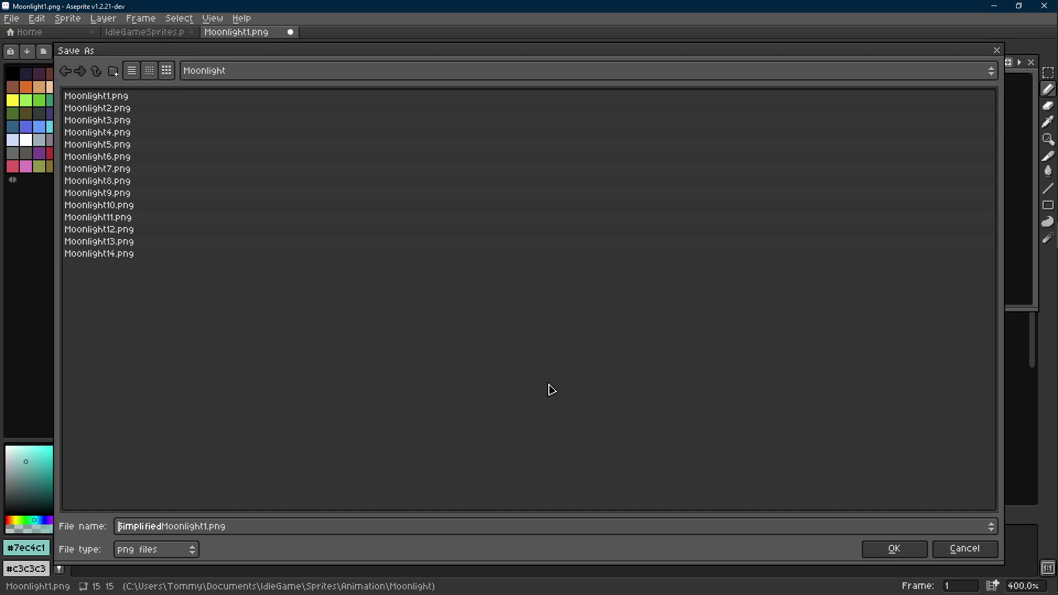
key(Return)
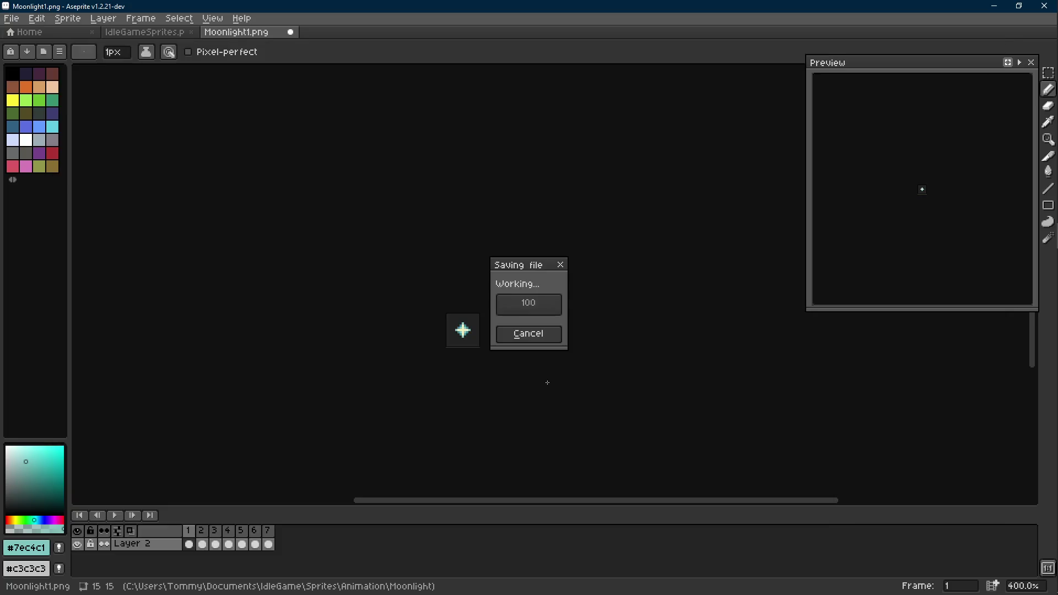
key(ctrl+Tab)
scroll(378, 211, down, 2)
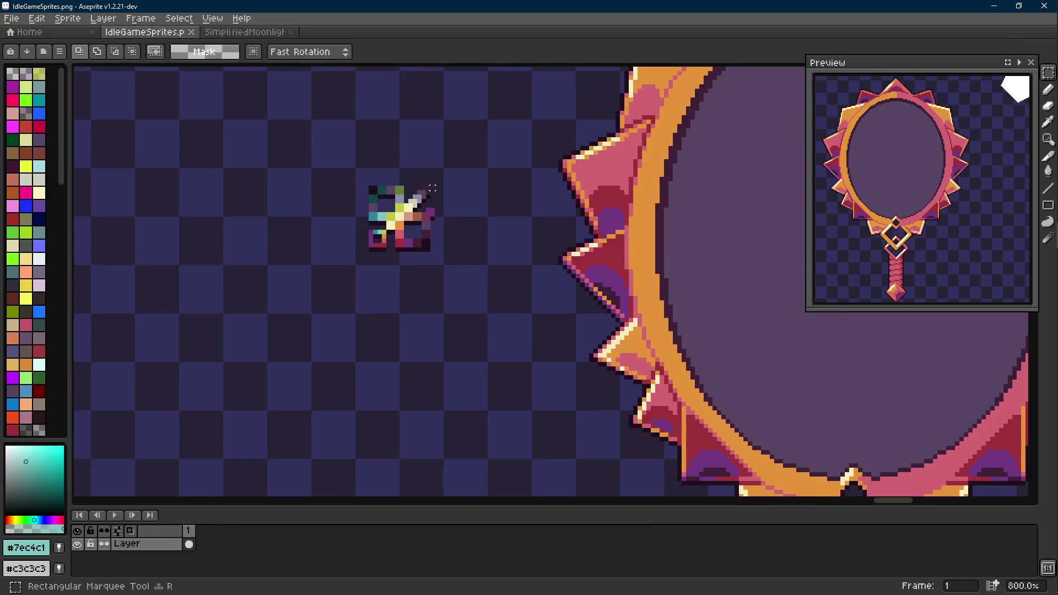
drag(433, 167, 378, 210)
key(ctrl+Tab)
scroll(479, 255, up, 1)
key(ctrl+a)
key(ctrl+c)
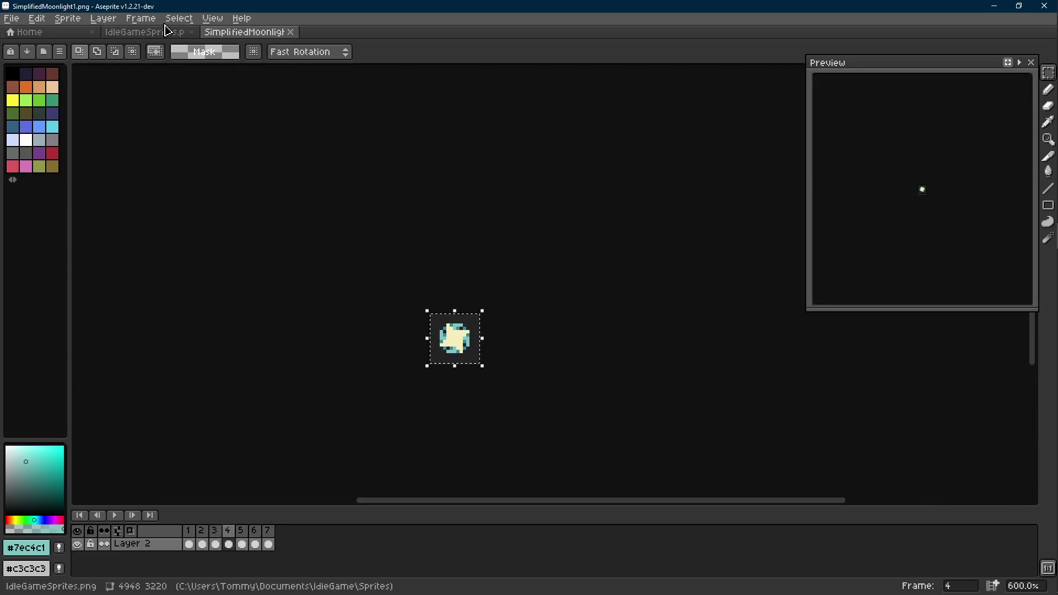
key(ctrl+Tab)
key(ctrl+v)
drag(556, 285, 413, 317)
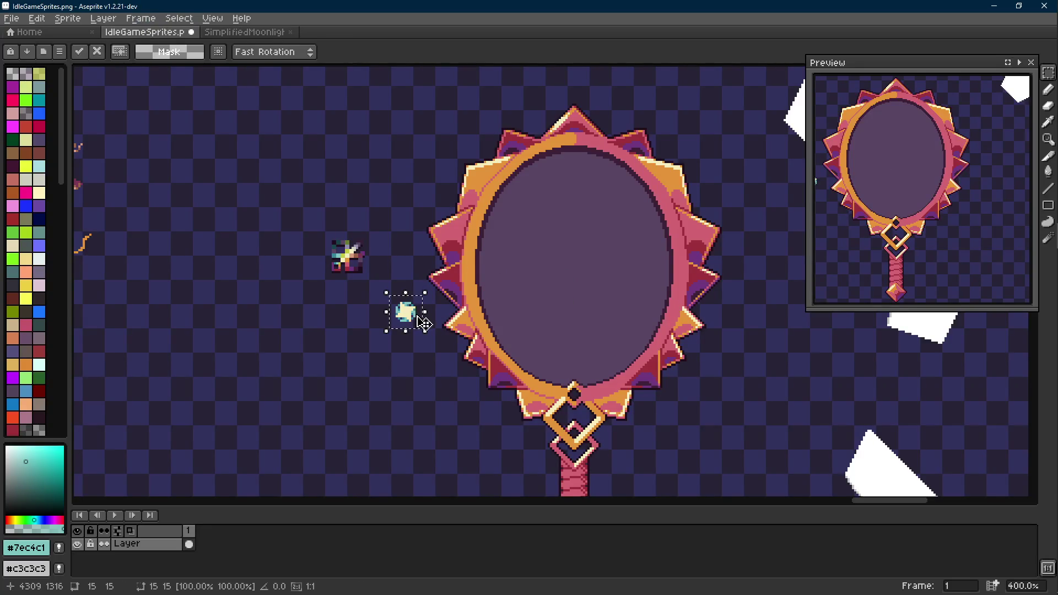
scroll(421, 322, down, 1)
drag(330, 276, 338, 149)
key(ctrl+z)
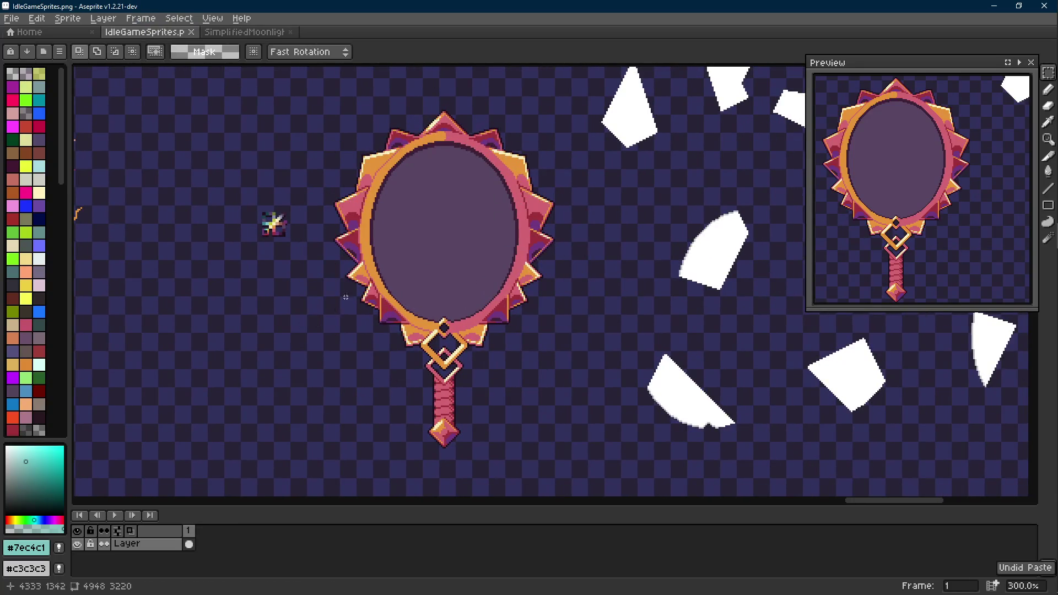
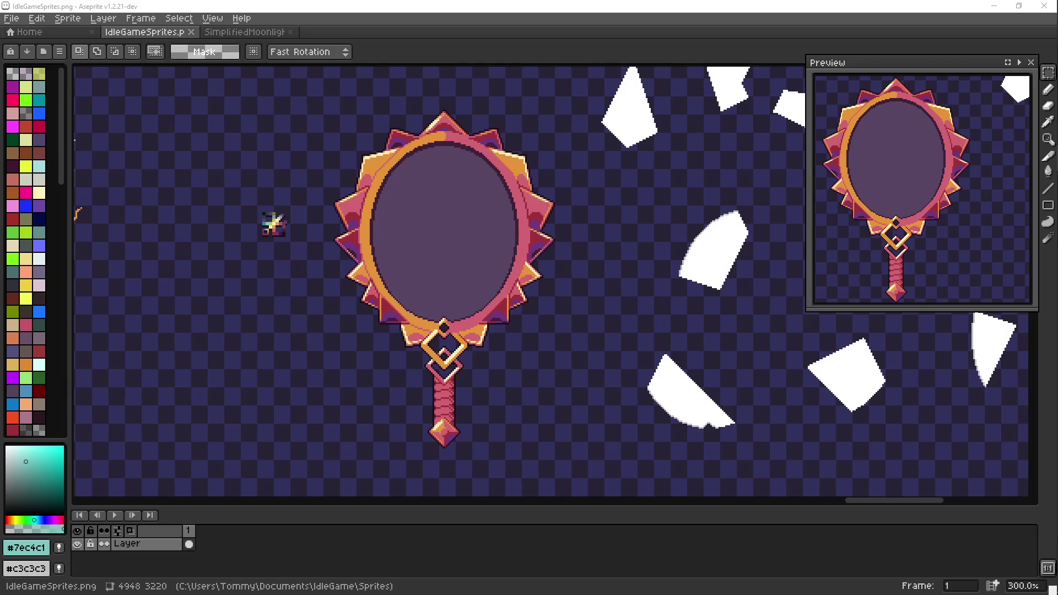
Step: Select the ornate hand mirror and move it down on the sprite sheet
drag(482, 299, 455, 310)
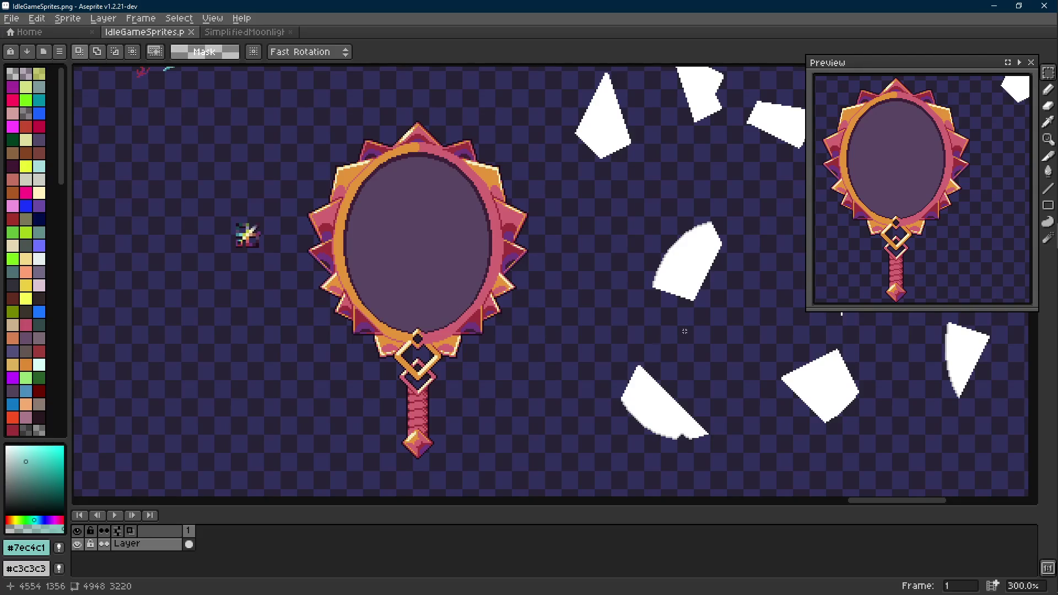
scroll(472, 209, down, 1)
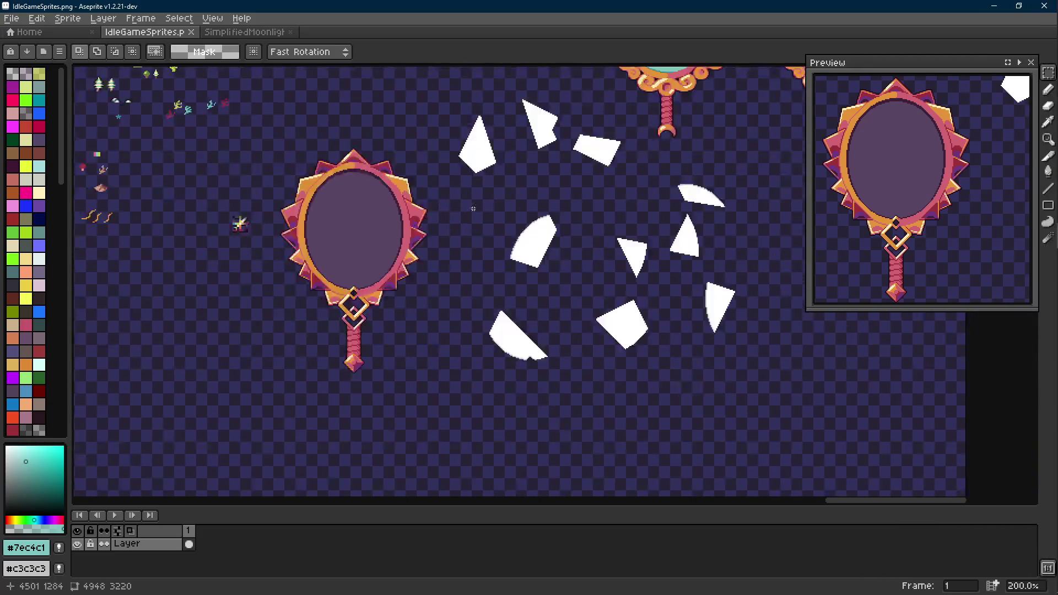
scroll(473, 208, down, 1)
scroll(473, 208, down, 1)
scroll(372, 245, up, 2)
drag(449, 114, 283, 382)
drag(405, 264, 383, 384)
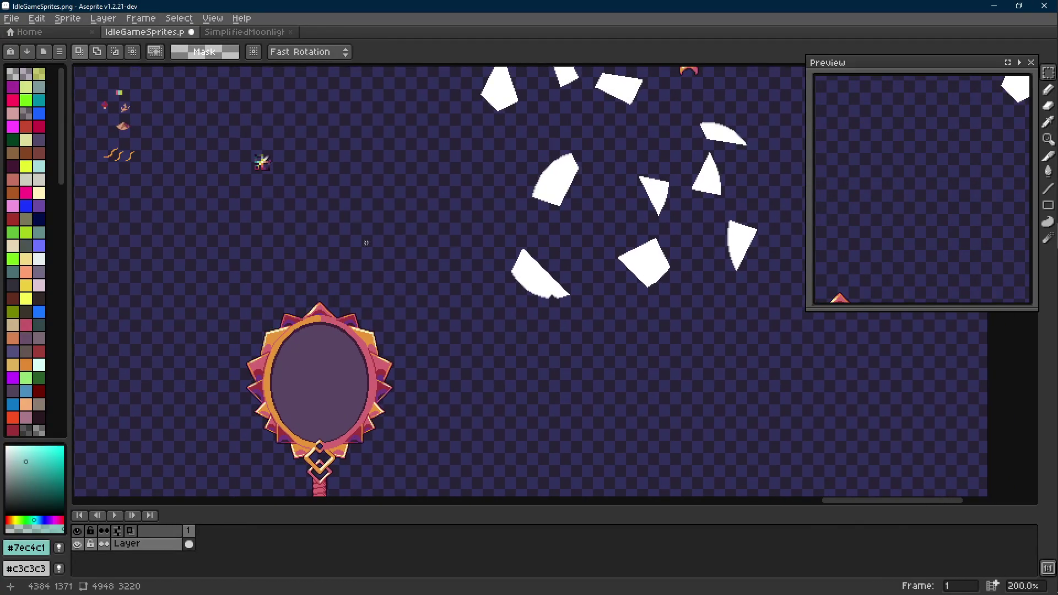
Step: Move the small star sprite to sit beside the mirror
mouse_move(219, 141)
mouse_down()
mouse_move(300, 208)
mouse_move(486, 416)
mouse_move(431, 303)
mouse_move(158, 366)
mouse_move(179, 395)
mouse_up()
scroll(179, 394, down, 1)
mouse_move(124, 165)
mouse_down()
mouse_move(377, 214)
mouse_move(460, 303)
mouse_up()
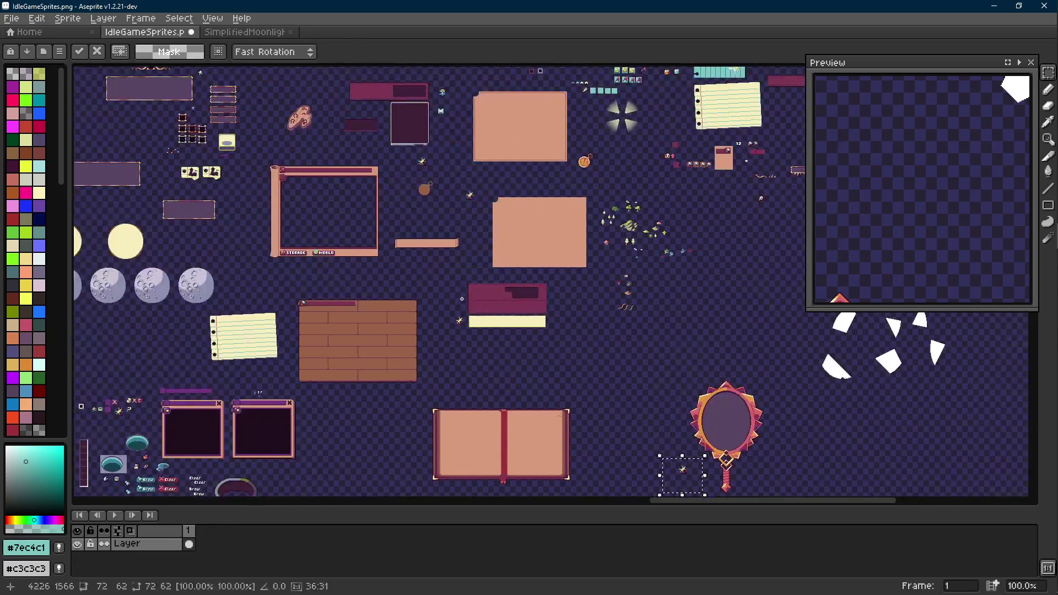
scroll(504, 356, up, 4)
scroll(504, 356, down, 1)
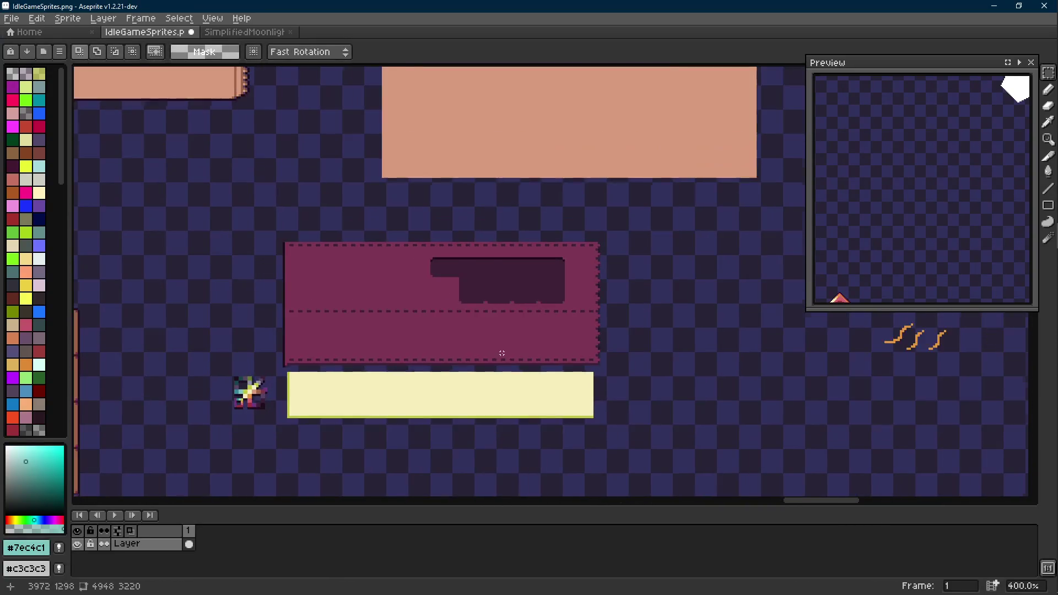
Step: Select the maroon box and place it right next to the mirror
drag(618, 232, 275, 370)
scroll(275, 369, down, 3)
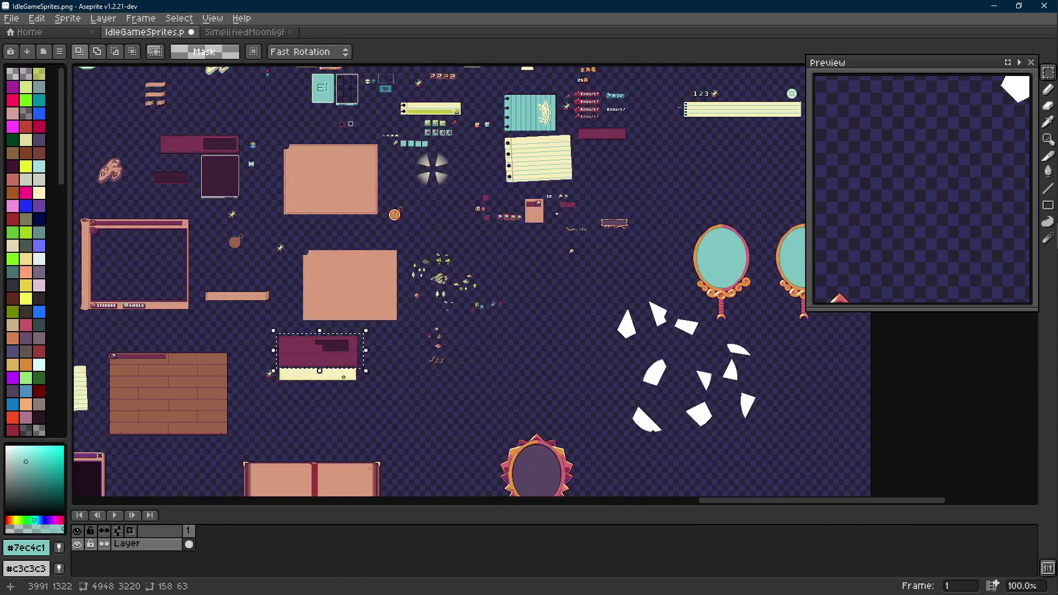
scroll(404, 328, up, 2)
drag(454, 300, 421, 300)
scroll(613, 272, up, 3)
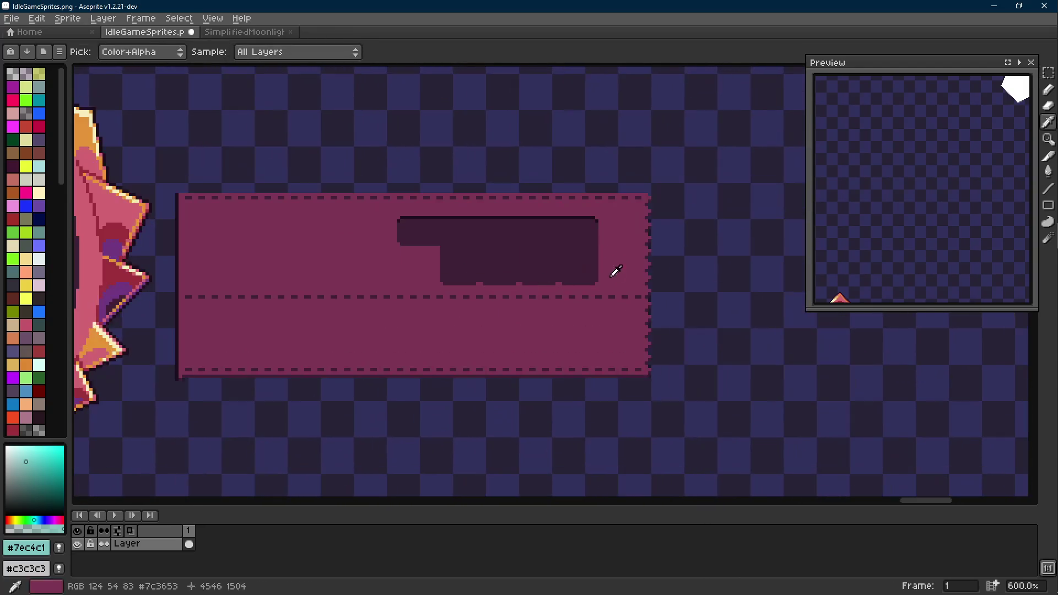
Step: Paint over the panel's dark inset and the two dark dashes in maroon with the Pencil
drag(608, 209, 381, 295)
key(b)
mouse_move(405, 240)
mouse_down()
mouse_move(442, 233)
mouse_move(562, 260)
mouse_move(578, 231)
mouse_up()
key(ctrl+d)
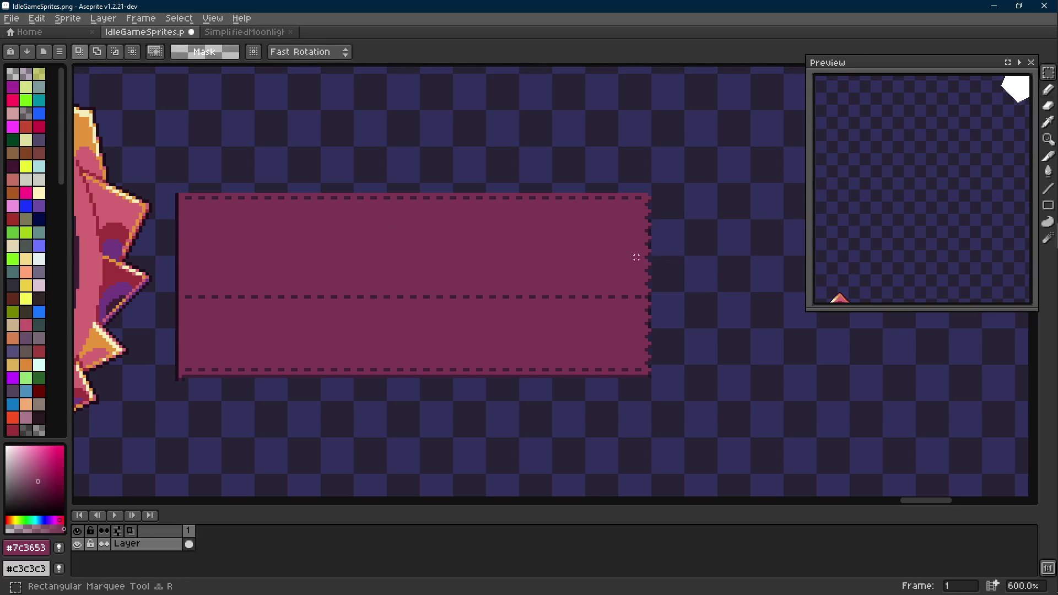
scroll(676, 257, up, 4)
drag(654, 279, 690, 275)
scroll(700, 276, down, 1)
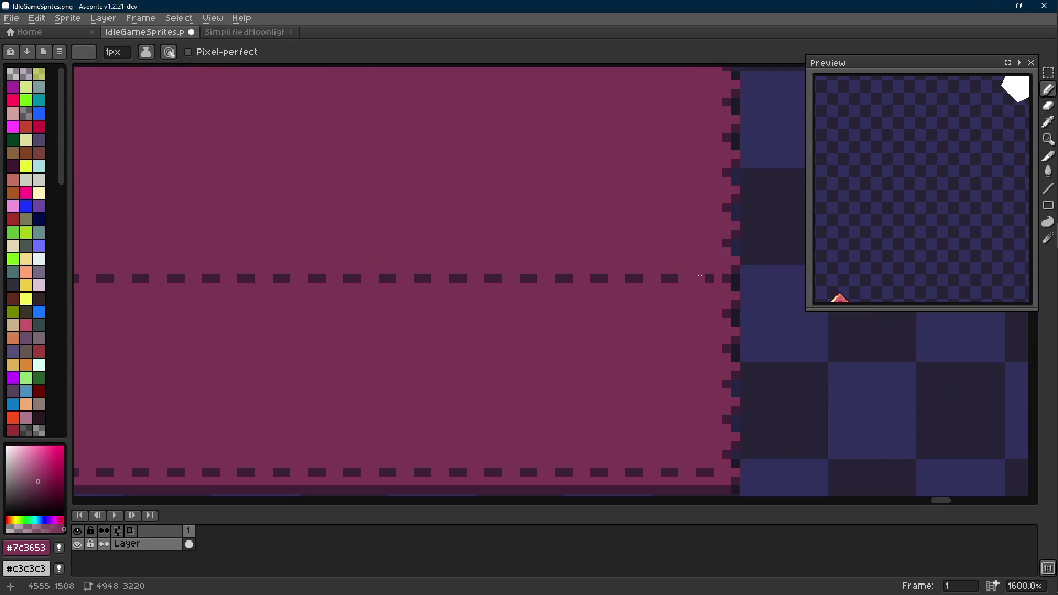
Step: Cover the middle dashed line with a maroon straight line
key(l)
scroll(702, 276, down, 1)
scroll(321, 251, left, 5)
drag(720, 276, 177, 276)
scroll(235, 271, down, 4)
scroll(657, 353, down, 1)
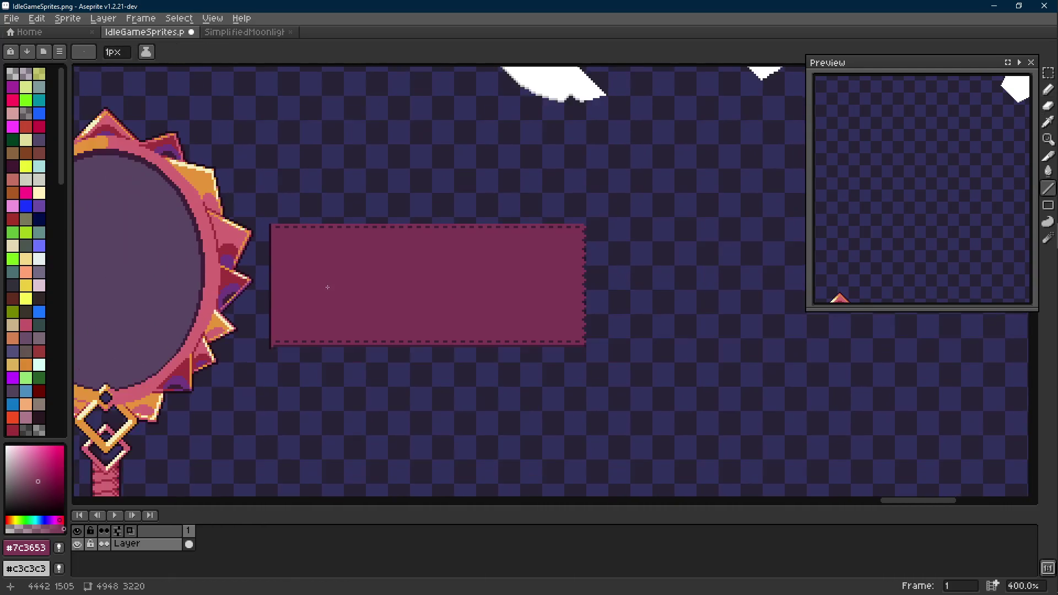
scroll(329, 287, up, 1)
Step: Marquee-select the whole maroon rectangle and bring up the Outline settings
key(m)
scroll(413, 207, right, 2)
drag(622, 179, 184, 377)
click(289, 314)
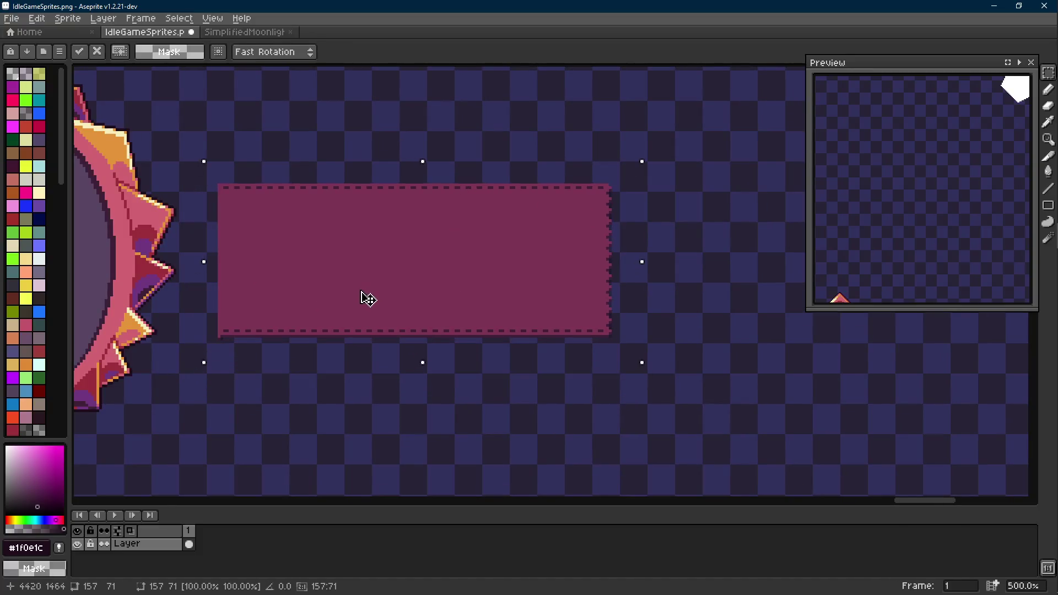
scroll(608, 231, up, 2)
scroll(654, 271, up, 2)
scroll(653, 270, down, 3)
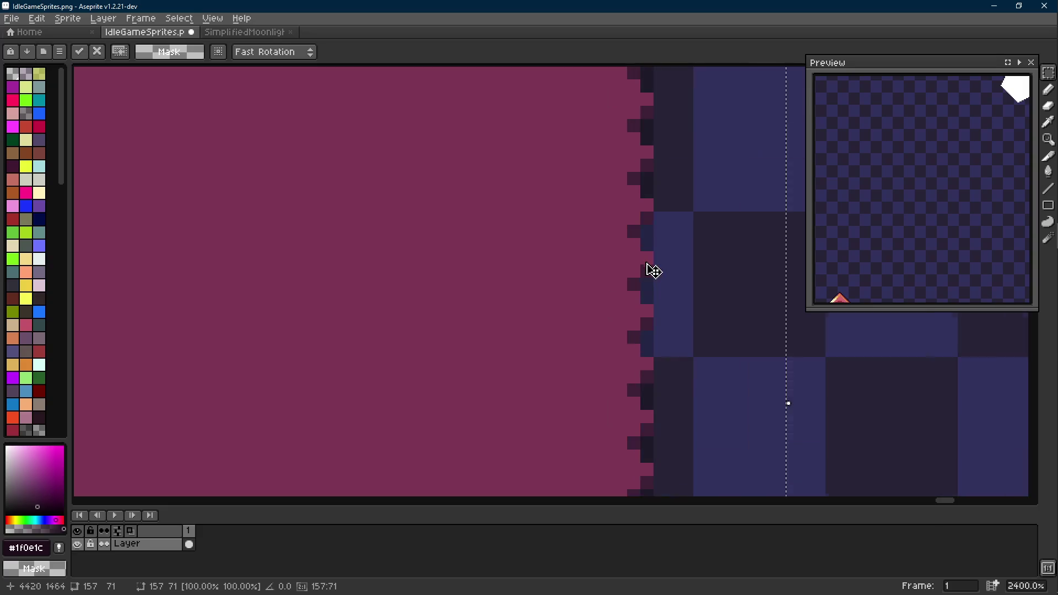
scroll(653, 270, down, 5)
key(shift+o)
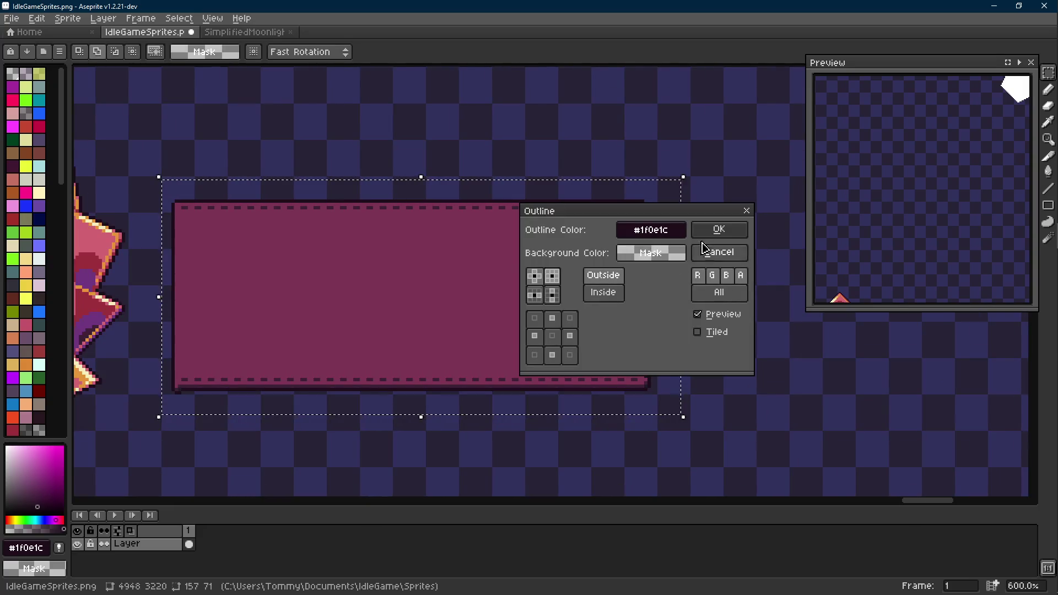
Step: Apply the dark #1f0e1c outline to the maroon panel
click(698, 231)
scroll(687, 245, up, 4)
key(ctrl+d)
scroll(524, 176, up, 1)
key(i)
click(505, 185)
key(b)
scroll(502, 191, down, 1)
Step: Fix the panel's right-edge pixels with a colour replacement
key(m)
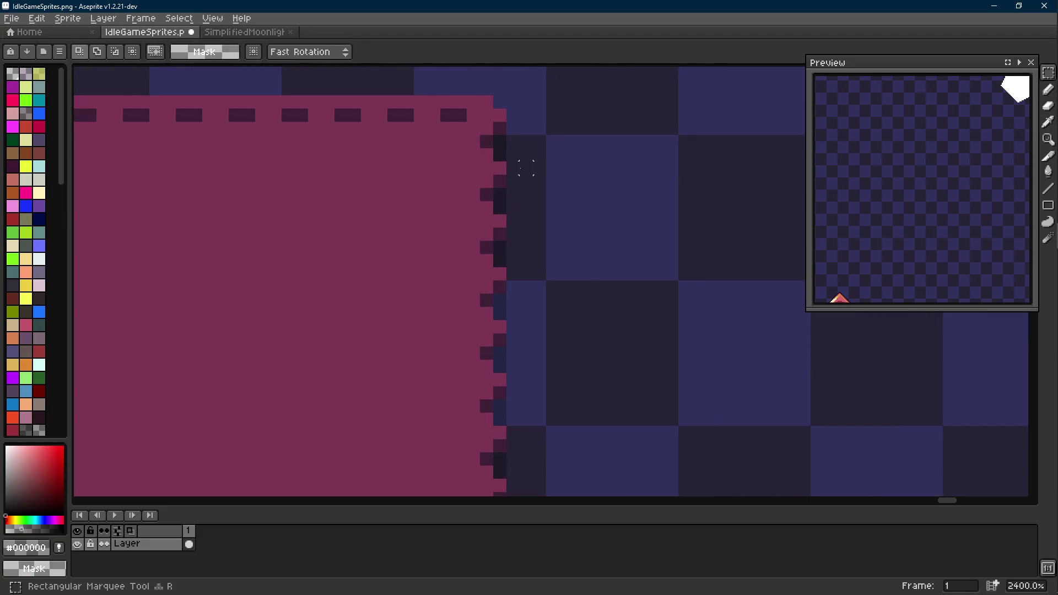
drag(467, 118, 538, 350)
scroll(498, 408, up, 1)
scroll(553, 314, up, 1)
key(i)
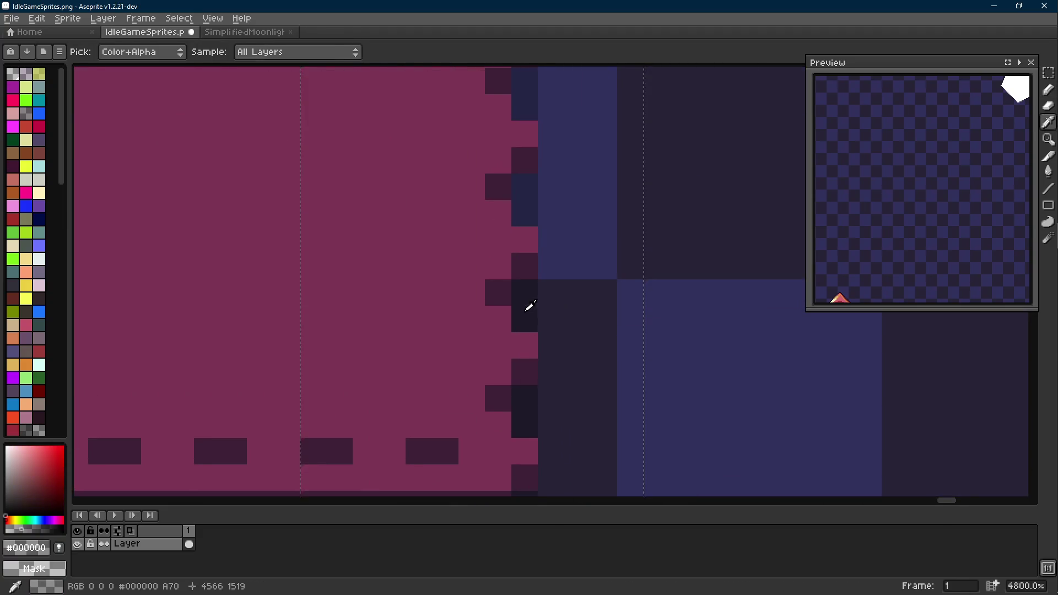
key(m)
key(shift+r)
click(427, 207)
scroll(661, 328, down, 5)
key(ctrl+d)
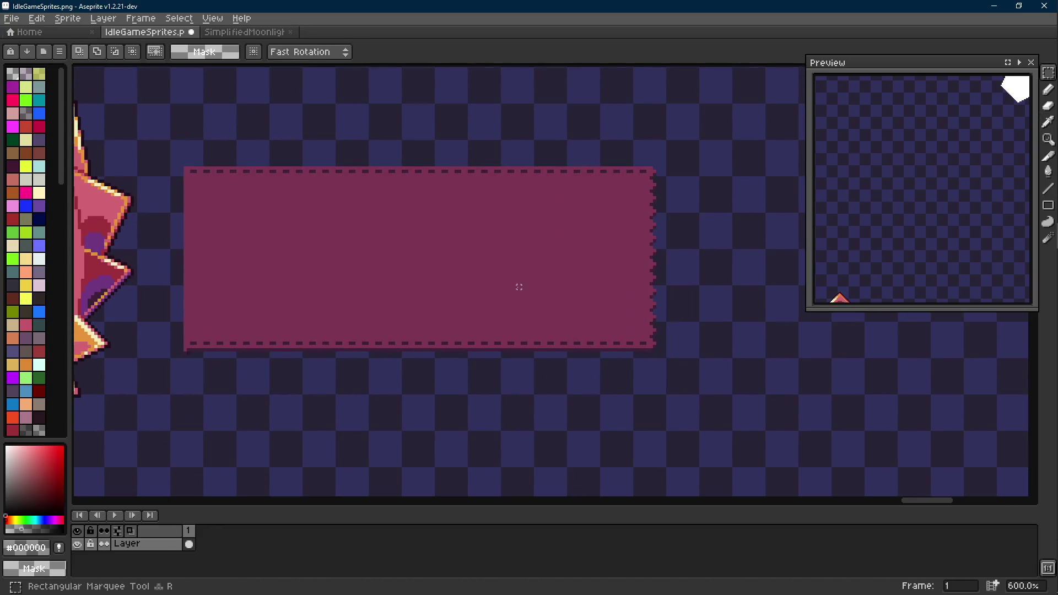
scroll(361, 249, down, 2)
Step: Reselect the rectangle, pick the dark outline colour and apply a second outline pass
drag(222, 170, 588, 331)
scroll(210, 233, left, 3)
key(Scroll_Lock)
scroll(214, 335, down, 2)
scroll(213, 335, up, 2)
key(i)
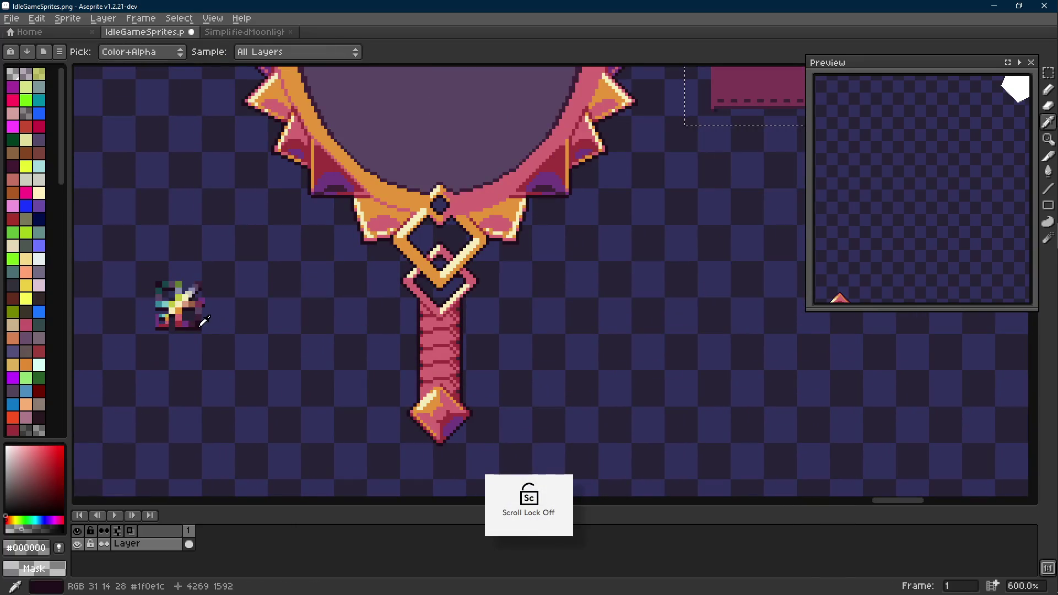
click(198, 314)
key(m)
scroll(212, 295, down, 1)
scroll(441, 355, right, 4)
scroll(476, 350, right, 2)
key(shift+o)
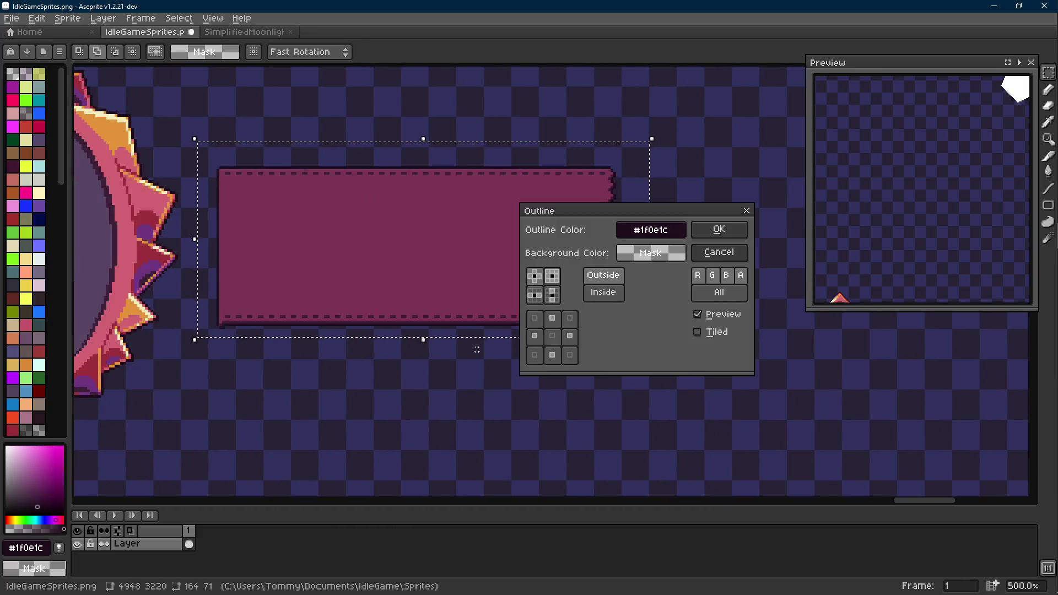
click(718, 230)
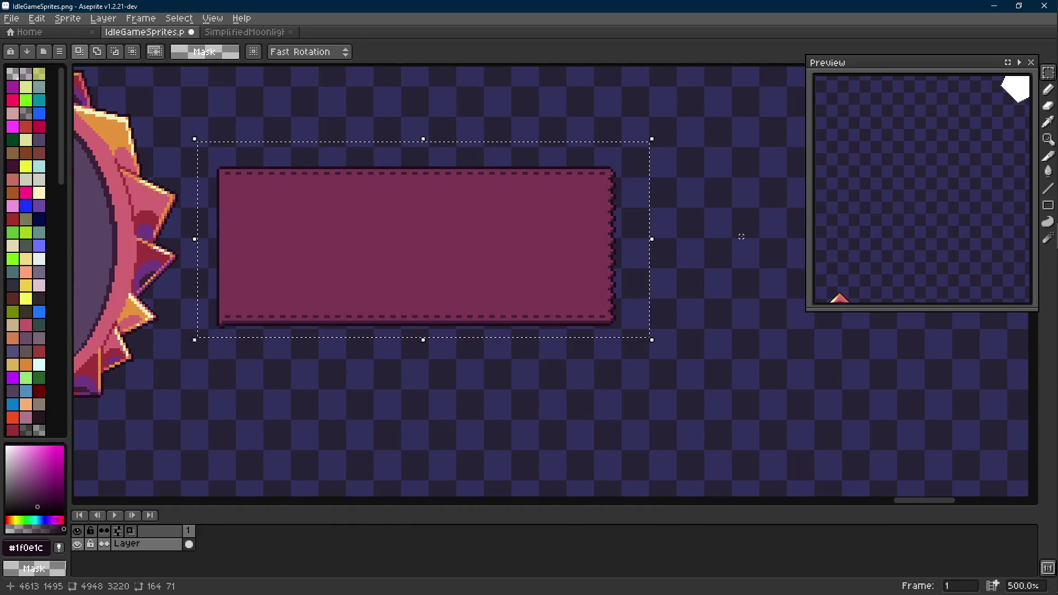
key(Scroll_Lock)
scroll(552, 299, left, 2)
scroll(932, 177, down, 3)
scroll(956, 271, up, 3)
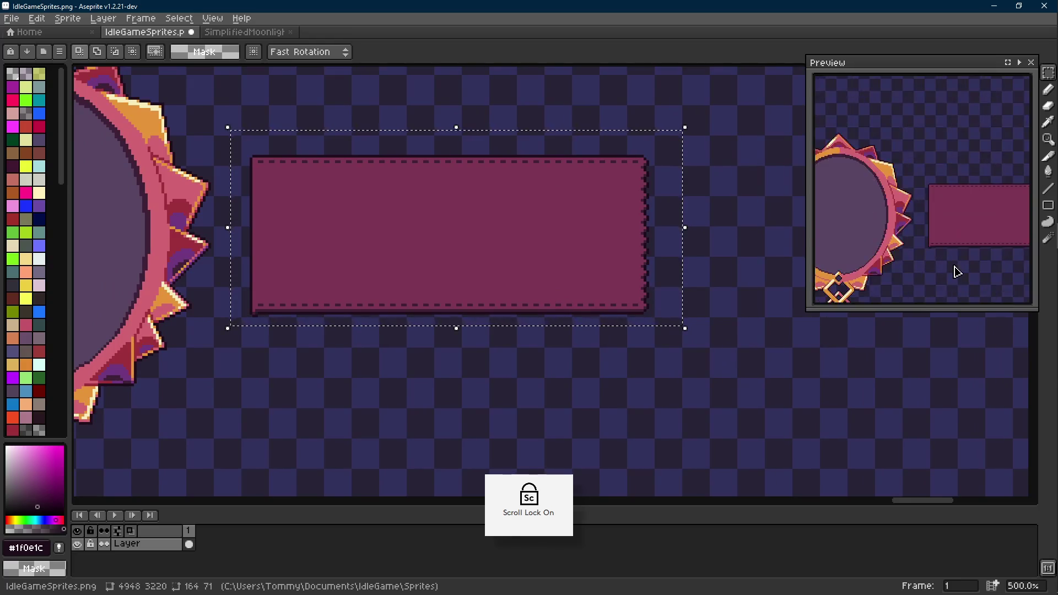
Step: Move the outlined panel up beside the mirror's upper half and set it in place
drag(889, 242, 868, 268)
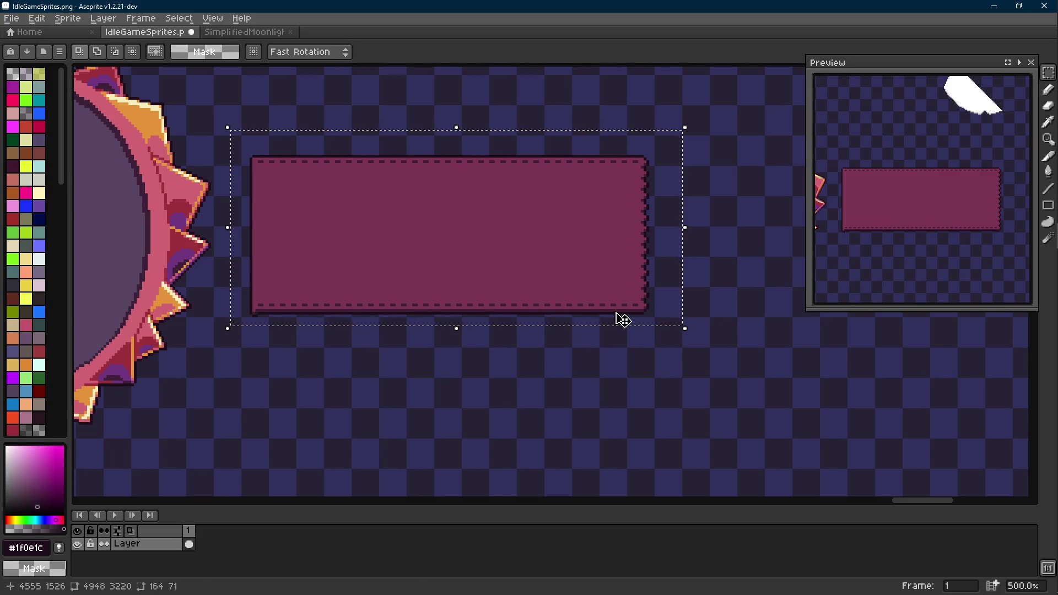
scroll(494, 305, up, 1)
scroll(493, 305, down, 1)
drag(486, 303, 484, 281)
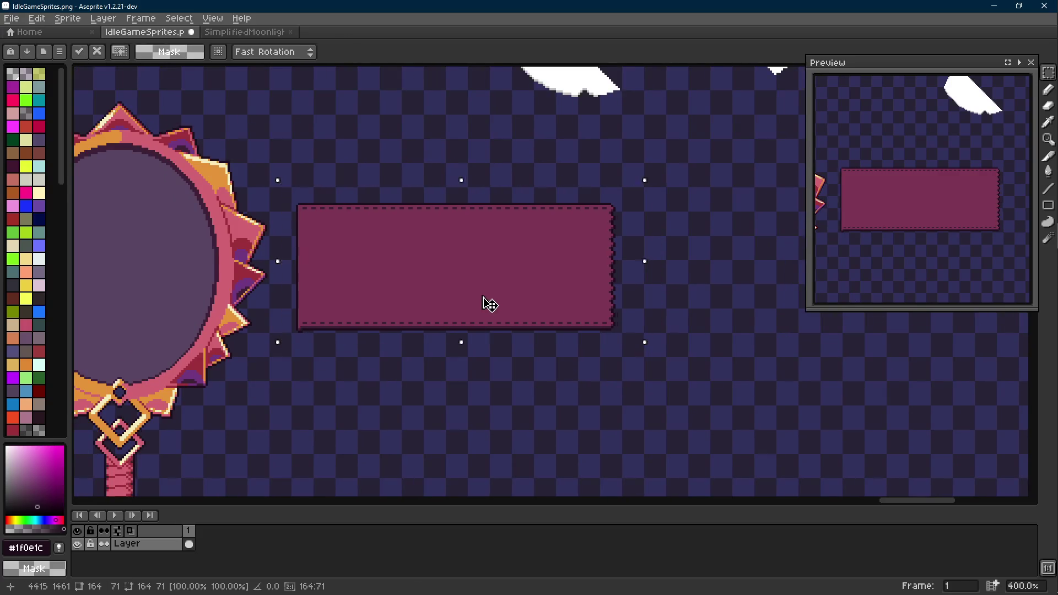
scroll(503, 292, down, 2)
scroll(503, 300, up, 1)
scroll(507, 307, up, 2)
scroll(513, 309, down, 2)
scroll(509, 307, down, 1)
scroll(509, 307, up, 2)
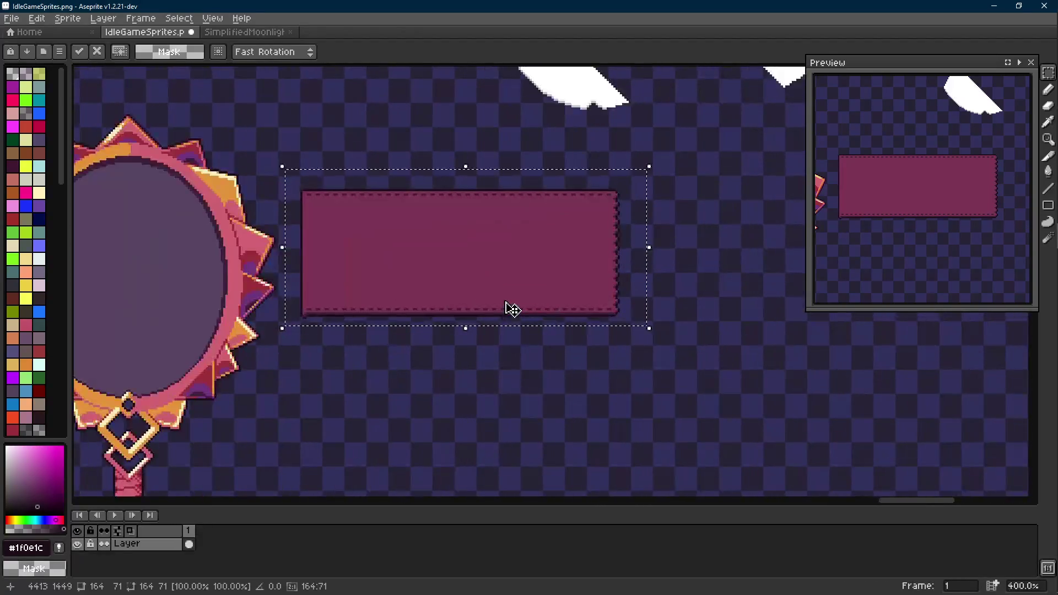
scroll(447, 298, down, 1)
scroll(426, 279, up, 1)
scroll(451, 305, down, 1)
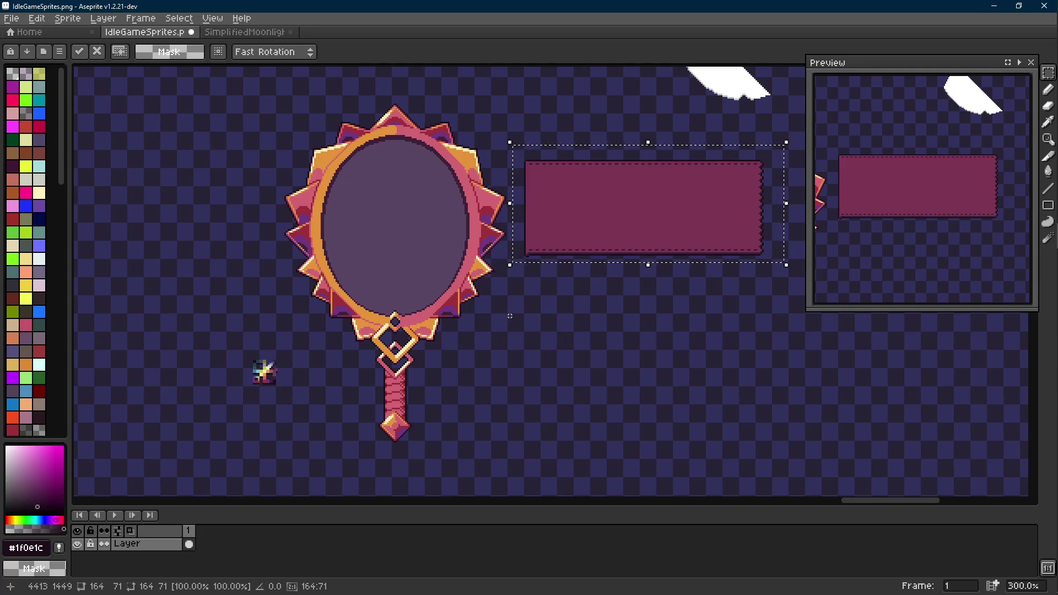
scroll(506, 312, right, 3)
scroll(506, 311, up, 1)
click(587, 287)
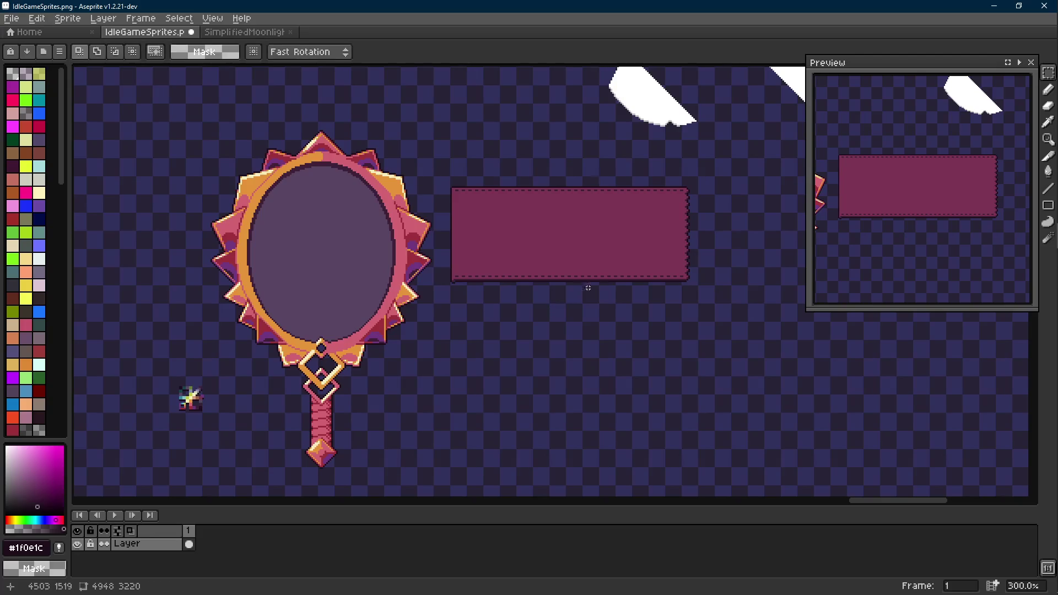
scroll(587, 287, right, 2)
scroll(588, 287, up, 1)
scroll(433, 289, up, 7)
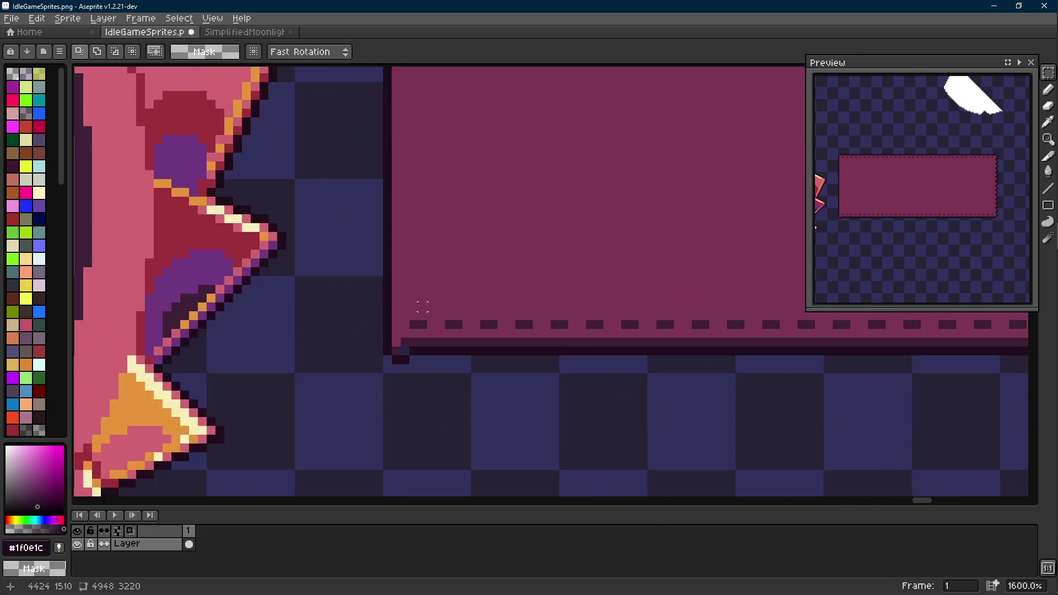
Step: Sample the outline colour and inspect the area around the mirror's spike
alt+click(414, 341)
alt+click(417, 342)
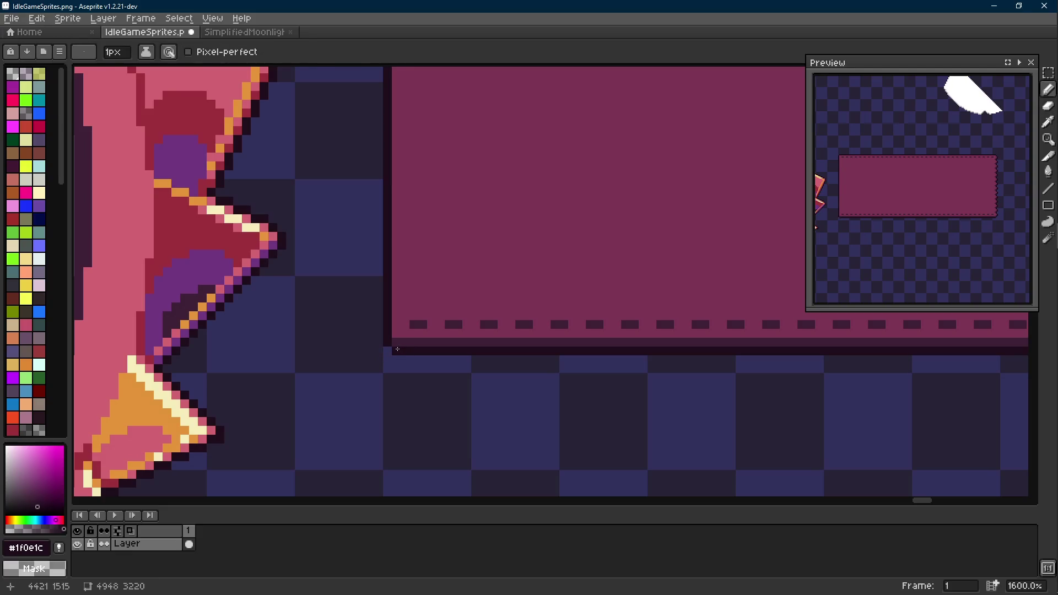
scroll(402, 341, down, 2)
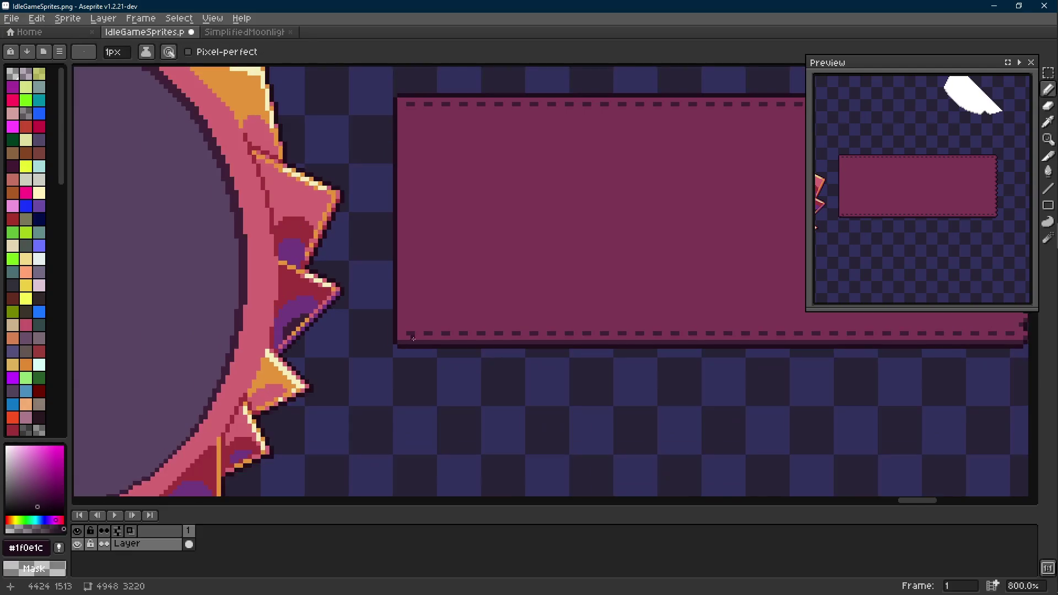
scroll(377, 389, down, 1)
scroll(430, 385, right, 2)
scroll(430, 357, down, 2)
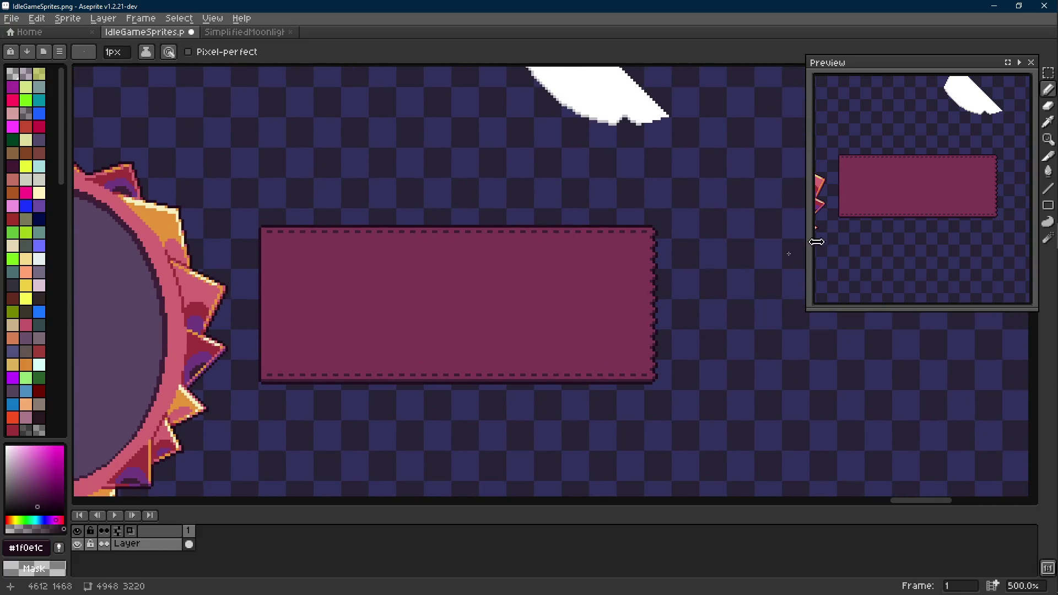
scroll(642, 253, down, 2)
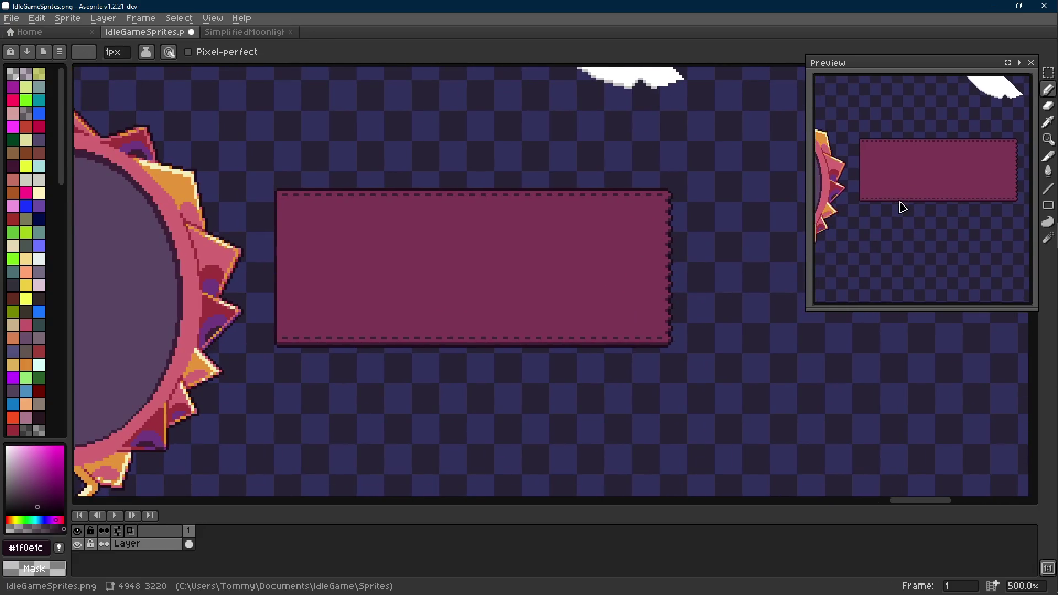
scroll(443, 284, left, 2)
scroll(442, 276, up, 1)
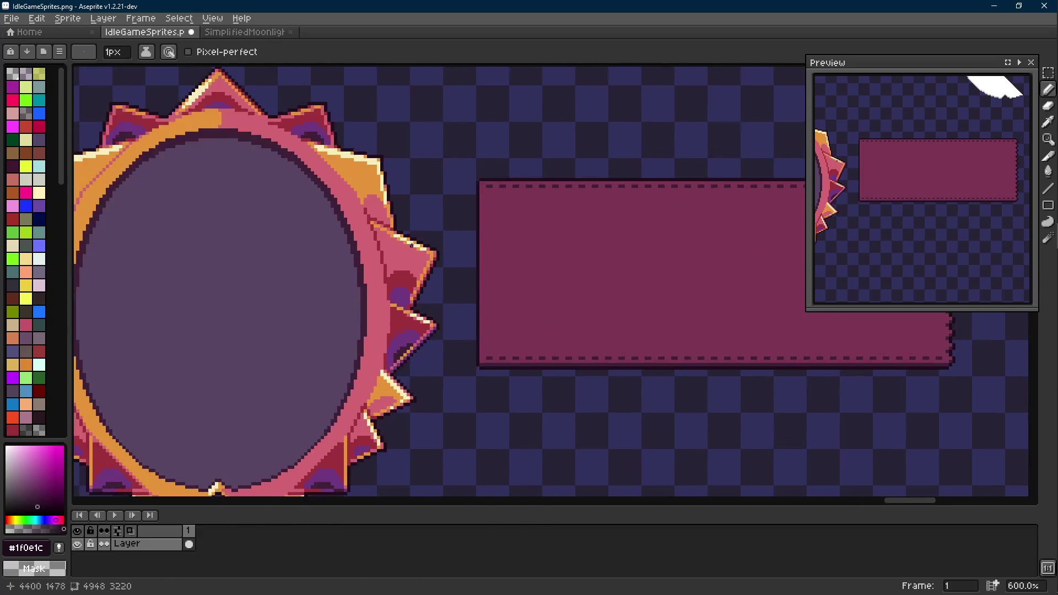
scroll(439, 270, up, 1)
key(m)
drag(442, 265, 405, 310)
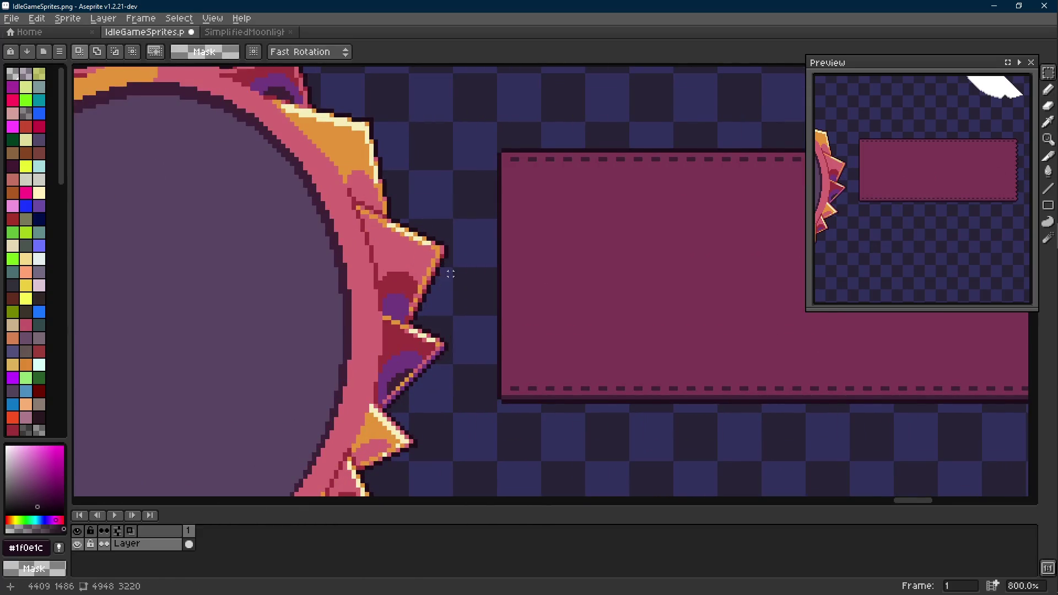
drag(450, 269, 402, 310)
key(b)
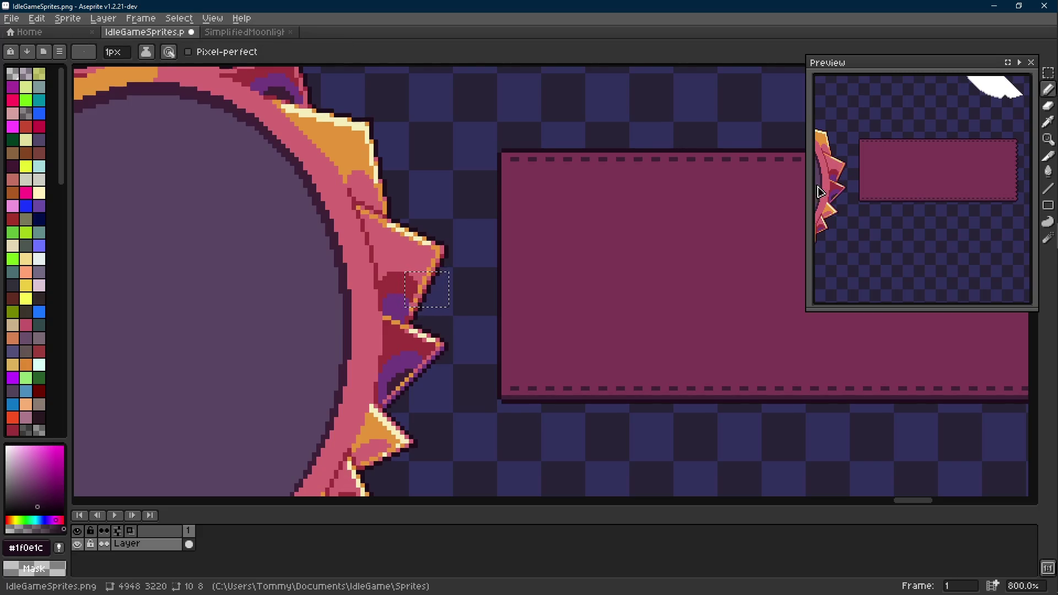
scroll(826, 203, up, 1)
scroll(868, 198, up, 1)
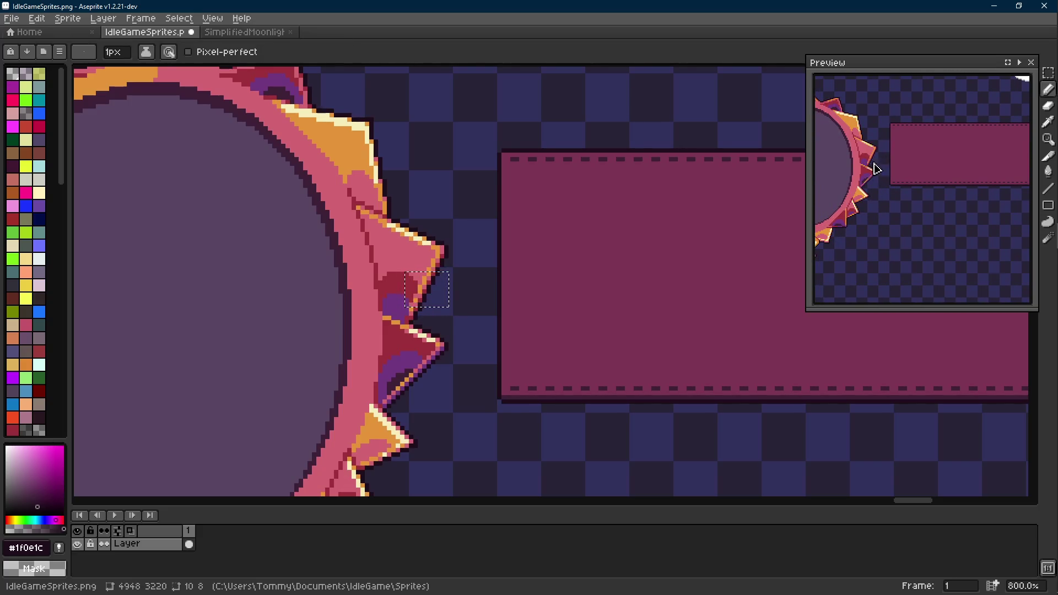
scroll(248, 210, down, 1)
scroll(405, 372, down, 2)
scroll(413, 306, up, 1)
scroll(411, 323, up, 1)
key(r)
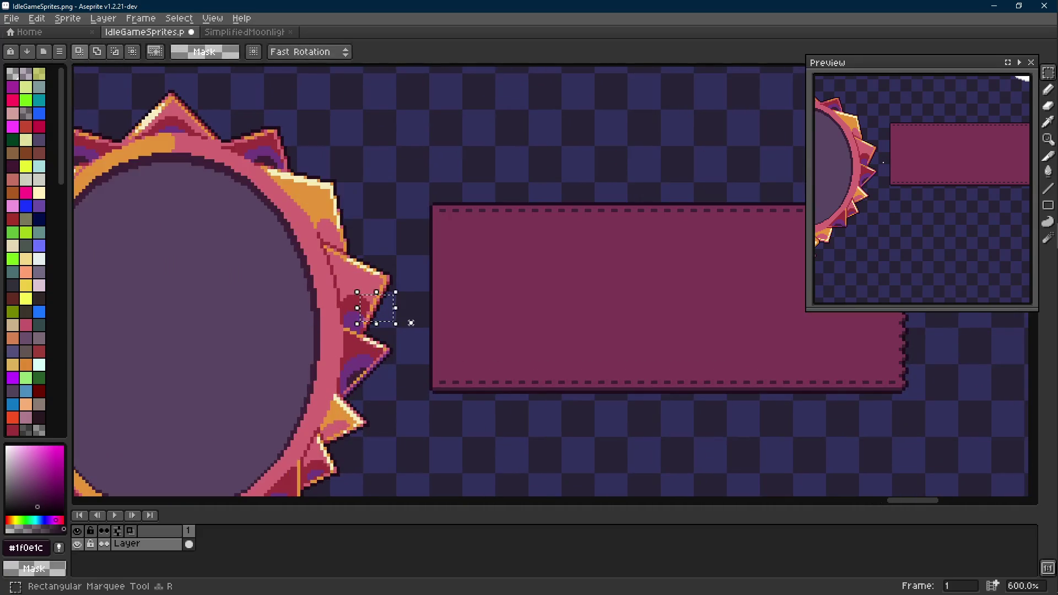
scroll(411, 322, down, 1)
scroll(397, 289, up, 1)
Step: Save IdleGameSprites.png and bring the panel's right edge into view
key(ctrl+s)
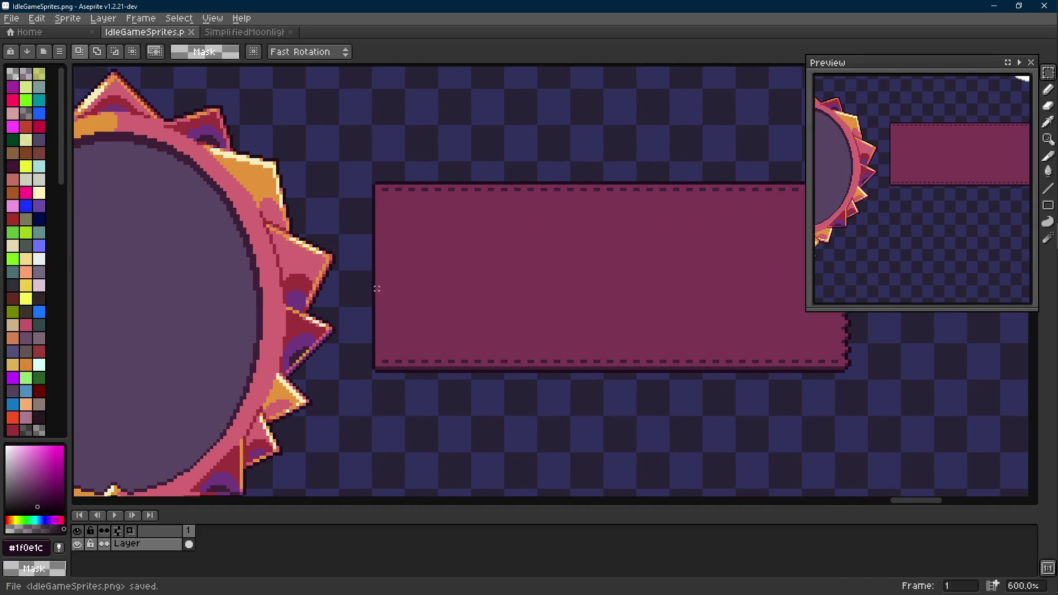
scroll(393, 285, down, 1)
drag(392, 285, 364, 267)
scroll(738, 237, up, 4)
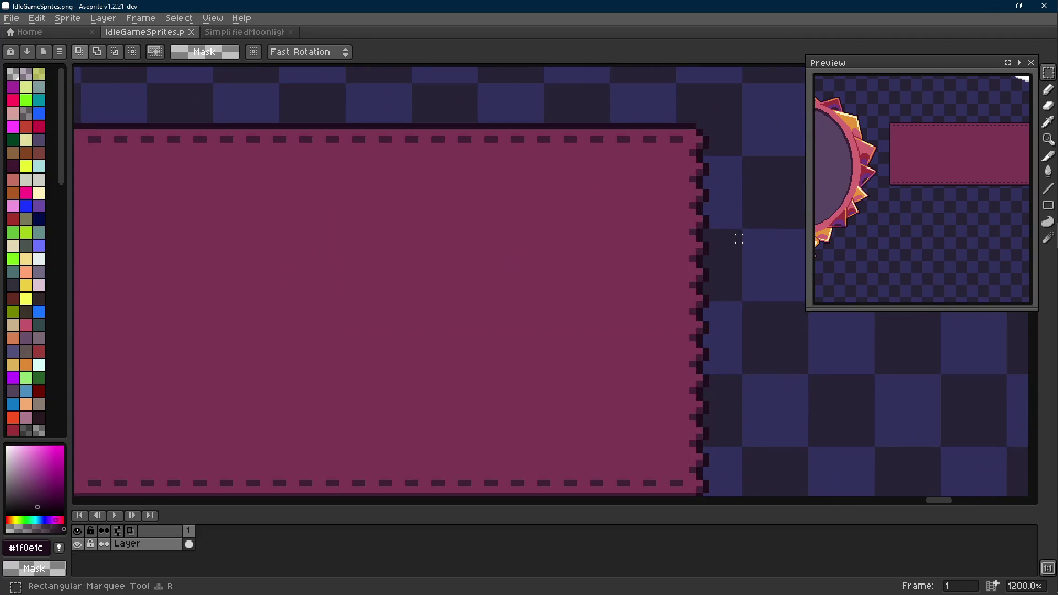
scroll(725, 246, down, 4)
Step: Duplicate the panel's lower half downward to make the panel taller
drag(726, 243, 309, 380)
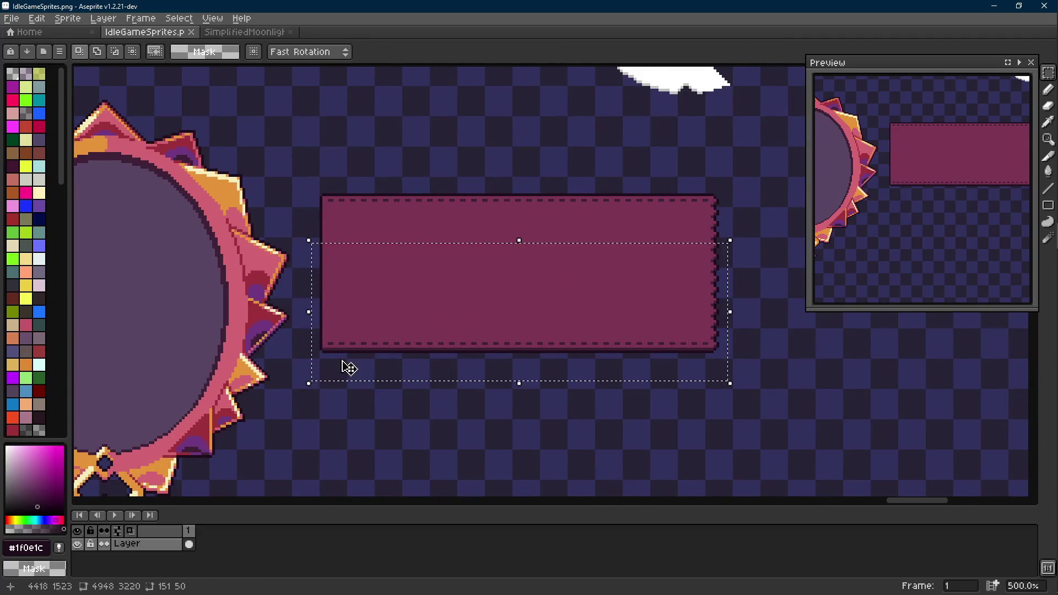
scroll(499, 266, up, 1)
drag(499, 266, 491, 263)
scroll(832, 239, up, 1)
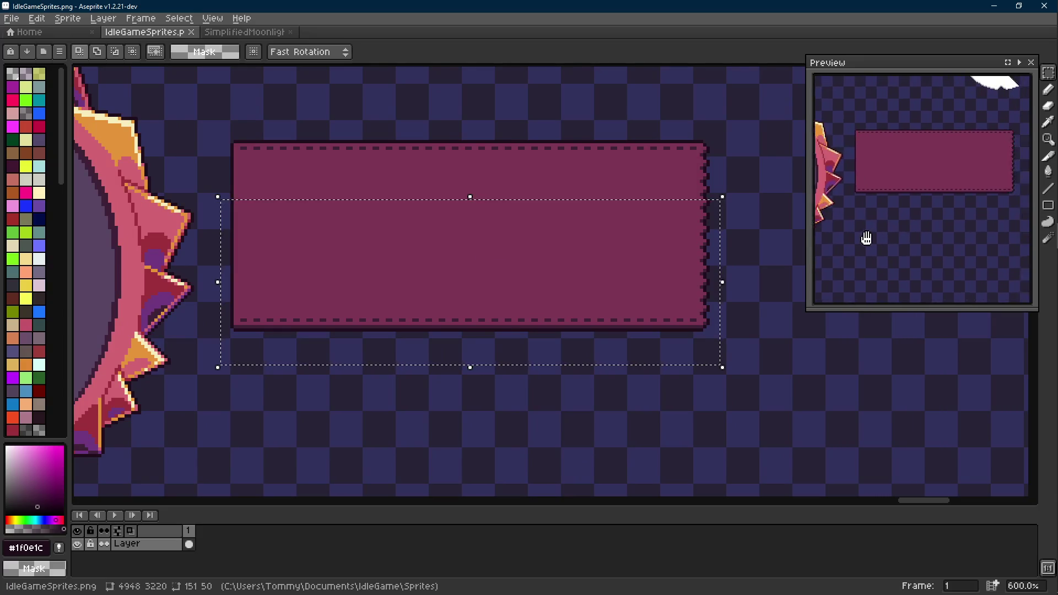
scroll(864, 253, down, 3)
scroll(917, 223, up, 2)
scroll(881, 236, up, 2)
scroll(826, 212, up, 1)
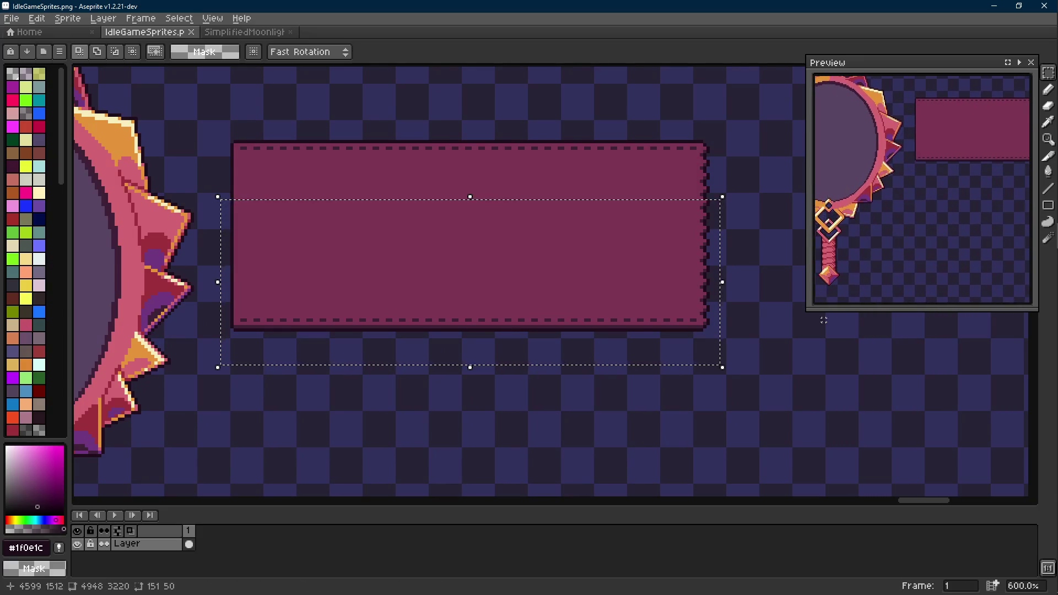
drag(798, 300, 760, 256)
scroll(871, 229, up, 1)
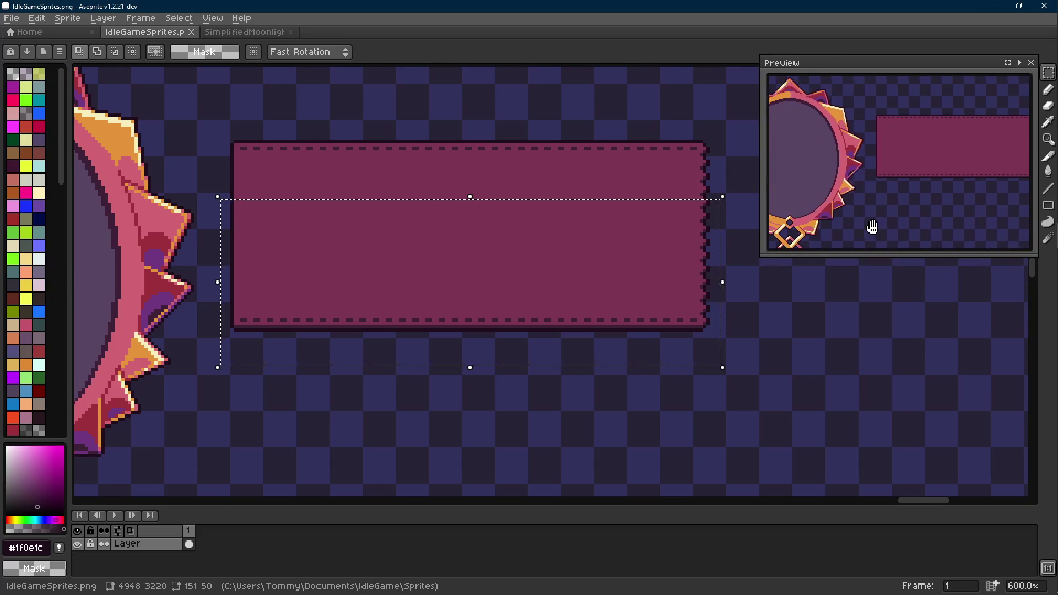
scroll(781, 110, down, 2)
drag(780, 111, 916, 165)
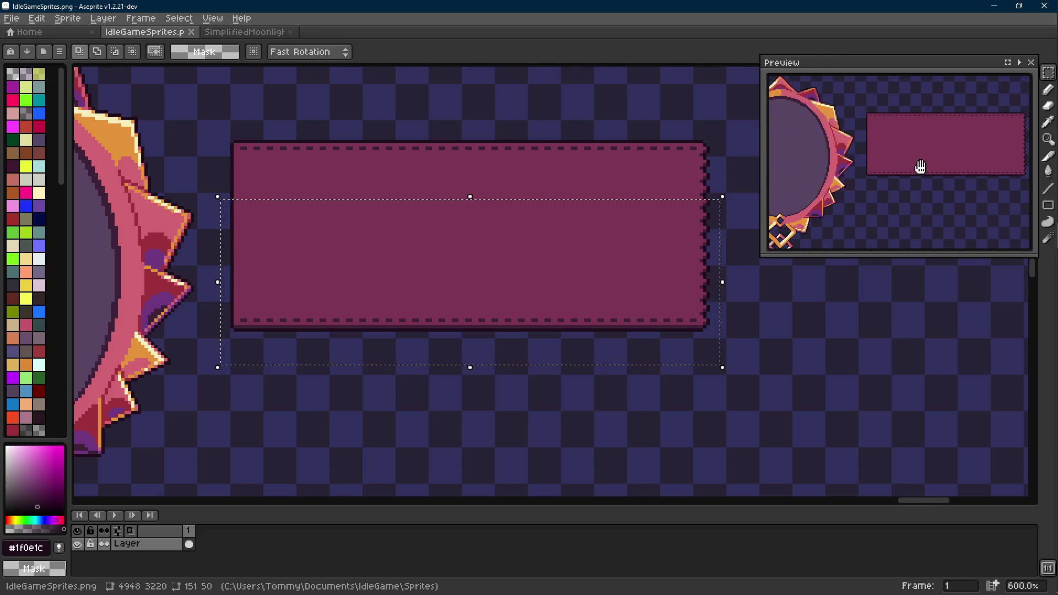
drag(663, 213, 654, 209)
scroll(654, 209, down, 1)
key(ctrl+c)
key(ctrl+v)
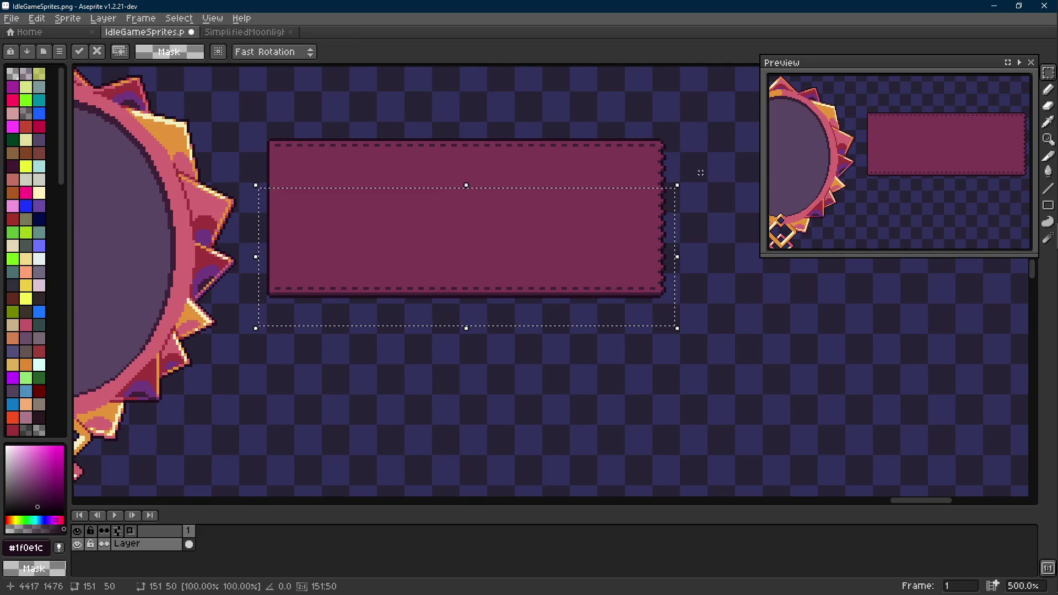
key(shift+Down)
key(shift+Down)
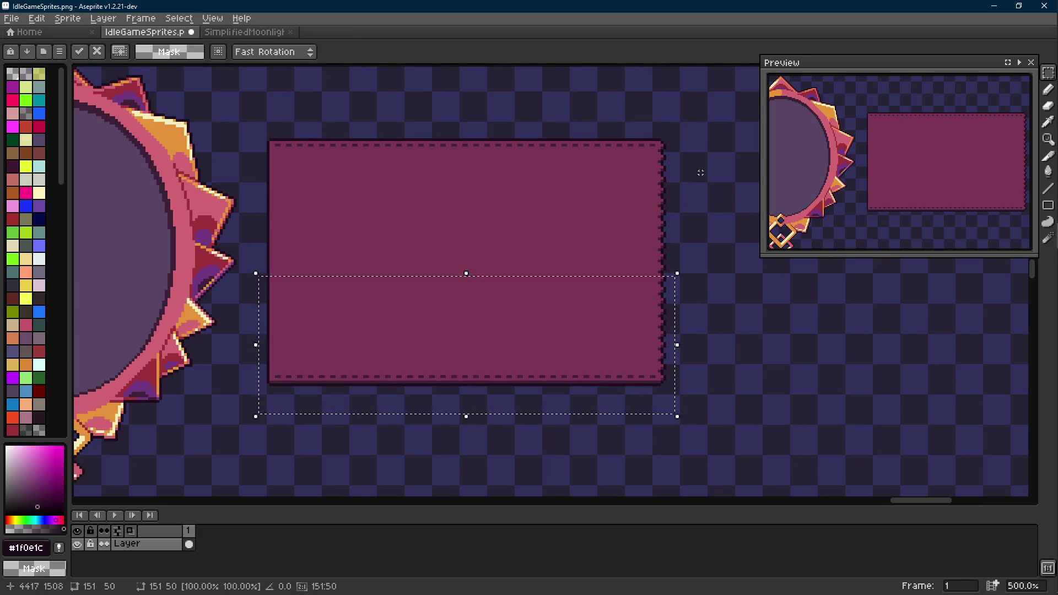
scroll(661, 182, down, 2)
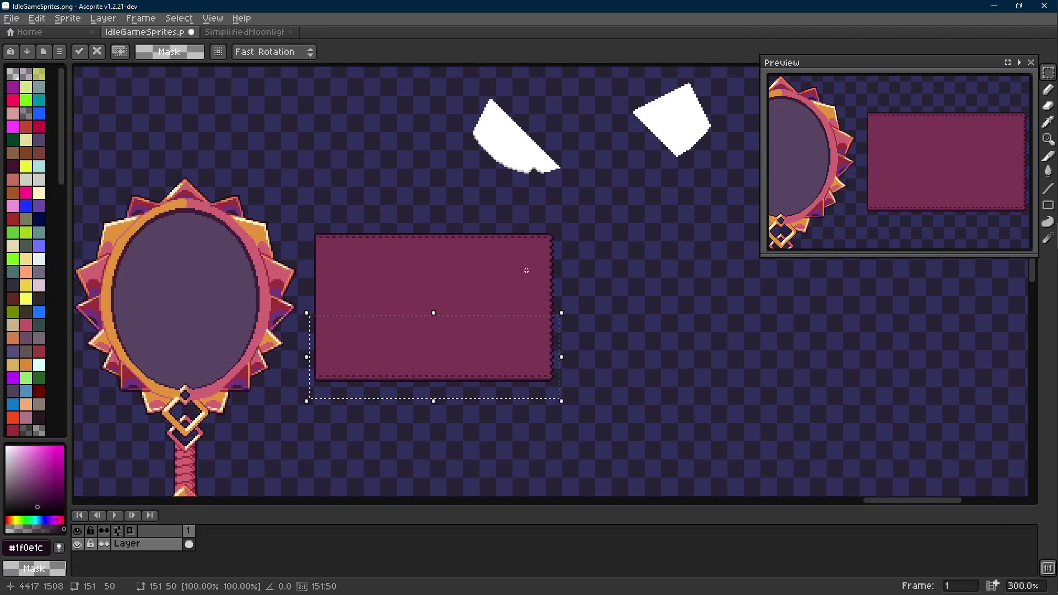
key(Return)
Step: Duplicate the panel's right part further right to lengthen it, then switch to SimplifiedMoonlight1
drag(590, 219, 391, 408)
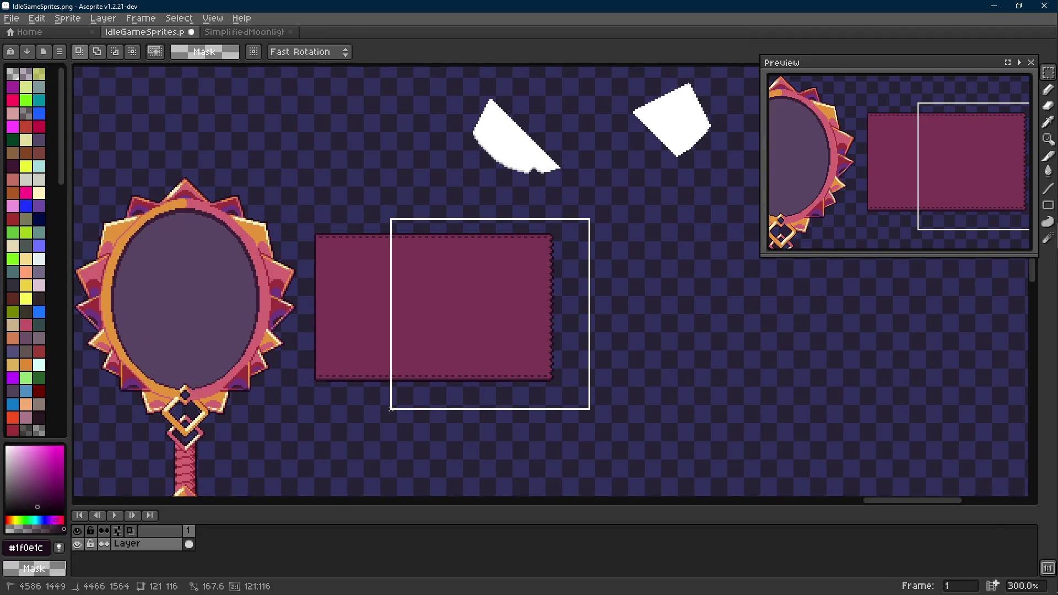
scroll(390, 408, up, 2)
key(ctrl+c)
key(ctrl+v)
key(shift+Right)
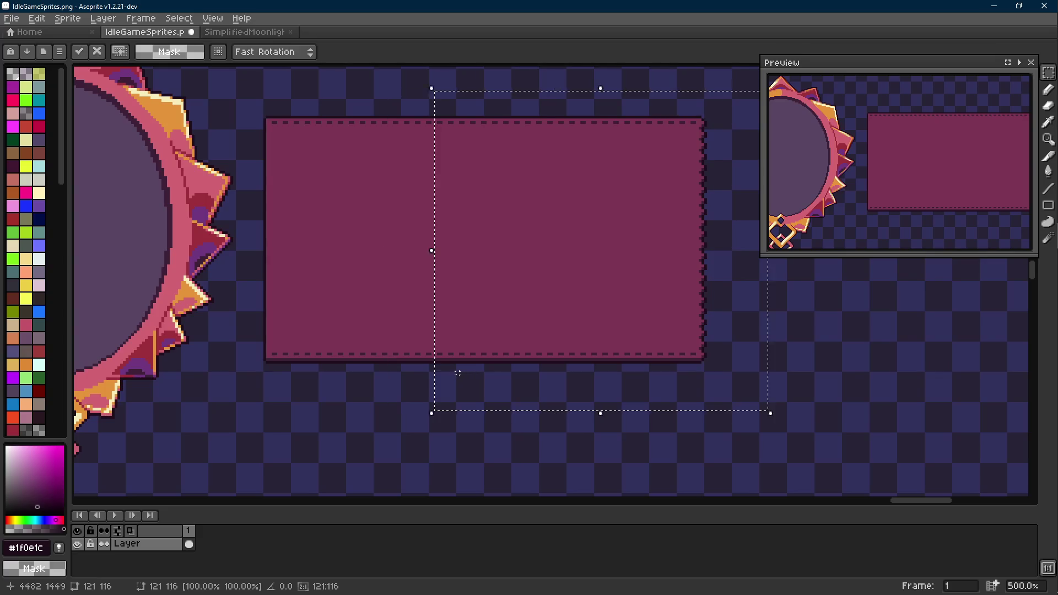
key(shift+Right)
scroll(350, 363, down, 1)
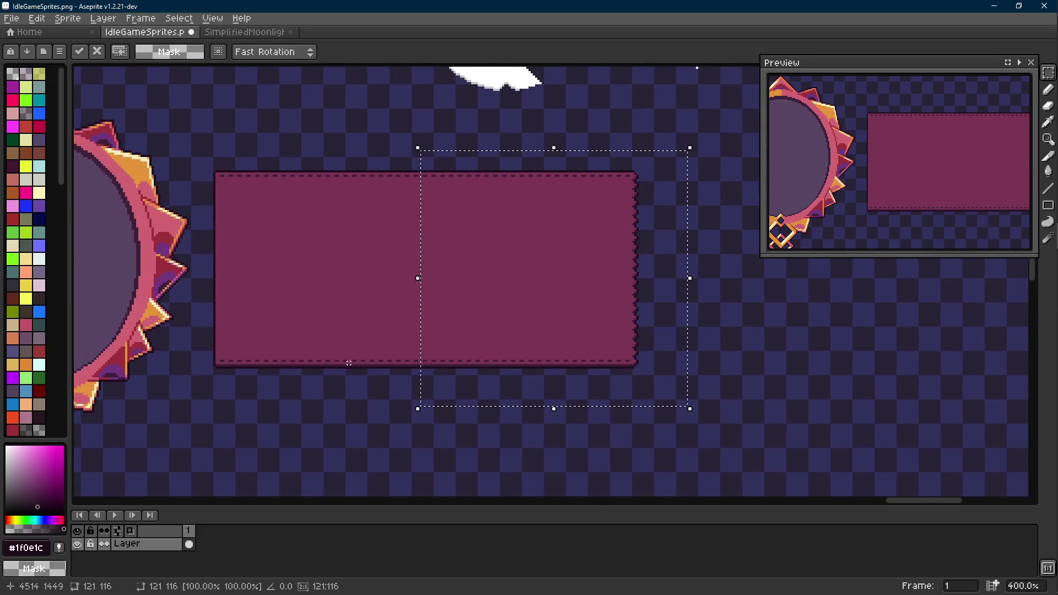
click(348, 363)
click(257, 37)
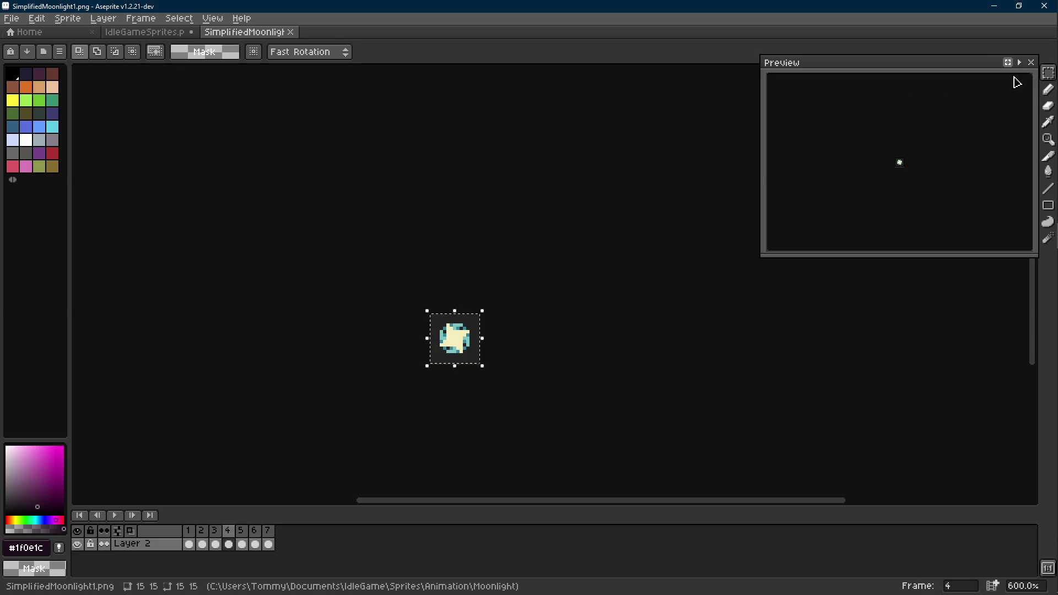
scroll(902, 198, up, 3)
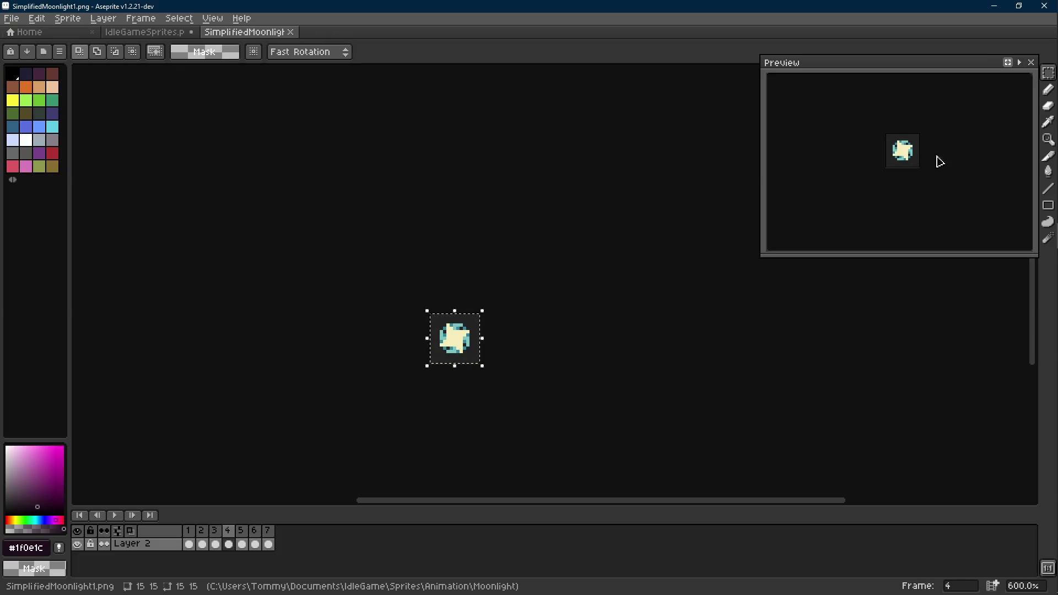
Step: Play the moonlight animation preview and look over the sprite
click(1019, 62)
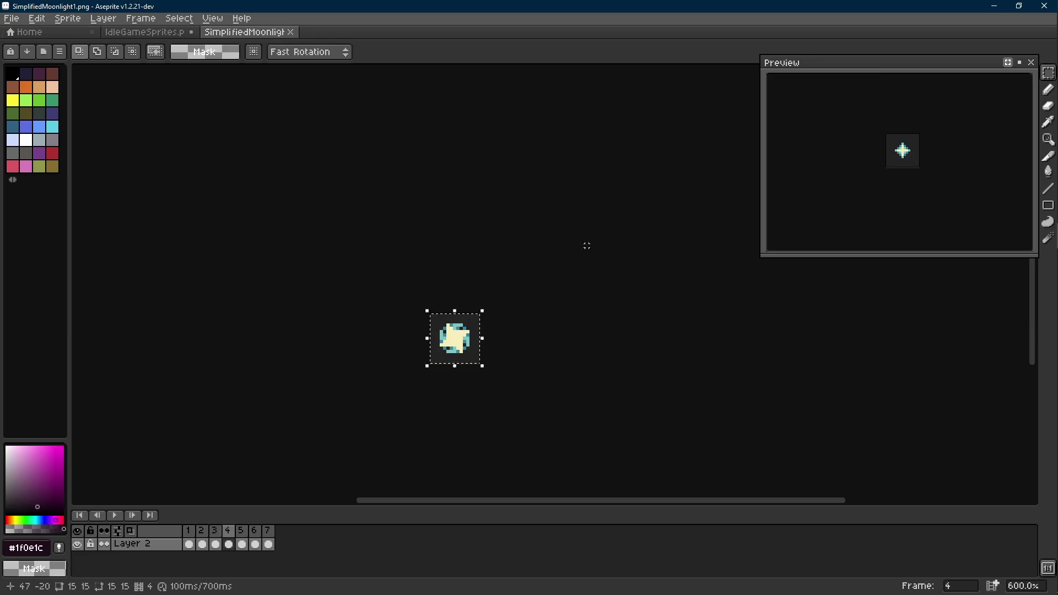
drag(878, 147, 646, 167)
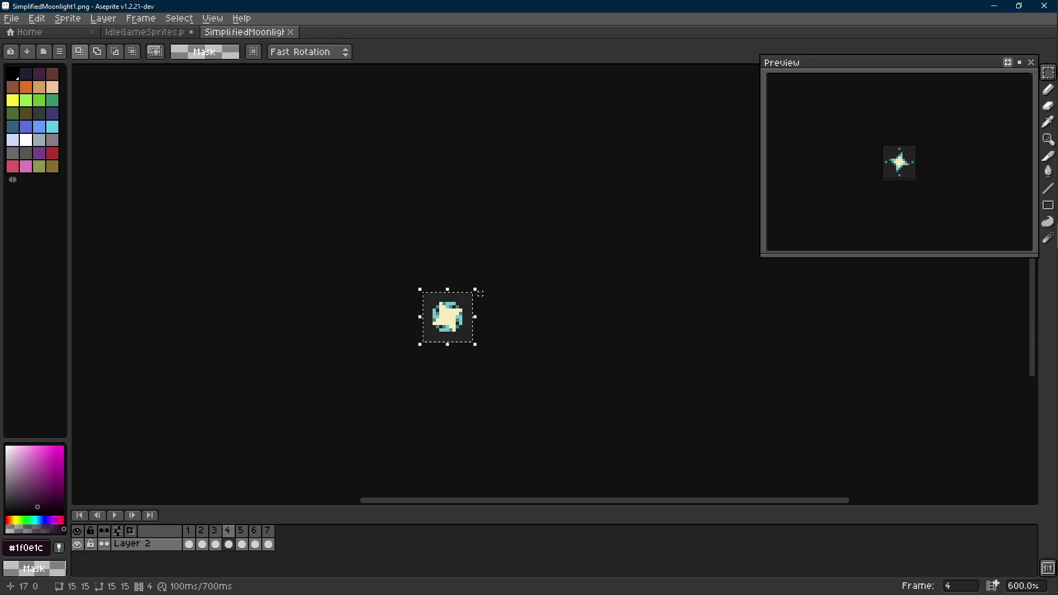
drag(479, 292, 546, 270)
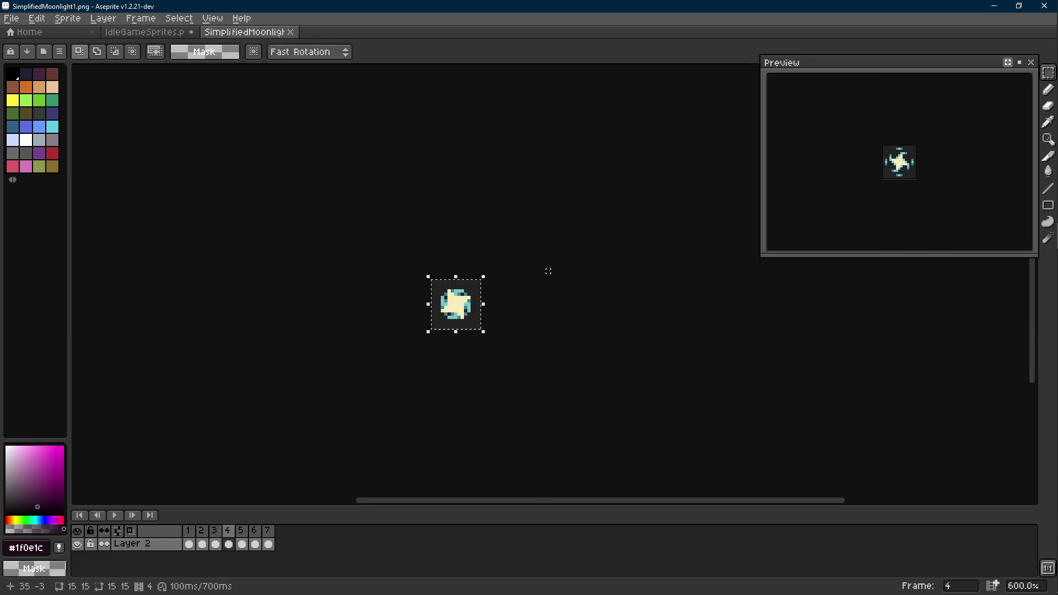
key(d)
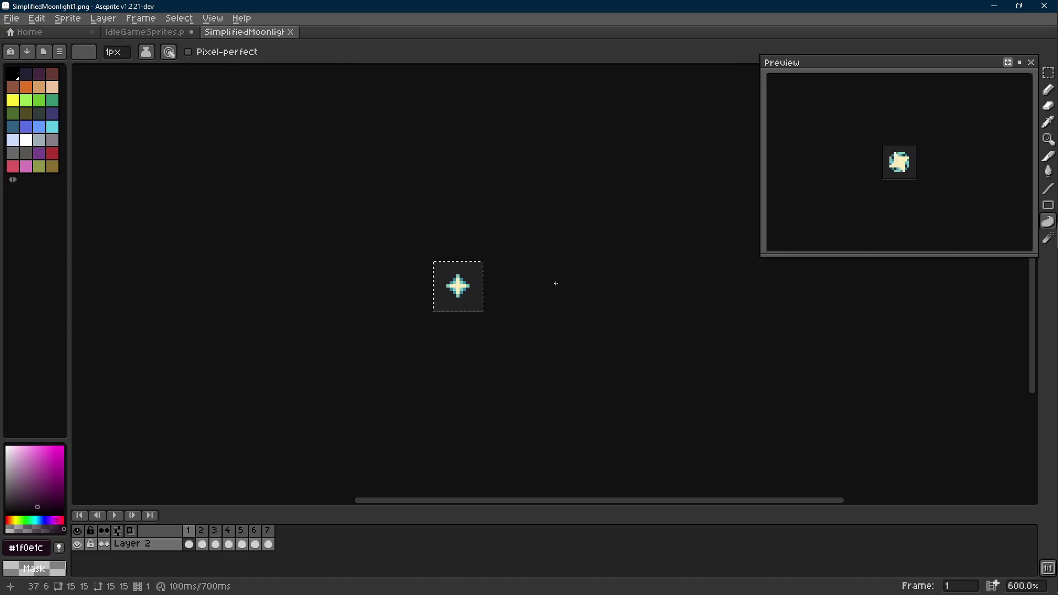
Step: Return to the IdleGameSprites sheet and save it
click(144, 31)
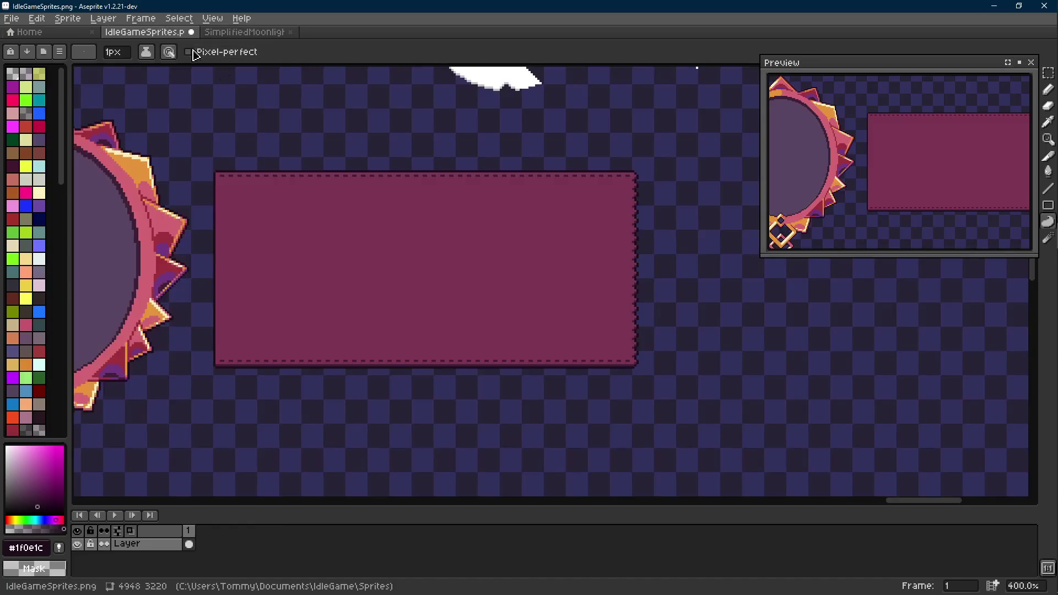
key(r)
click(244, 31)
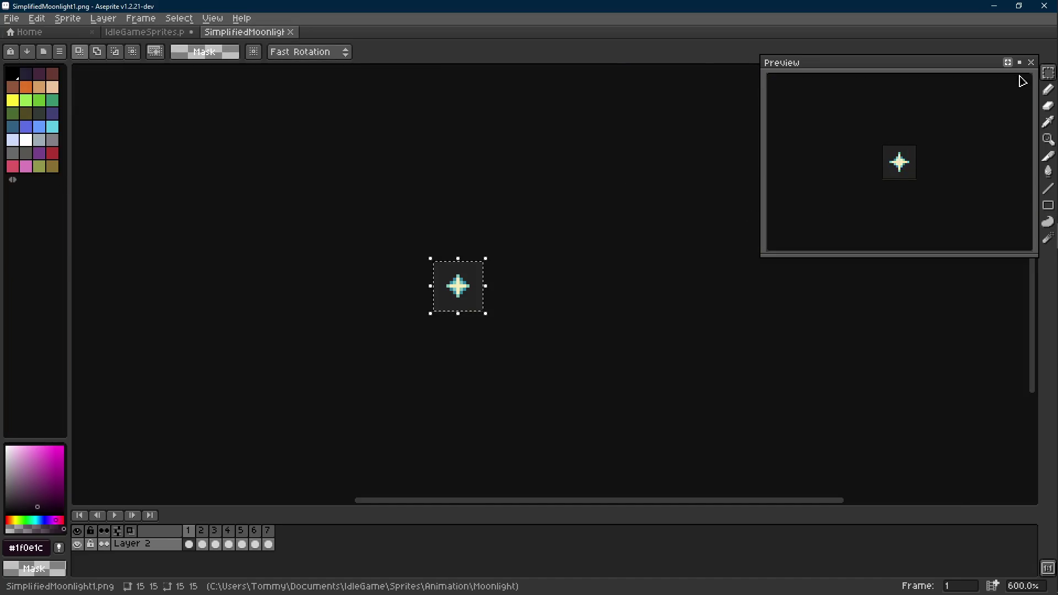
click(145, 32)
key(ctrl+s)
scroll(389, 235, left, 3)
scroll(355, 229, down, 2)
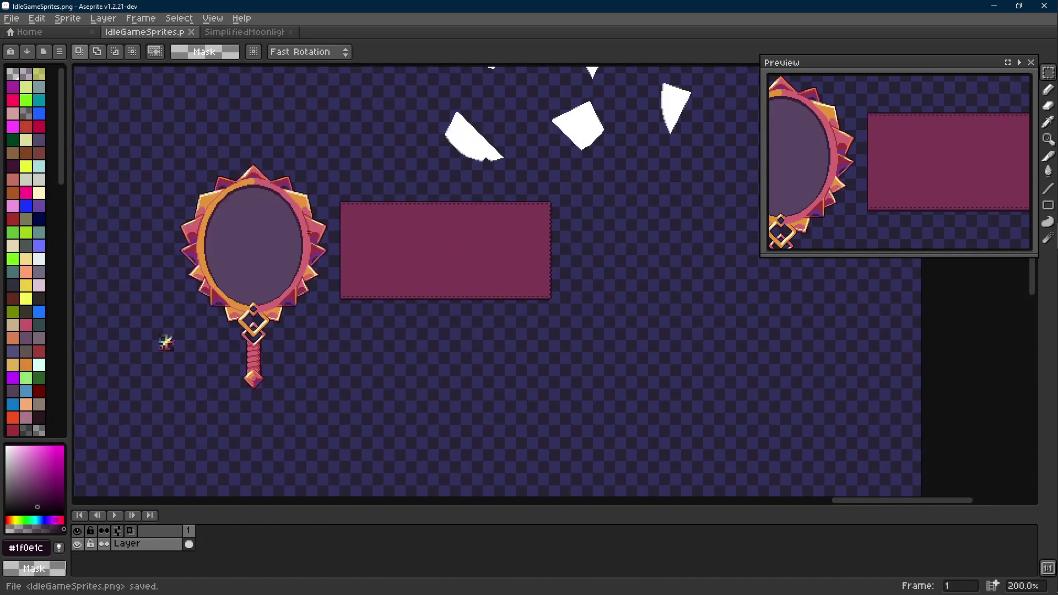
Step: Select the hand mirror and move it onto the magenta panel
drag(342, 142, 223, 342)
click(321, 193)
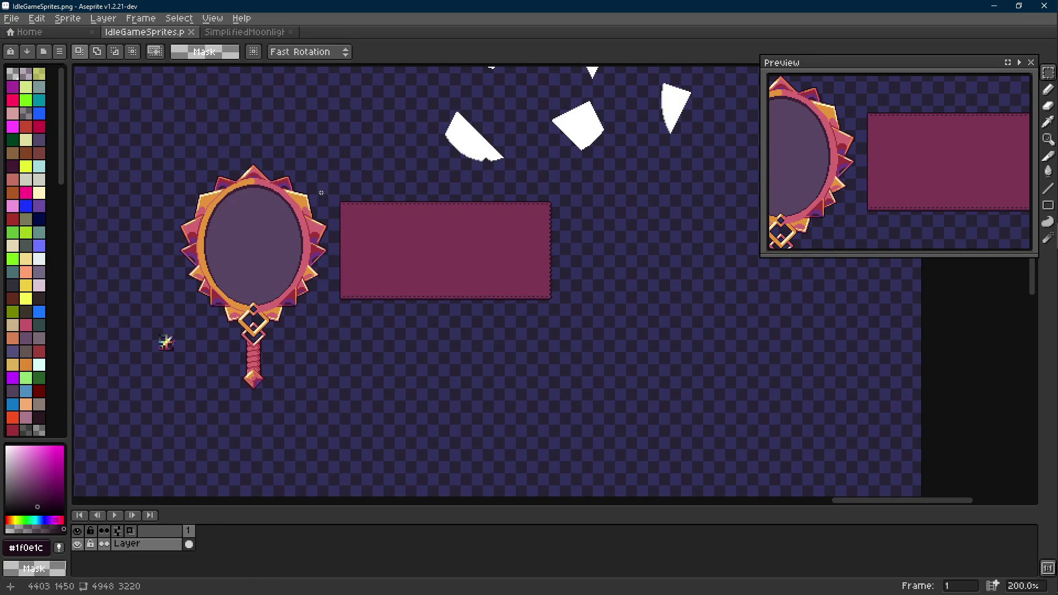
drag(330, 169, 184, 407)
click(352, 314)
scroll(223, 267, left, 2)
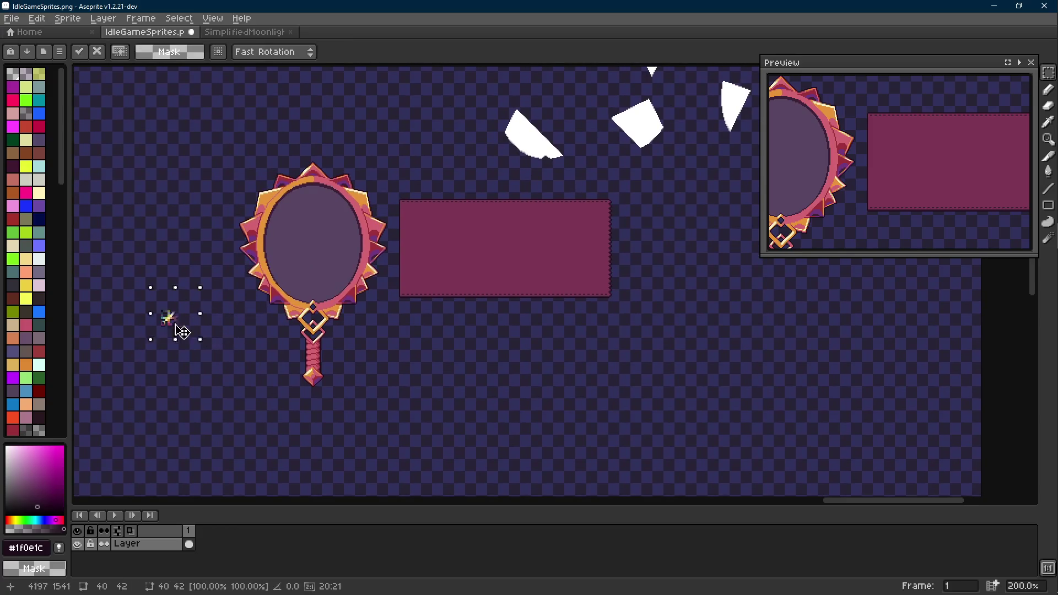
mouse_move(228, 158)
mouse_down()
mouse_move(387, 427)
mouse_move(402, 370)
mouse_up()
scroll(402, 371, up, 3)
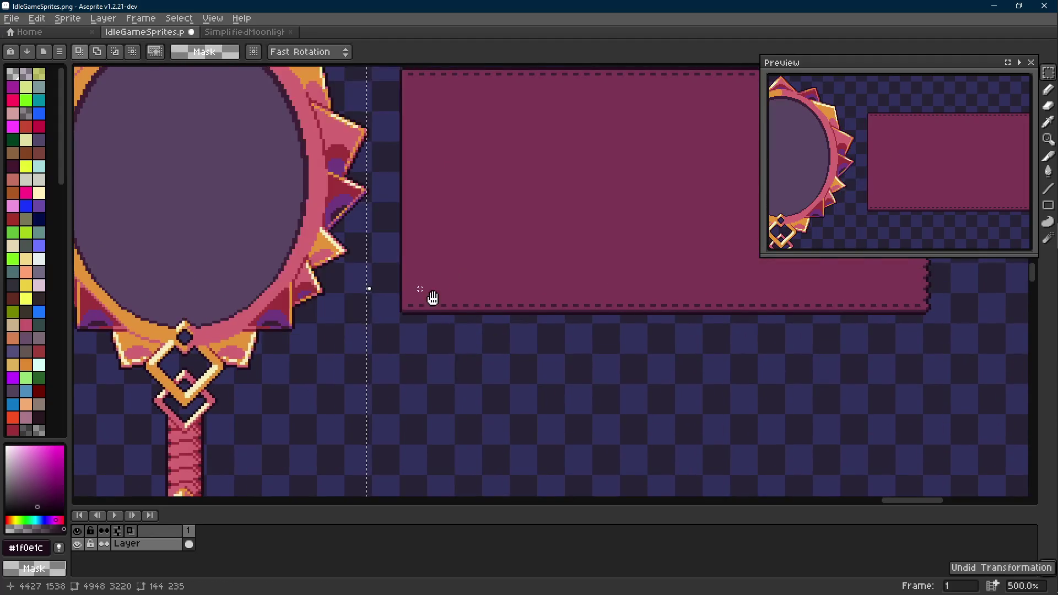
key(Return)
scroll(411, 264, down, 3)
drag(377, 307, 422, 310)
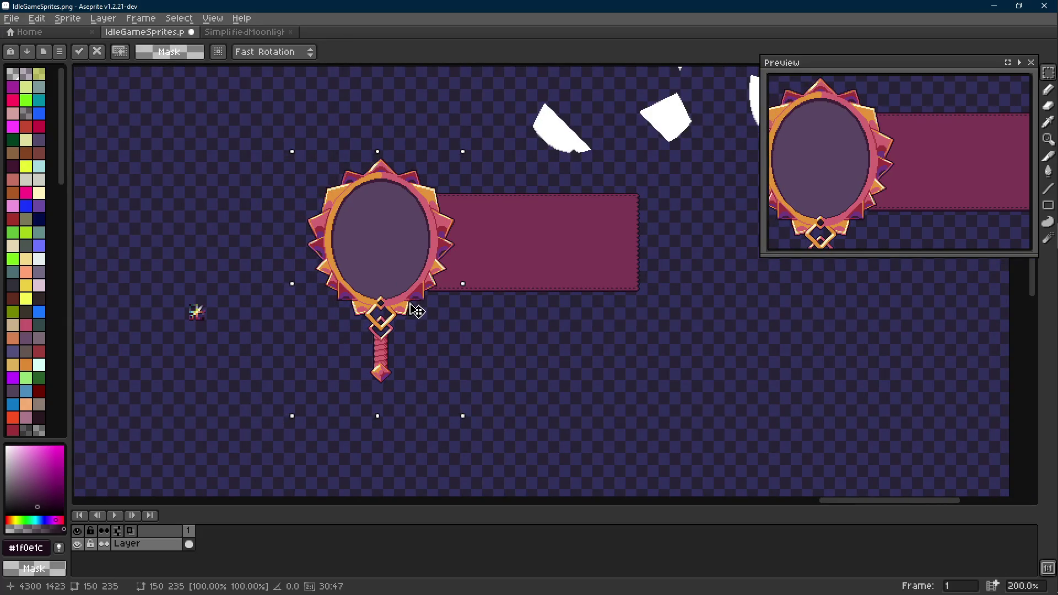
scroll(455, 300, up, 1)
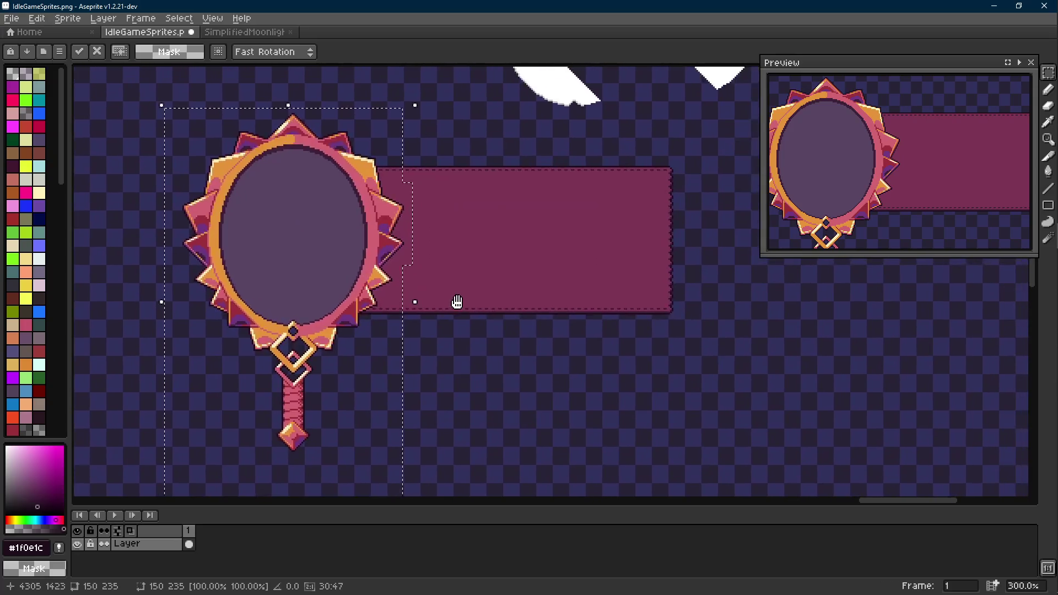
scroll(156, 328, down, 1)
Step: Try a white shard on the panel, then undo it and the mirror's move
drag(156, 328, 105, 428)
mouse_move(430, 213)
mouse_down()
mouse_move(508, 277)
mouse_move(430, 377)
mouse_move(489, 358)
mouse_move(534, 387)
mouse_up()
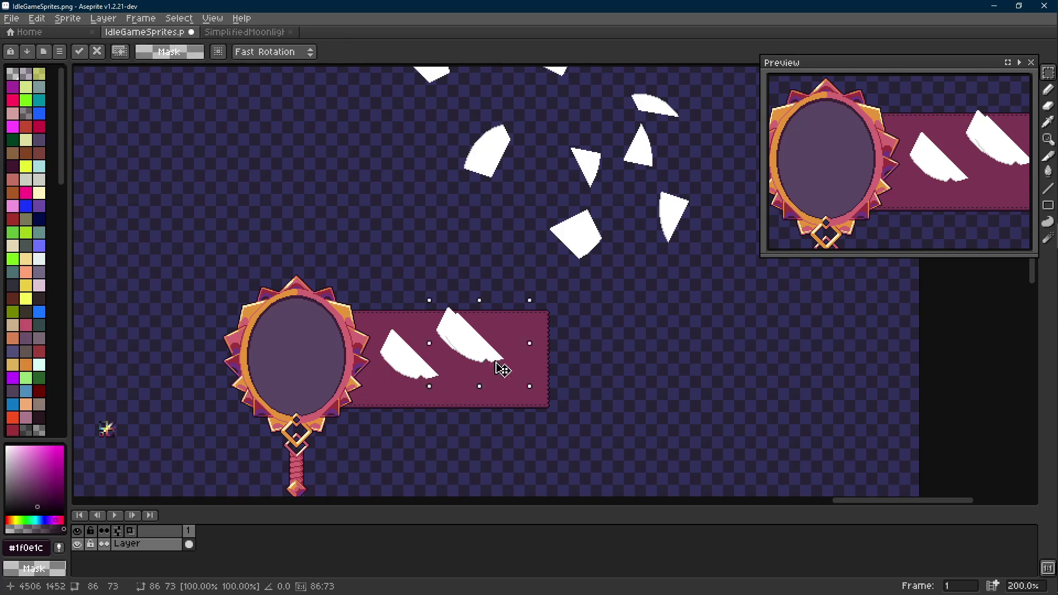
key(ctrl+z)
key(ctrl+z)
key(ctrl+z)
scroll(535, 388, up, 1)
drag(538, 239, 606, 309)
scroll(579, 302, down, 2)
drag(99, 400, 135, 319)
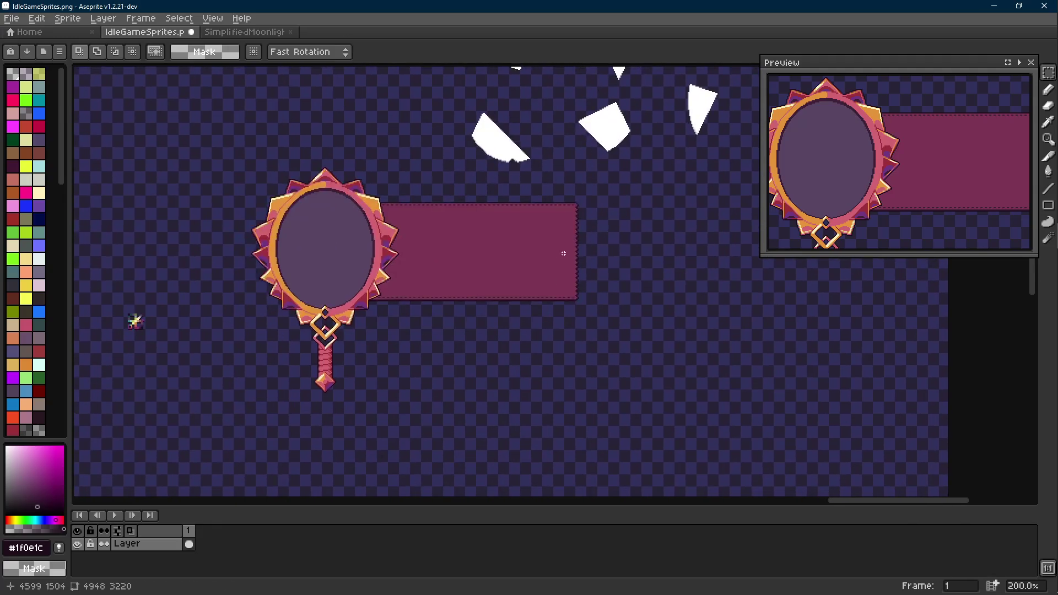
key(ctrl+z)
key(ctrl+z)
Step: Reselect the mirror and set it overlapping the panel's left end
key(m)
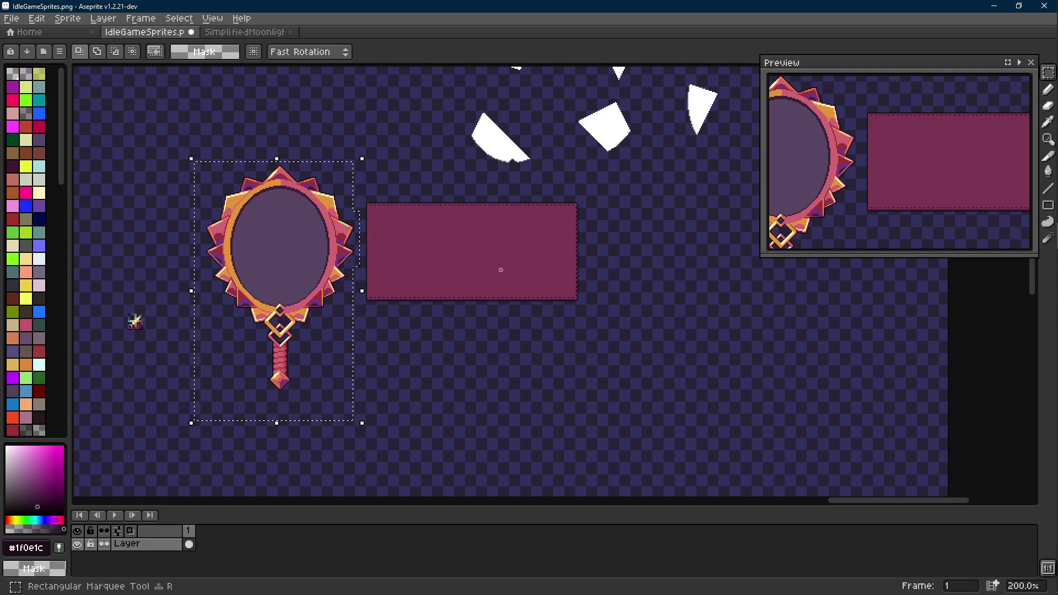
scroll(568, 221, up, 1)
mouse_move(635, 157)
mouse_down()
mouse_move(329, 435)
mouse_move(367, 438)
mouse_up()
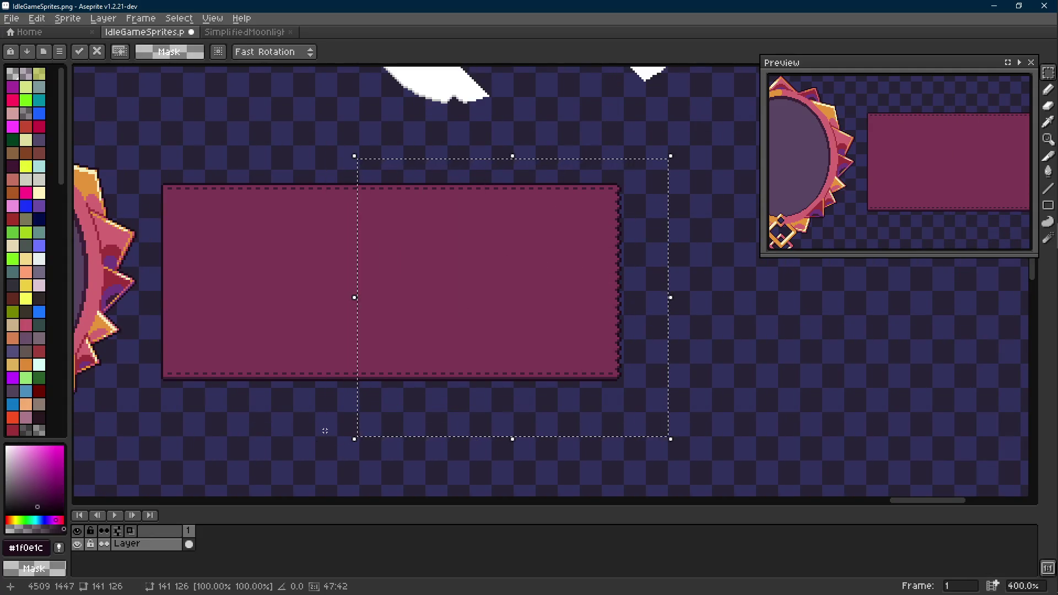
scroll(363, 402, down, 1)
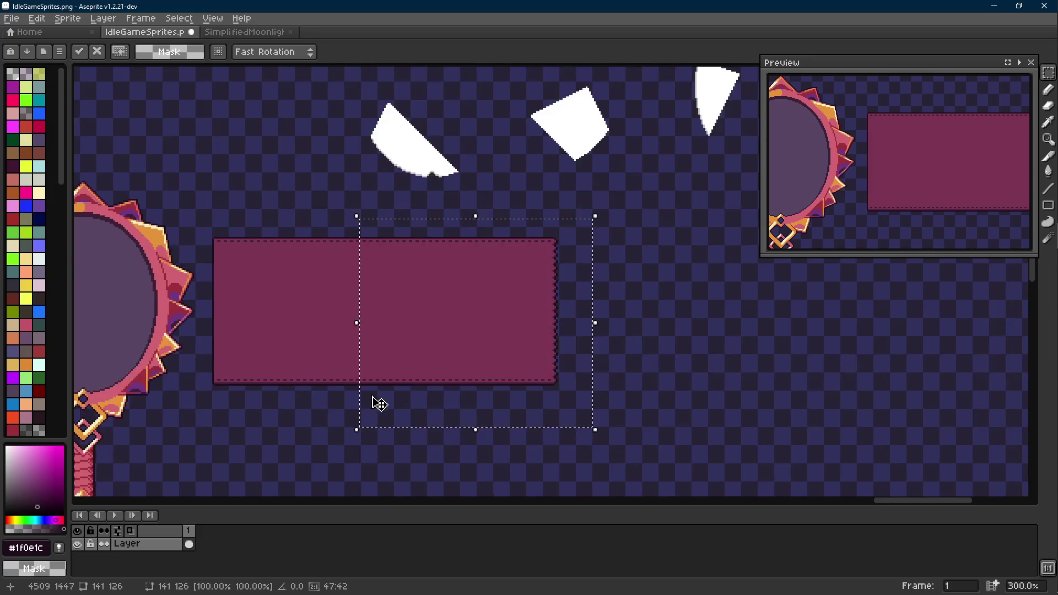
scroll(332, 381, down, 1)
drag(307, 359, 426, 297)
key(ctrl+d)
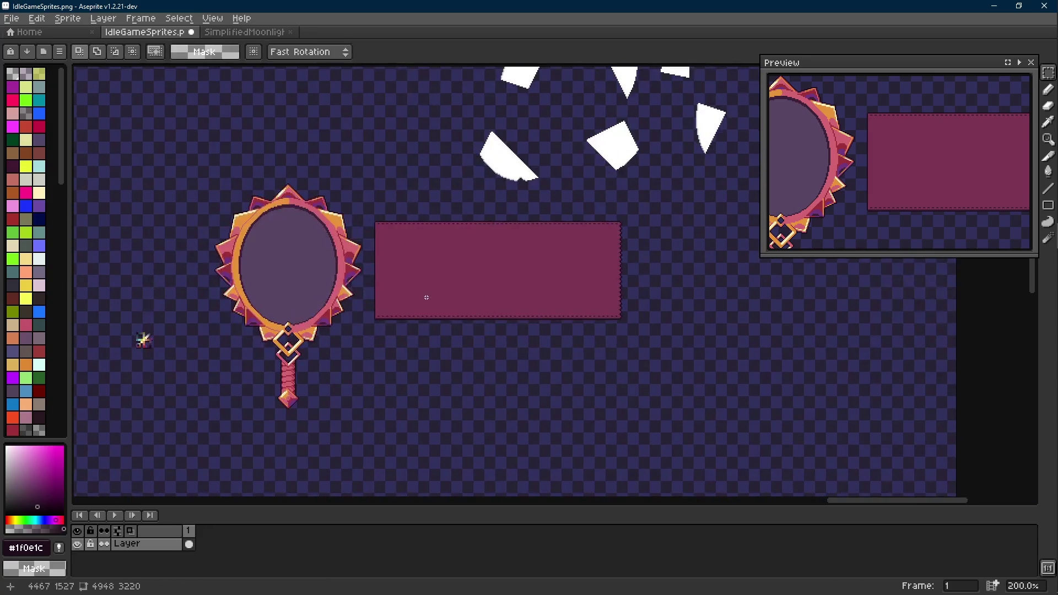
drag(369, 181, 195, 426)
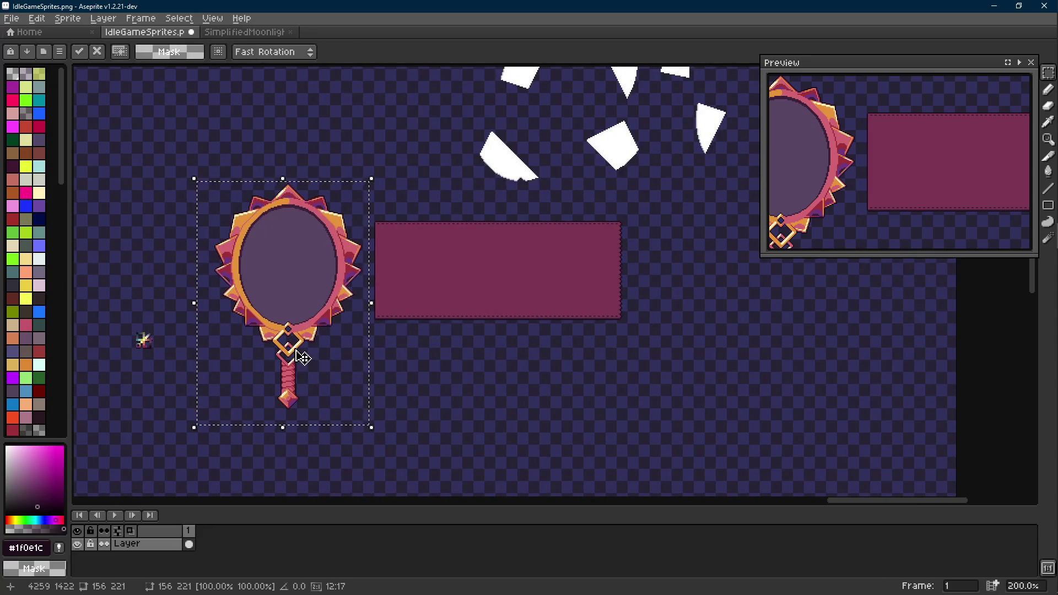
drag(290, 357, 416, 350)
scroll(415, 360, up, 2)
scroll(389, 354, down, 2)
key(ctrl+z)
key(Return)
Step: Marquee-select the mirror together with the panel as one piece
drag(676, 194, 282, 438)
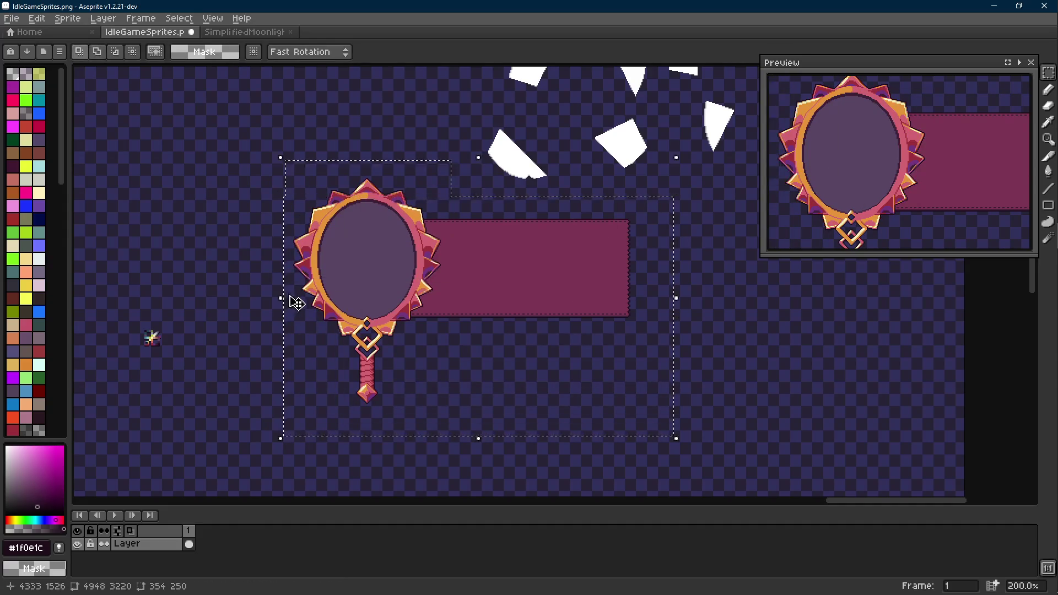
scroll(288, 300, down, 1)
scroll(725, 331, down, 1)
drag(725, 331, 508, 278)
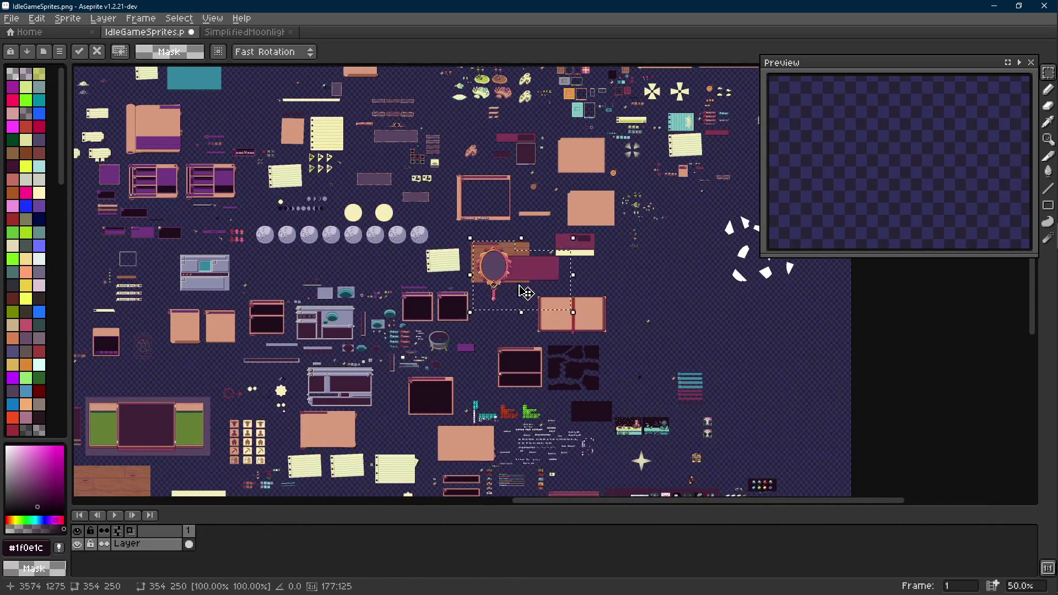
scroll(508, 279, up, 2)
scroll(228, 351, down, 2)
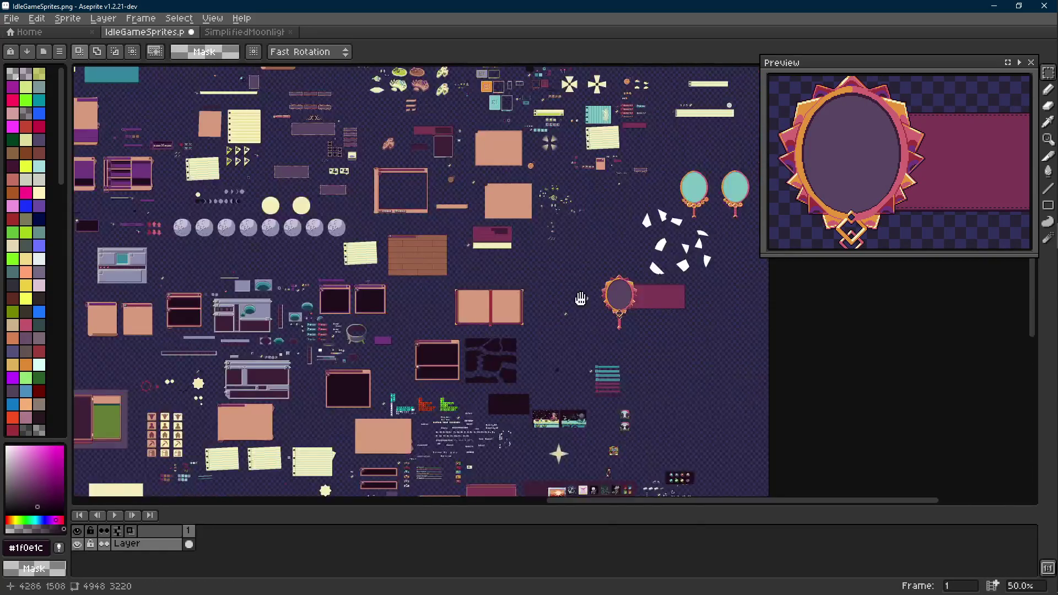
scroll(240, 361, up, 2)
drag(390, 192, 537, 440)
drag(352, 230, 741, 414)
scroll(427, 355, down, 2)
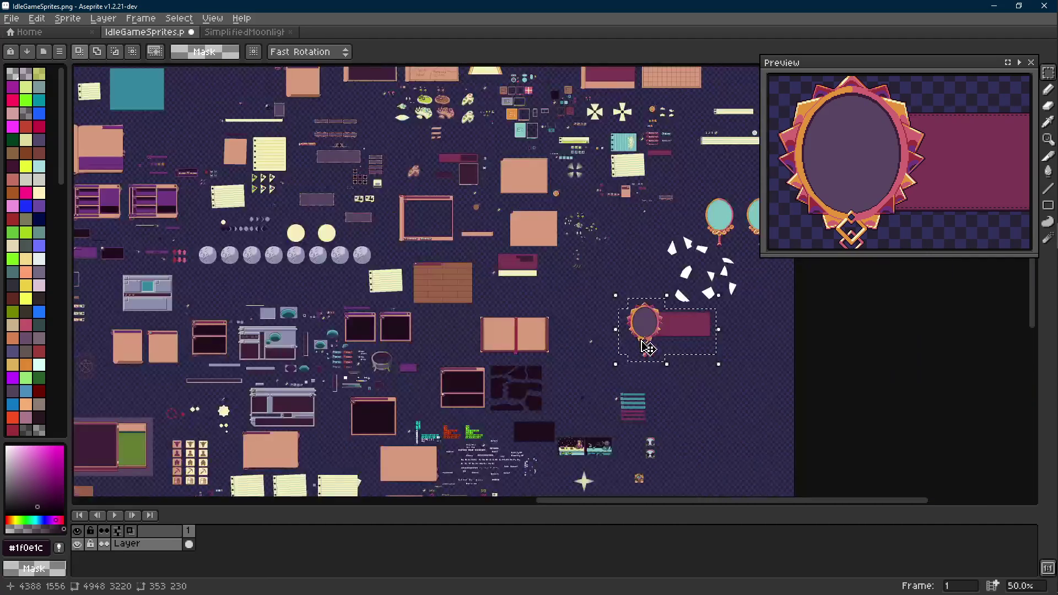
mouse_move(661, 330)
mouse_down()
mouse_move(117, 281)
mouse_move(560, 241)
mouse_move(547, 265)
mouse_up()
scroll(560, 241, up, 2)
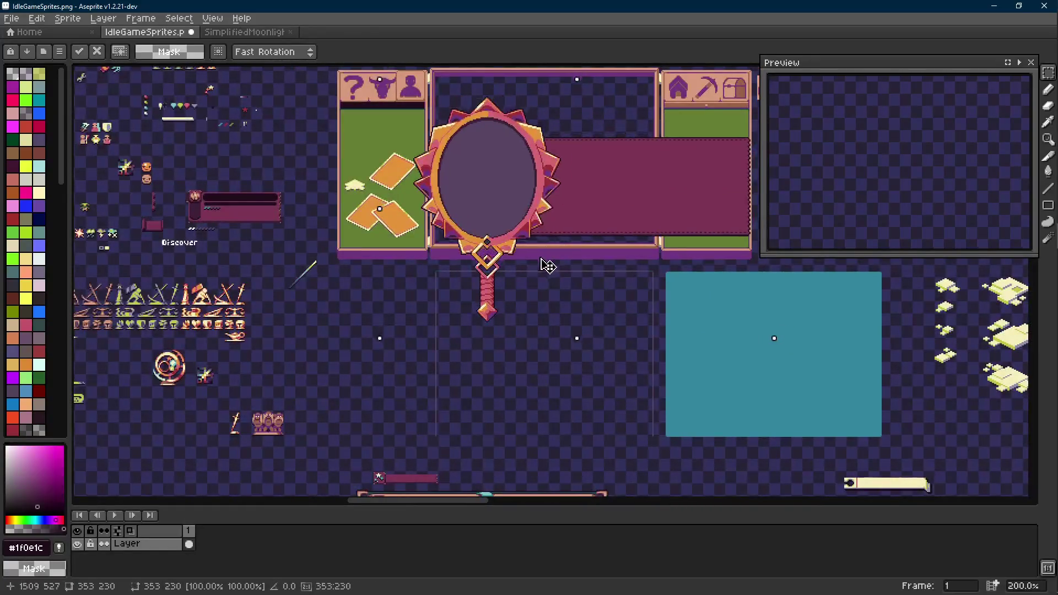
scroll(537, 276, down, 2)
scroll(520, 267, up, 4)
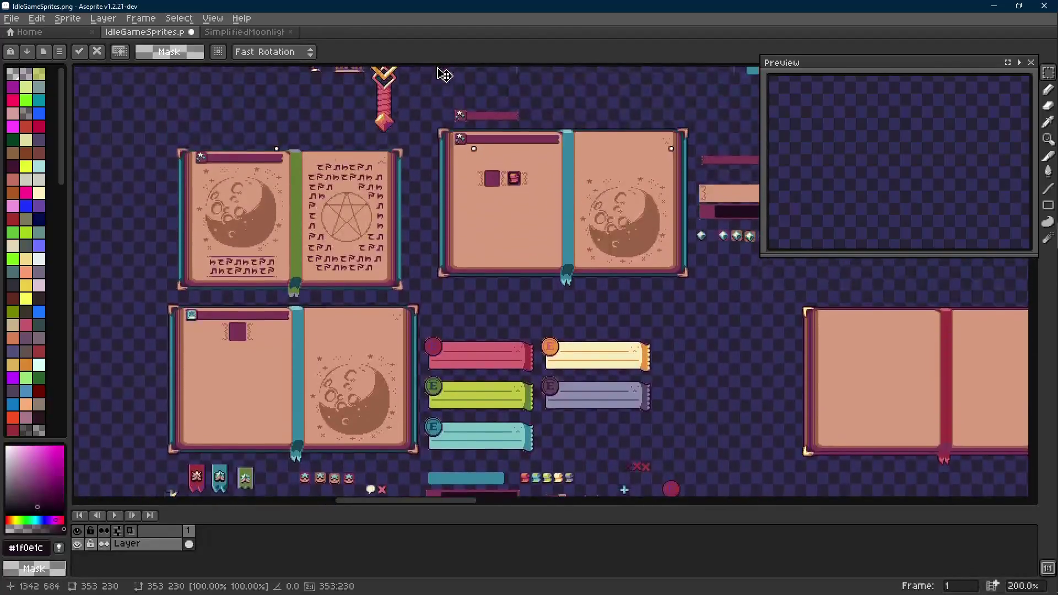
drag(444, 74, 233, 275)
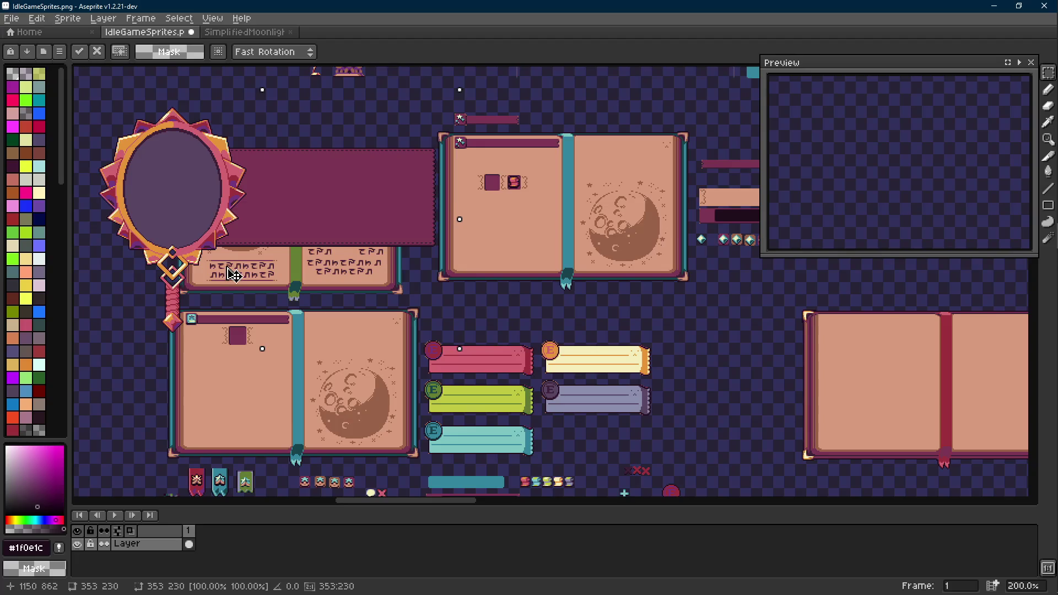
scroll(234, 276, down, 2)
drag(236, 271, 252, 281)
scroll(338, 501, up, 1)
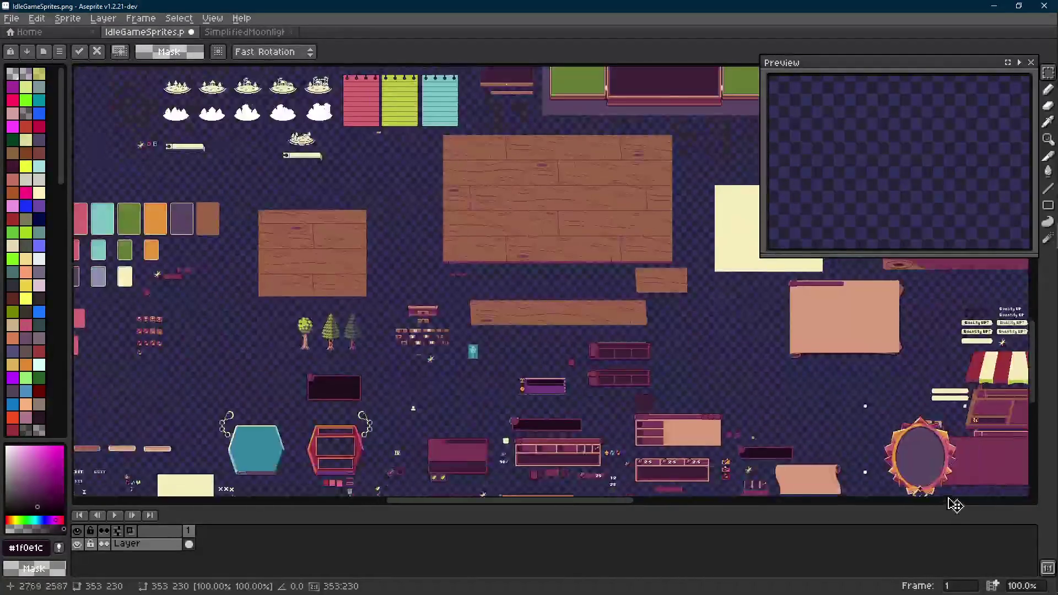
drag(338, 503, 535, 215)
scroll(532, 219, up, 1)
scroll(533, 232, down, 1)
scroll(484, 265, up, 1)
mouse_move(485, 265)
mouse_down()
mouse_move(463, 286)
mouse_move(475, 286)
mouse_up()
scroll(477, 286, up, 1)
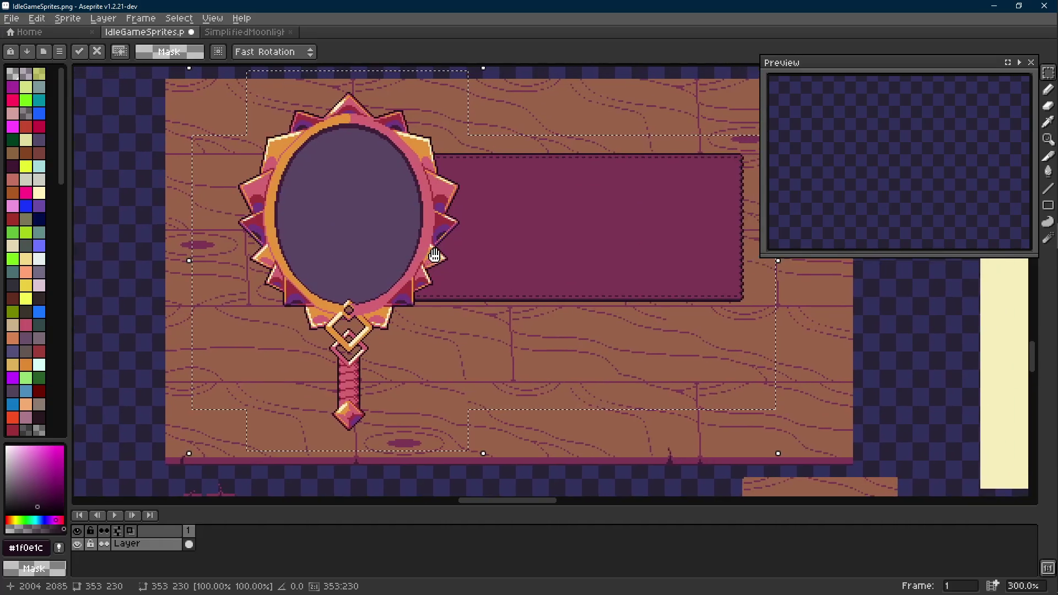
scroll(444, 262, down, 1)
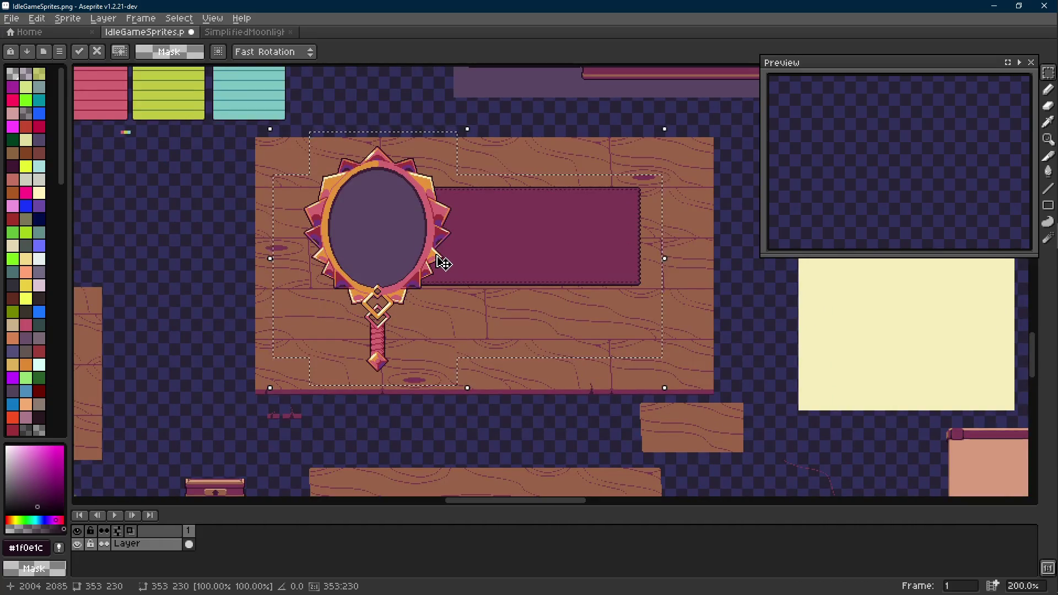
scroll(444, 262, down, 1)
scroll(444, 262, down, 1)
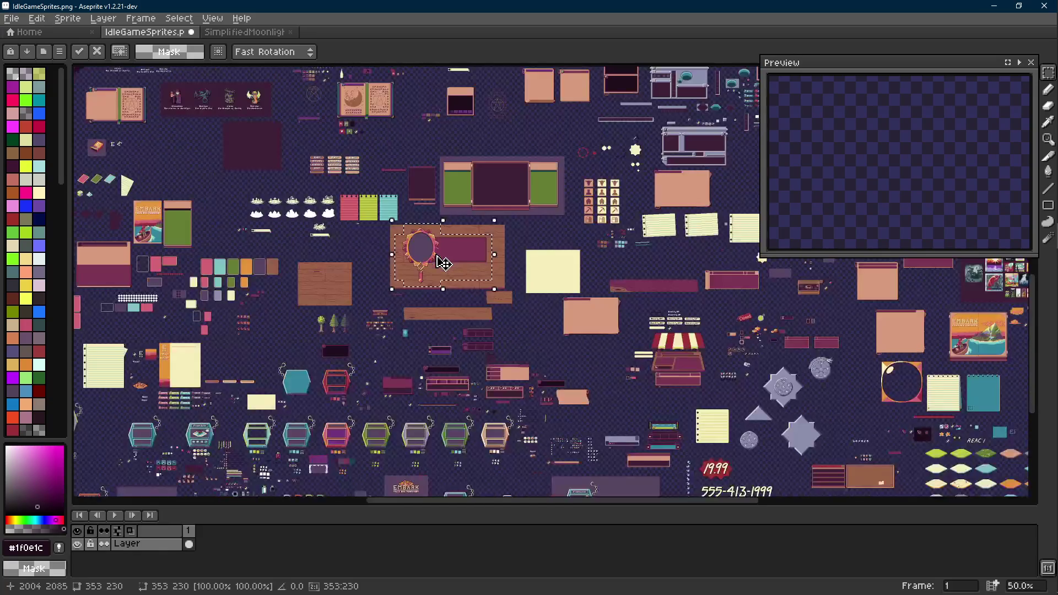
mouse_move(444, 261)
mouse_down()
mouse_move(226, 248)
mouse_move(172, 272)
mouse_up()
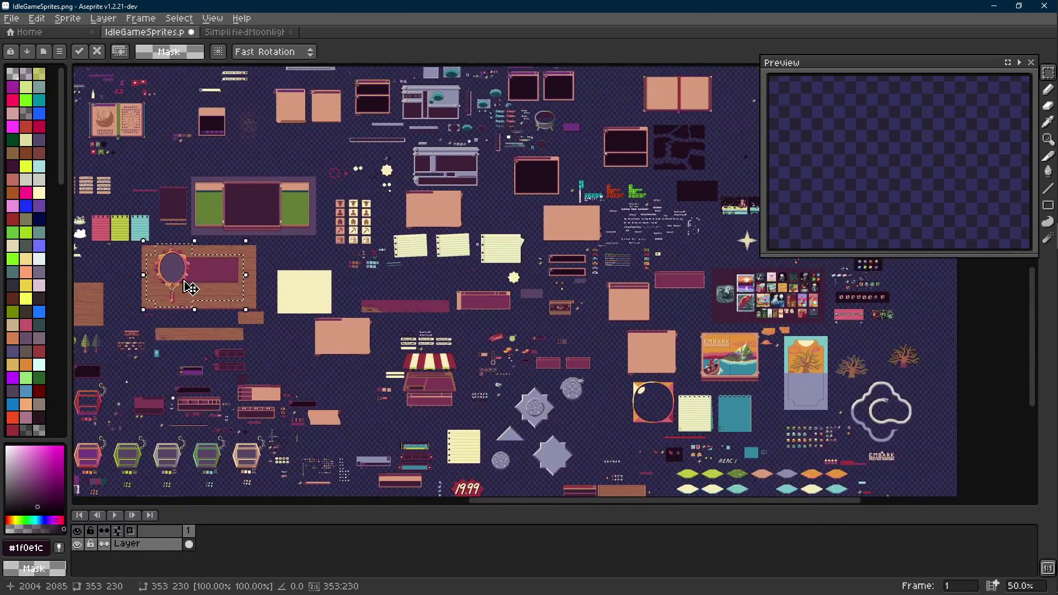
scroll(190, 285, left, 5)
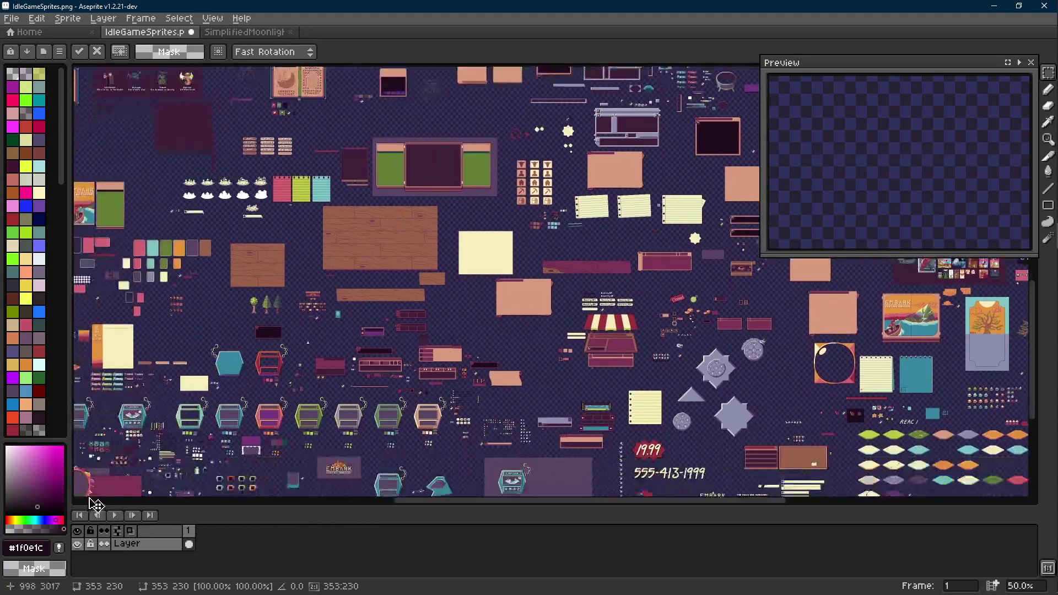
scroll(216, 471, down, 3)
scroll(83, 427, left, 2)
scroll(83, 427, up, 1)
scroll(83, 426, up, 1)
mouse_move(161, 382)
mouse_down()
mouse_move(543, 220)
mouse_move(355, 195)
mouse_up()
scroll(586, 336, down, 2)
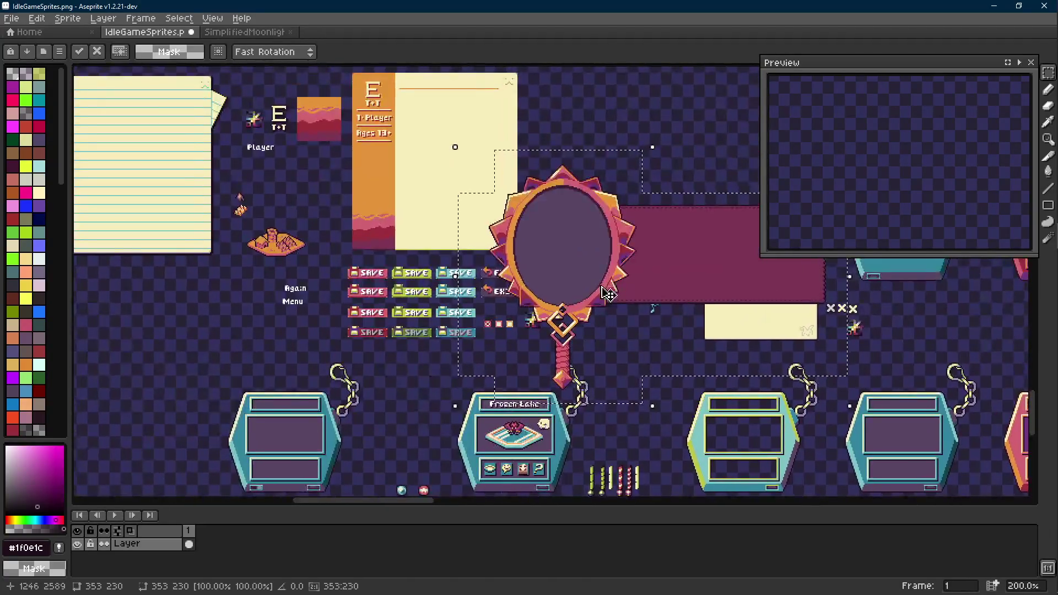
scroll(587, 337, down, 2)
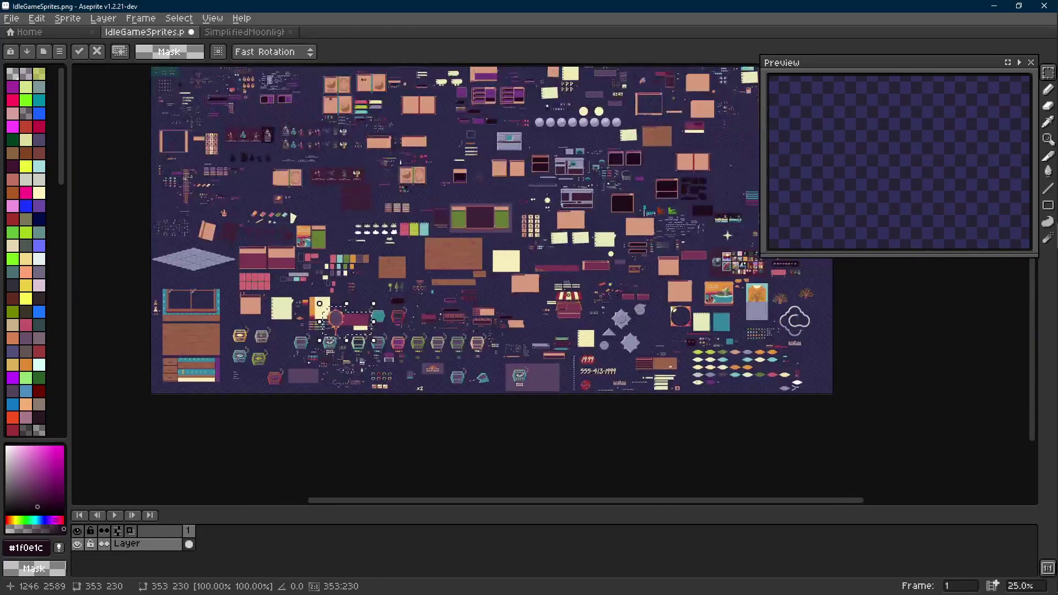
scroll(588, 336, down, 1)
scroll(475, 183, up, 2)
scroll(433, 220, up, 1)
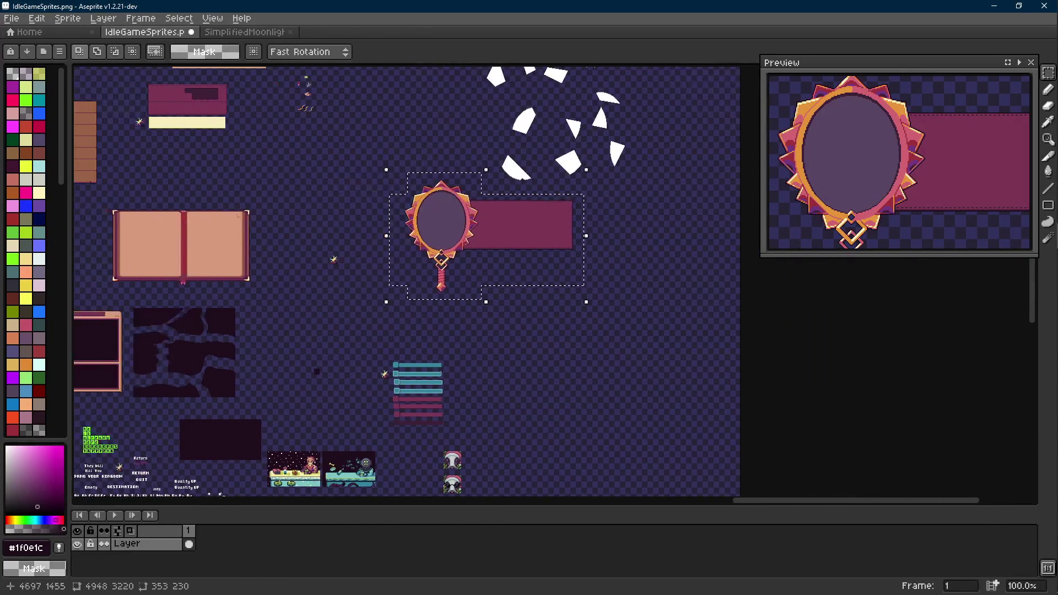
scroll(438, 218, up, 1)
key(ctrl+z)
key(ctrl+y)
Step: Restore the group to its original spot and save the sprite sheet
key(ctrl+z)
key(ctrl+z)
key(ctrl+d)
scroll(502, 203, right, 2)
key(ctrl+s)
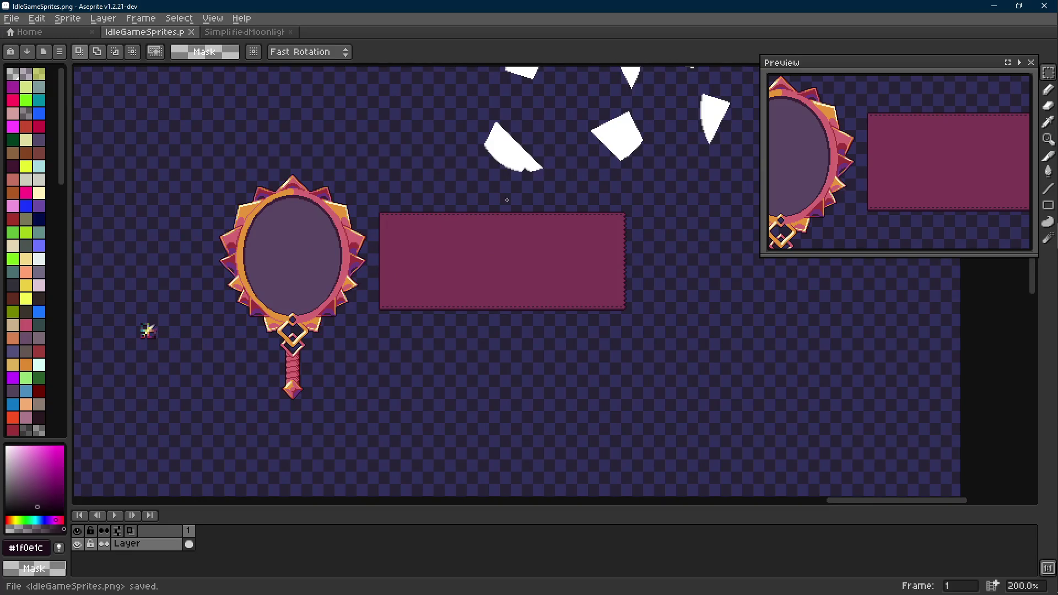
scroll(509, 205, left, 1)
key(ctrl+s)
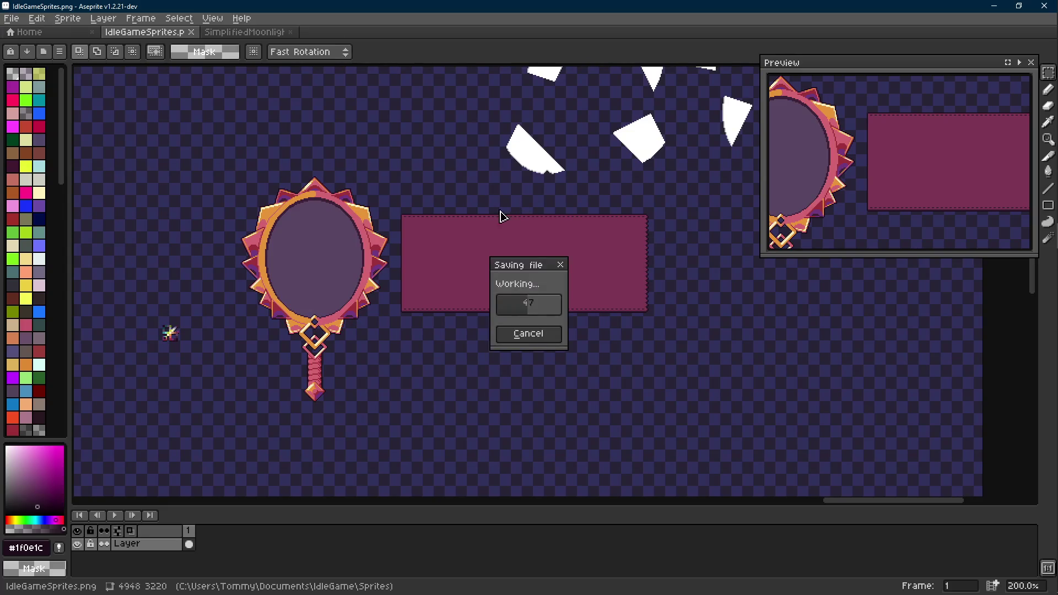
scroll(479, 234, up, 1)
Step: Select the mirror and panel together, move them down and save
key(m)
drag(403, 198, 786, 378)
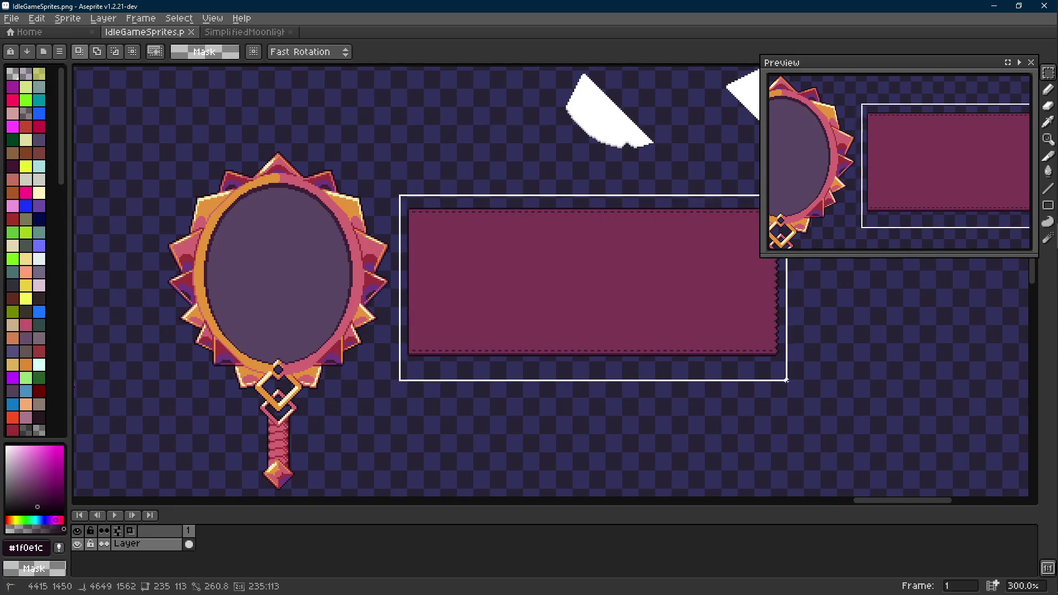
scroll(712, 364, right, 1)
scroll(711, 364, right, 1)
drag(760, 236, 792, 236)
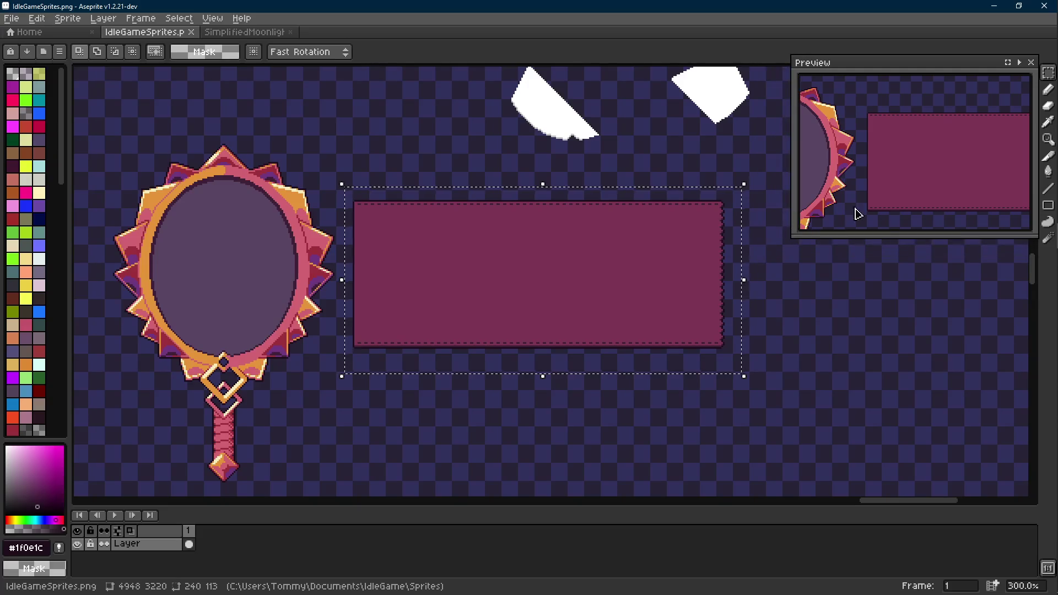
scroll(735, 207, right, 1)
scroll(740, 213, down, 1)
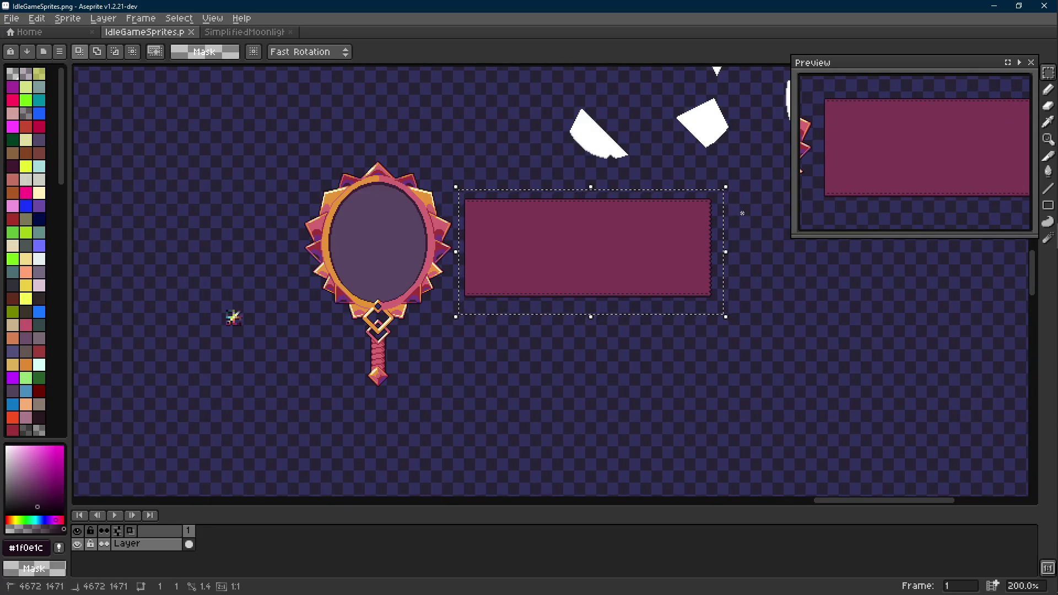
scroll(711, 213, right, 2)
key(ctrl+d)
drag(253, 146, 417, 403)
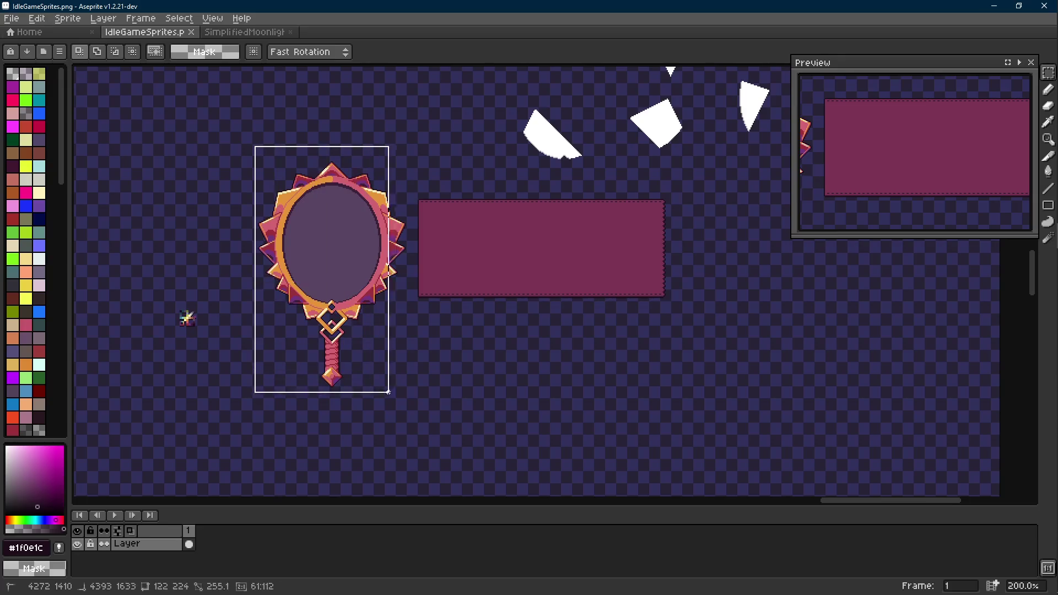
drag(220, 162, 696, 342)
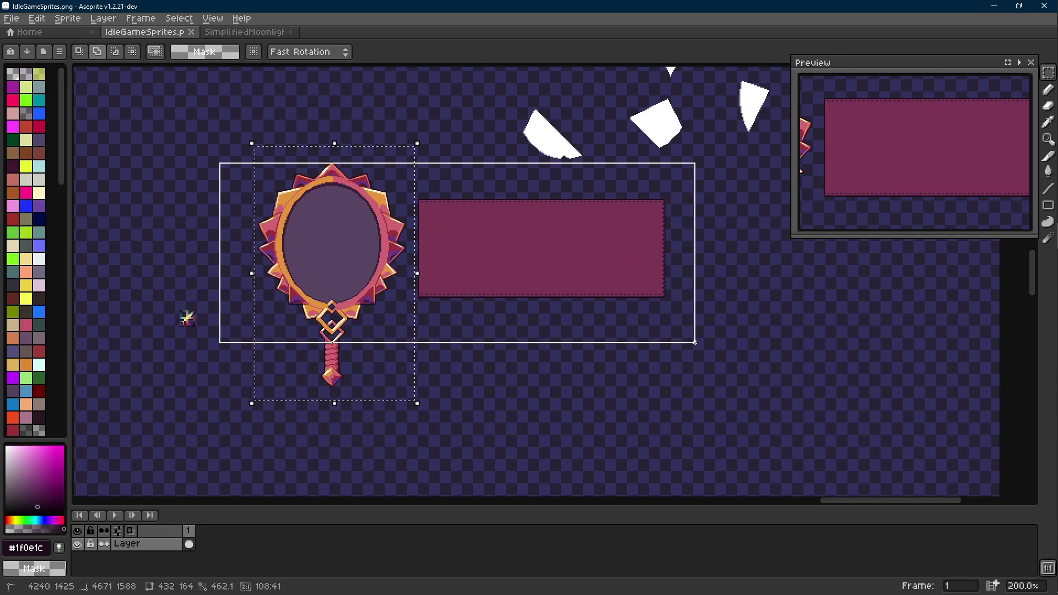
key(ctrl+z)
drag(701, 185, 225, 325)
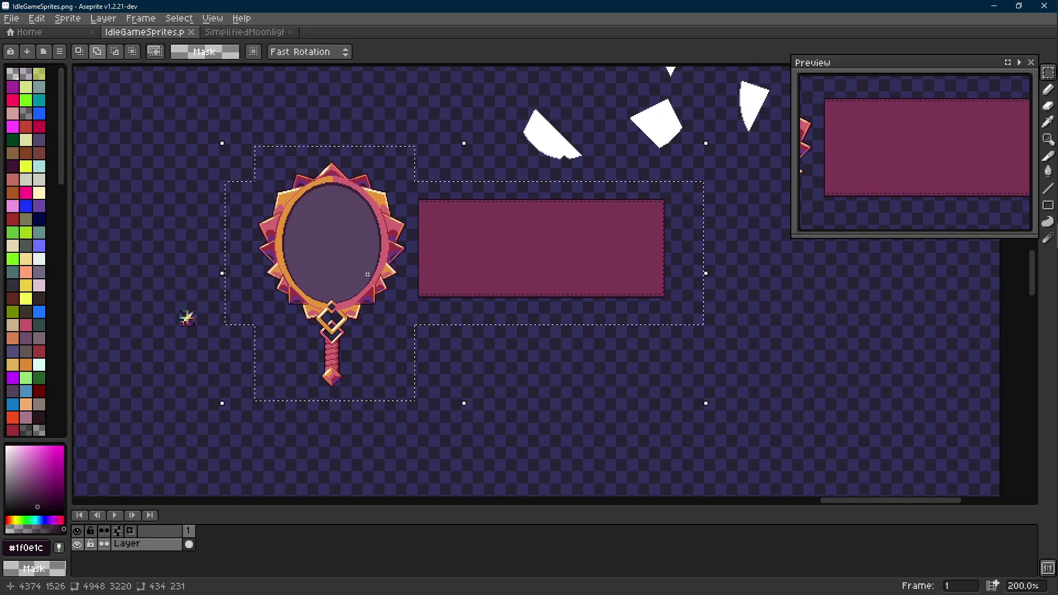
drag(373, 229, 373, 284)
key(ctrl+d)
key(ctrl+s)
Step: Move the small sparkle sprite to the upper right
mouse_move(222, 243)
mouse_down()
mouse_move(175, 302)
mouse_move(732, 179)
mouse_up()
key(Scroll_Lock)
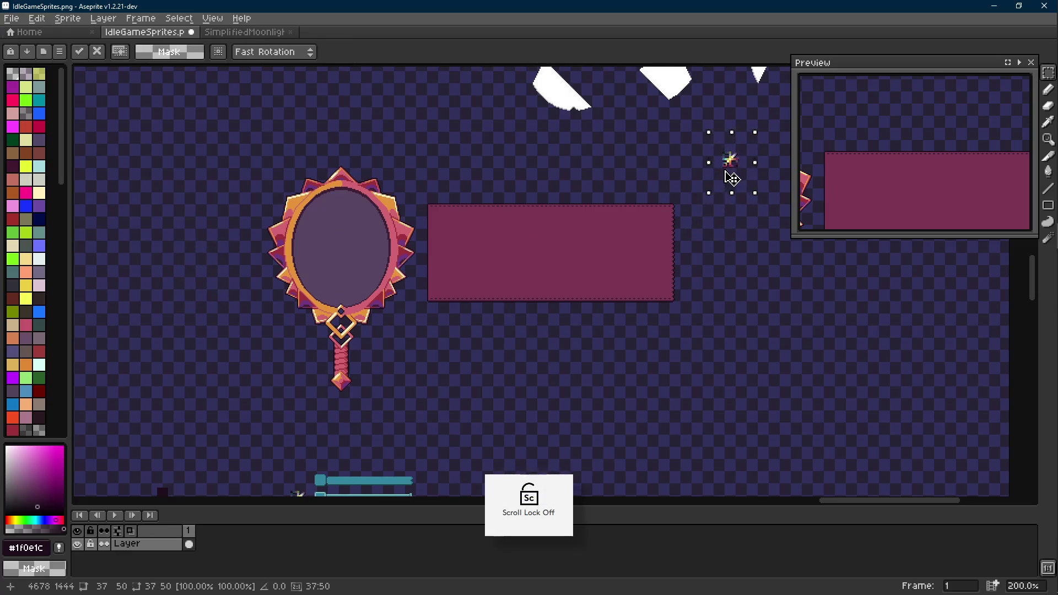
click(698, 212)
scroll(664, 225, down, 1)
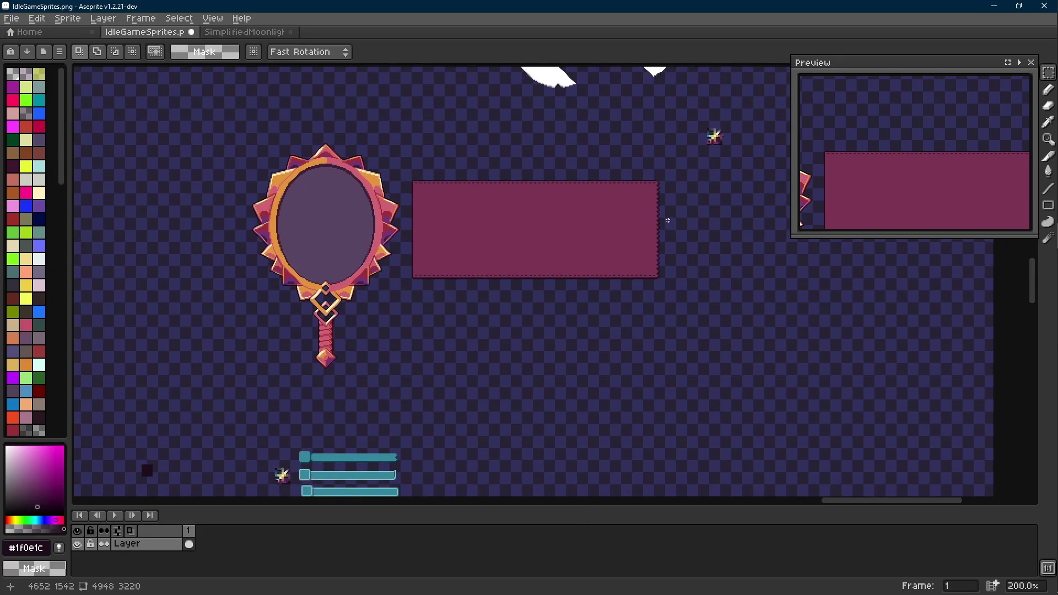
scroll(539, 286, up, 3)
scroll(540, 286, right, 2)
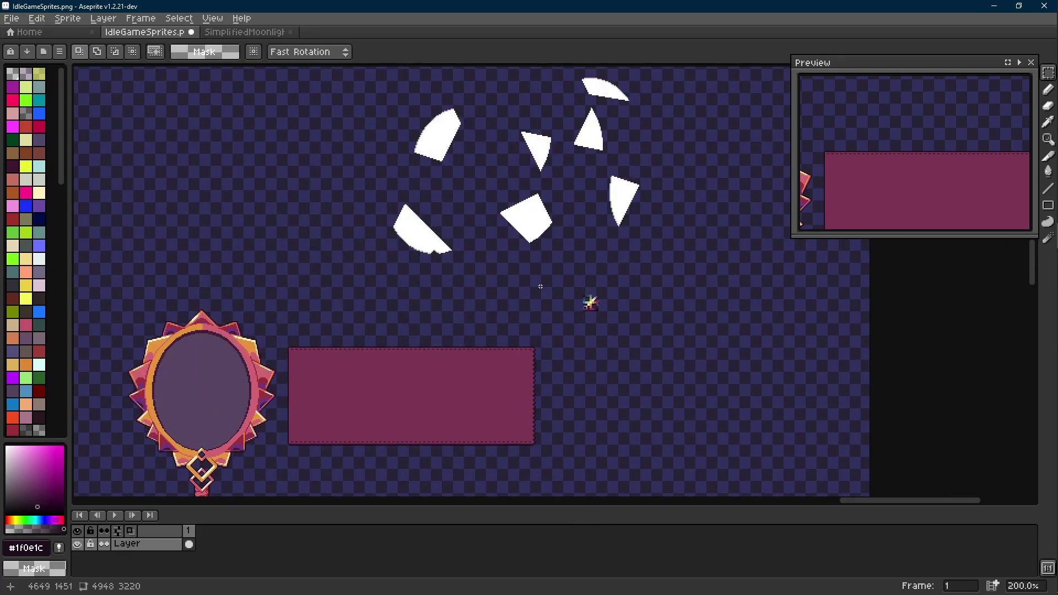
Step: Try a white shape and a half-moon copy on the magenta panel, then undo them
mouse_move(470, 95)
mouse_down()
mouse_move(403, 170)
mouse_move(332, 379)
mouse_up()
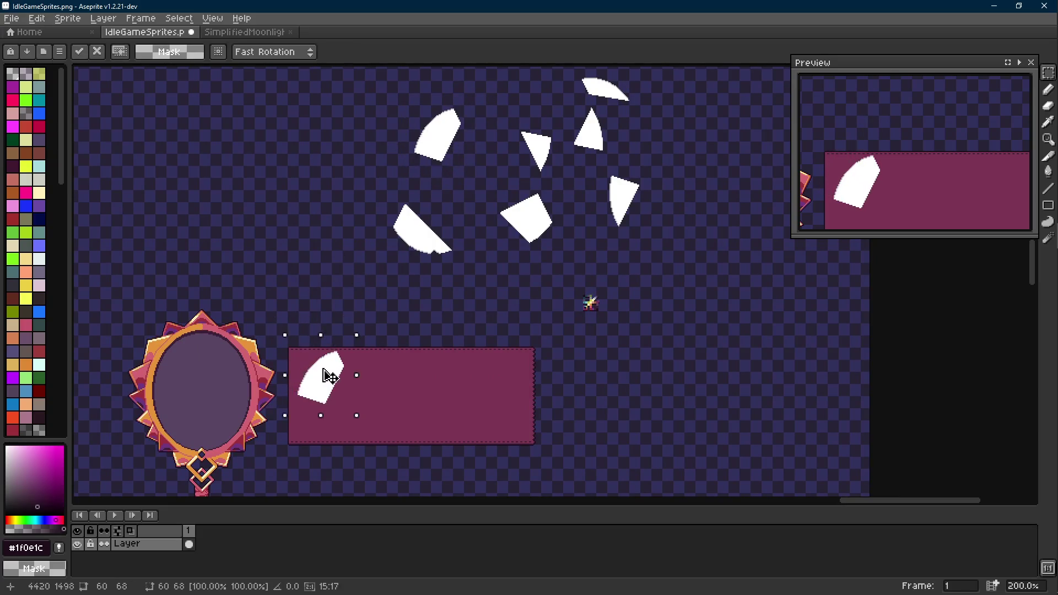
drag(371, 212, 475, 281)
drag(437, 240, 404, 388)
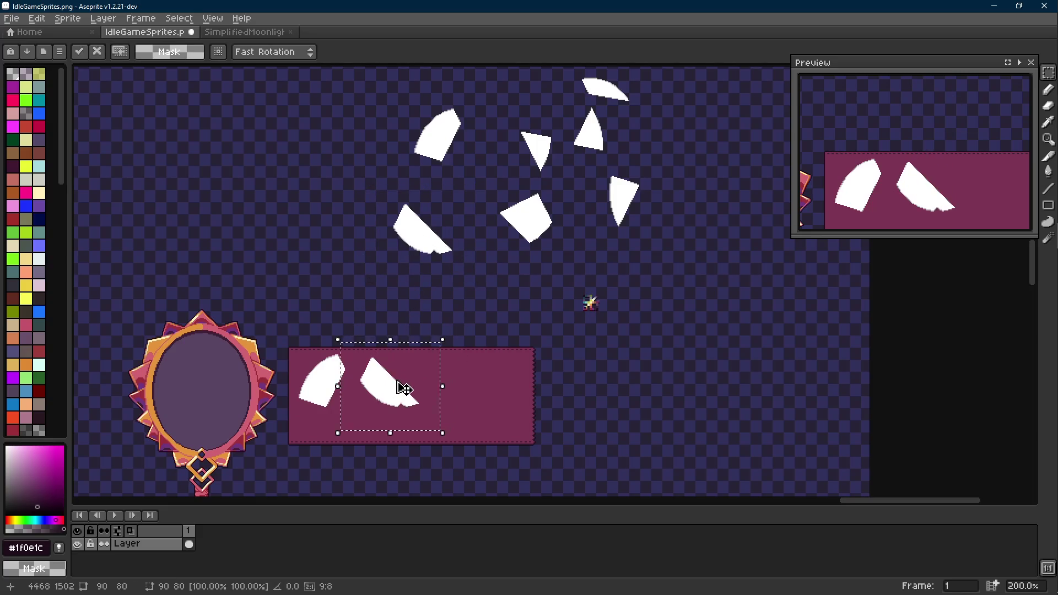
scroll(404, 389, down, 2)
scroll(404, 389, left, 1)
key(ctrl+z)
key(ctrl+z)
key(ctrl+z)
Step: Raise the panel's bottom edge to shorten the magenta panel
mouse_move(609, 275)
mouse_down()
mouse_move(371, 352)
mouse_move(331, 347)
mouse_up()
drag(464, 242, 464, 222)
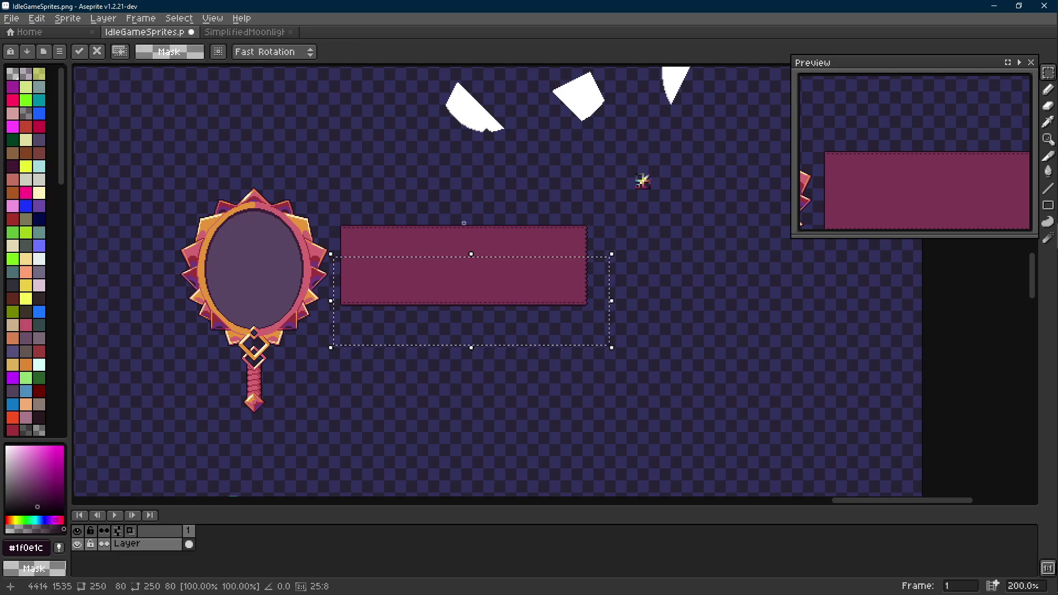
key(ctrl+d)
scroll(442, 305, up, 2)
scroll(510, 278, up, 1)
scroll(503, 350, up, 1)
scroll(519, 269, up, 1)
key(Scroll_Lock)
Step: Trial the triangle, quarter-circle and diamond shapes on the panel, discard them, and save the sheet
drag(416, 107, 470, 172)
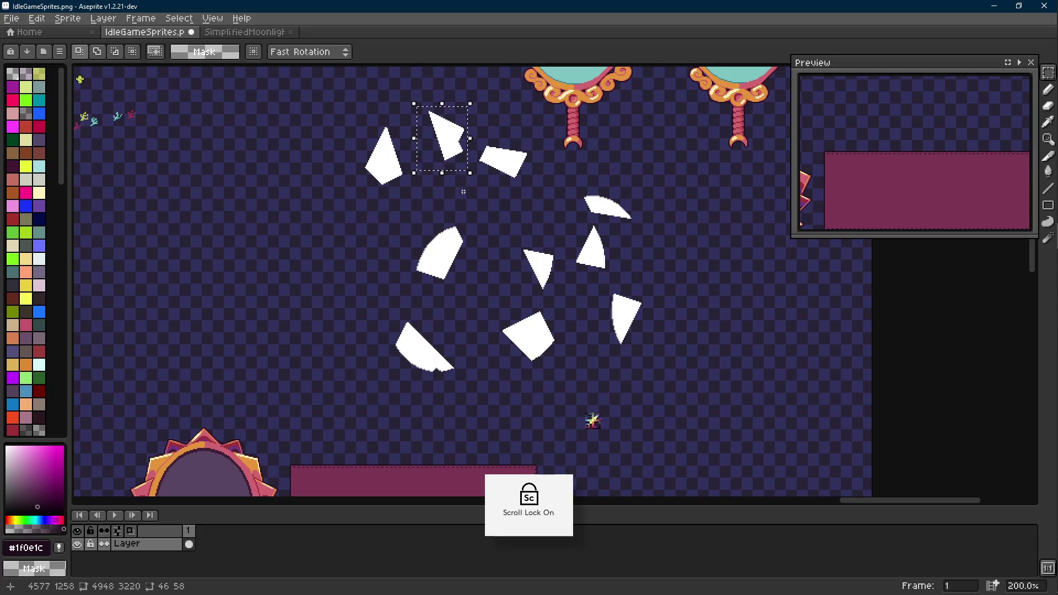
scroll(463, 191, down, 1)
mouse_move(459, 98)
mouse_down()
mouse_move(418, 280)
mouse_move(329, 319)
mouse_up()
scroll(418, 279, up, 2)
scroll(324, 319, down, 1)
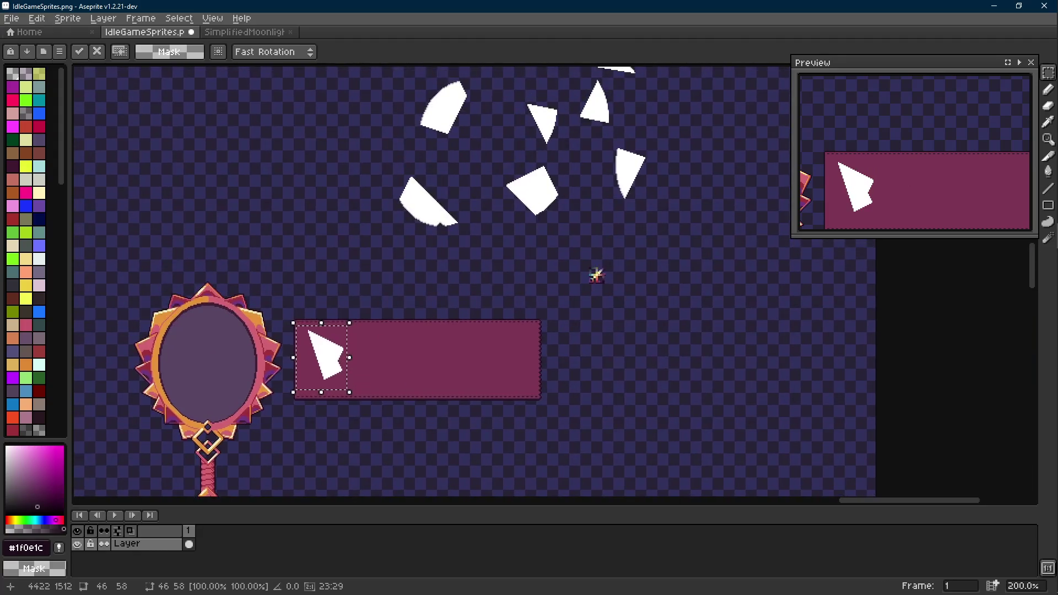
key(Escape)
mouse_move(386, 166)
mouse_down()
mouse_move(479, 248)
mouse_move(368, 349)
mouse_up()
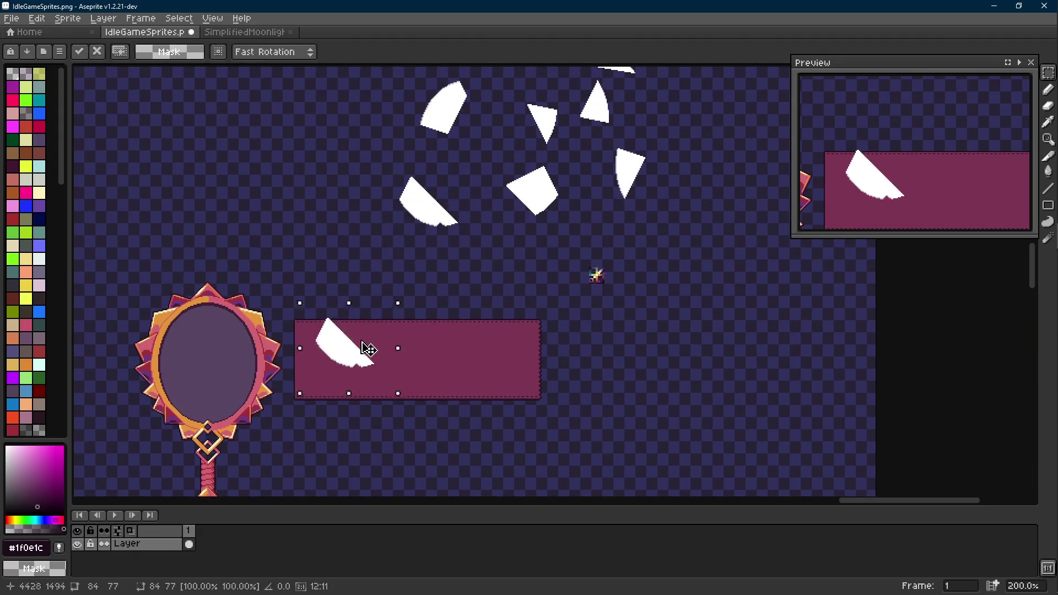
key(Escape)
drag(584, 155, 497, 238)
mouse_move(567, 206)
mouse_down()
mouse_move(465, 347)
mouse_move(442, 361)
mouse_up()
key(Escape)
click(583, 391)
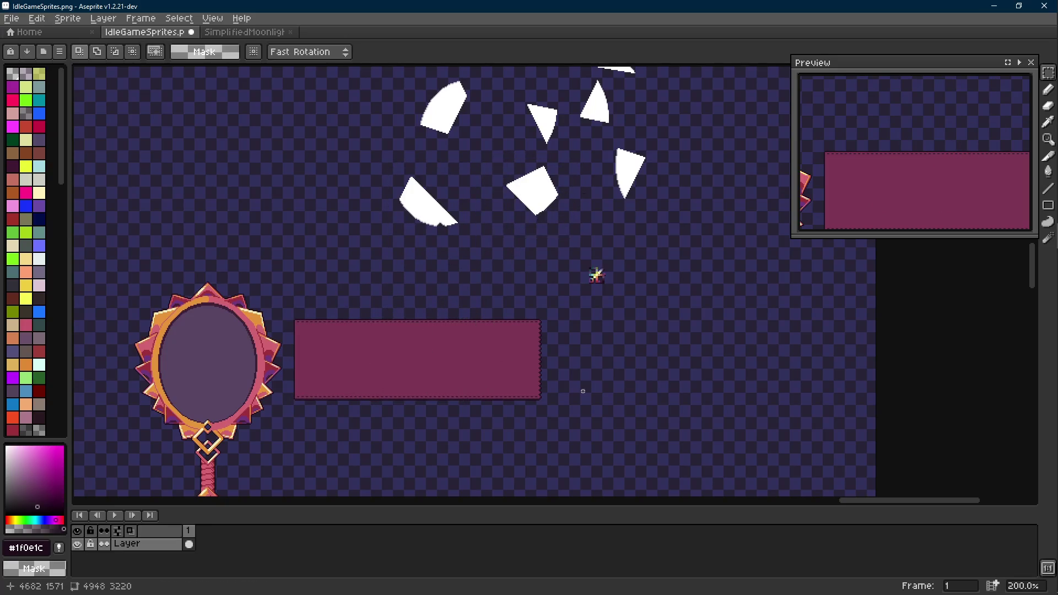
drag(583, 391, 581, 355)
key(ctrl+s)
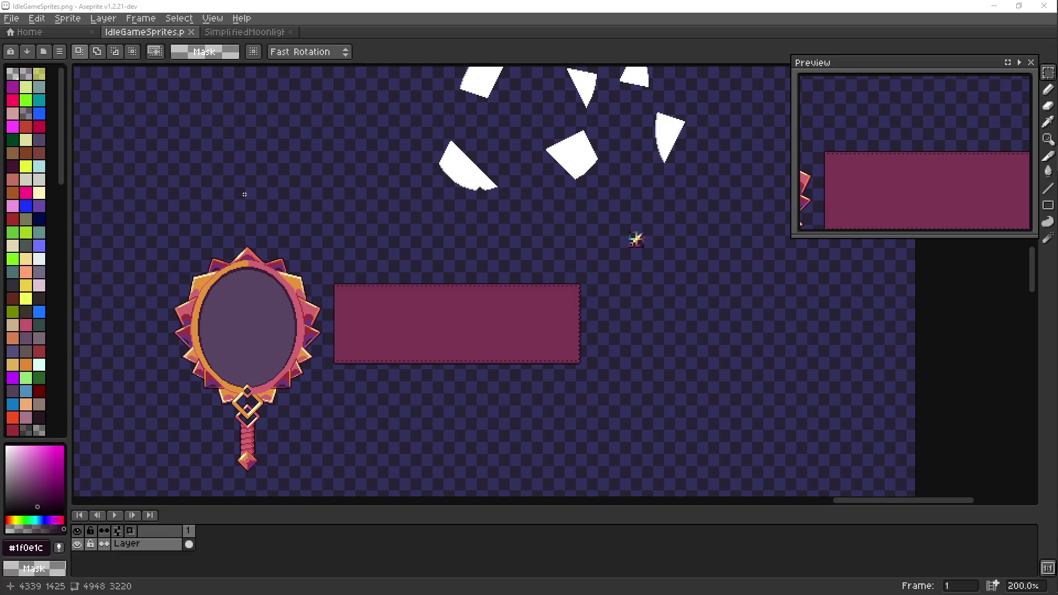
scroll(336, 206, left, 2)
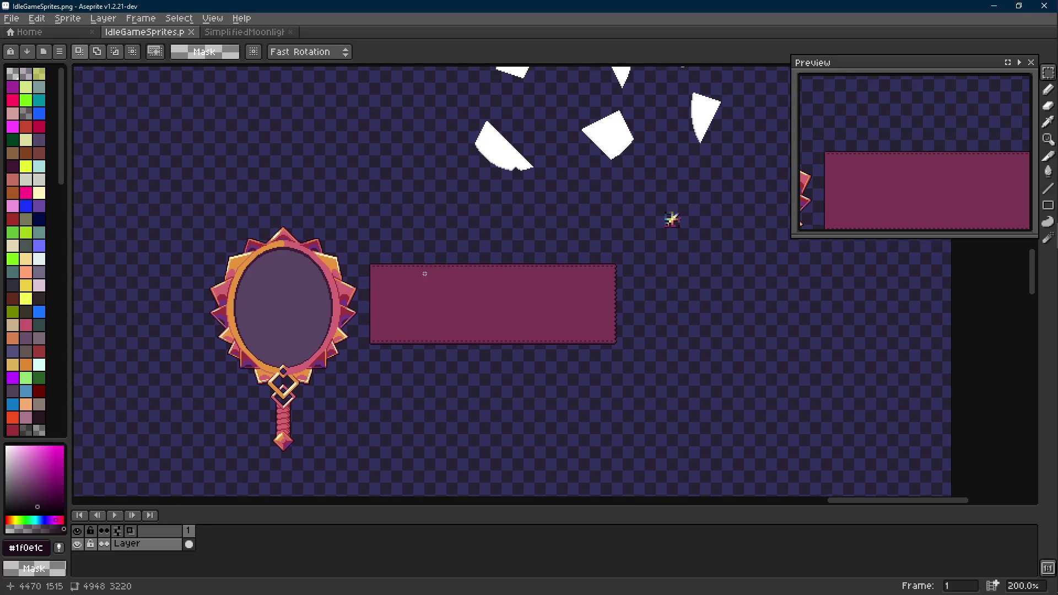
scroll(404, 169, down, 3)
Step: Try moving the mirror right, undo it, and save the sprite sheet unchanged
drag(403, 168, 245, 406)
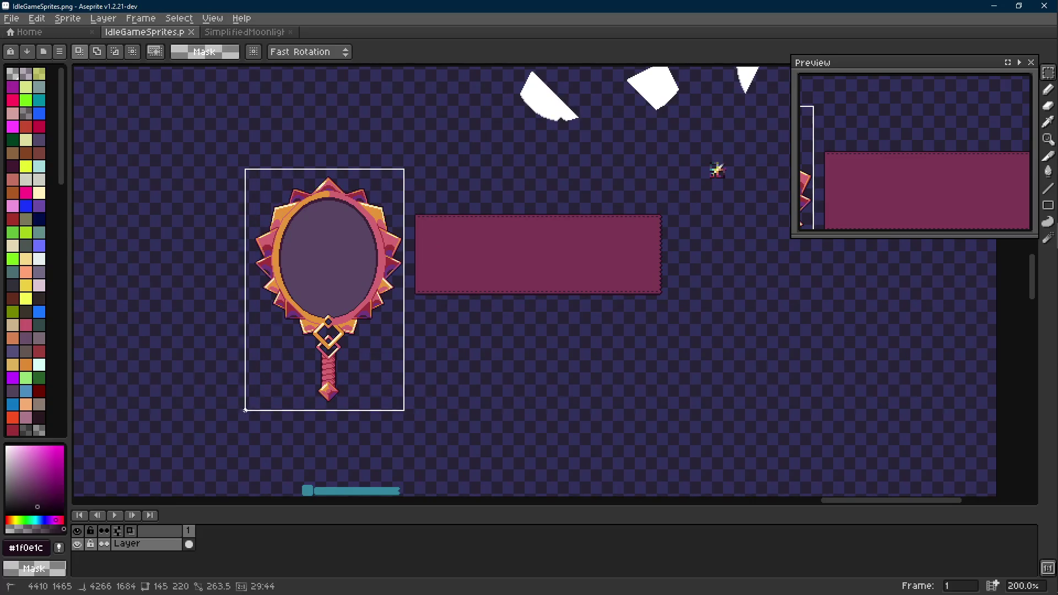
drag(320, 392, 367, 392)
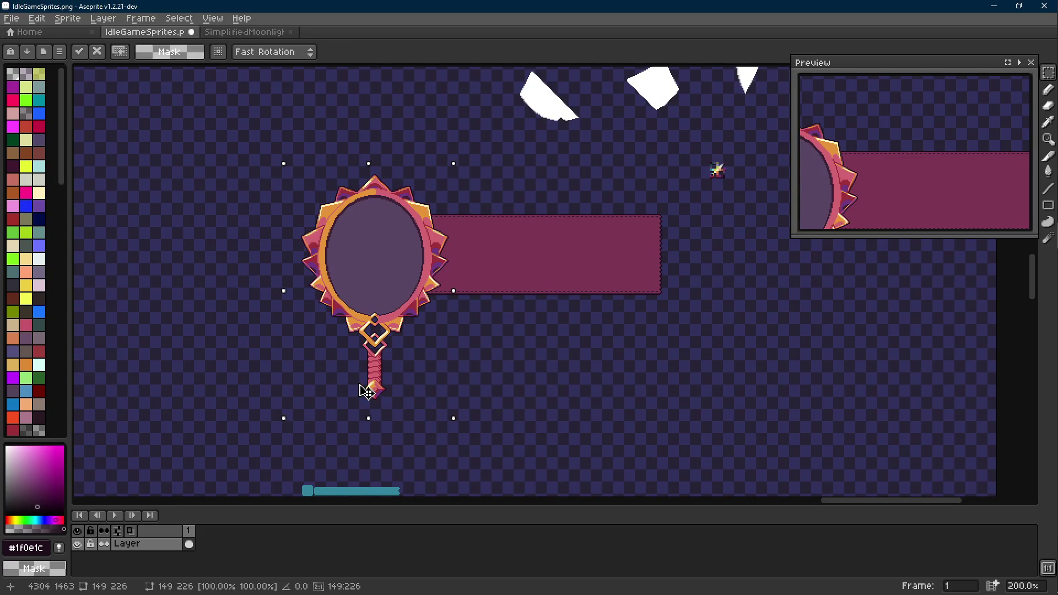
scroll(499, 283, up, 2)
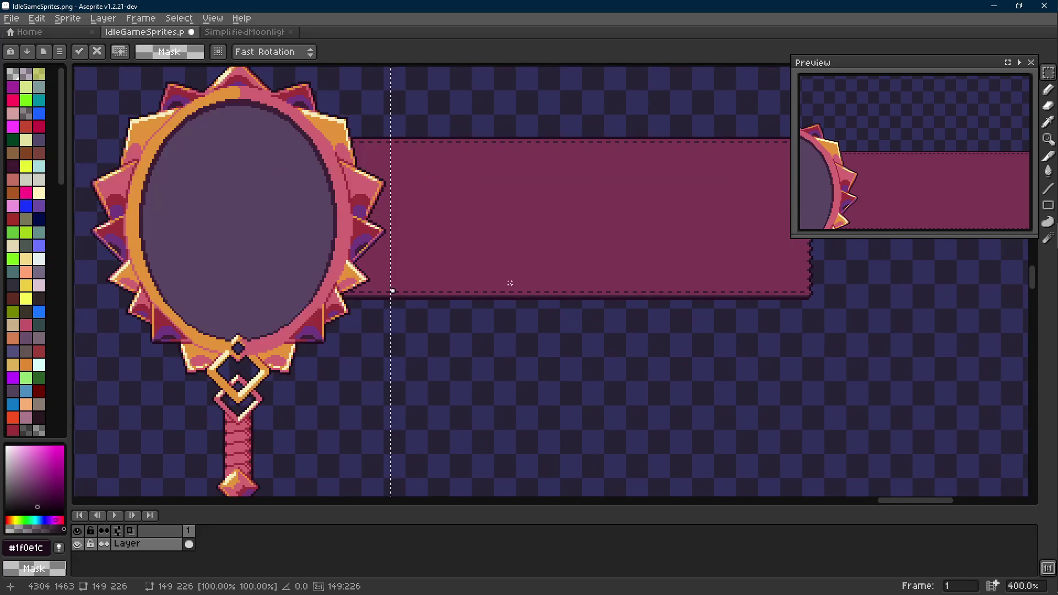
key(ctrl+z)
scroll(479, 268, left, 3)
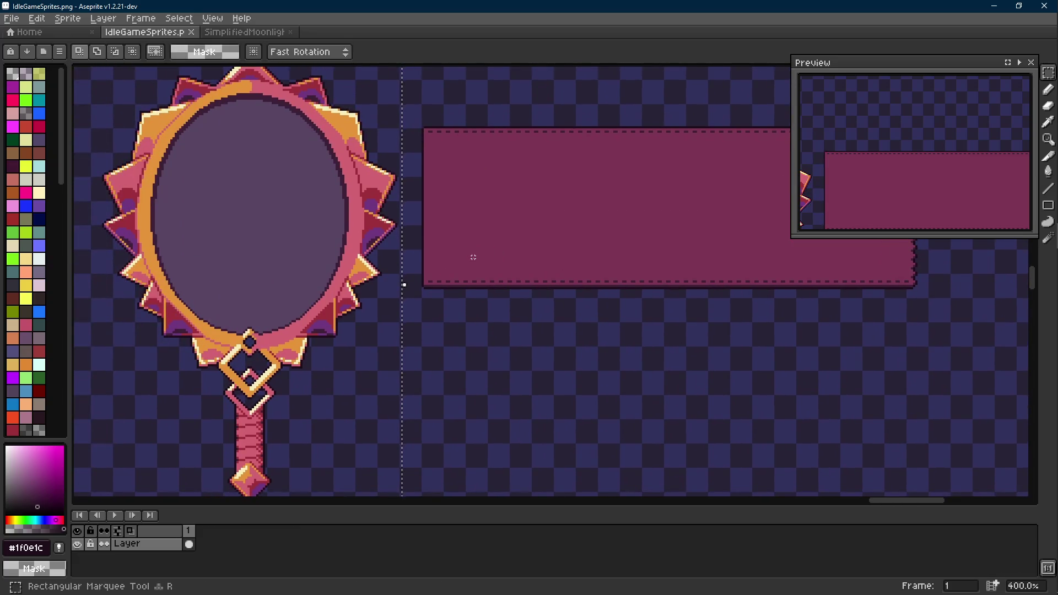
scroll(468, 260, down, 1)
key(ctrl+d)
drag(504, 259, 440, 283)
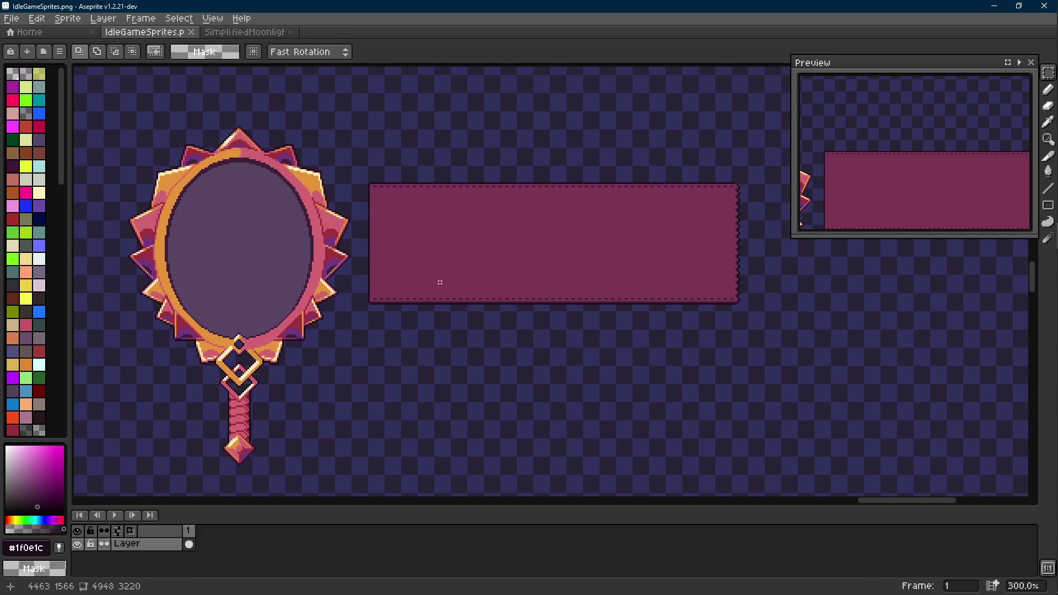
key(ctrl+s)
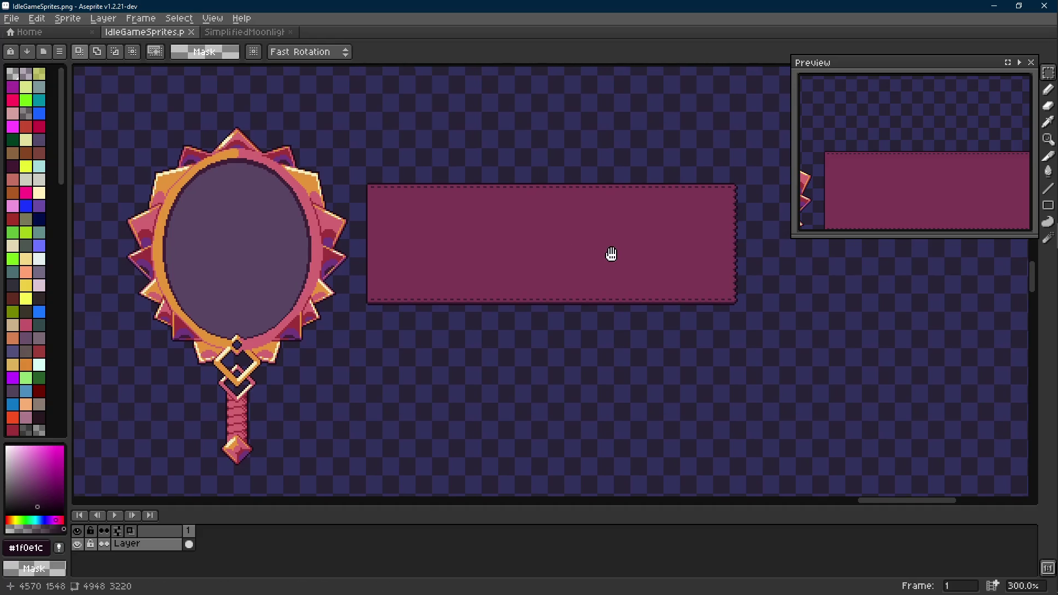
scroll(609, 253, down, 1)
Step: Look over the sprites above the mirror, then bring the Godot project editor to the front
drag(600, 256, 546, 258)
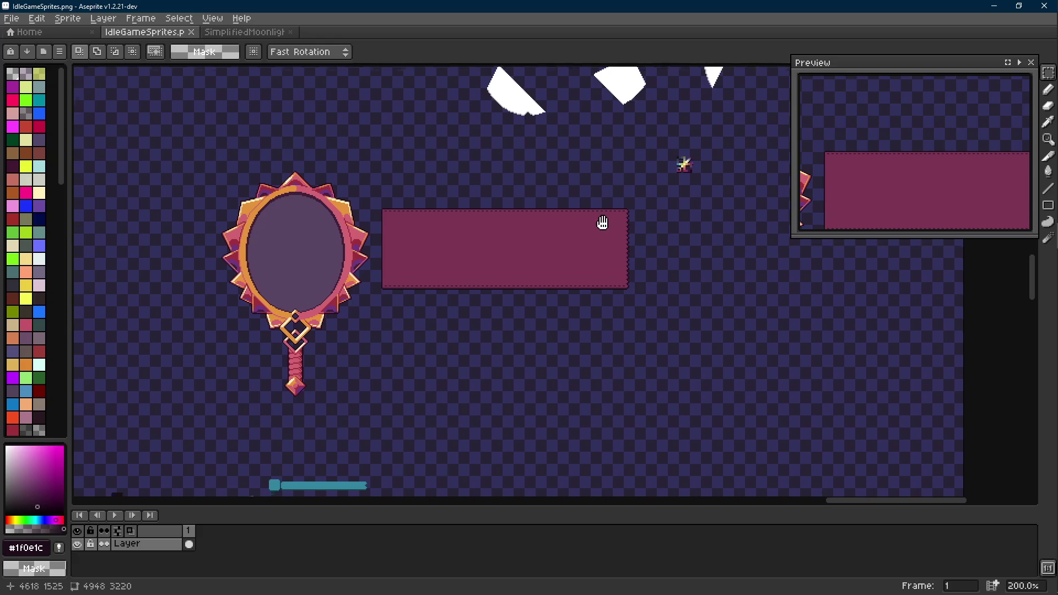
scroll(685, 142, down, 1)
drag(651, 206, 840, 321)
mouse_move(434, 219)
mouse_down()
mouse_move(437, 355)
mouse_move(124, 91)
mouse_up()
scroll(711, 169, up, 1)
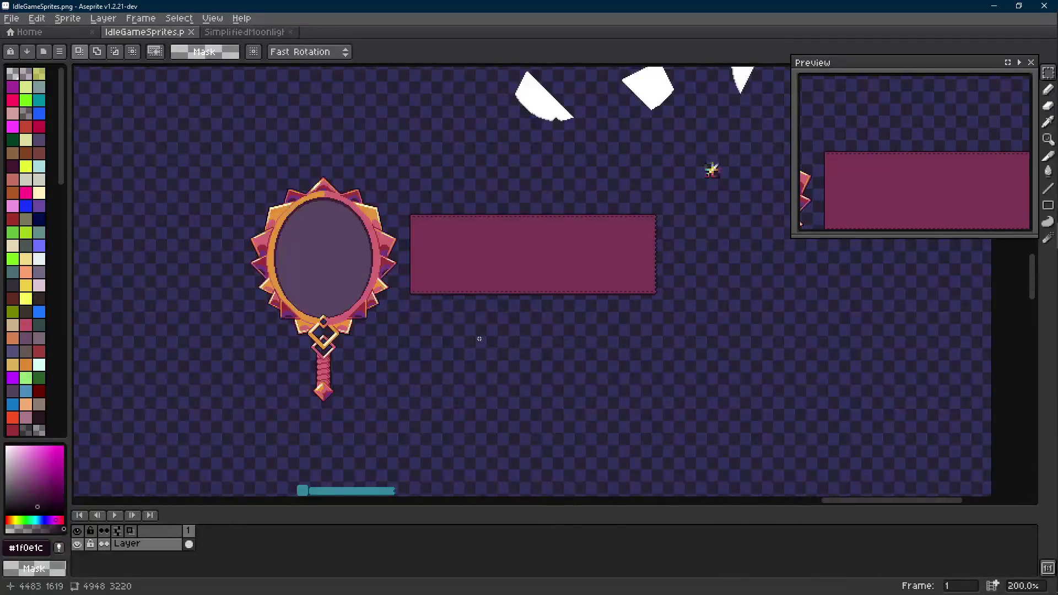
drag(425, 271, 431, 242)
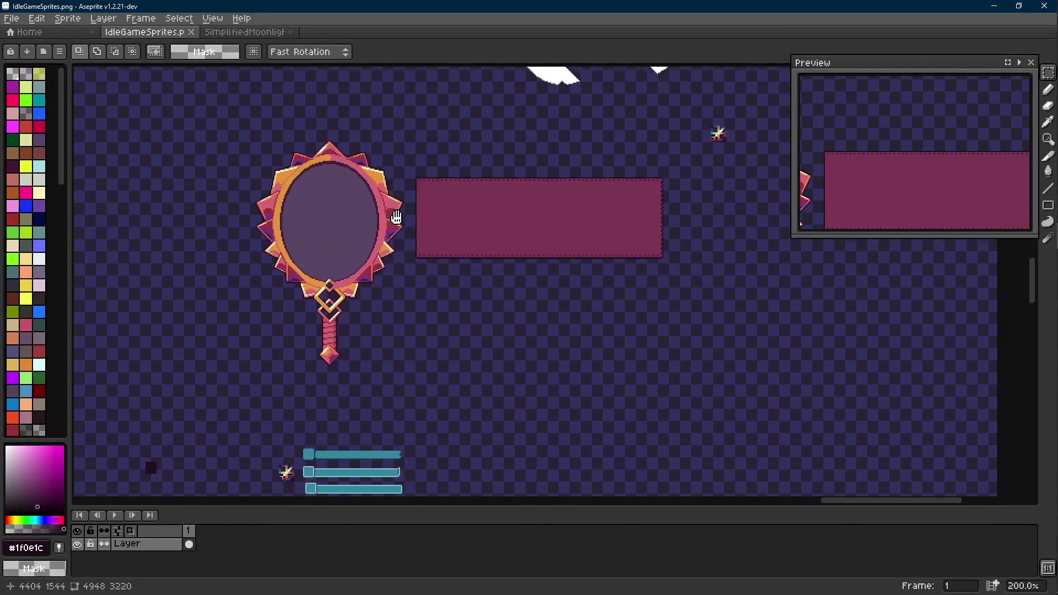
mouse_move(1040, 107)
click(962, 144)
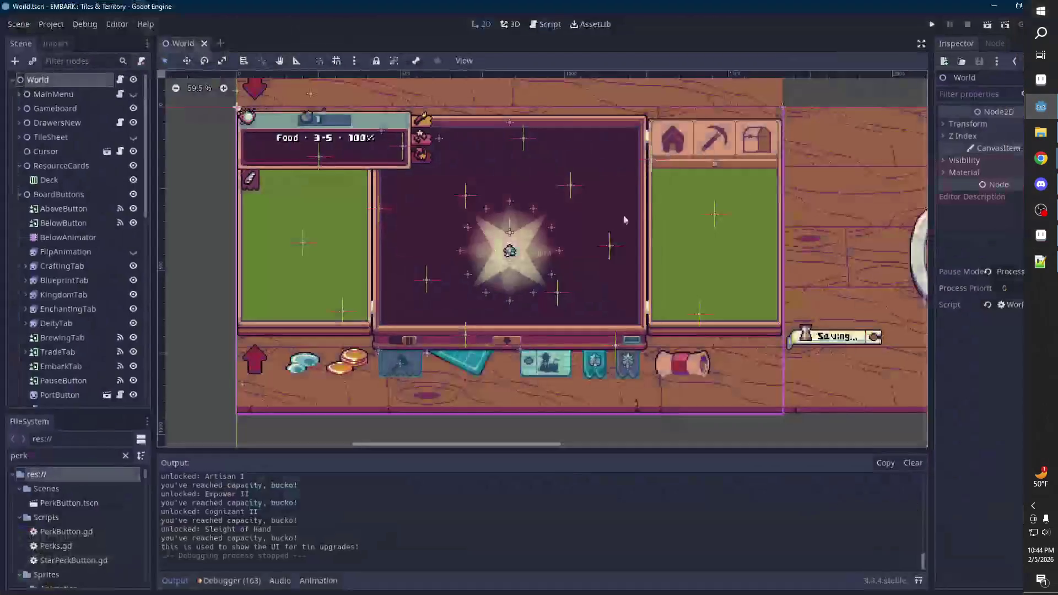
Step: Preview the dark ninepatch window textures (including darkWindowAlt) in Godot, then return to Aseprite
double_click(88, 457)
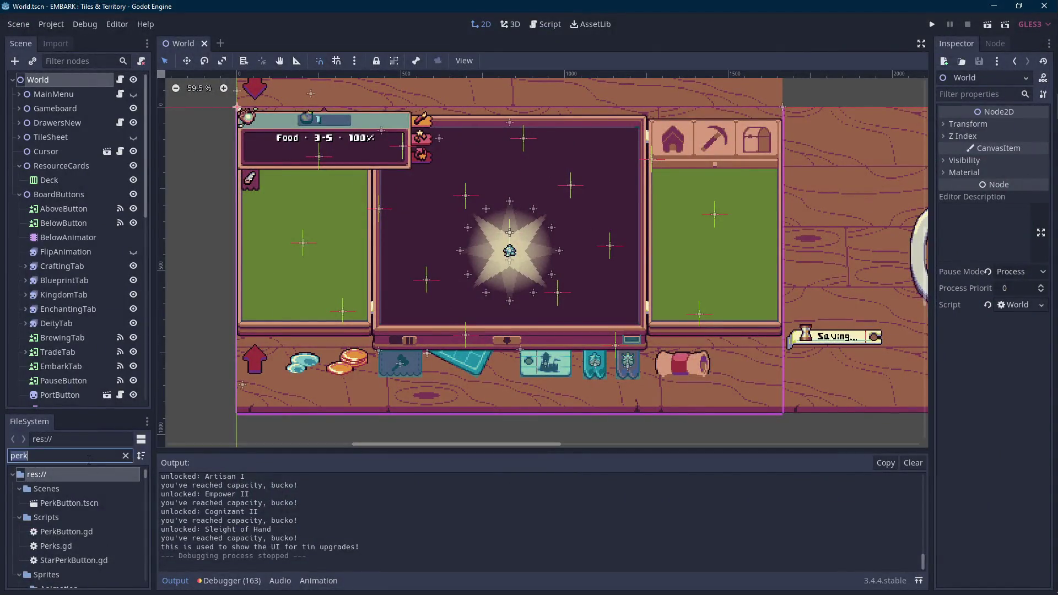
text(ninepatch)
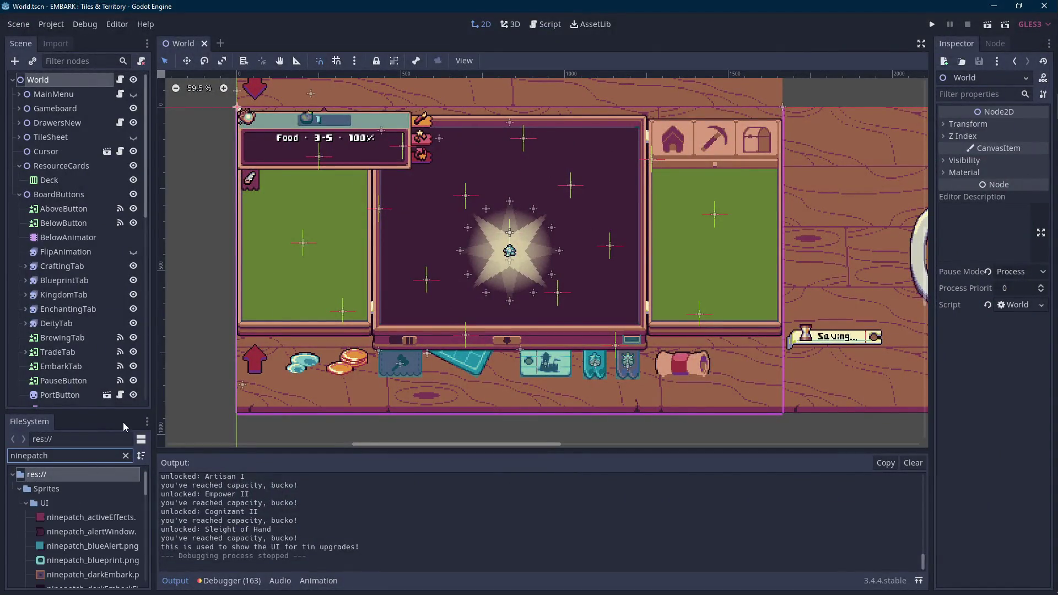
drag(91, 412, 87, 303)
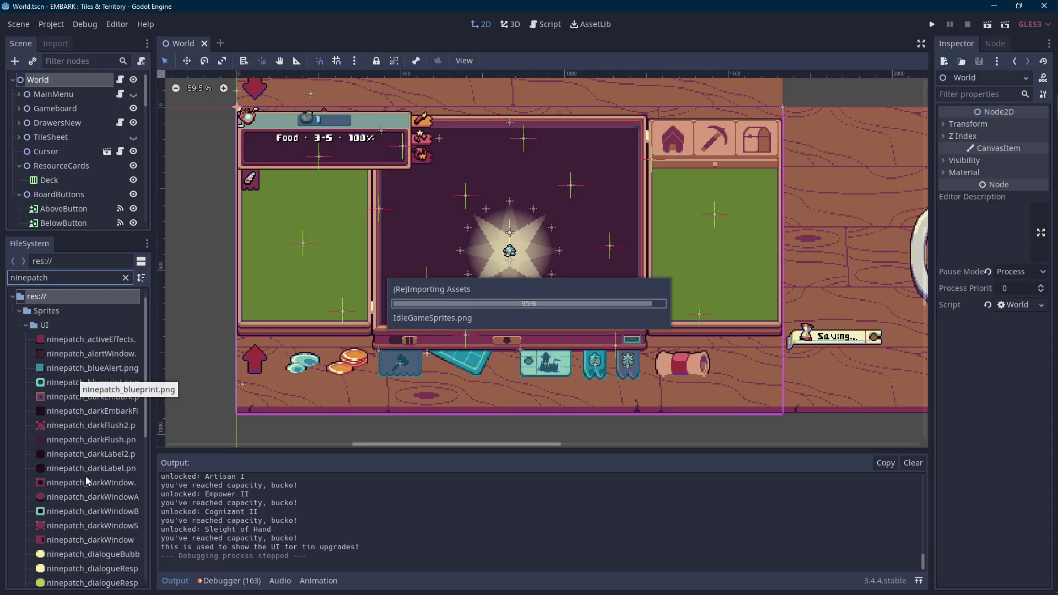
scroll(85, 475, down, 3)
scroll(85, 474, down, 2)
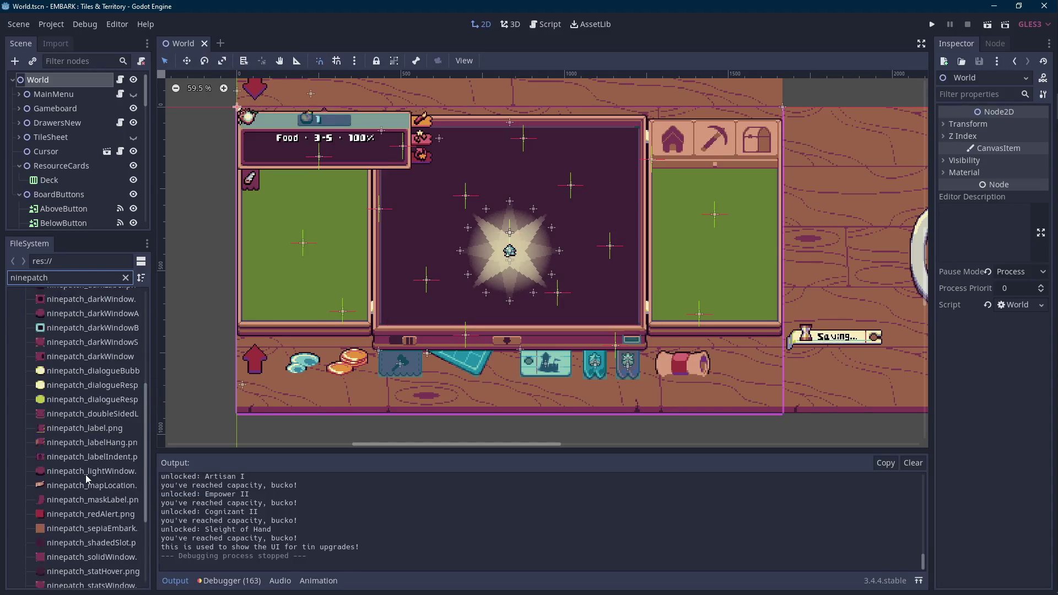
scroll(85, 460, down, 2)
scroll(86, 457, down, 1)
scroll(85, 456, down, 1)
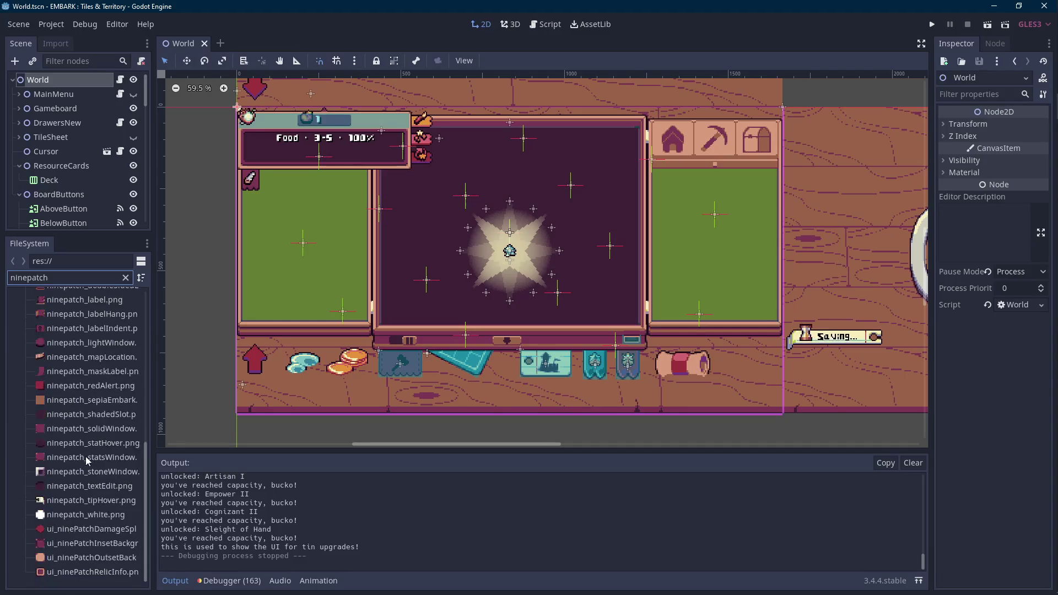
scroll(86, 456, up, 5)
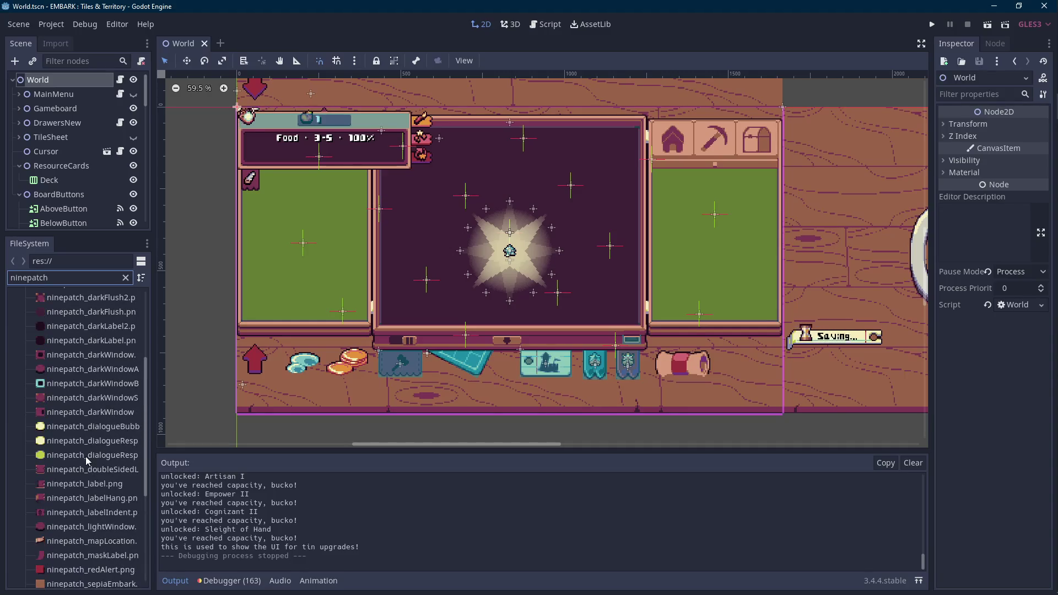
scroll(85, 457, up, 5)
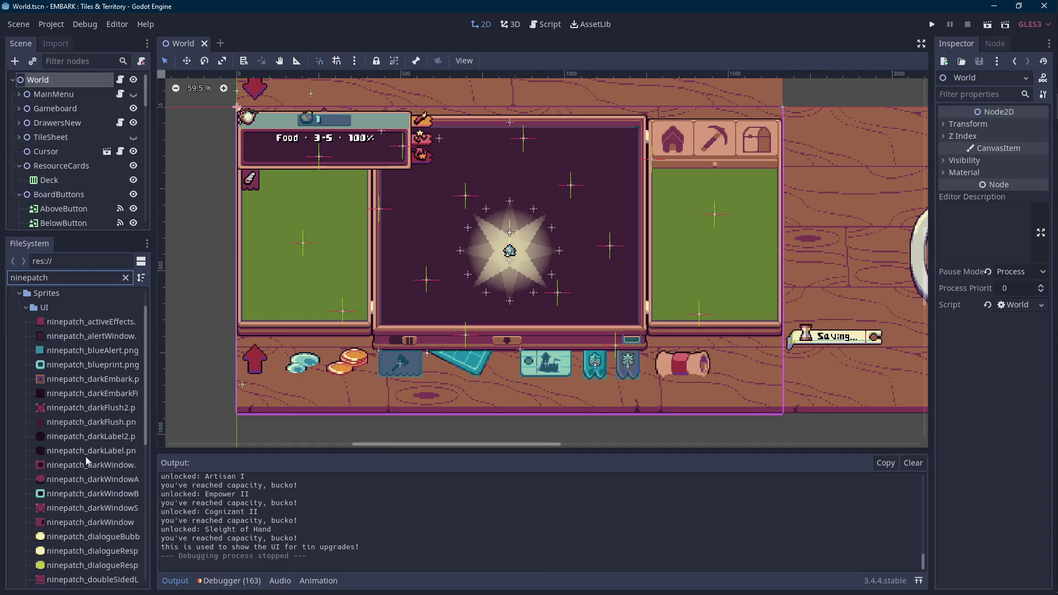
click(89, 407)
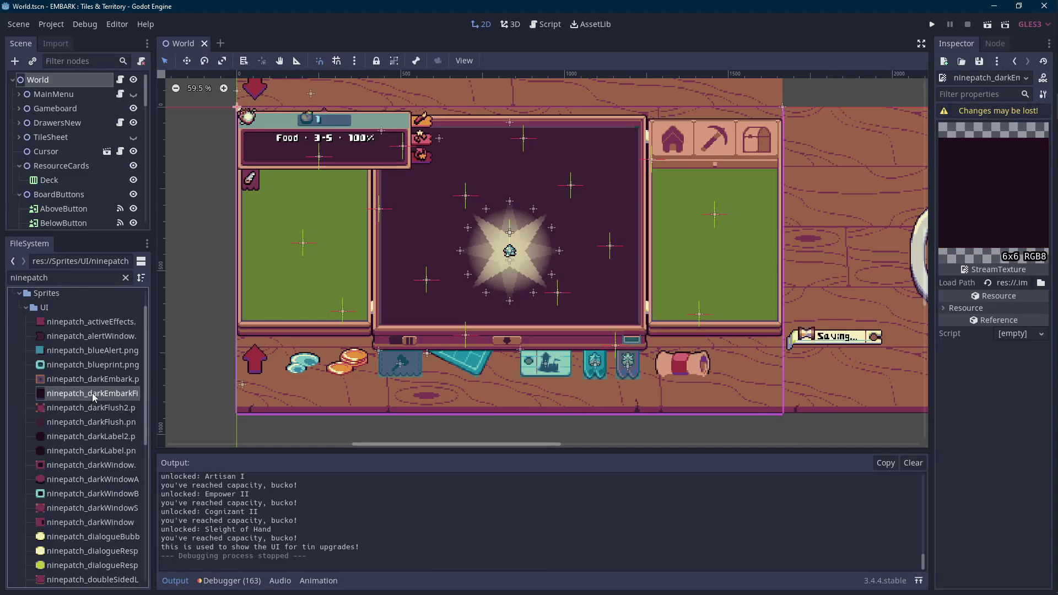
scroll(88, 399, down, 2)
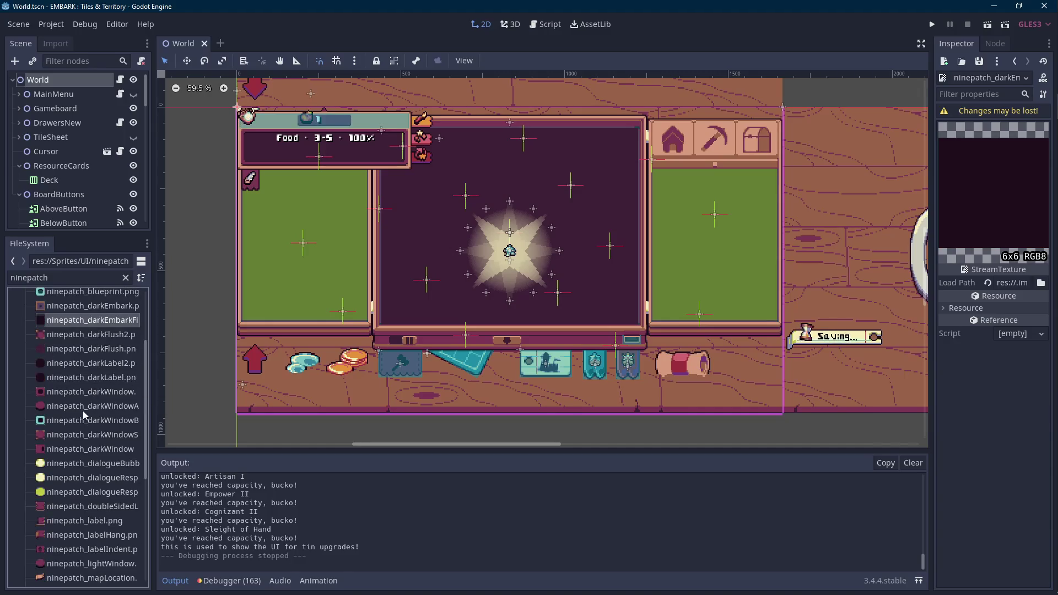
click(86, 406)
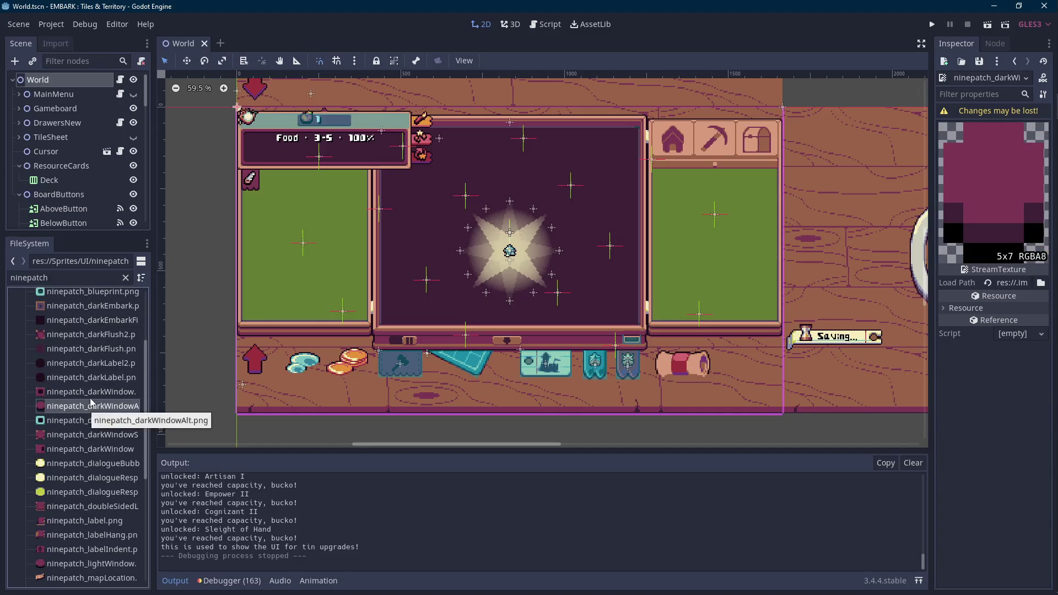
click(91, 394)
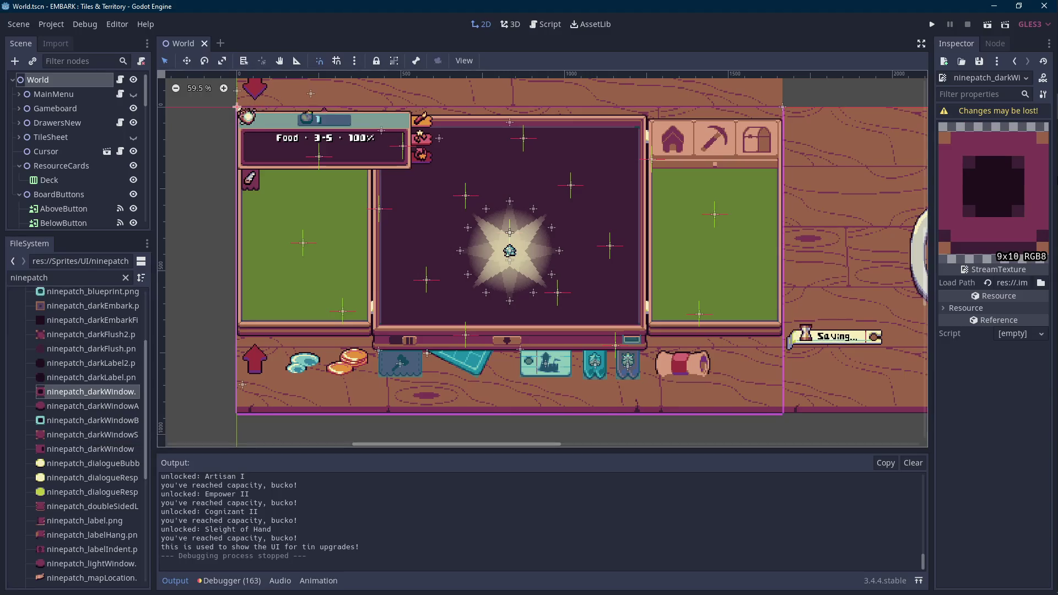
mouse_move(1039, 184)
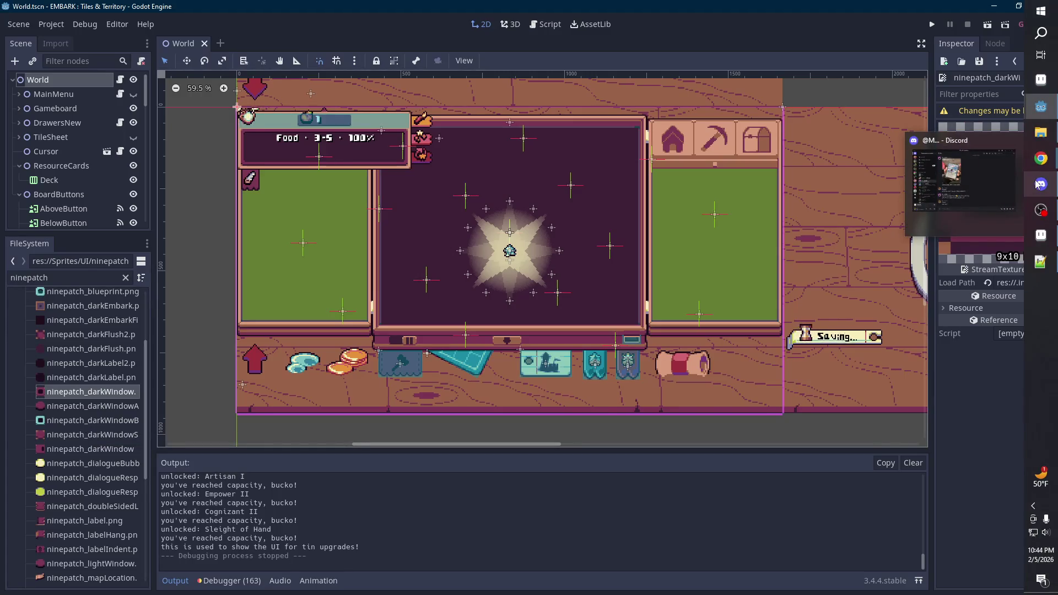
click(1040, 234)
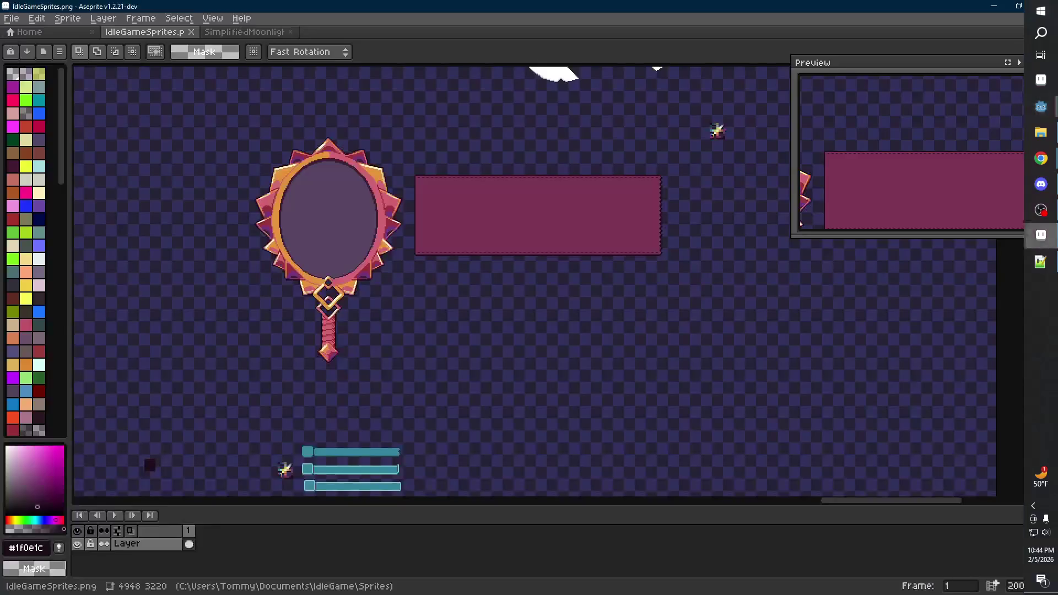
scroll(561, 347, down, 1)
scroll(562, 347, down, 2)
scroll(415, 224, up, 2)
scroll(414, 225, up, 1)
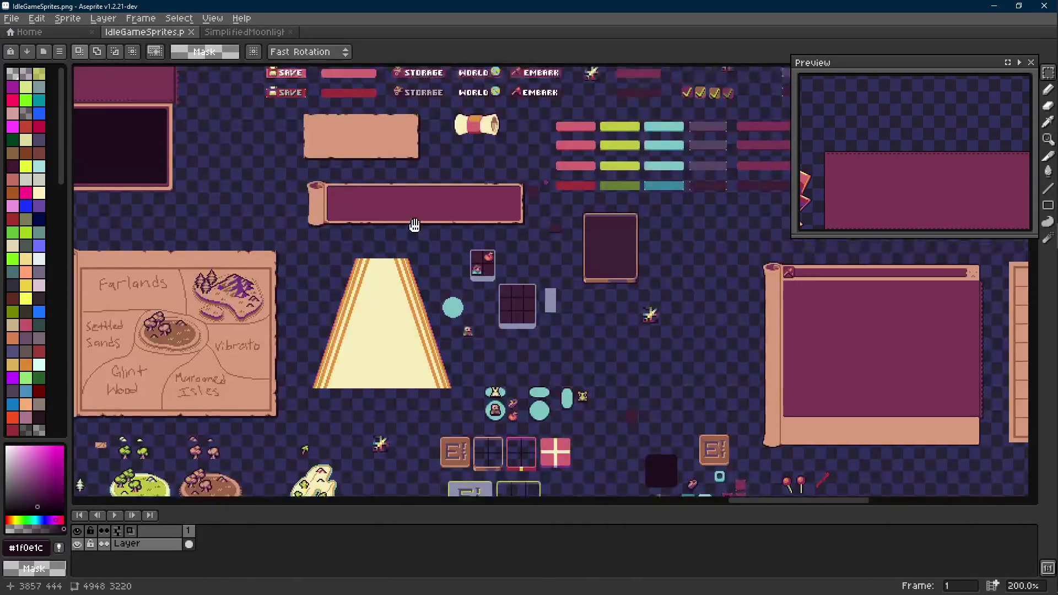
scroll(414, 225, down, 5)
scroll(507, 194, right, 3)
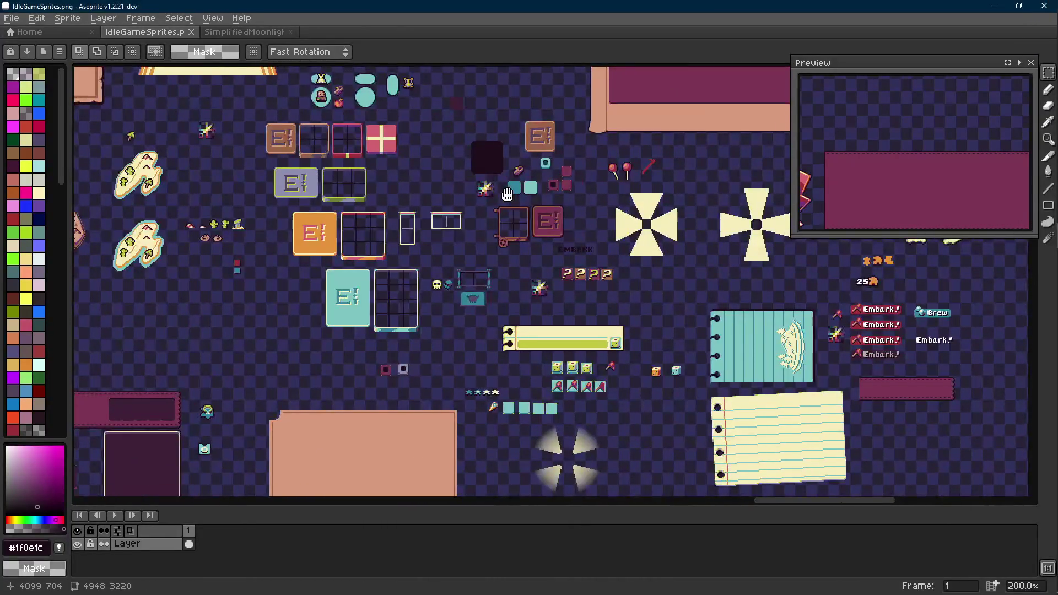
scroll(507, 193, up, 3)
scroll(460, 209, up, 3)
scroll(460, 208, up, 4)
Step: Marquee the small dark square sprite and drag it further down the sheet
drag(459, 208, 517, 302)
scroll(496, 281, down, 4)
scroll(393, 147, down, 5)
scroll(524, 180, down, 3)
scroll(524, 300, up, 4)
scroll(523, 326, up, 2)
drag(524, 326, 538, 366)
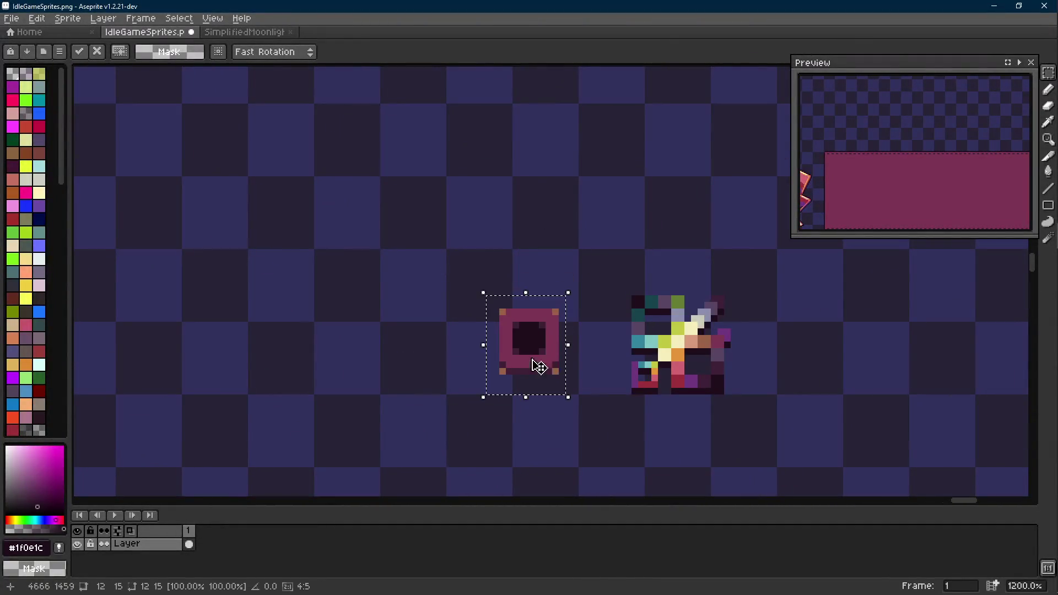
scroll(538, 366, up, 1)
Step: Commit the square, add a dark outline around it and repaint its orange corner pixels dark purple #3e2137
key(Return)
key(shift+o)
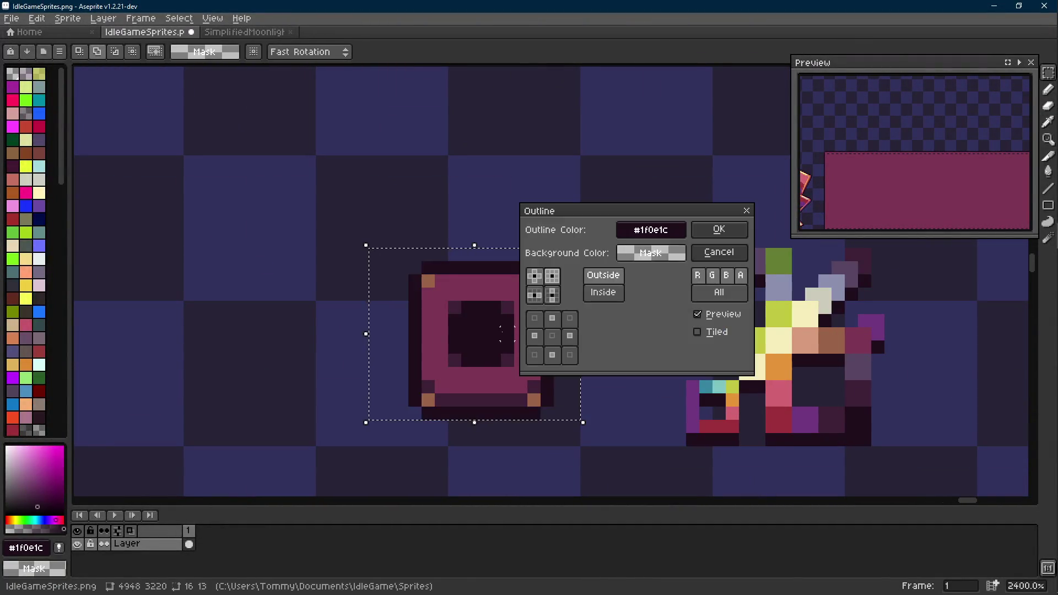
click(716, 234)
key(ctrl+d)
key(i)
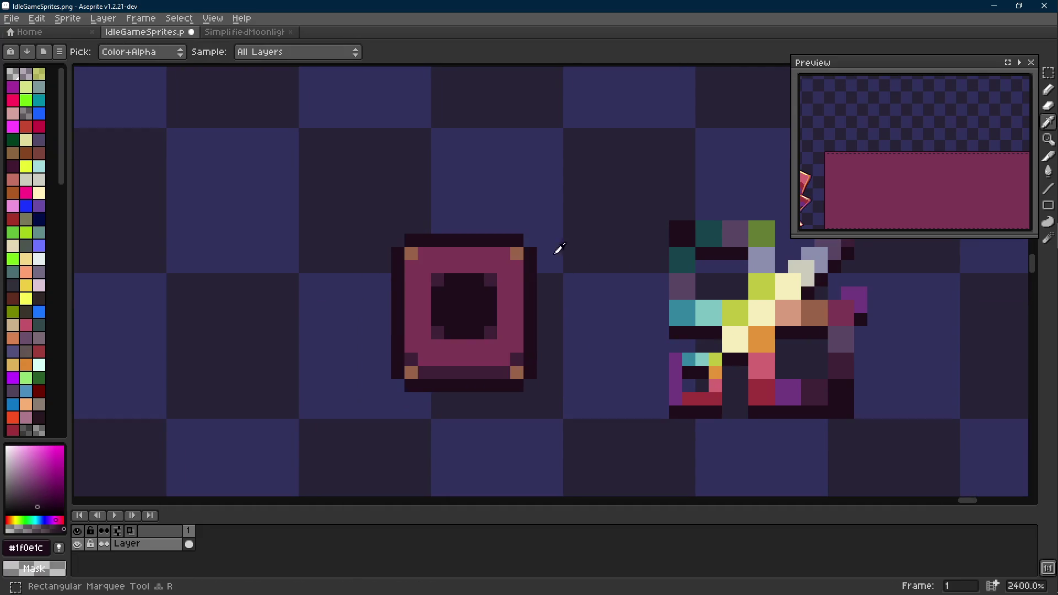
key(b)
click(516, 254)
click(410, 253)
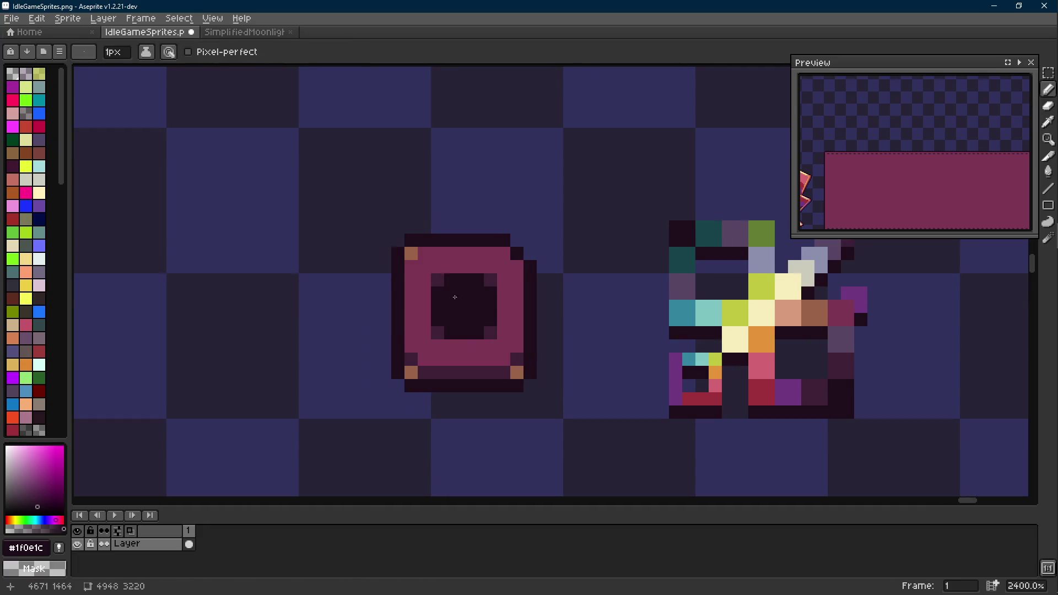
alt+click(487, 279)
click(516, 251)
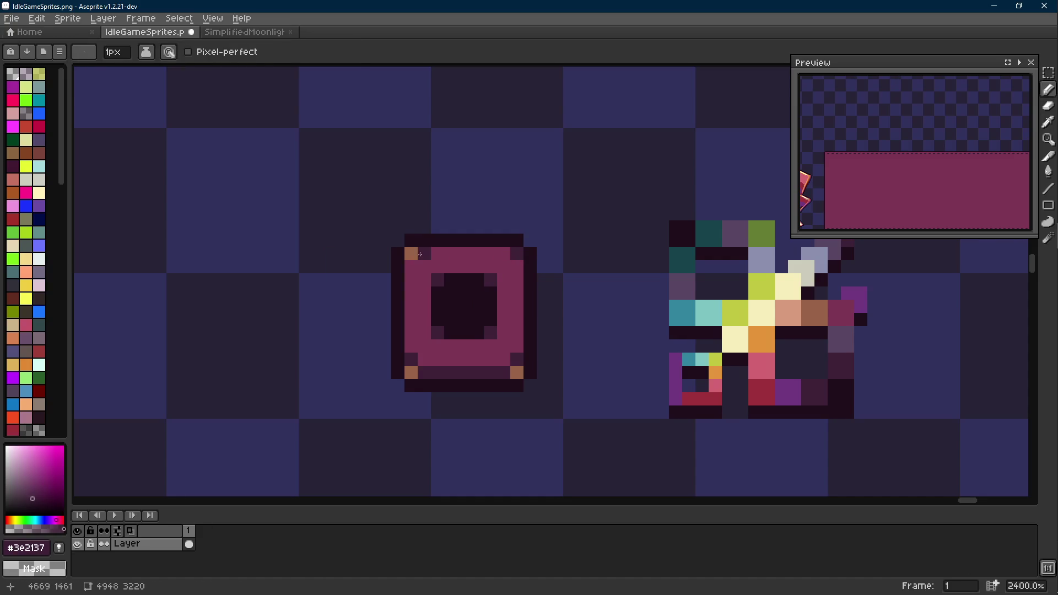
scroll(518, 372, down, 6)
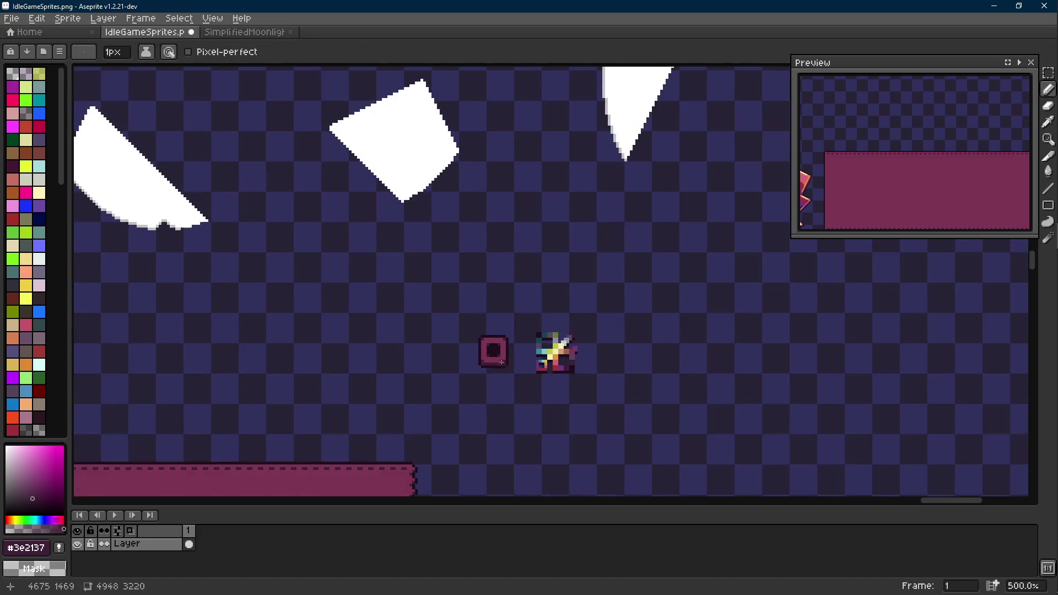
scroll(496, 347, up, 6)
Step: Replace the ring's pink #7c3653 with brown #9a6348, then run a second colour replacement on it
alt+click(493, 331)
scroll(502, 330, down, 2)
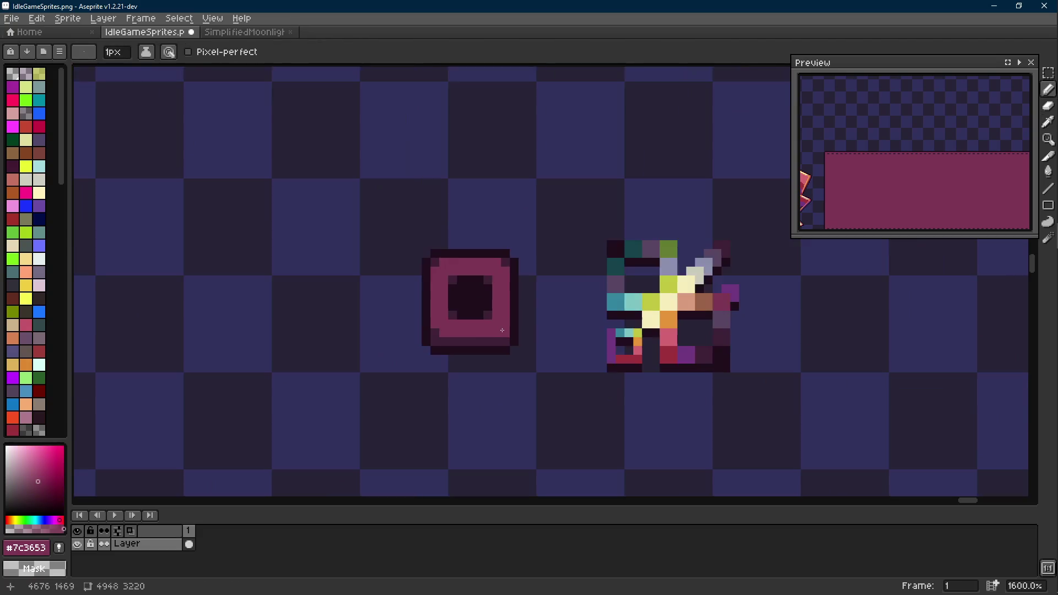
key(m)
drag(361, 207, 536, 390)
scroll(462, 372, down, 3)
scroll(512, 207, up, 4)
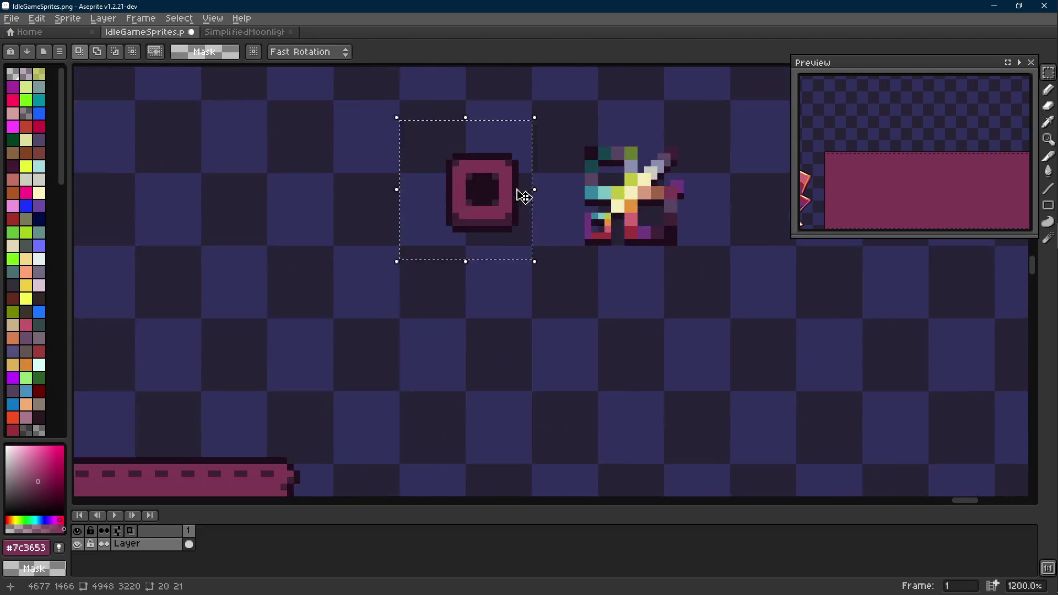
scroll(644, 273, up, 1)
key(alt)
alt+right_click(690, 264)
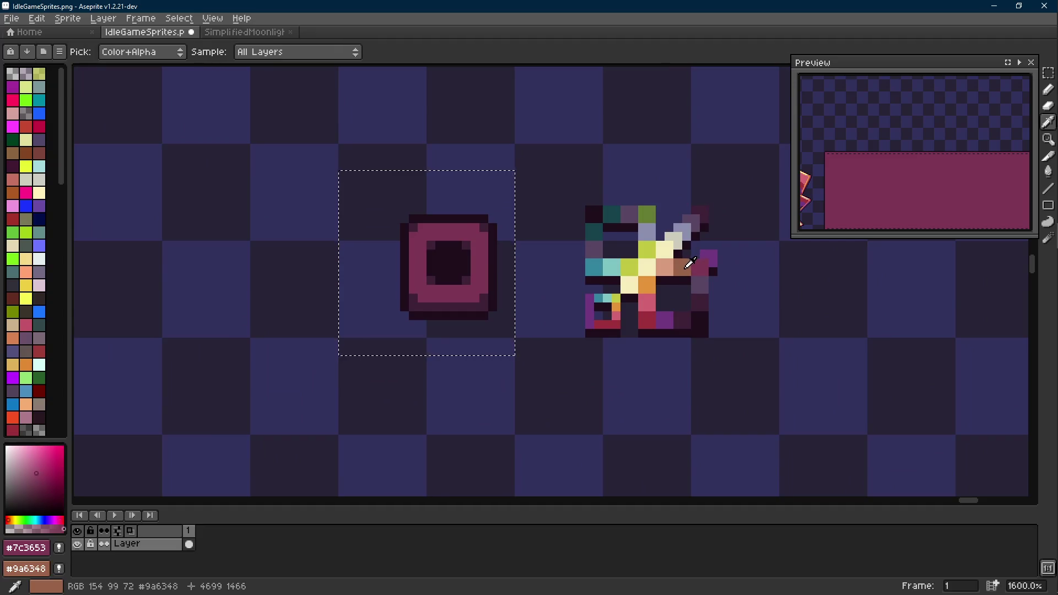
key(shift+r)
click(429, 207)
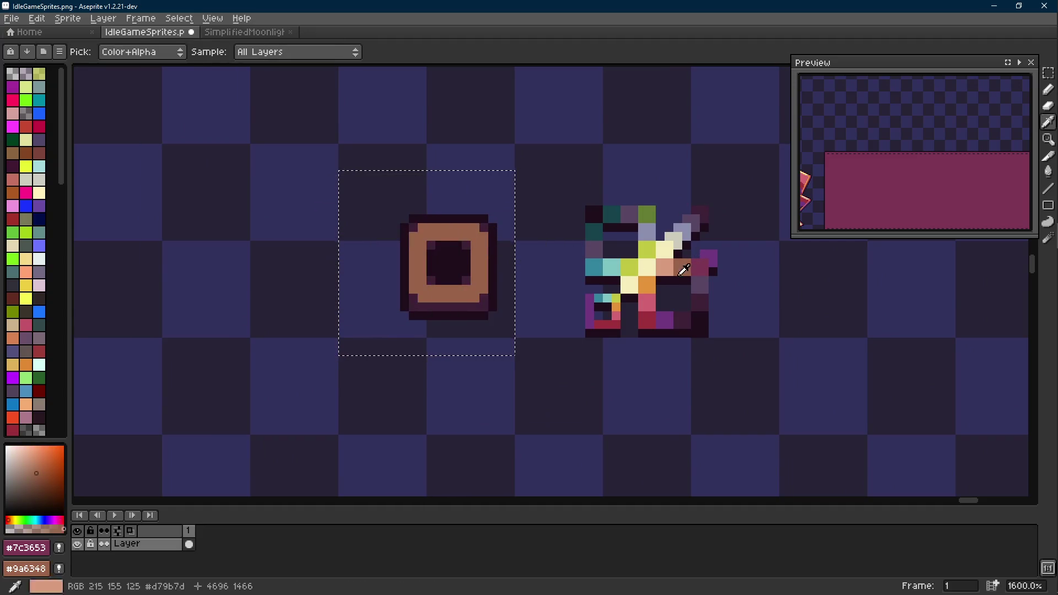
scroll(493, 235, up, 1)
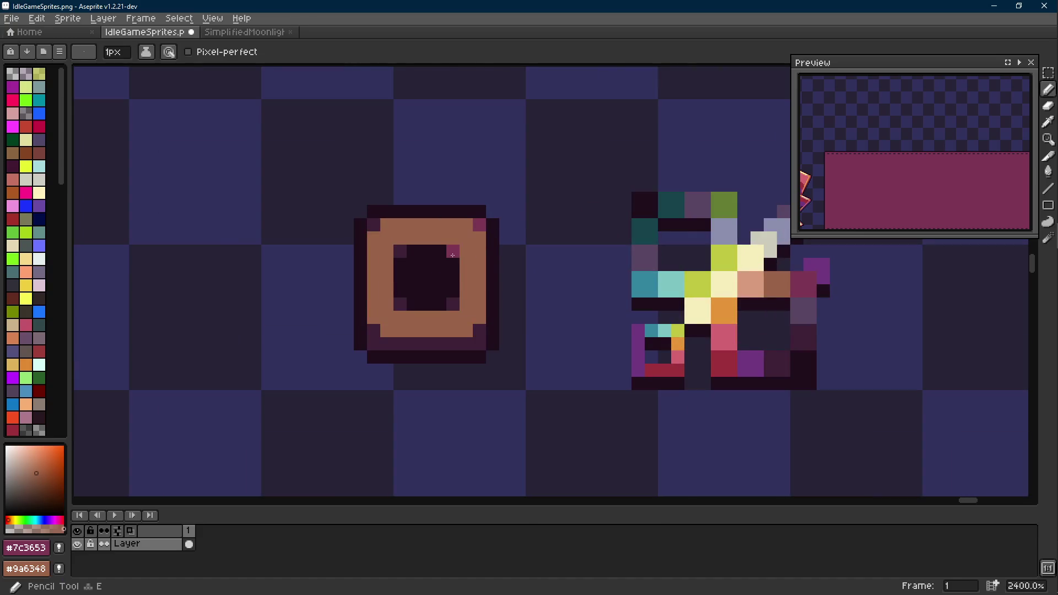
key(m)
drag(341, 205, 526, 337)
alt+right_click(479, 224)
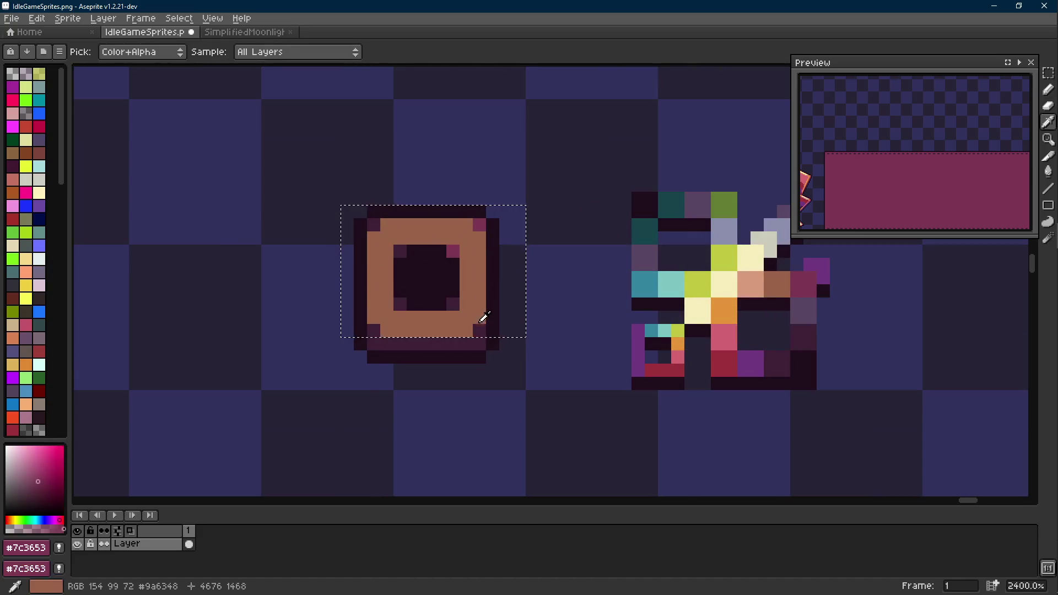
key(shift+r)
click(421, 203)
scroll(558, 306, down, 5)
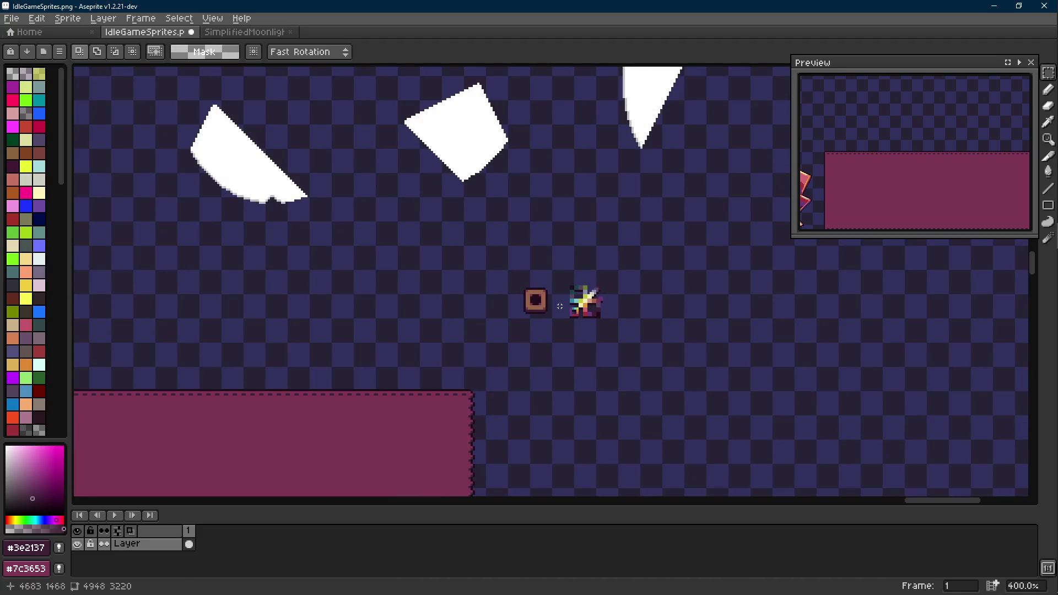
scroll(563, 296, up, 3)
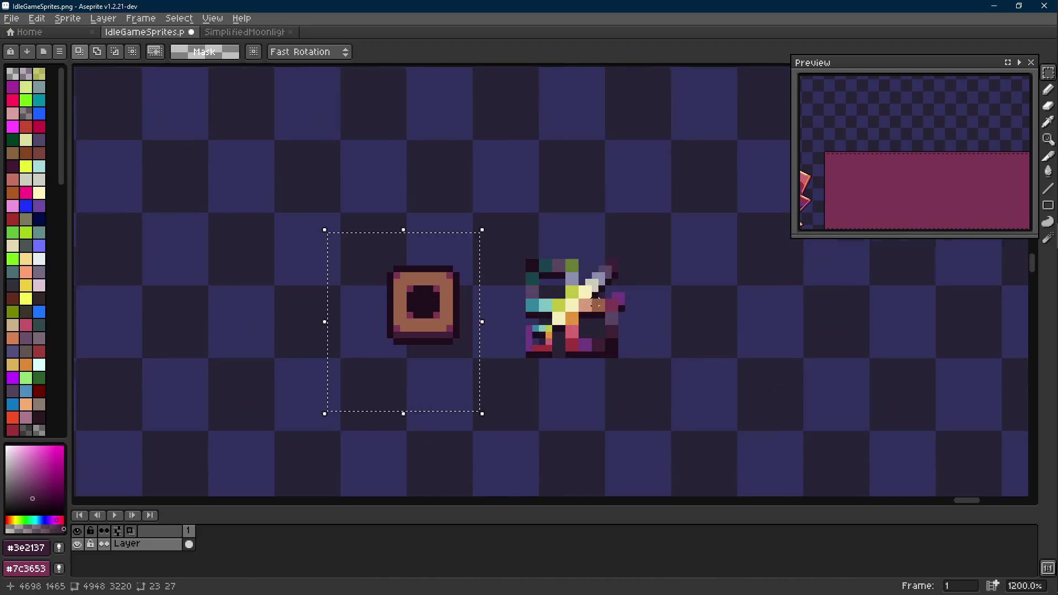
scroll(563, 297, up, 5)
key(ctrl+d)
Step: Undo a stray pixel stroke, marquee the small square frame and bring the magenta panel into view
key(b)
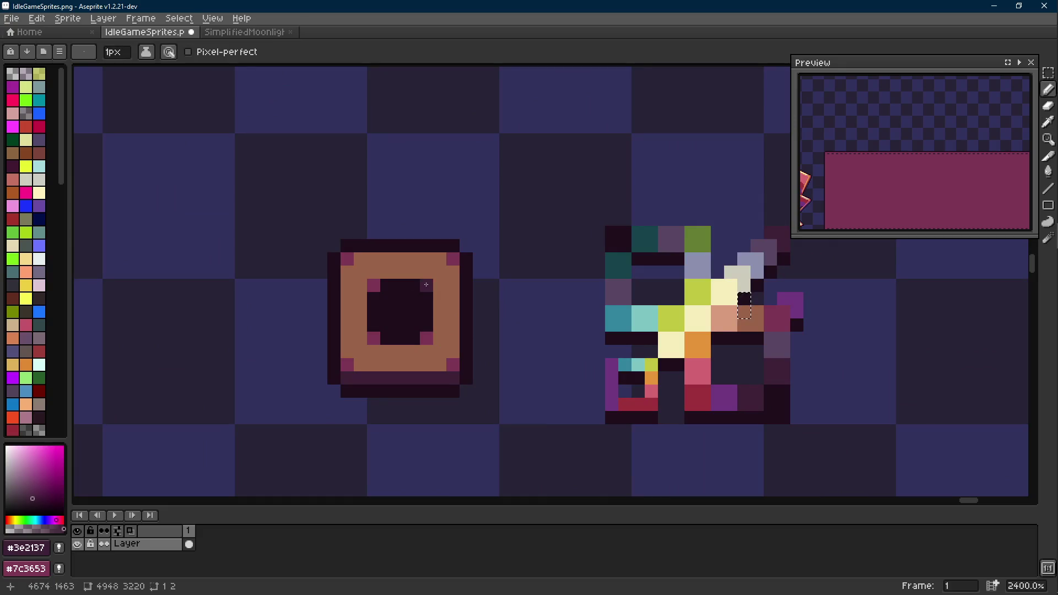
key(b)
scroll(463, 330, down, 4)
scroll(471, 330, down, 2)
scroll(487, 339, up, 5)
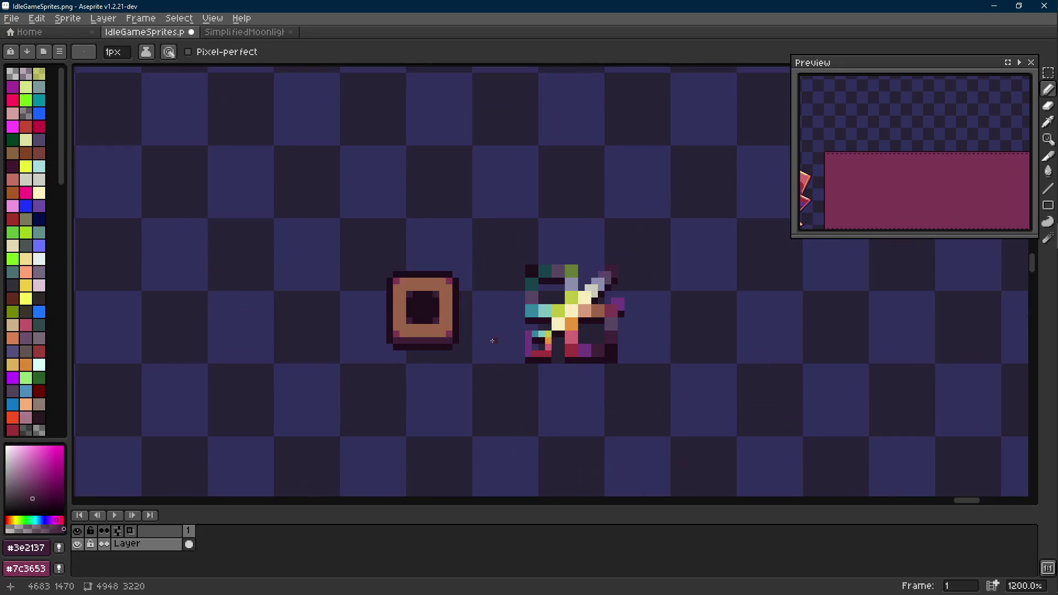
key(ctrl+z)
key(v)
scroll(430, 310, up, 3)
key(b)
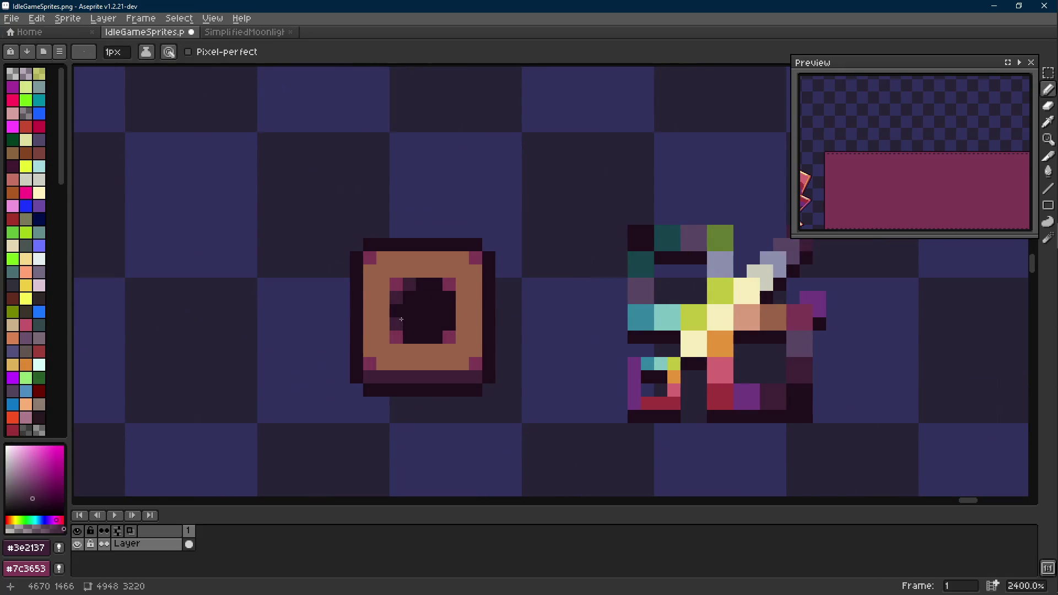
scroll(449, 302, down, 4)
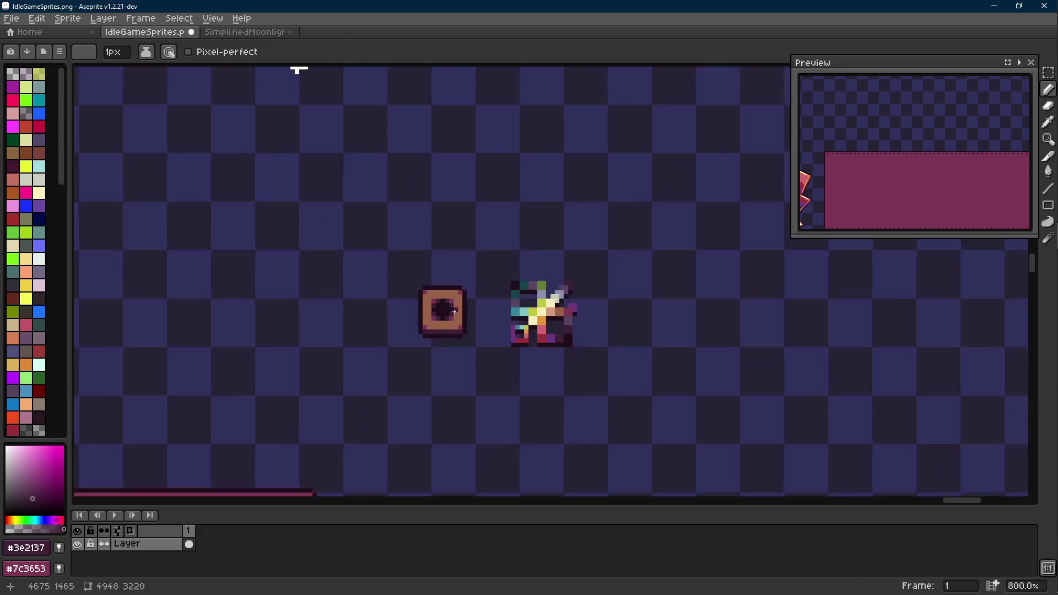
scroll(429, 315, up, 3)
key(m)
drag(475, 230, 417, 366)
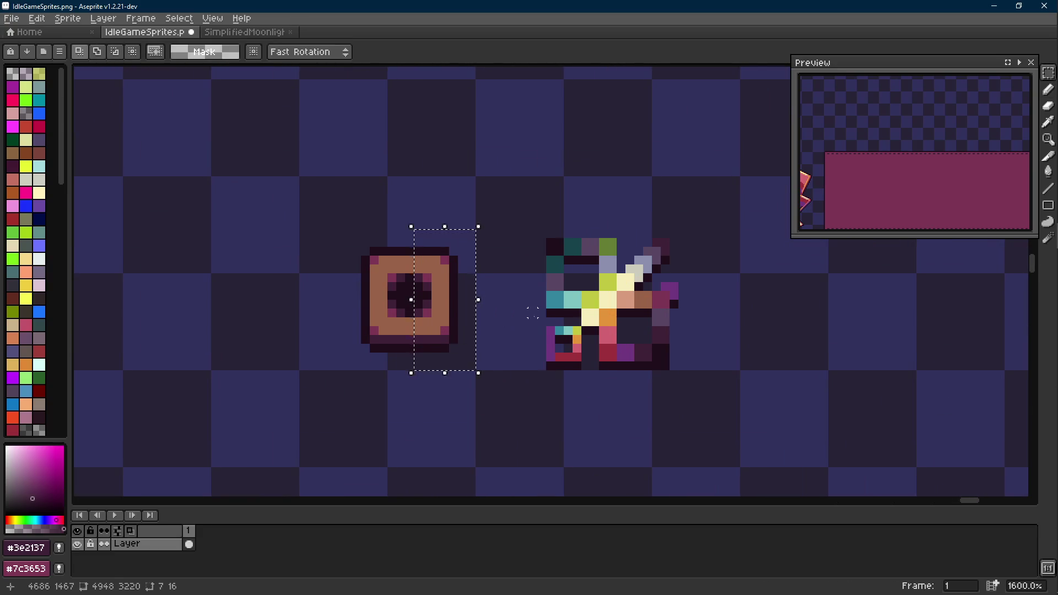
scroll(446, 331, down, 5)
scroll(467, 321, up, 1)
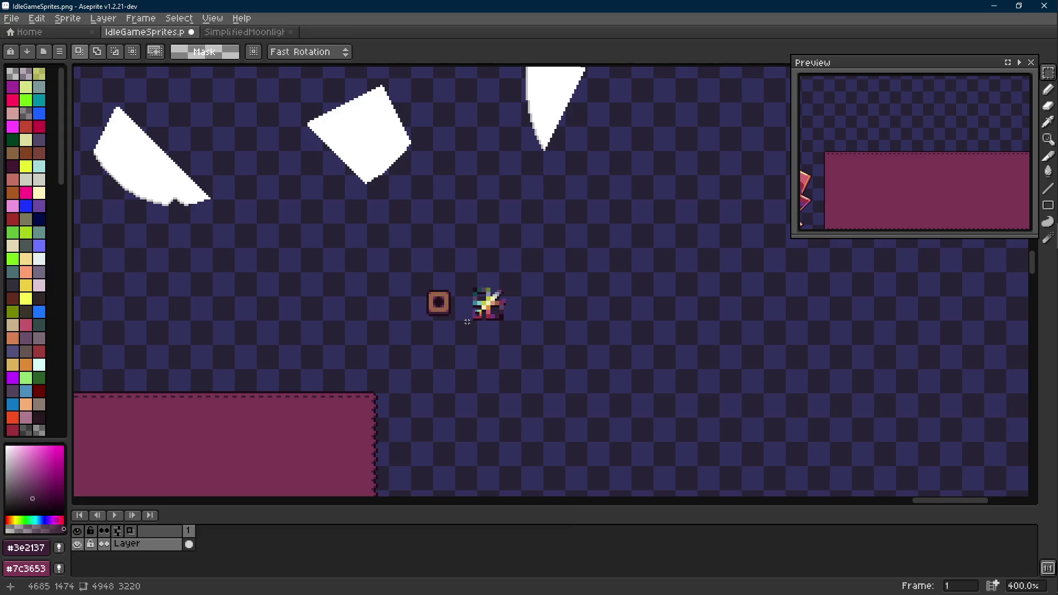
key(Scroll_Lock)
mouse_move(467, 321)
mouse_down()
mouse_move(512, 291)
mouse_move(366, 407)
mouse_move(581, 235)
mouse_move(192, 350)
mouse_up()
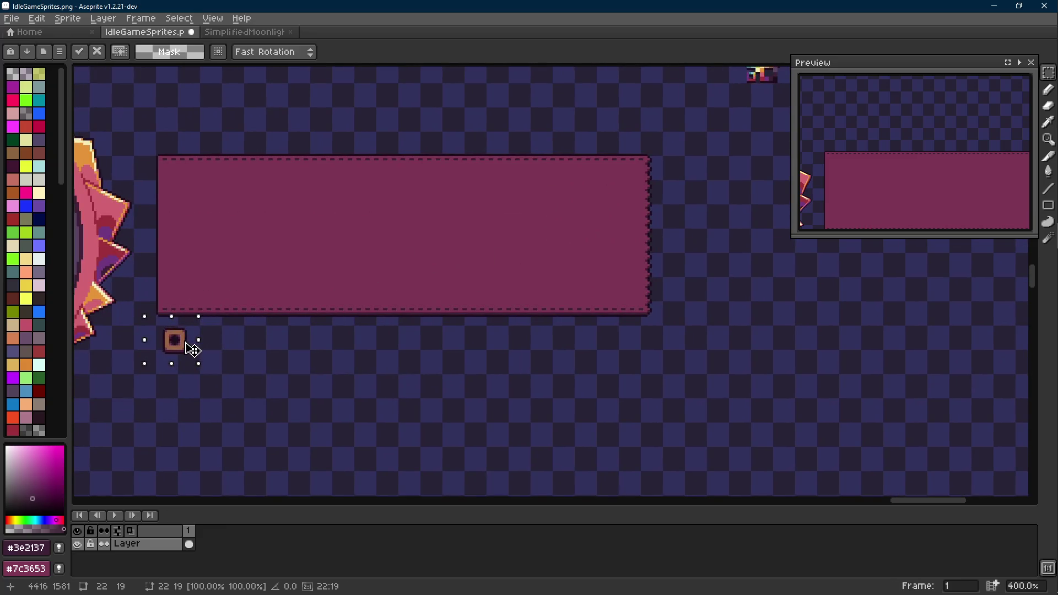
Step: Place the square frame and the star sprite beside the magenta panel
key(ctrl+z)
drag(553, 194, 540, 338)
click(642, 155)
drag(594, 219, 619, 361)
key(ctrl+d)
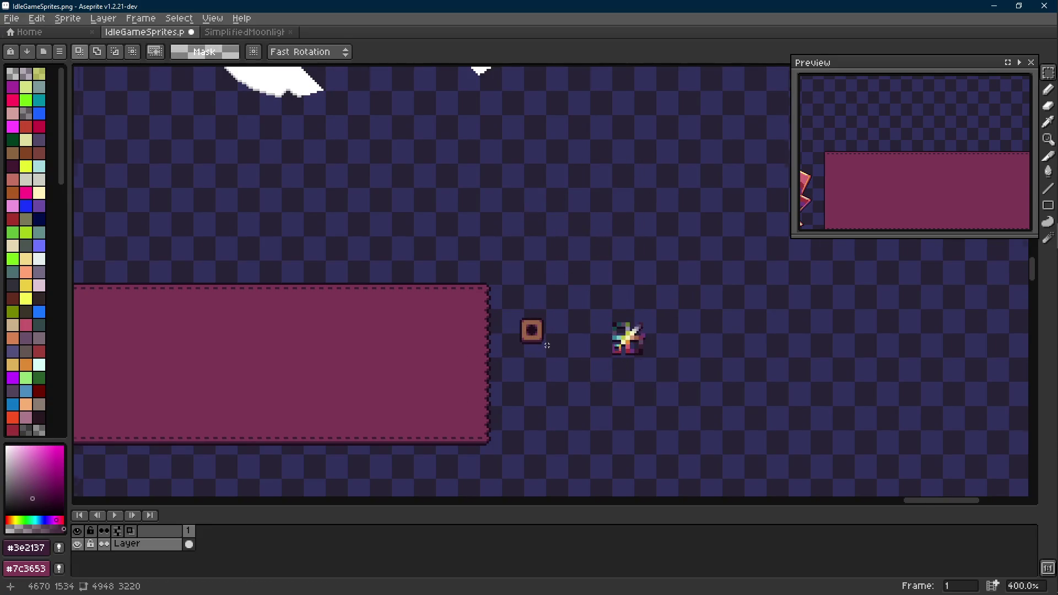
drag(553, 306, 671, 241)
scroll(670, 240, up, 5)
Step: Split the frame's right half outward and rejoin the pieces to make it wider
drag(604, 199, 686, 348)
drag(625, 332, 689, 333)
key(ctrl+d)
scroll(681, 260, up, 3)
drag(665, 203, 633, 422)
drag(650, 382, 642, 383)
key(ctrl+d)
mouse_move(626, 195)
mouse_down()
mouse_move(678, 396)
mouse_move(637, 371)
mouse_up()
key(ctrl+d)
drag(593, 197, 672, 396)
drag(650, 359, 579, 362)
key(ctrl+d)
Step: Drop the lower half to make the frame taller, patch the right gap with outline and tan pixels, and fill the interior dark
drag(753, 286, 389, 397)
drag(463, 376, 463, 430)
drag(506, 300, 473, 262)
key(ctrl+d)
key(b)
alt+click(433, 241)
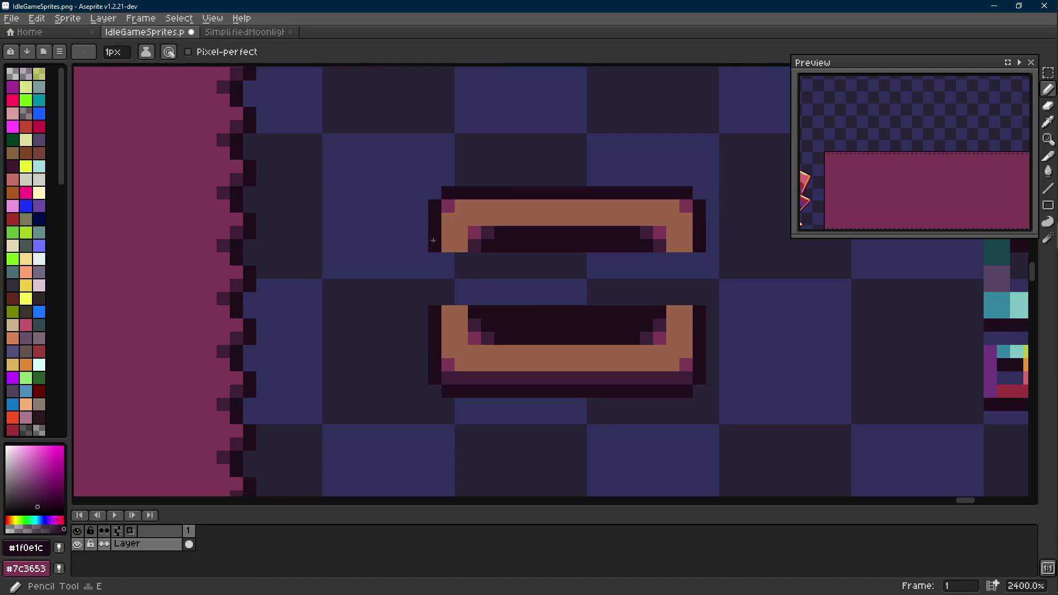
drag(699, 251, 699, 304)
alt+click(685, 237)
drag(687, 265, 673, 306)
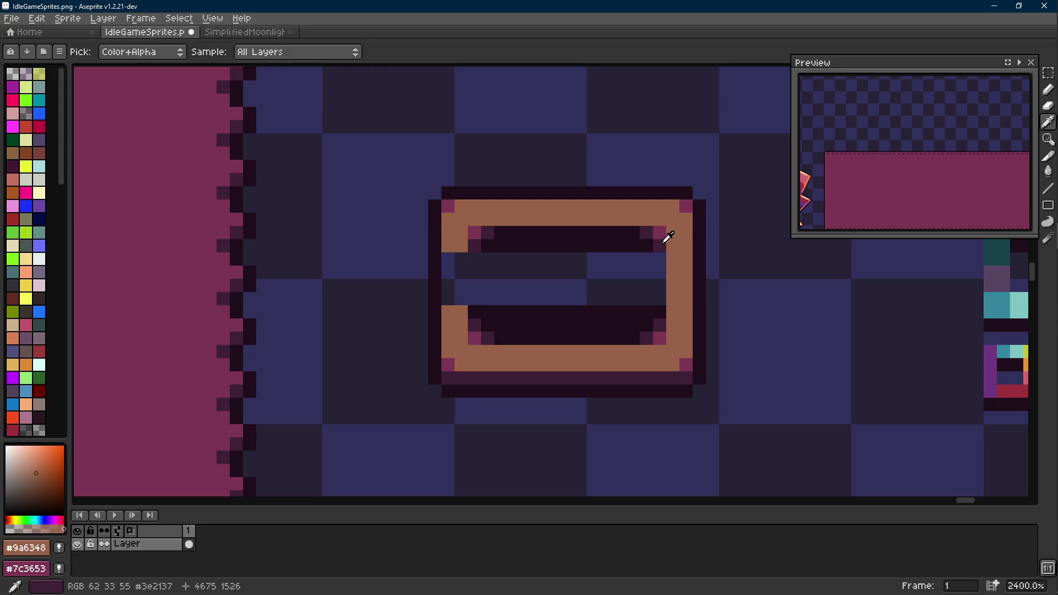
alt+click(648, 241)
key(g)
click(618, 266)
Step: Patch the left notch, then move the finished frame and star under the panel's right end and select the frame
key(b)
alt+click(458, 306)
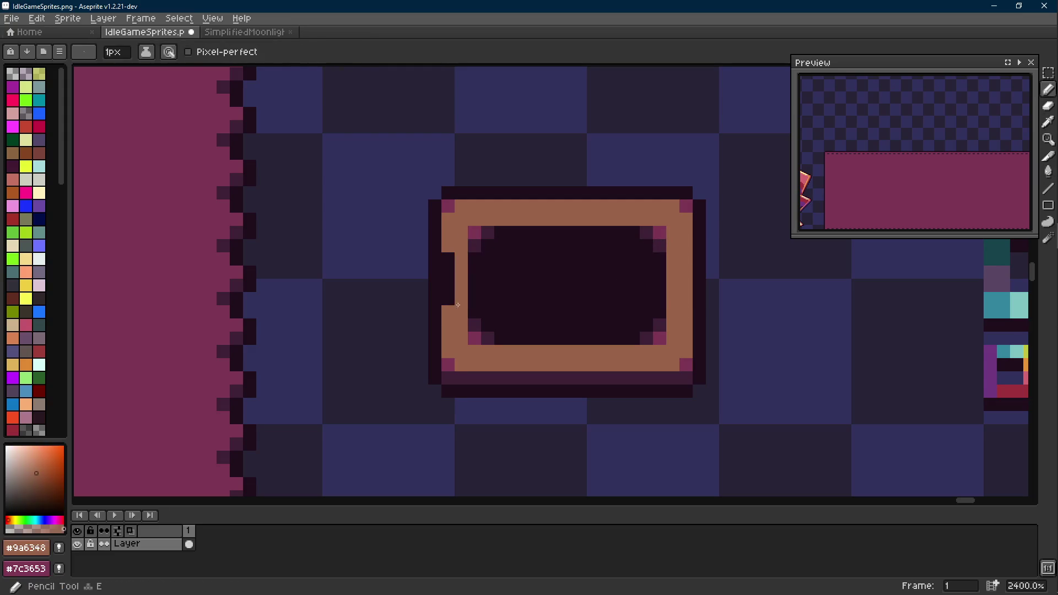
drag(448, 253, 435, 290)
alt+click(435, 219)
scroll(472, 238, down, 4)
key(m)
mouse_move(436, 203)
mouse_down()
mouse_move(547, 307)
mouse_move(537, 314)
mouse_move(619, 312)
mouse_up()
scroll(496, 315, down, 1)
scroll(538, 313, down, 1)
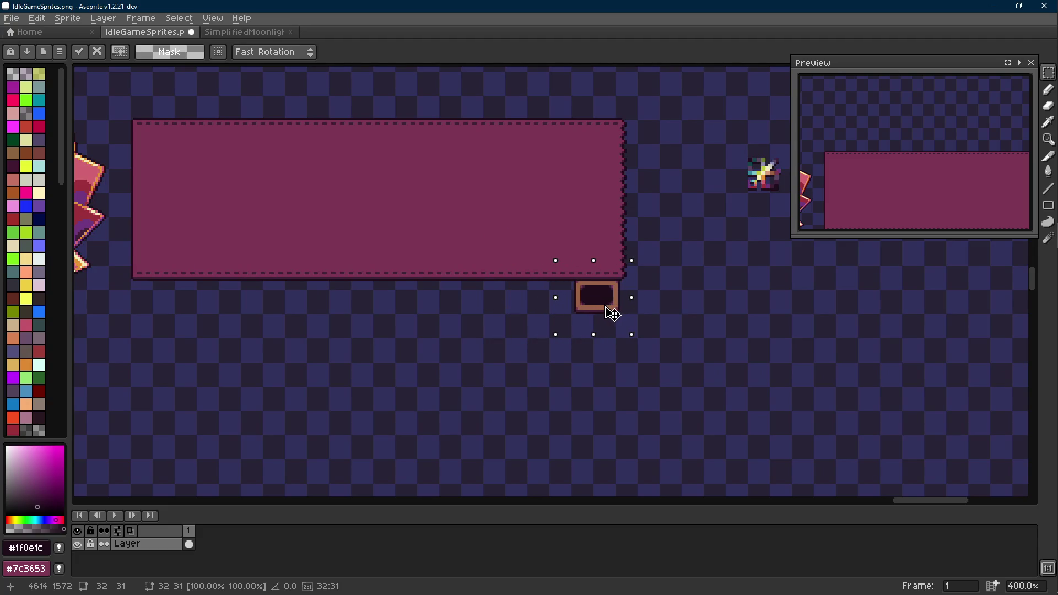
drag(611, 313, 685, 232)
mouse_move(700, 167)
mouse_down()
mouse_move(618, 261)
mouse_move(646, 293)
mouse_up()
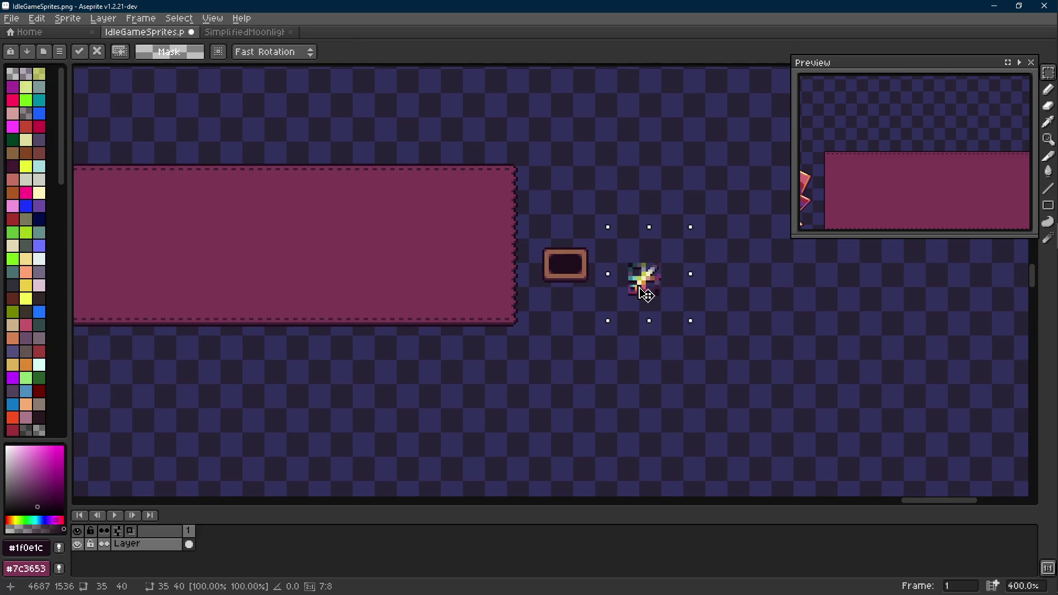
scroll(635, 286, up, 3)
drag(604, 203, 487, 335)
scroll(662, 308, up, 3)
key(i)
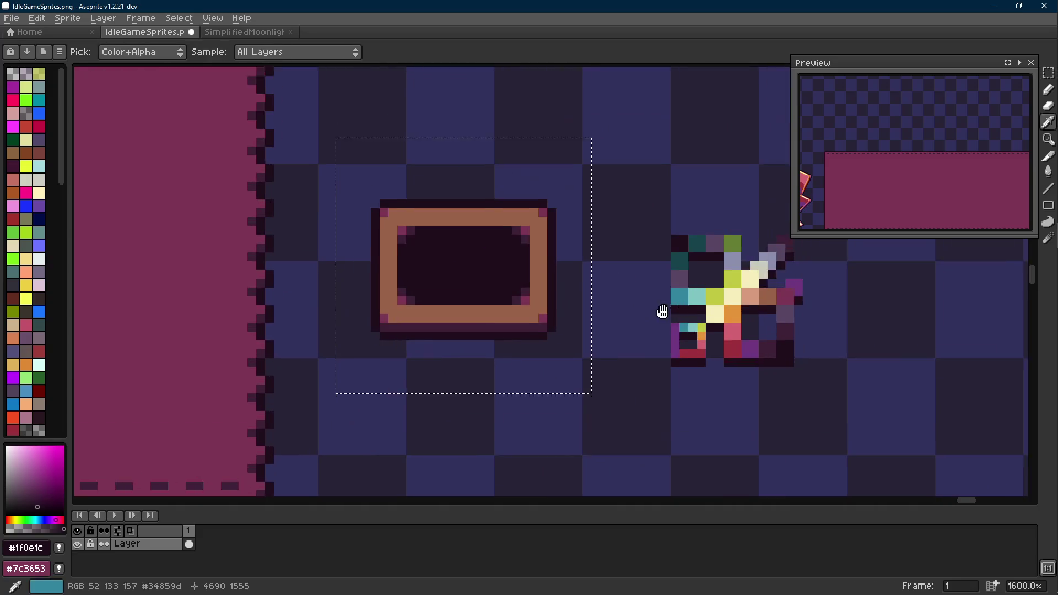
Step: Lighten the frame's tan border and magenta corner colours with three Replace Color passes
right_click(728, 306)
click(509, 248)
key(shift+r)
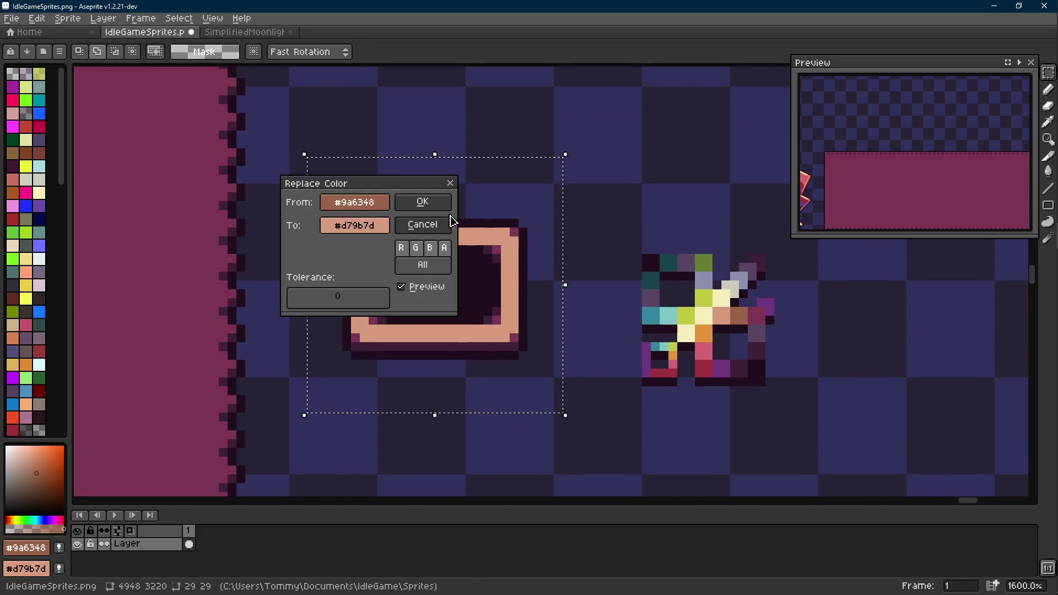
key(Return)
scroll(536, 307, up, 1)
click(476, 324)
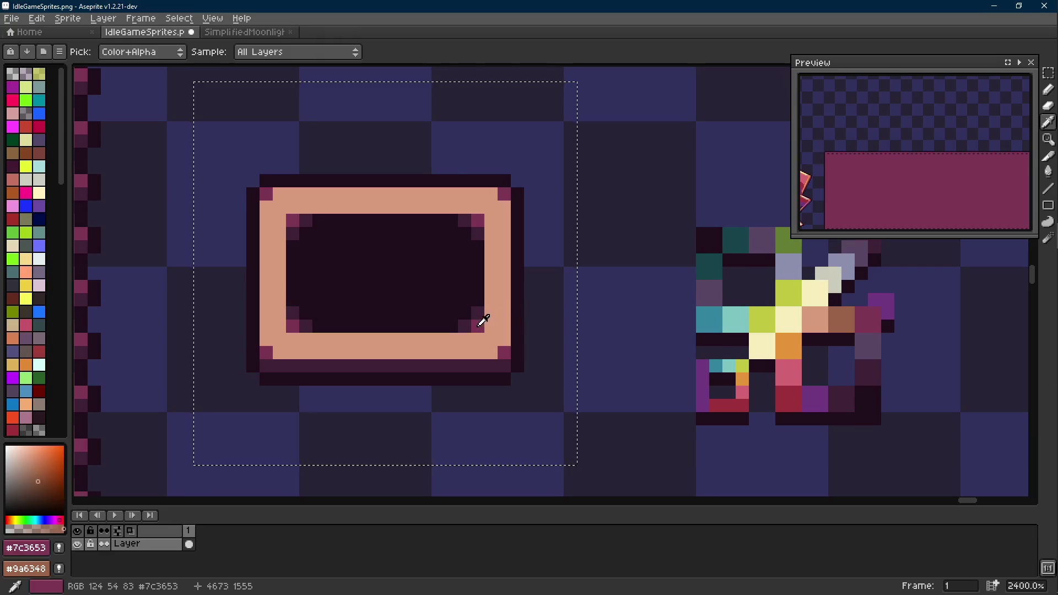
key(shift+r)
click(439, 209)
right_click(862, 314)
click(485, 306)
key(shift+r)
click(422, 202)
scroll(500, 310, down, 8)
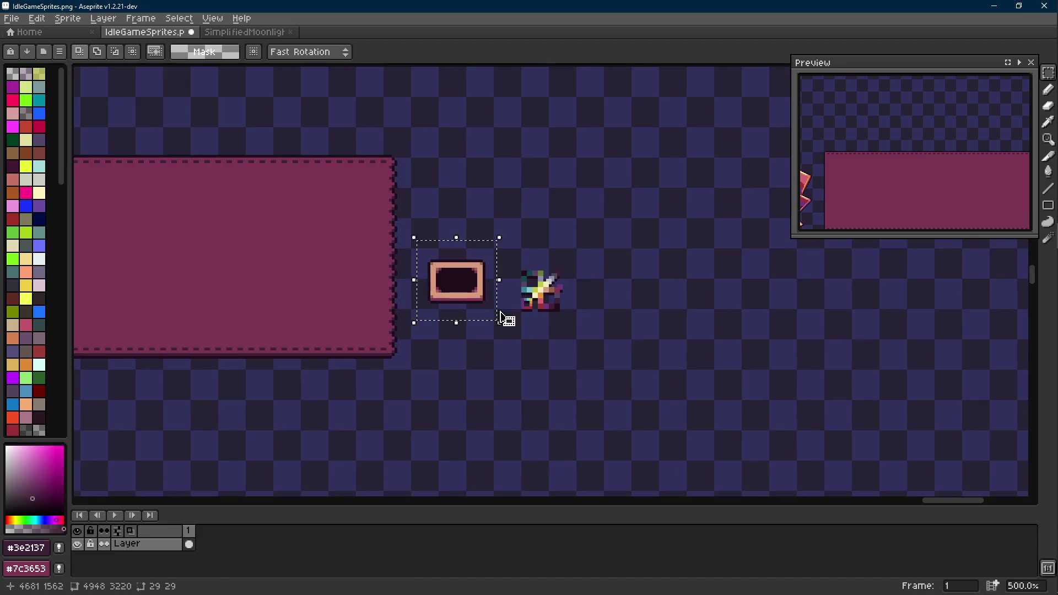
scroll(578, 272, up, 1)
Step: Move the recoloured frame below the panel's left end beside the mirror and commit it
mouse_move(616, 244)
mouse_down()
mouse_move(523, 345)
mouse_move(641, 310)
mouse_up()
scroll(524, 345, down, 1)
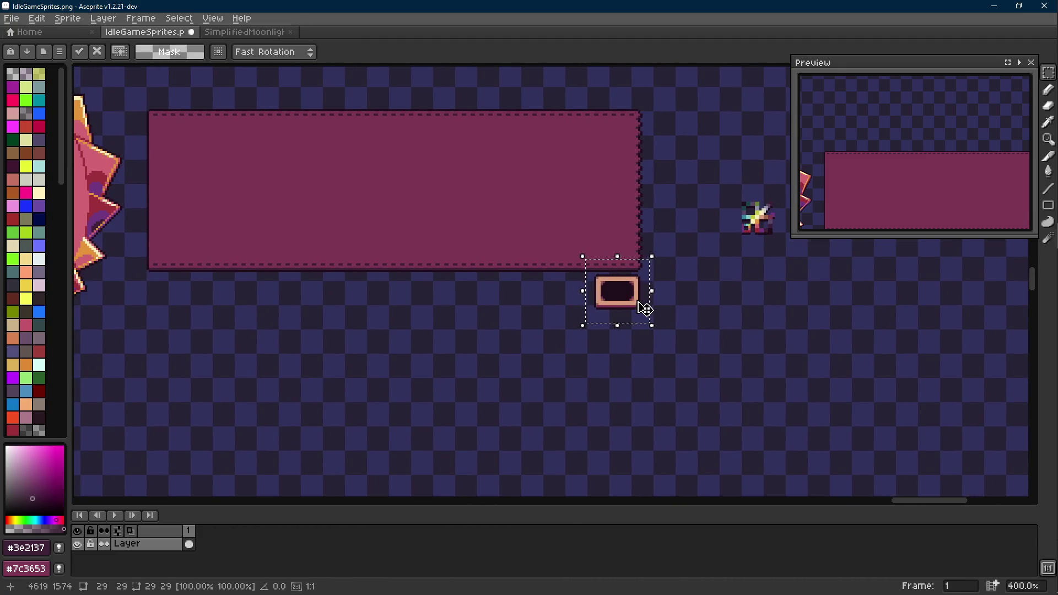
key(Scroll_Lock)
mouse_move(638, 307)
mouse_down()
mouse_move(199, 315)
mouse_move(374, 313)
mouse_up()
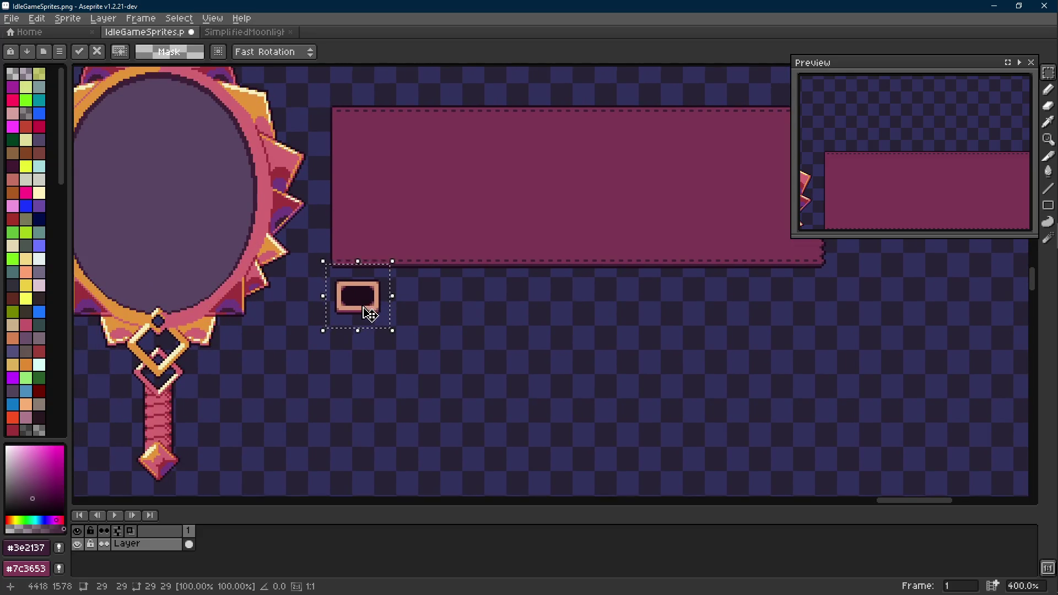
scroll(369, 313, up, 1)
key(ctrl+d)
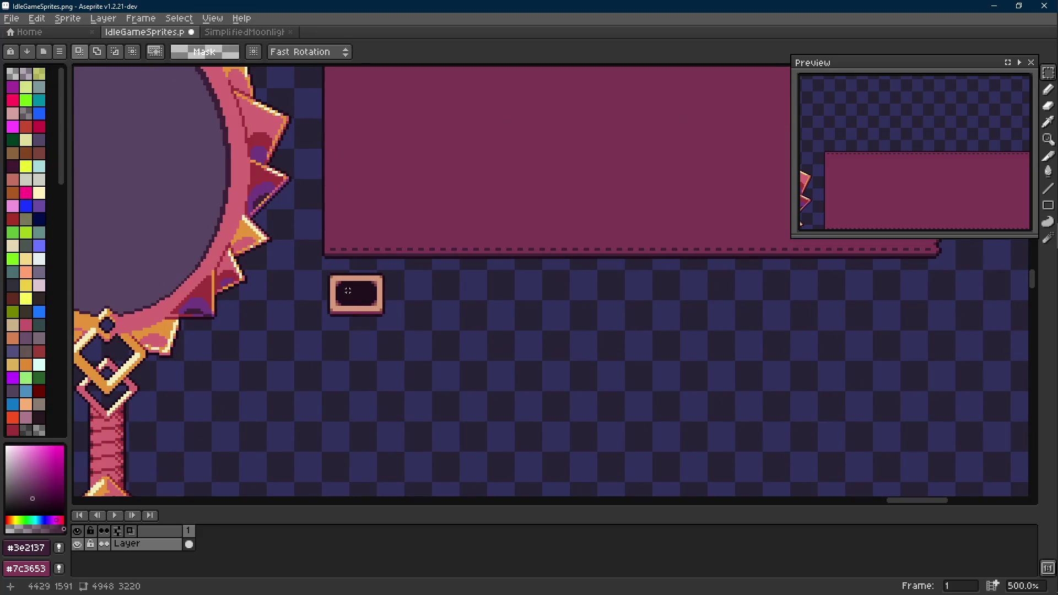
scroll(358, 287, up, 1)
scroll(359, 287, up, 1)
scroll(359, 287, down, 1)
Step: Pull the small frame's right end outward in stages to widen it into a bar
mouse_move(343, 264)
mouse_down()
mouse_move(508, 372)
mouse_move(447, 363)
mouse_up()
scroll(376, 295, down, 2)
click(432, 361)
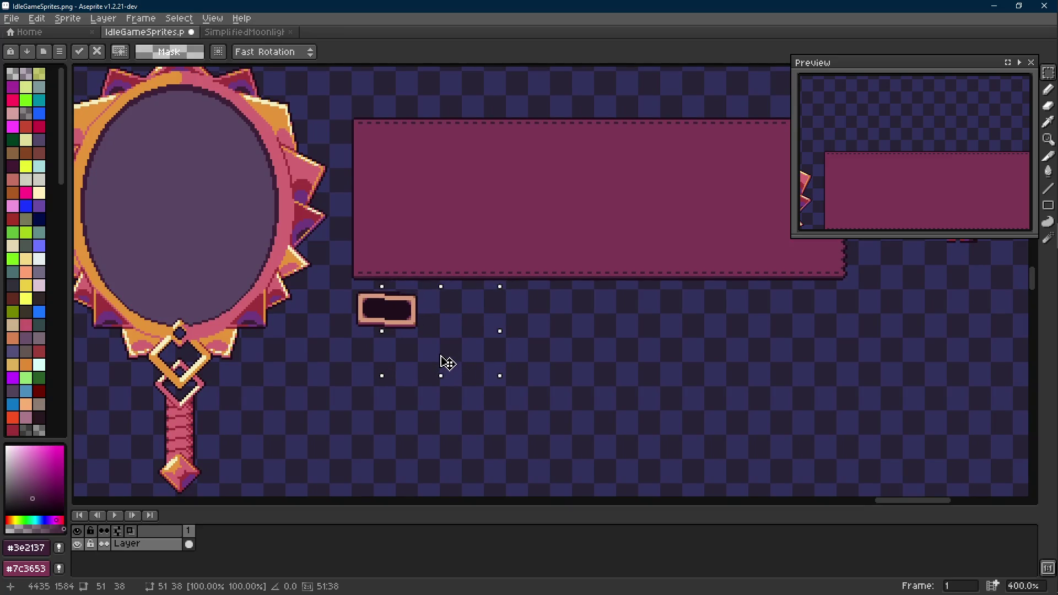
click(379, 313)
scroll(379, 313, up, 2)
drag(362, 276, 519, 363)
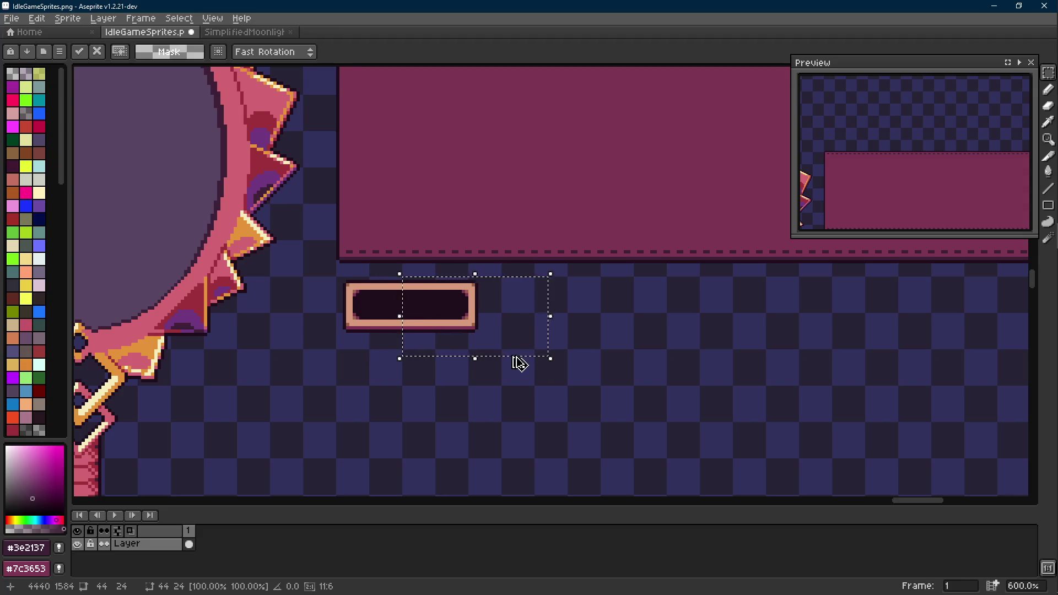
key(Right)
key(Right)
key(Right)
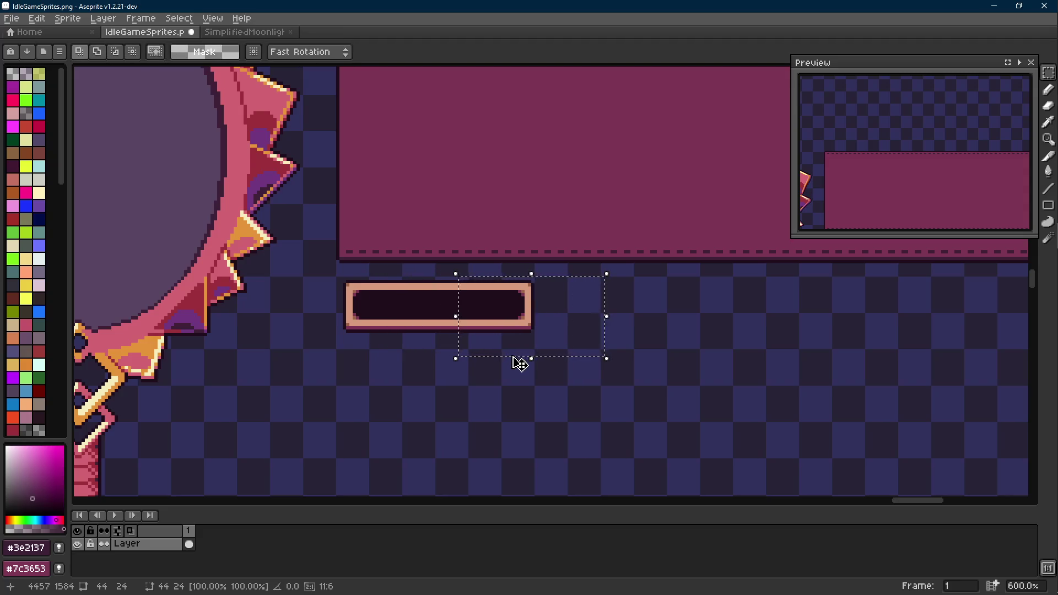
key(Right)
key(Right)
key(Right)
drag(374, 281, 634, 349)
drag(458, 339, 609, 337)
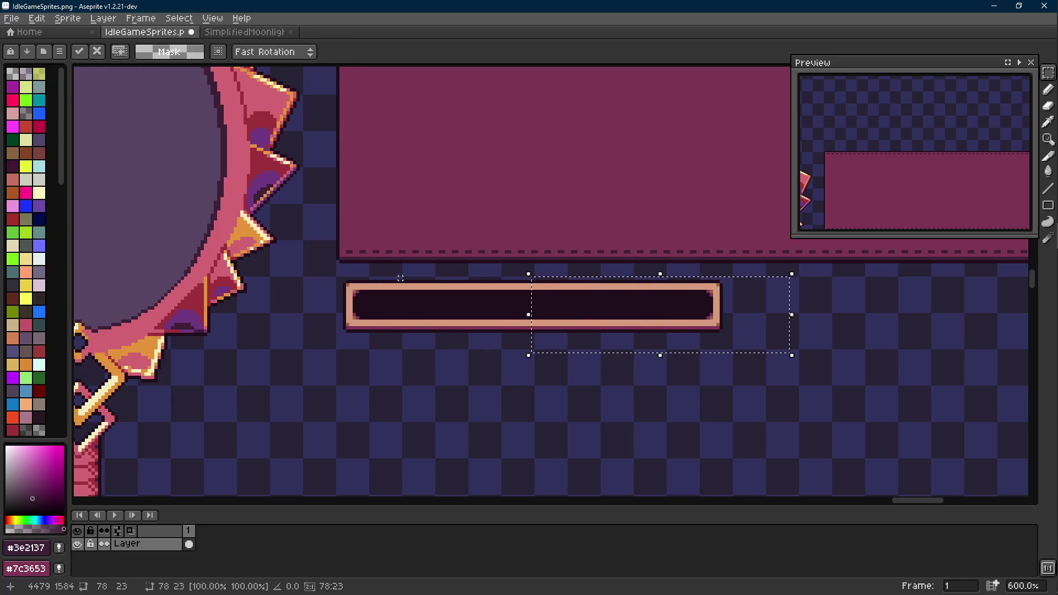
Step: Extend the bar further right to span under the panel, saving along the way, and commit it
drag(378, 279, 755, 361)
scroll(487, 339, right, 5)
scroll(402, 326, down, 1)
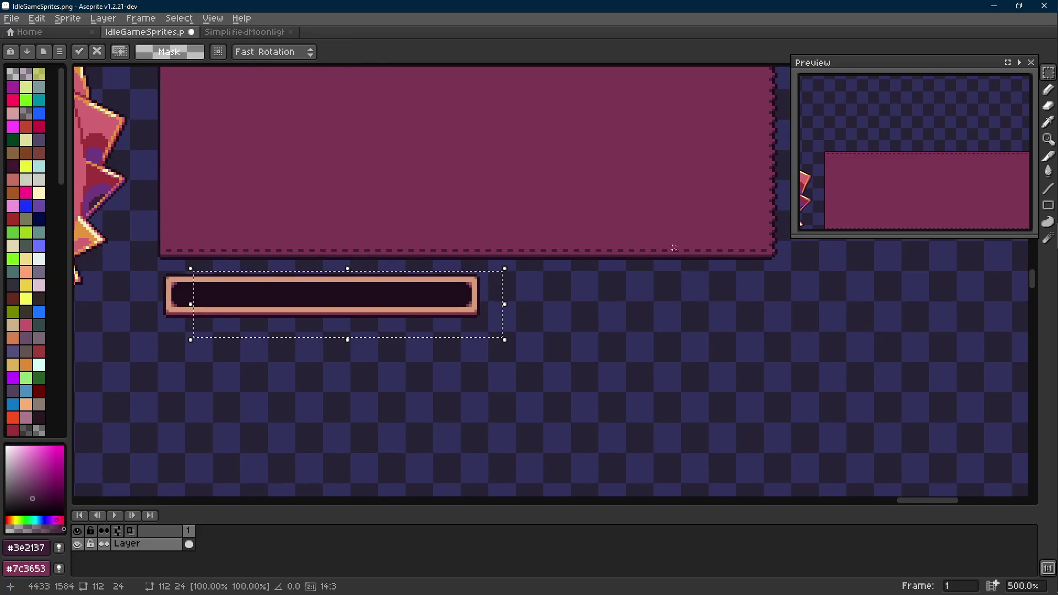
drag(300, 314, 524, 319)
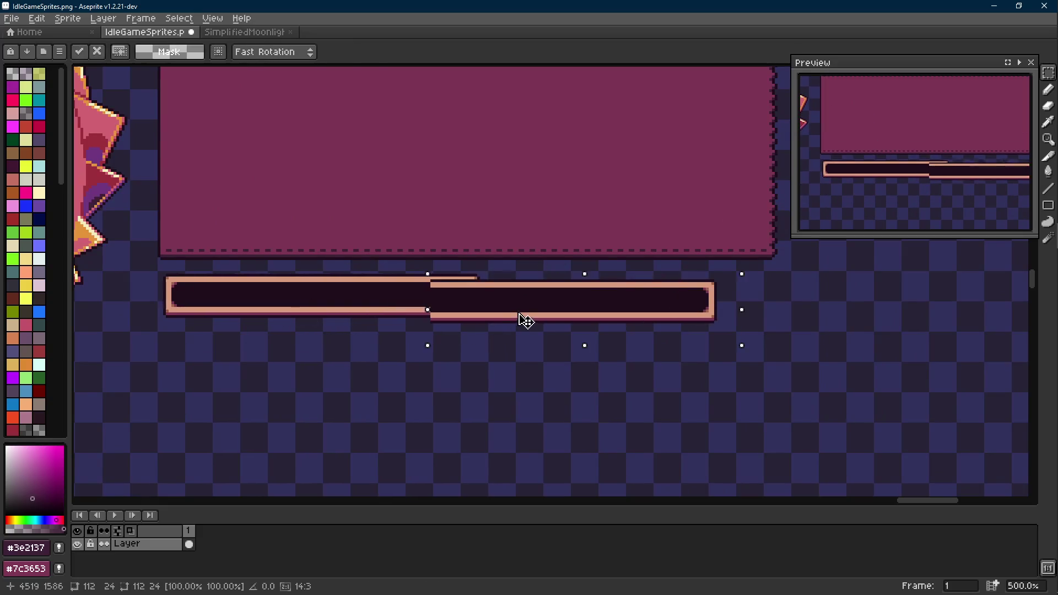
click(359, 303)
key(ctrl+s)
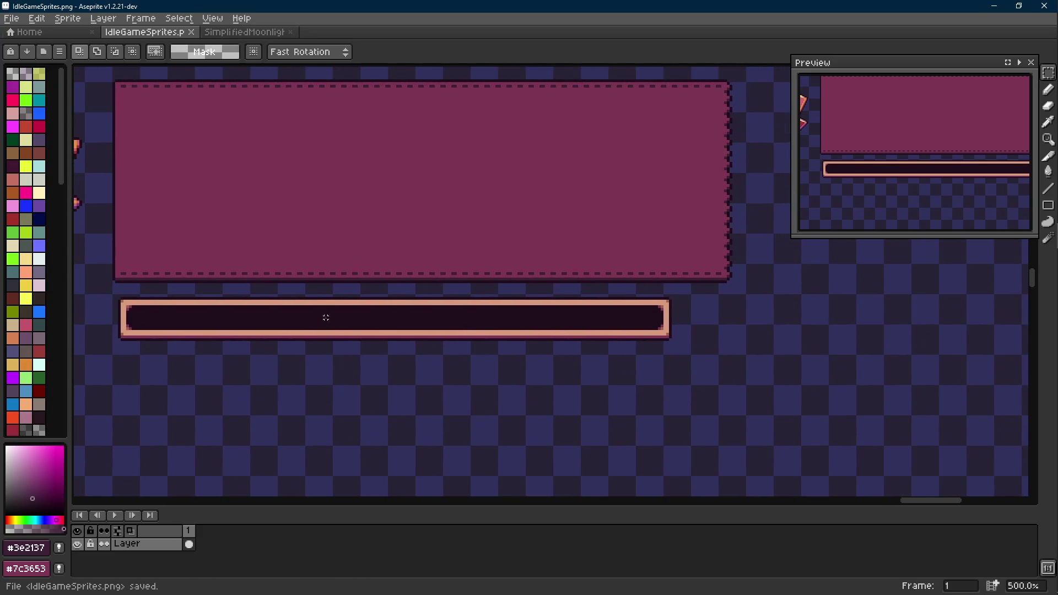
drag(300, 293, 694, 347)
drag(555, 345, 619, 348)
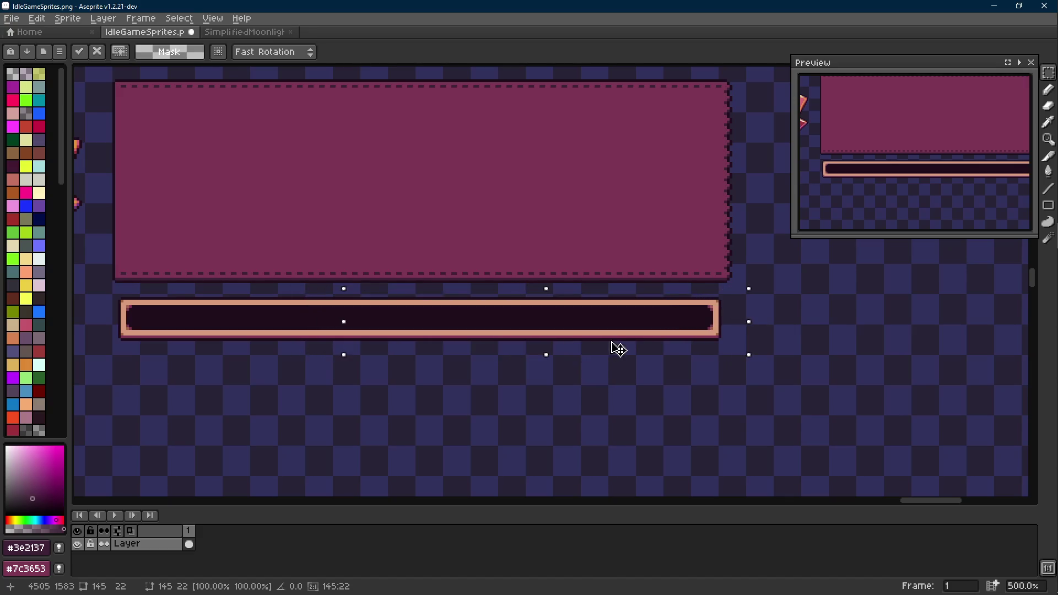
key(Return)
drag(314, 336, 404, 291)
Step: Lower the bar's bottom half several pixels with the arrow keys to make it taller
mouse_move(193, 269)
mouse_down()
mouse_move(817, 322)
mouse_move(779, 317)
mouse_up()
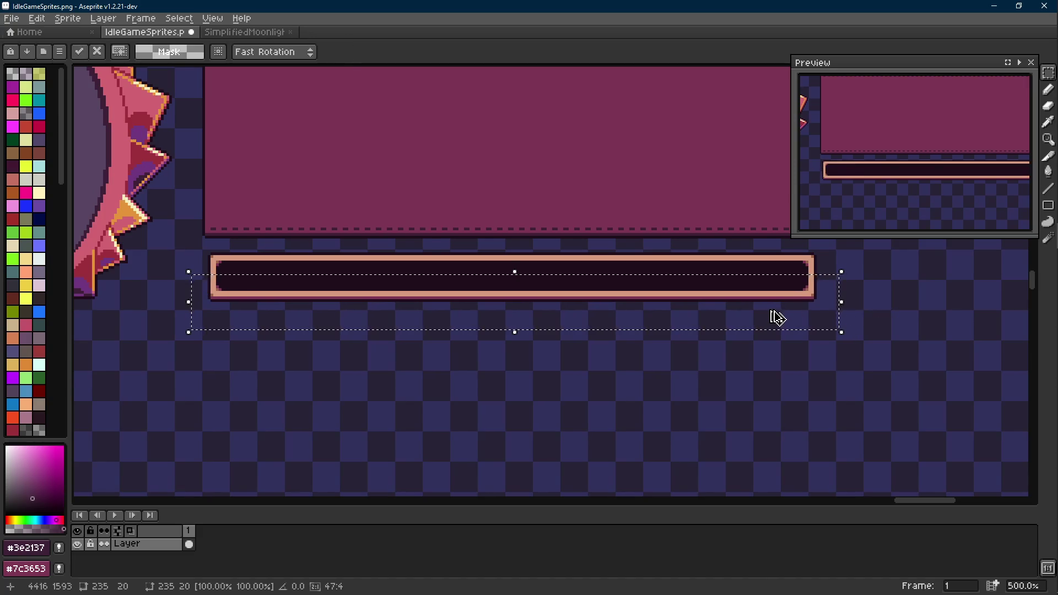
key(Down)
key(Down)
key(Down)
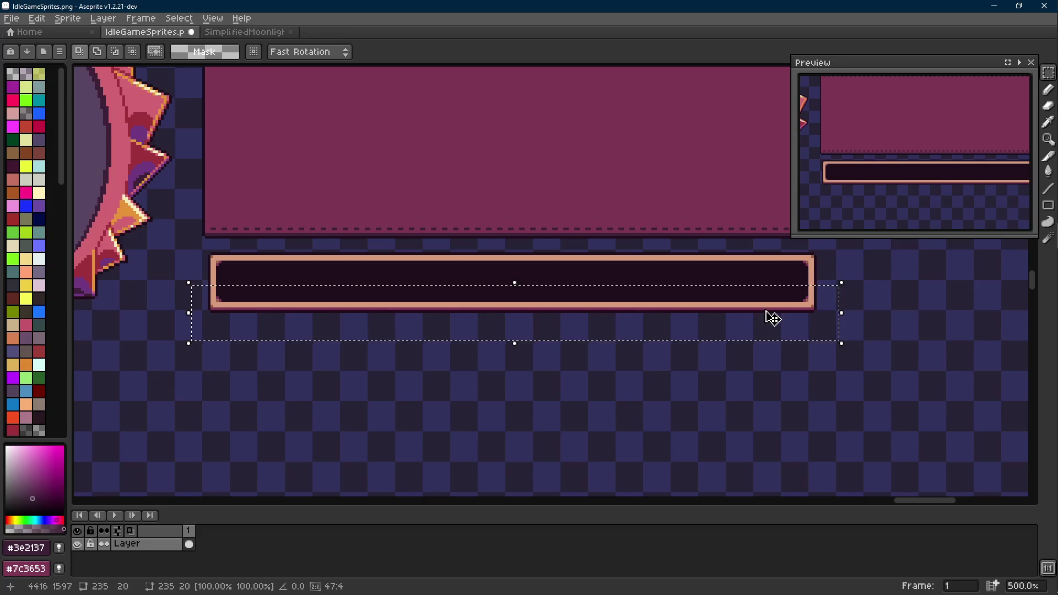
key(Down)
key(Down)
key(ctrl+d)
drag(200, 273, 908, 347)
key(Down)
key(Down)
key(Down)
key(Down)
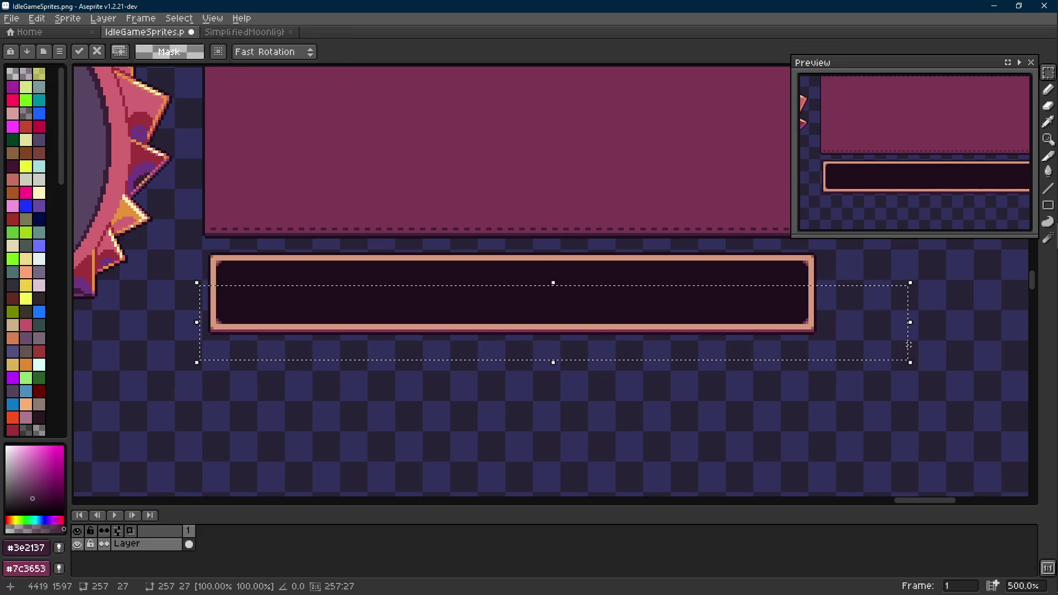
key(Down)
key(Down)
key(Down)
key(Down)
key(Down)
key(Down)
key(Down)
key(Down)
key(Down)
key(Down)
key(Down)
key(Down)
key(Down)
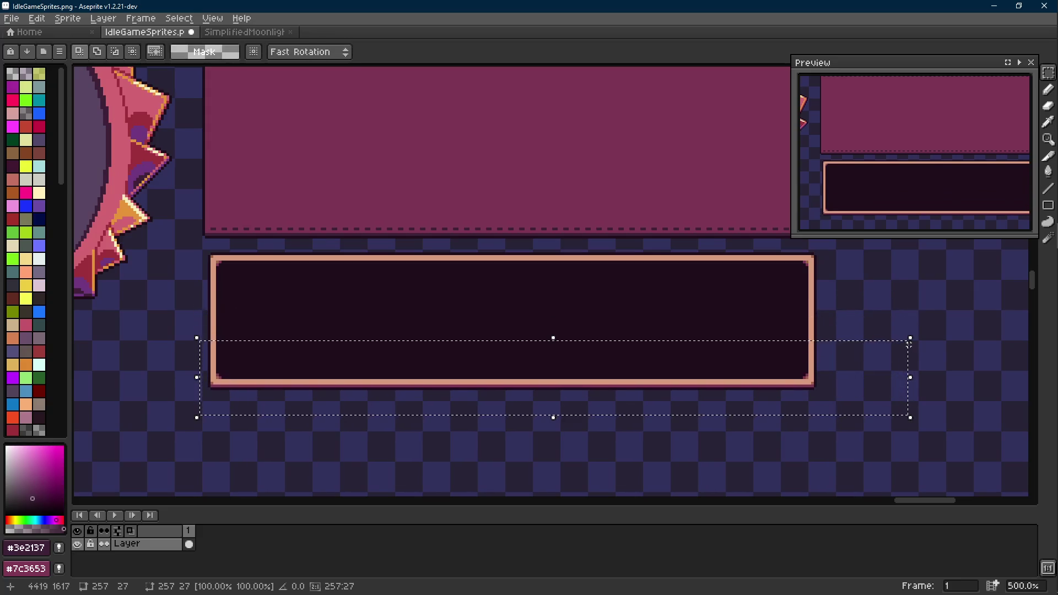
scroll(754, 305, down, 1)
Step: Shift the lower part down further into a large dark panel and select the whole panel
drag(802, 263, 231, 382)
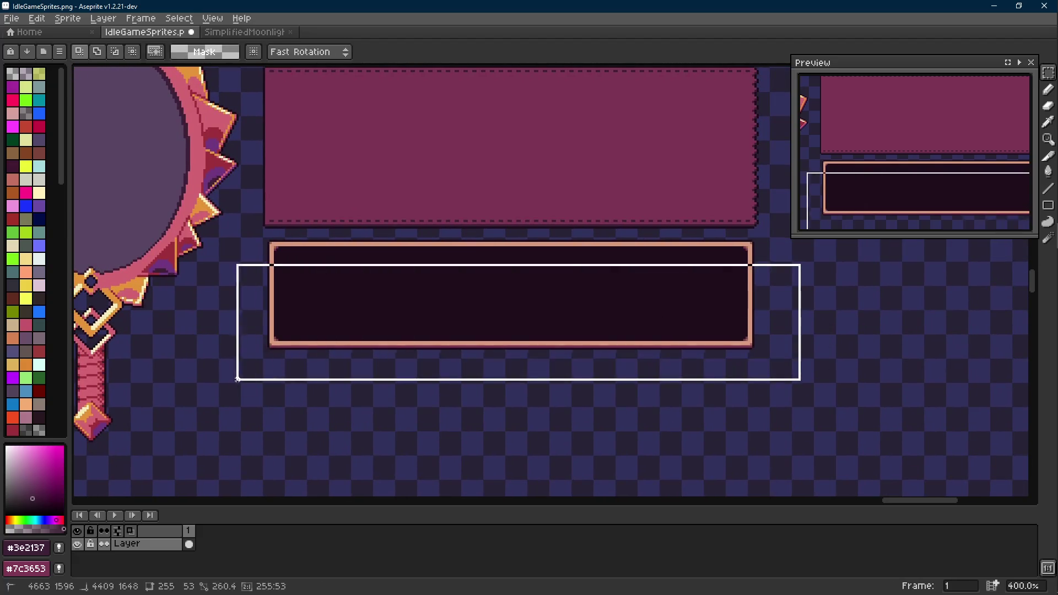
key(shift+Down)
key(shift+Down)
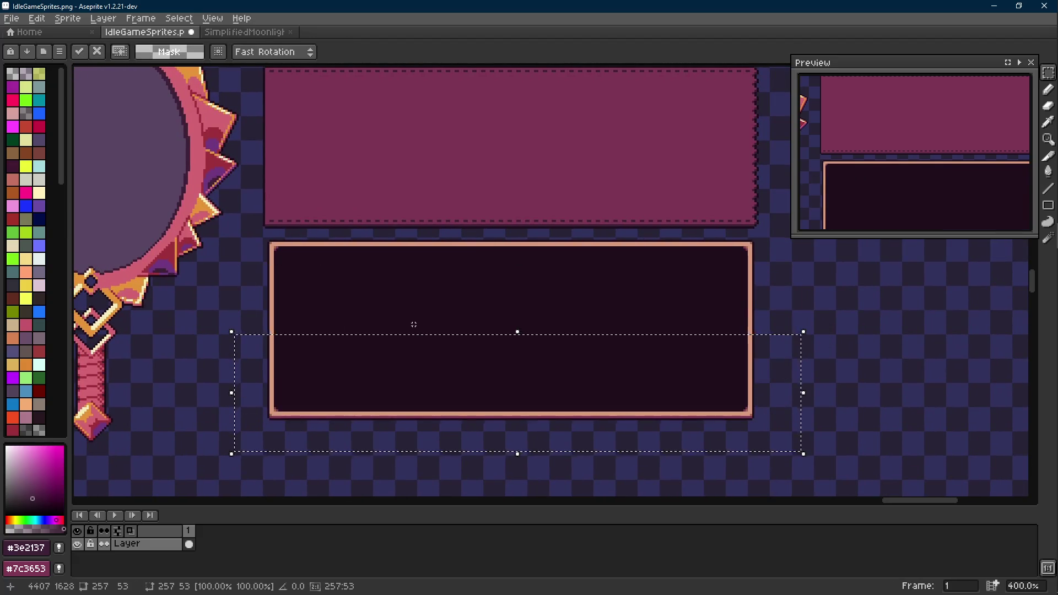
key(ctrl+d)
drag(255, 286, 789, 455)
scroll(608, 404, down, 1)
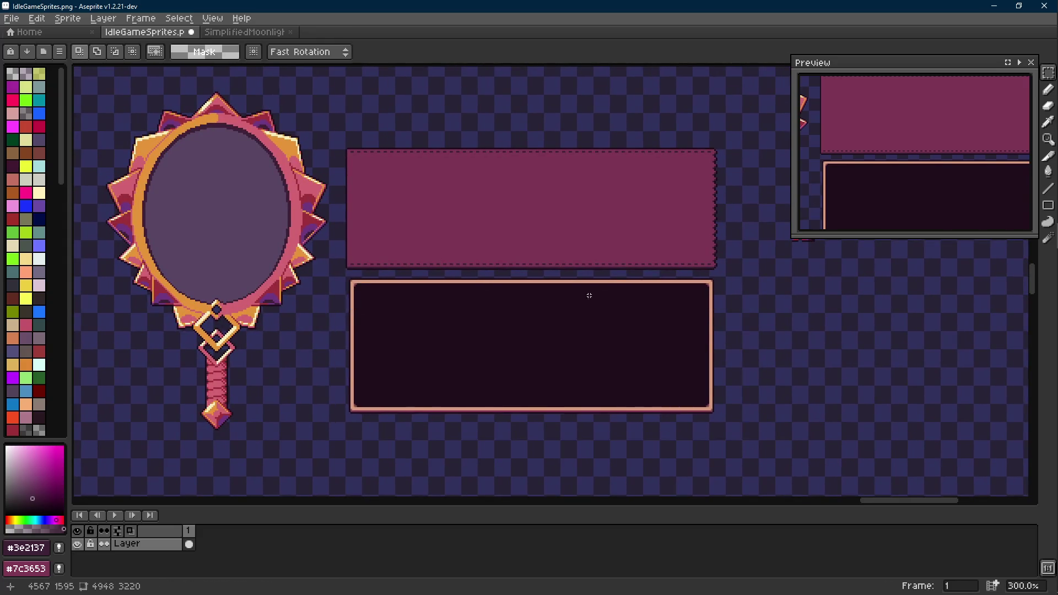
scroll(364, 289, up, 3)
scroll(356, 293, down, 1)
scroll(269, 279, down, 1)
Step: Save the sheet, then shift the dark panel's top border strip downward and commit it
key(ctrl+s)
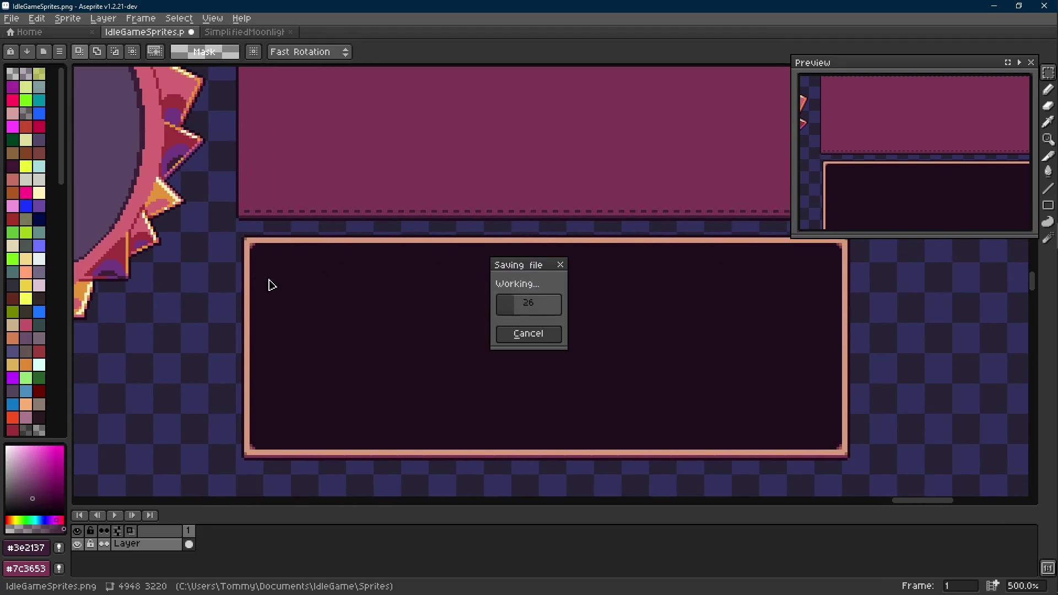
scroll(265, 229, up, 4)
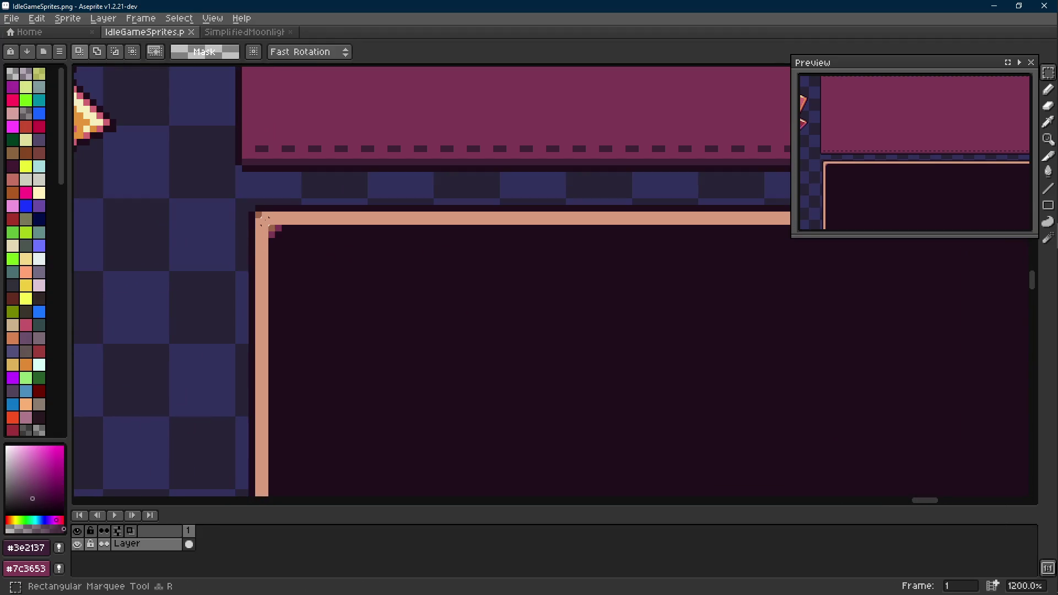
scroll(264, 215, down, 2)
mouse_move(272, 213)
mouse_down()
mouse_move(1026, 244)
mouse_move(742, 244)
mouse_up()
scroll(745, 248, down, 1)
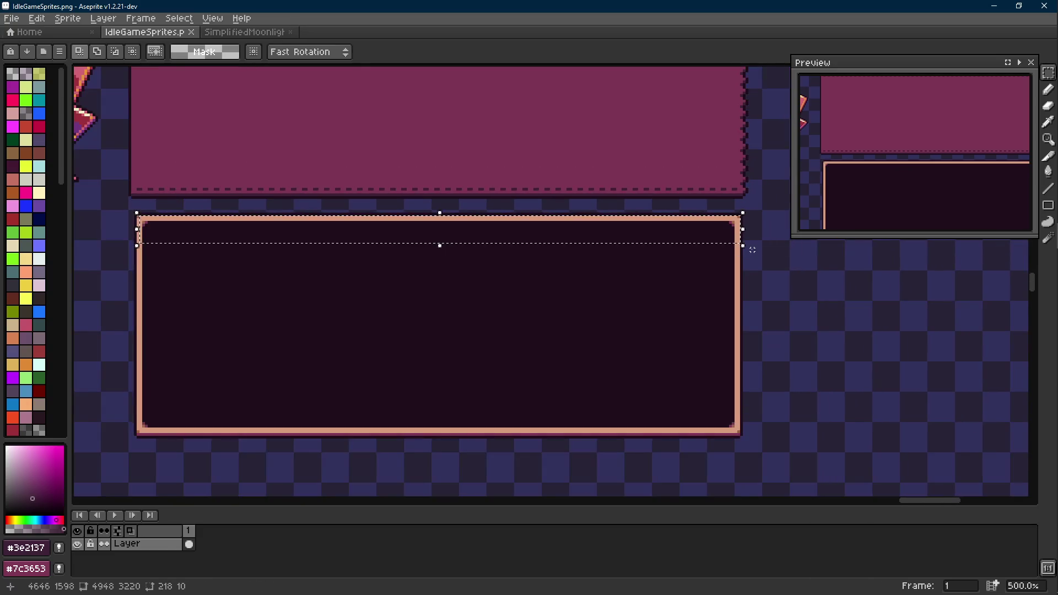
key(Down)
key(Down)
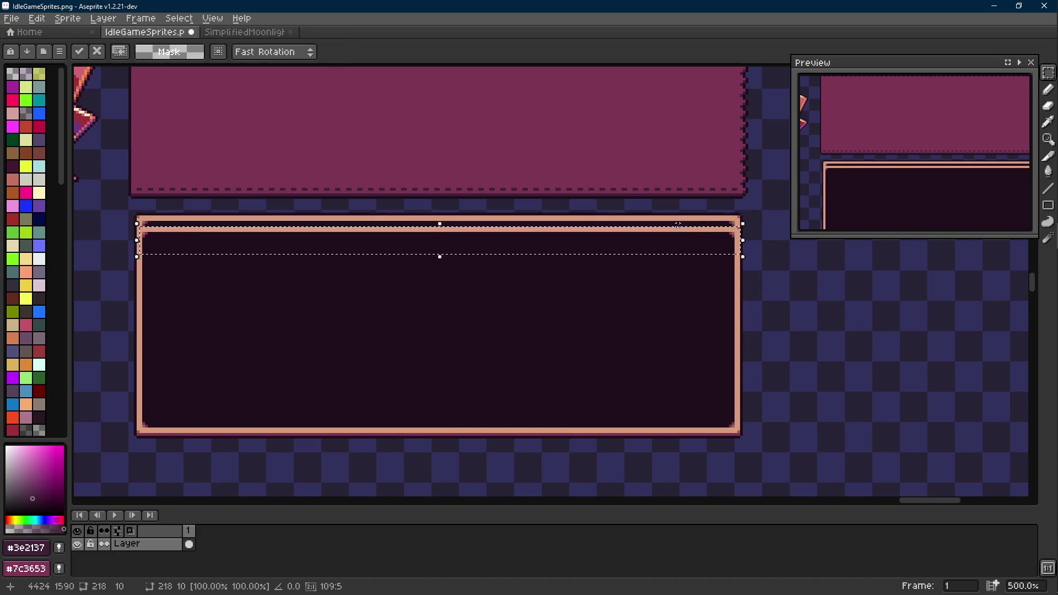
key(Return)
key(Down)
key(Down)
key(Down)
key(Down)
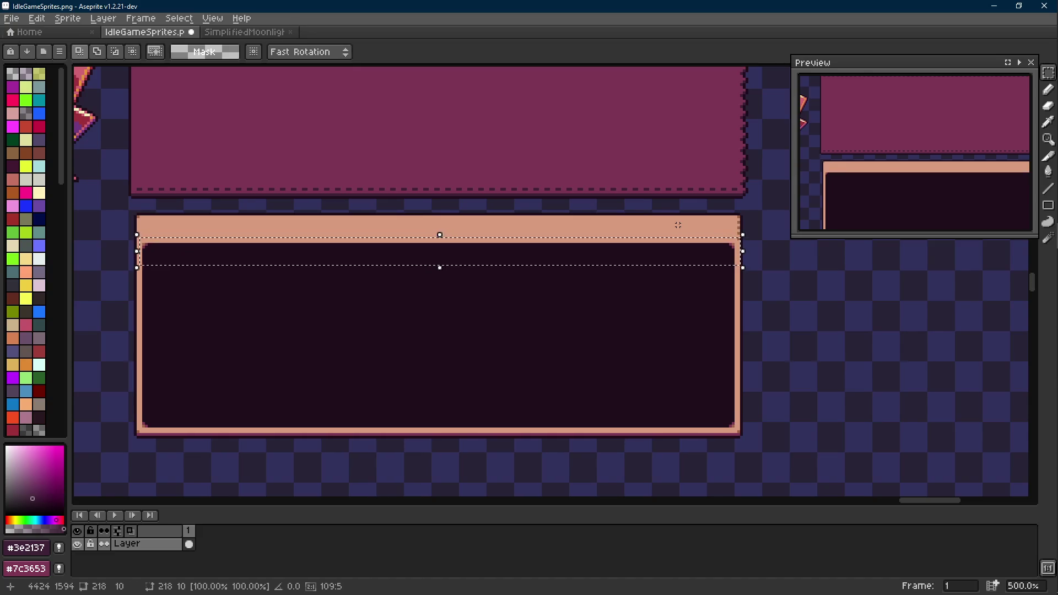
drag(821, 268, 737, 295)
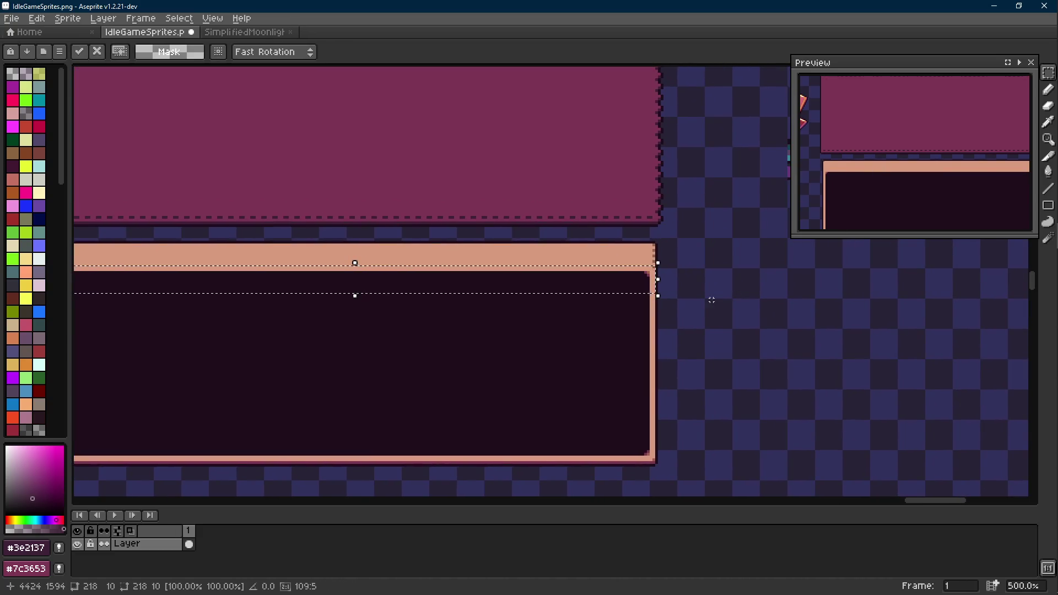
key(Return)
scroll(710, 300, up, 2)
Step: Pick the peach colour, move the peach top band down to thicken it, and save the sheet
key(i)
click(559, 236)
key(shift+e)
scroll(573, 206, up, 5)
key(r)
scroll(711, 232, down, 4)
scroll(742, 220, down, 4)
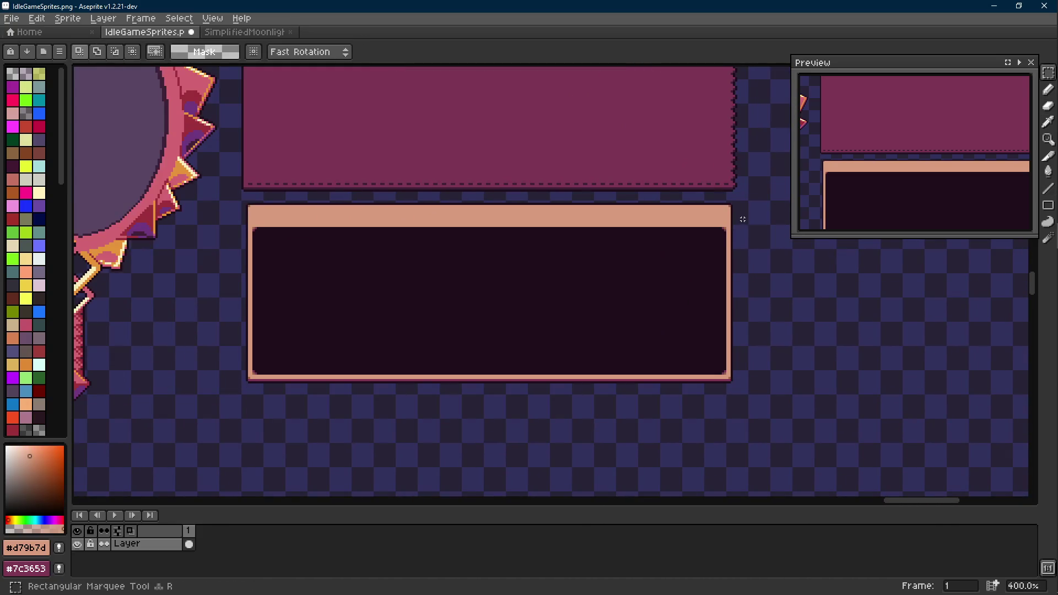
drag(728, 214, 247, 260)
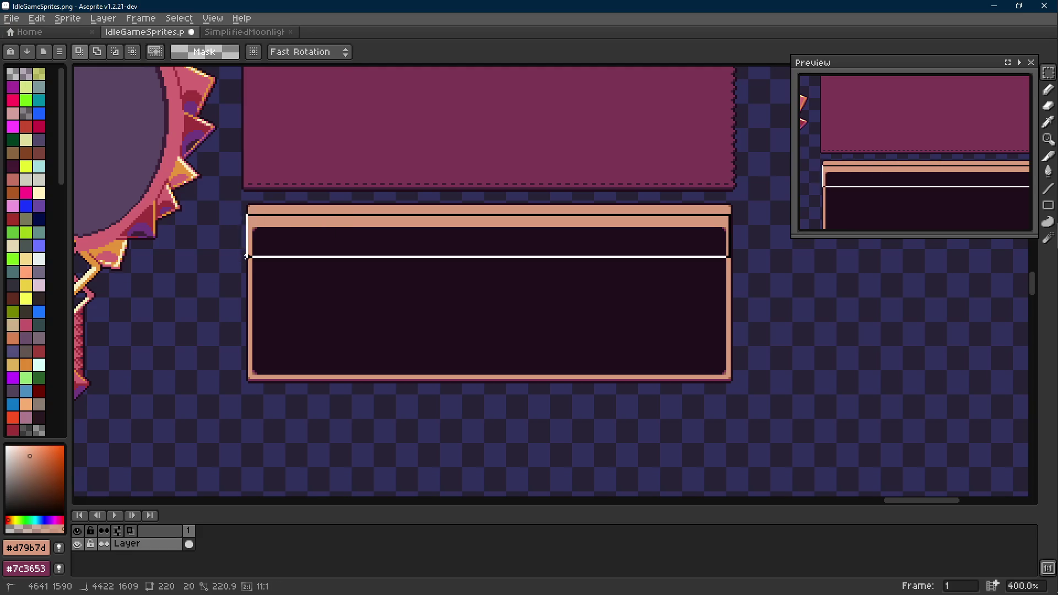
click(371, 222)
key(Down)
key(Down)
key(Down)
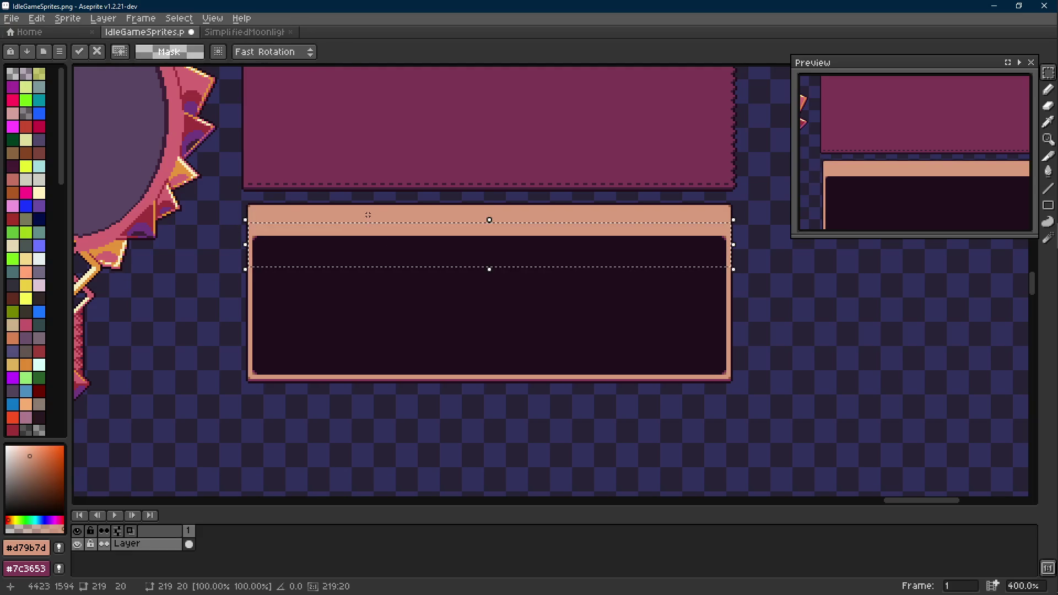
key(Down)
key(Down)
key(Down)
key(Down)
key(ctrl+d)
scroll(389, 231, down, 1)
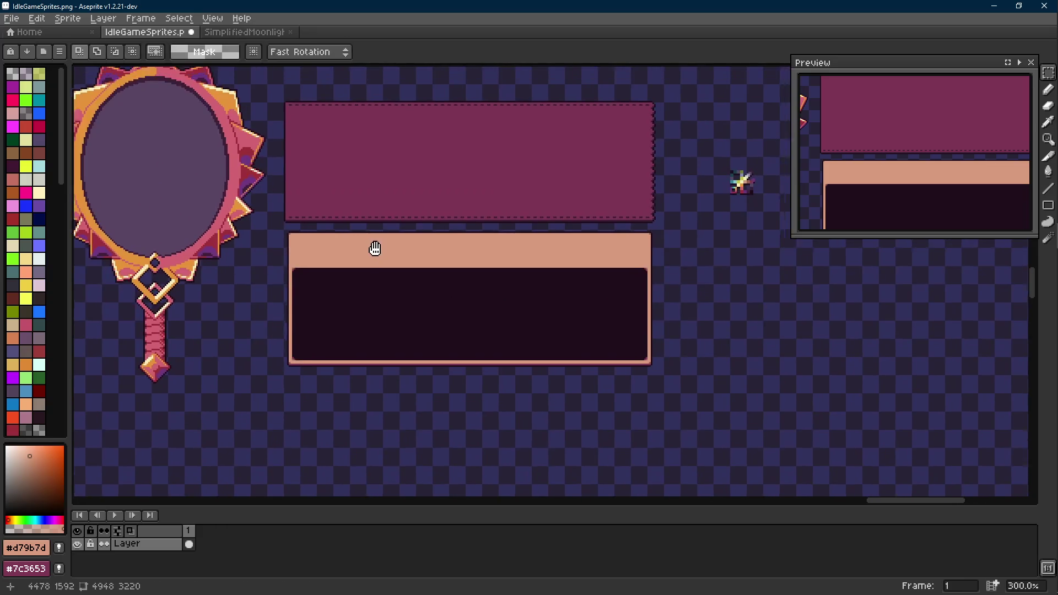
key(ctrl+s)
scroll(283, 224, up, 6)
key(i)
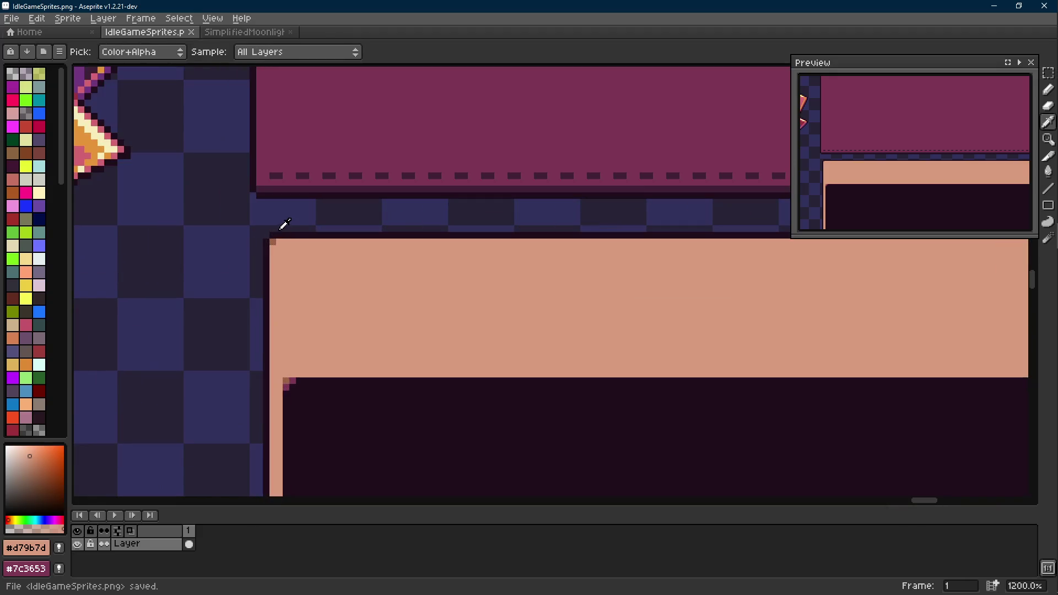
Step: Draw a dark brown line along the peach band's top edge, pick magenta, then select the whole panel
key(b)
key(l)
mouse_move(283, 242)
mouse_down()
mouse_move(1024, 223)
mouse_move(630, 258)
mouse_up()
scroll(1024, 223, up, 3)
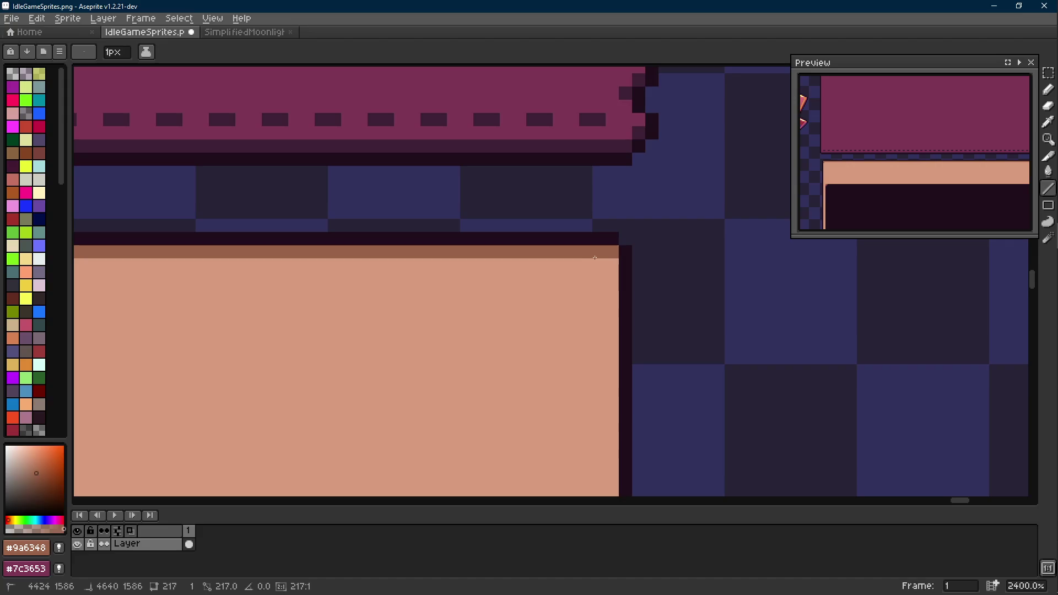
key(i)
click(620, 111)
key(b)
scroll(608, 248, down, 7)
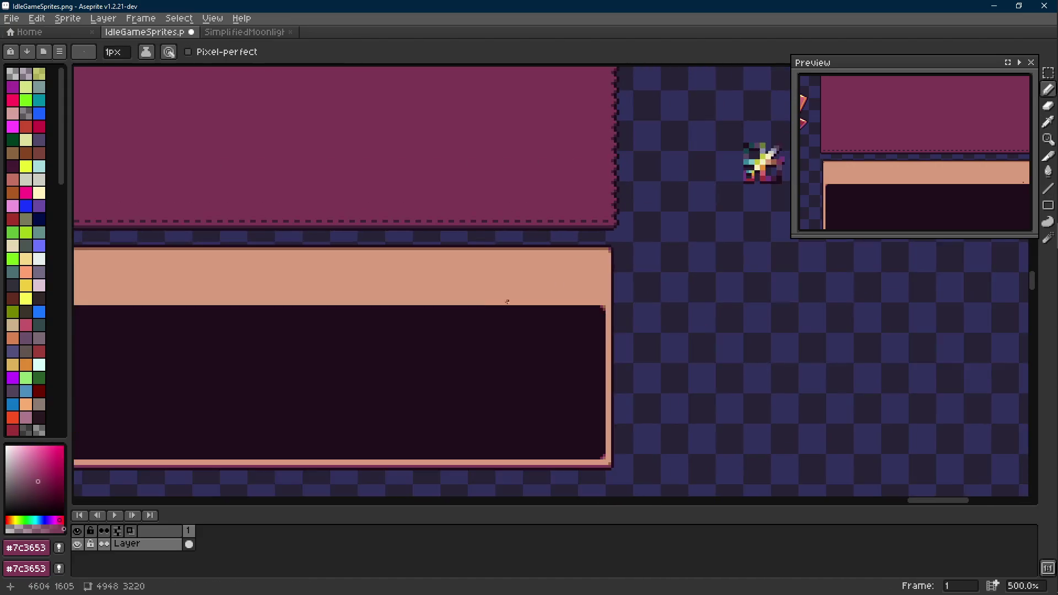
scroll(507, 301, left, 3)
scroll(224, 247, up, 5)
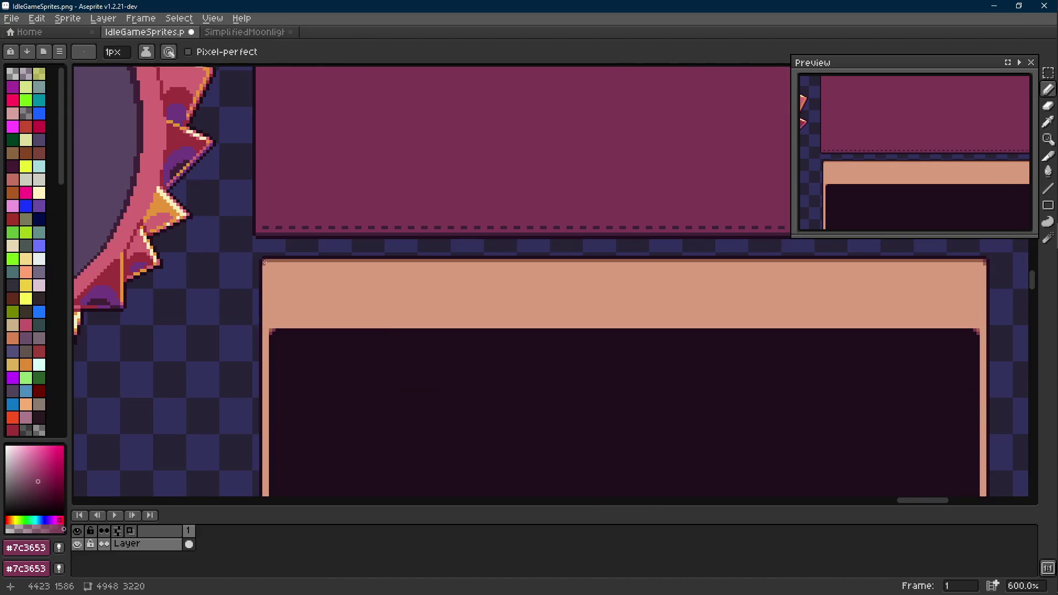
scroll(264, 262, down, 5)
key(r)
mouse_move(204, 234)
mouse_down()
mouse_move(388, 319)
mouse_move(722, 435)
mouse_up()
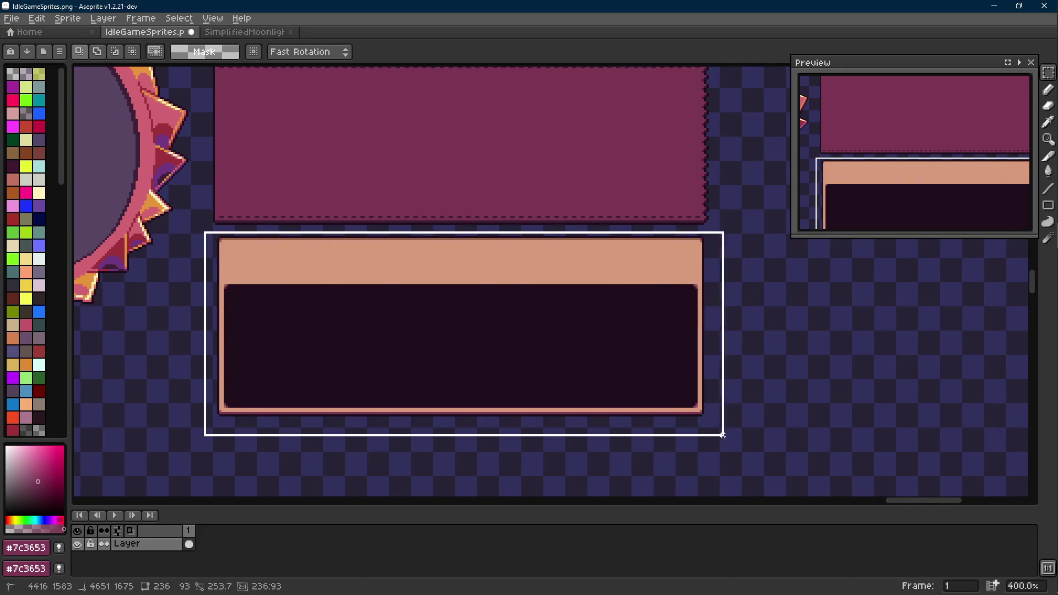
scroll(590, 289, up, 2)
scroll(636, 359, up, 2)
scroll(647, 353, up, 1)
Step: Move the peach-topped panel up against the magenta panel, commit it, and clear the seam selection
drag(653, 354, 646, 309)
scroll(647, 309, down, 4)
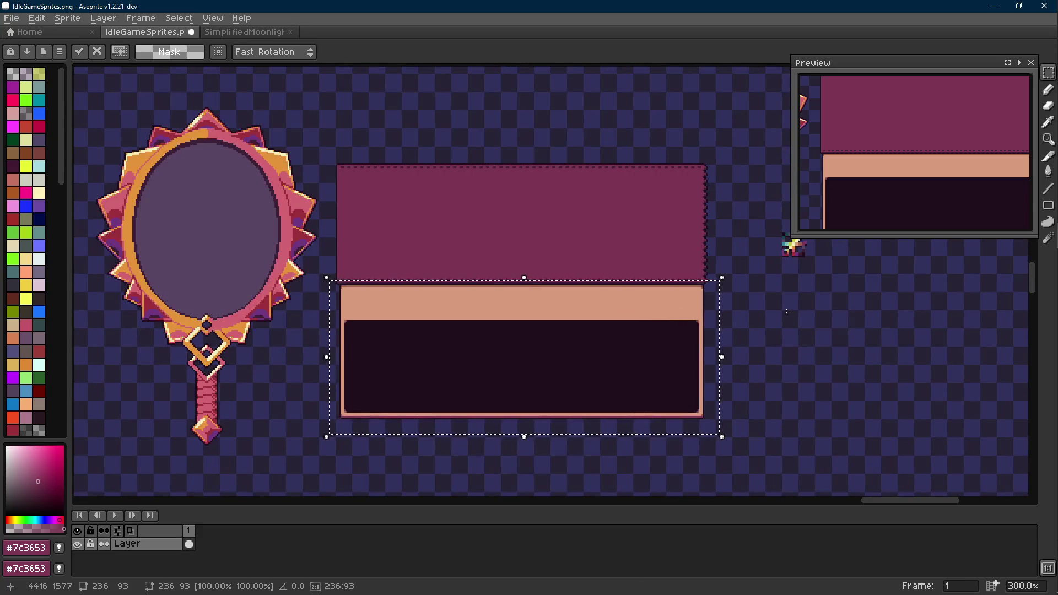
click(736, 279)
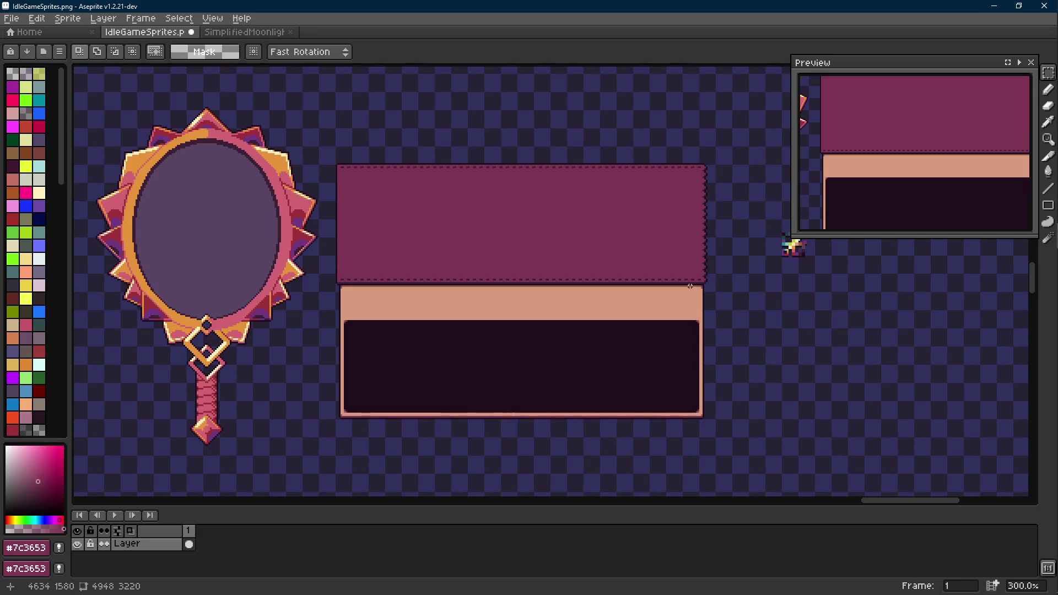
scroll(689, 285, up, 1)
scroll(691, 284, up, 1)
scroll(694, 285, up, 1)
scroll(698, 285, up, 1)
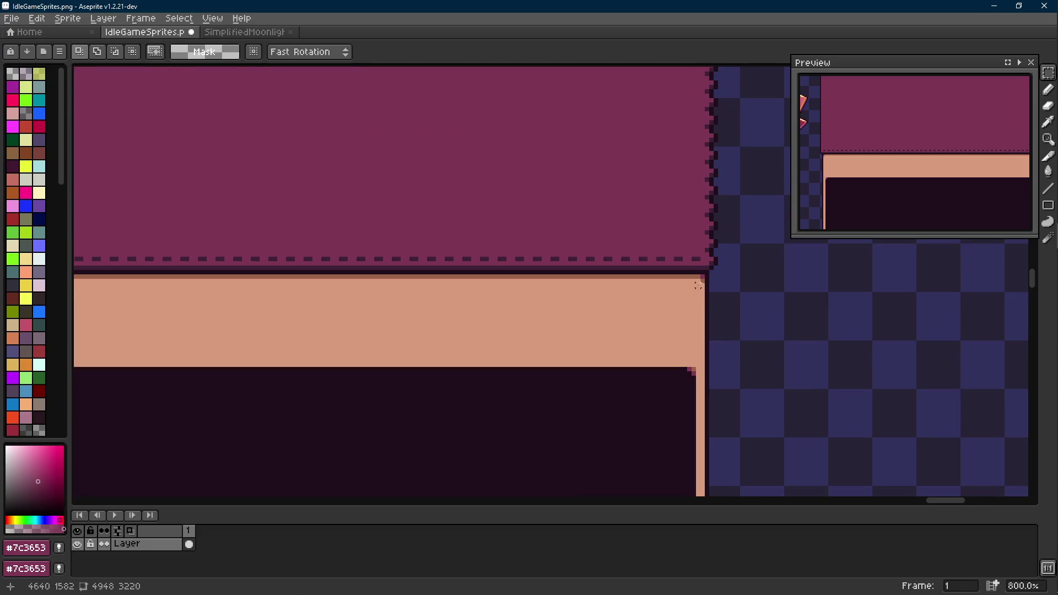
scroll(697, 284, up, 3)
key(l)
scroll(703, 281, down, 4)
scroll(374, 275, left, 3)
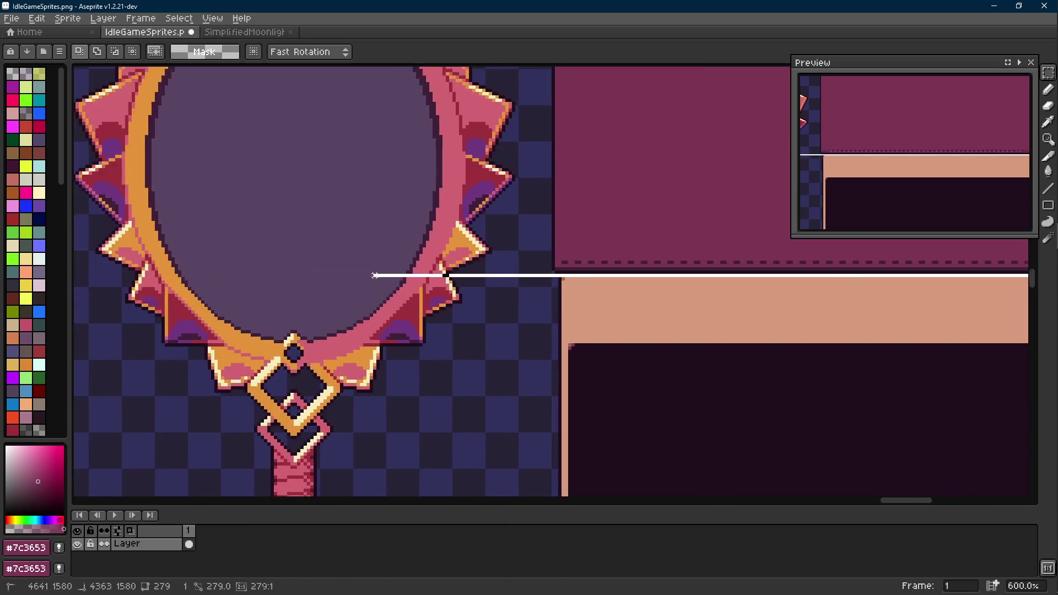
scroll(375, 275, up, 1)
drag(375, 276, 479, 291)
scroll(230, 271, right, 3)
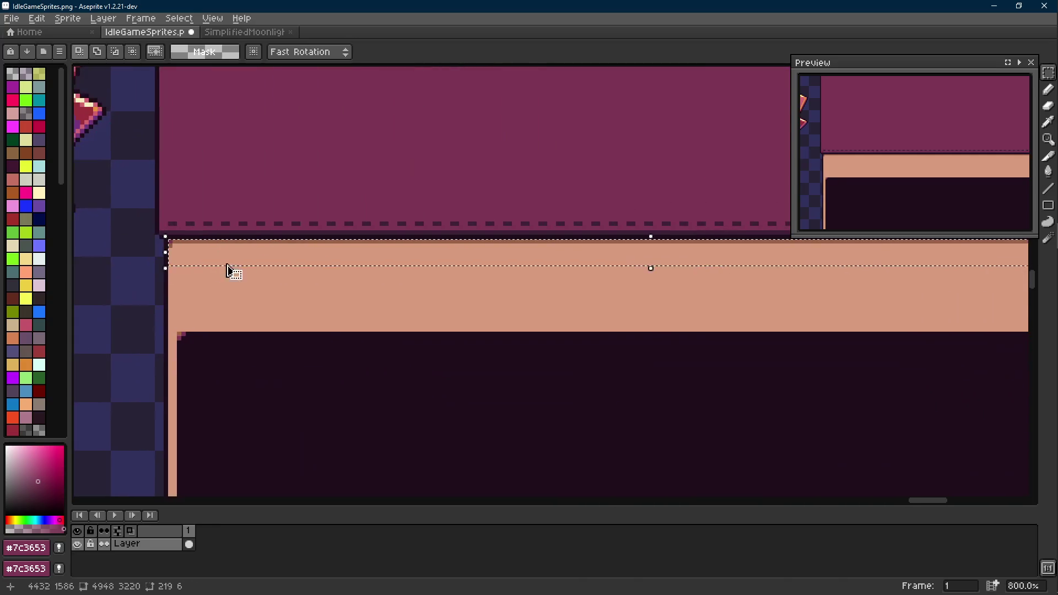
key(m)
key(ctrl+d)
scroll(315, 271, down, 3)
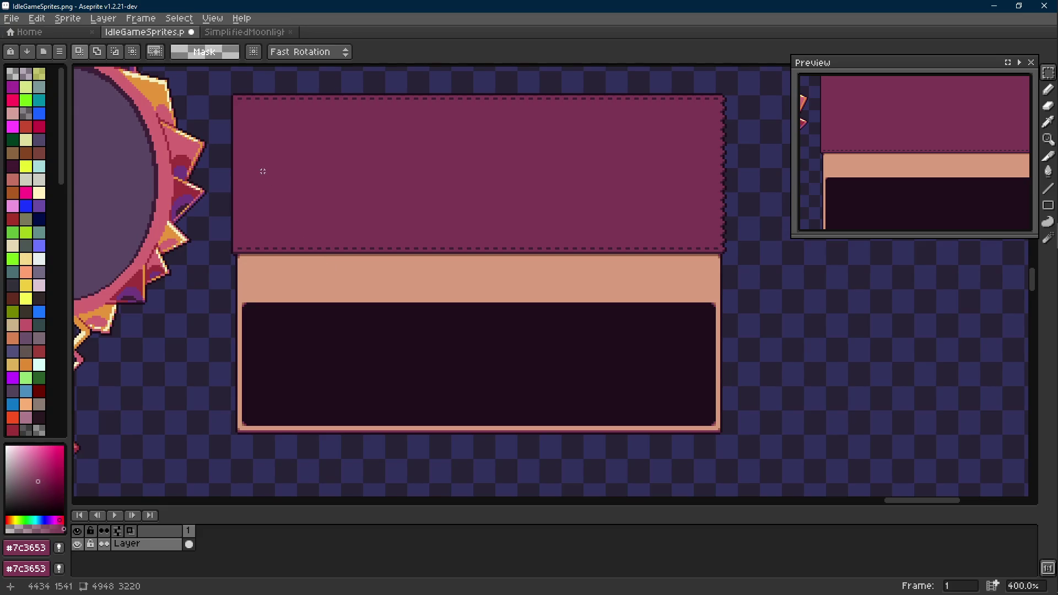
scroll(263, 171, up, 2)
scroll(240, 112, down, 1)
scroll(238, 108, down, 1)
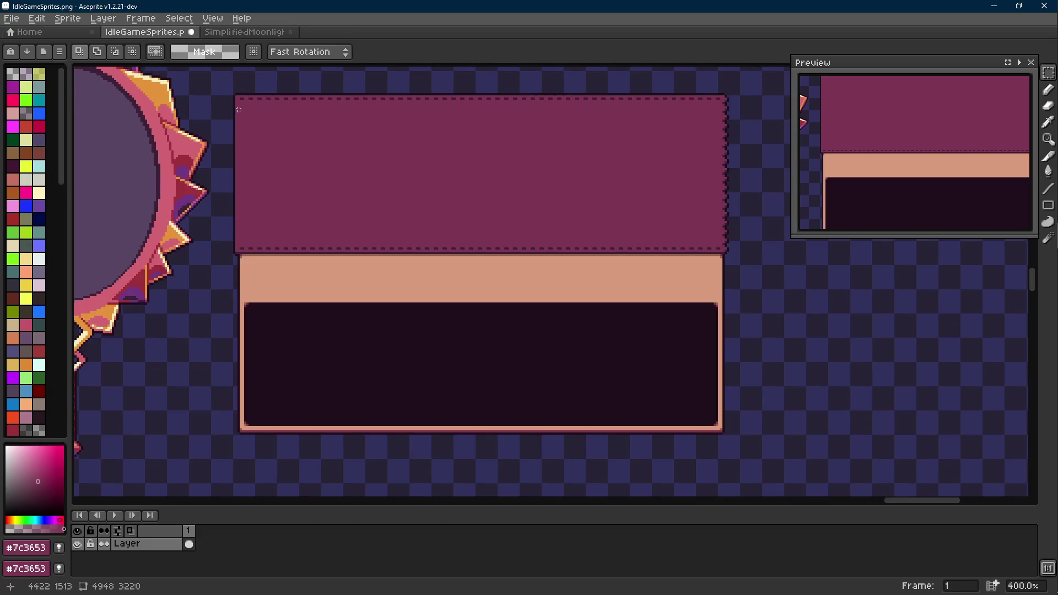
scroll(241, 112, down, 1)
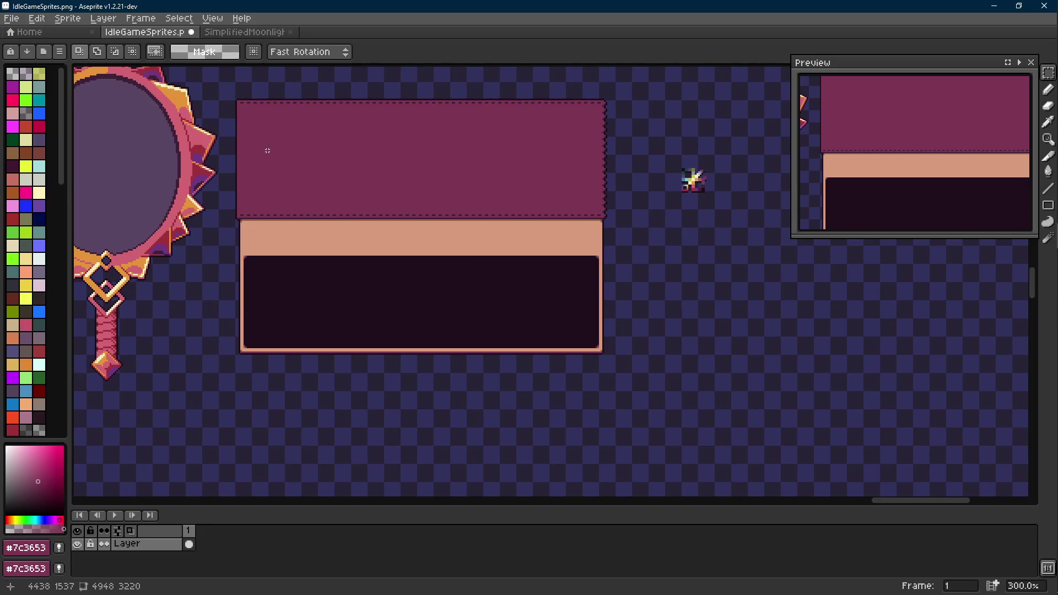
Step: Move the hand mirror right, undo both mirror transformations, and save IdleGameSprites.png
drag(267, 151, 333, 190)
drag(283, 128, 411, 156)
scroll(411, 157, down, 1)
drag(397, 116, 235, 347)
drag(328, 203, 400, 245)
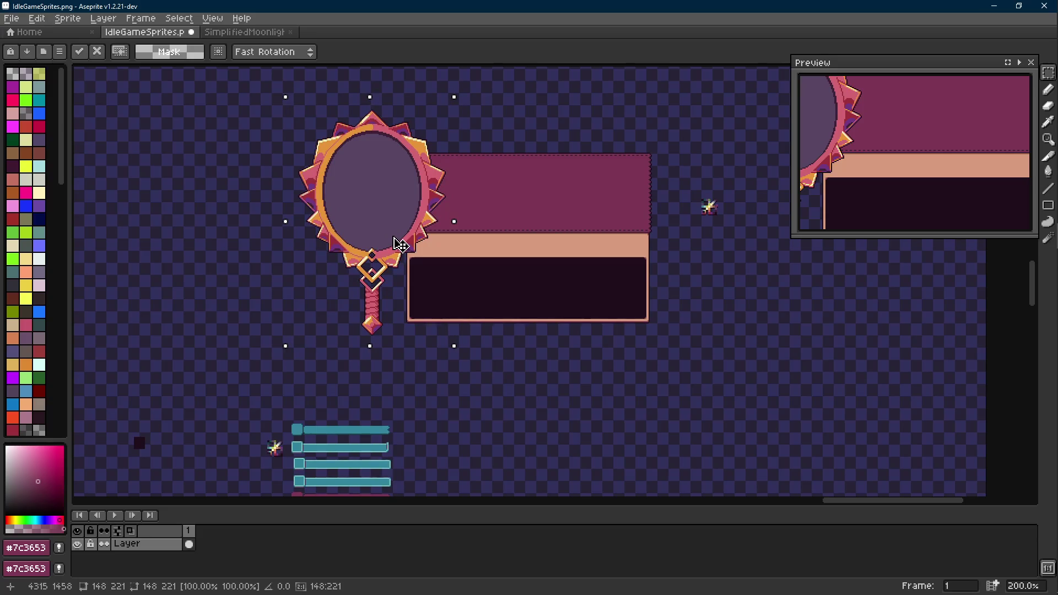
scroll(395, 242, up, 1)
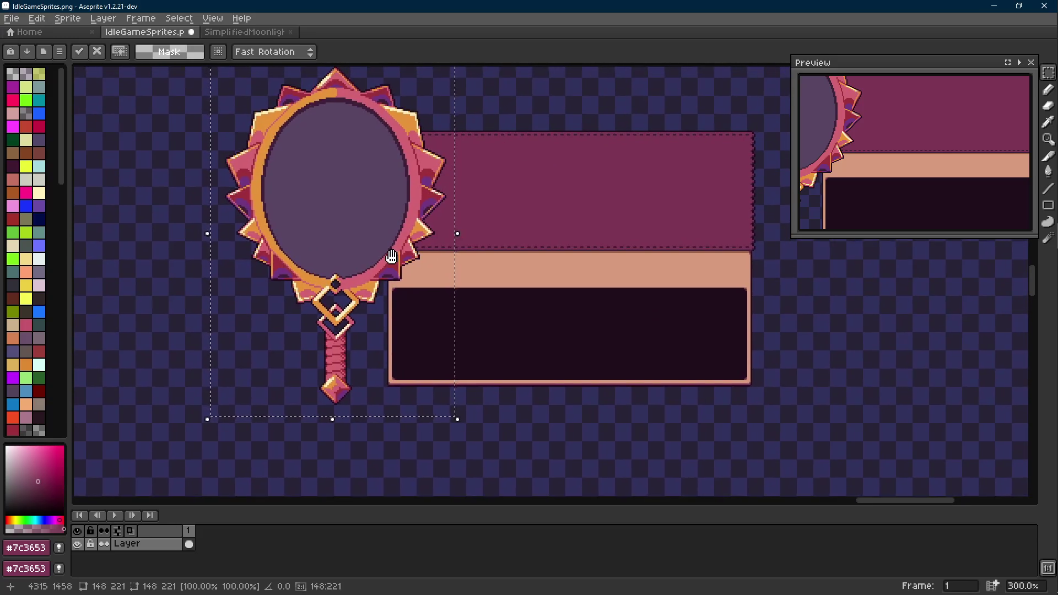
scroll(391, 257, down, 1)
key(ctrl+z)
key(ctrl+z)
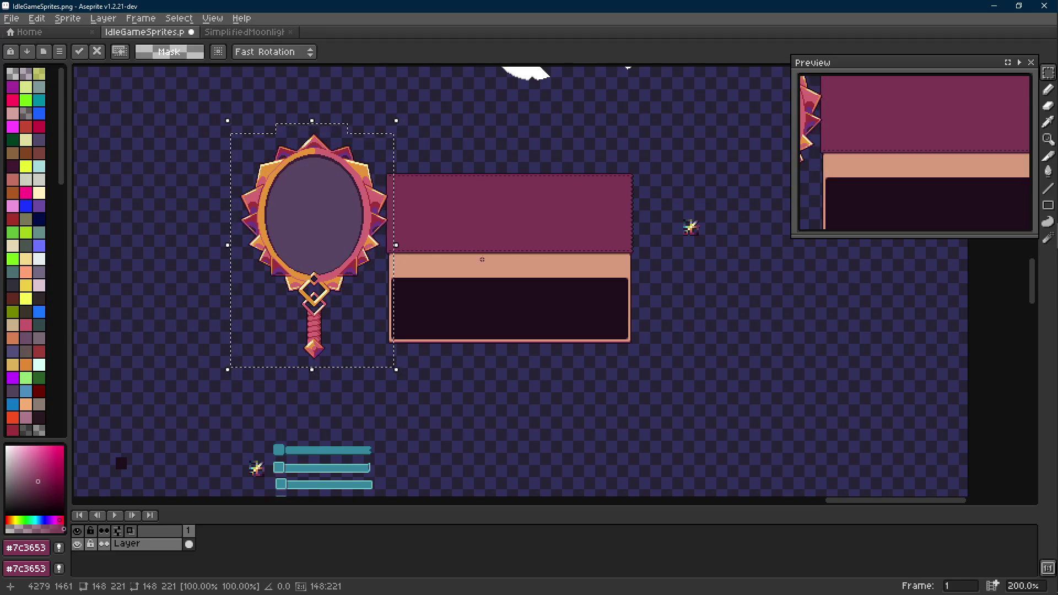
key(ctrl+z)
key(ctrl+z)
key(ctrl+s)
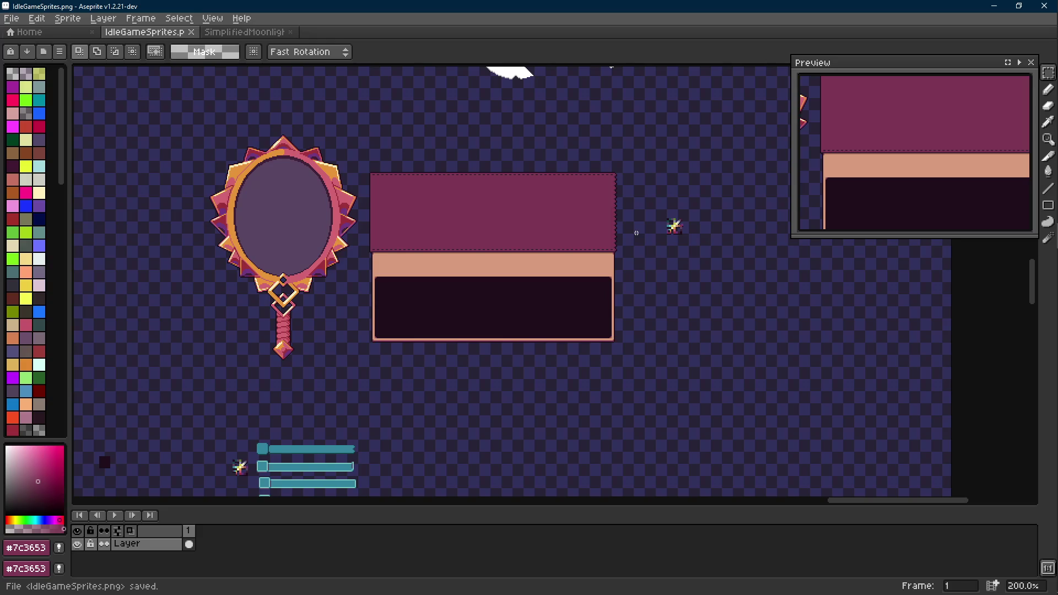
scroll(640, 224, up, 3)
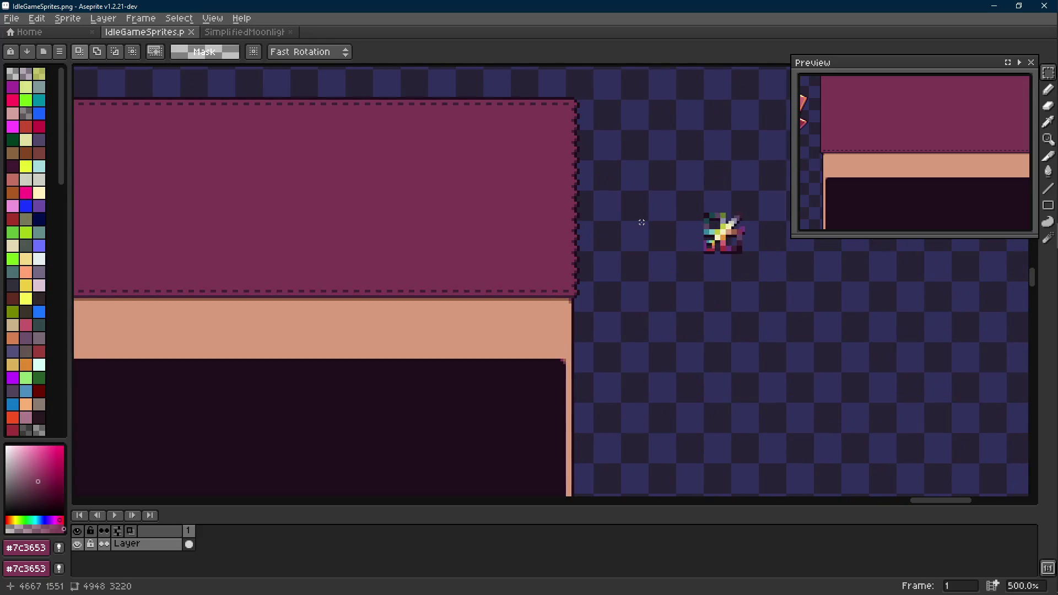
scroll(641, 222, down, 3)
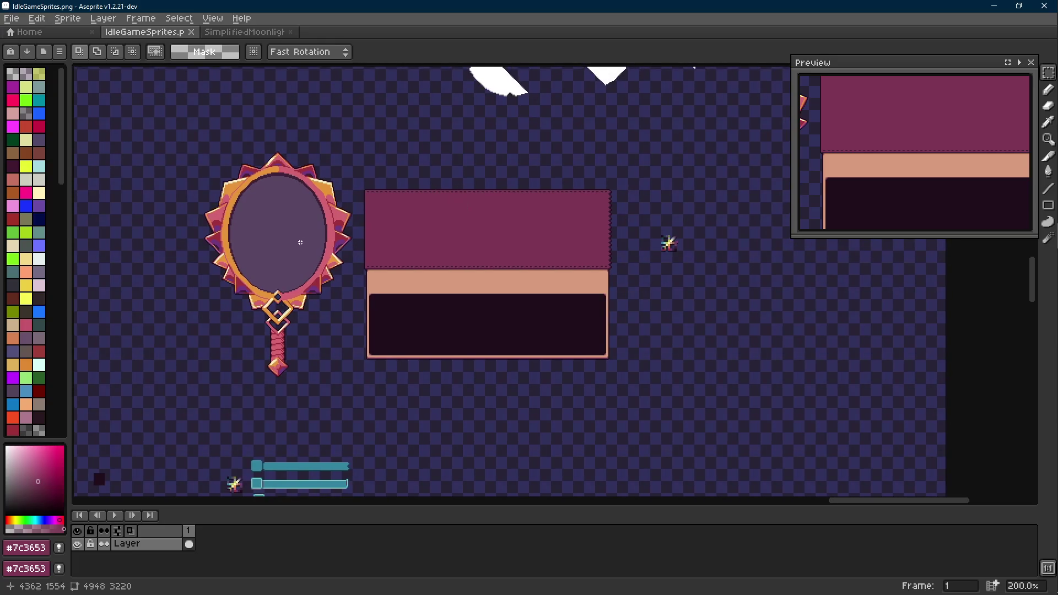
scroll(417, 252, left, 2)
scroll(424, 162, up, 2)
scroll(396, 161, up, 1)
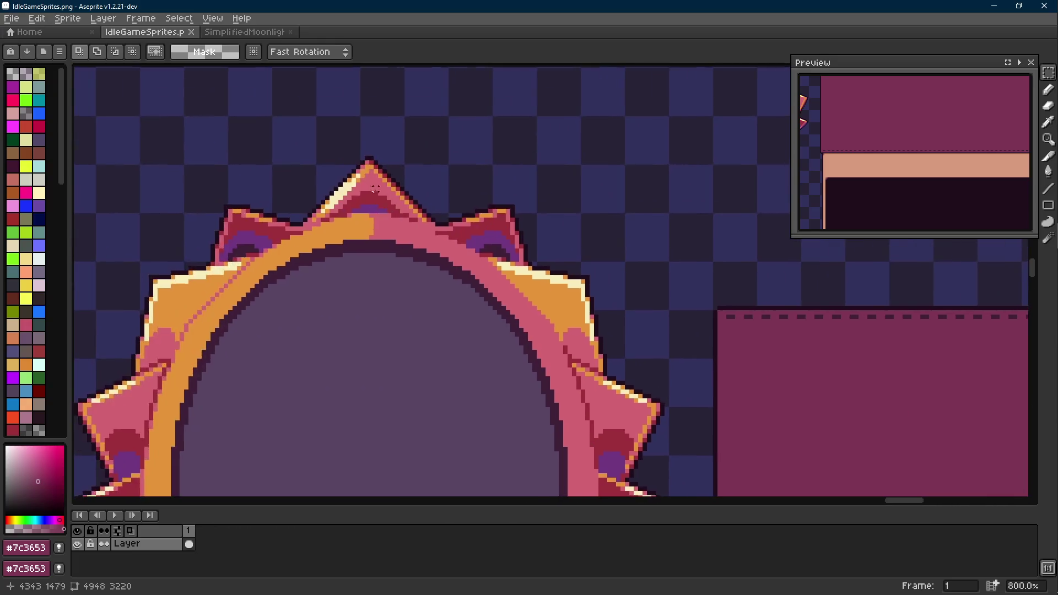
scroll(370, 161, up, 2)
scroll(370, 157, down, 4)
Step: Select the whole hand mirror, handle included, with a rectangular marquee
mouse_move(370, 157)
mouse_down()
mouse_move(243, 371)
mouse_move(189, 377)
mouse_up()
scroll(243, 378, up, 3)
scroll(194, 362, down, 2)
scroll(253, 335, down, 2)
drag(240, 235, 566, 363)
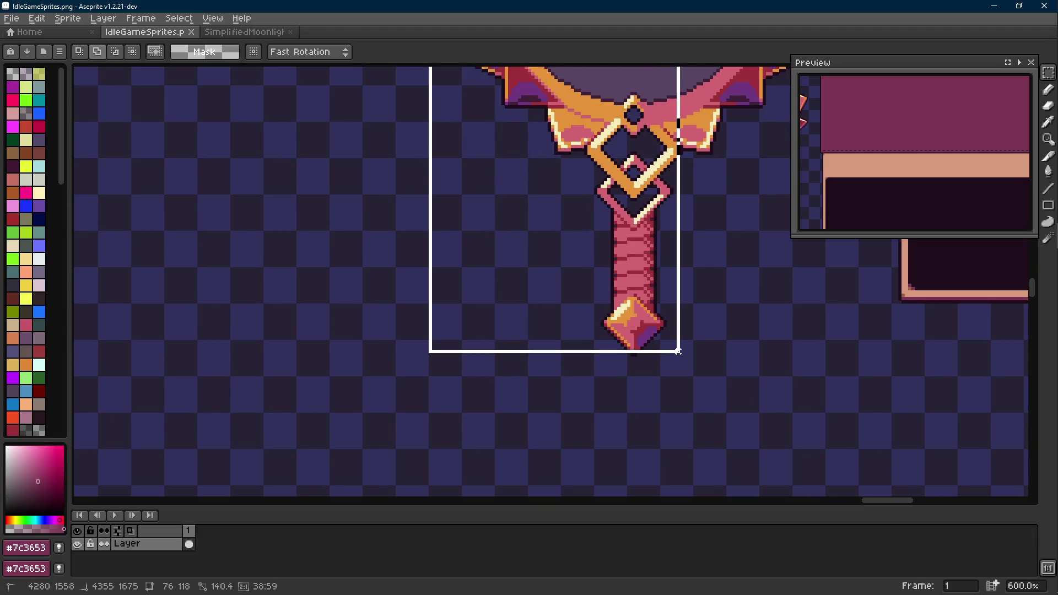
drag(566, 364, 680, 357)
scroll(454, 411, up, 2)
mouse_move(418, 417)
mouse_down()
mouse_move(590, 171)
mouse_move(636, 152)
mouse_up()
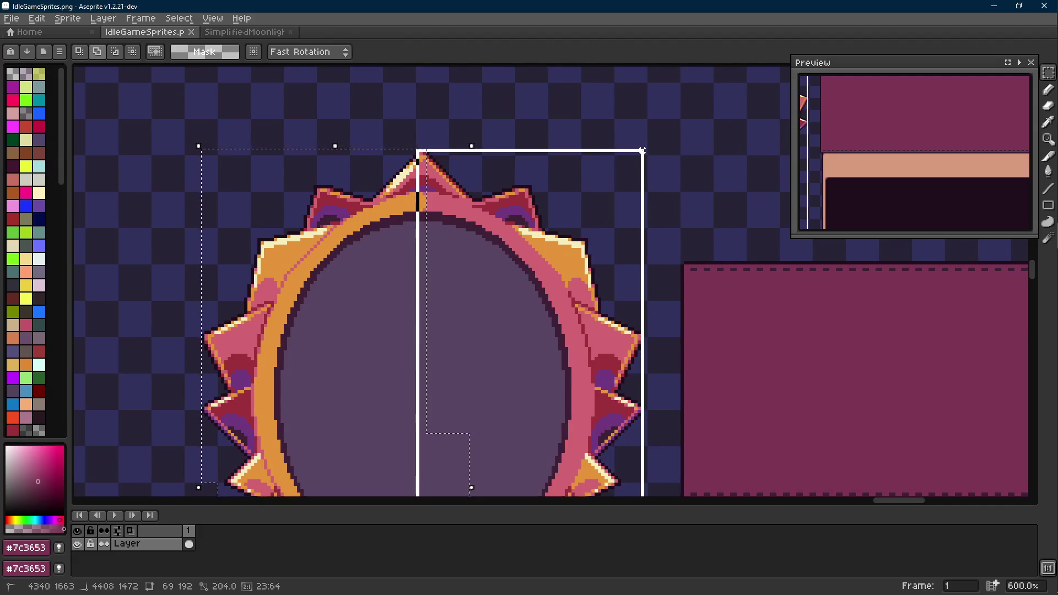
drag(636, 151, 635, 152)
scroll(578, 265, down, 1)
scroll(453, 190, down, 2)
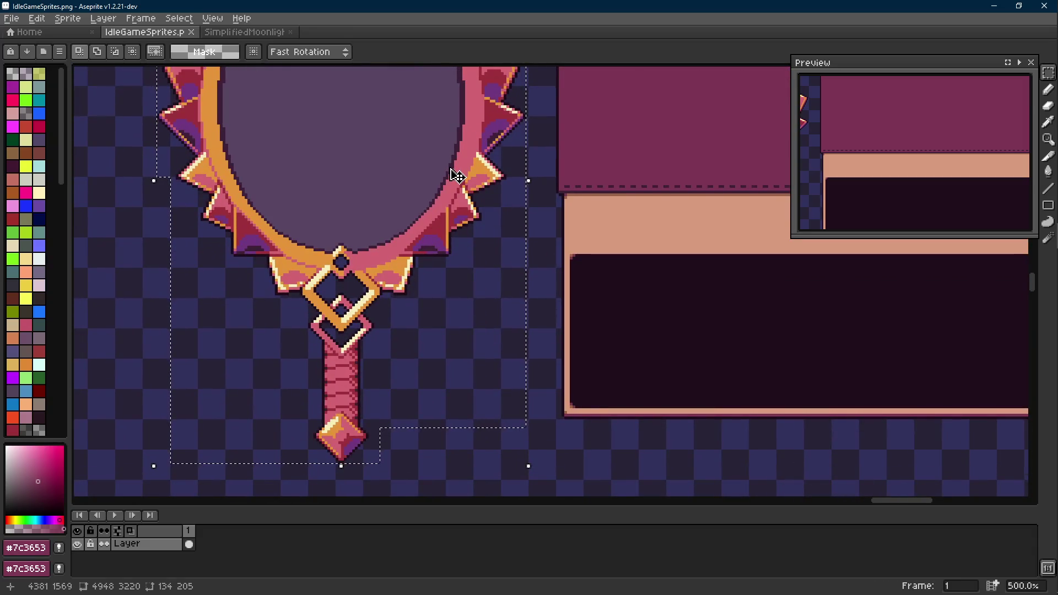
scroll(455, 232, up, 1)
scroll(460, 330, up, 2)
scroll(460, 378, down, 1)
scroll(451, 361, down, 1)
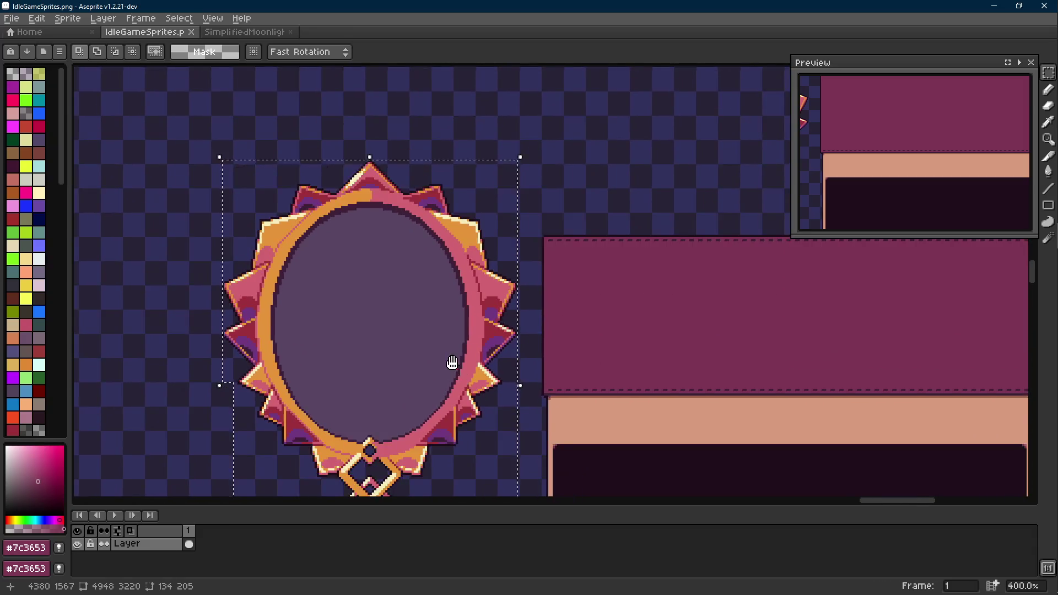
scroll(231, 248, up, 4)
scroll(378, 246, down, 3)
scroll(379, 247, down, 2)
Step: Copy the mirror into a new 134×205 sprite from the clipboard and start saving it
key(Scroll_Lock)
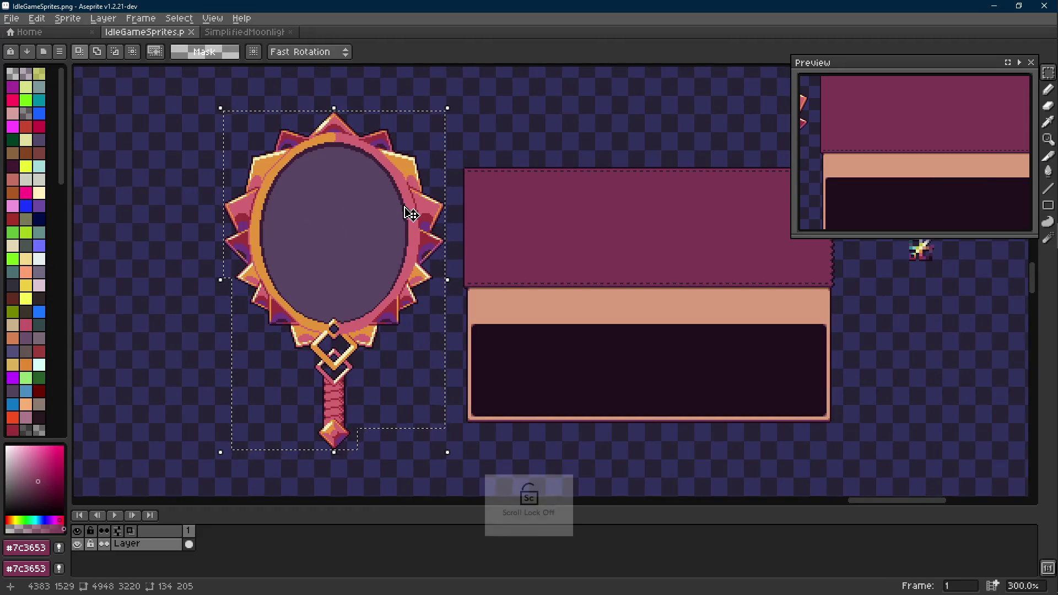
key(ctrl+alt+n)
key(ctrl+s)
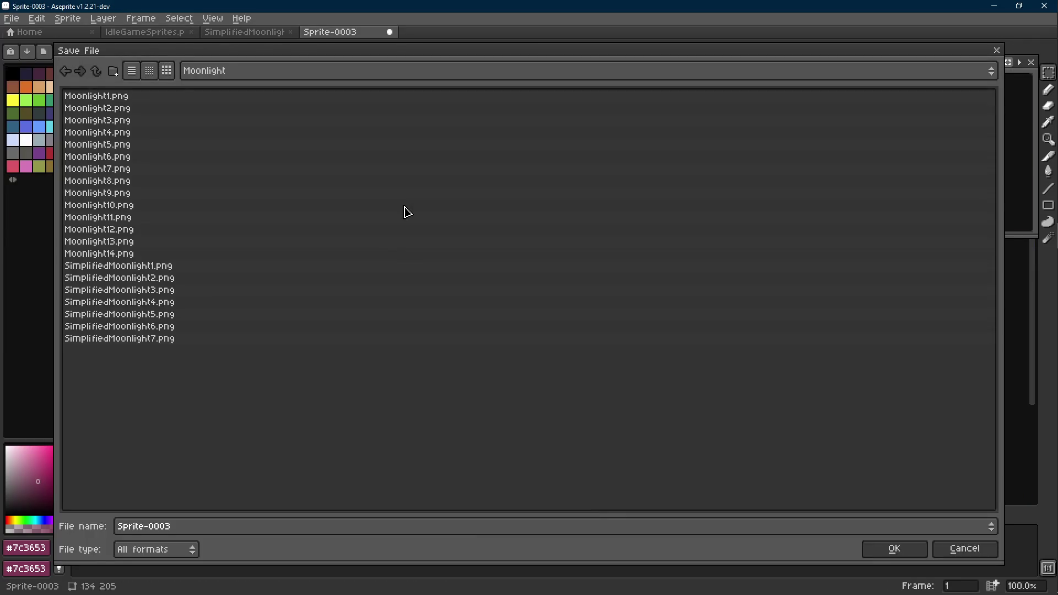
Step: Save the mirror sprite as moonlight_mirror.png in the Sprites/UI folder
double_click(96, 71)
click(108, 110)
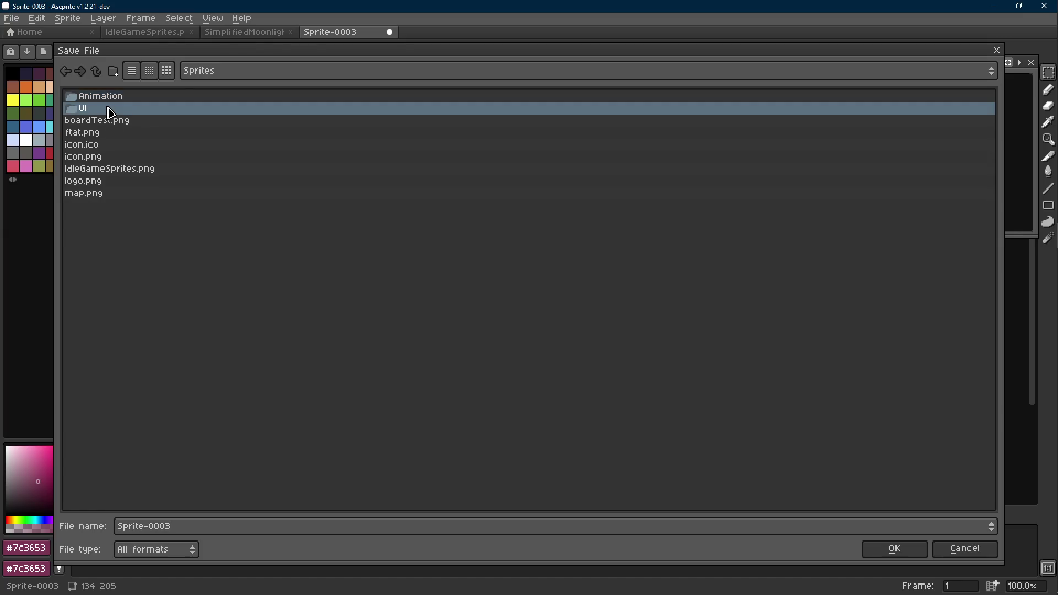
double_click(108, 111)
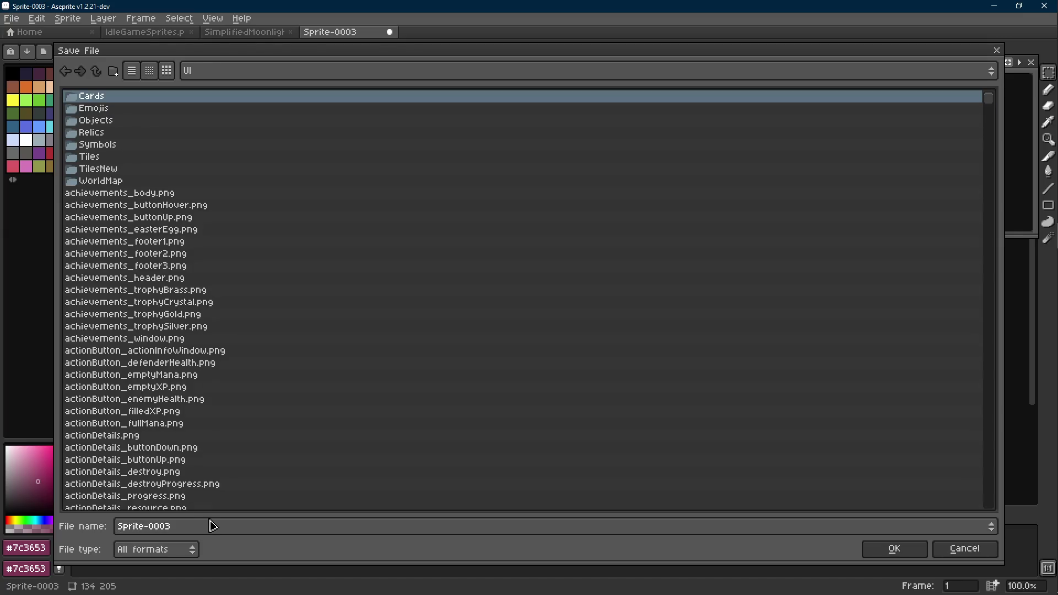
text(mir)
text(m)
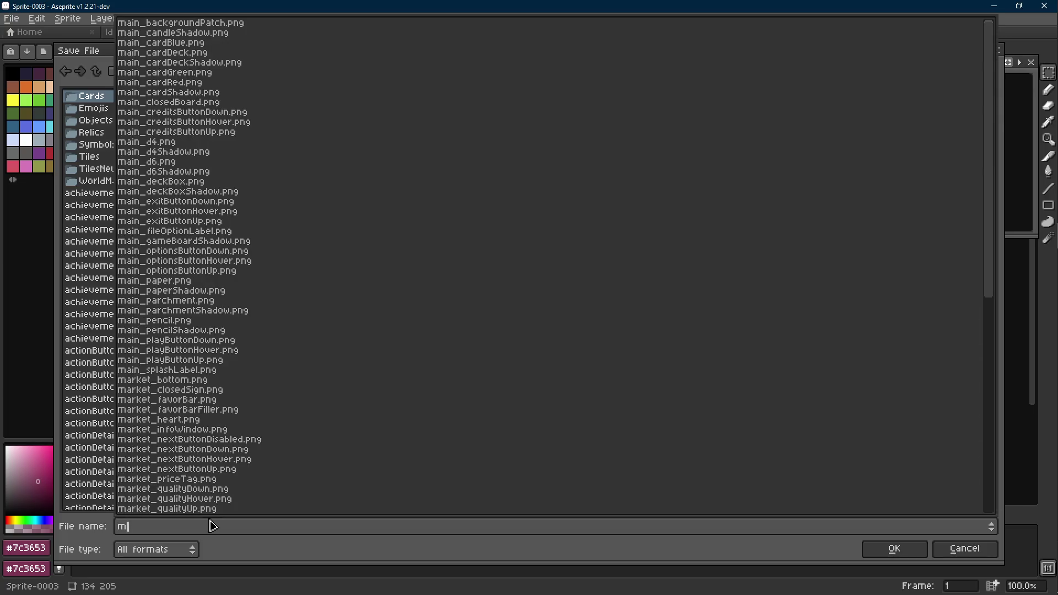
text(oonlight_mirror.pn)
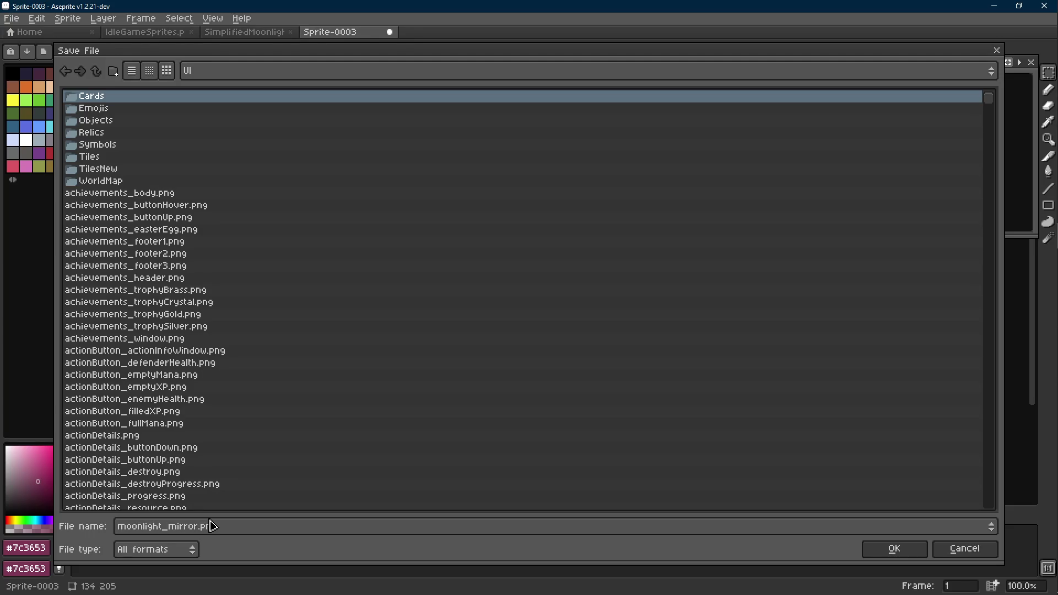
key(Return)
scroll(597, 279, up, 1)
scroll(622, 290, up, 1)
Step: Return to the IdleGameSprites sheet and bring the window panel into view
key(ctrl+a)
key(ctrl+c)
key(ctrl+Tab)
key(ctrl+v)
drag(923, 246, 763, 240)
key(Return)
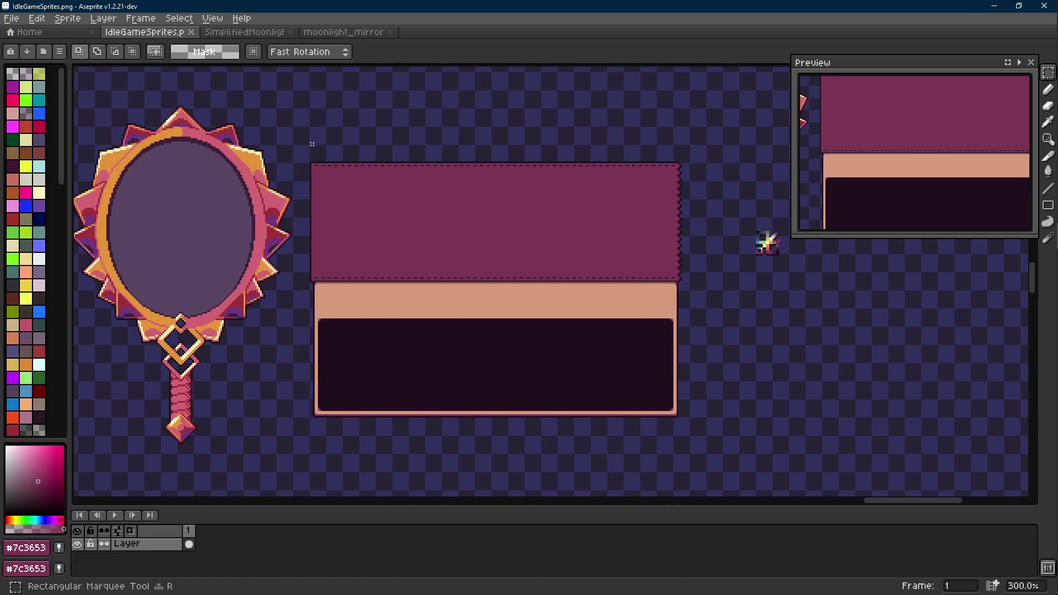
scroll(311, 143, up, 5)
Step: Select the whole stacked window panel and start a new 225×155 sprite for it
drag(309, 83, 768, 166)
scroll(767, 166, down, 5)
scroll(669, 256, up, 4)
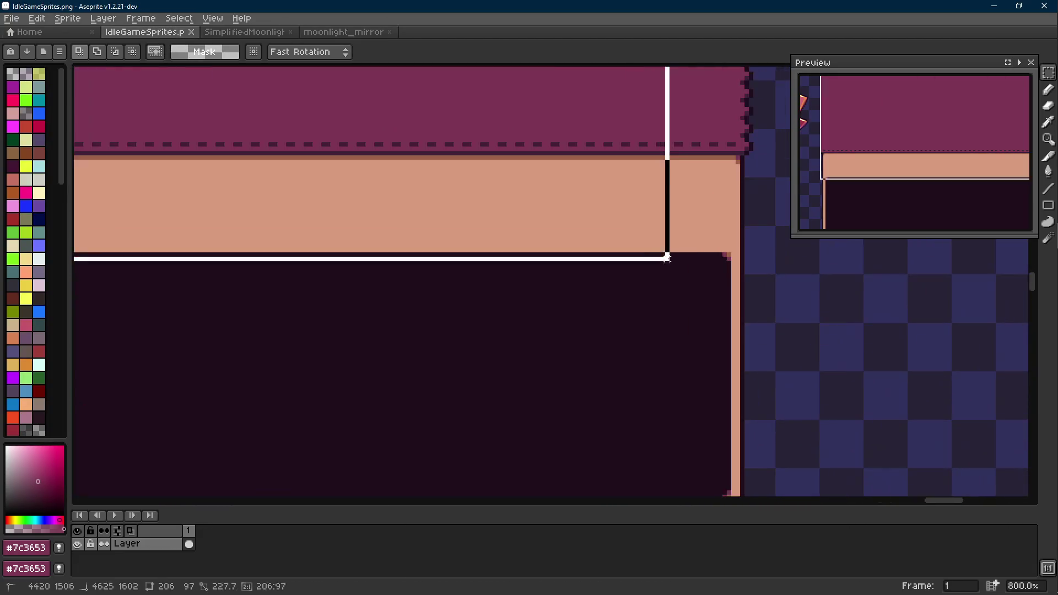
drag(669, 255, 725, 269)
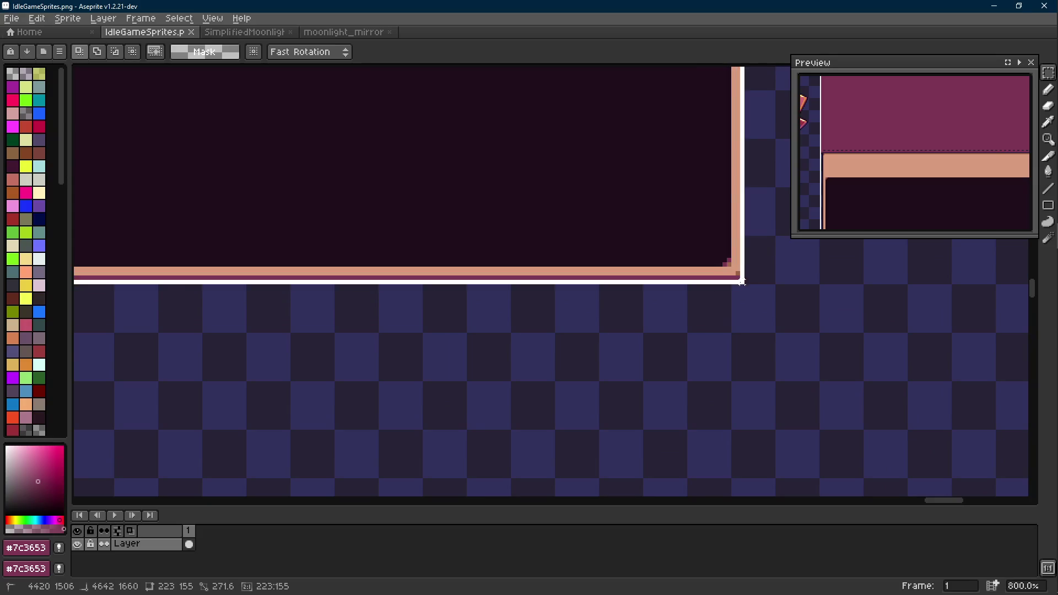
scroll(725, 268, down, 2)
scroll(535, 211, up, 2)
scroll(579, 262, up, 2)
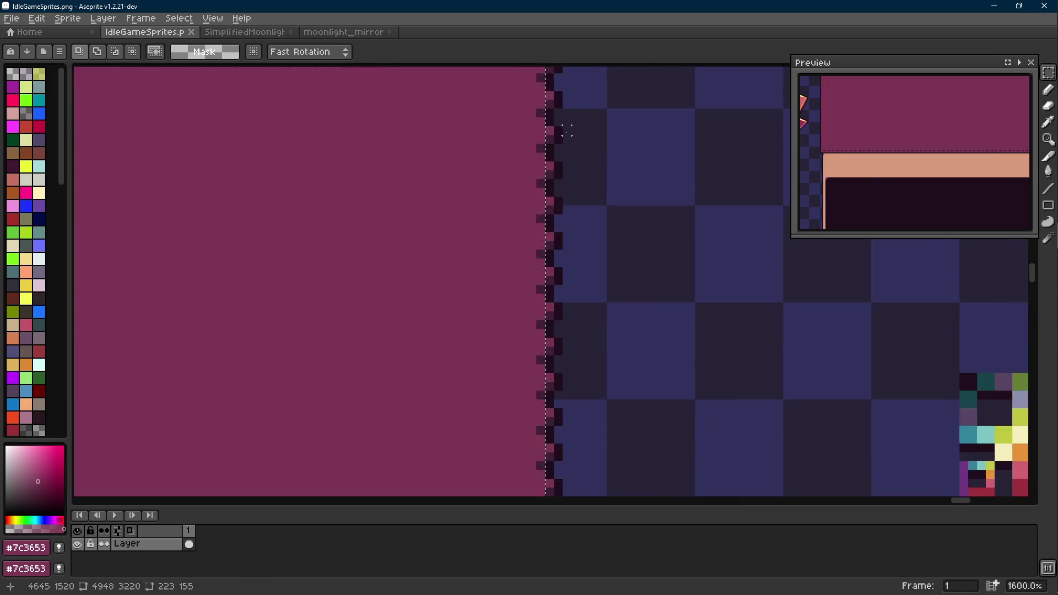
scroll(562, 130, up, 1)
scroll(520, 133, down, 1)
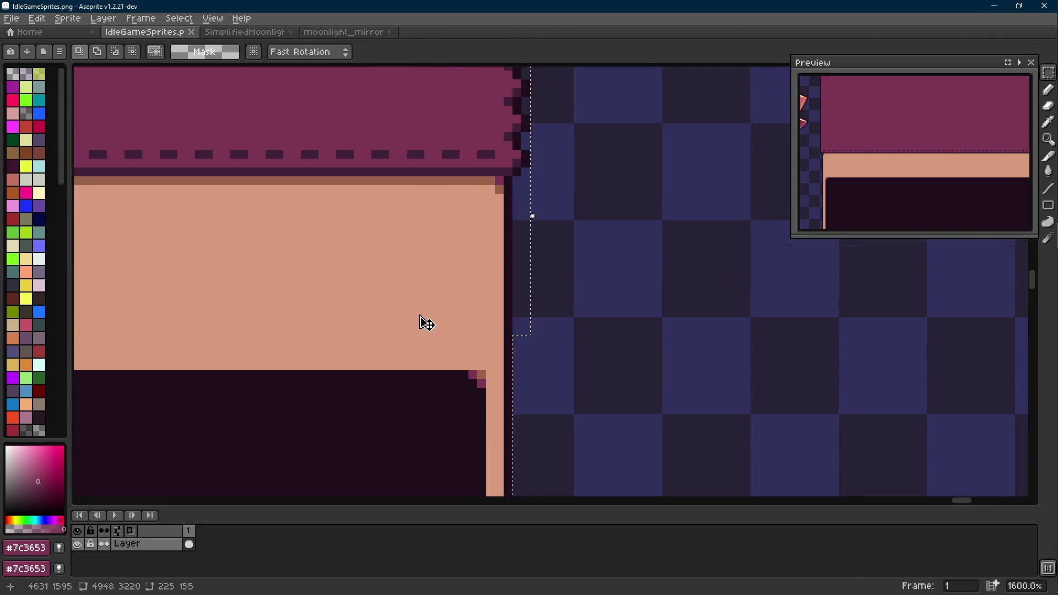
scroll(425, 323, down, 3)
key(ctrl+n)
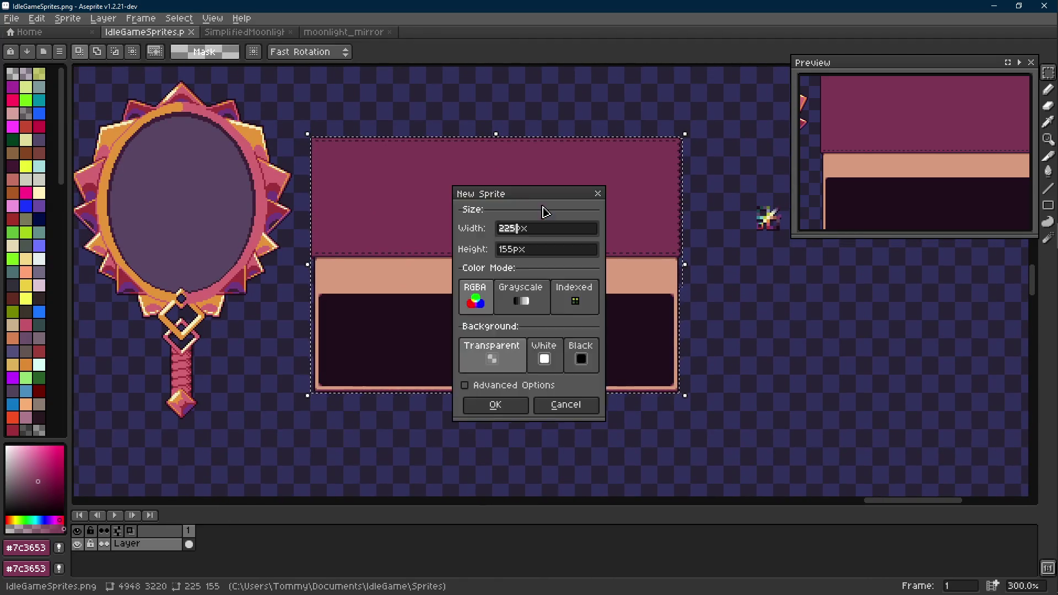
Step: Paste the panel into the new sprite and save it as moonlight_window.png
key(Return)
key(ctrl+v)
key(ctrl+s)
text(m)
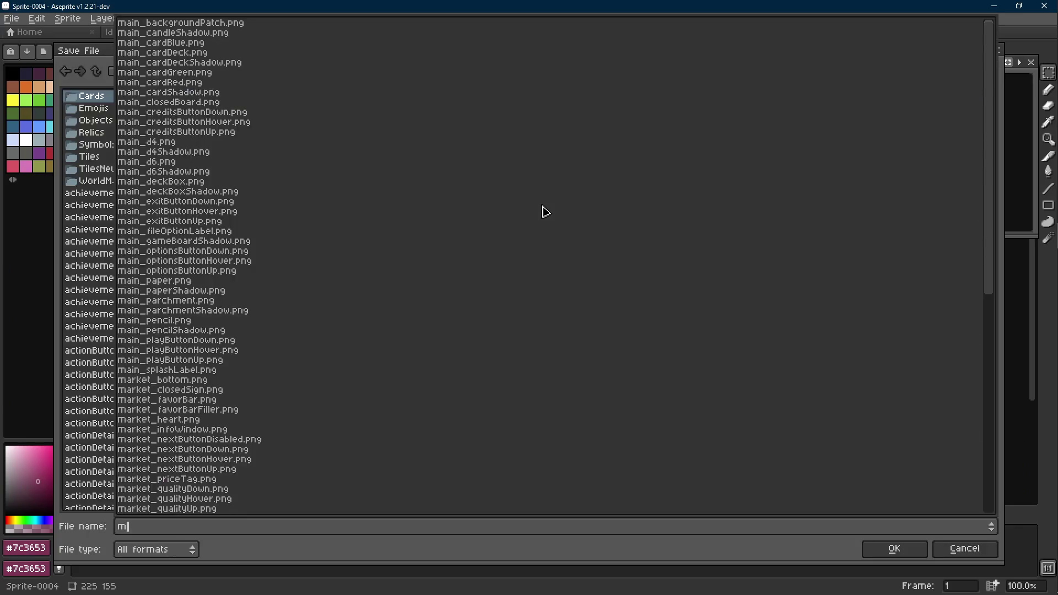
text(oonlight_w)
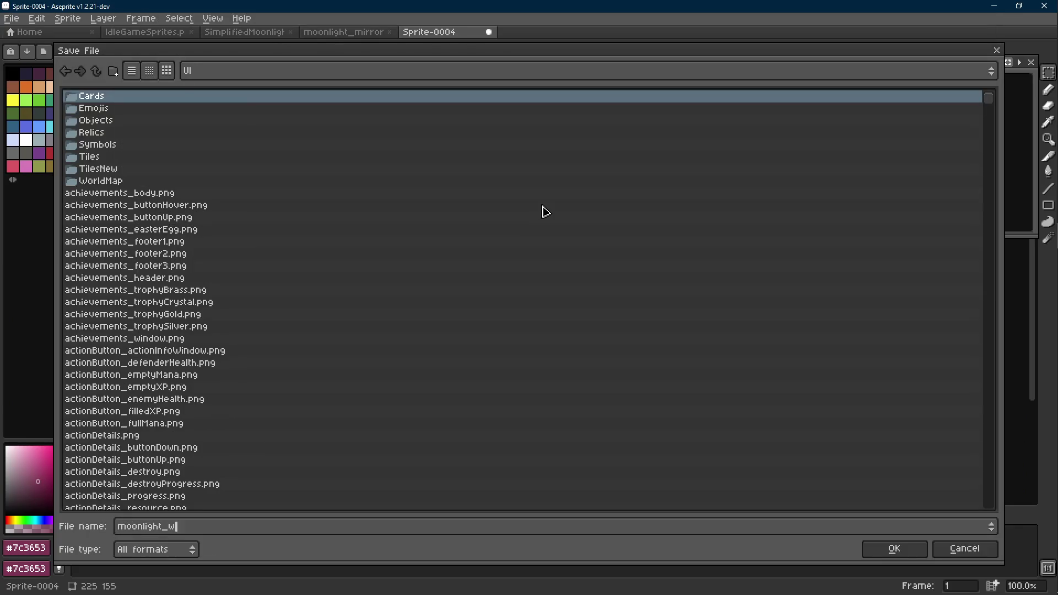
text(ng)
key(Return)
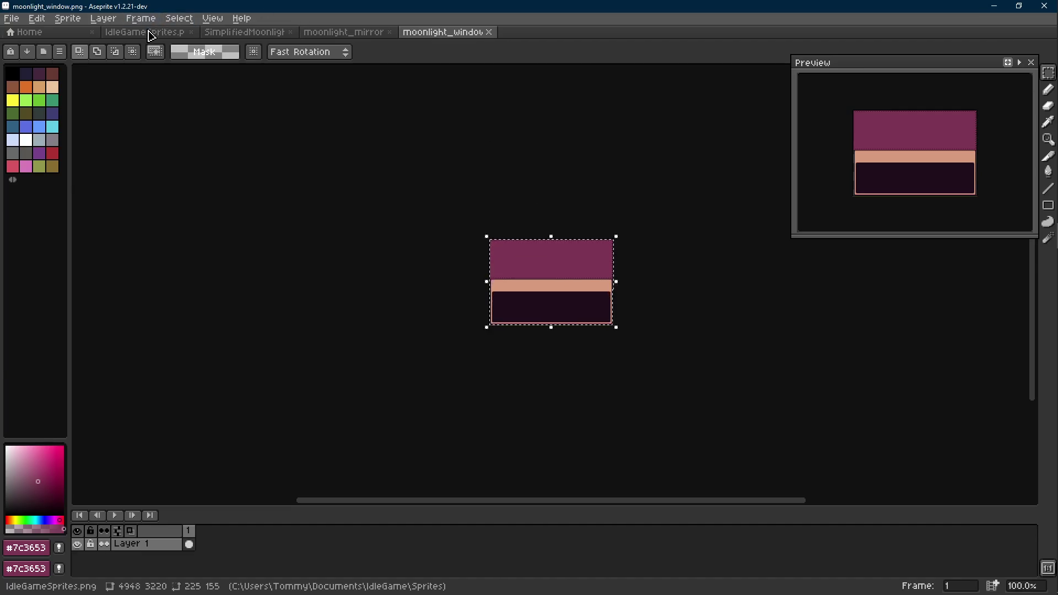
Step: Return to the IdleGameSprites sheet and save it again
click(147, 32)
drag(328, 108, 418, 150)
key(ctrl+s)
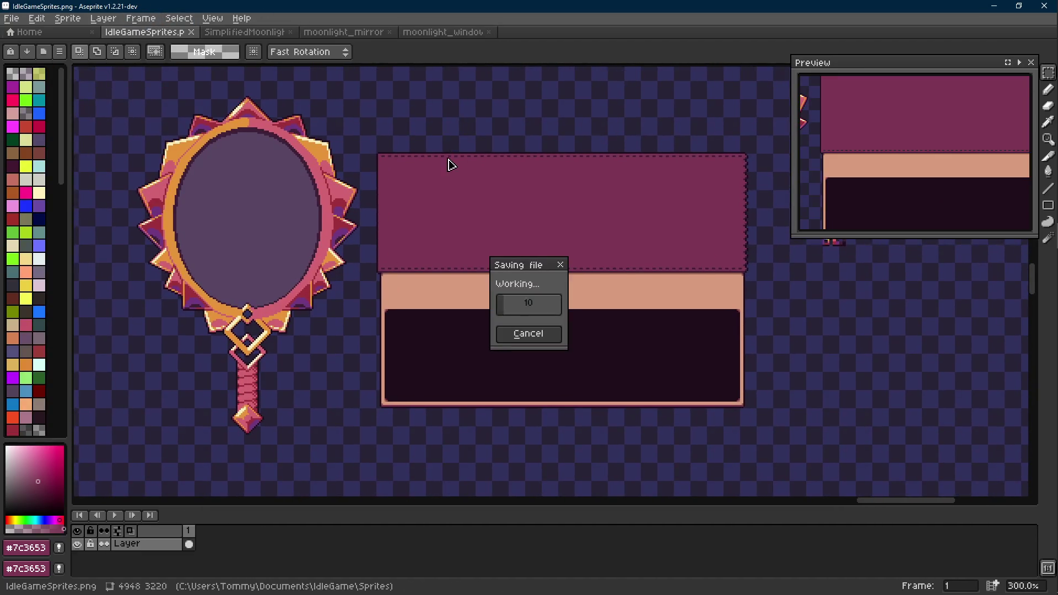
Step: Pan across the sheet and hide the timeline to give the canvas more room
drag(411, 207, 364, 196)
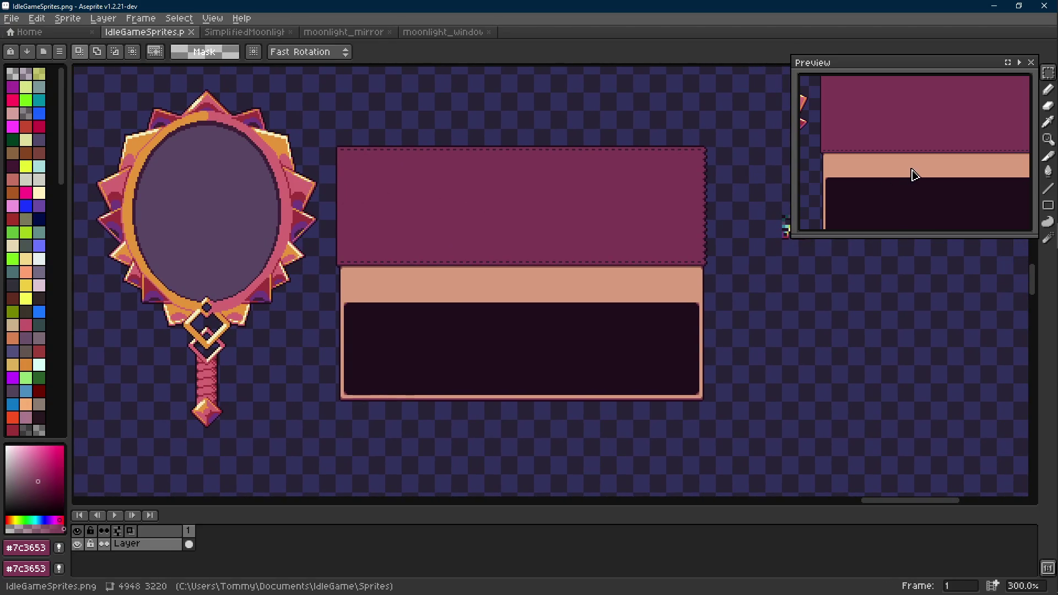
scroll(910, 173, down, 3)
scroll(874, 176, up, 1)
scroll(873, 177, down, 1)
drag(785, 229, 744, 236)
key(Tab)
drag(659, 224, 658, 223)
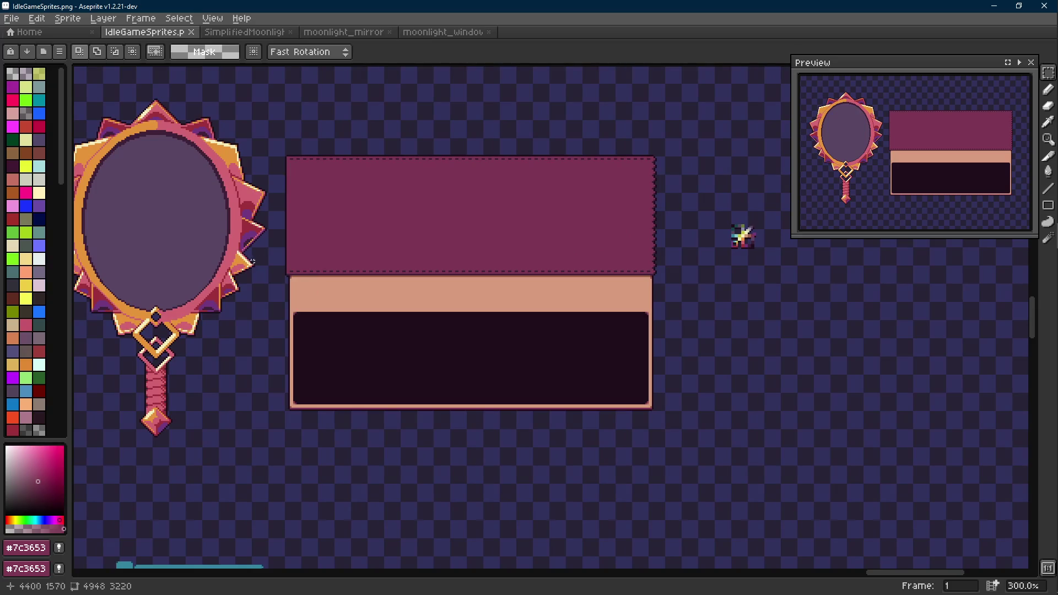
scroll(340, 274, up, 2)
Step: Sample the brown #9a6348 from the window panel with the eyedropper
key(b)
scroll(314, 271, up, 2)
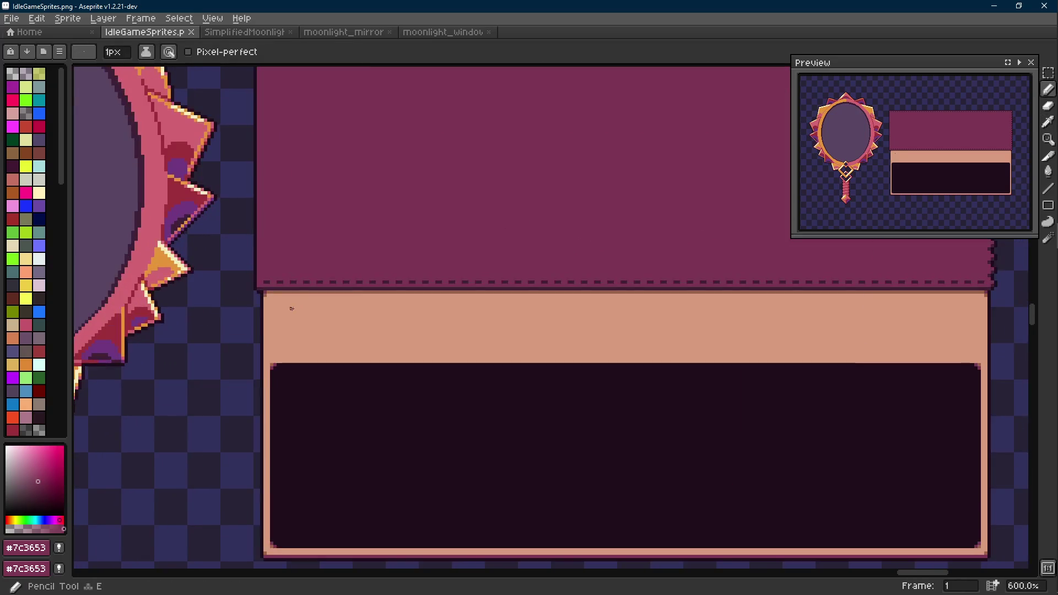
scroll(281, 266, up, 2)
key(alt)
click(261, 264)
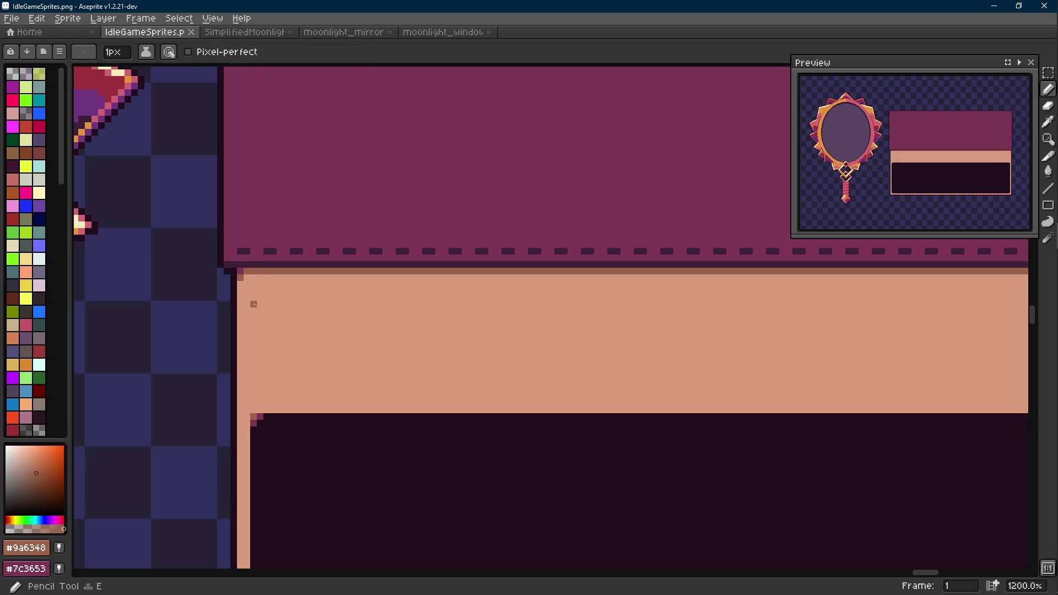
scroll(258, 320, down, 3)
scroll(258, 320, down, 4)
scroll(258, 319, down, 1)
drag(203, 283, 401, 342)
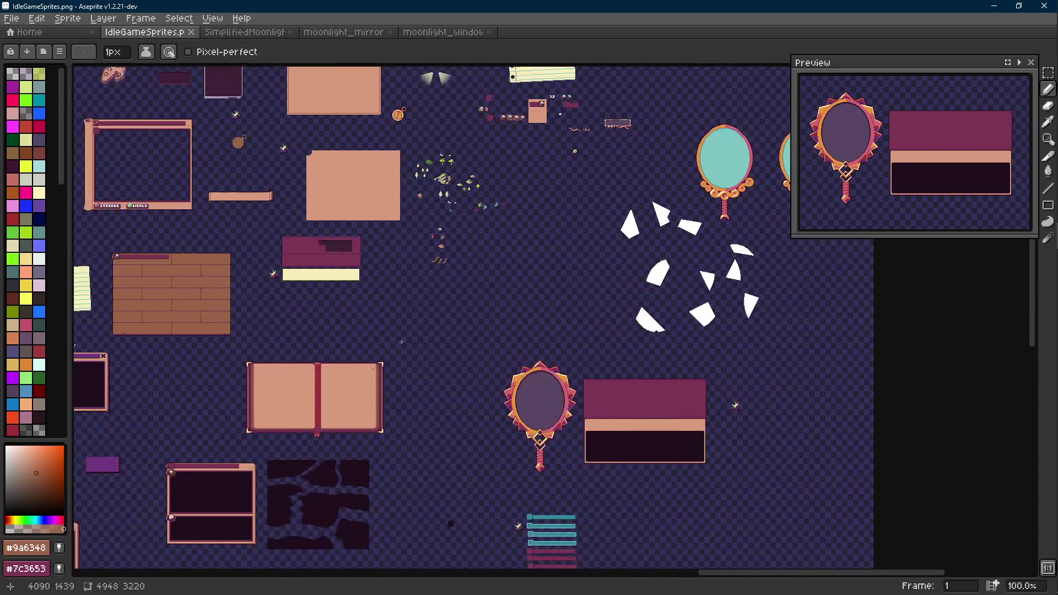
drag(327, 238, 194, 130)
scroll(397, 300, up, 5)
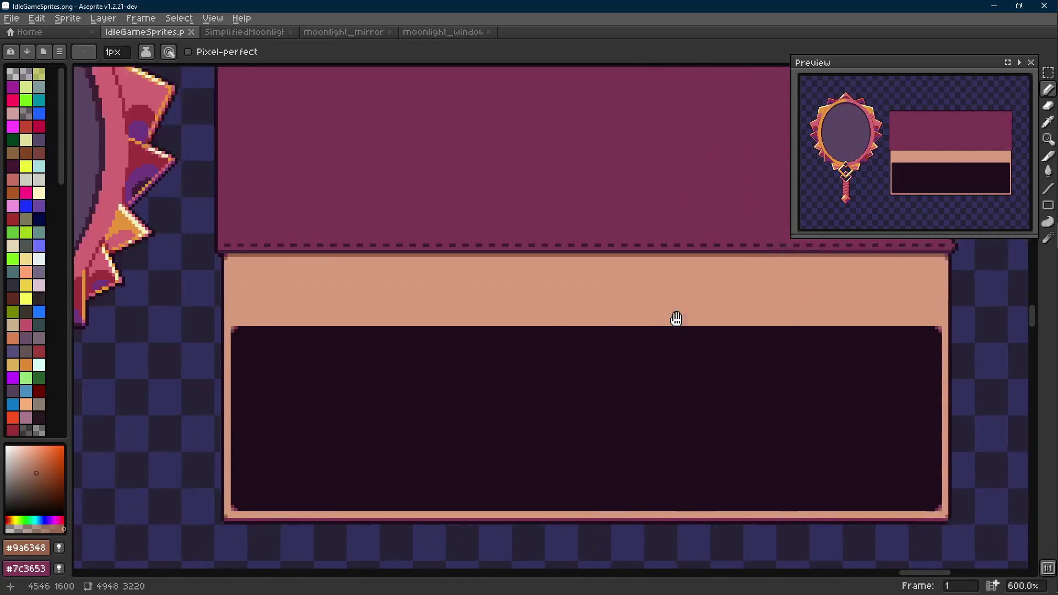
scroll(397, 300, up, 1)
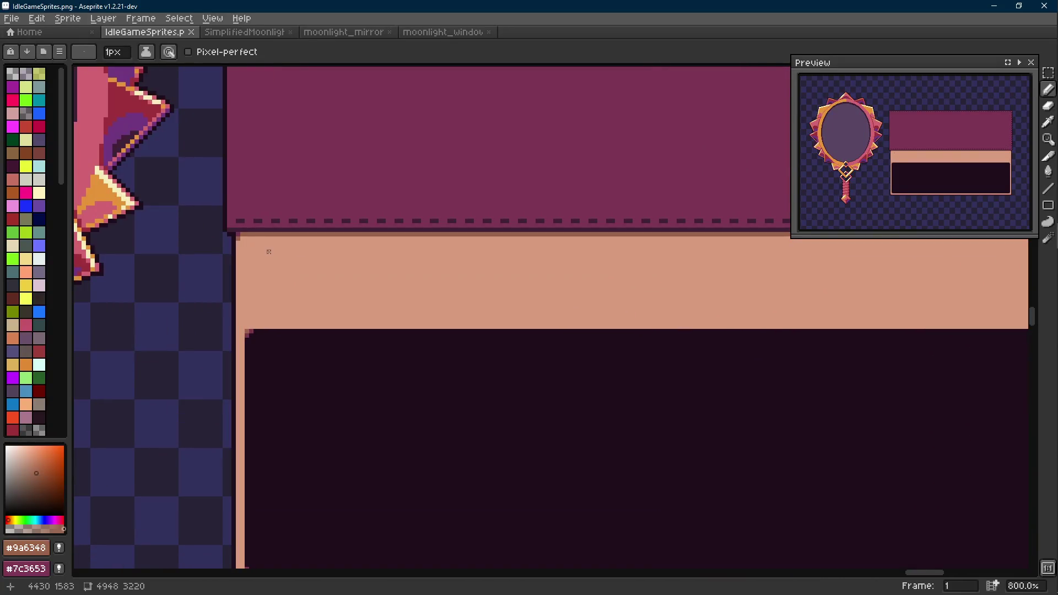
Step: Locate the small square tile on the sheet and marquee-select it
key(m)
scroll(252, 249, up, 1)
scroll(240, 261, down, 2)
scroll(240, 262, down, 1)
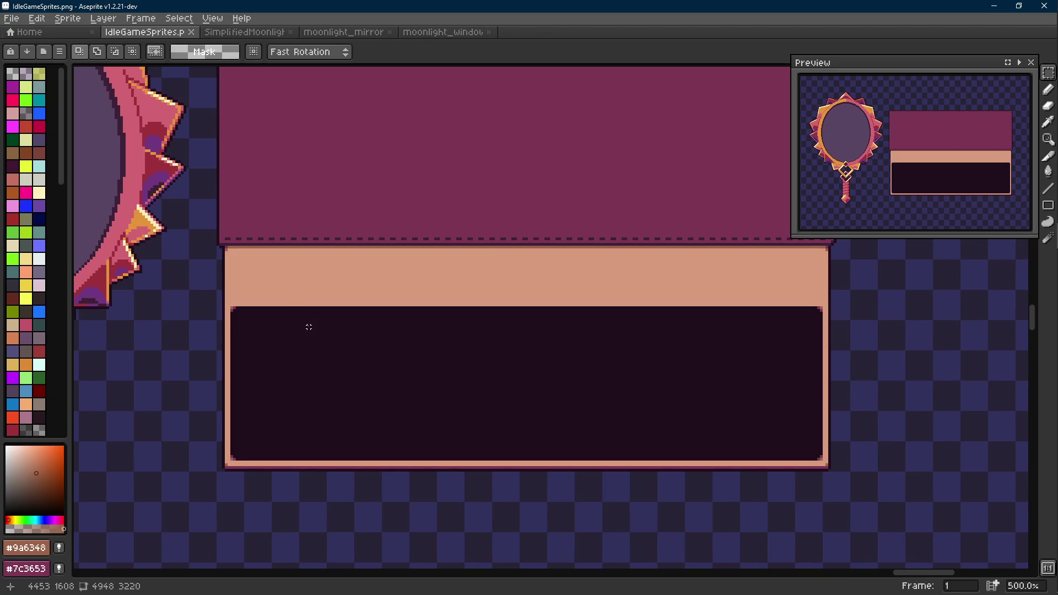
scroll(377, 331, down, 3)
scroll(373, 326, down, 1)
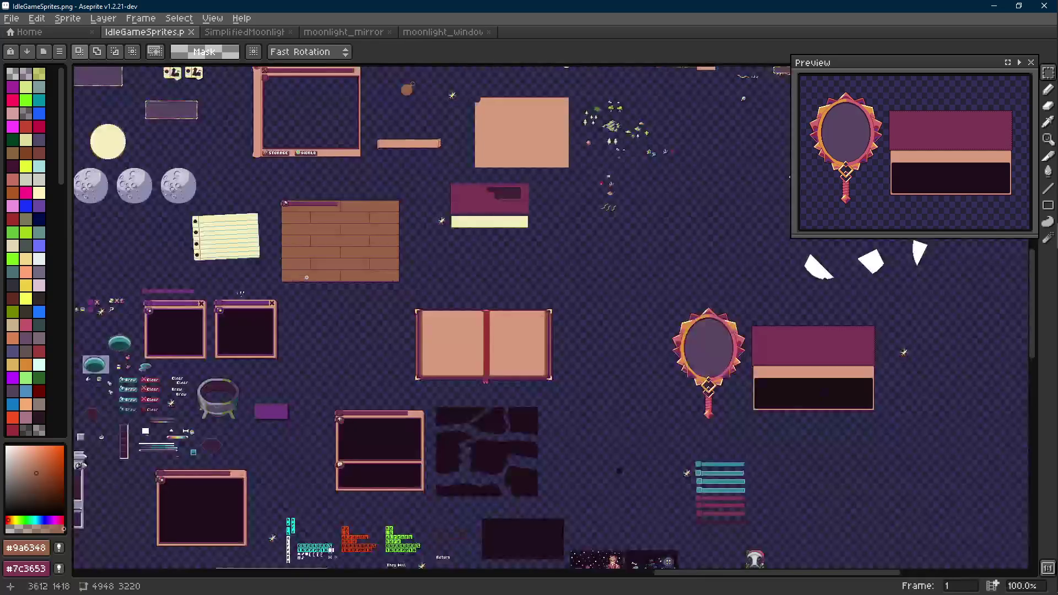
drag(342, 347, 172, 290)
scroll(235, 273, up, 4)
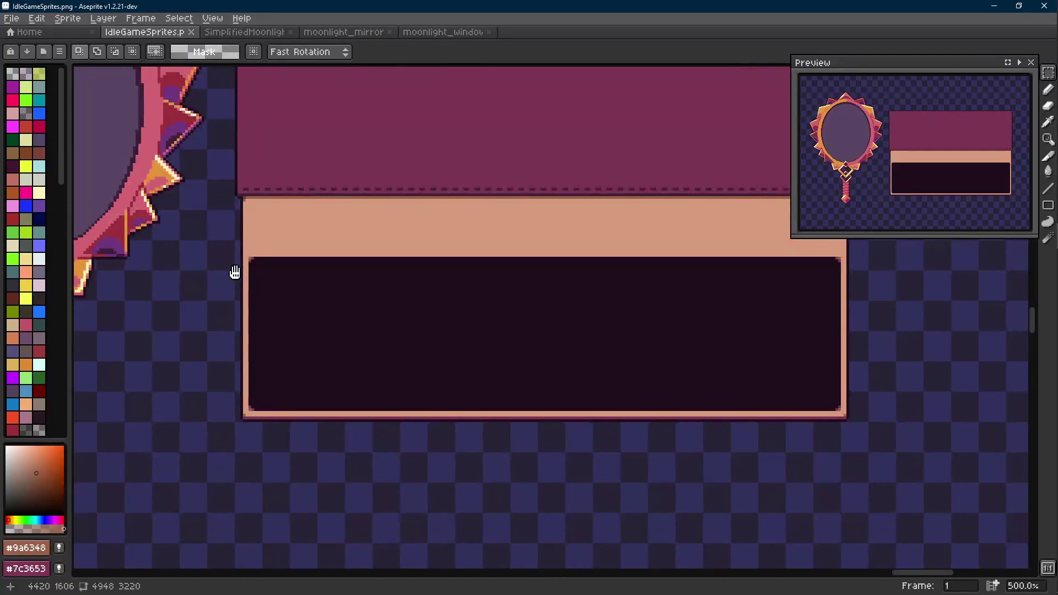
drag(234, 273, 337, 301)
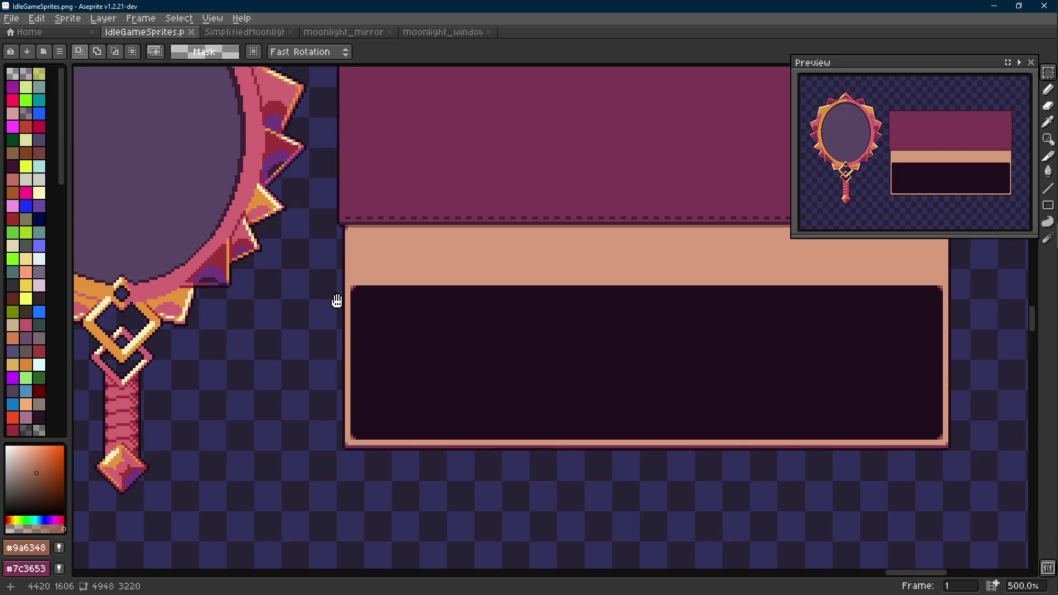
scroll(337, 301, down, 4)
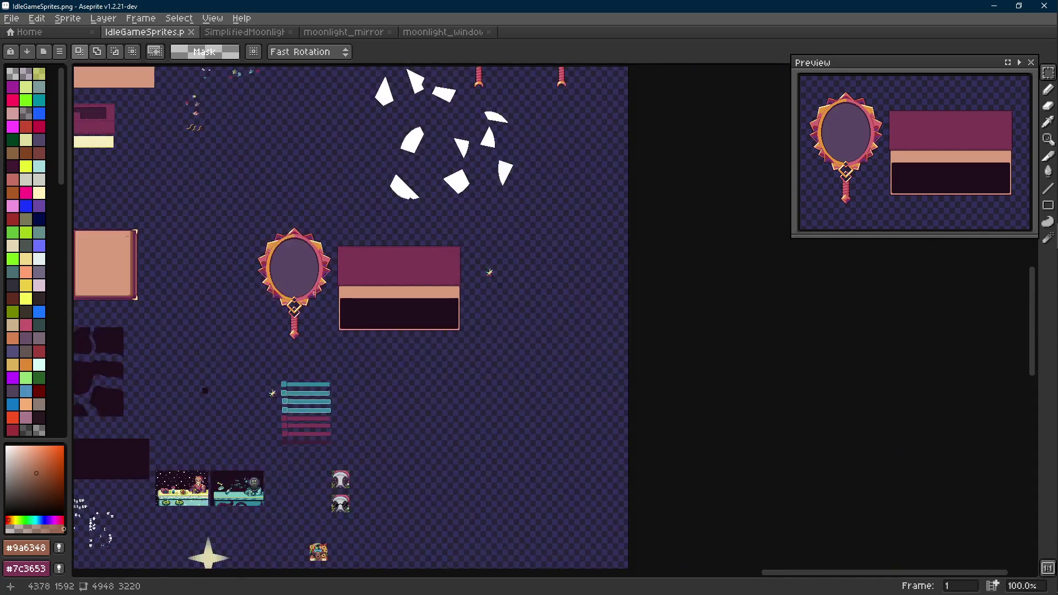
drag(337, 301, 703, 500)
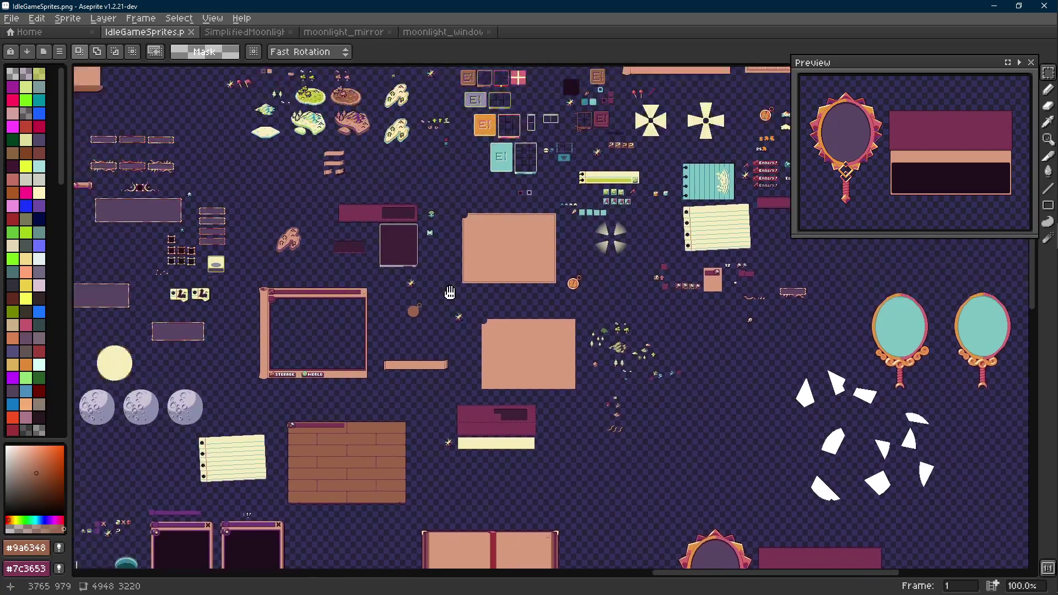
drag(372, 248, 702, 512)
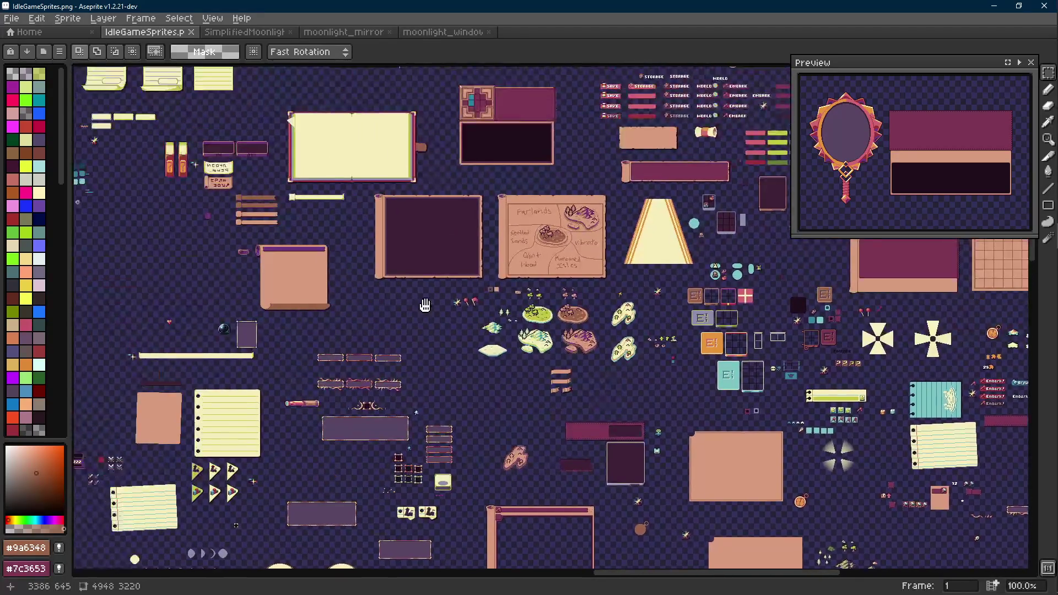
key(Scroll_Lock)
drag(414, 293, 268, 161)
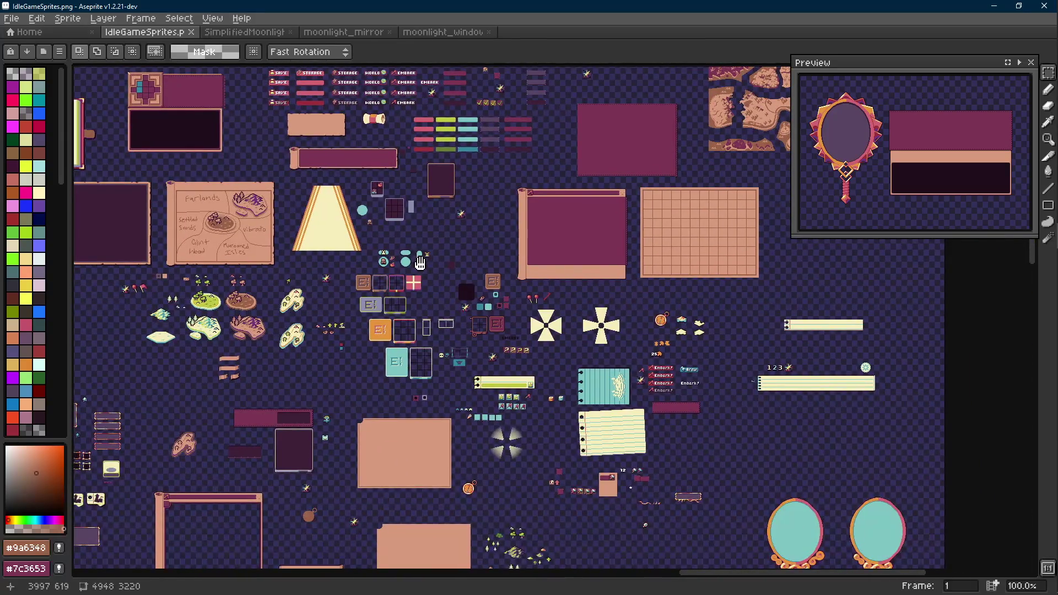
scroll(419, 262, up, 6)
drag(416, 316, 496, 406)
scroll(496, 406, down, 7)
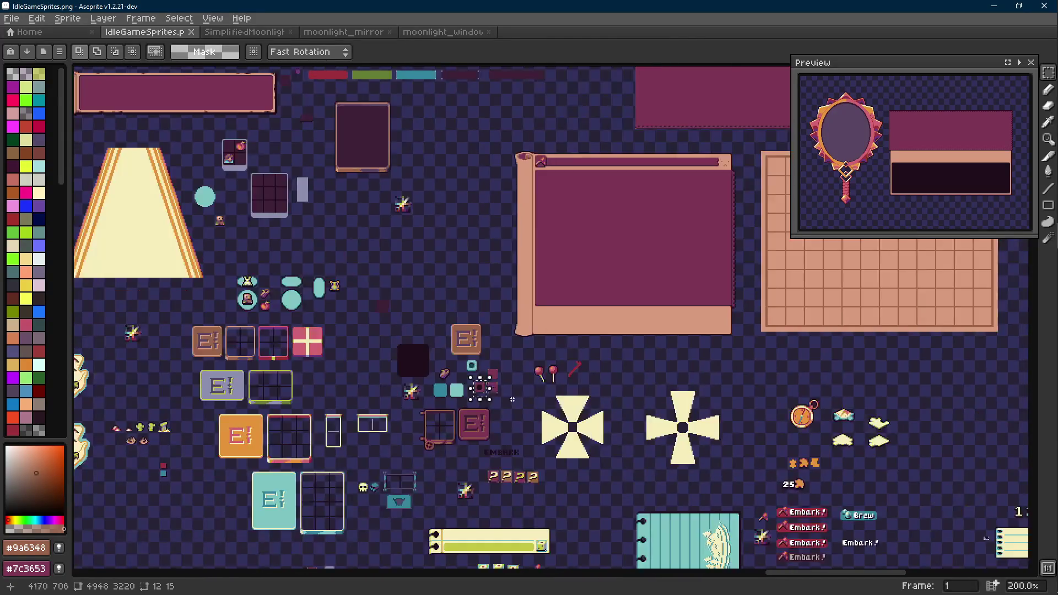
scroll(457, 265, up, 1)
scroll(552, 342, up, 1)
Step: Paste a copy of the square tile just right of the window panel
key(ctrl+v)
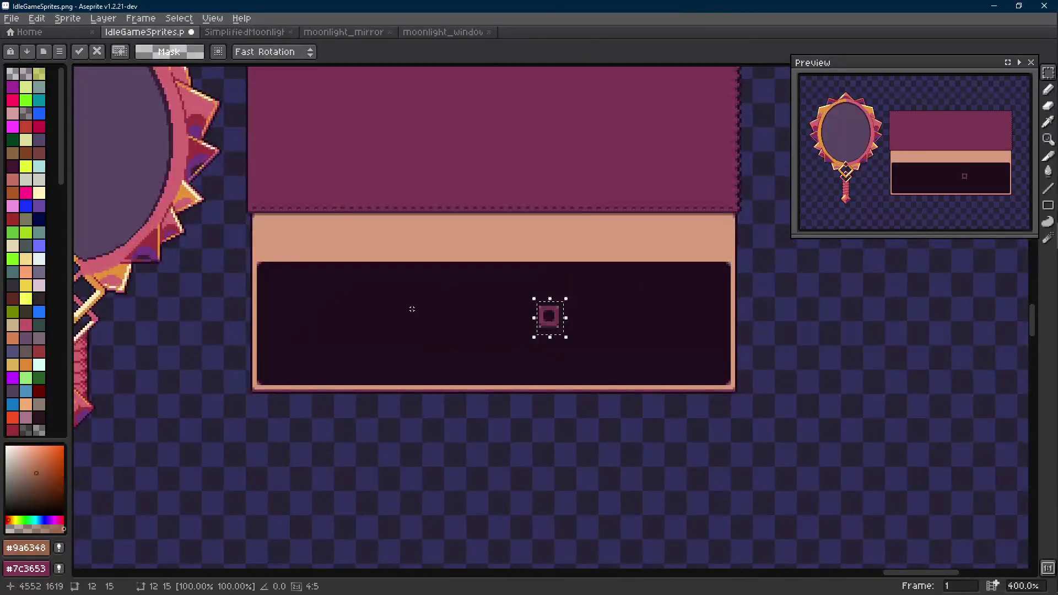
drag(694, 302, 738, 288)
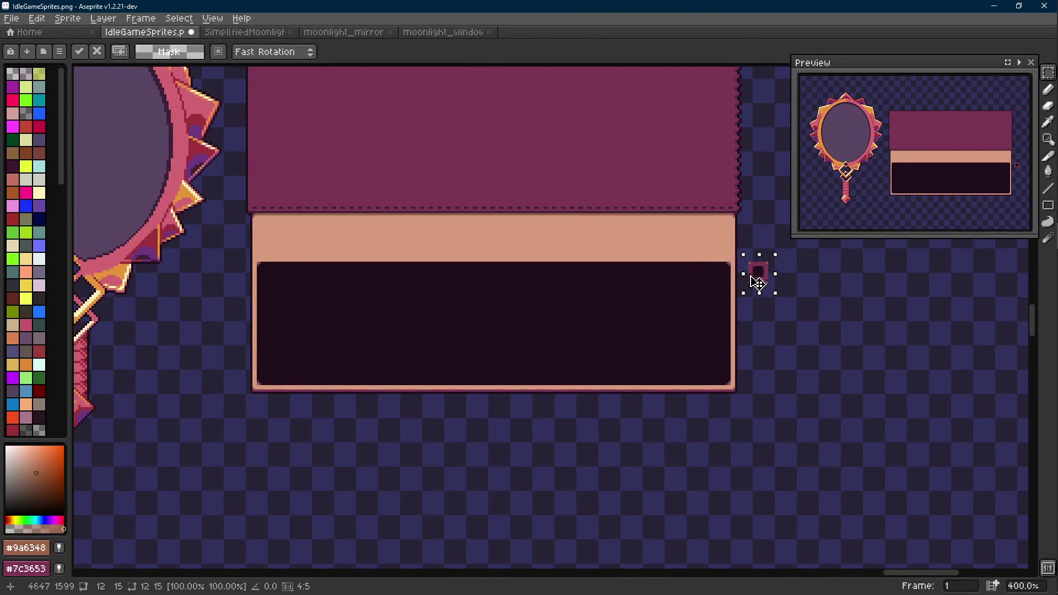
click(735, 262)
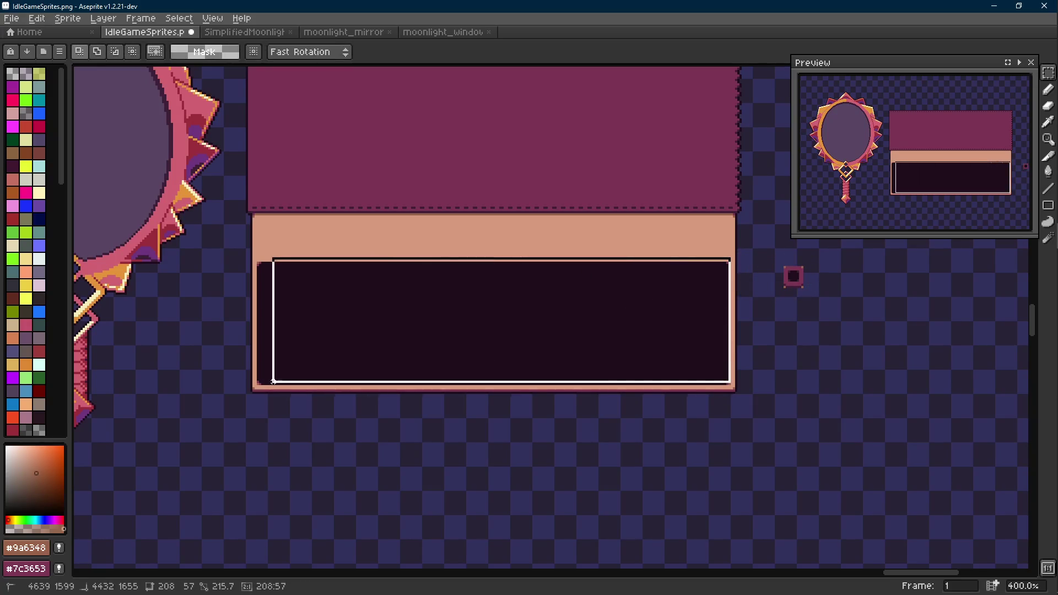
Step: Fill the panel's dark lower box with the sampled peach #d79b7d and deselect
drag(729, 259, 252, 390)
scroll(298, 318, up, 2)
key(i)
click(272, 229)
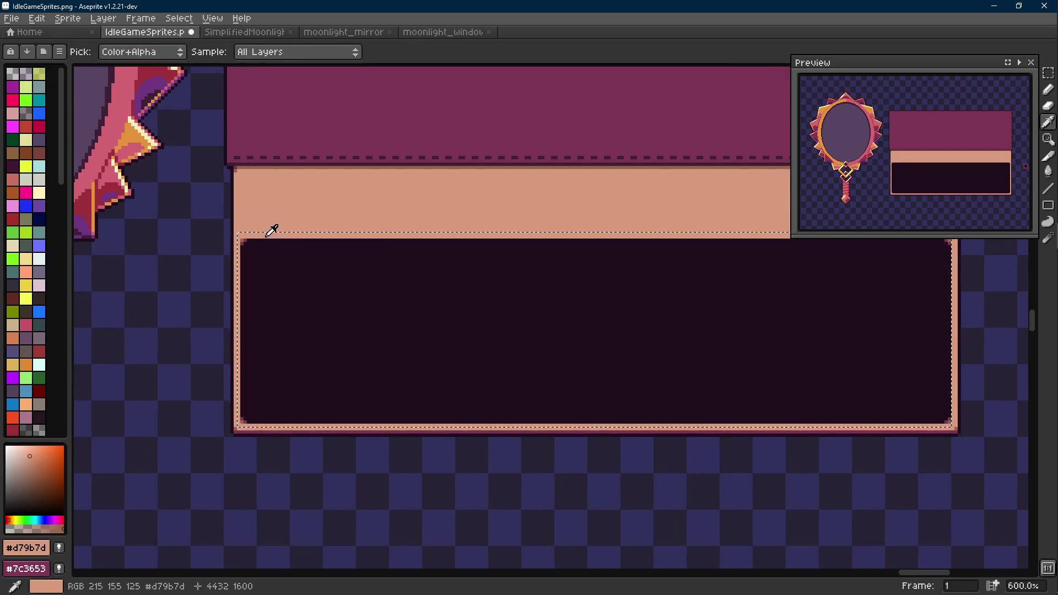
key(b)
scroll(272, 229, down, 5)
scroll(412, 211, up, 3)
drag(248, 249, 769, 236)
key(g)
click(458, 285)
key(i)
key(b)
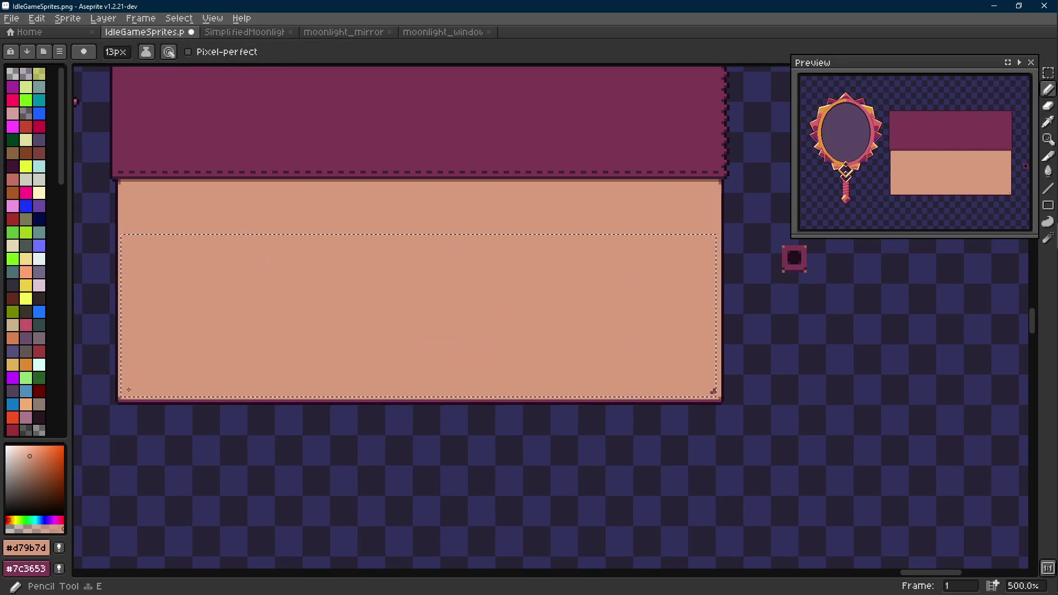
key(ctrl+d)
scroll(704, 350, right, 2)
Step: Shrink the brush, frame the panel and tile, and save the sprite sheet
key(minus)
key(minus)
key(minus)
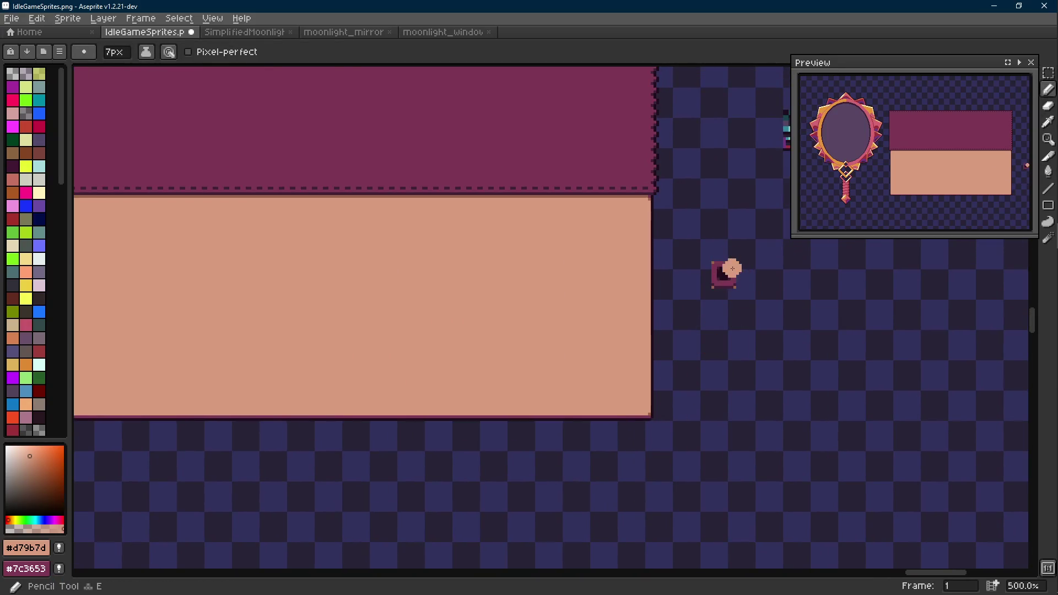
scroll(722, 274, down, 1)
drag(723, 273, 742, 299)
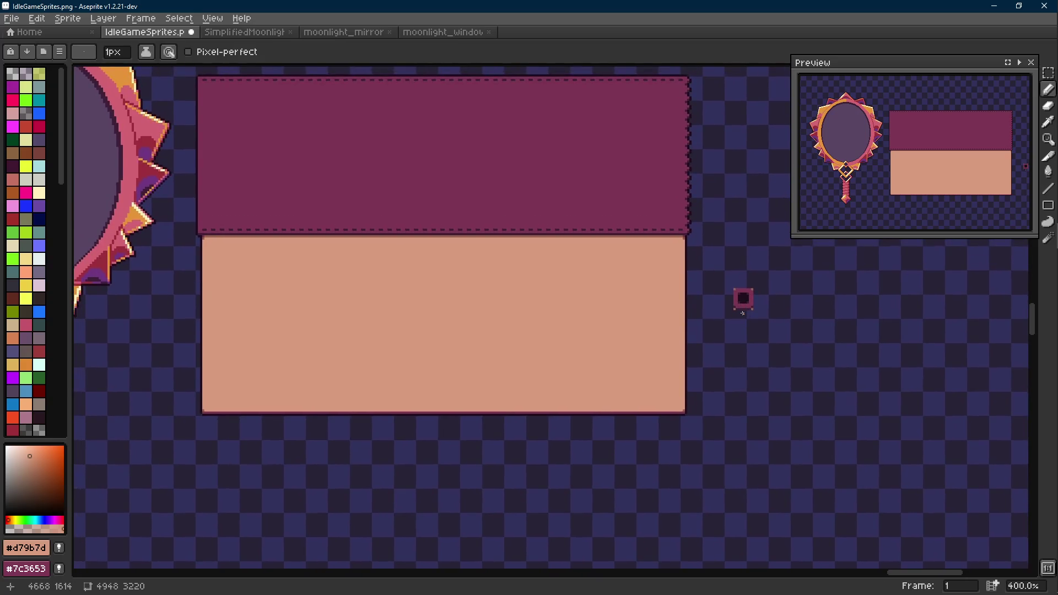
scroll(742, 298, down, 1)
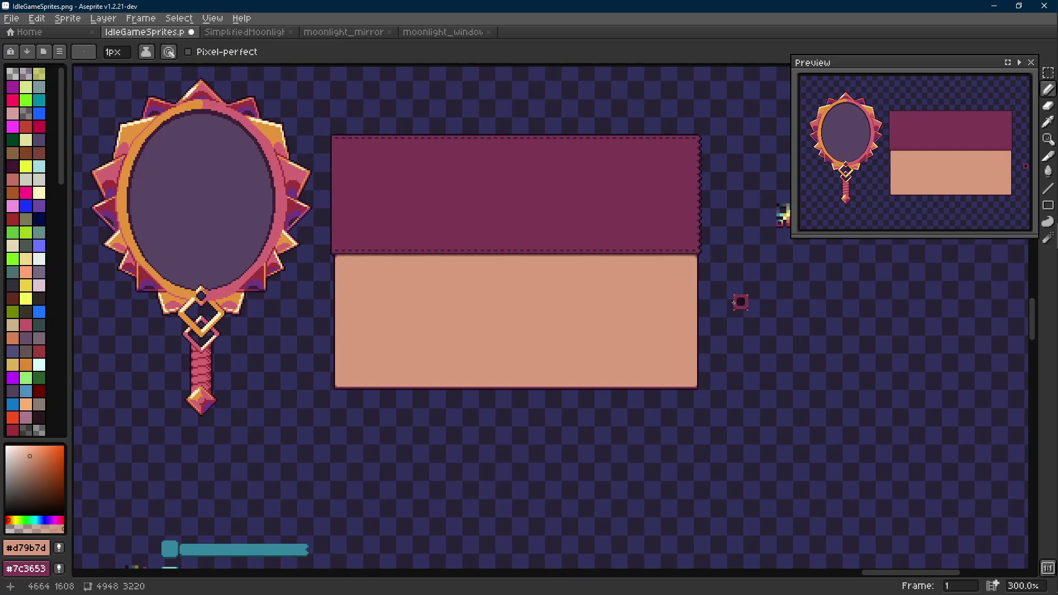
scroll(742, 299, down, 2)
key(ctrl+s)
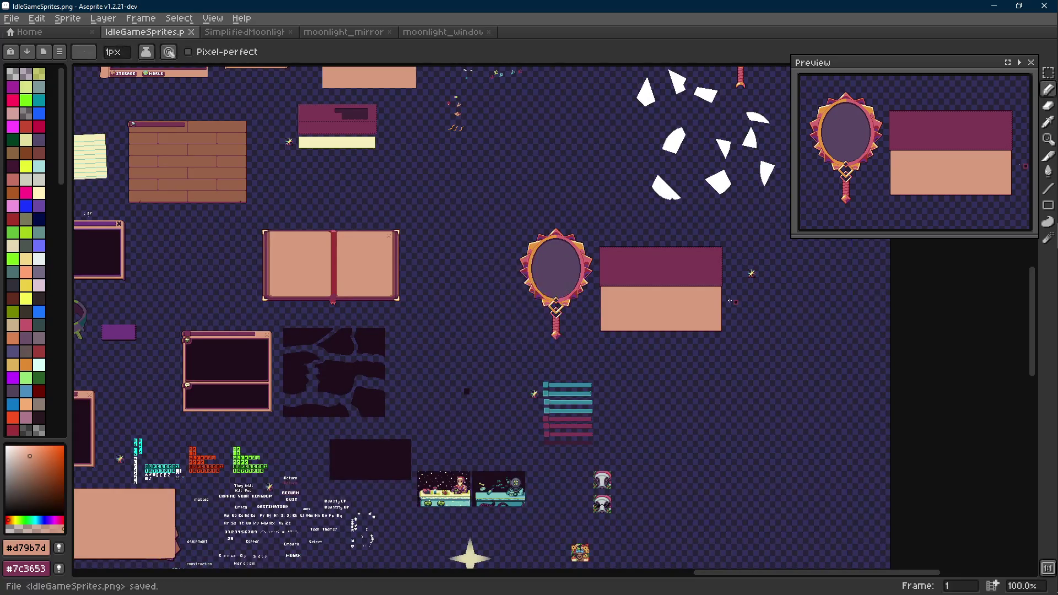
scroll(728, 300, up, 2)
scroll(725, 301, up, 1)
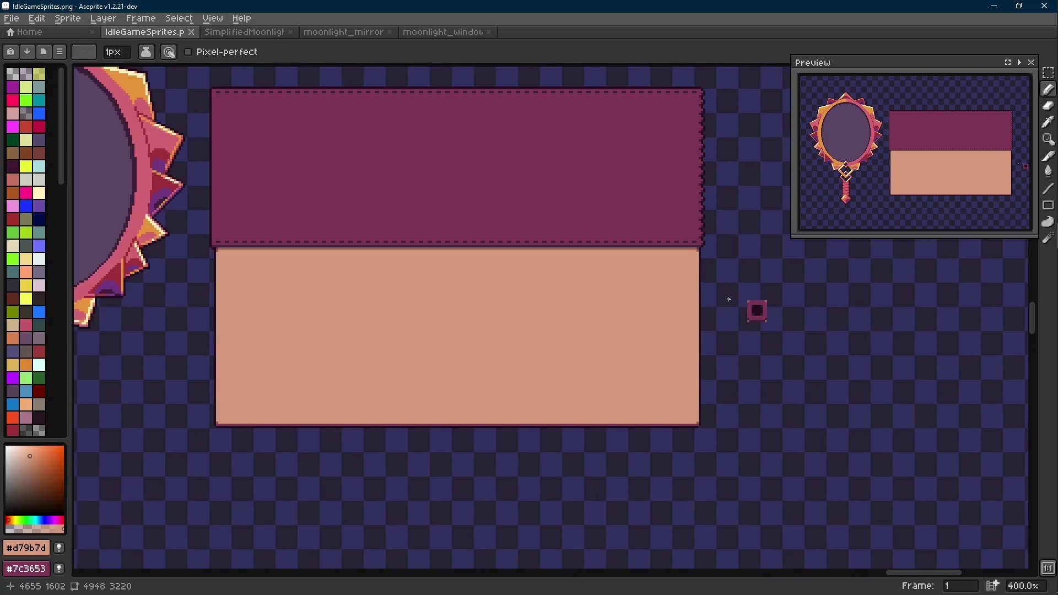
scroll(723, 303, down, 1)
scroll(743, 312, down, 2)
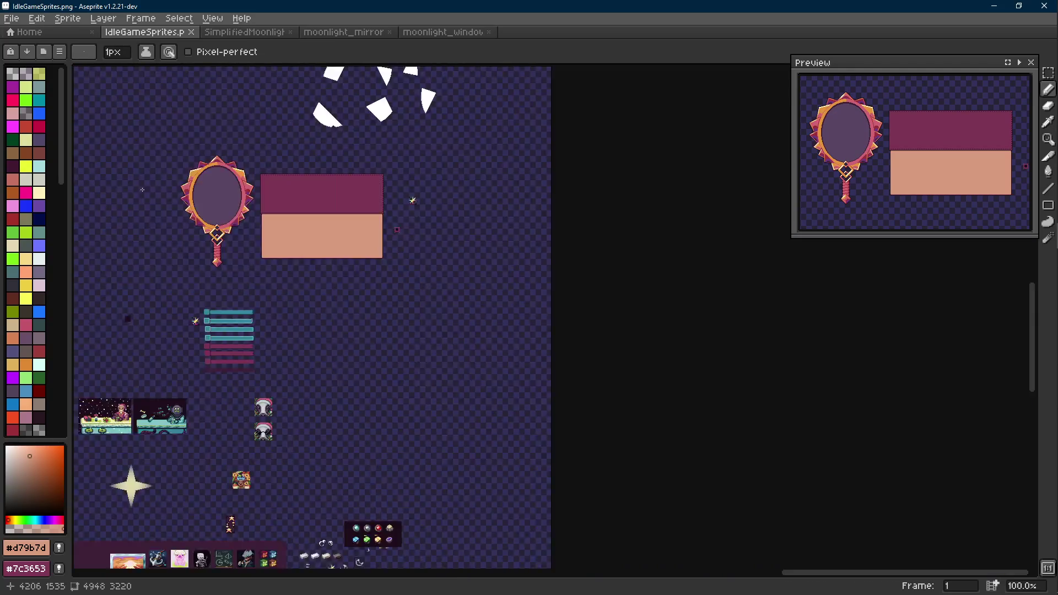
scroll(744, 312, down, 1)
Step: Find the star sprite on the sheet and marquee-select it
mouse_move(249, 331)
mouse_down()
mouse_move(476, 333)
mouse_move(567, 388)
mouse_up()
scroll(223, 412, up, 1)
scroll(223, 411, up, 2)
scroll(223, 411, up, 1)
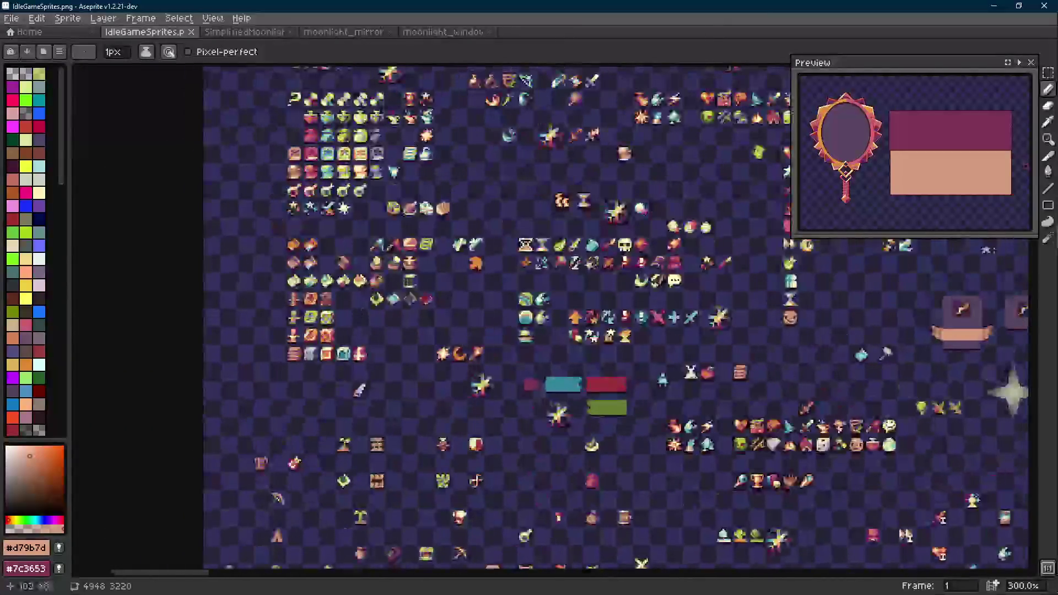
scroll(342, 213, up, 3)
scroll(343, 213, up, 2)
key(m)
drag(342, 213, 267, 301)
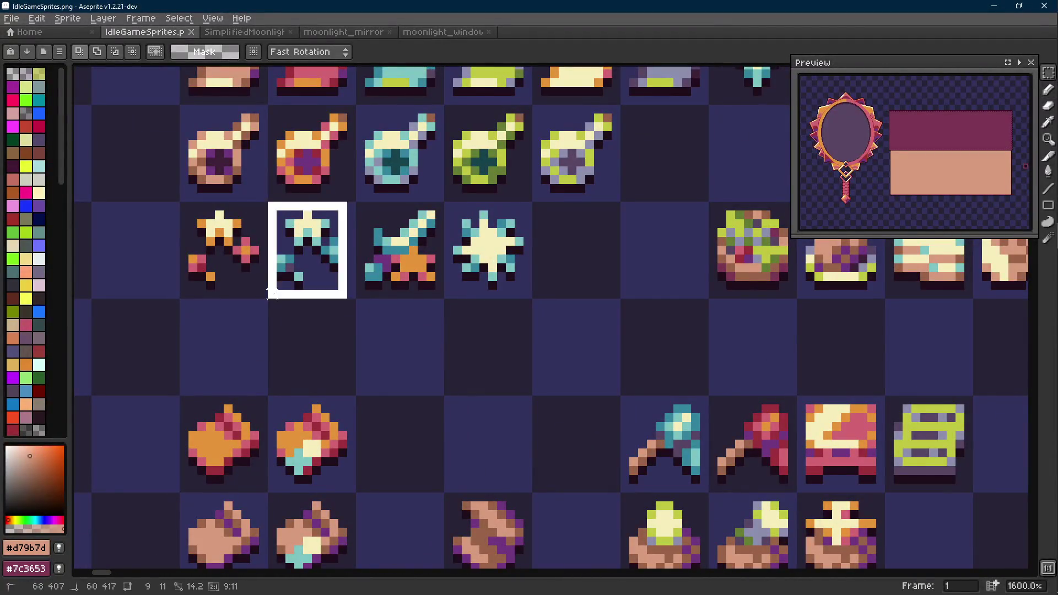
scroll(266, 301, down, 3)
scroll(266, 302, down, 3)
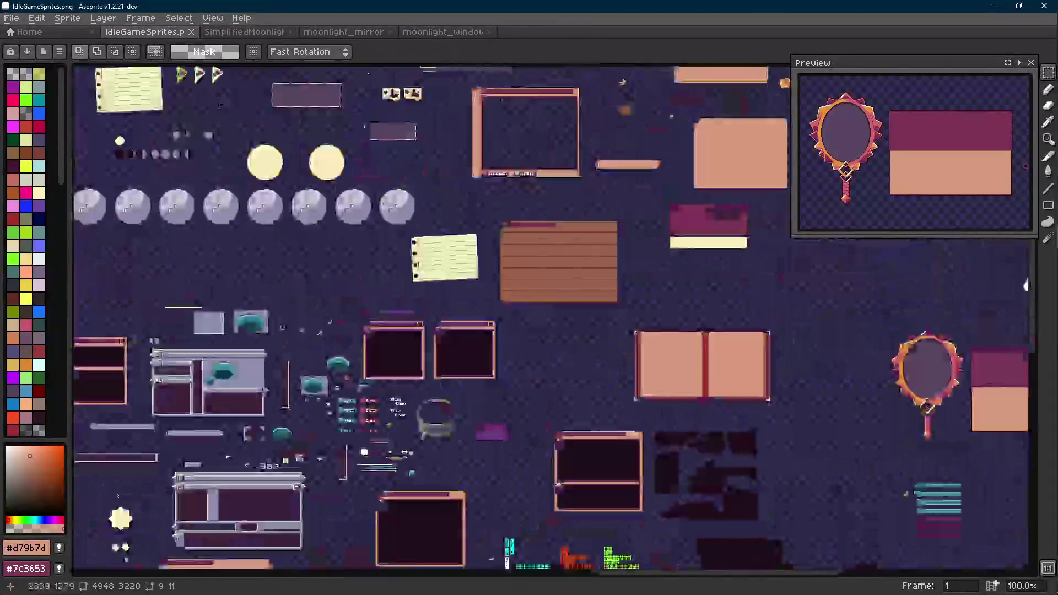
drag(859, 495, 336, 288)
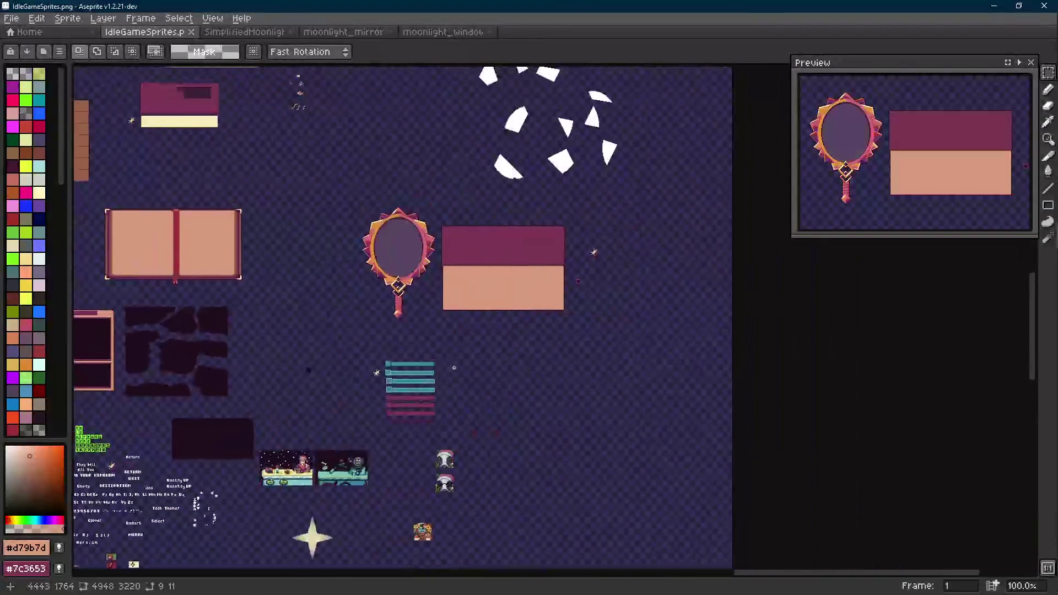
scroll(529, 331, up, 4)
scroll(546, 303, down, 2)
Step: Paste the star beside the peach panel, commit it and save the sheet
key(ctrl+v)
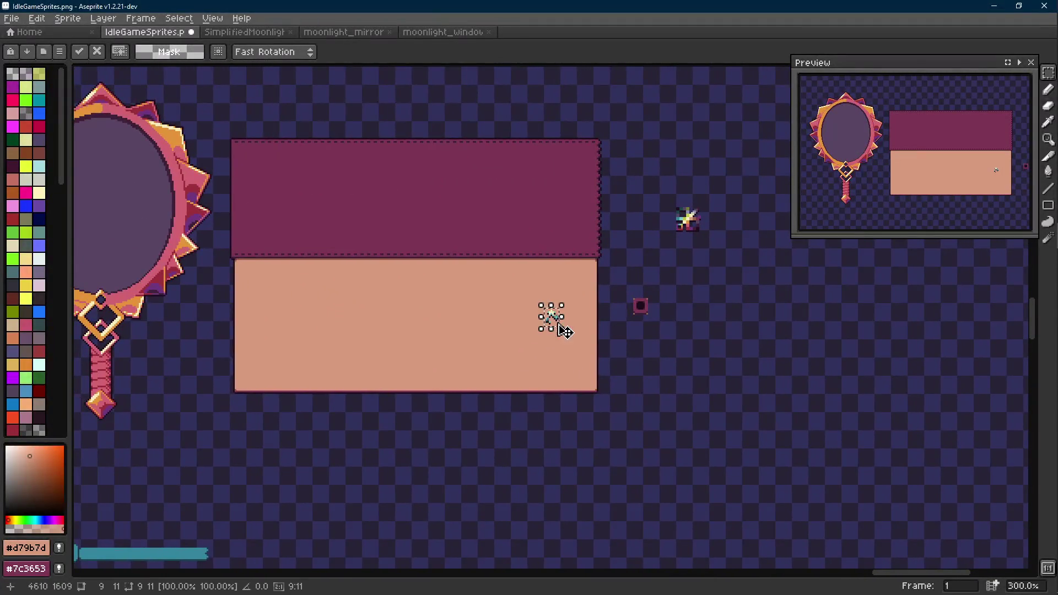
scroll(563, 322, up, 2)
drag(562, 322, 682, 298)
key(Return)
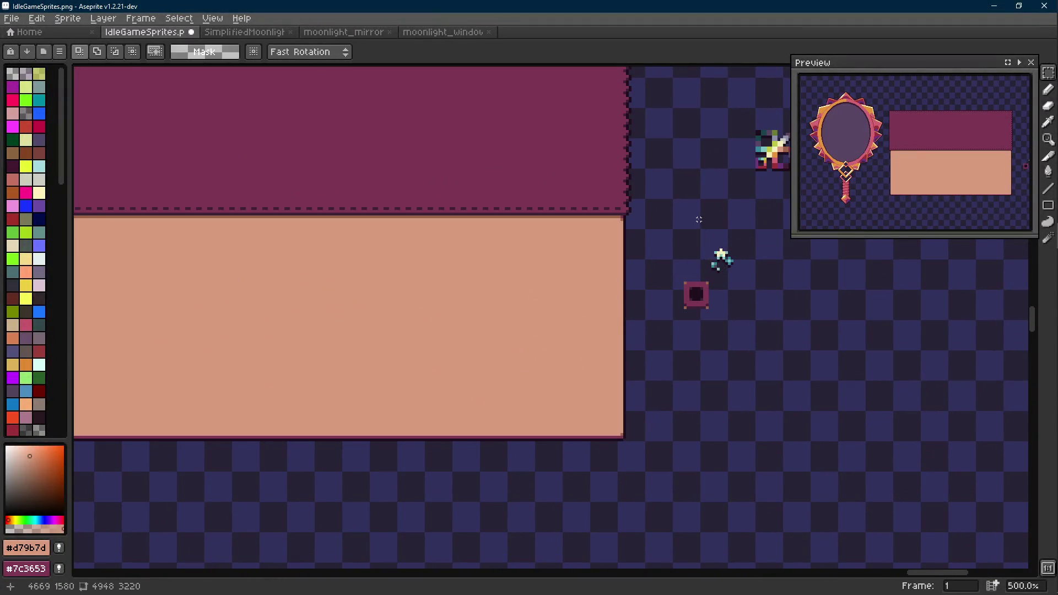
scroll(728, 248, down, 2)
key(ctrl+s)
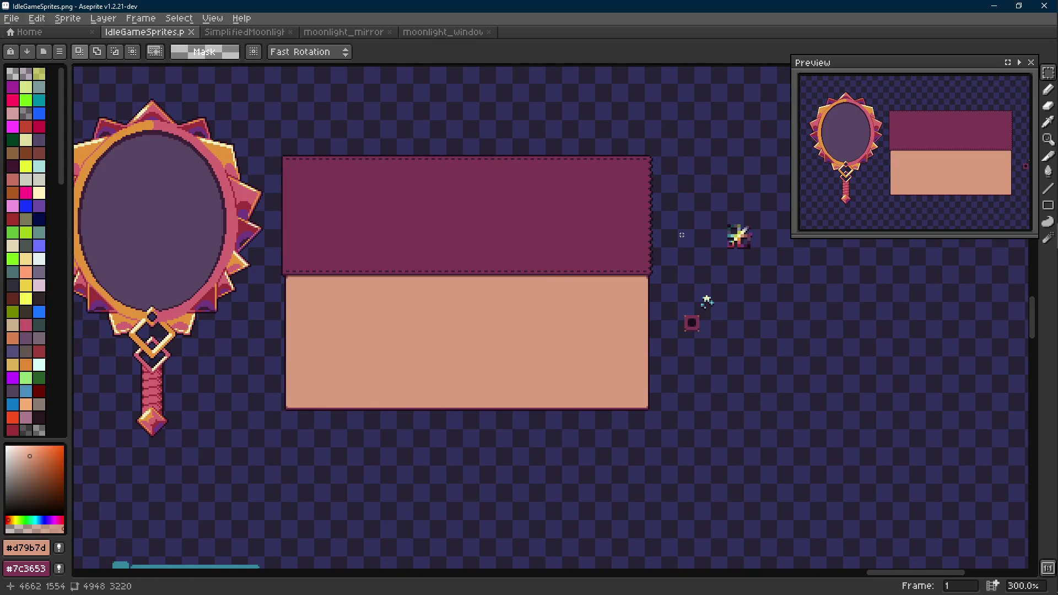
scroll(350, 323, up, 2)
key(b)
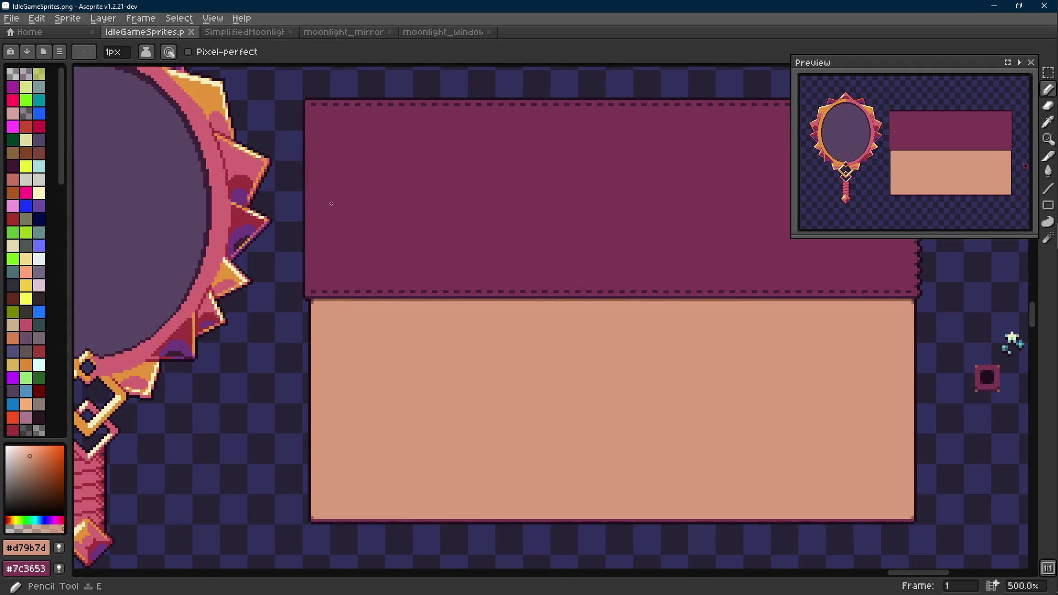
scroll(322, 215, up, 4)
scroll(286, 239, down, 1)
key(m)
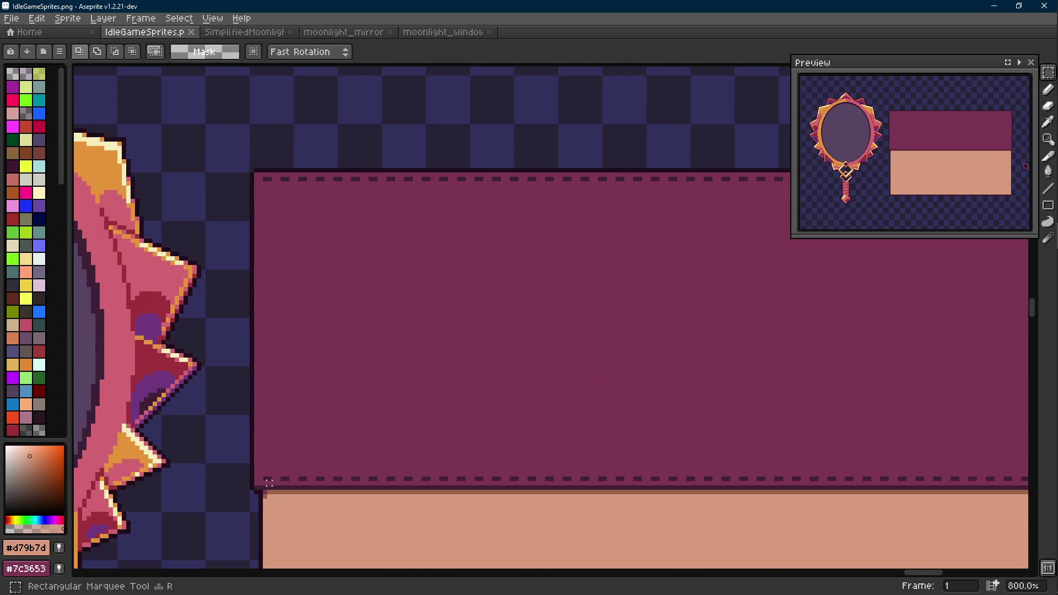
Step: Move a thin peach strip up above the purple header and commit it
drag(261, 493, 260, 162)
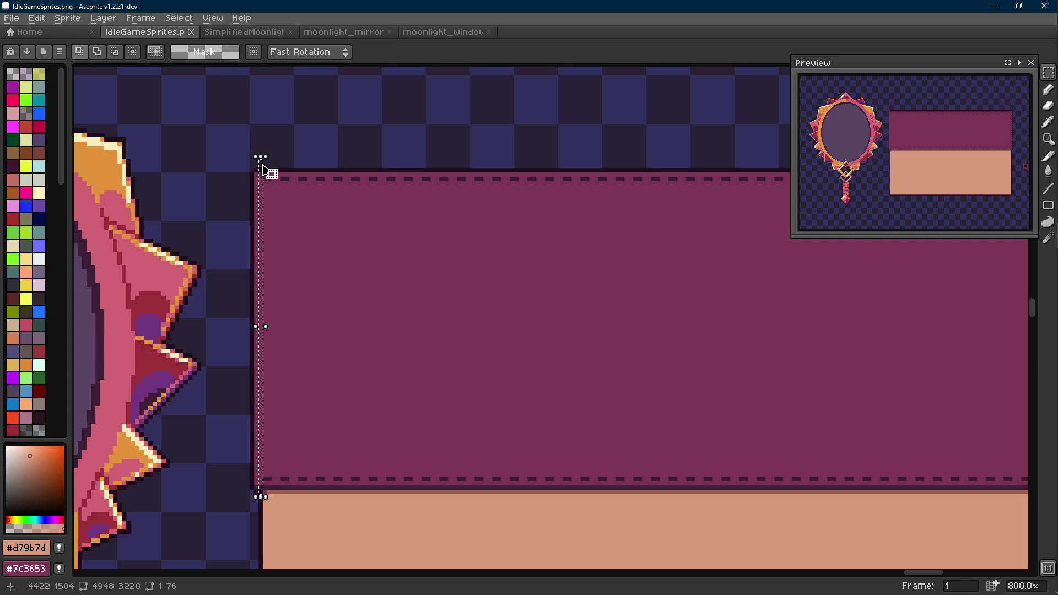
scroll(270, 169, up, 3)
key(i)
click(252, 172)
key(m)
scroll(252, 171, down, 1)
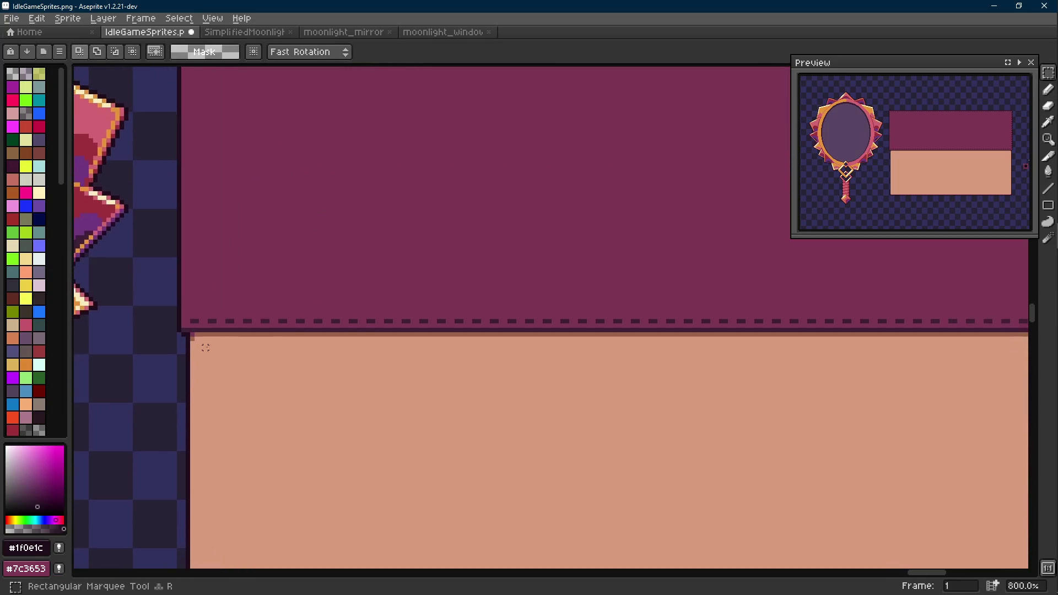
scroll(165, 321, up, 1)
drag(169, 322, 407, 327)
scroll(418, 347, down, 4)
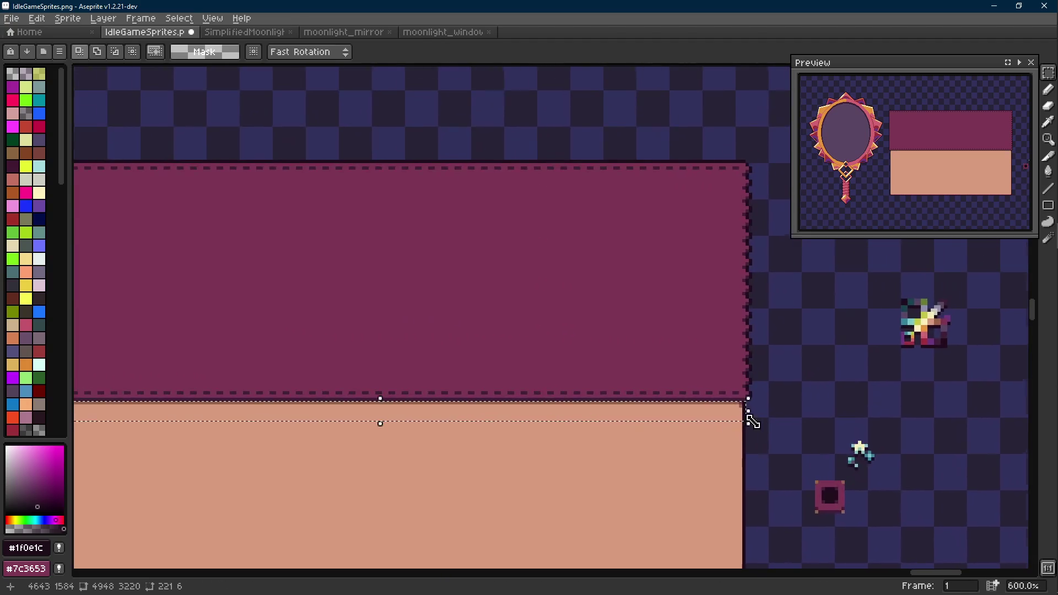
scroll(751, 418, down, 1)
drag(692, 422, 692, 203)
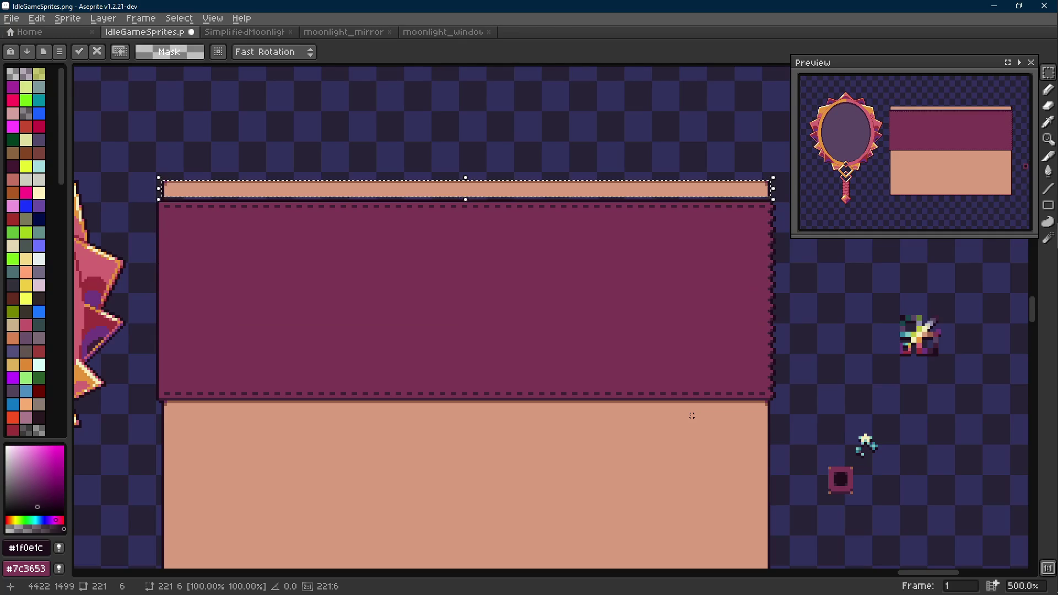
key(Down)
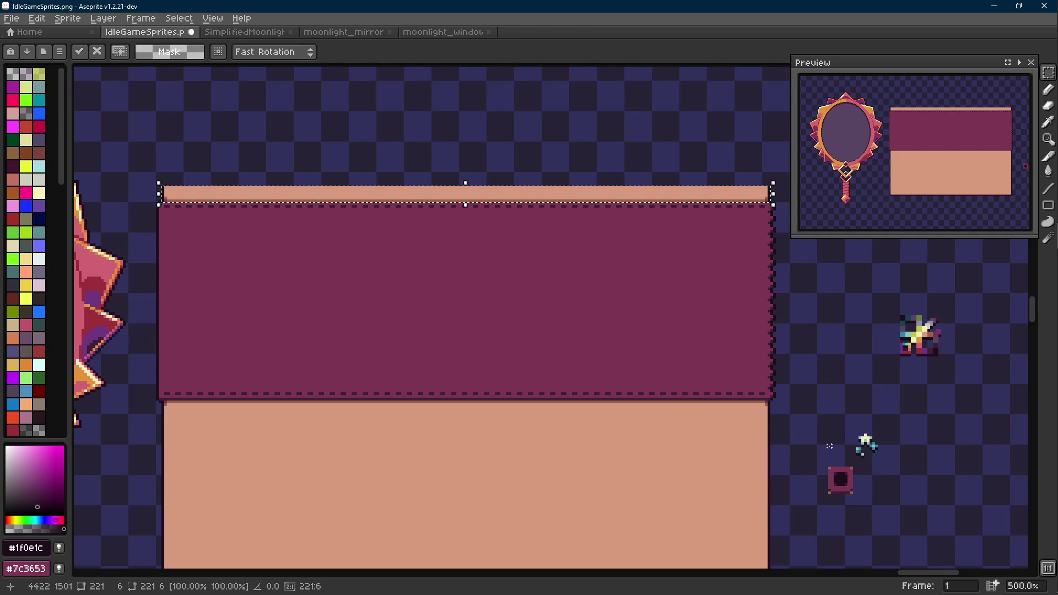
click(319, 205)
scroll(125, 176, up, 1)
scroll(185, 207, up, 1)
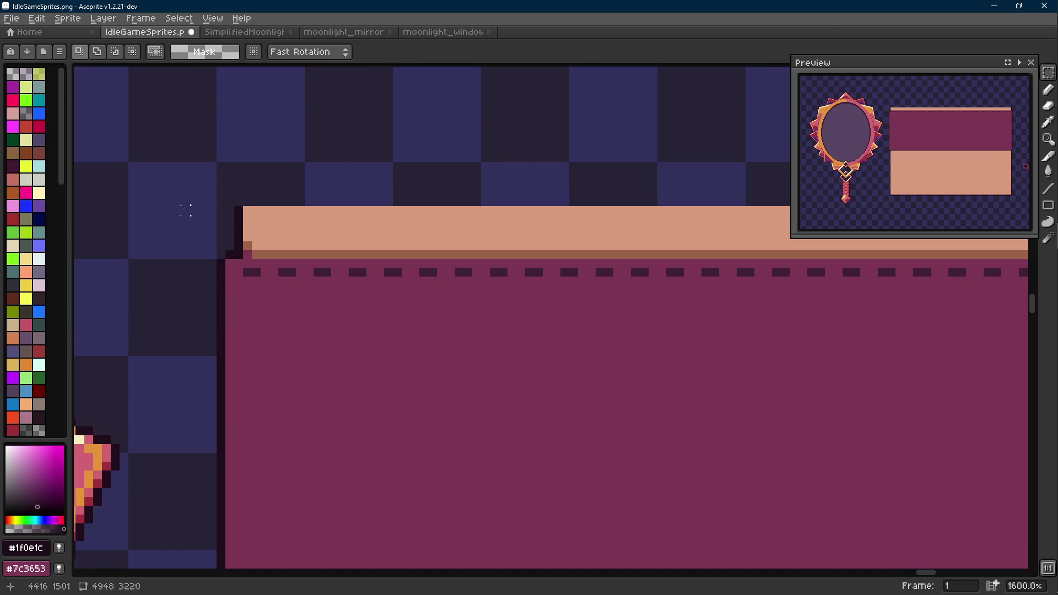
Step: Reselect the top peach strip and nudge it up one pixel, then deselect
key(i)
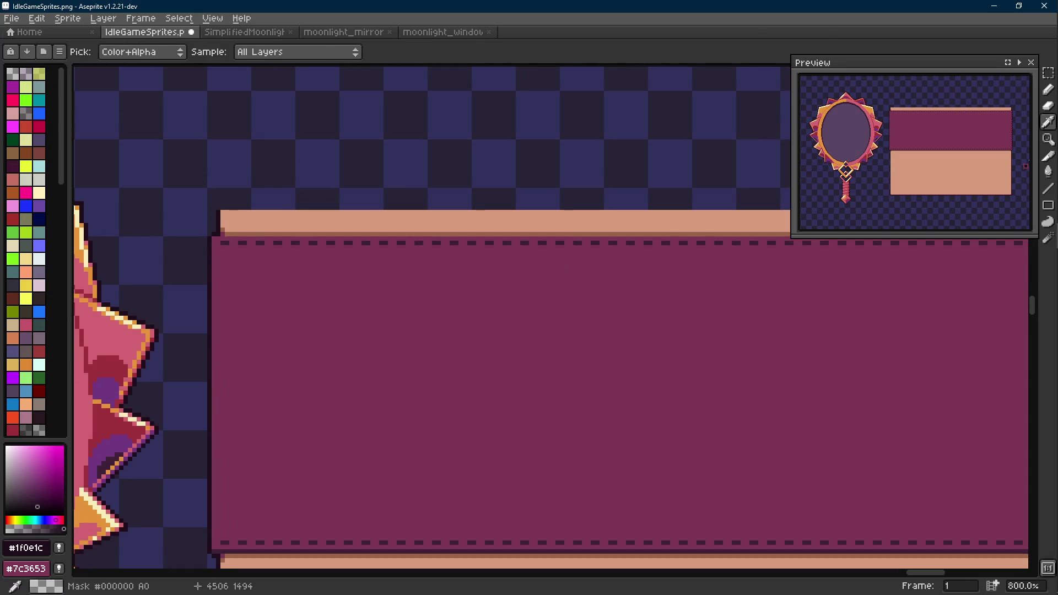
key(m)
scroll(529, 330, down, 1)
drag(75, 223, 638, 533)
drag(1033, 241, 576, 243)
key(Up)
key(Up)
key(Up)
key(ctrl+d)
Step: Draw a dark outline line along the strip's top edge
key(i)
scroll(518, 196, up, 2)
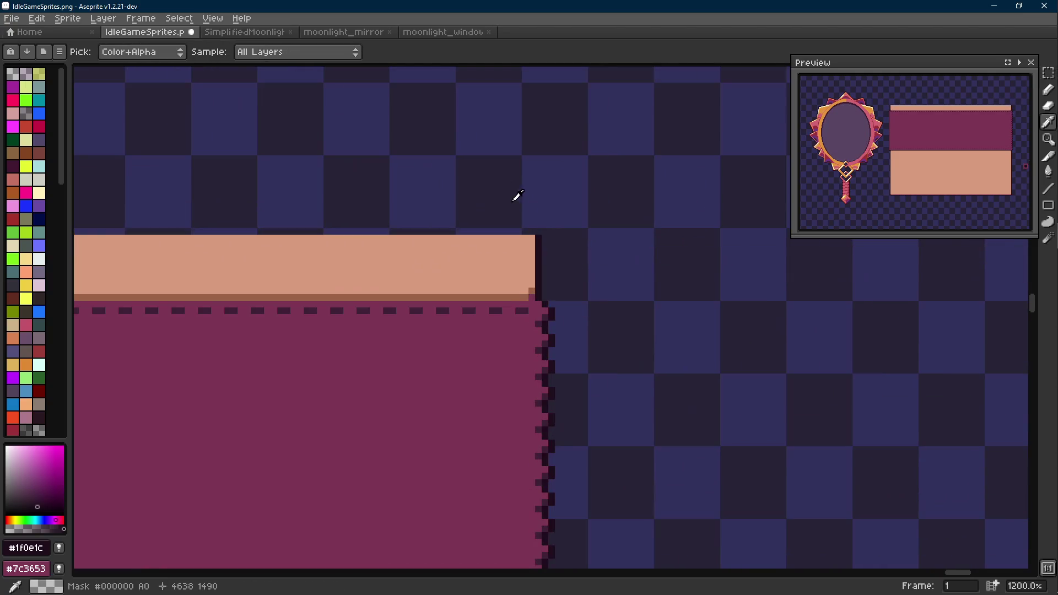
key(shift+e)
drag(531, 236, 228, 222)
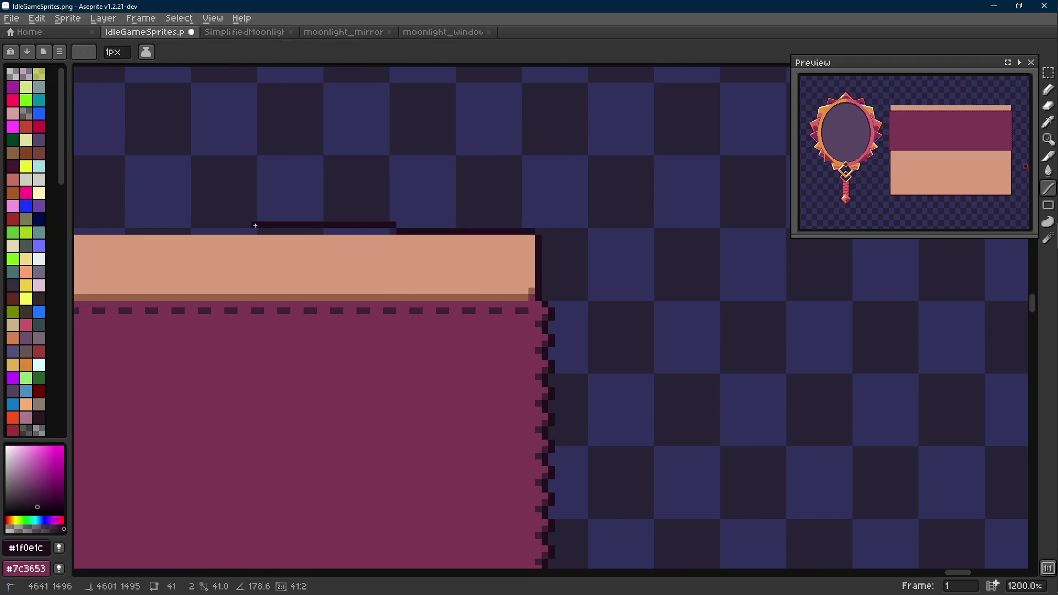
scroll(227, 223, up, 3)
Step: Sample brown #9a6348 and dot the strip's corner pixels with it
key(i)
click(267, 355)
key(b)
scroll(271, 248, down, 3)
scroll(271, 248, right, 3)
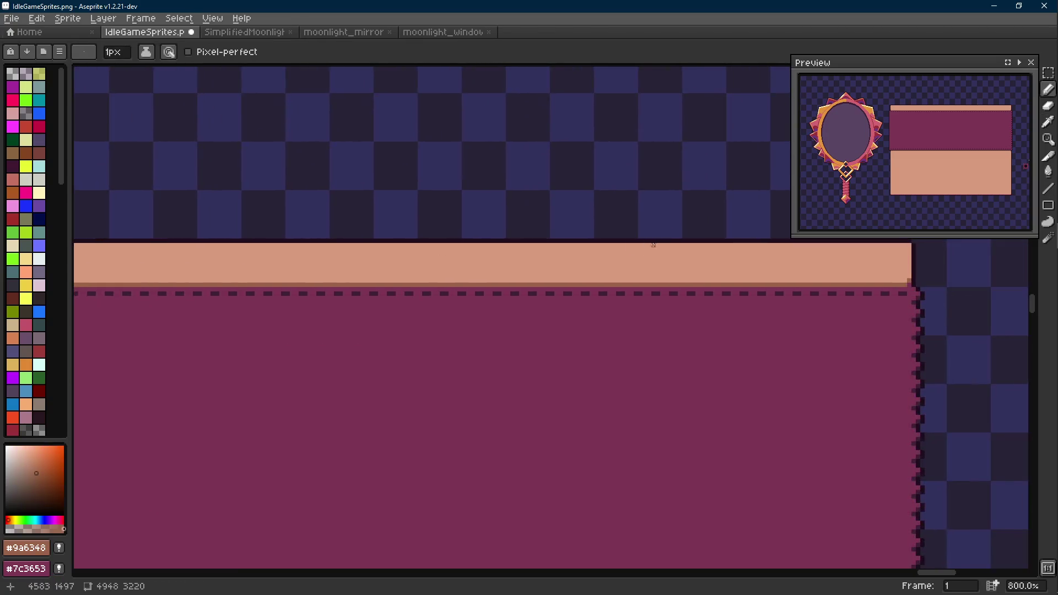
scroll(625, 251, up, 1)
scroll(722, 244, down, 5)
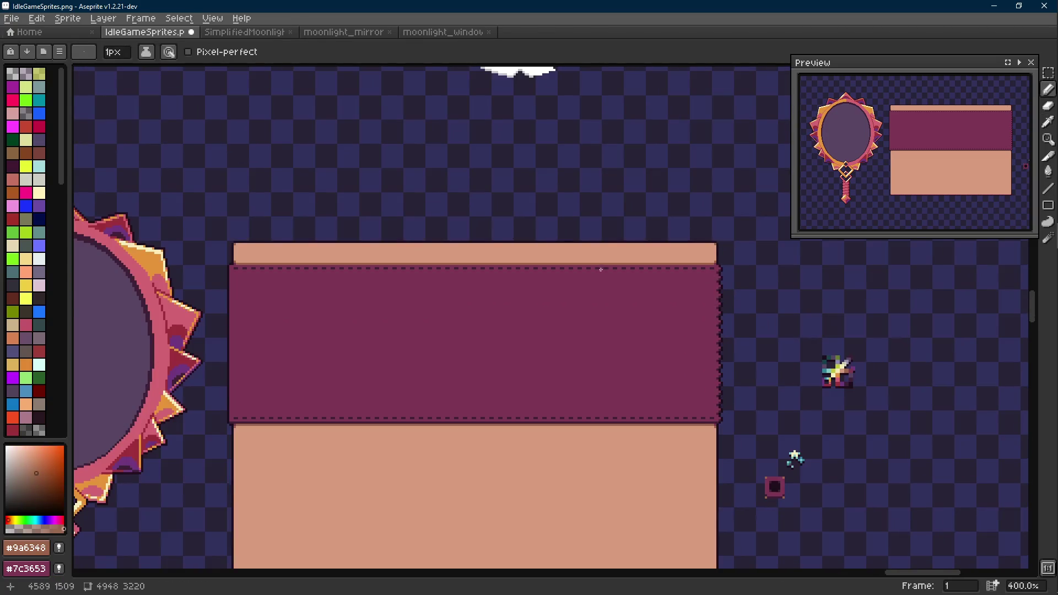
scroll(601, 269, down, 1)
scroll(352, 255, up, 4)
scroll(168, 250, up, 1)
alt+click(148, 266)
key(alt)
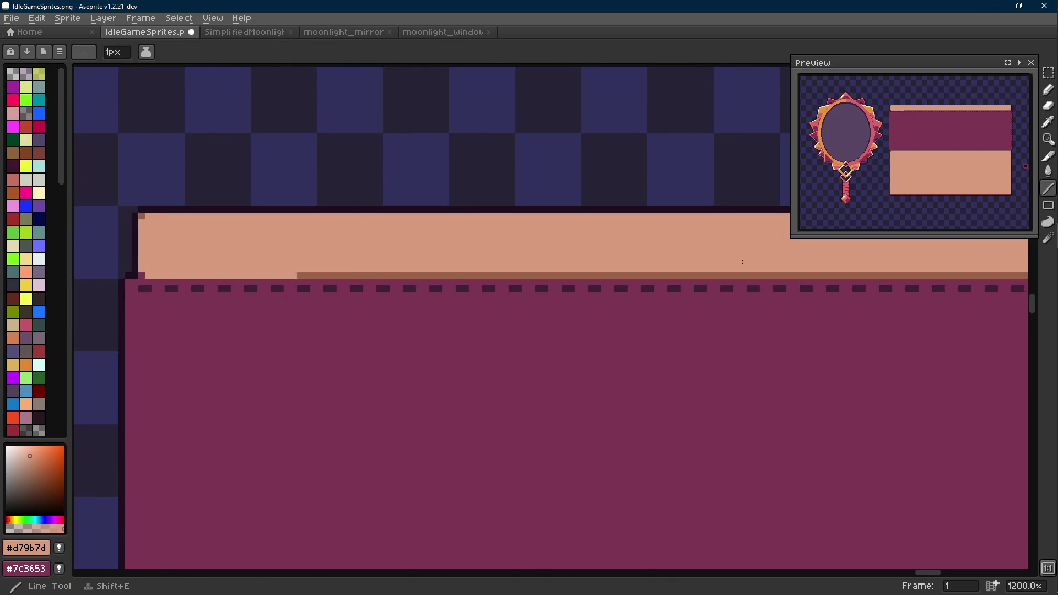
scroll(741, 263, right, 5)
scroll(735, 273, right, 3)
scroll(727, 290, up, 2)
scroll(708, 303, up, 1)
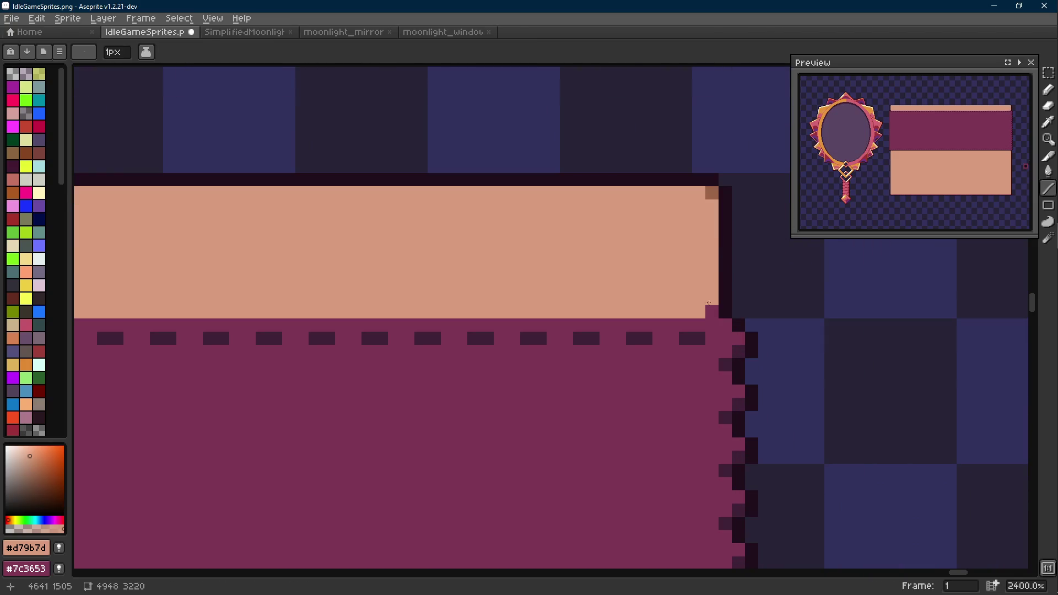
alt+click(710, 193)
key(b)
click(699, 312)
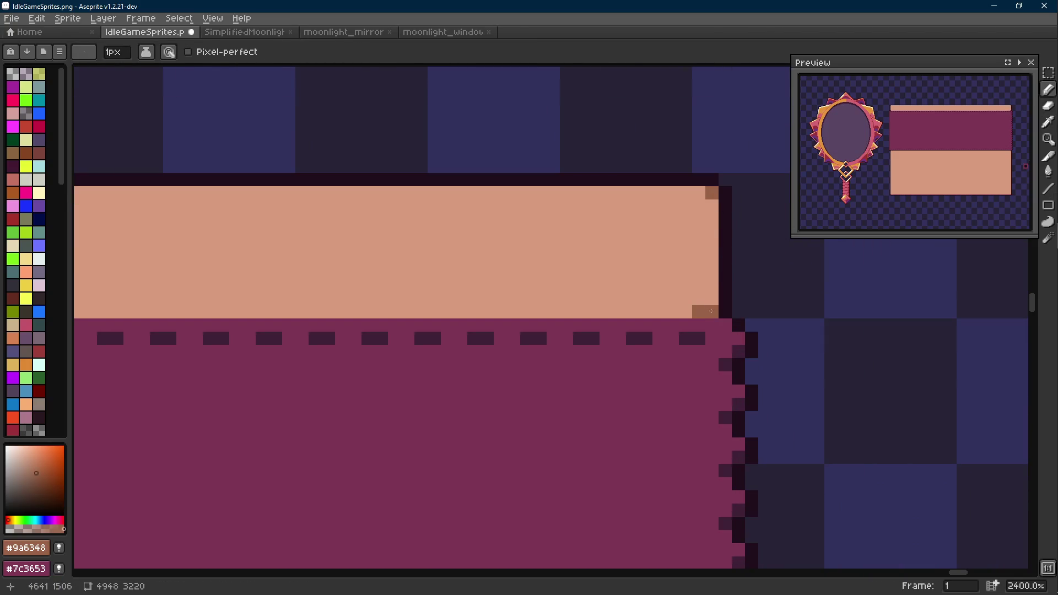
Step: Draw a brown line along the strip's bottom, then undo it and select the strip's right part
key(alt)
scroll(710, 306, down, 3)
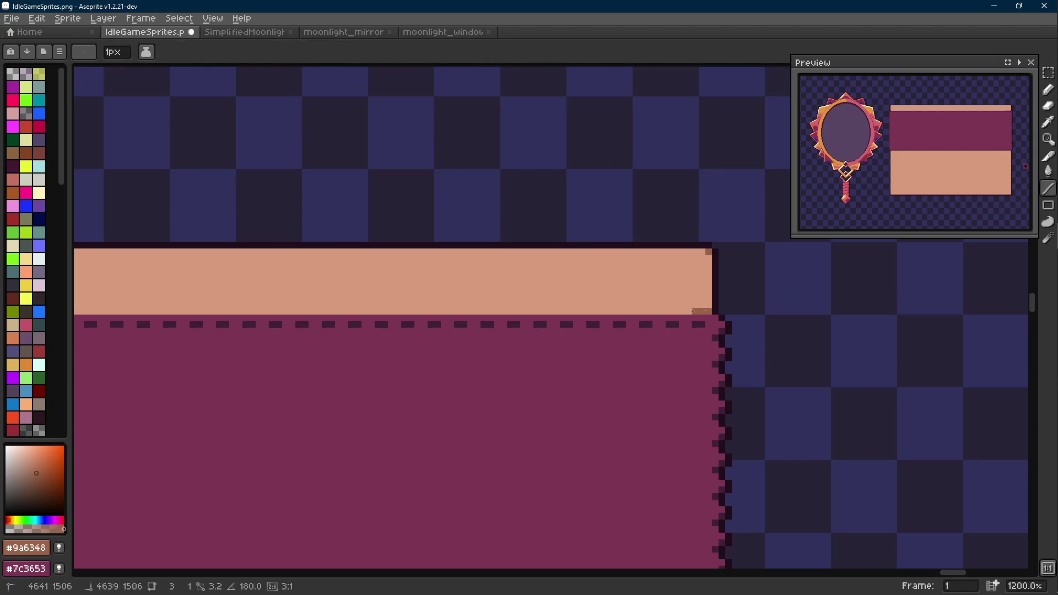
scroll(579, 310, left, 4)
shift+click(364, 314)
scroll(441, 327, down, 5)
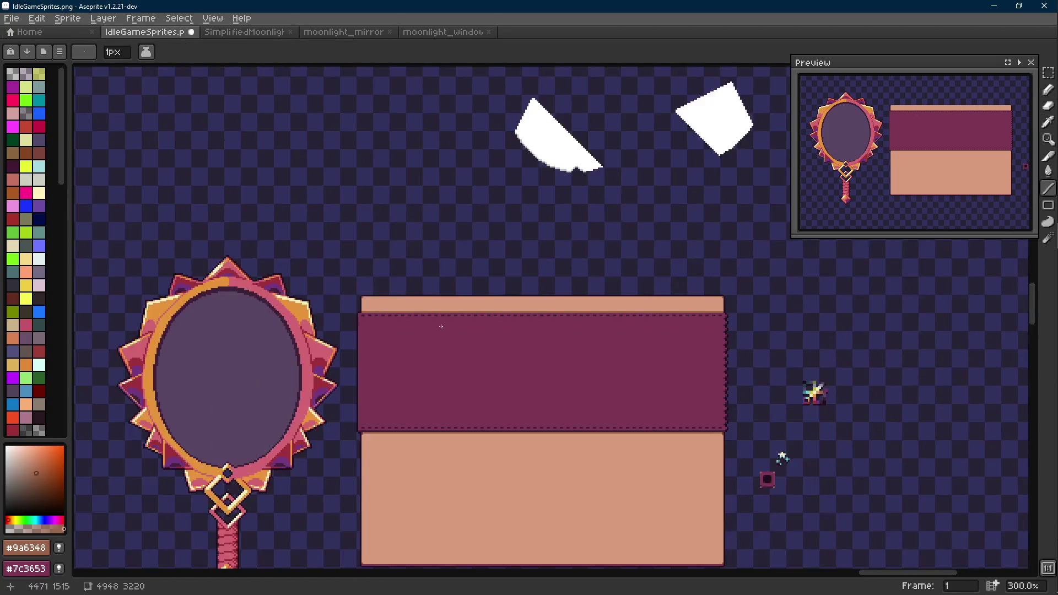
key(ctrl+z)
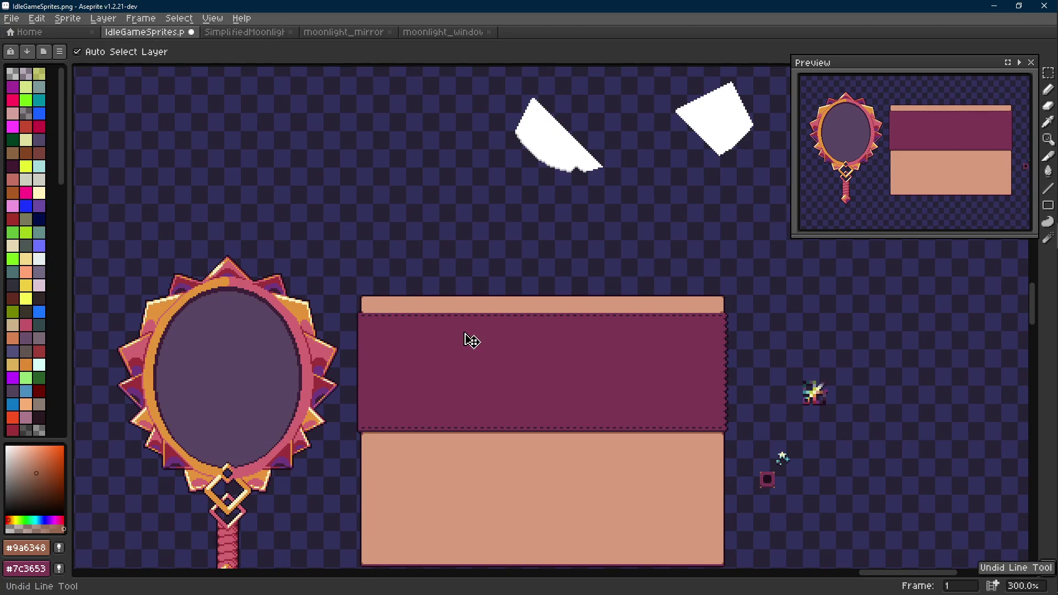
scroll(366, 314, up, 2)
scroll(320, 289, up, 4)
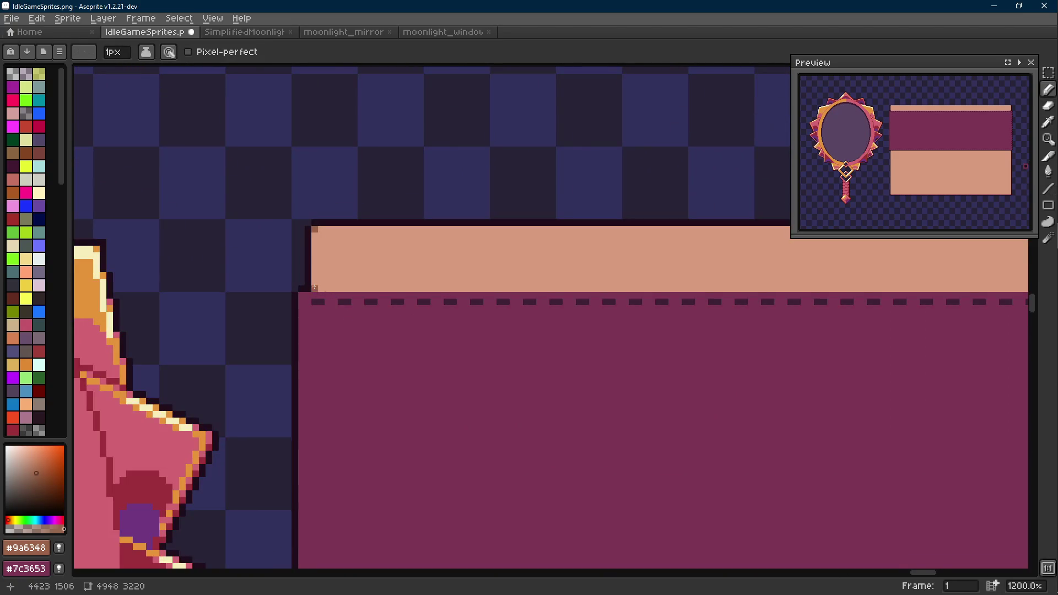
scroll(314, 288, down, 5)
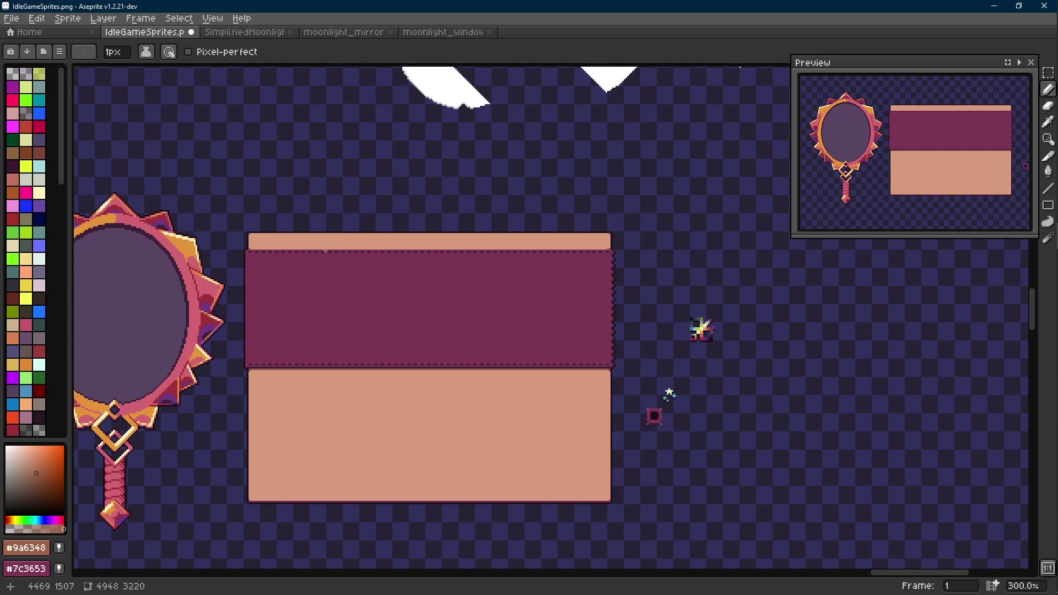
scroll(609, 248, up, 7)
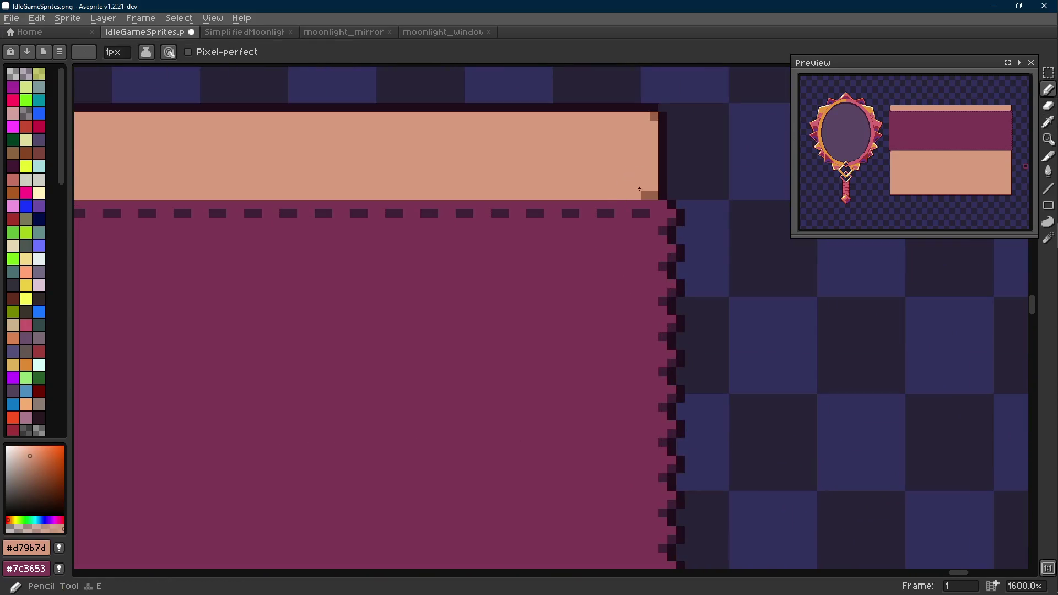
scroll(644, 196, down, 5)
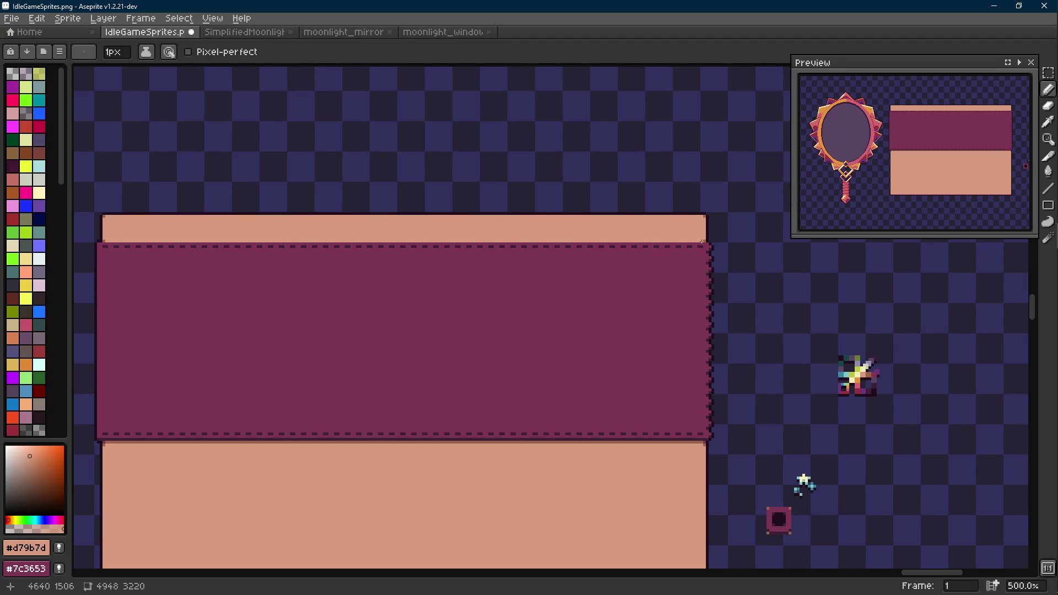
scroll(877, 374, up, 2)
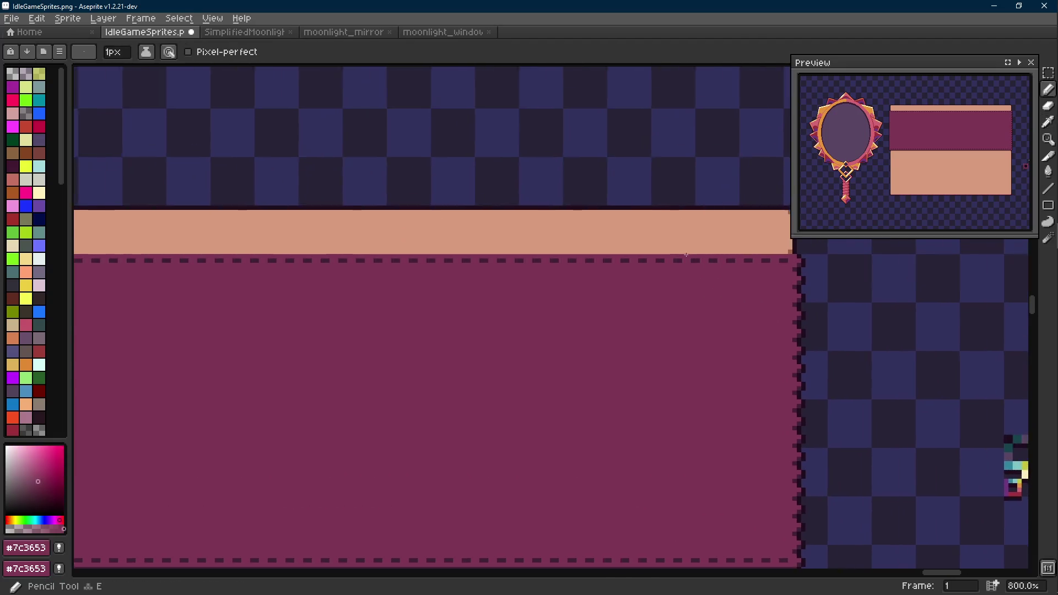
scroll(878, 363, down, 2)
key(m)
drag(766, 209, 137, 240)
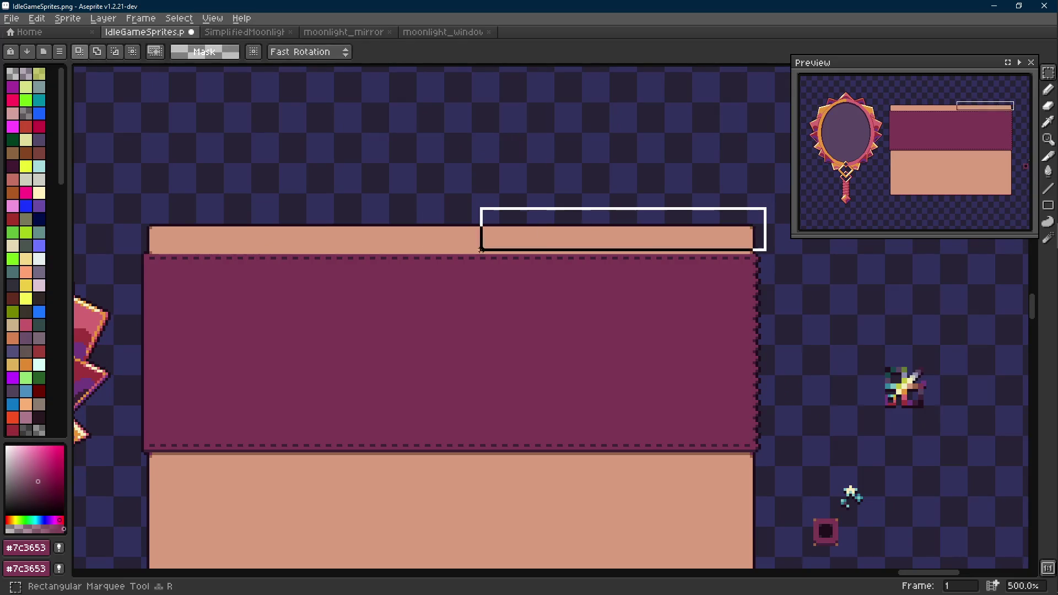
Step: Fill a bar-shaped selection inside the top strip with purple and deselect
click(120, 210)
scroll(120, 210, up, 5)
key(b)
key(shift+e)
scroll(197, 248, up, 2)
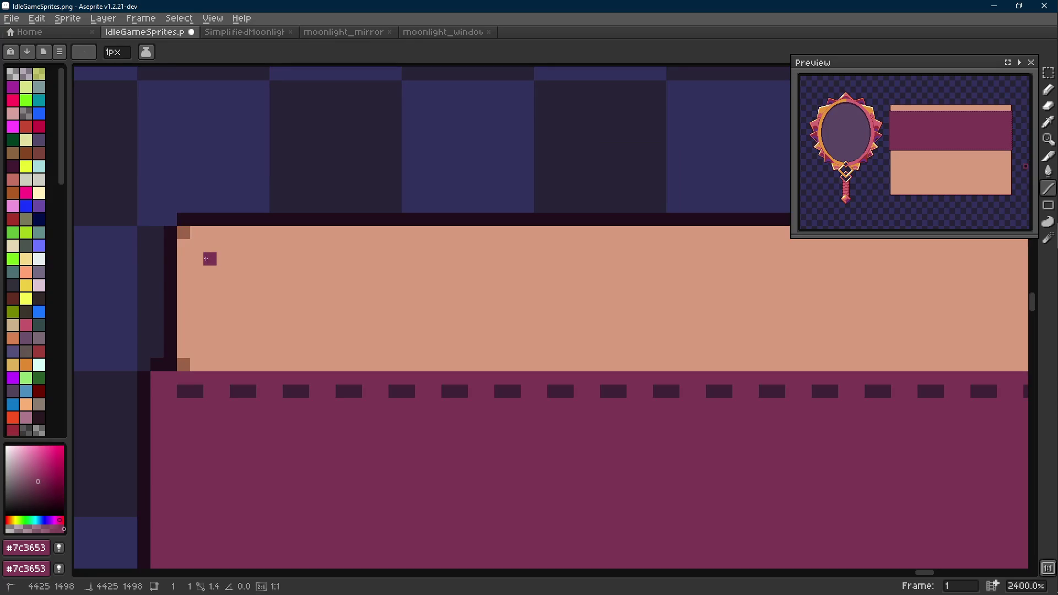
key(m)
mouse_move(210, 346)
mouse_down()
mouse_move(210, 266)
mouse_move(798, 345)
mouse_up()
key(g)
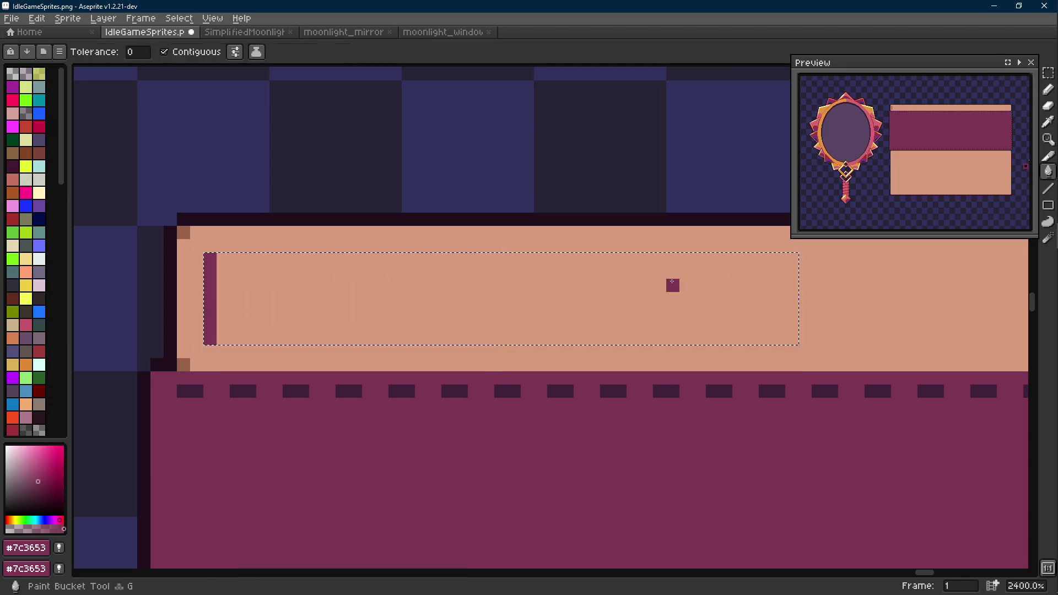
click(673, 283)
scroll(610, 279, down, 5)
drag(548, 271, 391, 247)
key(ctrl+d)
Step: Copy the header's dark bar and drop the copy to its right, doubling its length
key(i)
scroll(314, 277, up, 3)
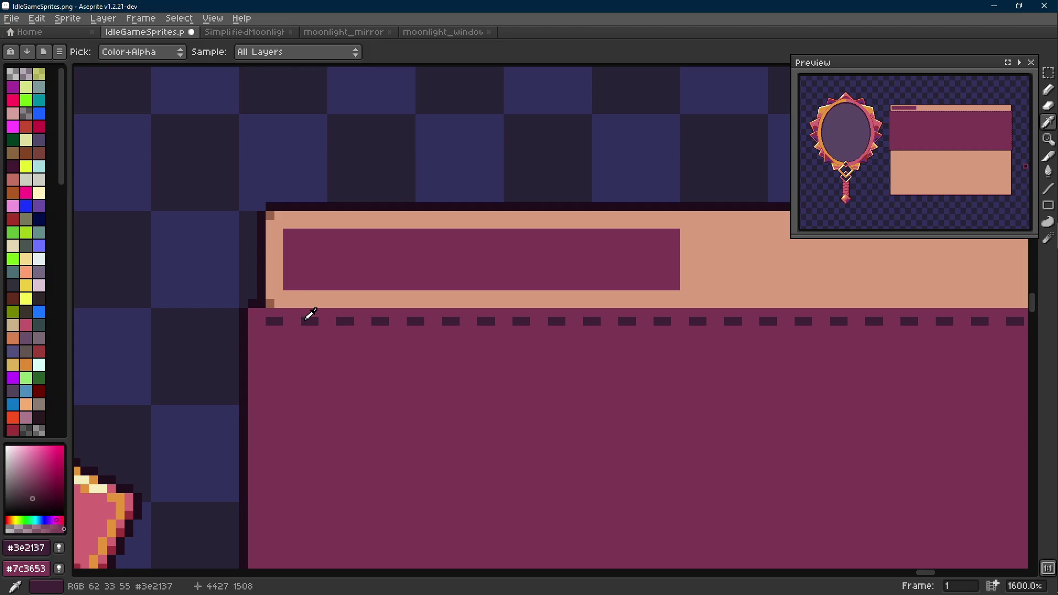
key(b)
key(shift)
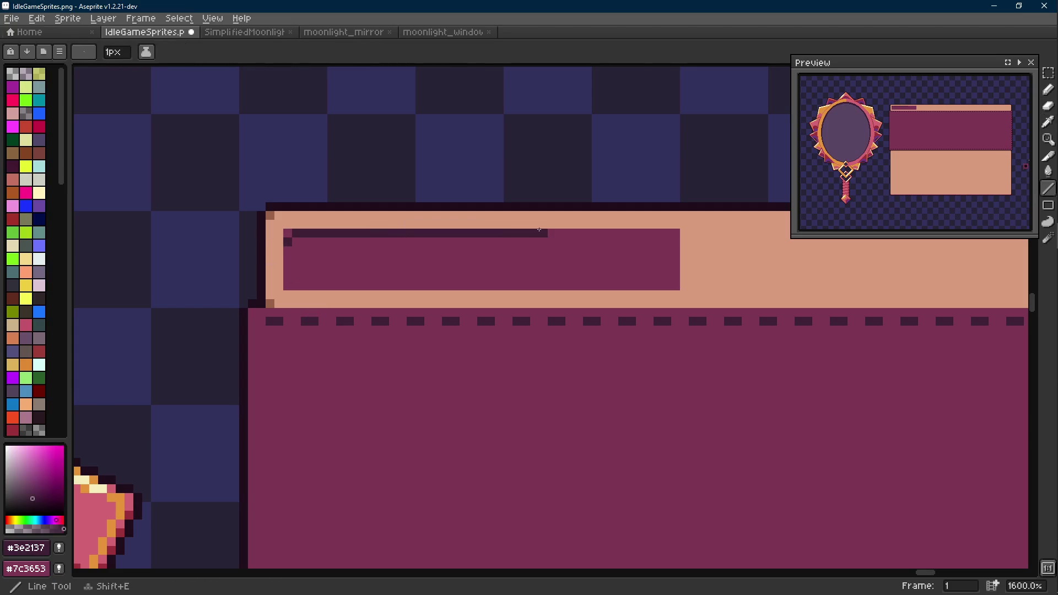
alt+click(270, 214)
scroll(312, 276, down, 2)
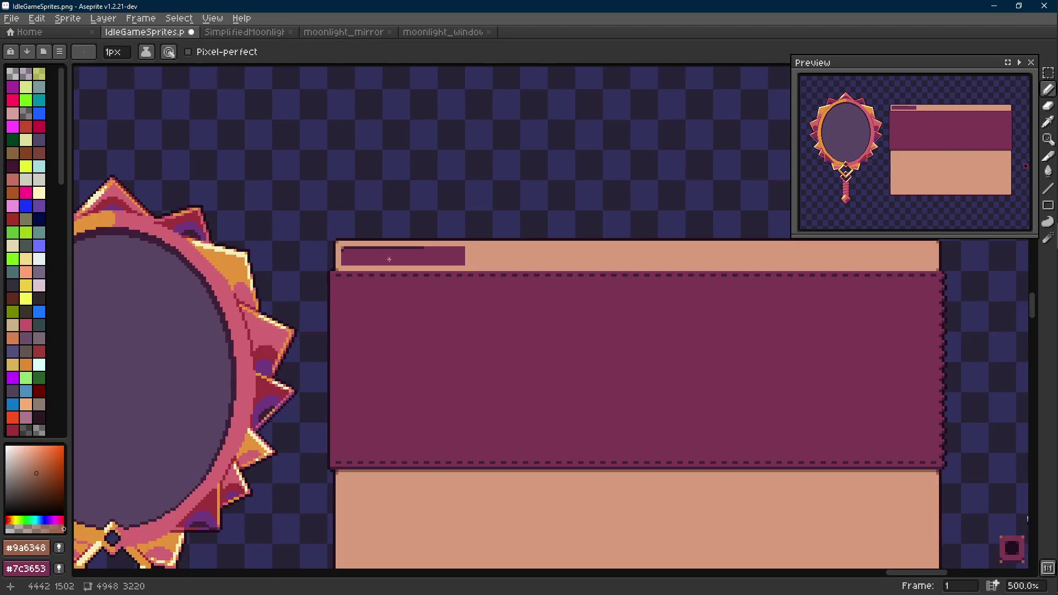
scroll(312, 276, up, 2)
key(alt)
key(alt)
scroll(348, 270, down, 3)
scroll(347, 271, up, 1)
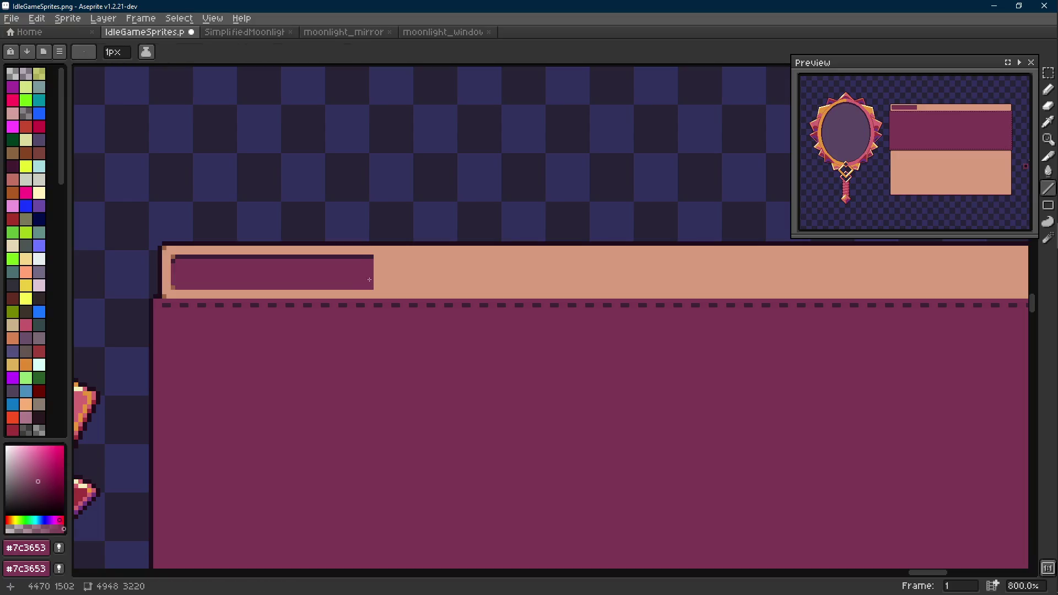
key(m)
mouse_move(377, 288)
mouse_down()
mouse_move(214, 258)
mouse_move(170, 260)
mouse_move(170, 288)
mouse_up()
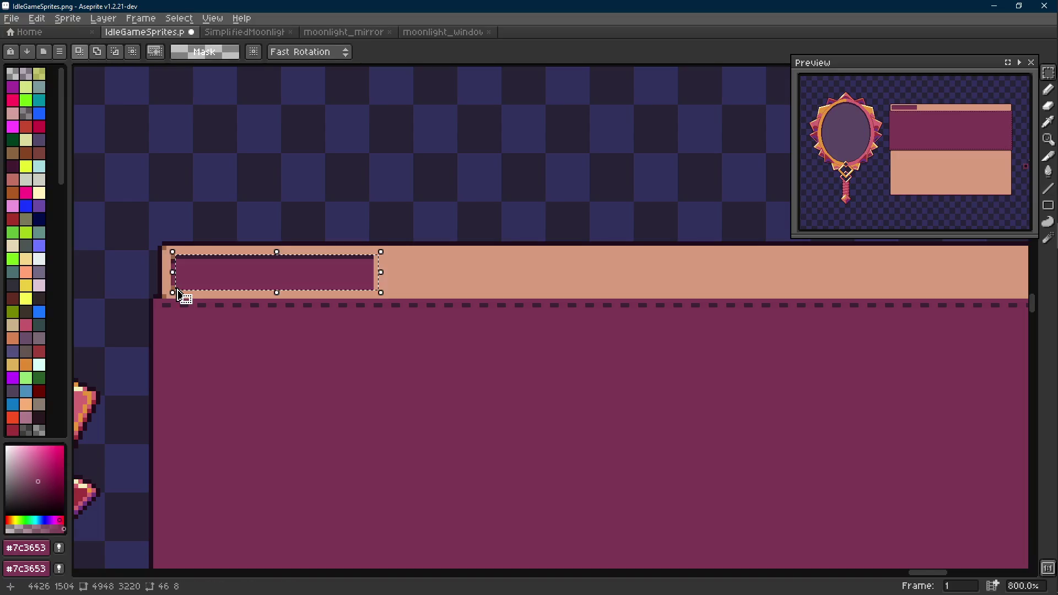
scroll(178, 266, up, 3)
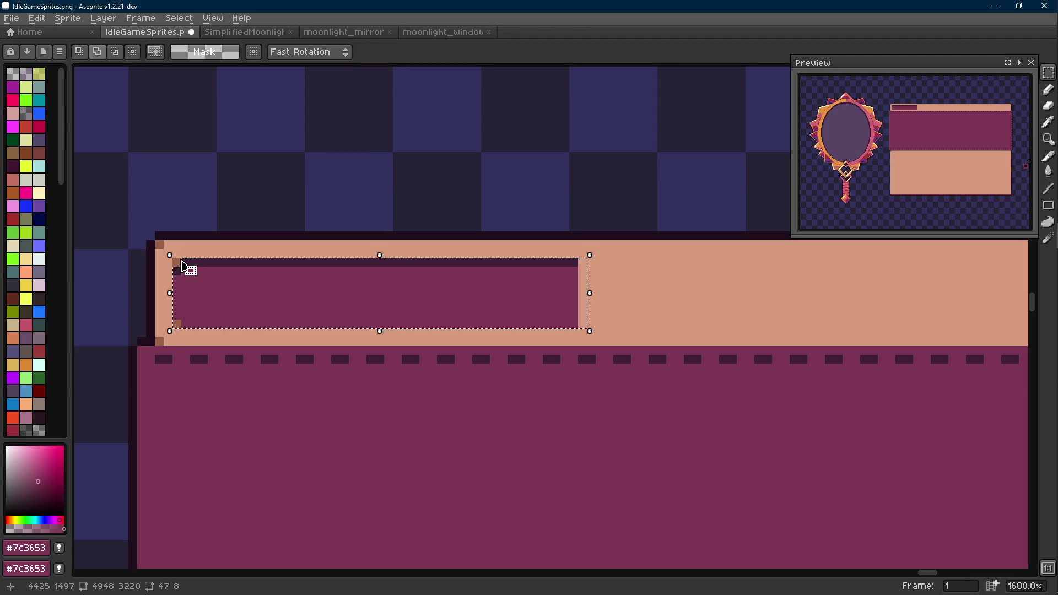
drag(213, 289, 720, 299)
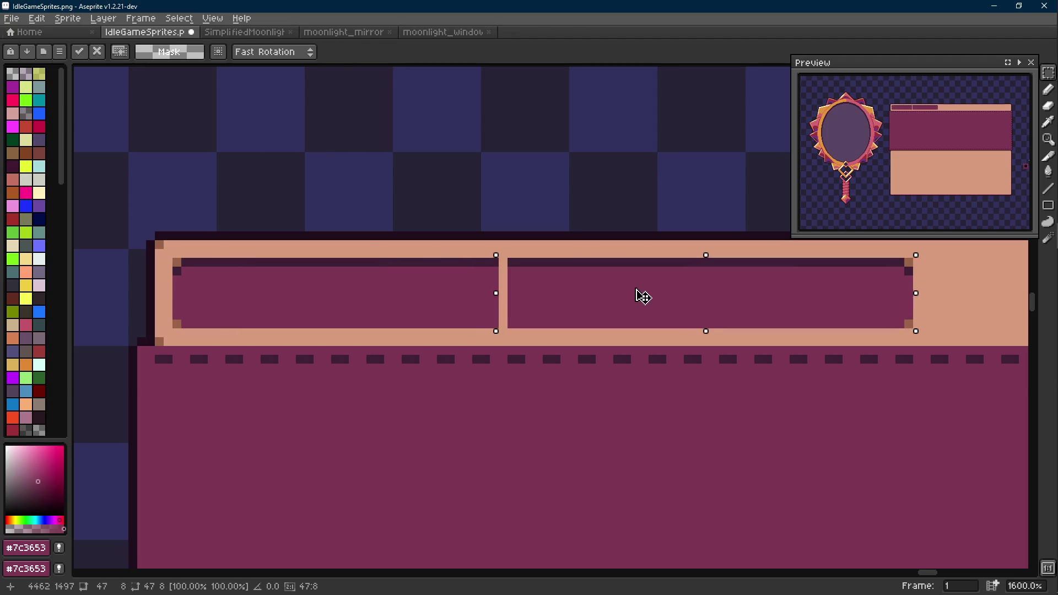
key(Return)
scroll(587, 257, up, 1)
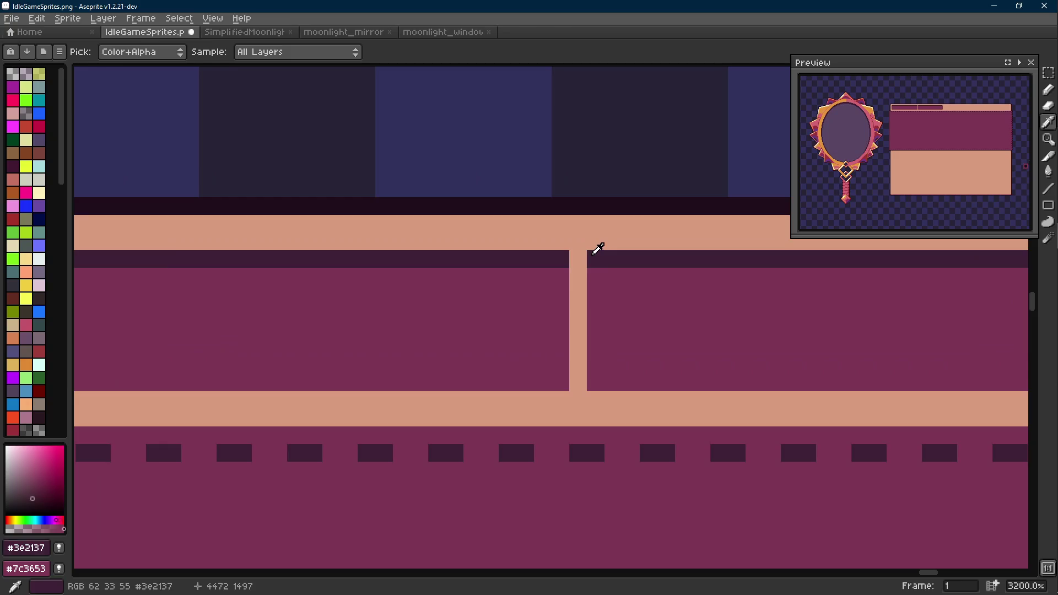
Step: Check the lengthened bar's left part with a nudge right and back, then commit
key(b)
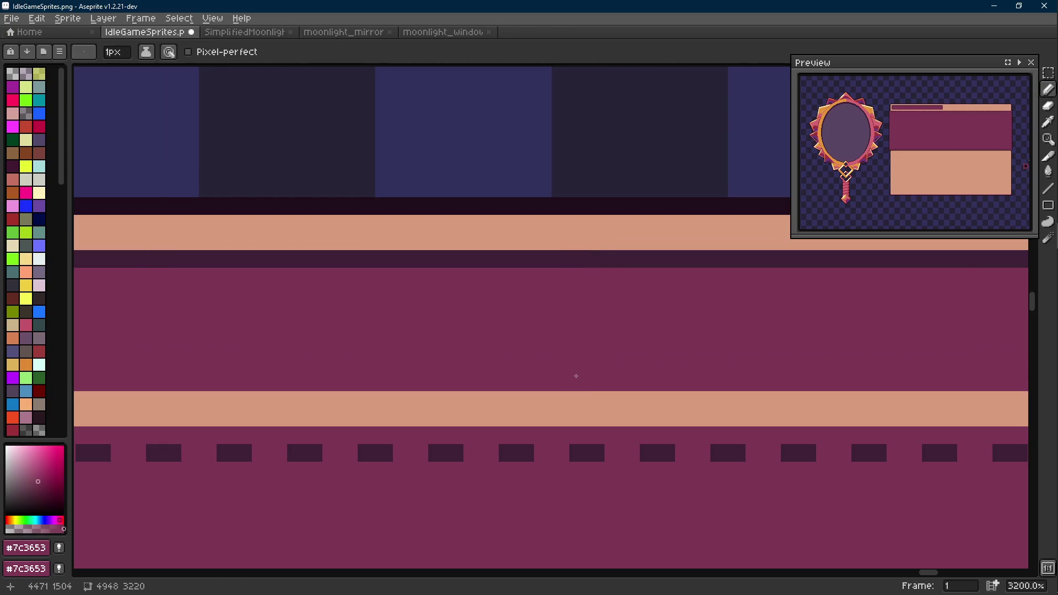
scroll(576, 376, down, 3)
scroll(538, 286, down, 2)
key(m)
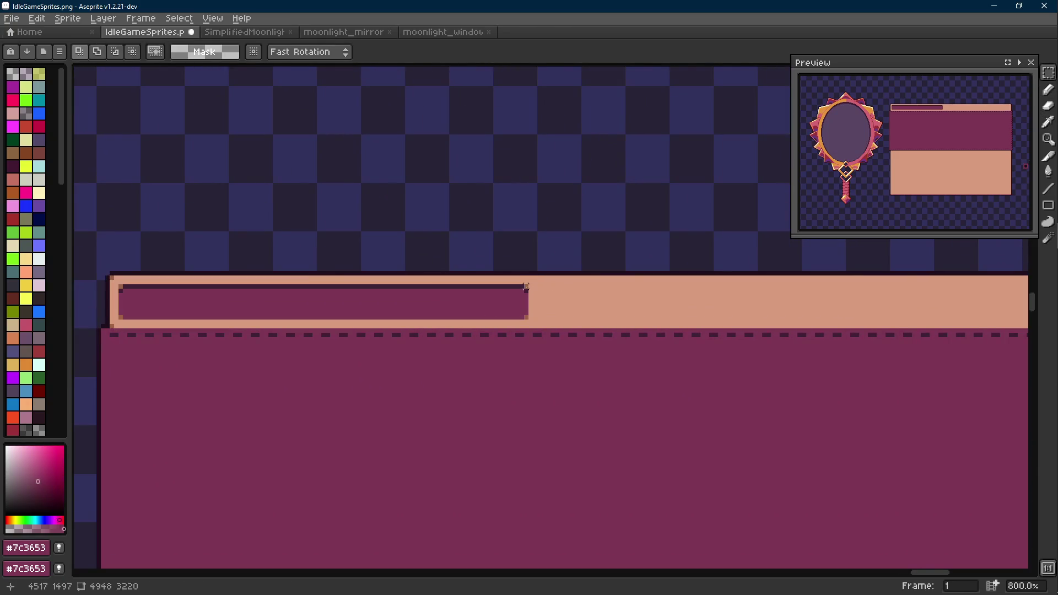
drag(526, 287, 304, 320)
scroll(278, 307, down, 1)
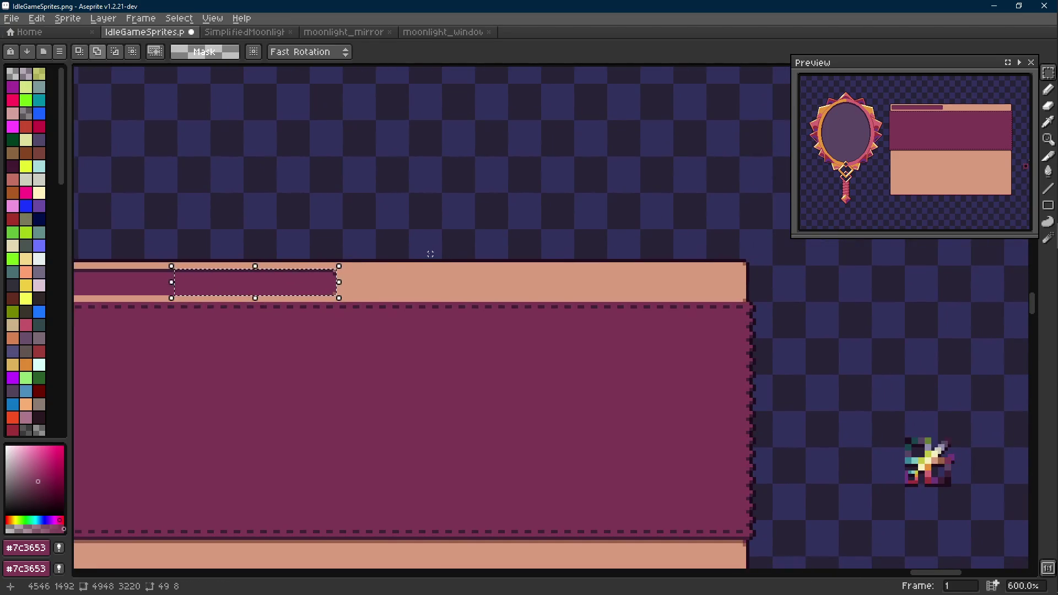
key(Right)
key(Right)
key(Right)
key(Right)
key(Right)
key(Right)
key(Left)
key(Left)
key(Left)
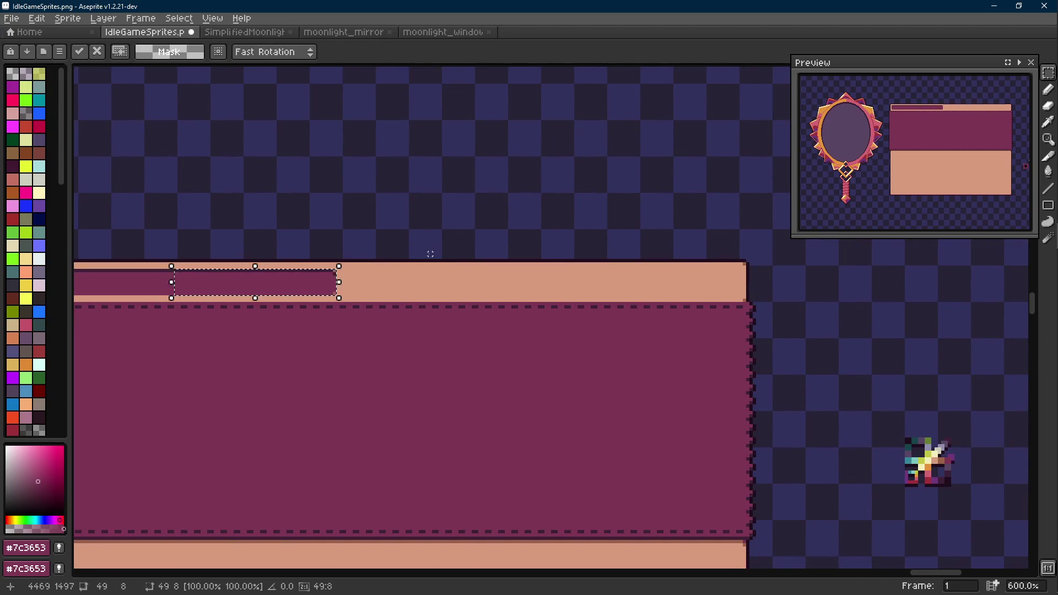
scroll(430, 253, down, 1)
scroll(497, 216, down, 2)
key(Return)
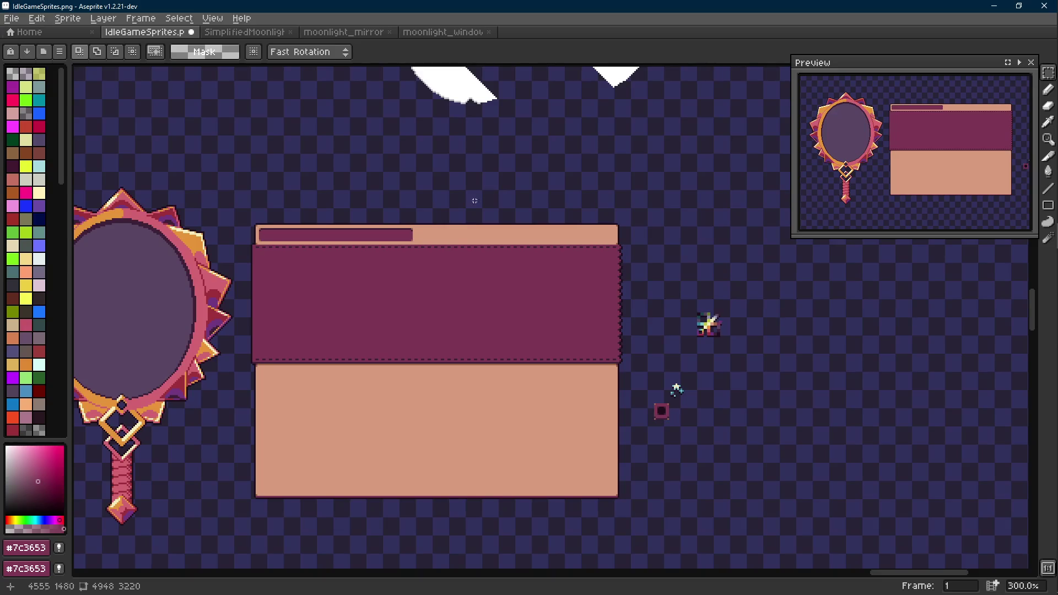
scroll(474, 200, down, 1)
Step: Copy the purple axe-icon bar from the wooden board and paste it above the window panel
drag(474, 201, 587, 230)
scroll(587, 231, down, 1)
drag(312, 244, 322, 245)
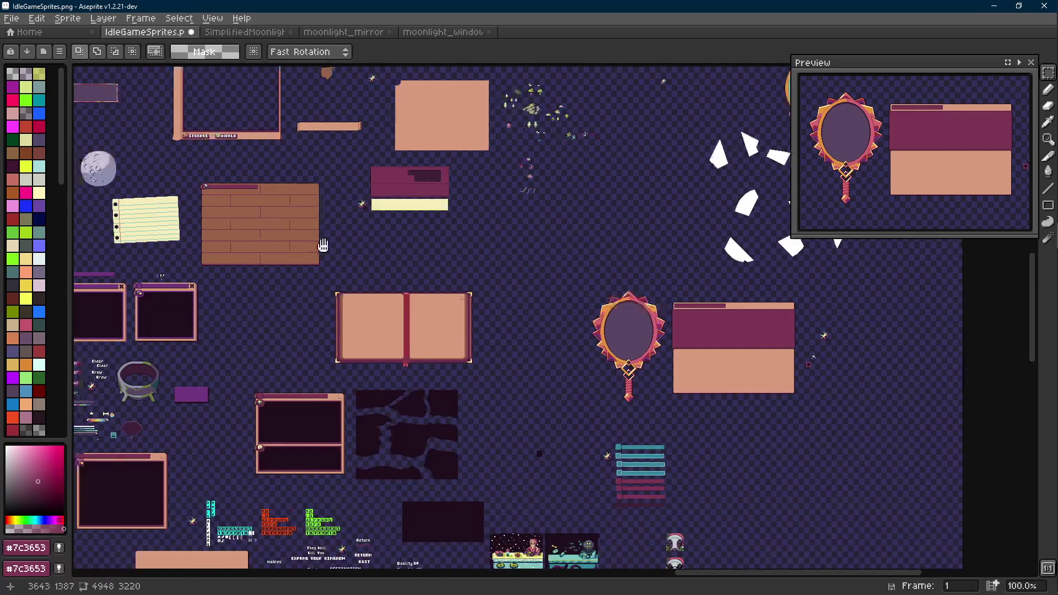
scroll(323, 245, up, 2)
scroll(283, 485, up, 3)
scroll(334, 187, up, 3)
scroll(343, 229, up, 1)
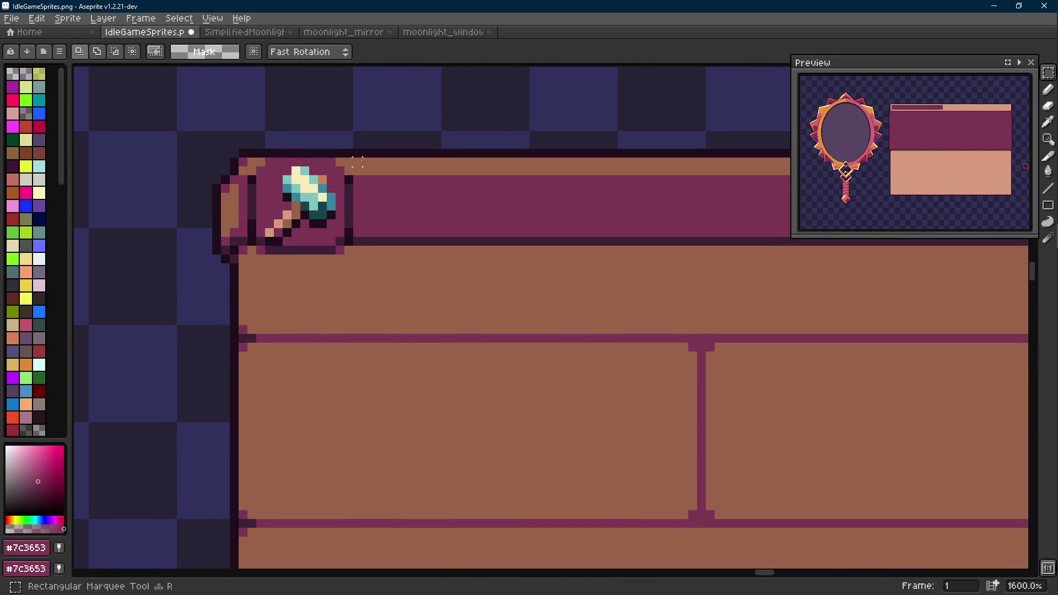
drag(357, 163, 210, 266)
scroll(328, 214, down, 1)
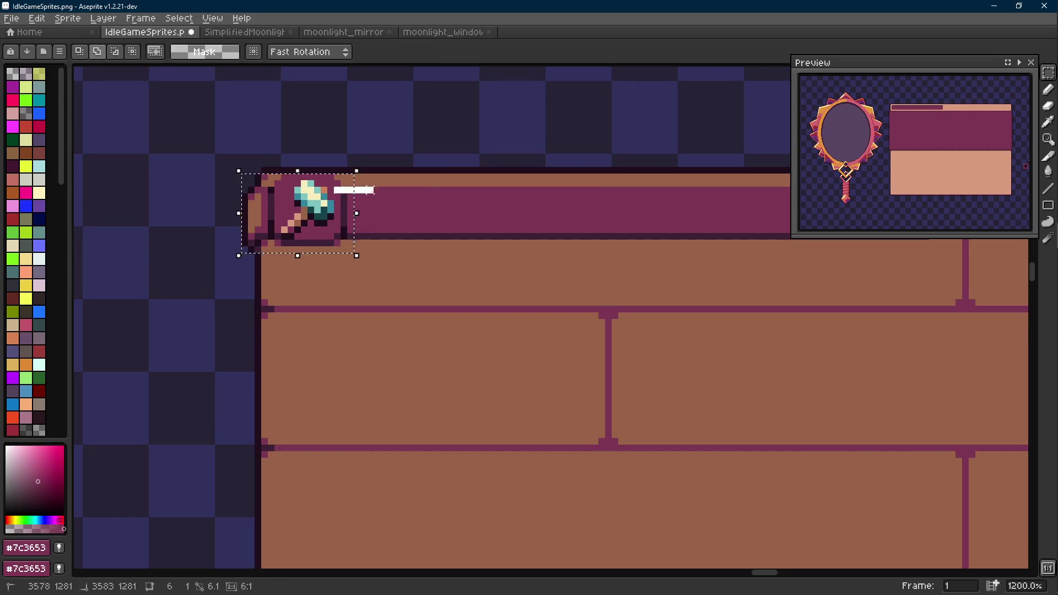
drag(355, 190, 574, 231)
scroll(582, 247, down, 4)
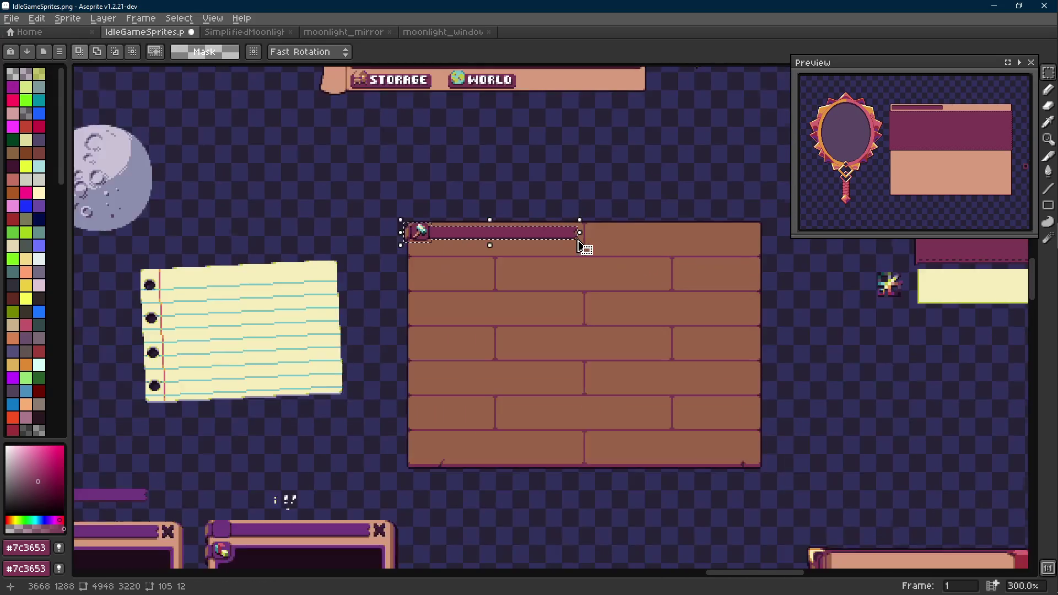
scroll(582, 247, up, 2)
scroll(281, 229, down, 2)
scroll(489, 283, up, 3)
key(ctrl+v)
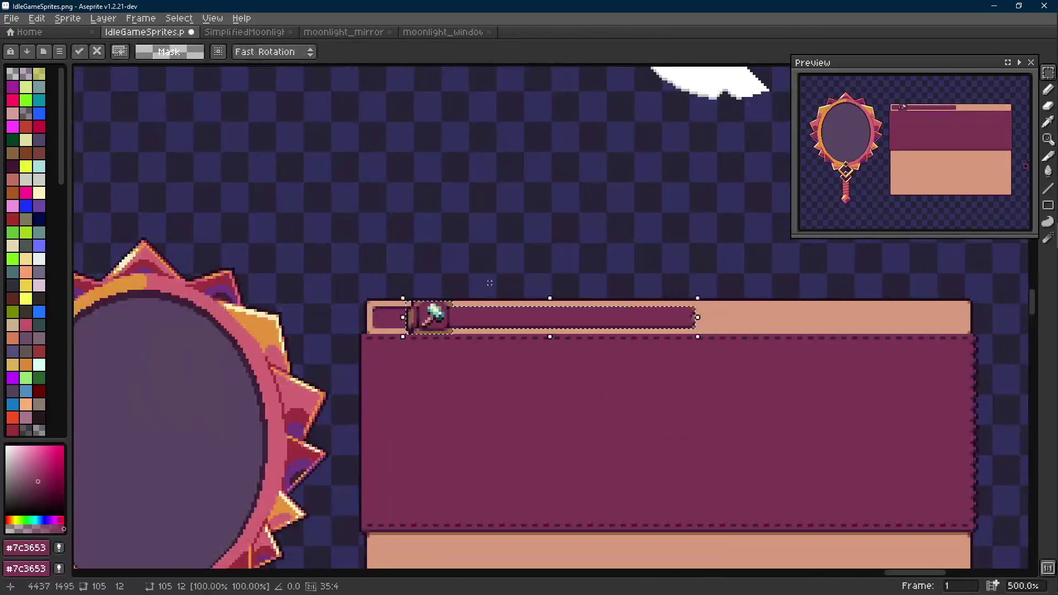
drag(489, 284, 402, 217)
key(Return)
scroll(363, 223, up, 5)
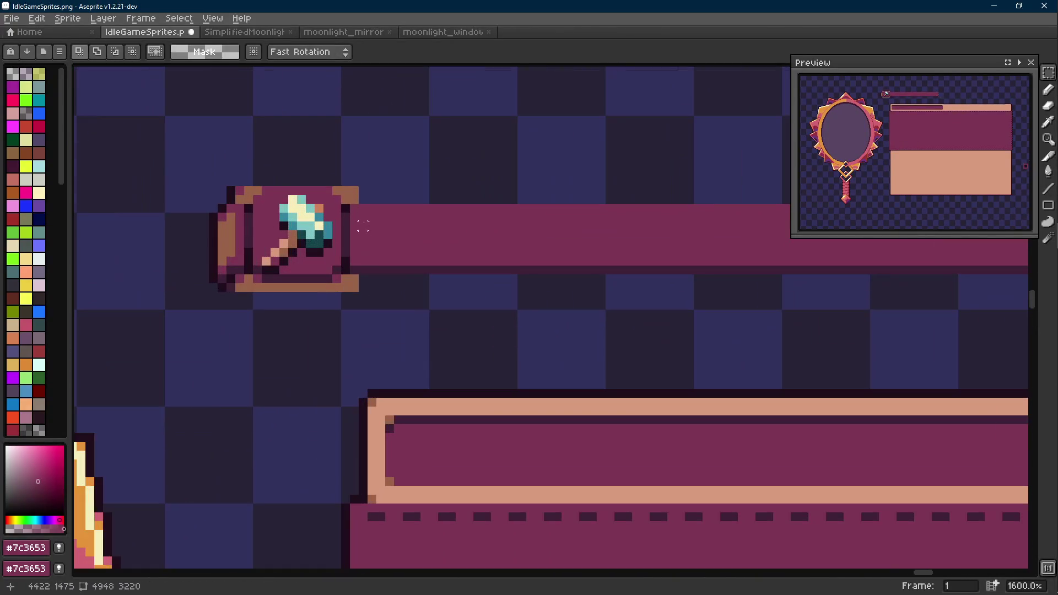
Step: Erase the brown strip under the axe icon and shift the bar toward the header
key(e)
scroll(258, 193, up, 1)
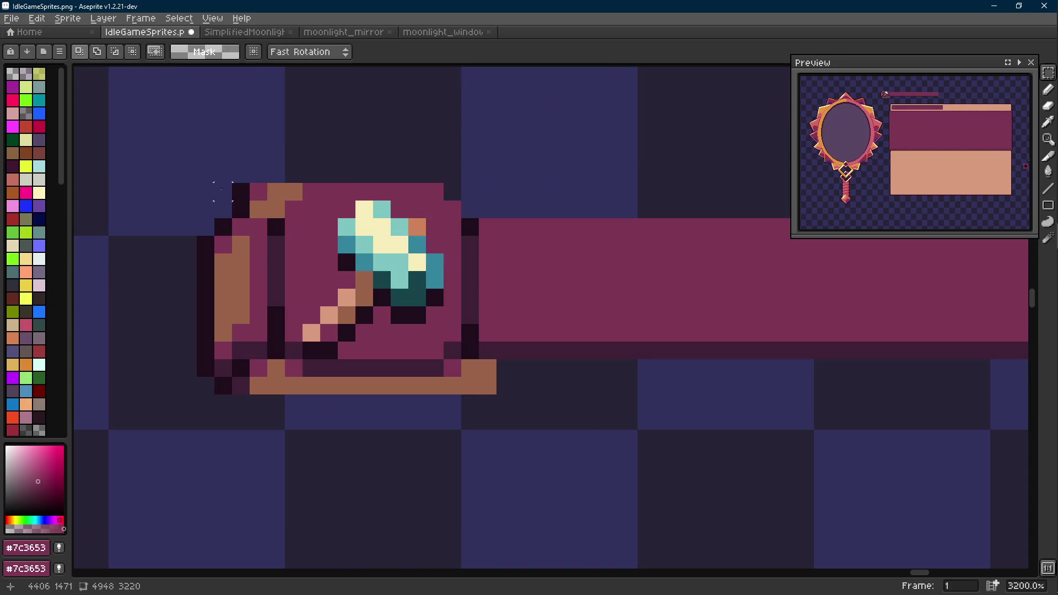
drag(275, 209, 230, 186)
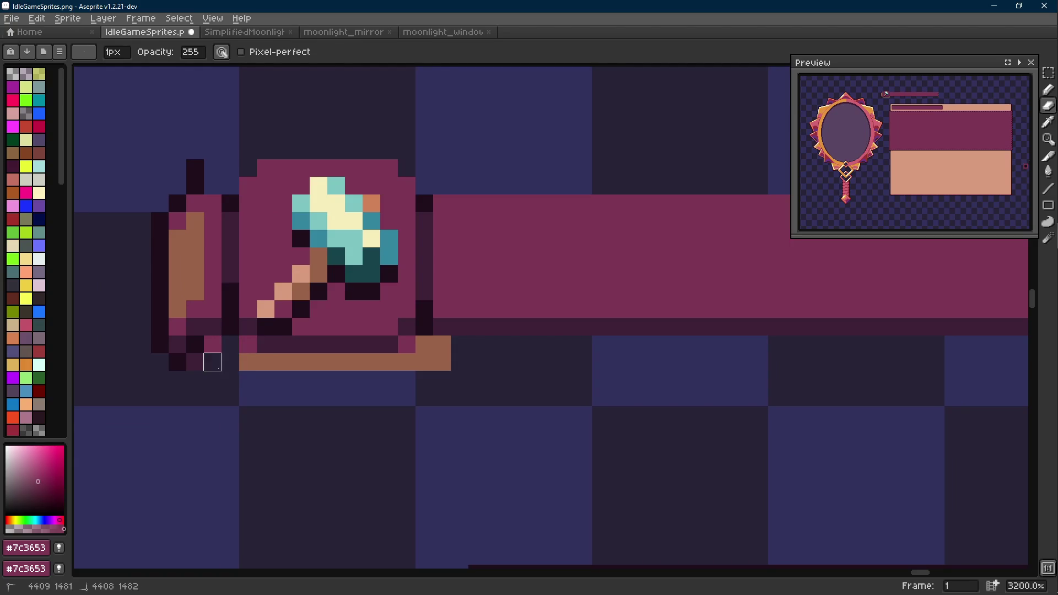
drag(318, 361, 423, 354)
key(m)
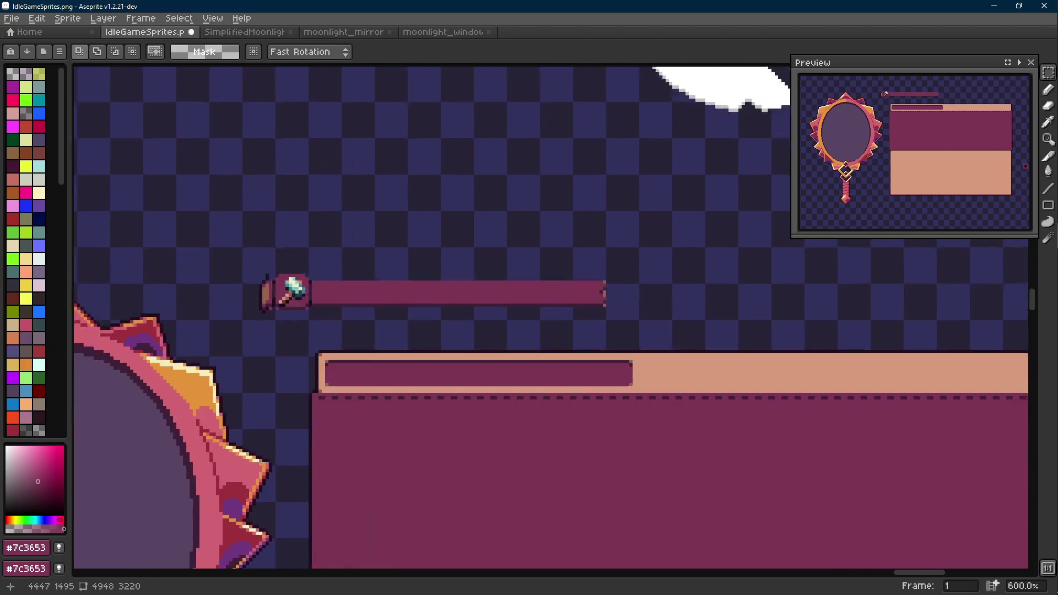
scroll(552, 302, down, 3)
scroll(599, 274, down, 1)
drag(630, 236, 125, 300)
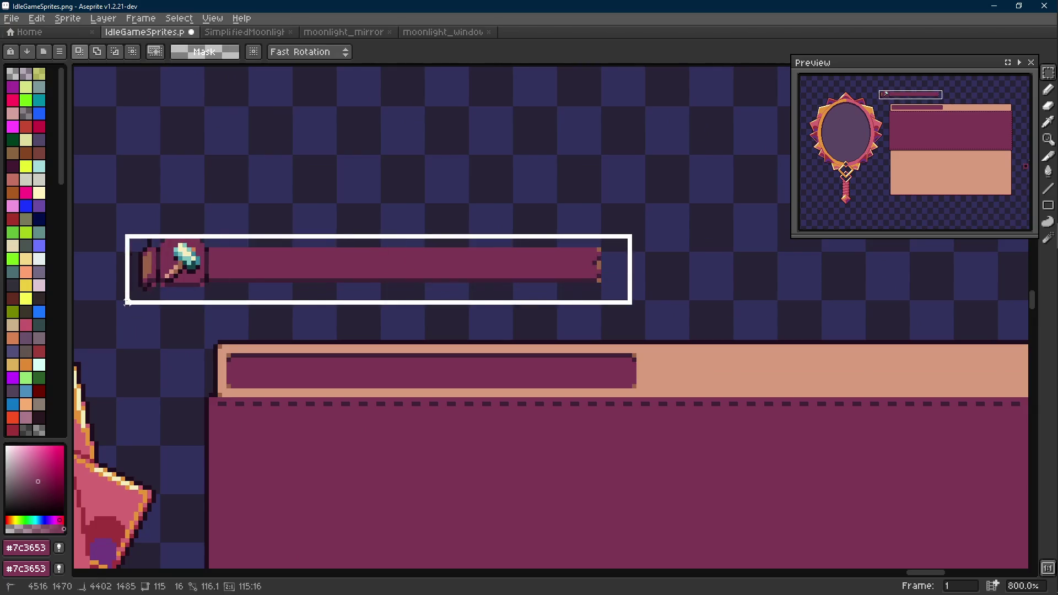
mouse_move(256, 291)
mouse_down()
mouse_move(314, 386)
mouse_move(305, 290)
mouse_up()
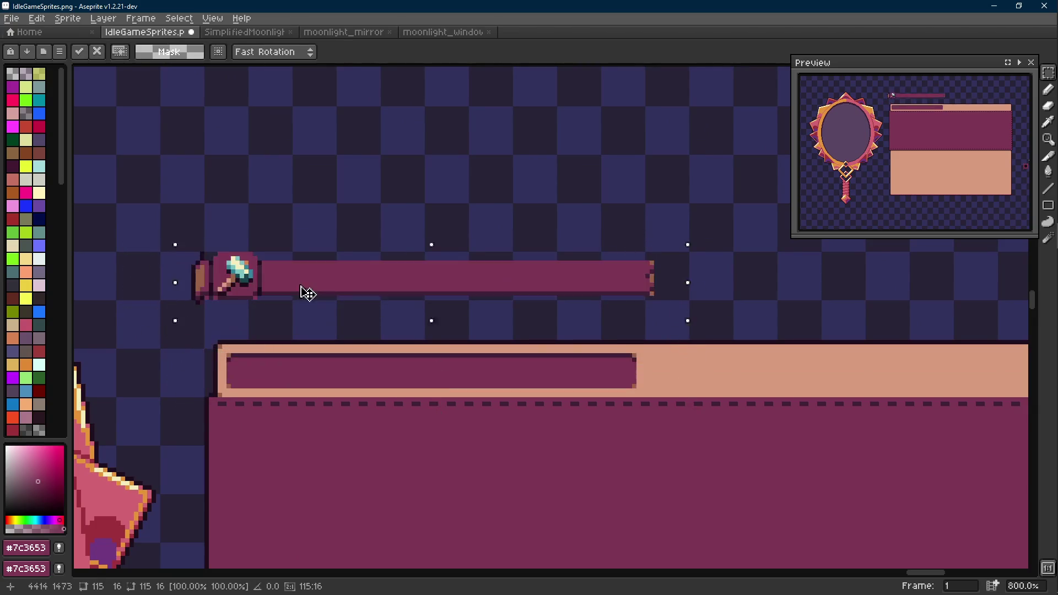
scroll(259, 295, down, 2)
key(ctrl+d)
Step: Sample the peach header colour and work selections over the old dark bar and header strip
key(i)
click(597, 281)
key(g)
click(567, 287)
key(m)
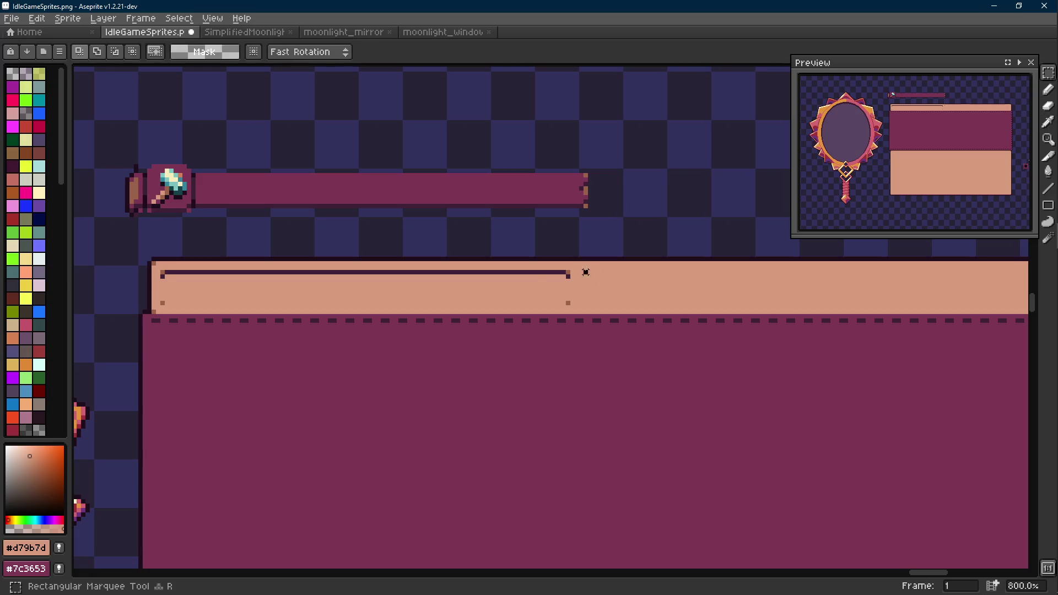
drag(587, 272, 157, 313)
key(g)
key(b)
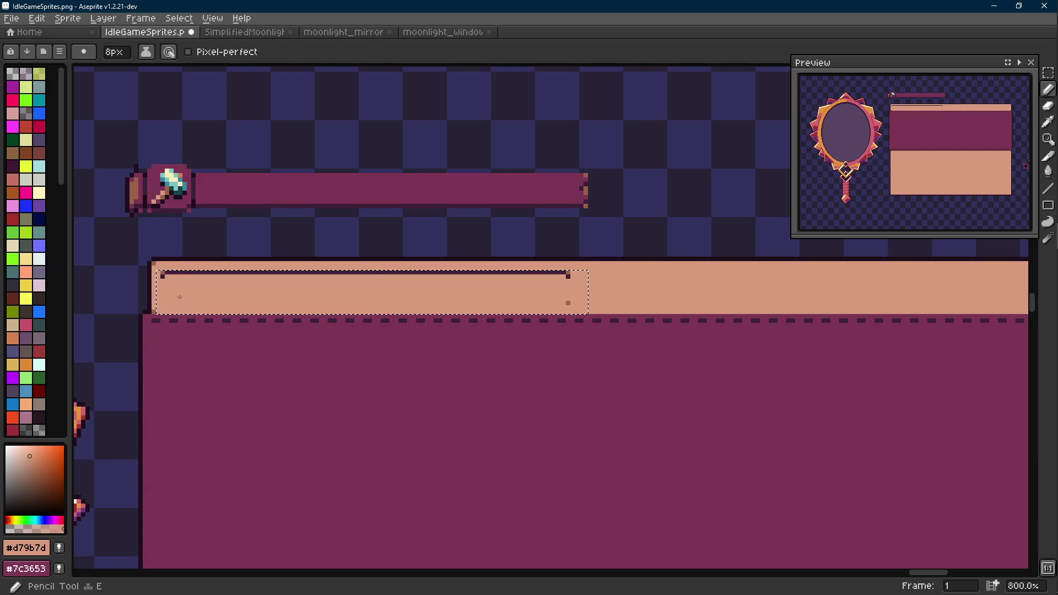
scroll(264, 281, down, 1)
key(ctrl+d)
key(m)
drag(154, 257, 915, 295)
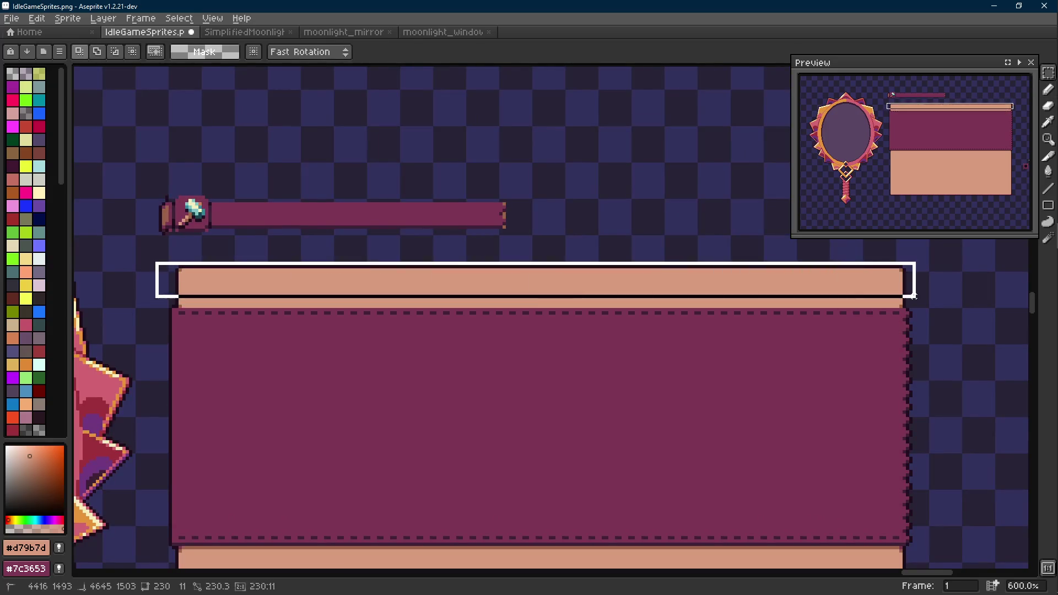
Step: Move the axe bar into the panel header, nudge it into place and commit
drag(577, 166, 138, 245)
drag(233, 225, 237, 295)
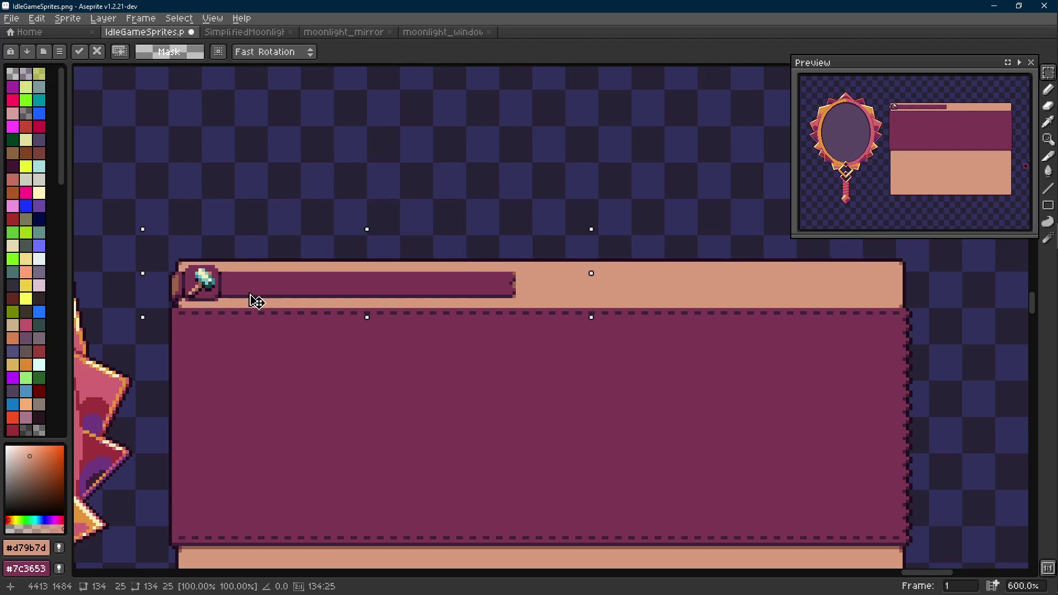
scroll(256, 301, up, 4)
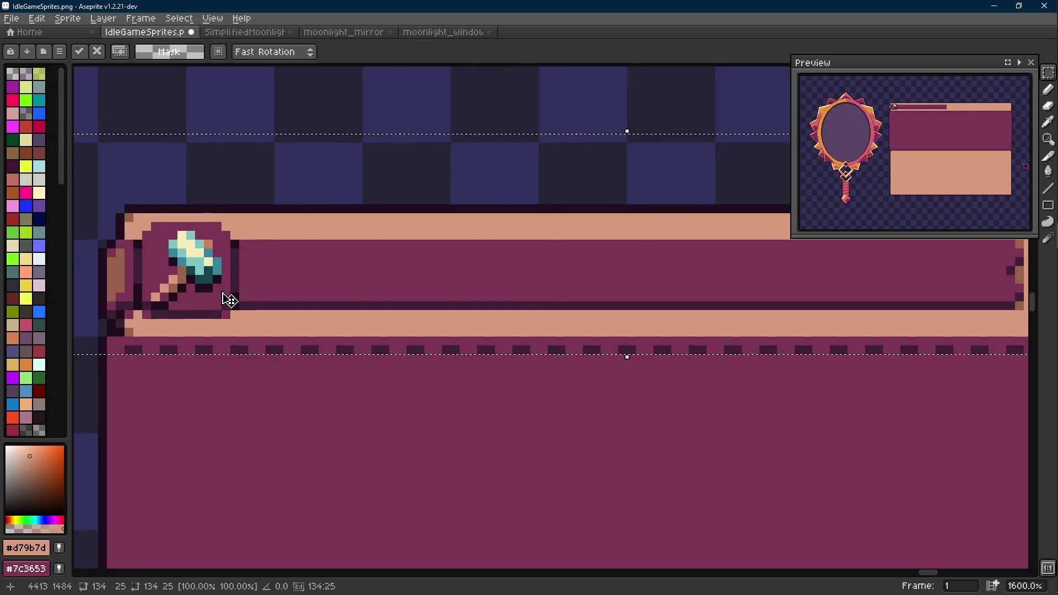
scroll(248, 300, down, 6)
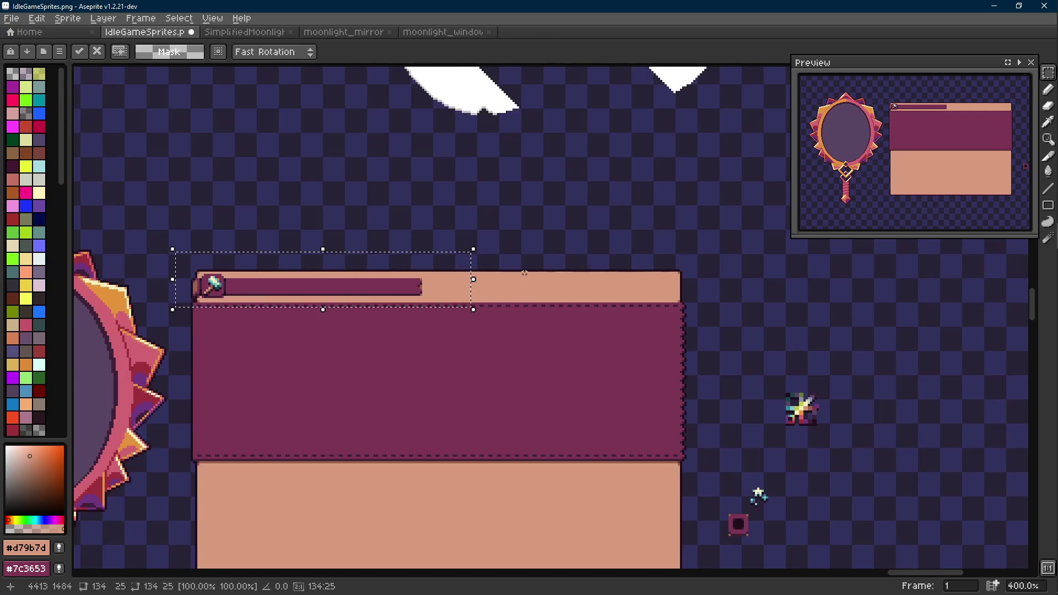
key(Down)
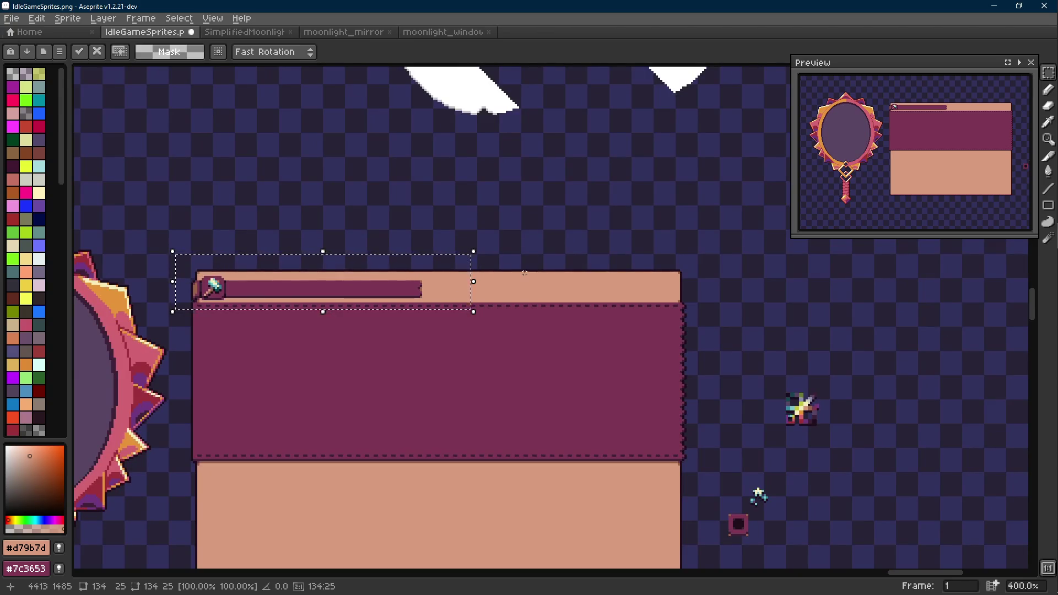
drag(524, 272, 524, 269)
scroll(196, 328, up, 5)
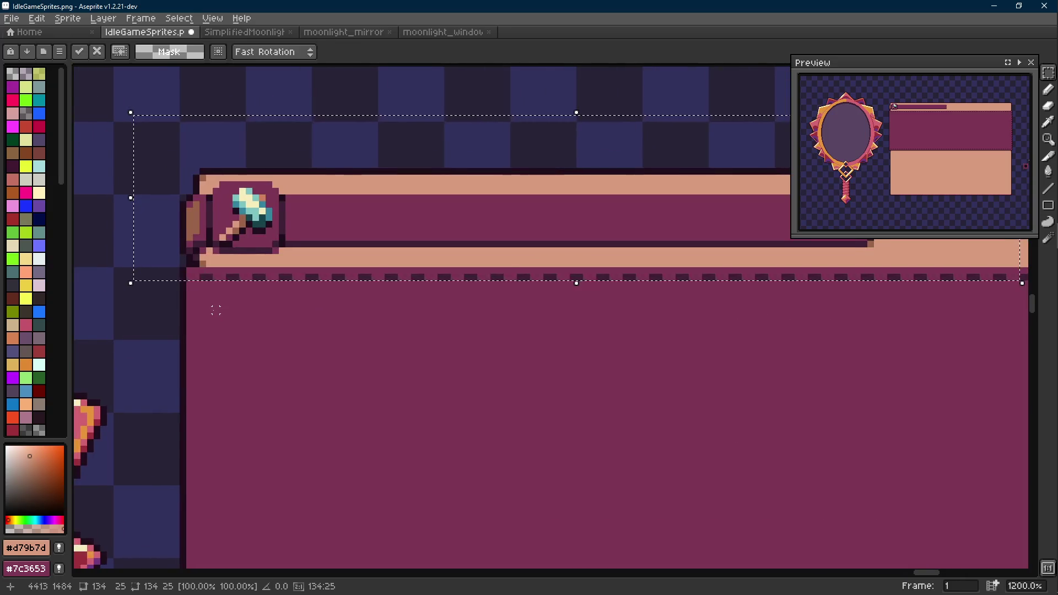
scroll(216, 310, down, 3)
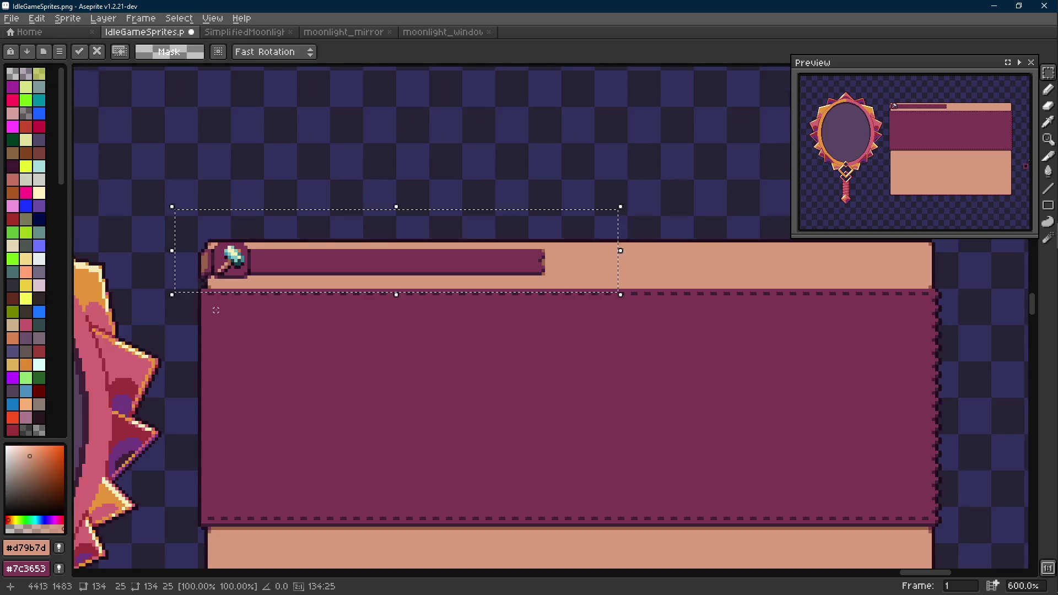
scroll(216, 310, down, 1)
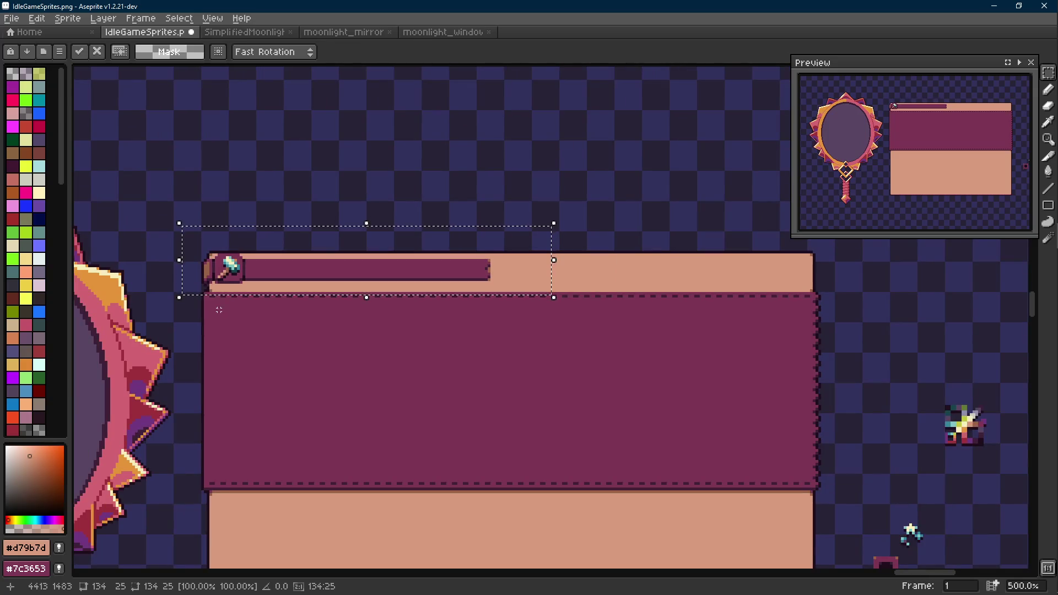
drag(220, 310, 219, 309)
key(Down)
click(694, 251)
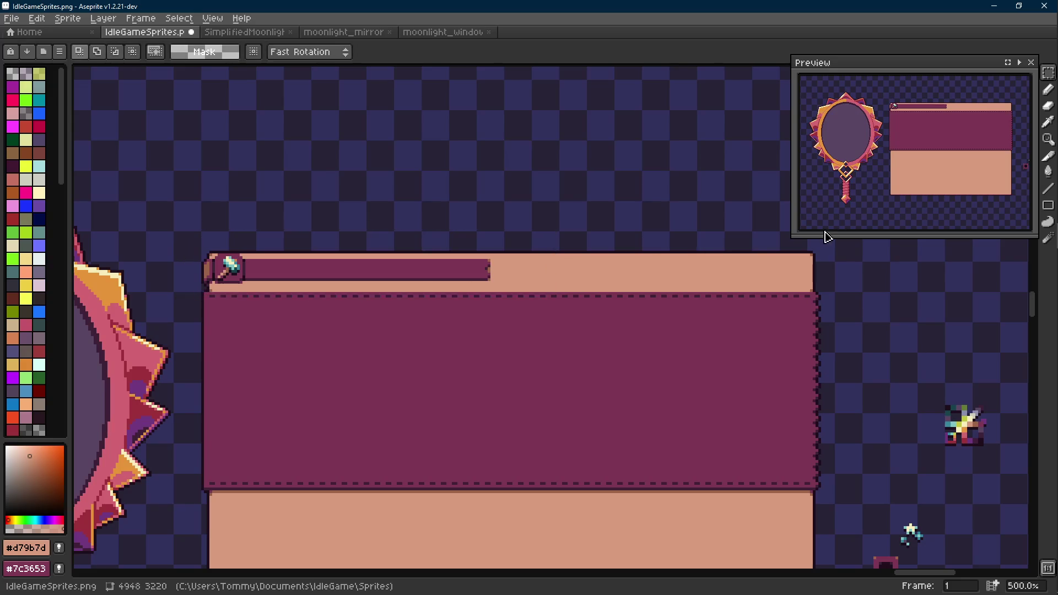
Step: Sample the badge's plum #7c3653 and paint out the old icon inside the badge
mouse_move(823, 244)
mouse_down()
mouse_move(181, 271)
mouse_move(183, 285)
mouse_up()
scroll(198, 279, up, 7)
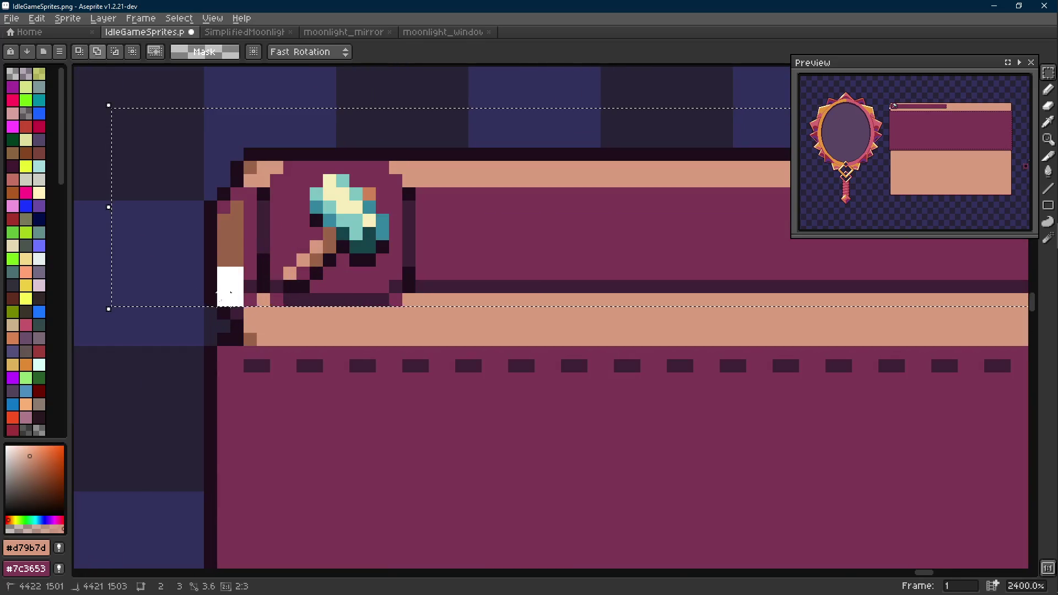
key(ctrl+d)
scroll(239, 289, down, 6)
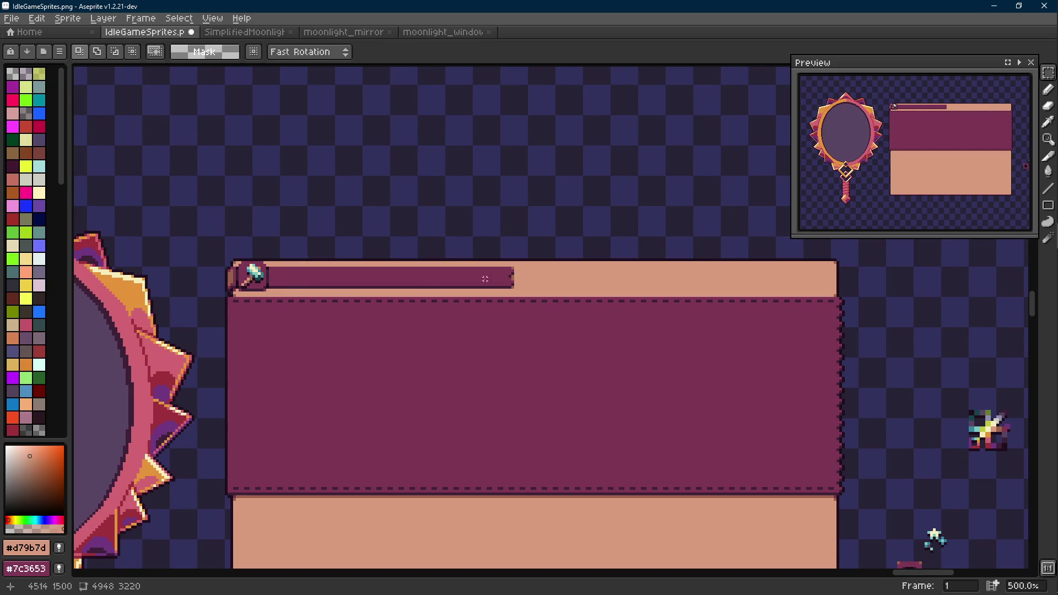
scroll(485, 279, up, 4)
key(i)
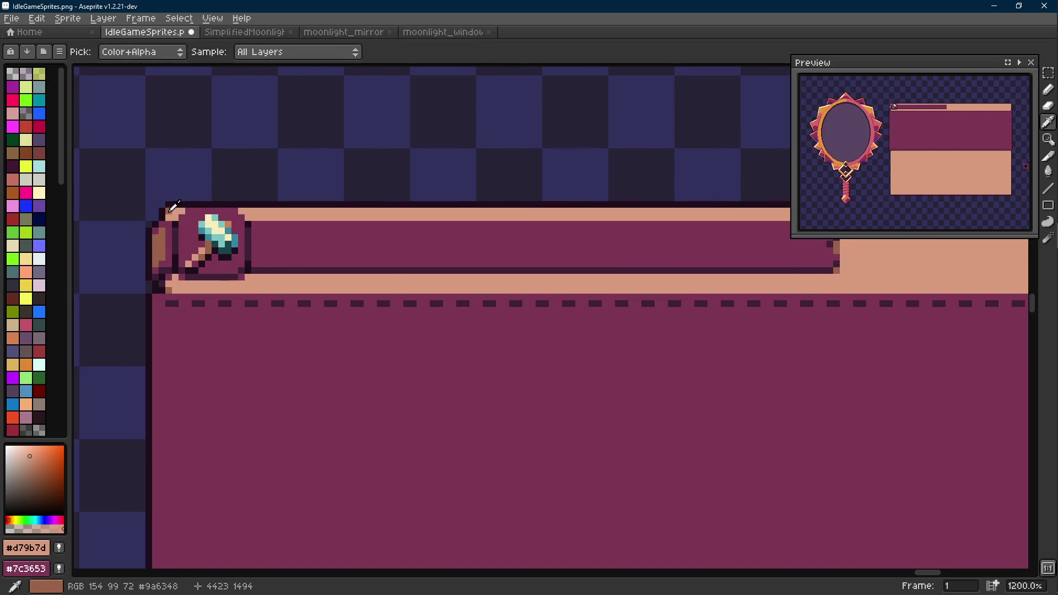
alt+click(172, 206)
scroll(181, 248, up, 3)
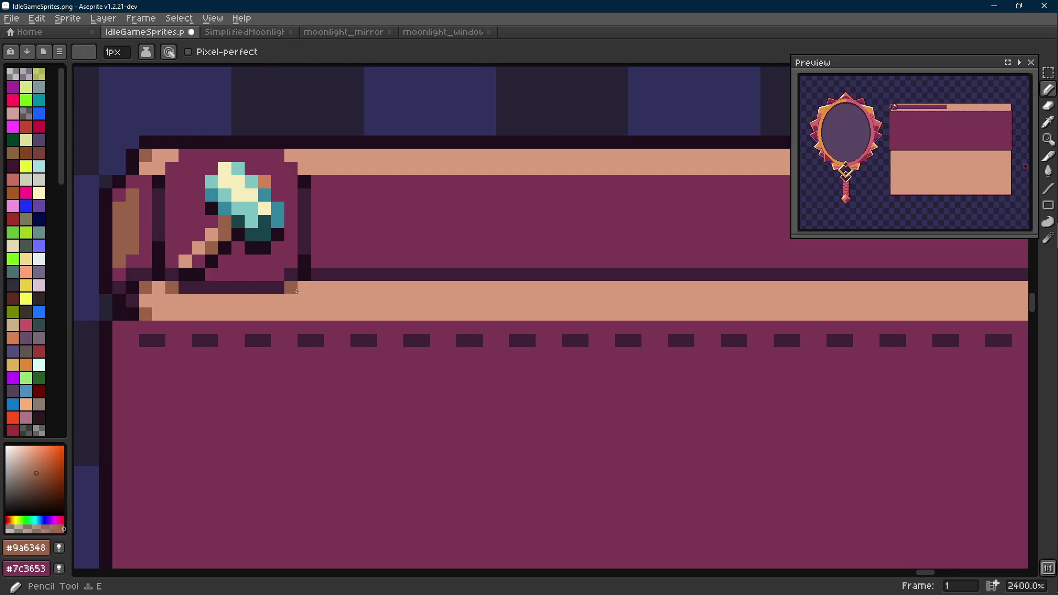
scroll(297, 291, down, 8)
scroll(302, 275, up, 2)
scroll(303, 281, up, 6)
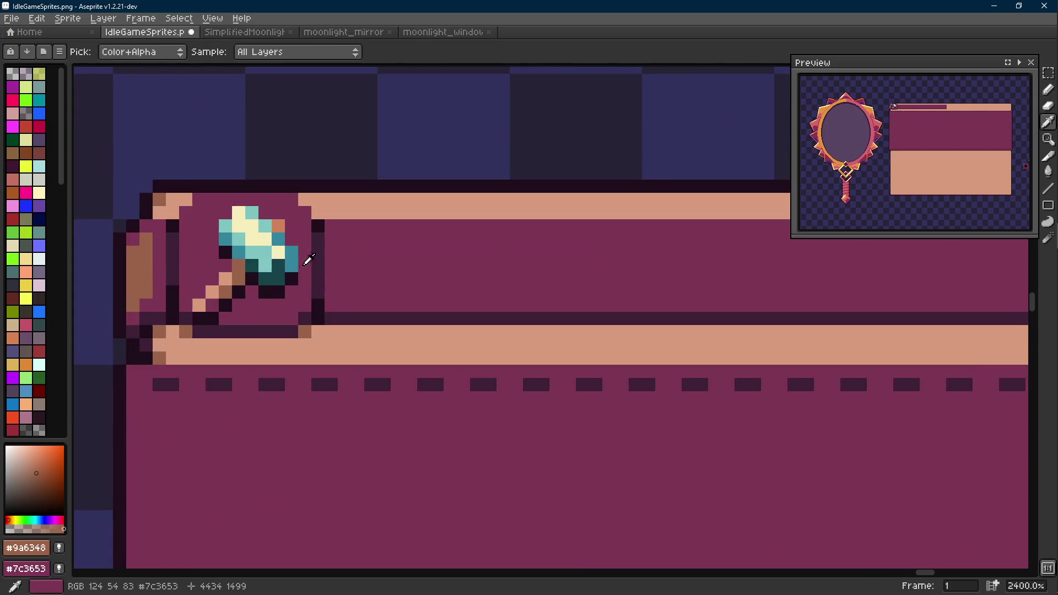
alt+click(304, 283)
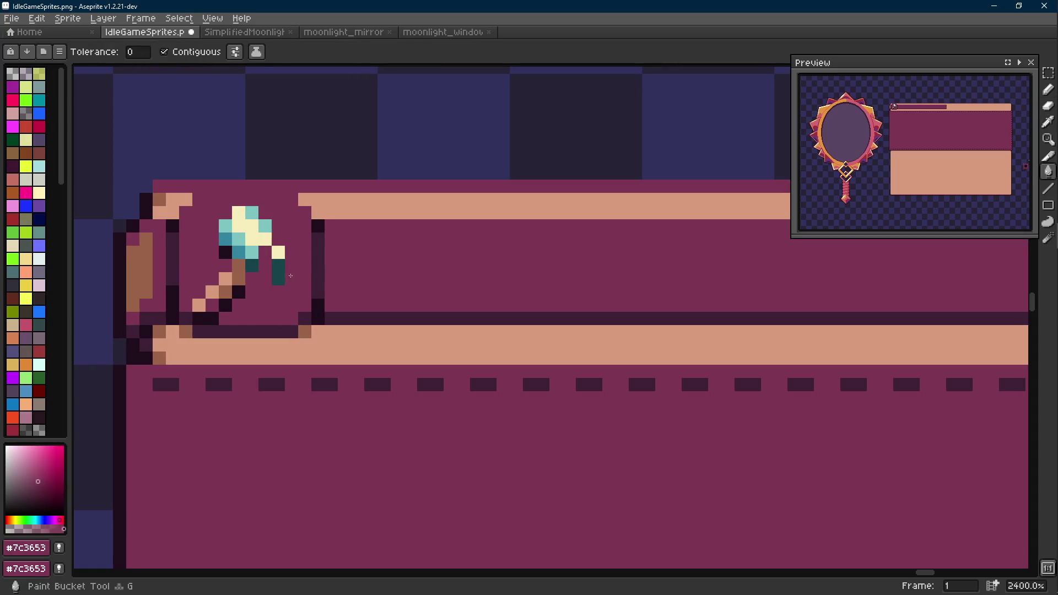
alt+click(289, 199)
drag(288, 199, 250, 236)
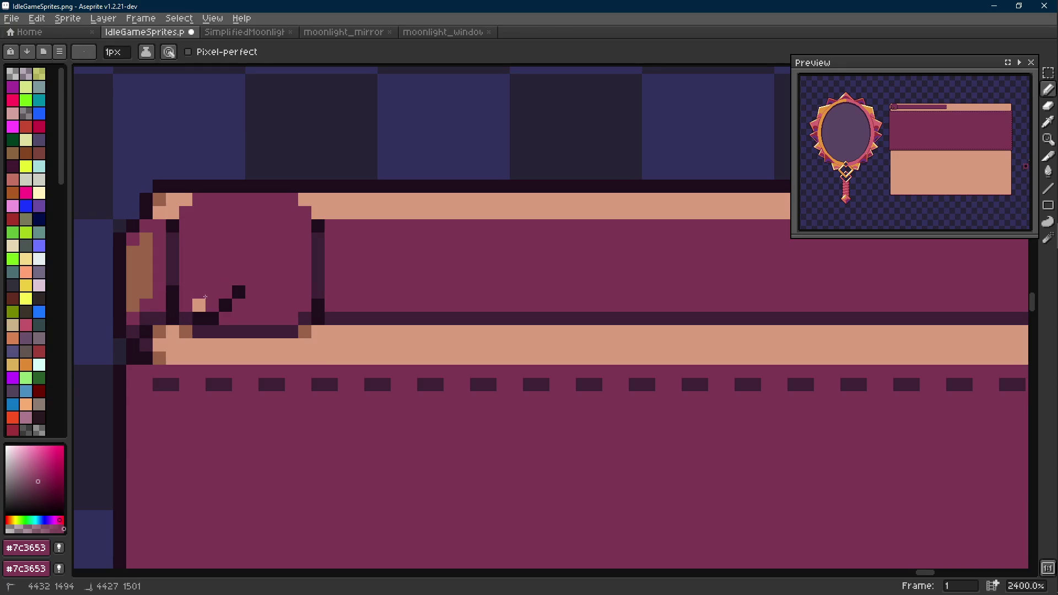
scroll(242, 282, down, 6)
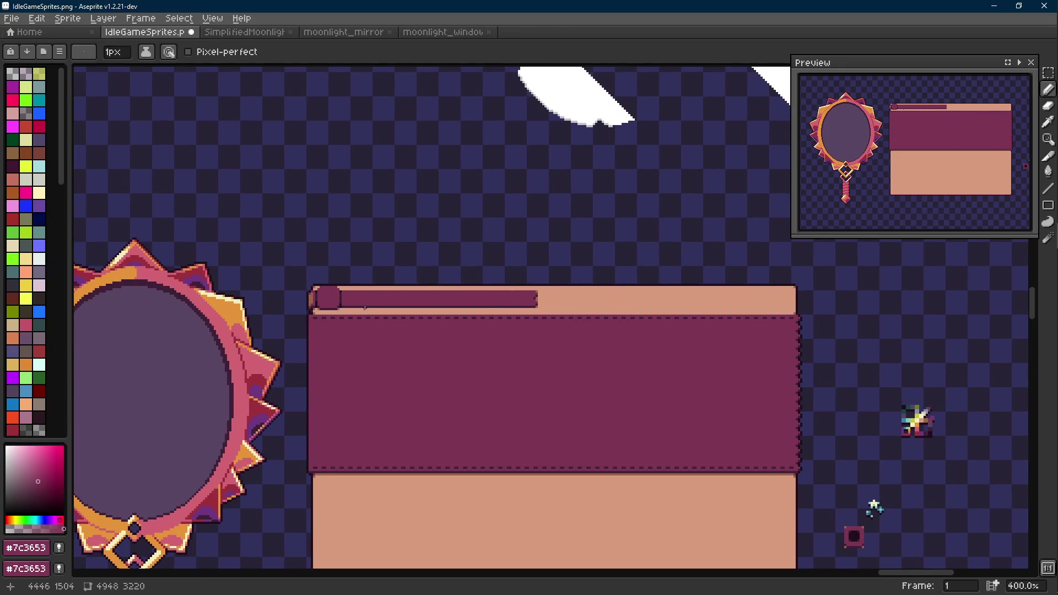
scroll(521, 304, up, 5)
scroll(557, 303, down, 5)
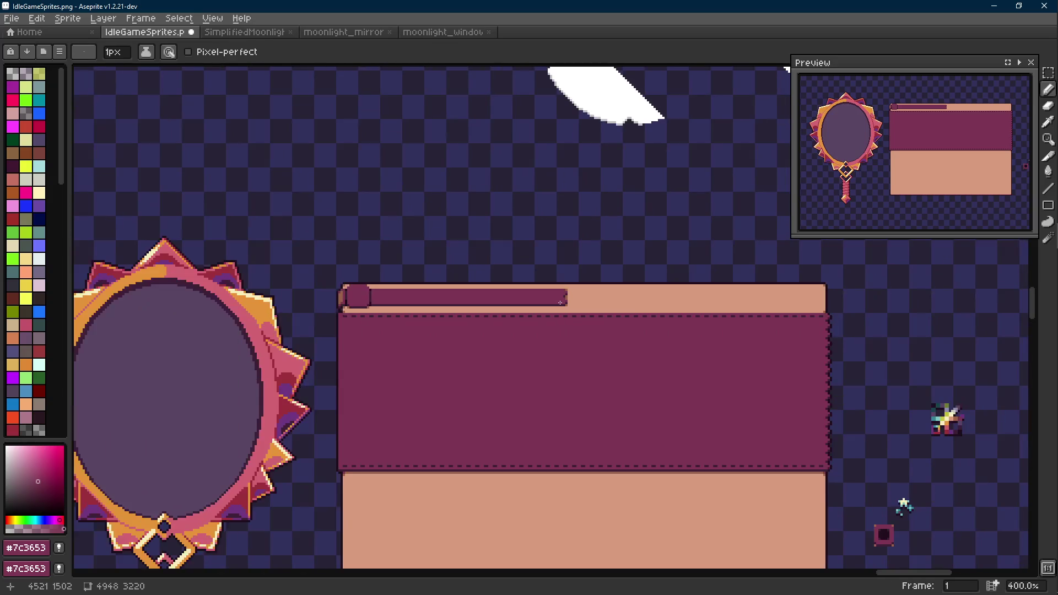
scroll(536, 304, down, 2)
Step: Find the small jewelled mirror sprite and drop a copy near the bar
drag(535, 304, 625, 149)
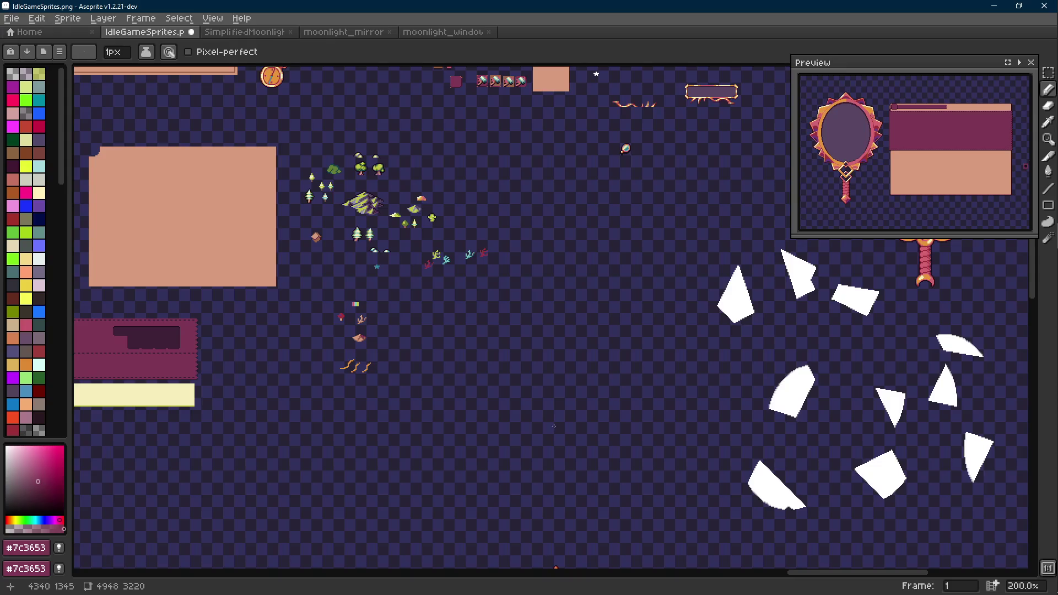
scroll(554, 426, up, 1)
mouse_move(479, 273)
mouse_down()
mouse_move(509, 286)
mouse_move(485, 119)
mouse_up()
scroll(385, 179, up, 2)
drag(373, 174, 460, 295)
click(498, 291)
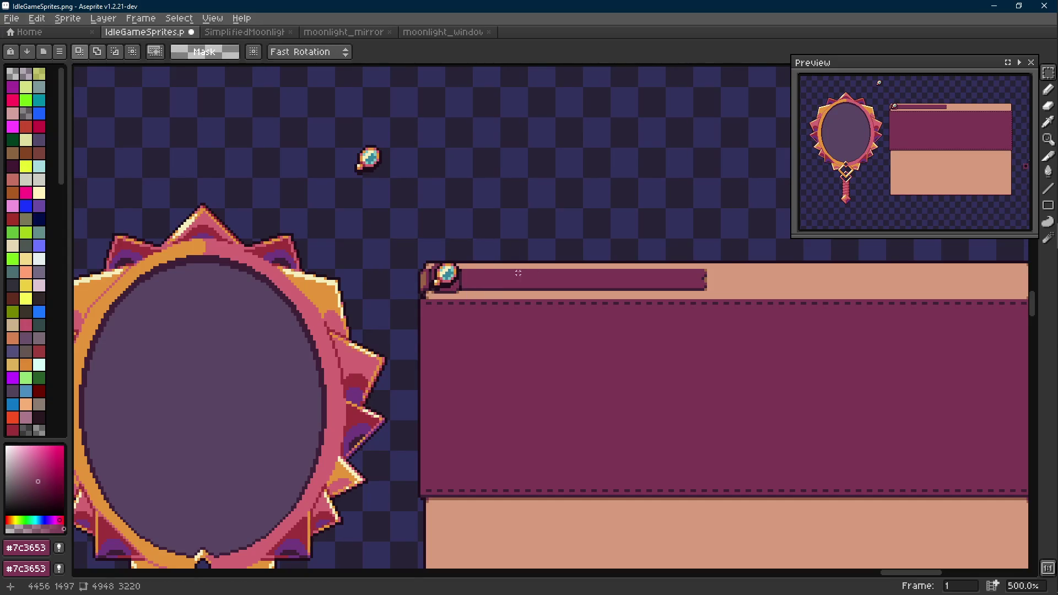
scroll(498, 291, down, 1)
scroll(498, 291, down, 1)
scroll(382, 264, up, 4)
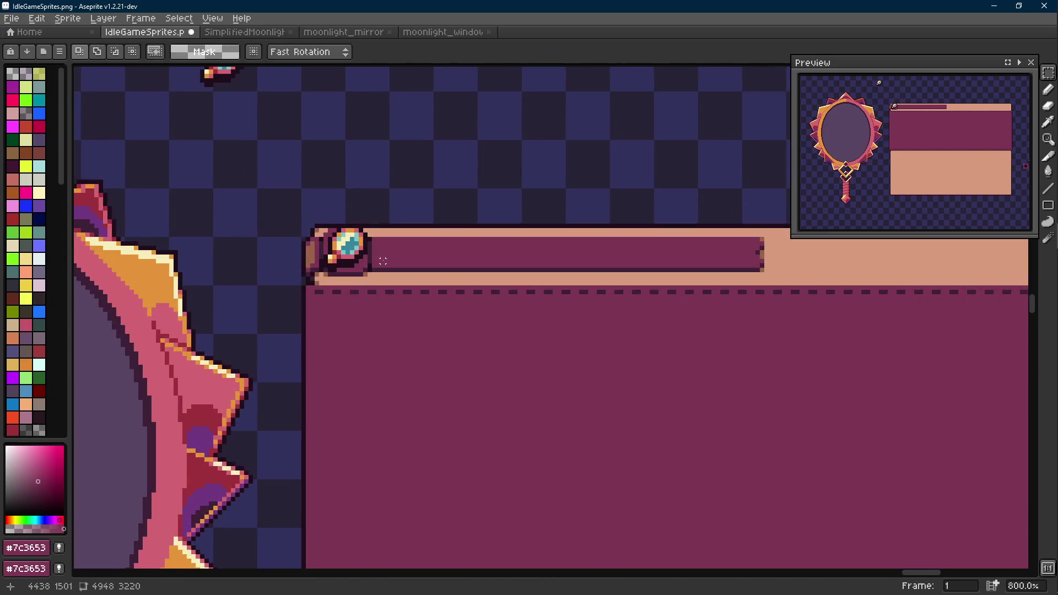
scroll(382, 262, down, 3)
scroll(302, 177, up, 1)
Step: Reselect the gem mirror and drag a copy onto the header badge
drag(236, 140, 348, 248)
mouse_move(314, 209)
mouse_down()
mouse_move(397, 306)
mouse_move(387, 319)
mouse_up()
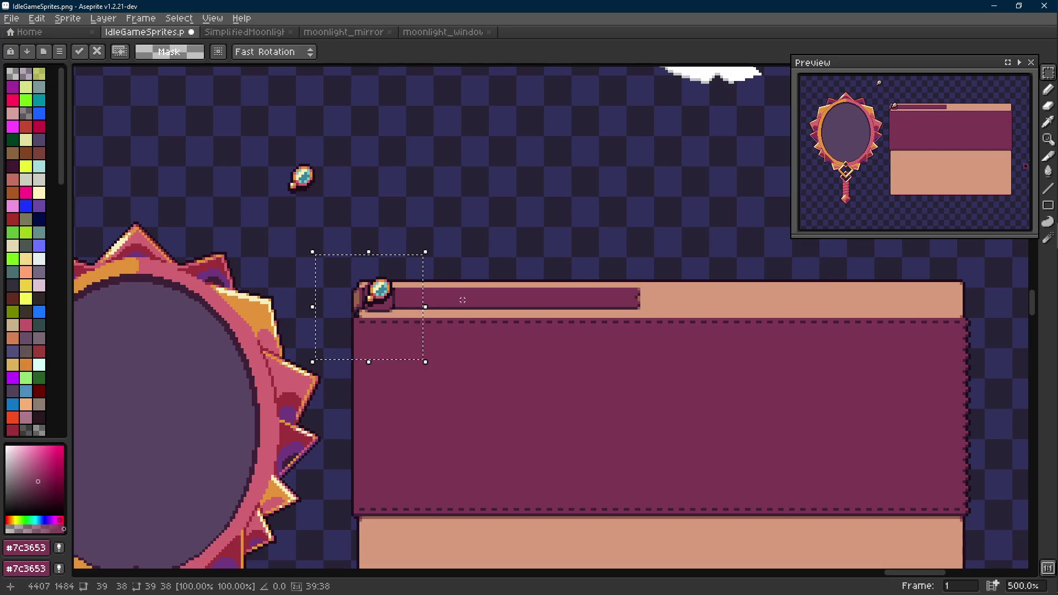
scroll(422, 319, down, 2)
scroll(422, 320, up, 3)
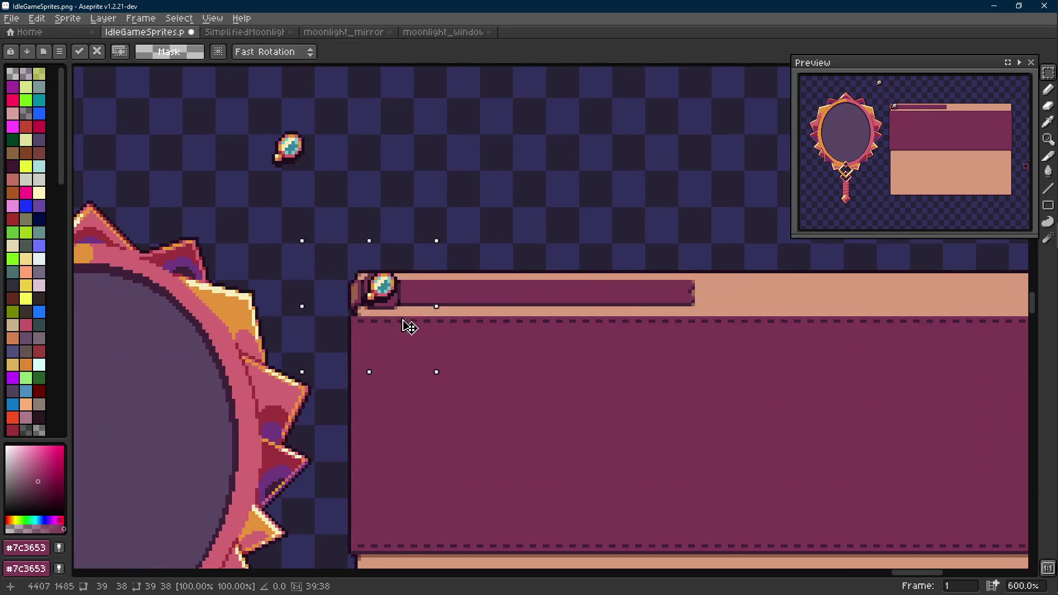
Step: Nudge the pasted gem up one pixel, commit it, then undo the placement
drag(409, 328, 408, 326)
key(Return)
scroll(414, 308, down, 4)
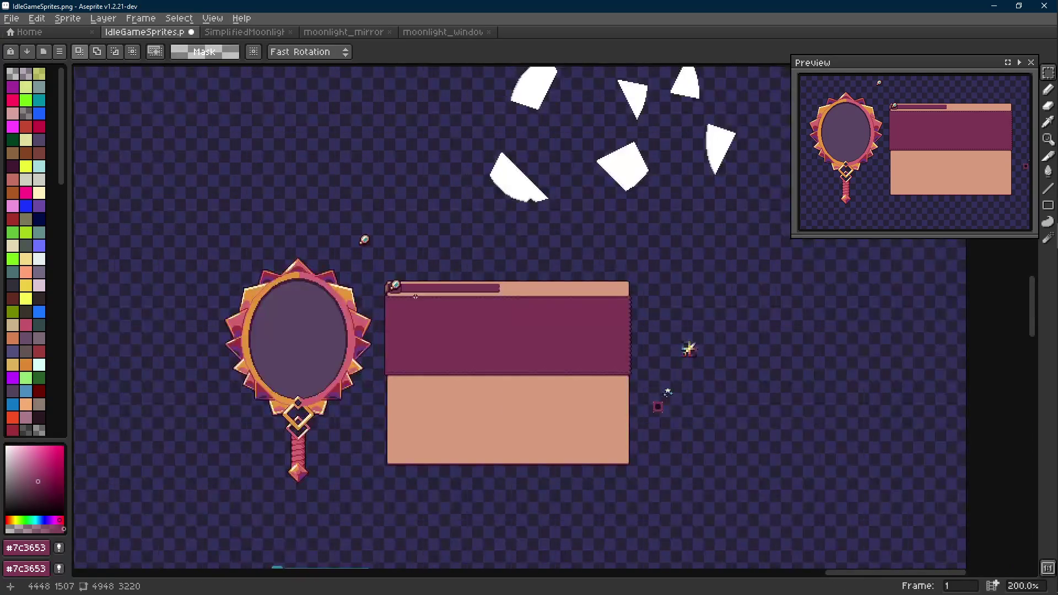
scroll(413, 296, up, 1)
scroll(413, 296, up, 1)
scroll(414, 296, up, 2)
key(ctrl+z)
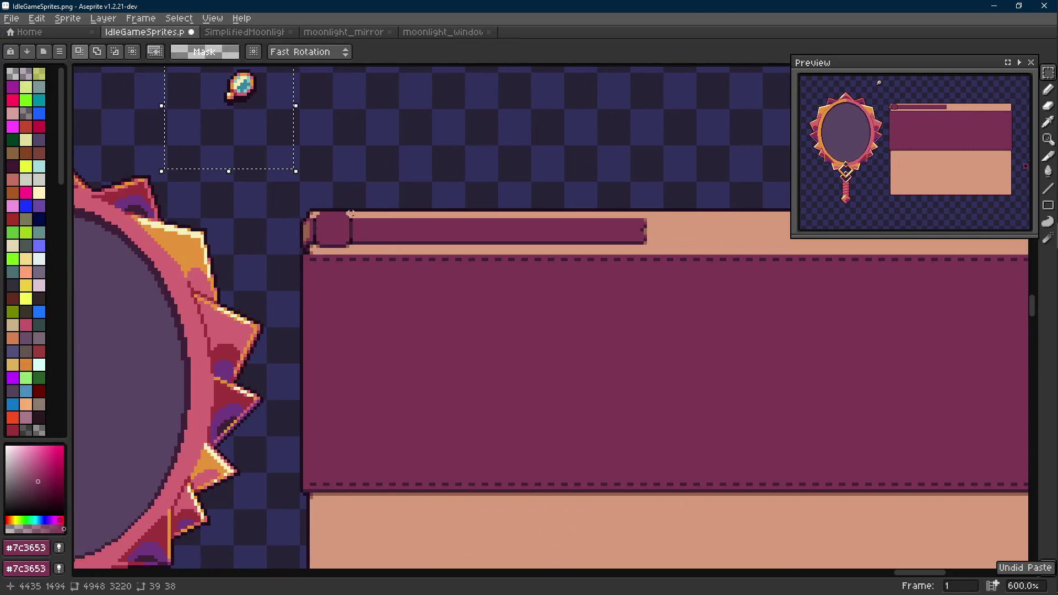
Step: Ctrl+Alt-drag a fresh copy of the jewelled mirror onto the header badge and commit it, sampling the dark outline colour
drag(252, 209, 345, 348)
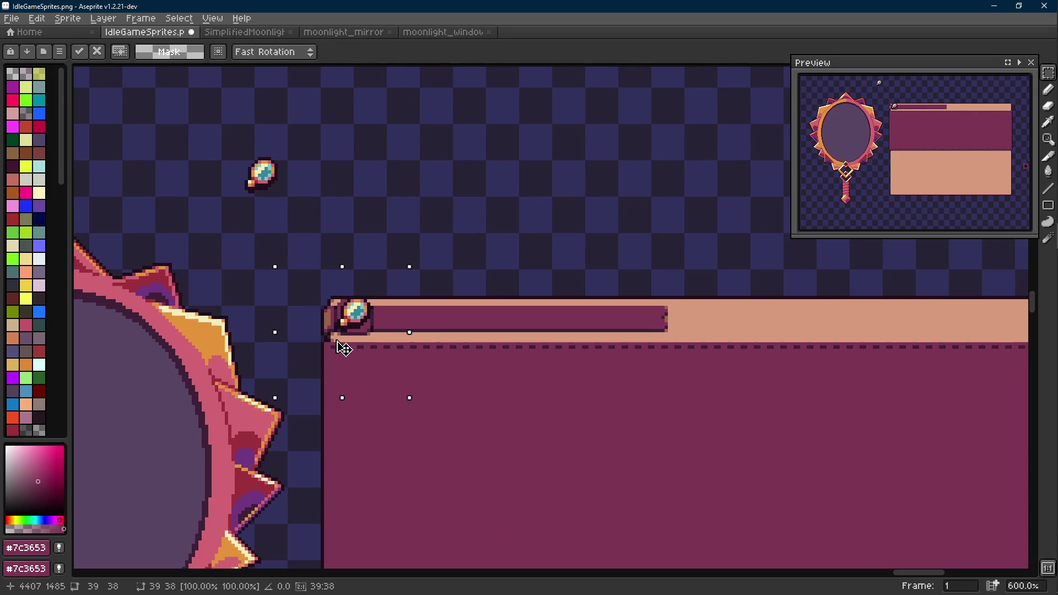
scroll(513, 314, down, 2)
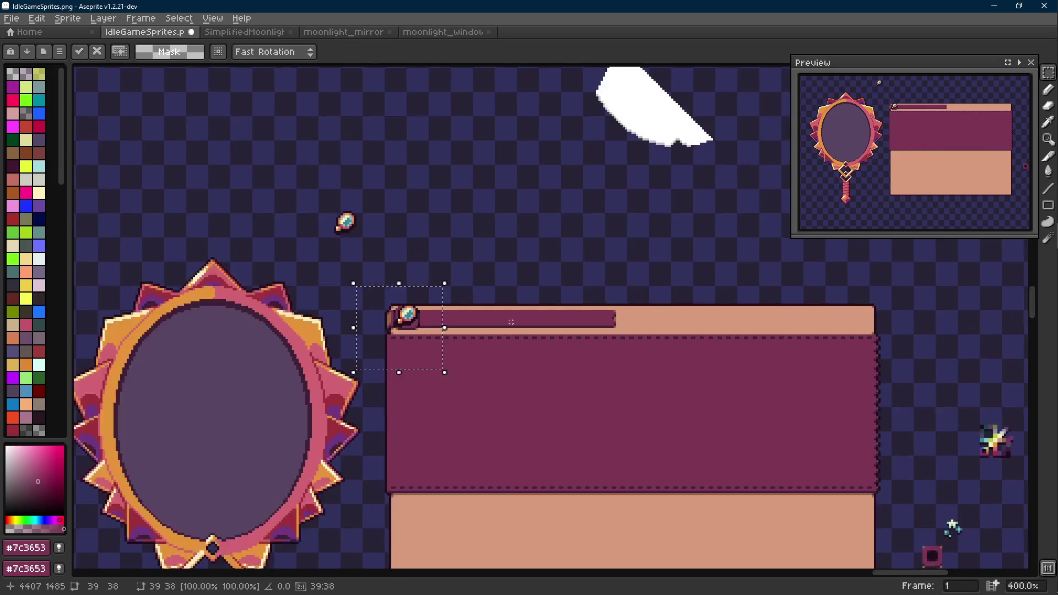
scroll(462, 338, down, 1)
scroll(501, 334, up, 2)
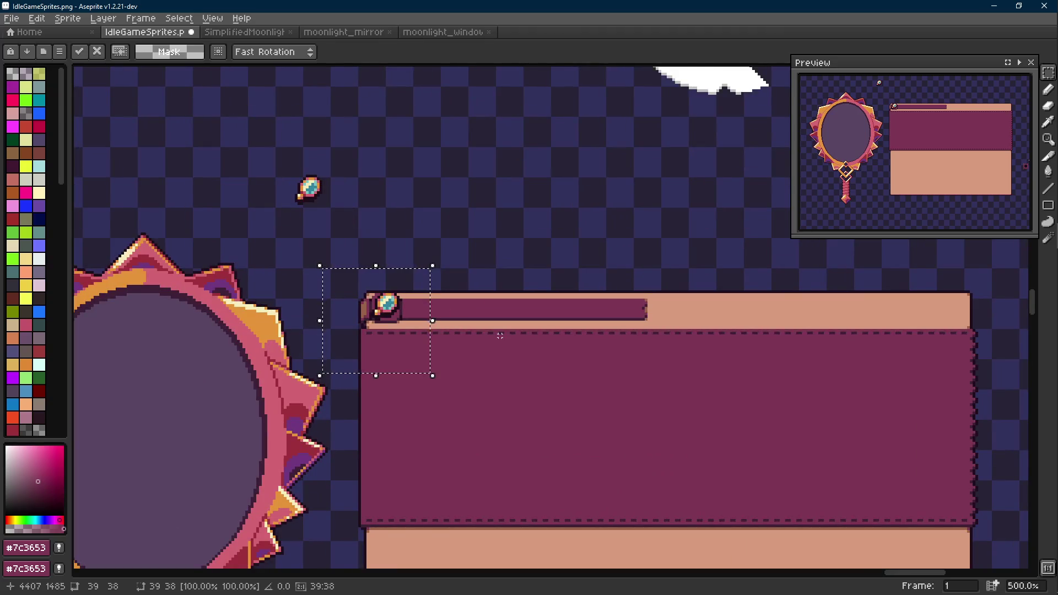
key(b)
scroll(502, 336, up, 2)
scroll(343, 288, up, 2)
alt+click(343, 289)
scroll(339, 289, down, 2)
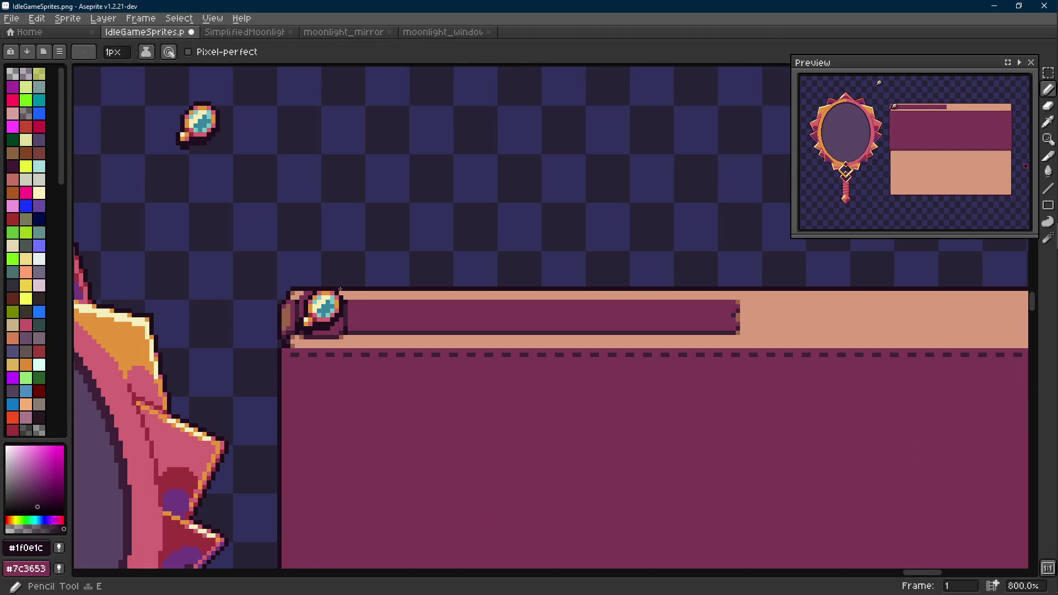
Step: Clear the selection, set the drawing colour to transparent Mask, ready the Line tool and close the Preview window
key(l)
mouse_move(341, 291)
mouse_down()
mouse_move(902, 292)
mouse_move(947, 325)
mouse_up()
scroll(904, 294, up, 2)
key(m)
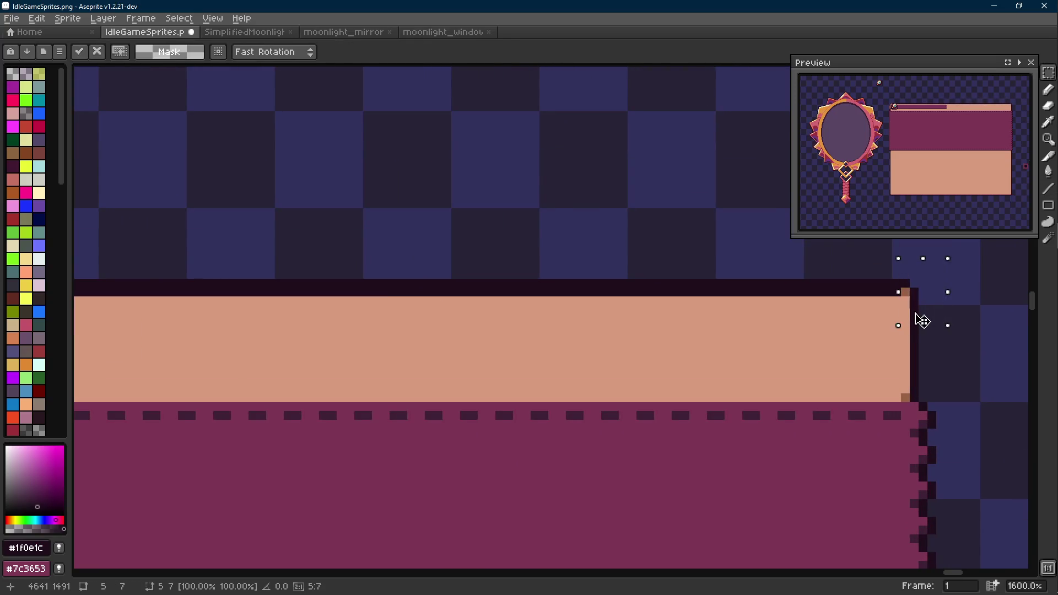
key(ctrl+d)
key(i)
click(912, 274)
key(l)
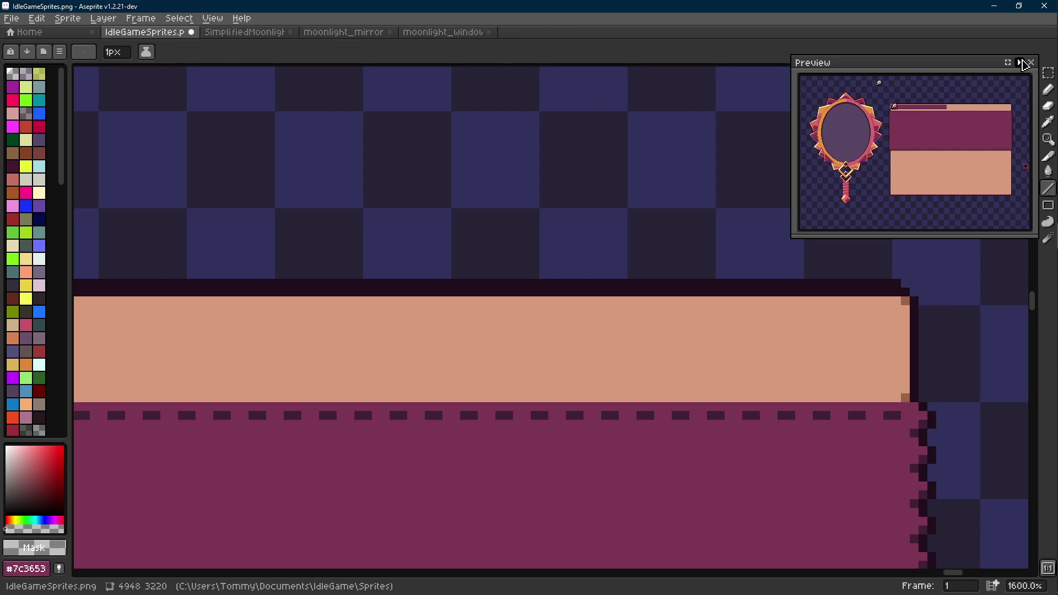
click(1030, 62)
mouse_move(928, 261)
mouse_down()
mouse_move(302, 281)
mouse_move(161, 264)
mouse_up()
scroll(157, 263, up, 2)
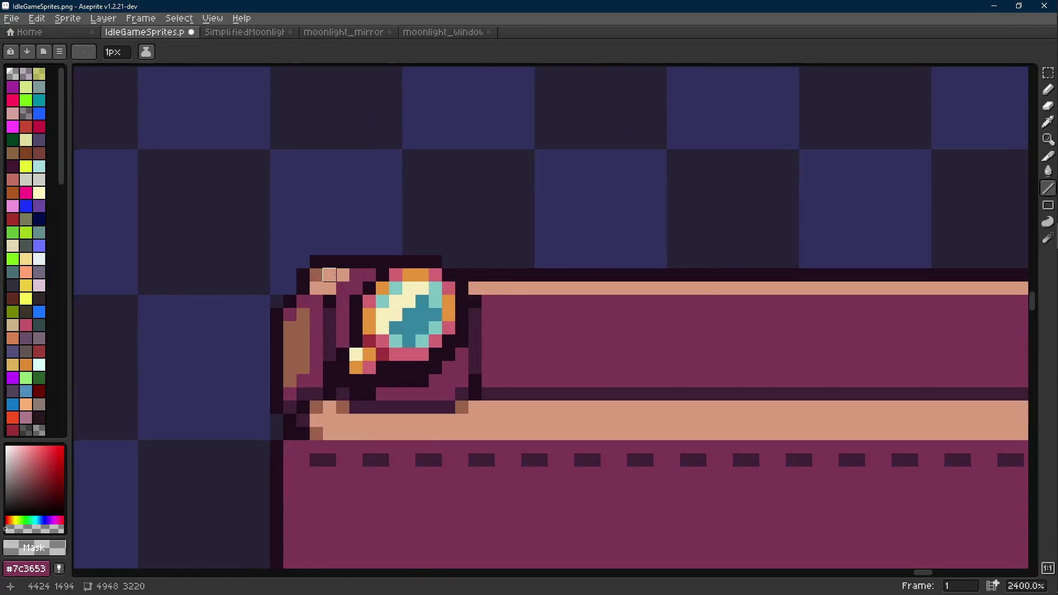
Step: Erase stray dark pixels along the badge's top row and top-left, add an outline pixel beside the badge, undoing a stray one
drag(397, 257, 310, 256)
alt+click(295, 276)
key(e)
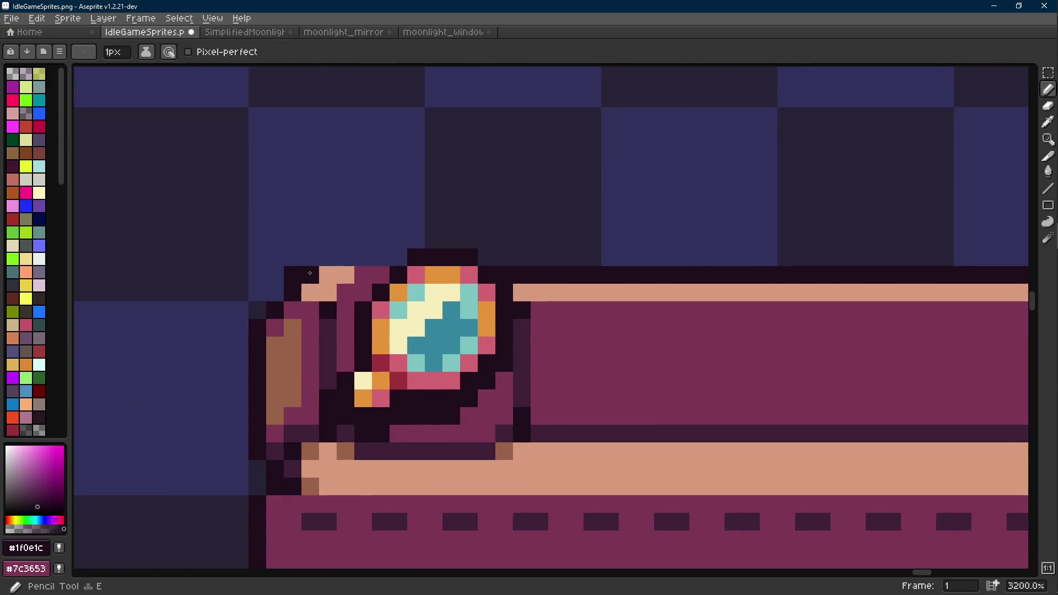
key(e)
click(292, 274)
key(b)
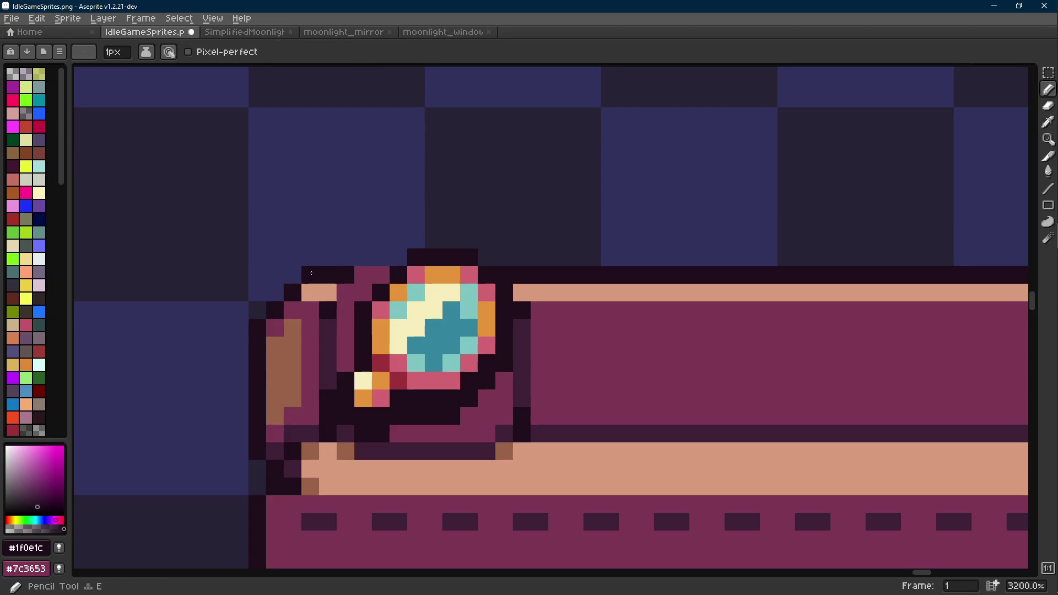
click(363, 257)
key(shift+e)
key(b)
key(ctrl+z)
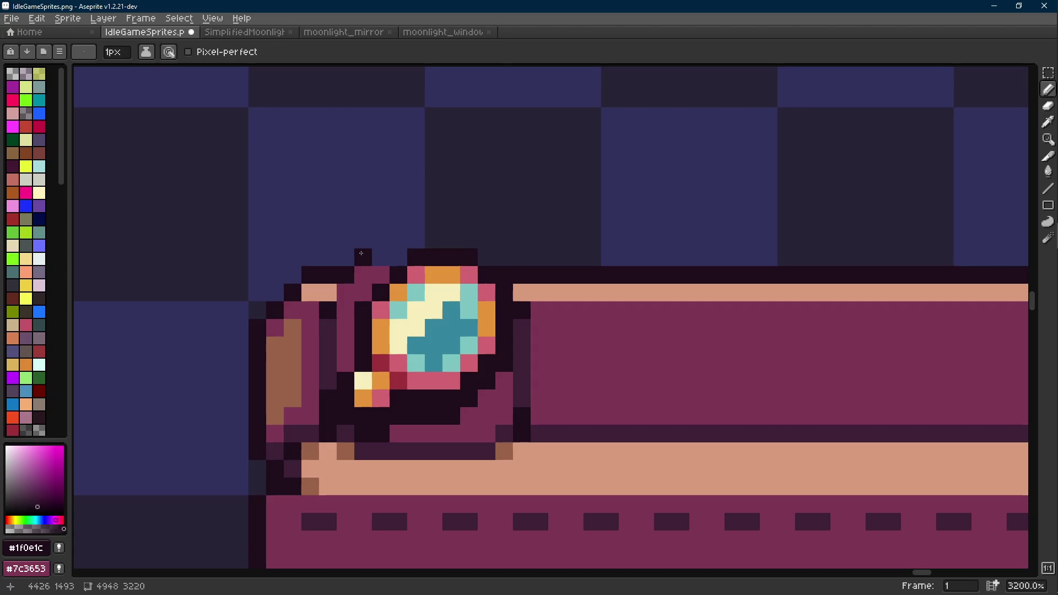
scroll(399, 259, down, 8)
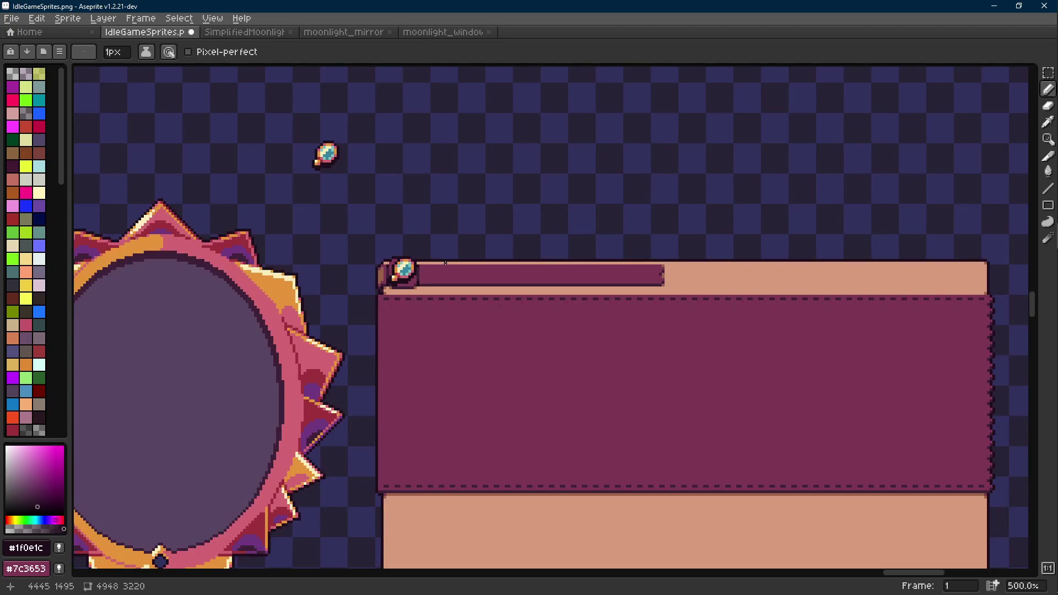
Step: Undo the stray pencil, erase and line strokes, redo the gem paste and commit it in the title bar's round socket
key(ctrl+z)
scroll(387, 260, up, 5)
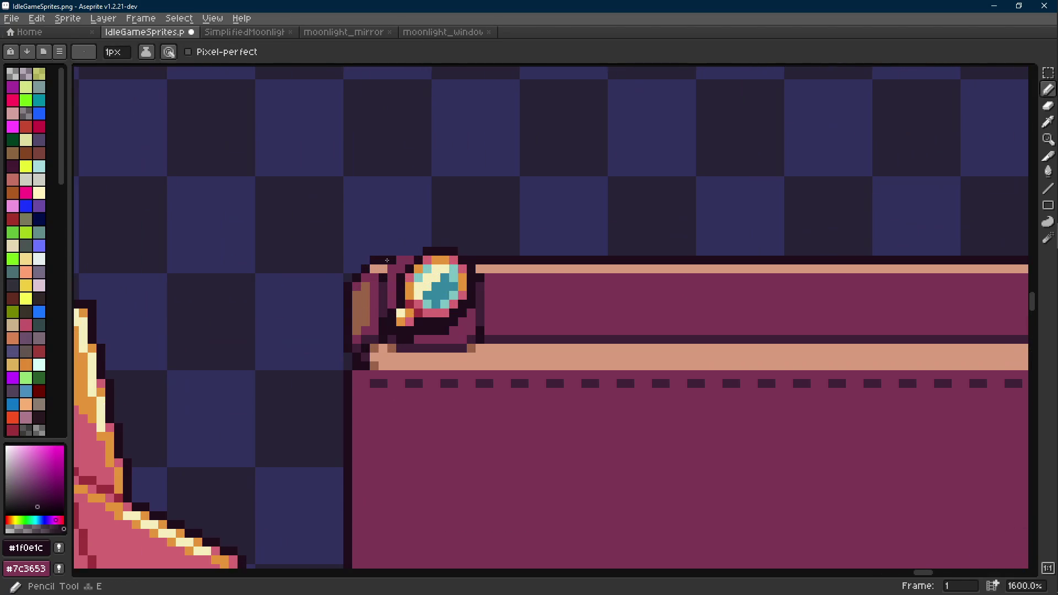
scroll(407, 262, down, 6)
scroll(433, 274, up, 3)
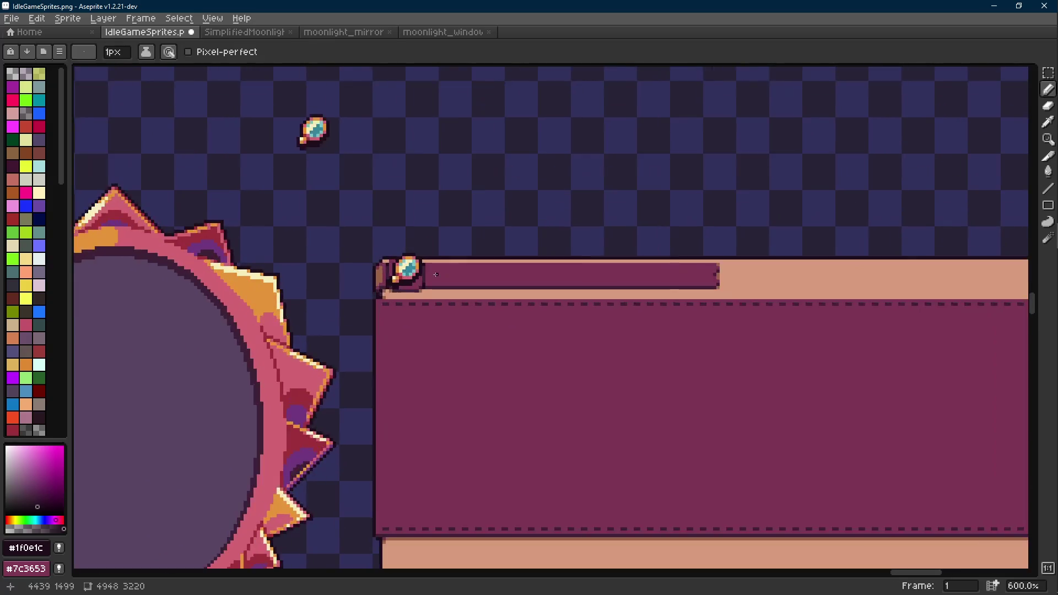
key(ctrl+z)
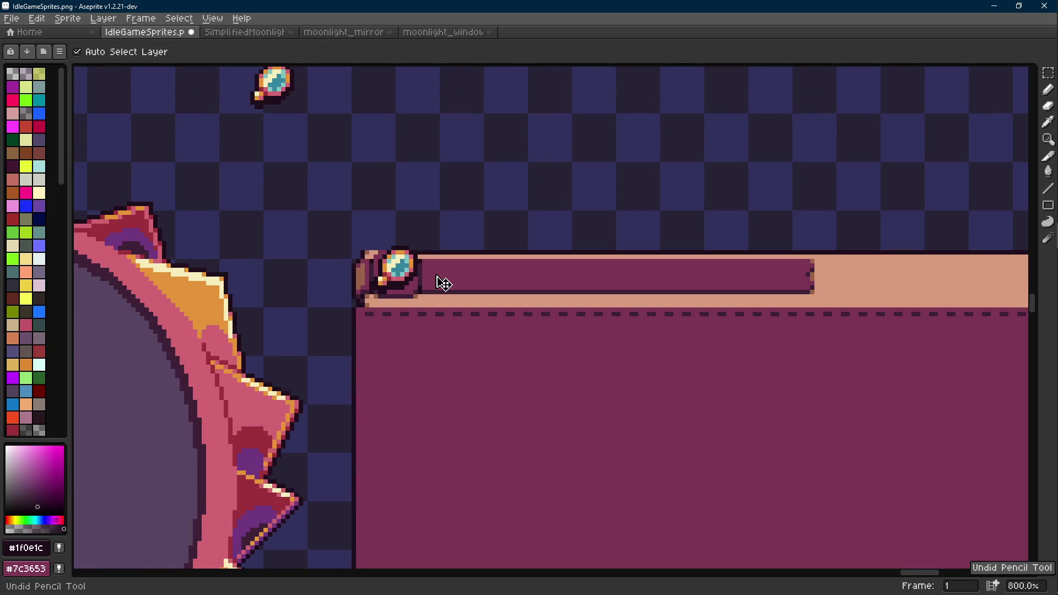
key(ctrl+z)
key(ctrl+z)
key(ctrl+z)
key(ctrl+z)
key(ctrl+z)
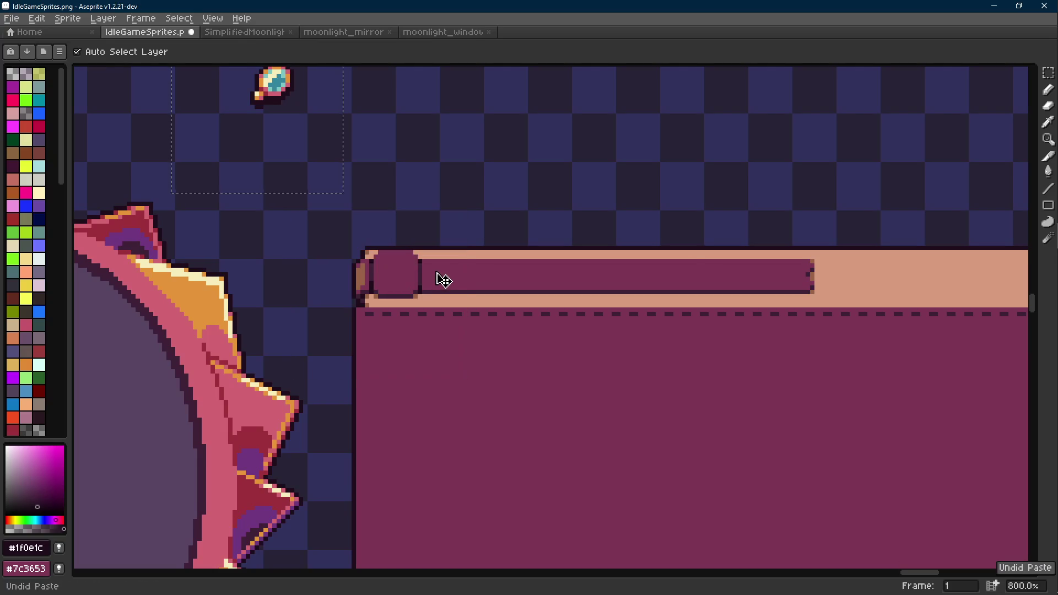
key(ctrl+y)
key(ctrl+y)
key(ctrl+y)
key(ctrl+y)
drag(266, 122, 389, 311)
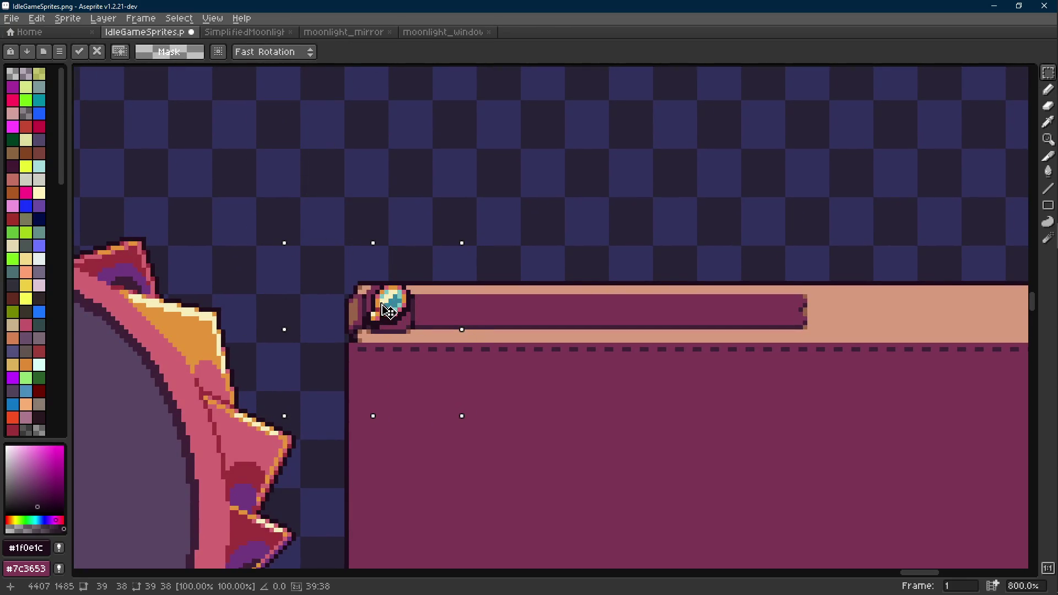
key(Return)
scroll(388, 311, down, 2)
scroll(408, 252, down, 2)
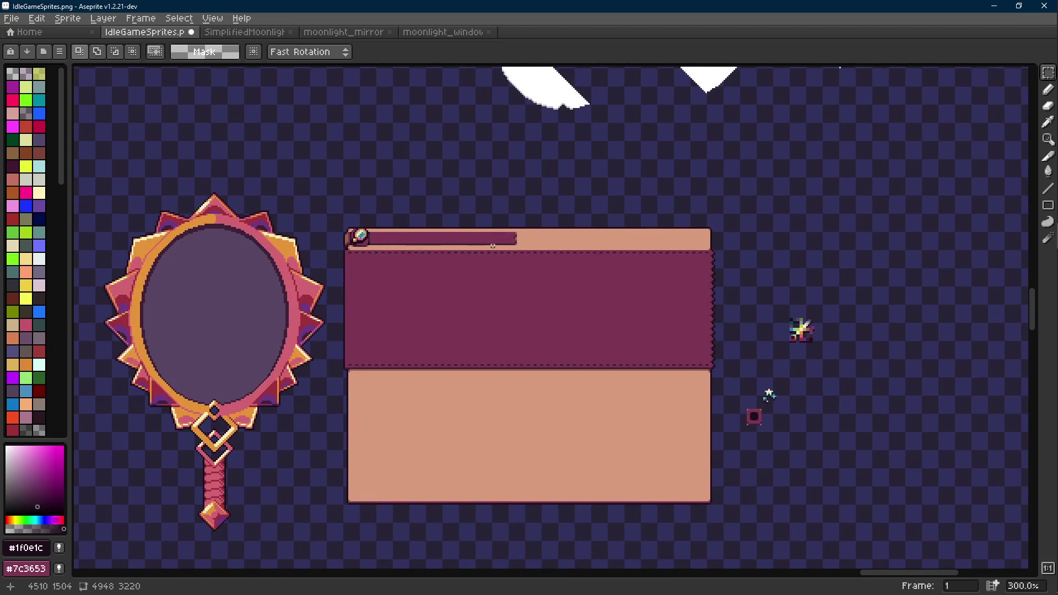
scroll(746, 247, down, 4)
scroll(663, 242, up, 4)
scroll(327, 226, down, 3)
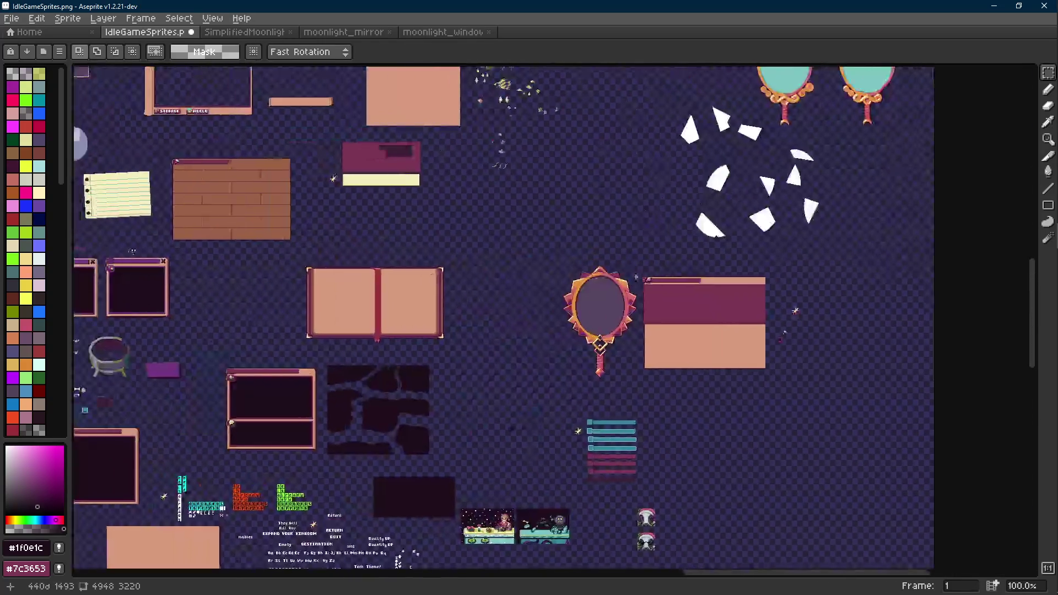
scroll(462, 273, up, 1)
scroll(462, 273, up, 2)
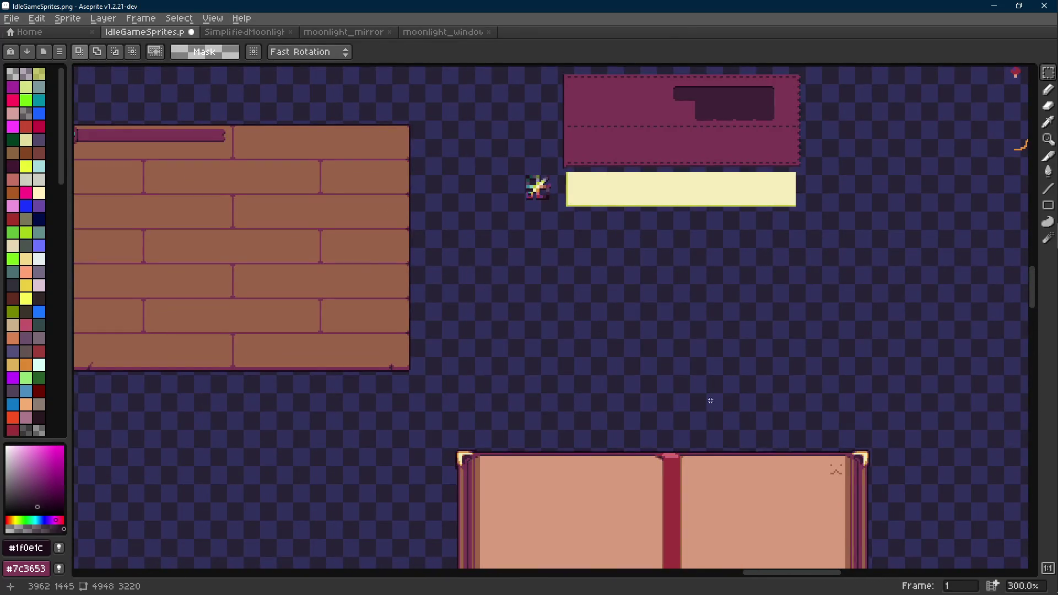
scroll(709, 401, down, 2)
scroll(634, 355, up, 2)
scroll(633, 355, up, 3)
Step: Copy the book's small face mark onto the title bar's right end, nudged down one pixel, and save the sheet
drag(513, 244, 441, 329)
scroll(639, 348, down, 2)
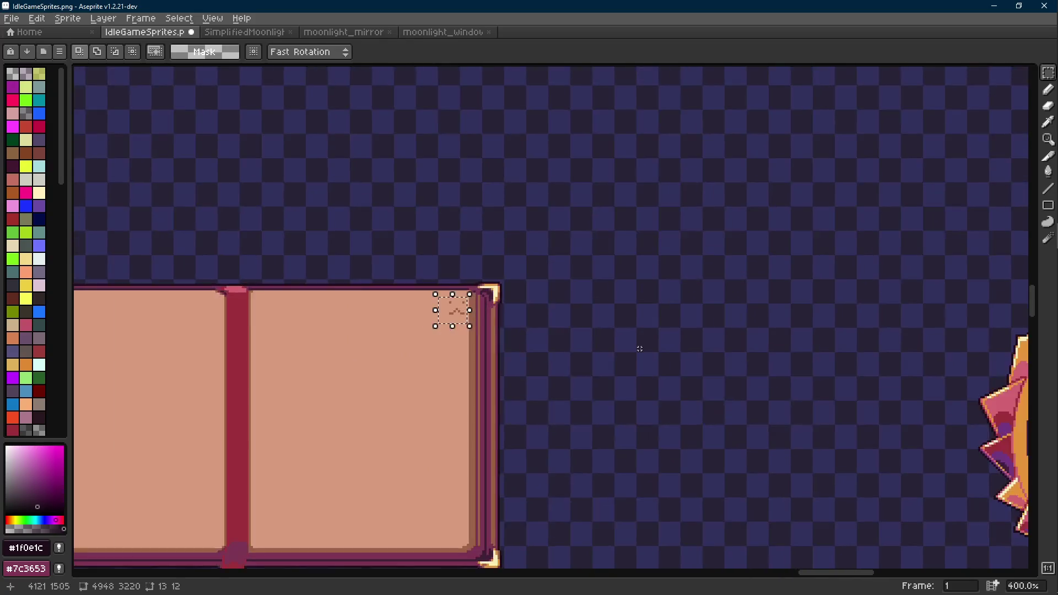
scroll(638, 348, right, 5)
scroll(639, 348, right, 4)
scroll(563, 215, up, 3)
key(ctrl+v)
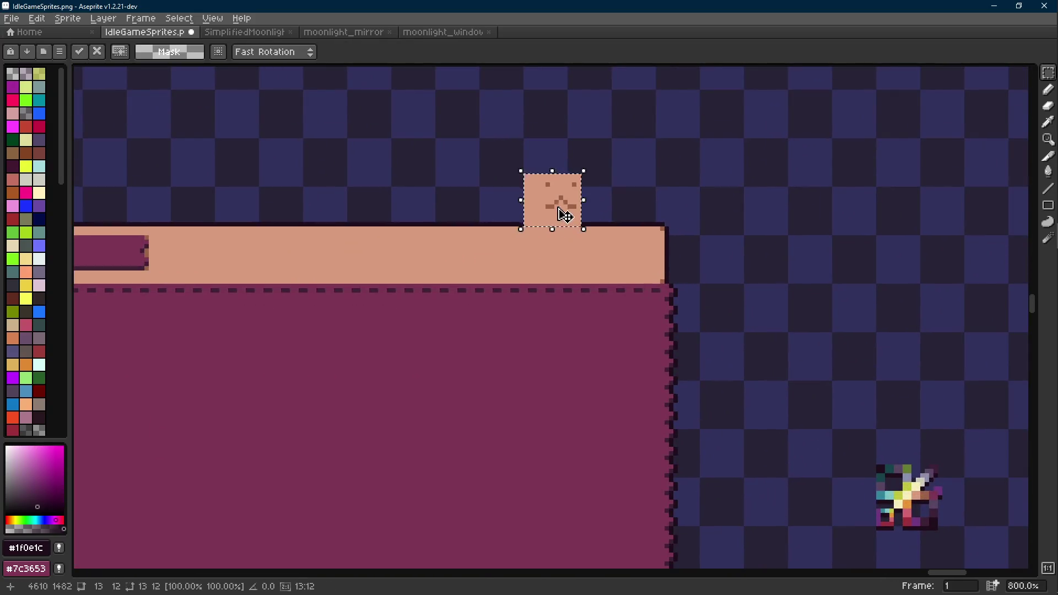
drag(562, 215, 635, 268)
scroll(669, 244, up, 3)
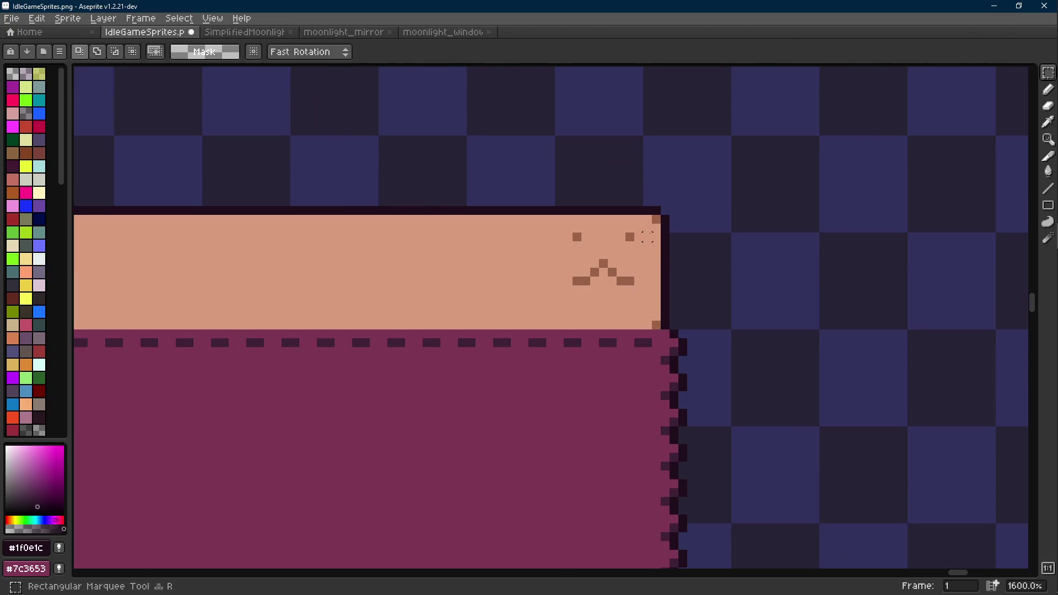
key(Down)
key(Down)
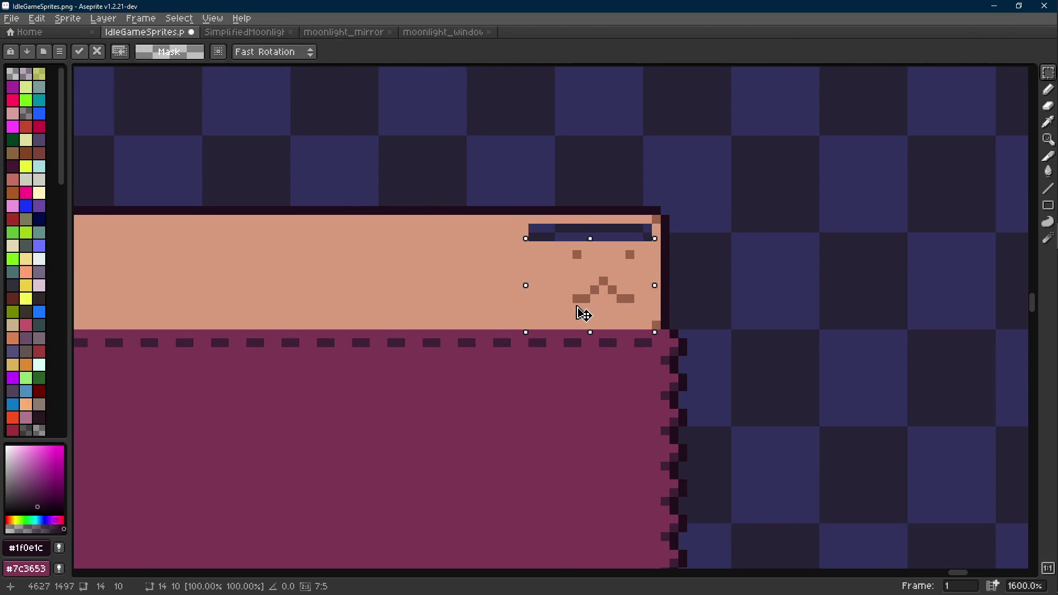
key(Return)
scroll(644, 271, down, 4)
key(ctrl+s)
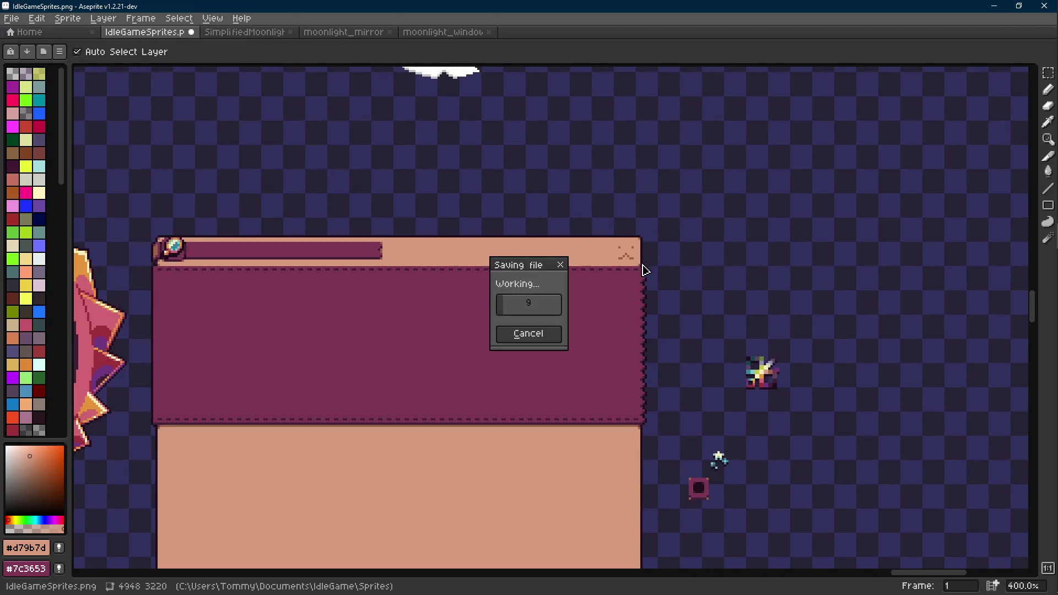
key(g)
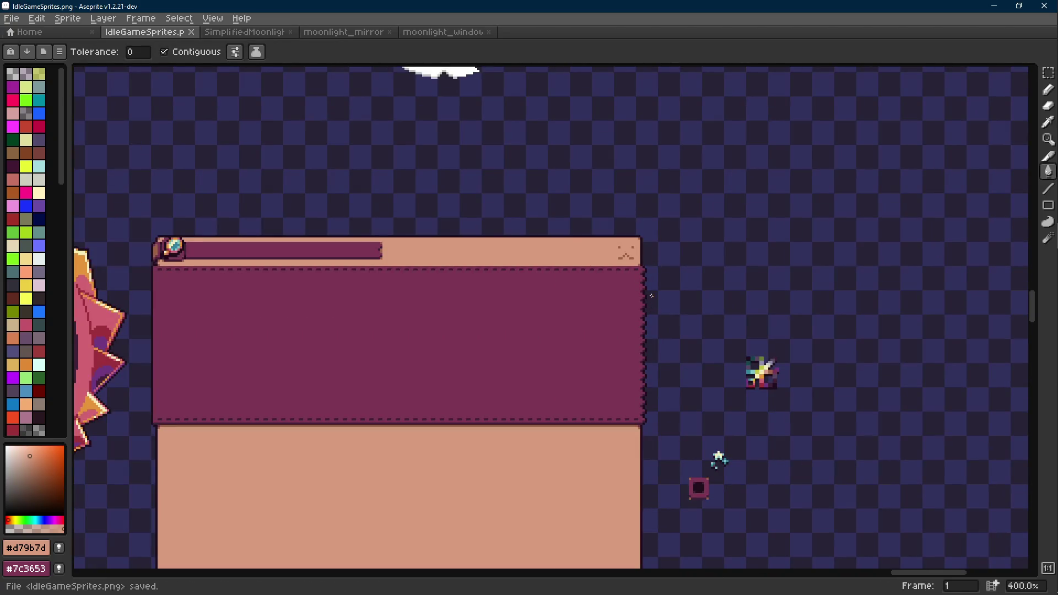
scroll(651, 294, down, 2)
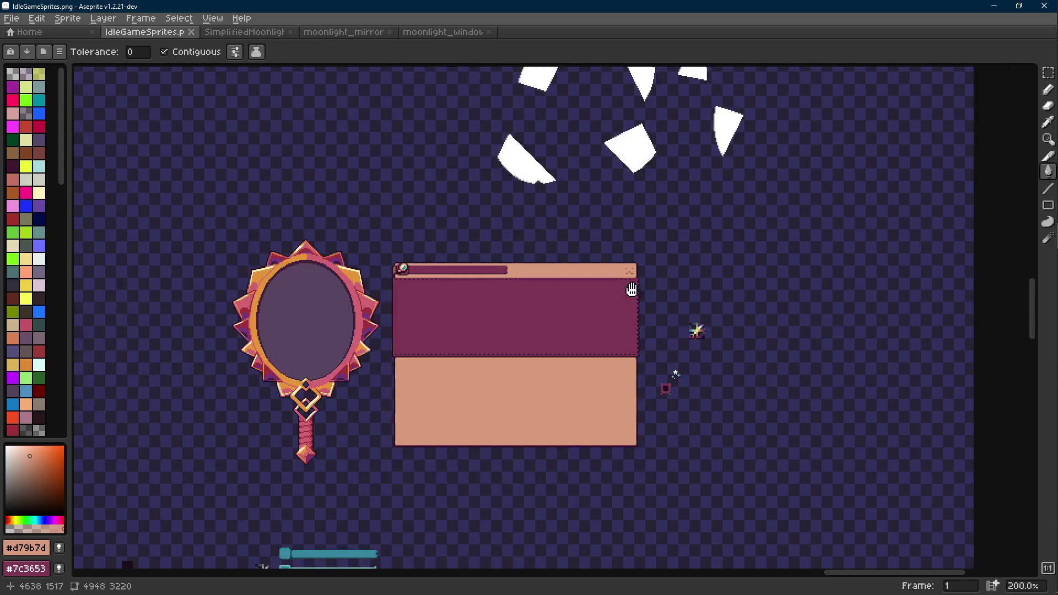
scroll(637, 237, up, 1)
Step: Paste a stray white shape over the window panel, then undo its move and cancel the paste
drag(638, 248, 637, 229)
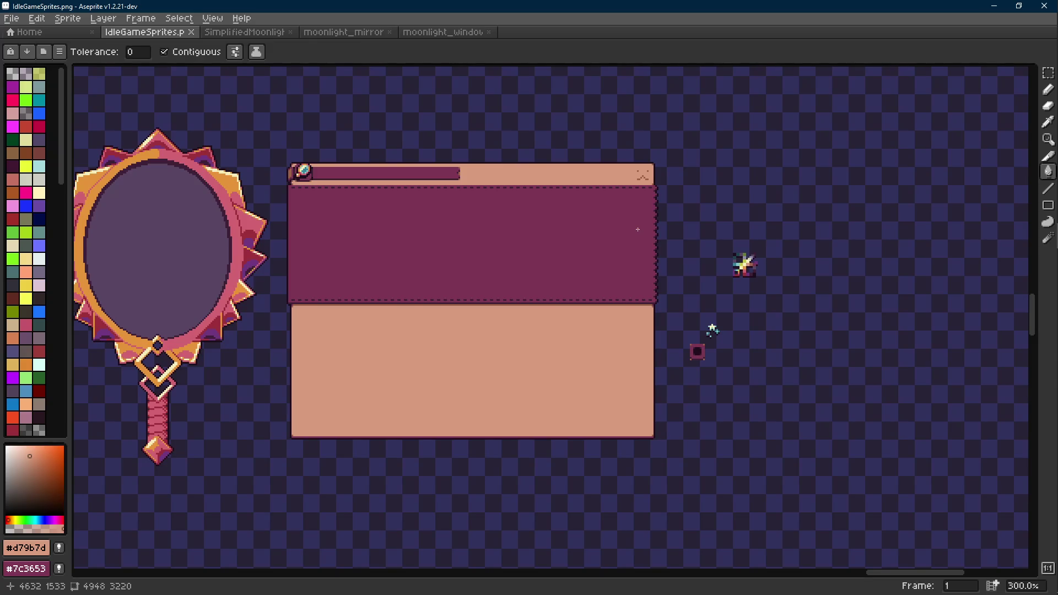
scroll(637, 228, down, 1)
drag(661, 294, 644, 389)
key(ctrl+v)
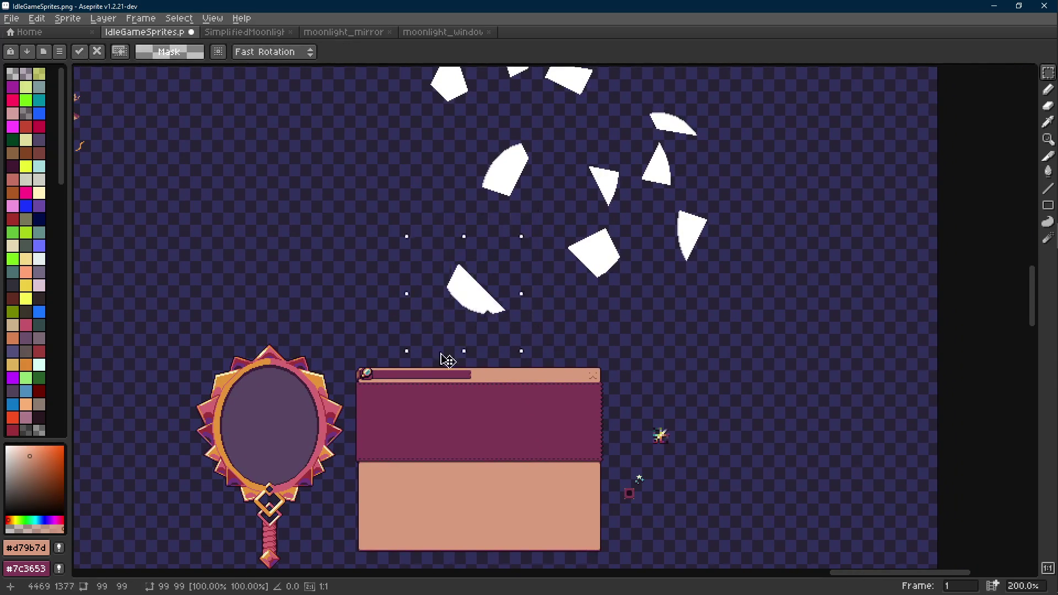
drag(479, 303, 397, 433)
key(ctrl+z)
key(Escape)
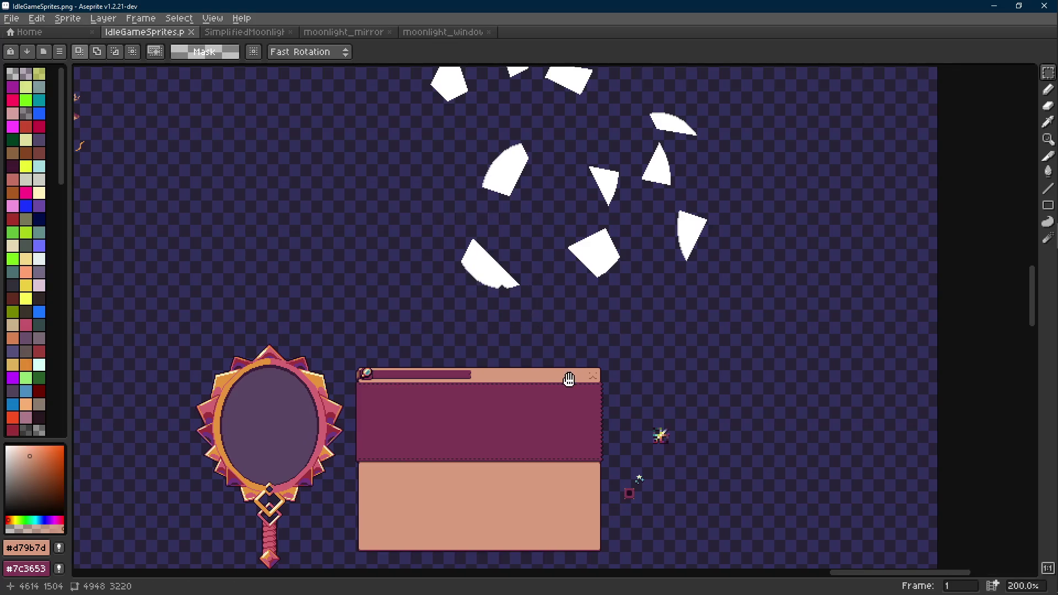
scroll(529, 323, down, 3)
scroll(655, 295, up, 4)
scroll(462, 248, up, 3)
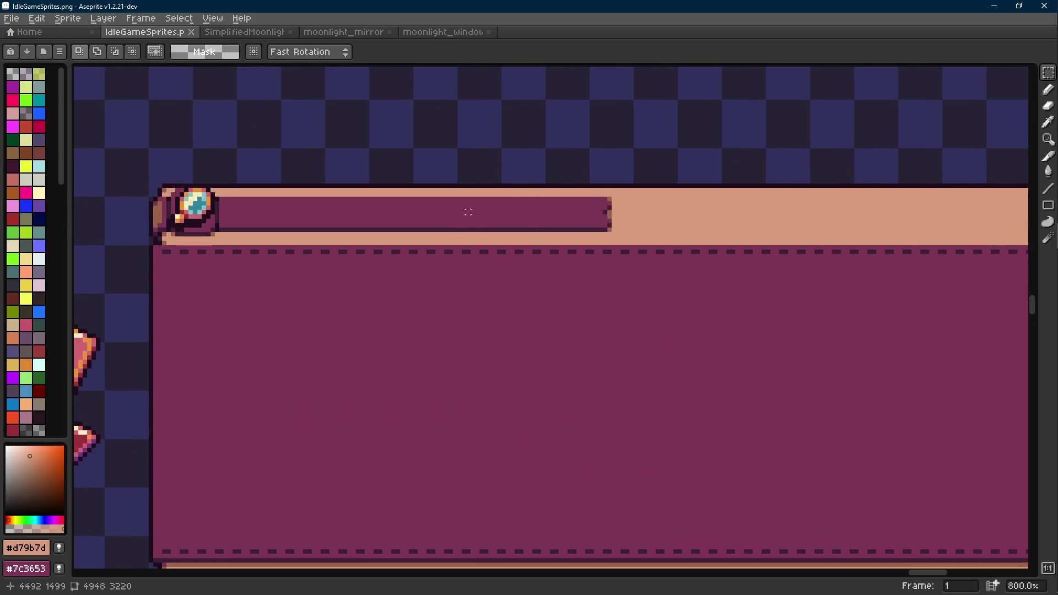
scroll(131, 184, up, 2)
scroll(172, 184, down, 10)
Step: Marquee-select the whole 225x168 window panel on the sheet
mouse_move(178, 185)
mouse_down()
mouse_move(693, 382)
mouse_move(732, 409)
mouse_up()
scroll(543, 524, up, 8)
scroll(451, 359, down, 3)
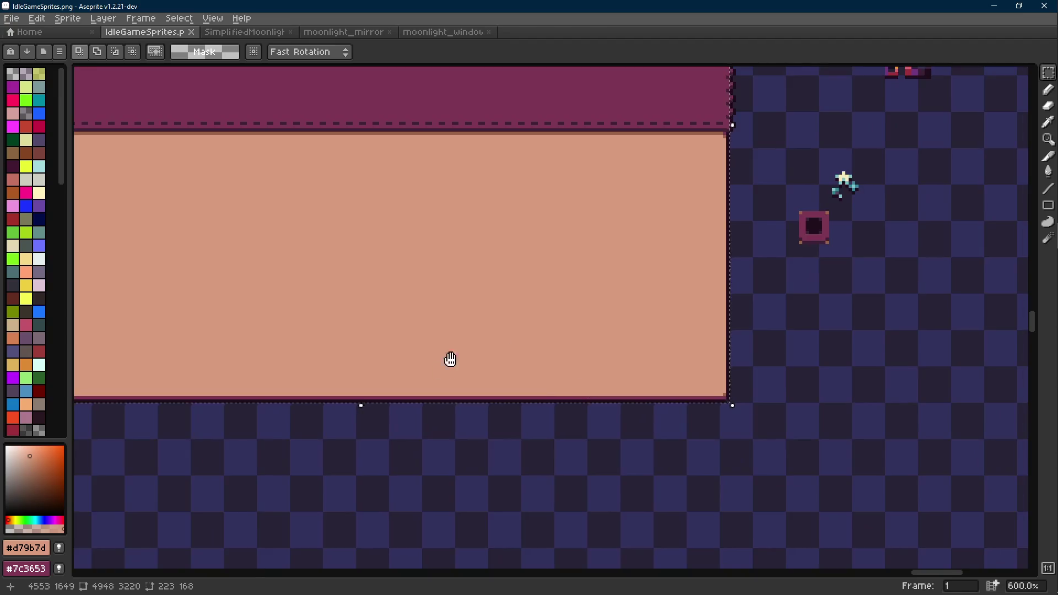
scroll(554, 292, down, 2)
scroll(686, 262, up, 2)
scroll(687, 262, down, 2)
scroll(626, 236, up, 6)
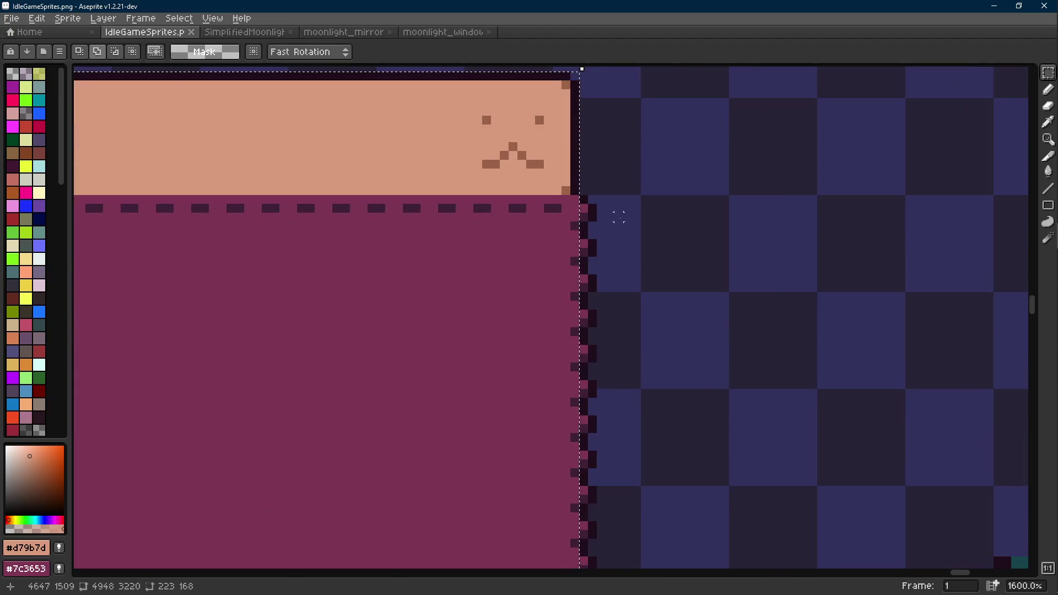
scroll(593, 164, down, 5)
scroll(593, 164, down, 3)
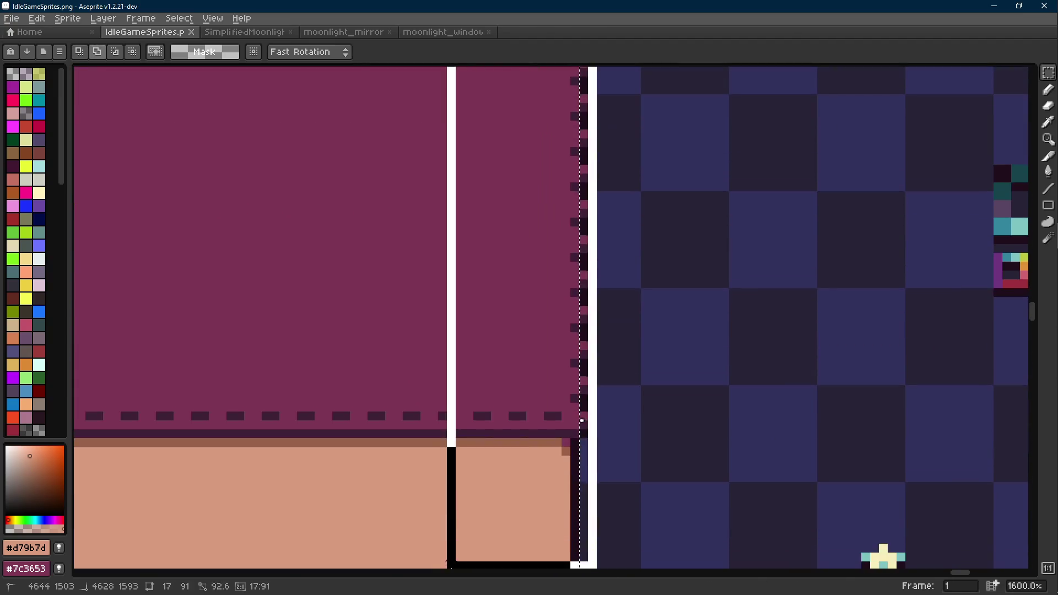
scroll(455, 498, down, 1)
scroll(488, 461, down, 2)
scroll(731, 298, down, 2)
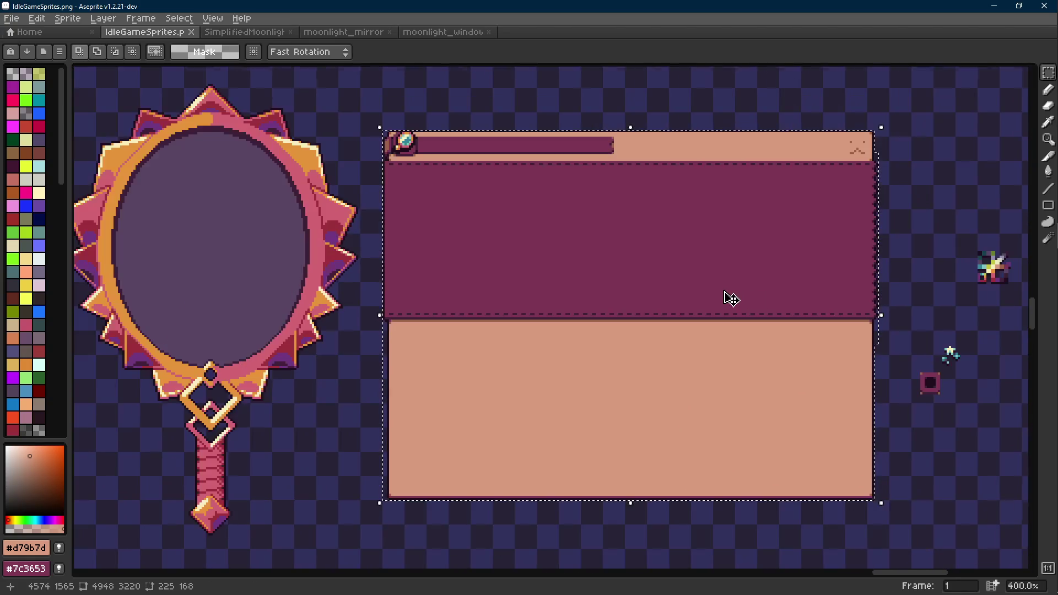
Step: Redraw the panel's bottom edge pixels with the Line tool and save the sprite sheet
key(Scroll_Lock)
scroll(611, 251, down, 1)
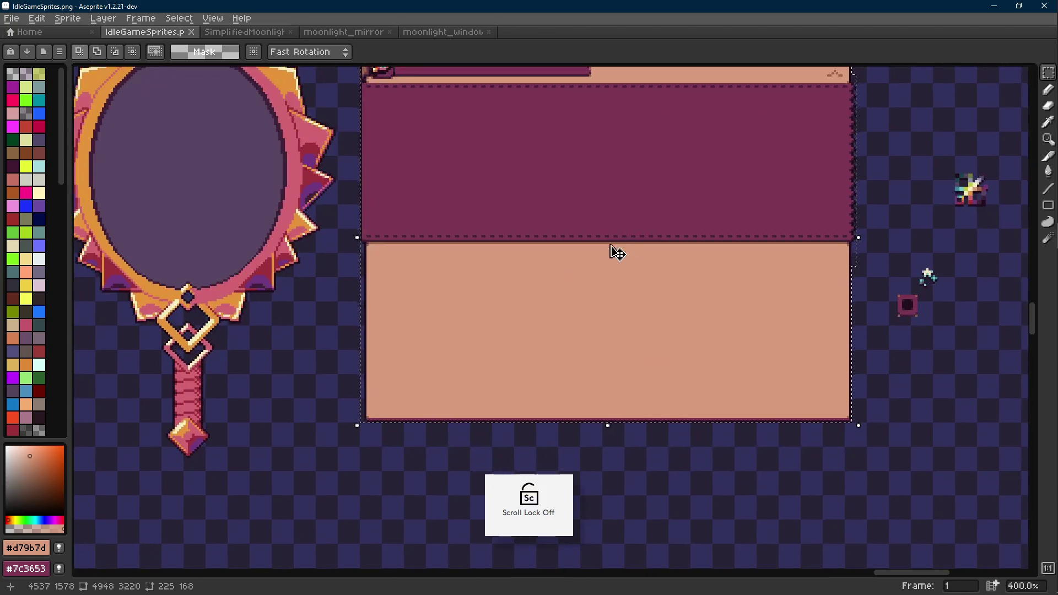
scroll(387, 423, up, 5)
scroll(338, 349, down, 2)
key(g)
key(b)
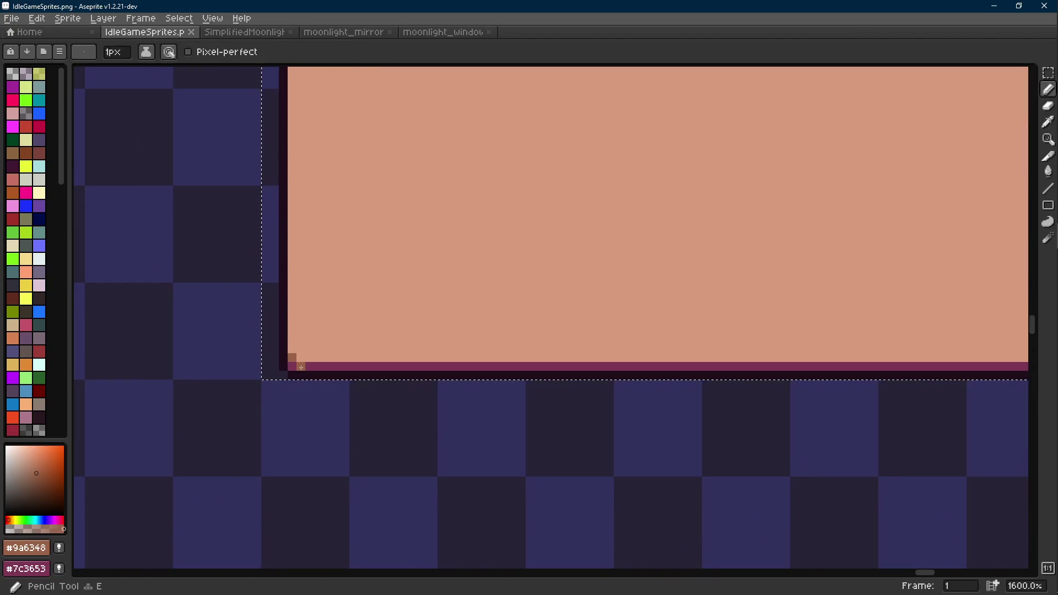
key(shift+e)
scroll(910, 351, up, 1)
drag(909, 350, 496, 364)
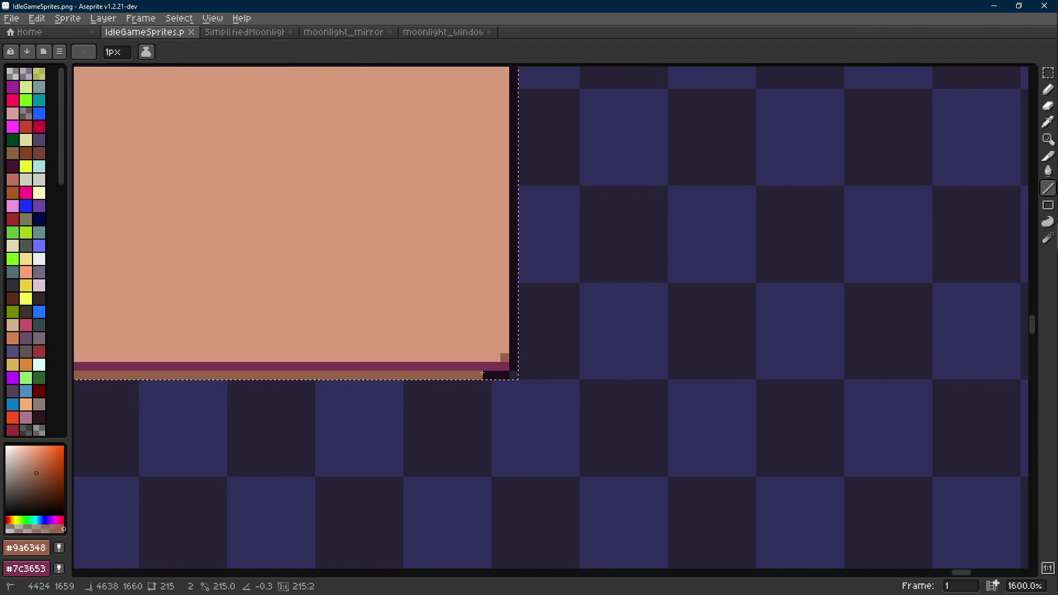
scroll(538, 380, down, 3)
scroll(645, 404, down, 2)
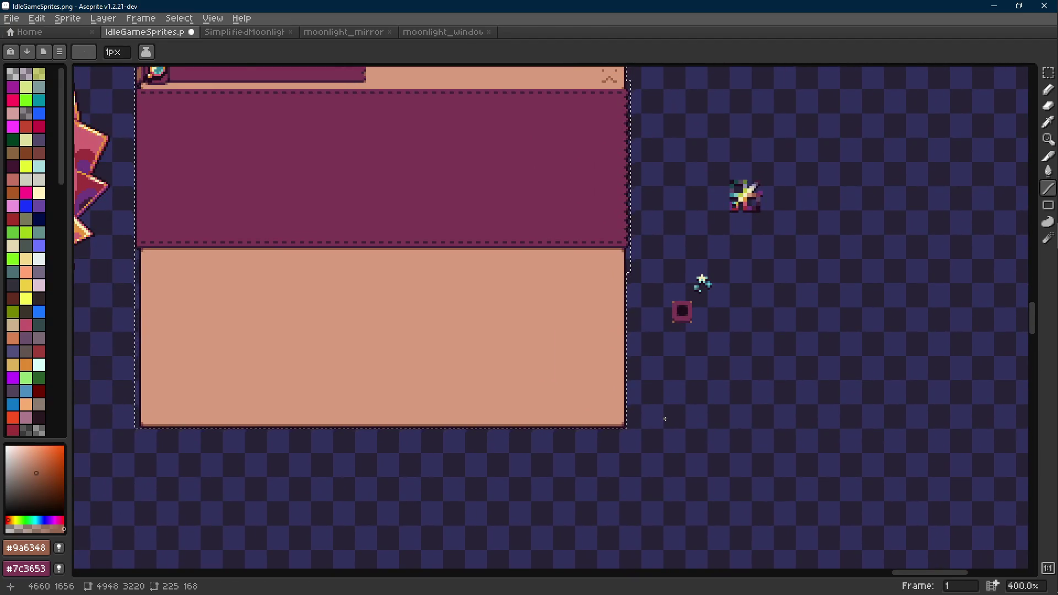
scroll(654, 382, down, 1)
key(b)
key(ctrl+s)
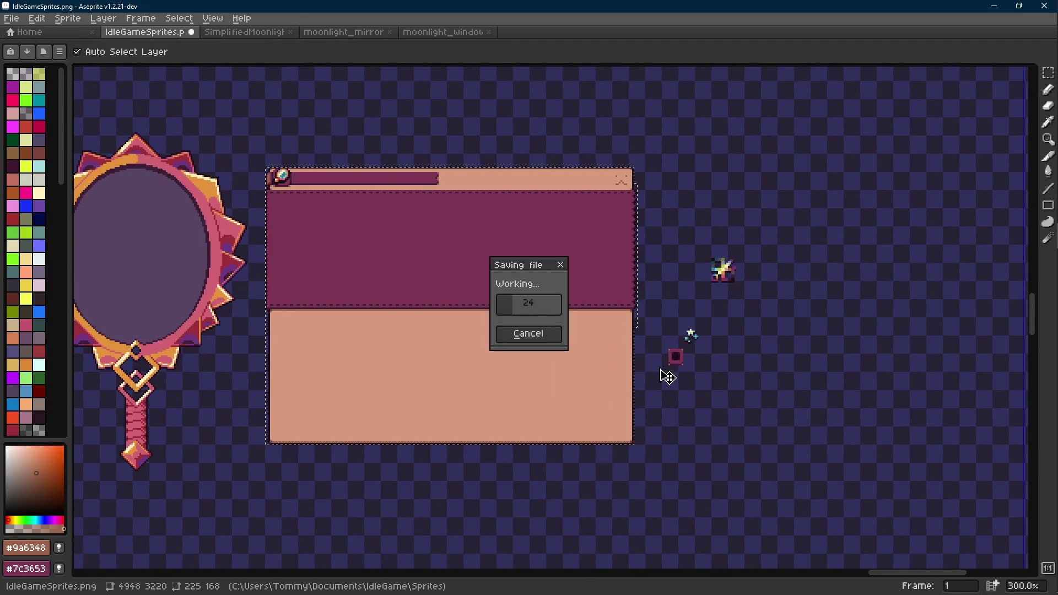
Step: Create a new sprite at the default size and paste the copied window panel into it
key(ctrl+n)
key(Return)
key(ctrl+v)
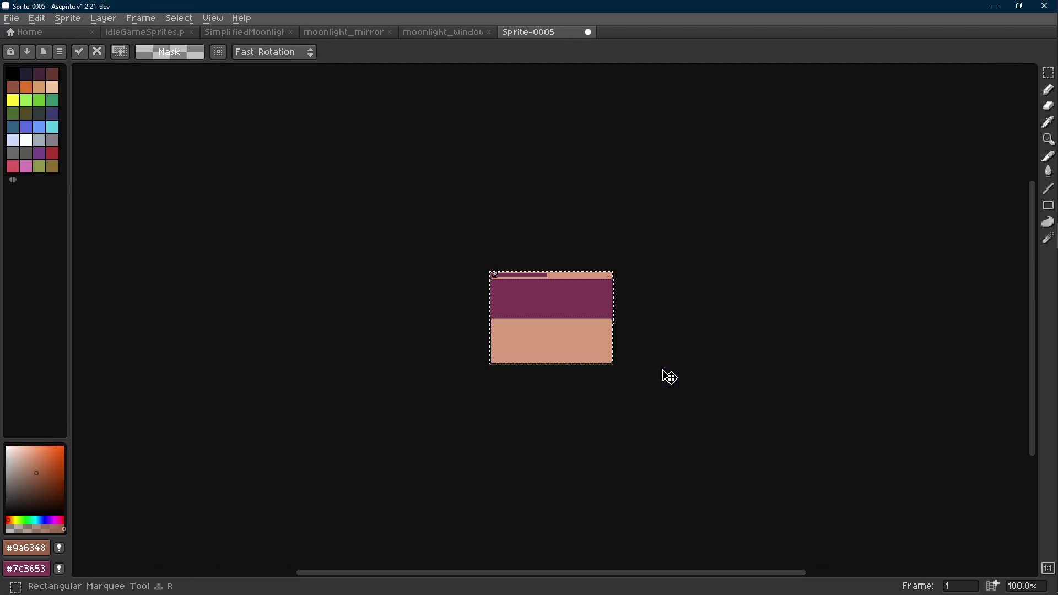
Step: Save the new sprite as moonlight_window.png, agreeing to overwrite the existing file
key(ctrl+s)
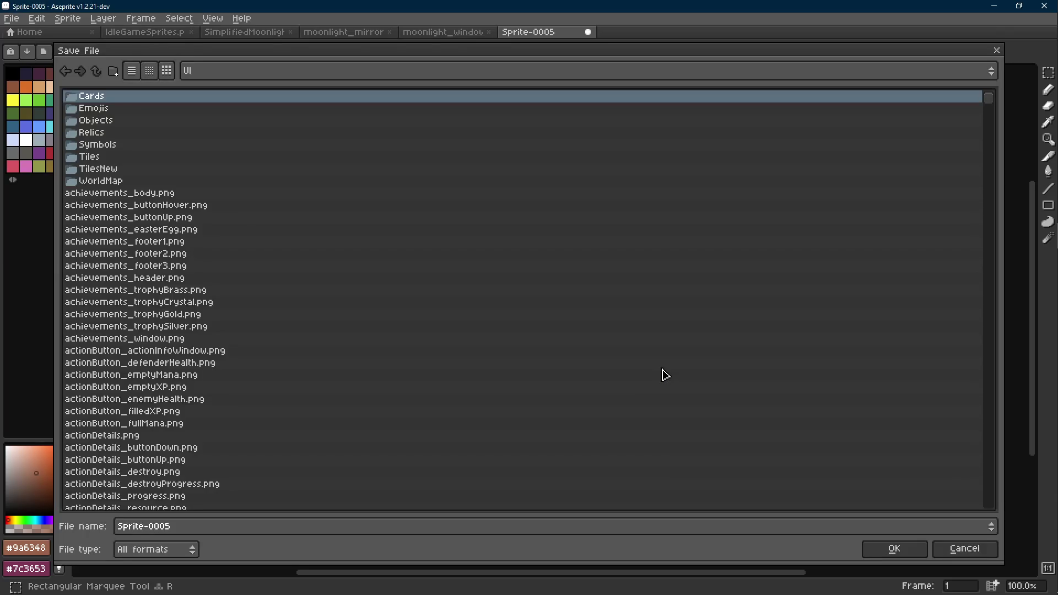
text(moohn)
key(BackSpace)
text(n)
key(Down)
key(Down)
key(Return)
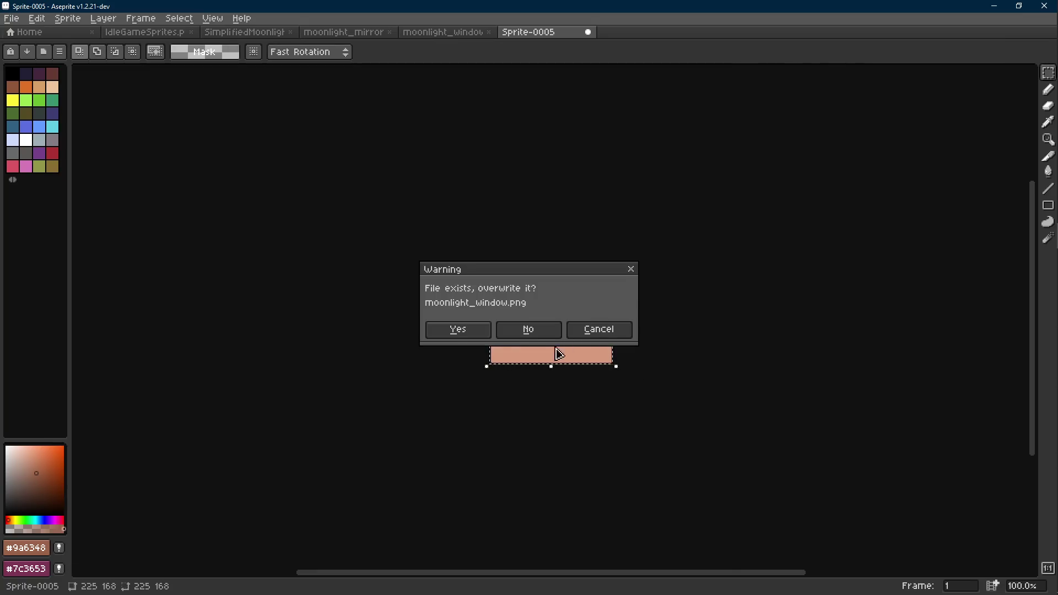
click(475, 331)
scroll(515, 281, up, 1)
drag(515, 281, 410, 214)
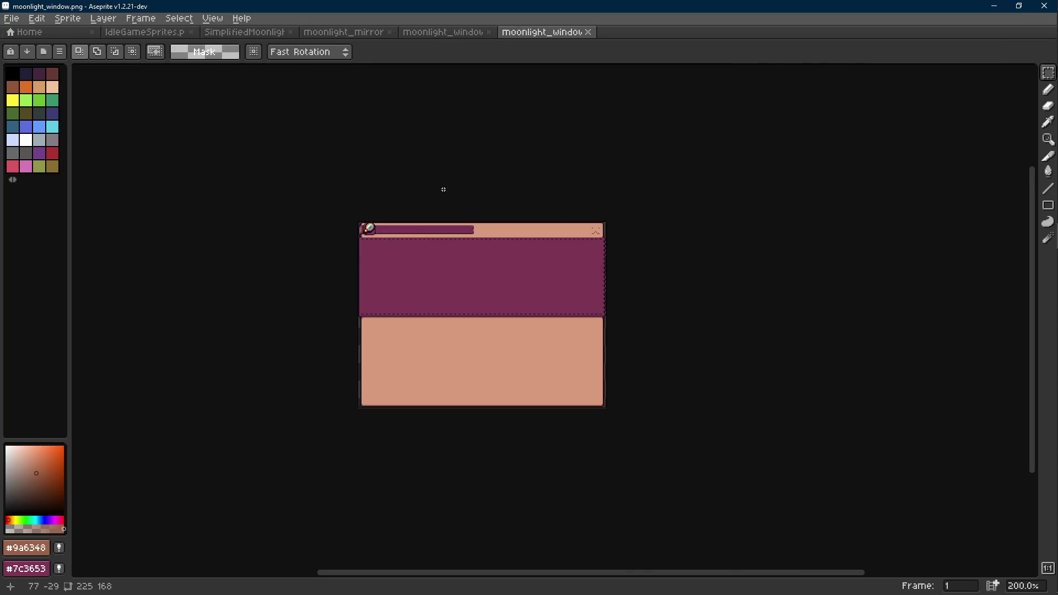
scroll(390, 234, up, 3)
scroll(329, 261, up, 2)
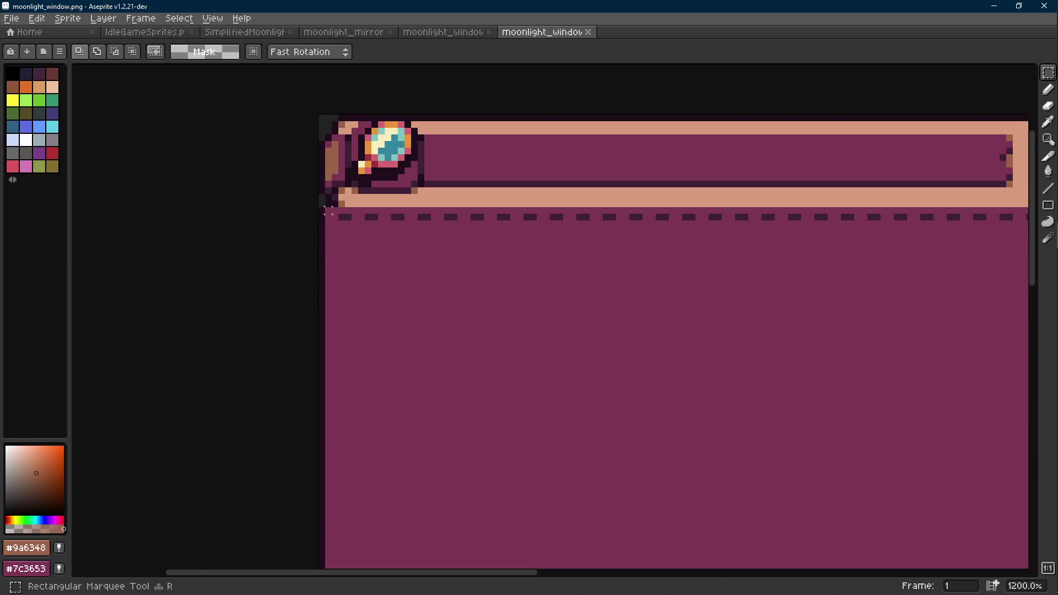
drag(329, 213, 235, 361)
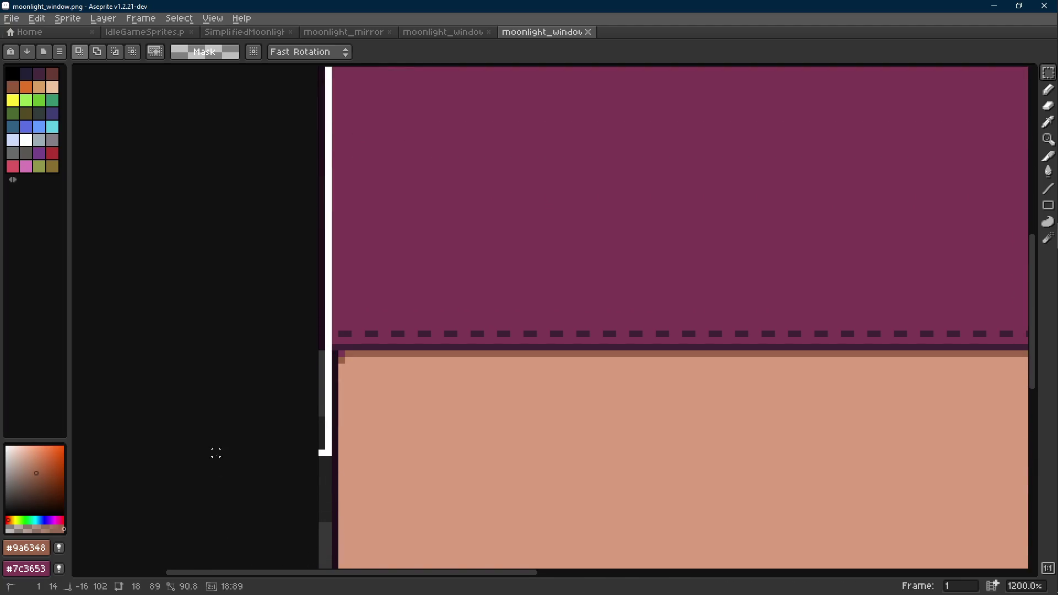
Step: Drop the moved border strip in place and sample the #1f0e1c outline and #3e2137 purple for touch-ups
click(367, 312)
scroll(373, 371, down, 2)
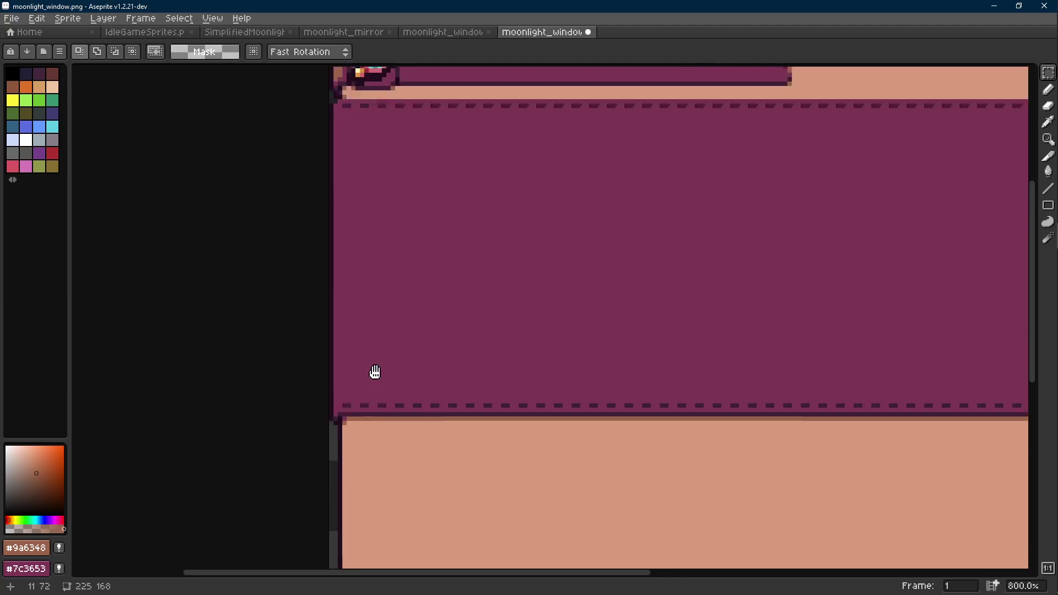
scroll(379, 240, up, 2)
scroll(283, 206, up, 1)
key(i)
click(283, 206)
key(b)
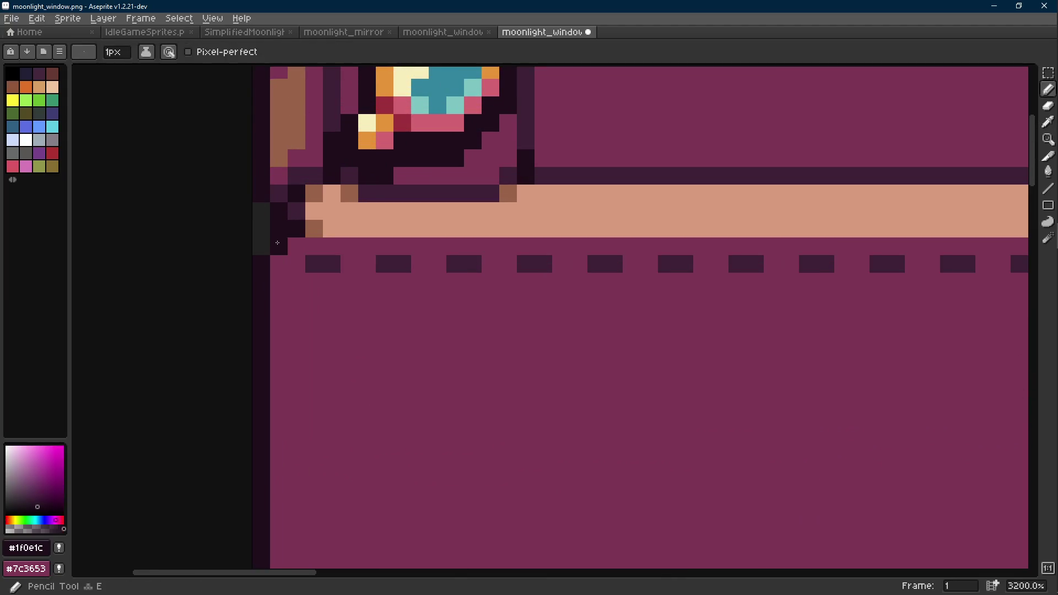
scroll(334, 228, down, 2)
scroll(334, 227, down, 4)
scroll(339, 224, up, 5)
key(i)
click(310, 227)
key(b)
key(l)
scroll(316, 236, down, 6)
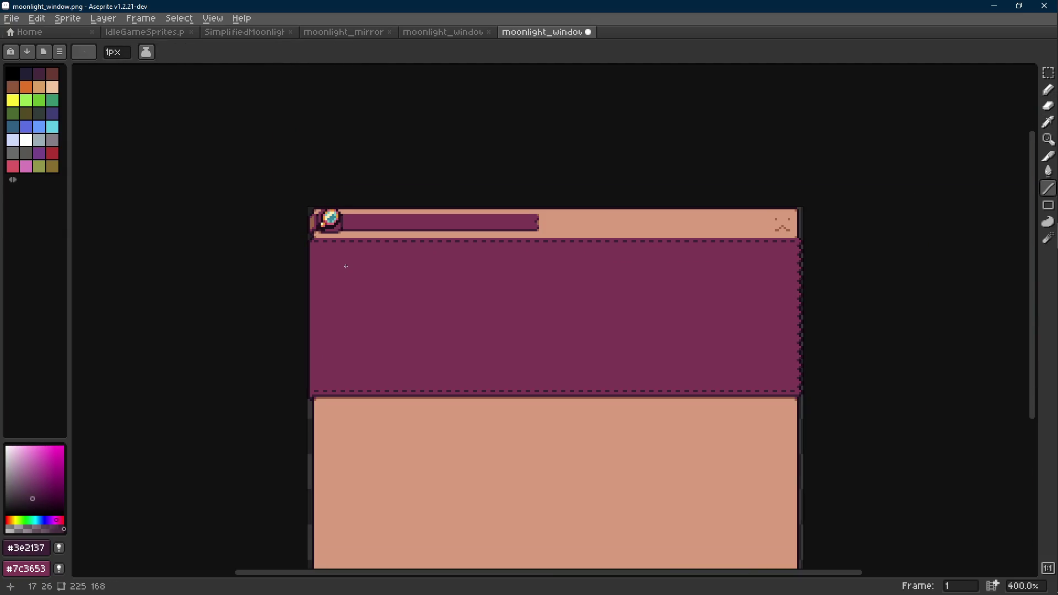
Step: Pan the panel's left edge into view and return to the eyedropper
mouse_move(592, 431)
mouse_down()
mouse_move(480, 405)
mouse_move(479, 386)
mouse_up()
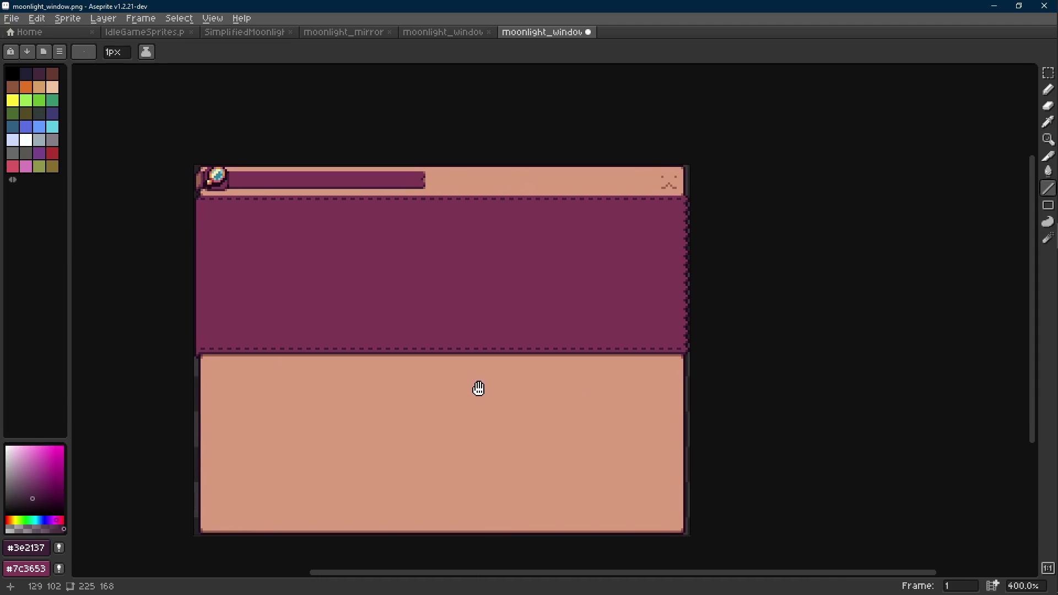
scroll(243, 196, up, 3)
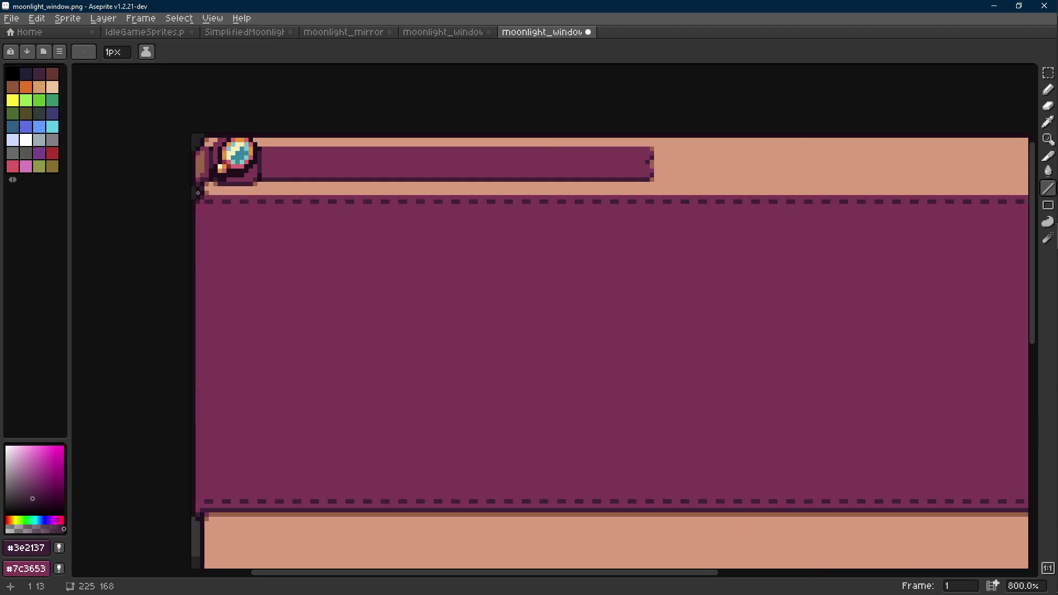
drag(213, 223, 238, 237)
scroll(239, 237, up, 1)
key(i)
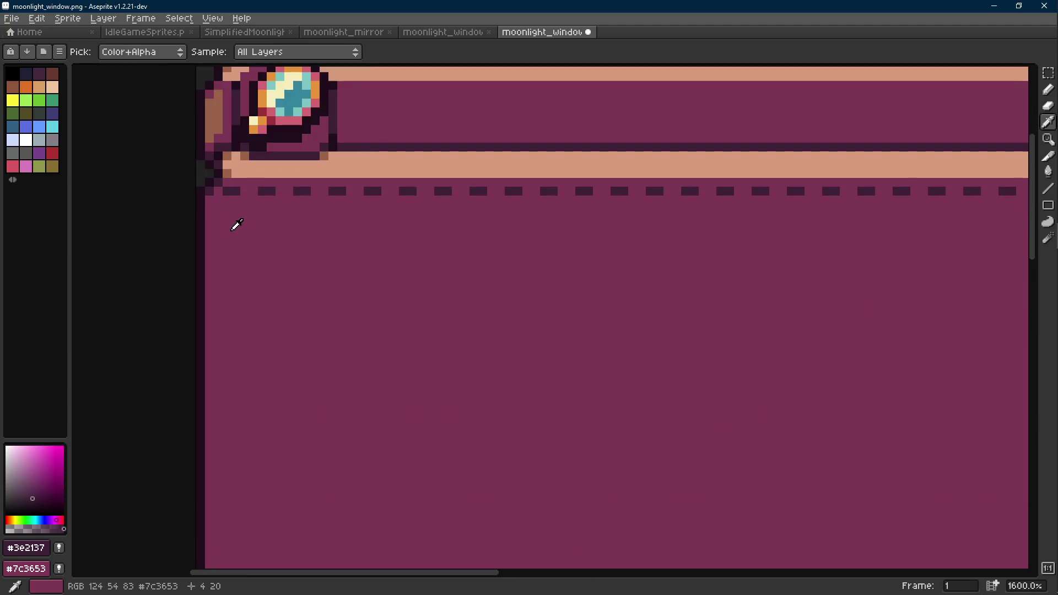
scroll(232, 219, down, 4)
Step: Draw a #3e2137 dark purple line down the purple panel's left edge
key(b)
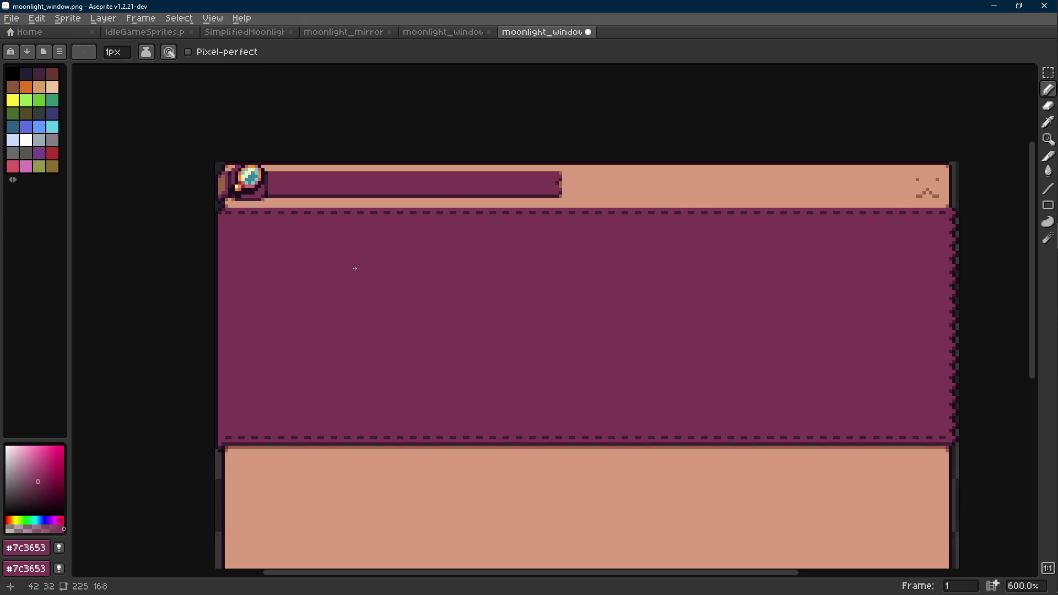
scroll(222, 210, up, 2)
alt+click(223, 201)
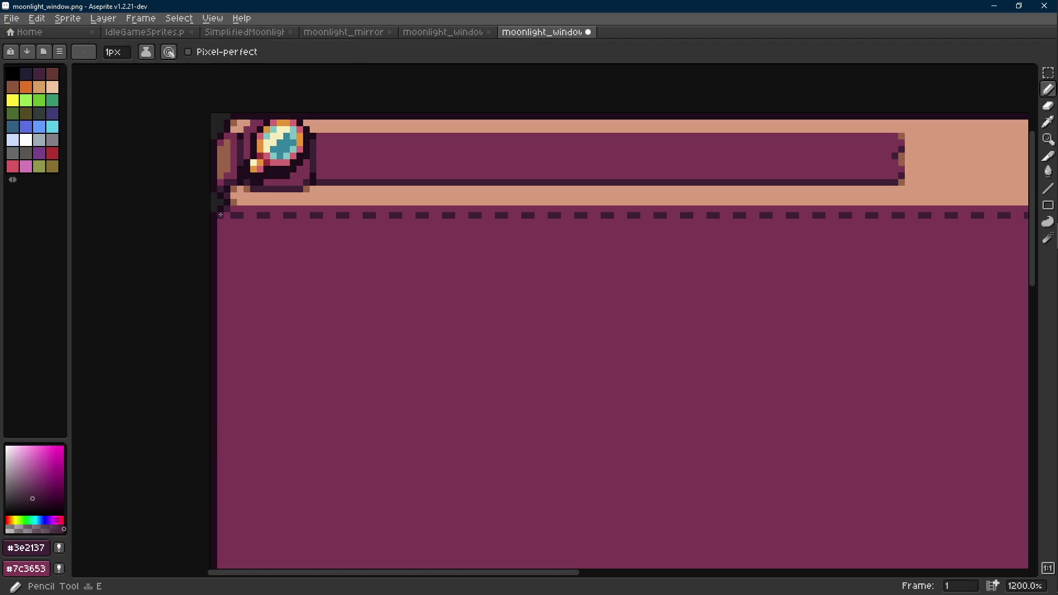
key(l)
drag(226, 240, 225, 370)
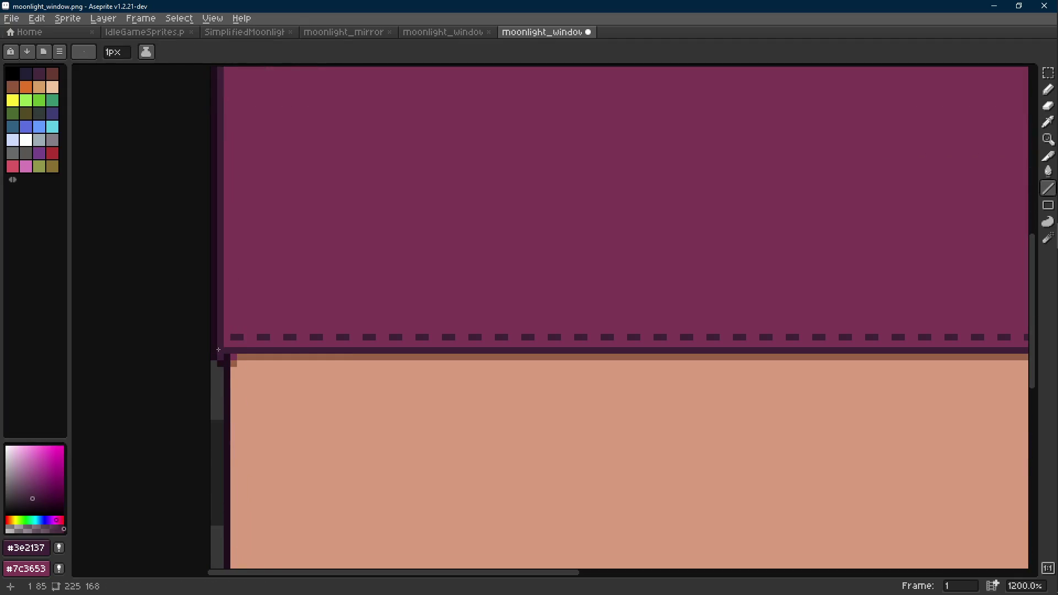
scroll(301, 328, down, 6)
scroll(301, 327, up, 1)
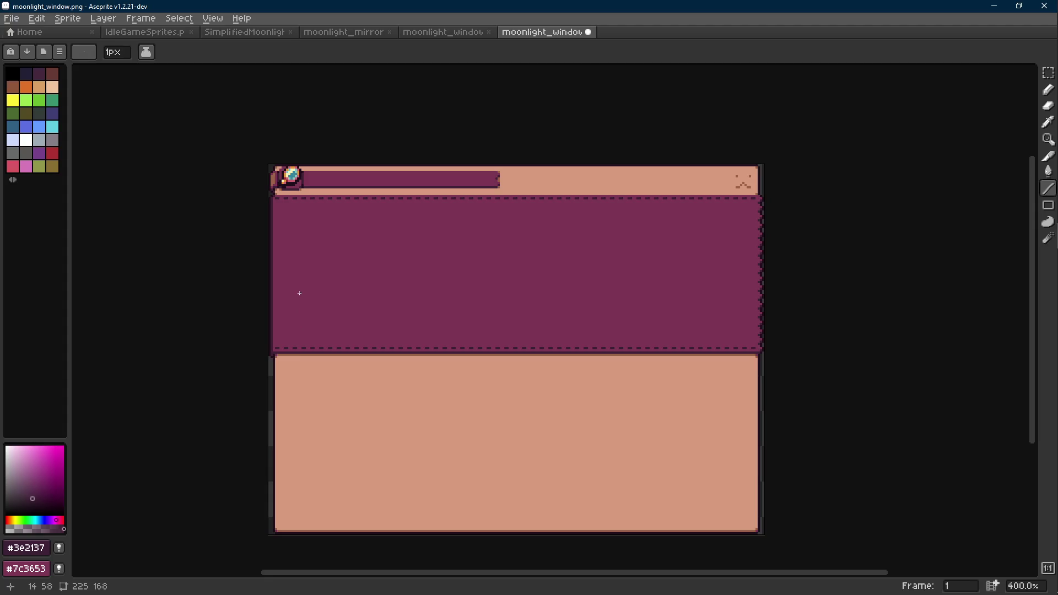
scroll(299, 293, up, 2)
scroll(274, 231, up, 3)
scroll(258, 187, up, 1)
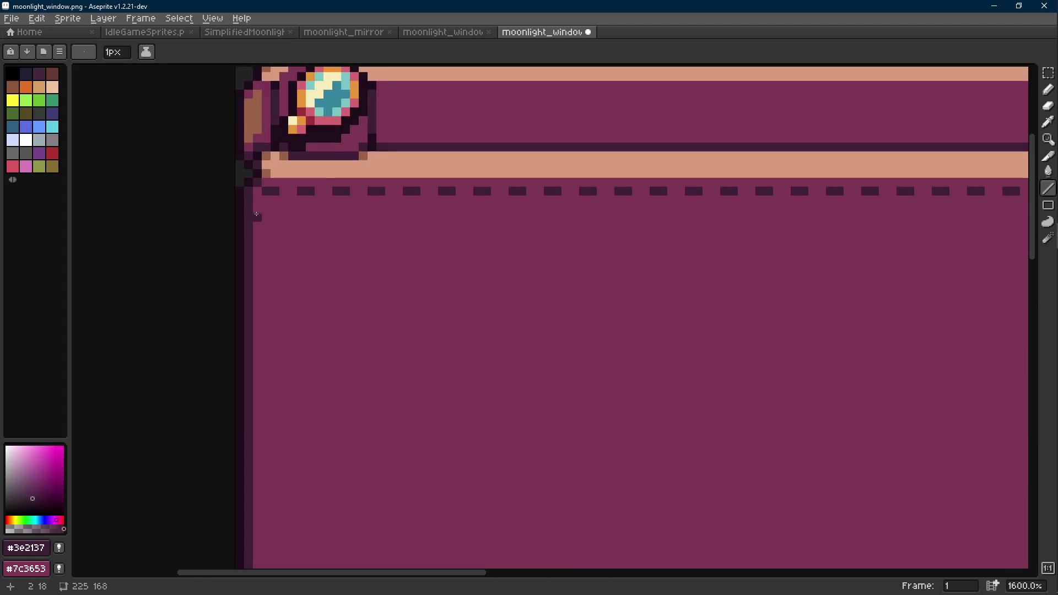
Step: Pick up the panel's main #7c3653 purple and begin a marquee selection of the purple body
key(m)
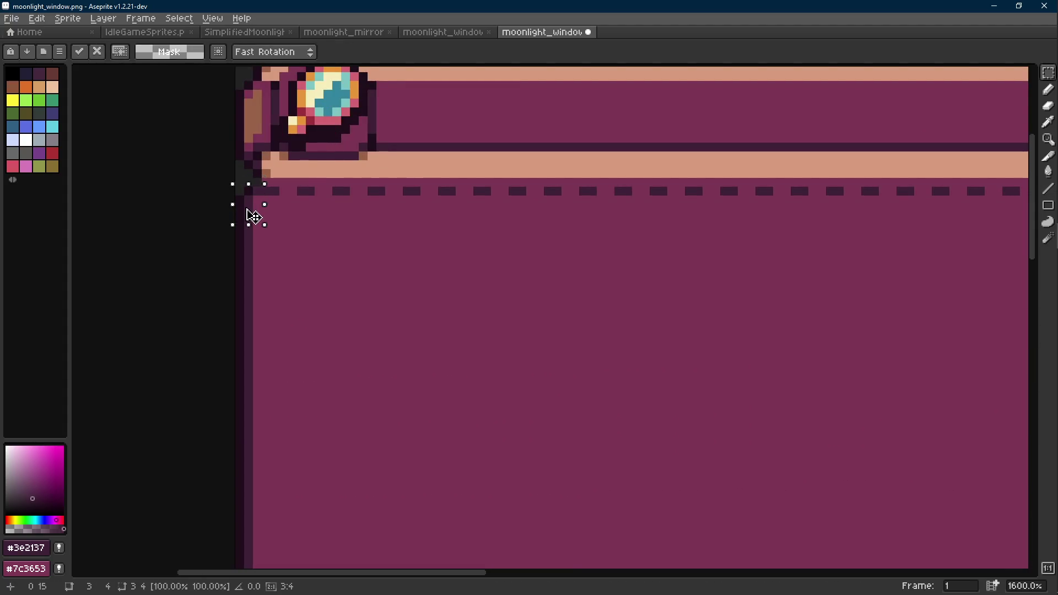
key(b)
alt+click(253, 183)
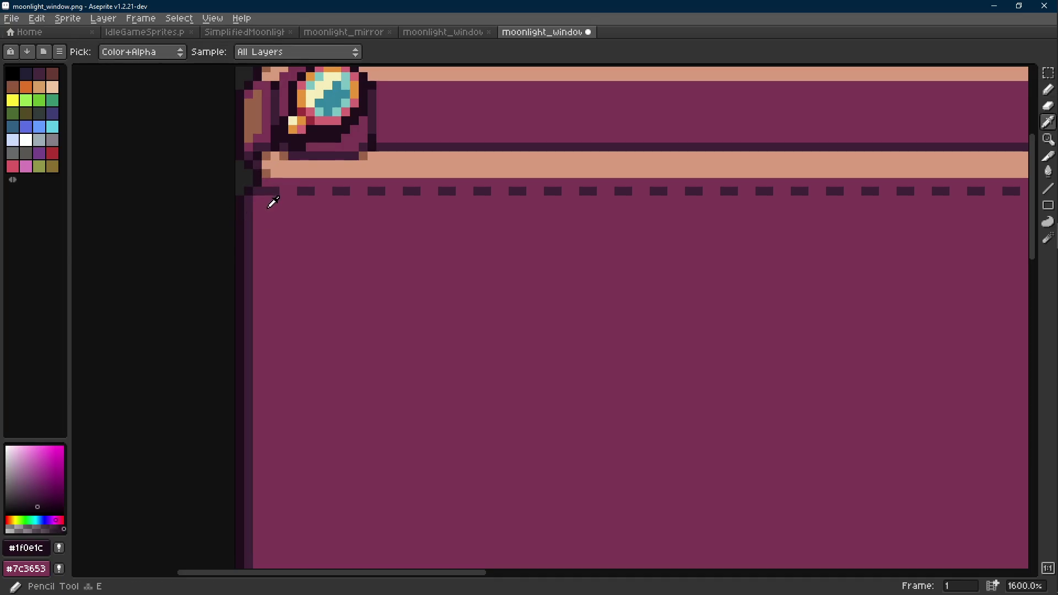
scroll(269, 194, down, 6)
scroll(293, 226, up, 2)
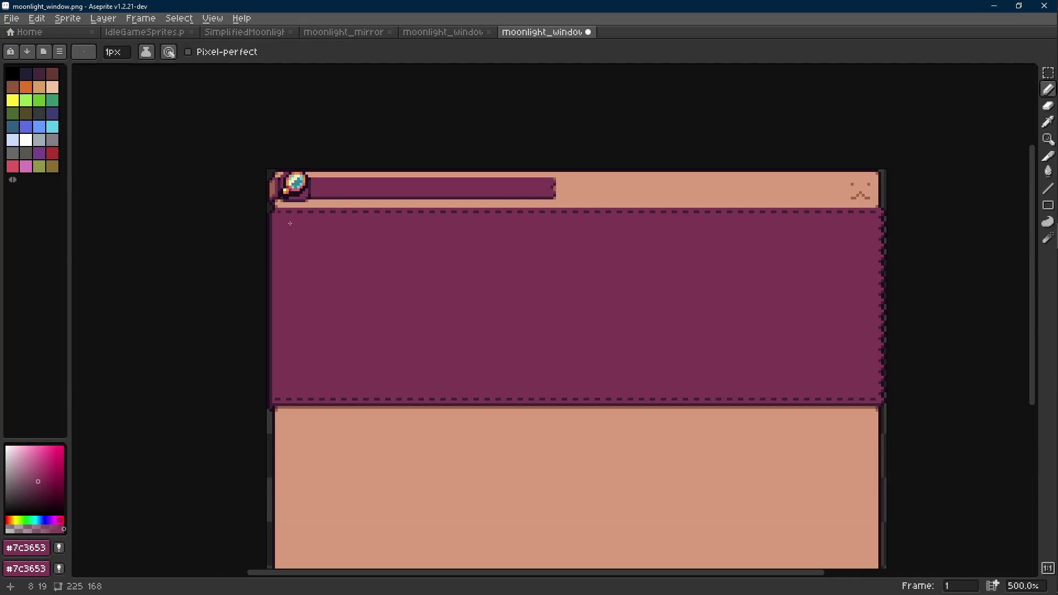
scroll(279, 211, up, 1)
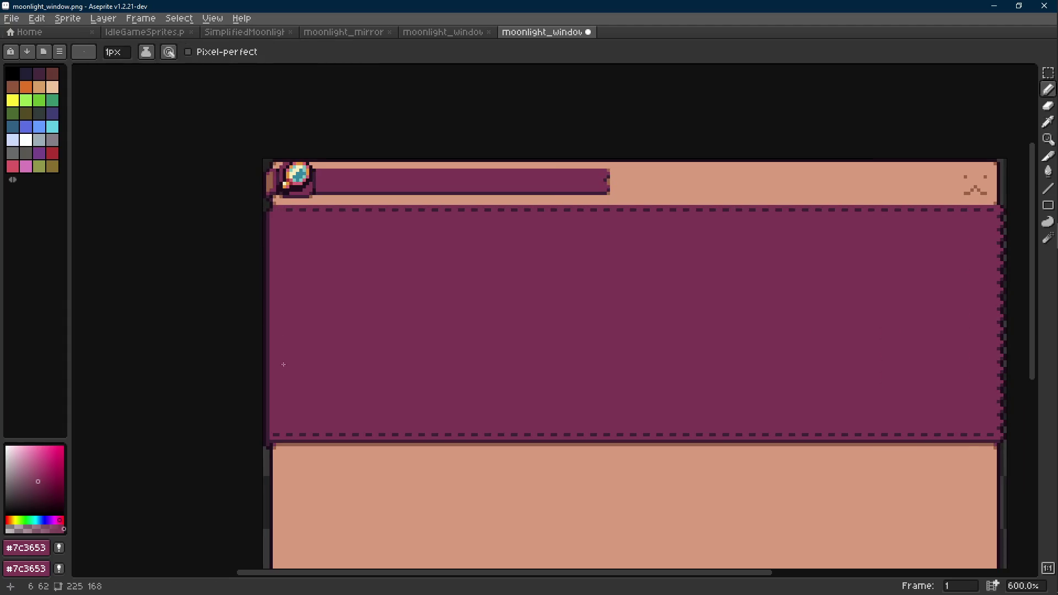
key(r)
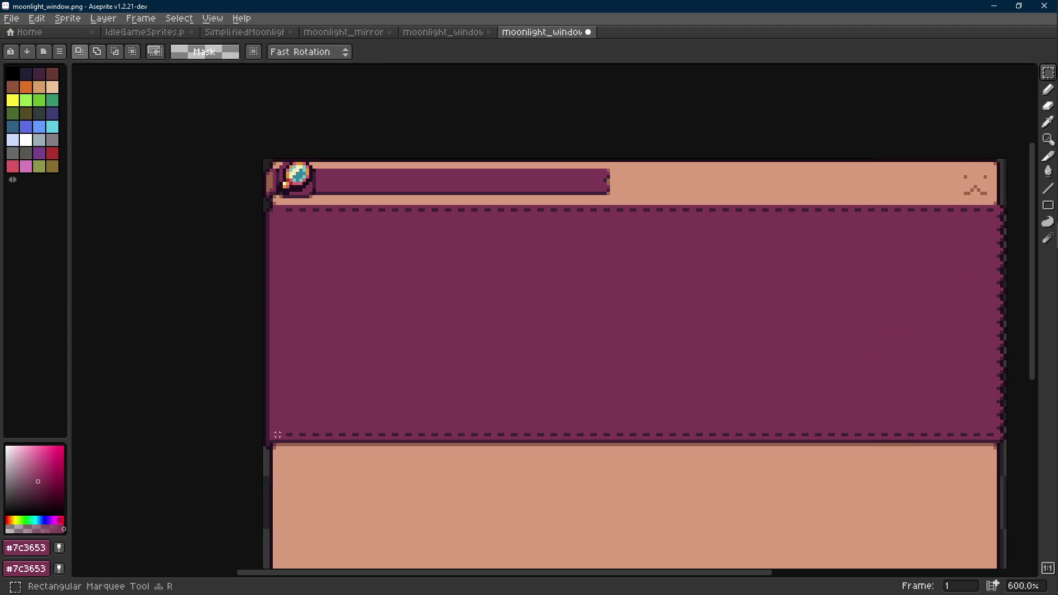
drag(277, 435, 475, 286)
key(Scroll_Lock)
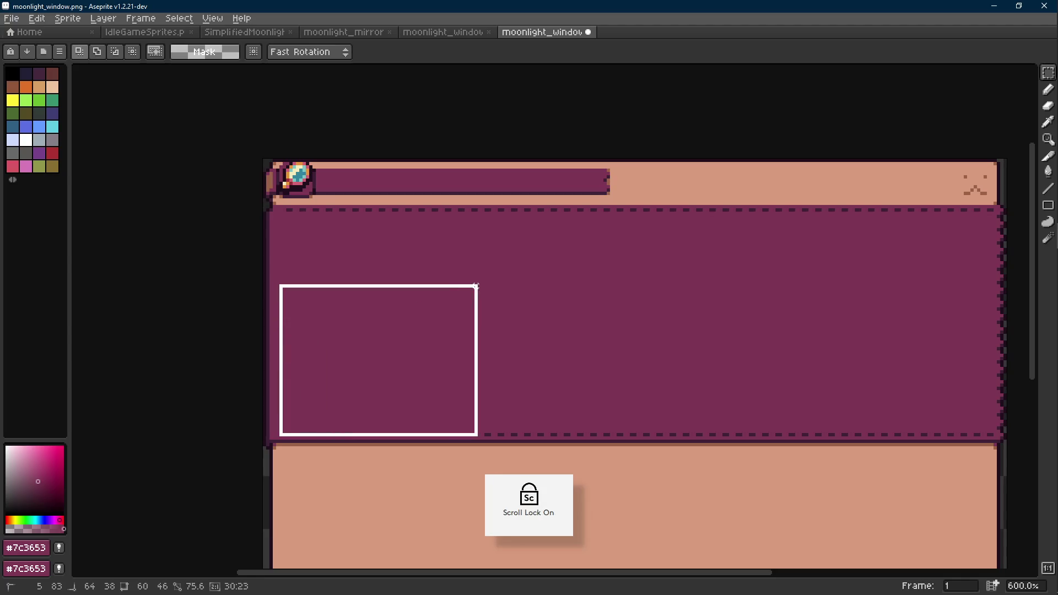
Step: Select the whole purple panel, shift it two pixels left, commit and save moonlight_window.png
drag(475, 287, 995, 207)
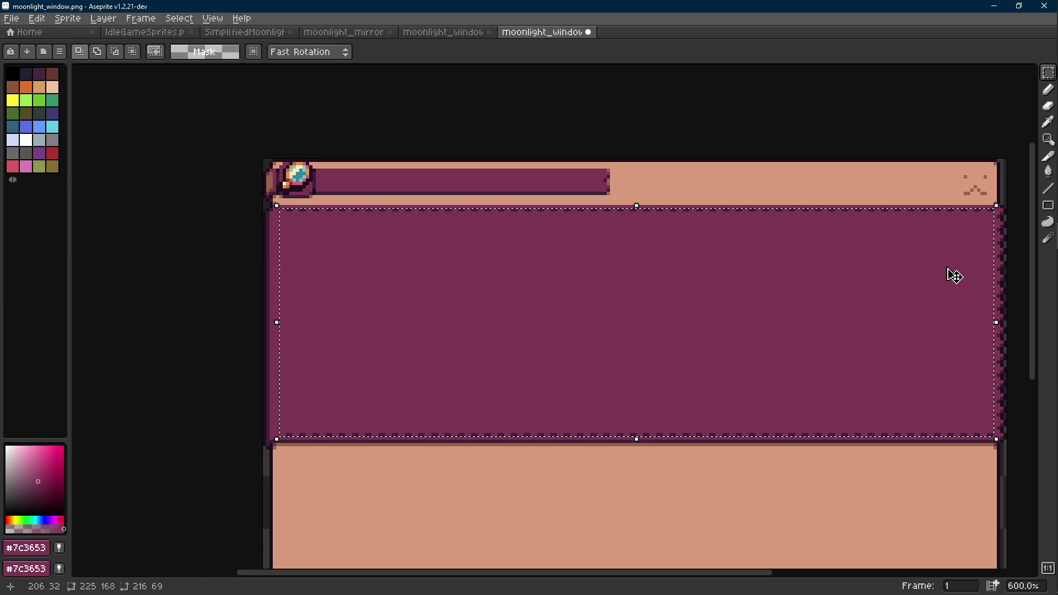
key(Left)
key(Left)
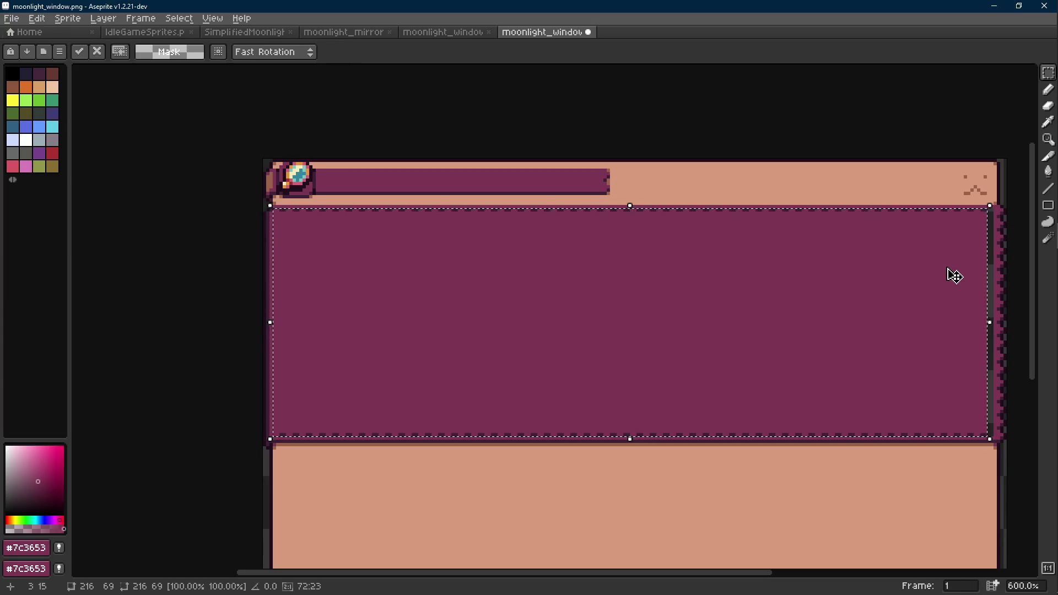
scroll(954, 276, right, 2)
key(g)
scroll(891, 225, down, 1)
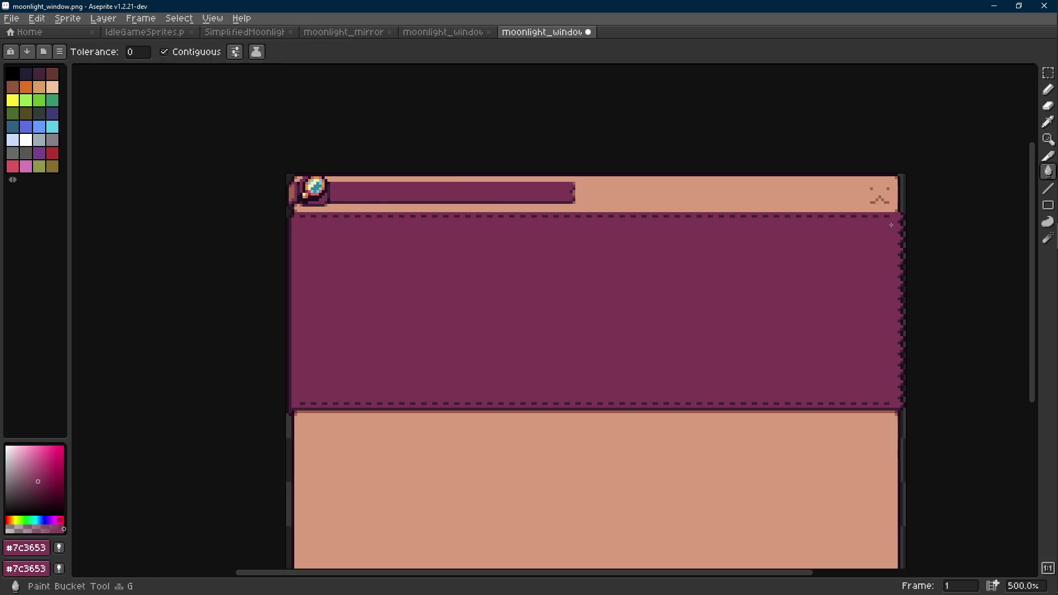
drag(891, 225, 841, 227)
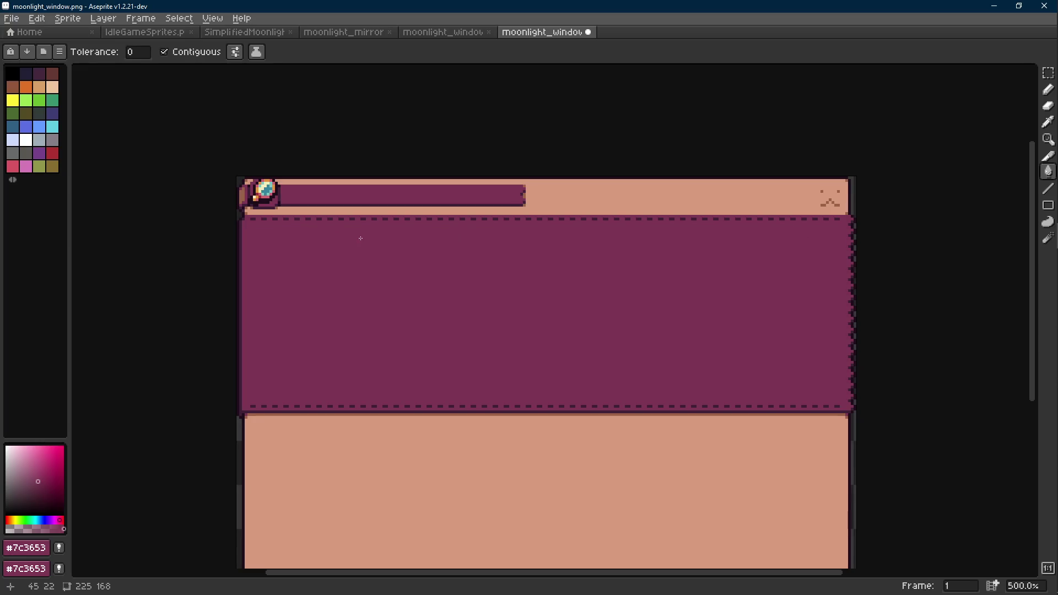
key(ctrl+s)
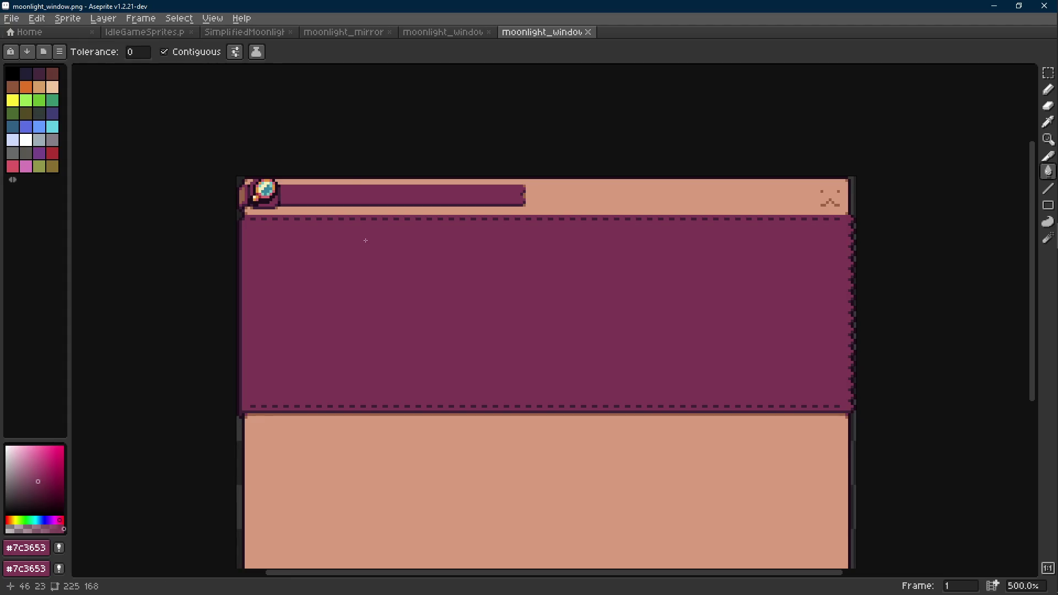
scroll(366, 241, down, 1)
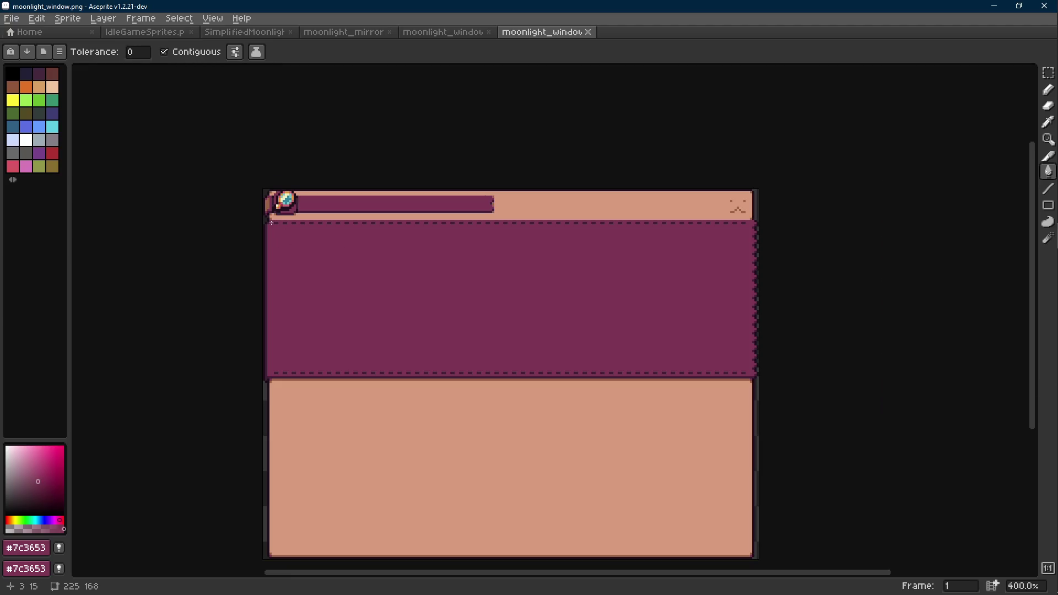
scroll(270, 222, up, 3)
Step: Draw a dark line down the panel's left side and recolour two corner pixels
key(i)
scroll(270, 231, up, 3)
key(shift+e)
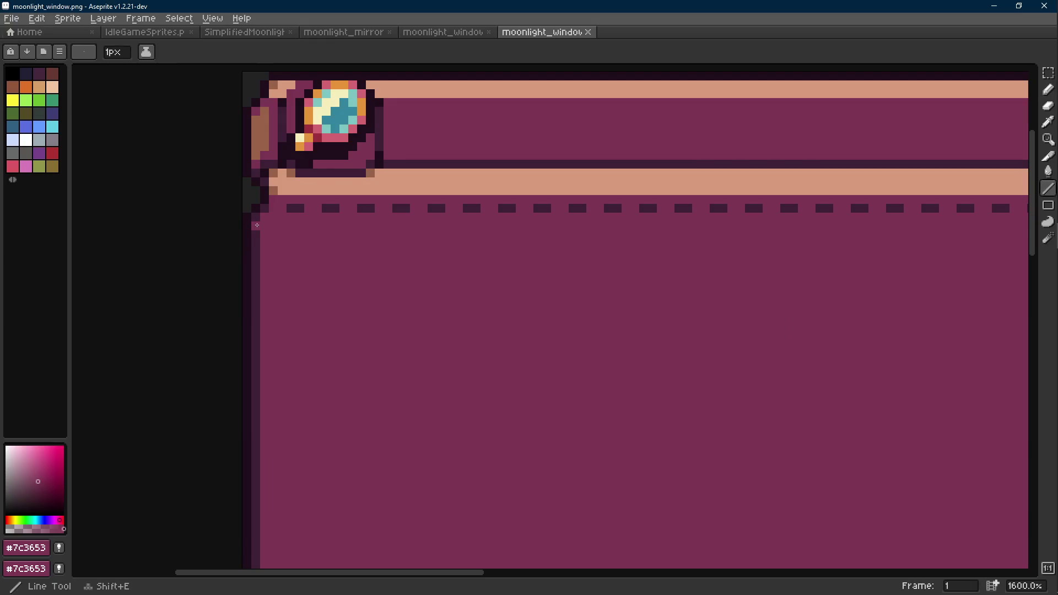
scroll(256, 225, down, 3)
mouse_move(256, 225)
mouse_down()
mouse_move(290, 556)
mouse_move(265, 191)
mouse_up()
scroll(242, 157, up, 3)
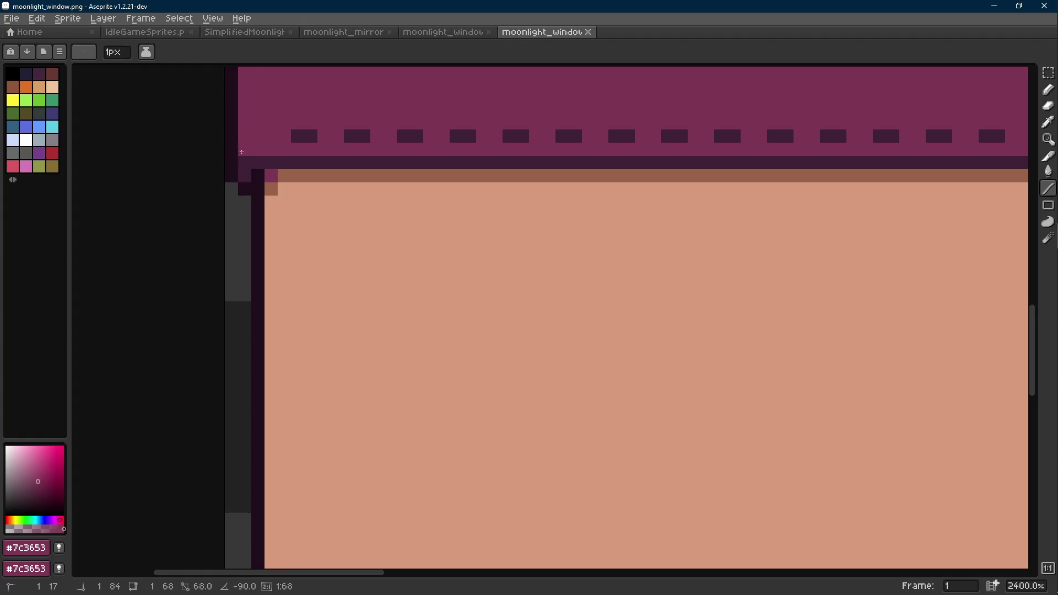
scroll(241, 157, down, 4)
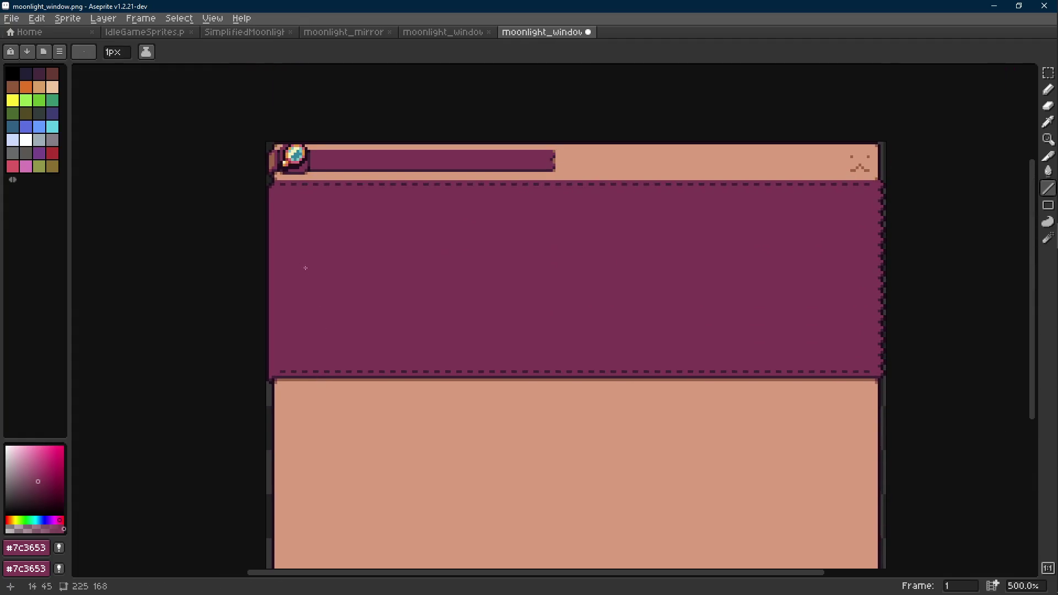
scroll(305, 267, up, 4)
scroll(283, 227, up, 2)
key(b)
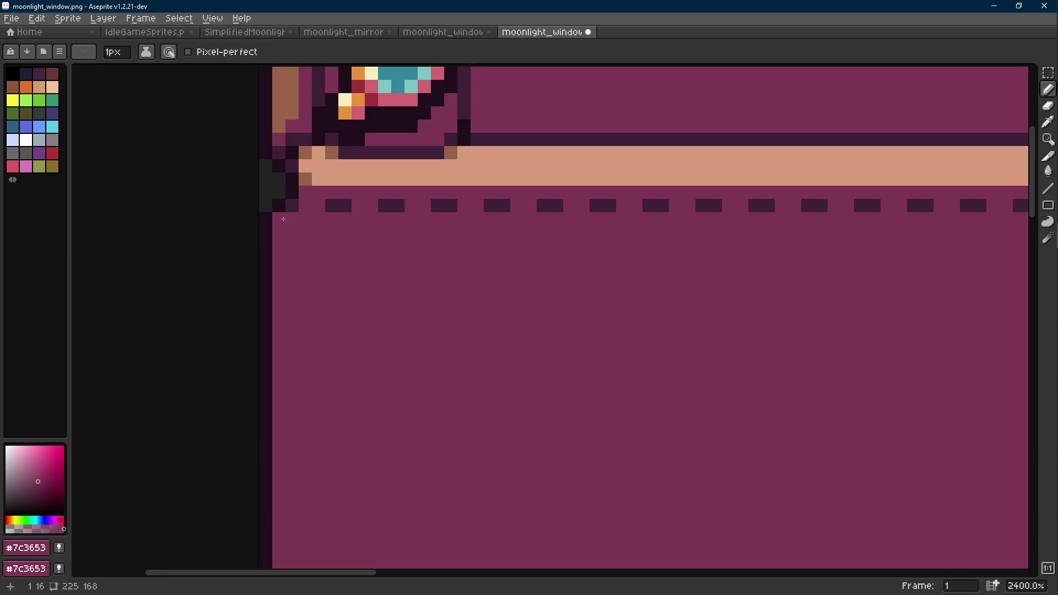
click(292, 205)
alt+click(337, 203)
click(279, 205)
alt+click(300, 174)
scroll(331, 208, down, 5)
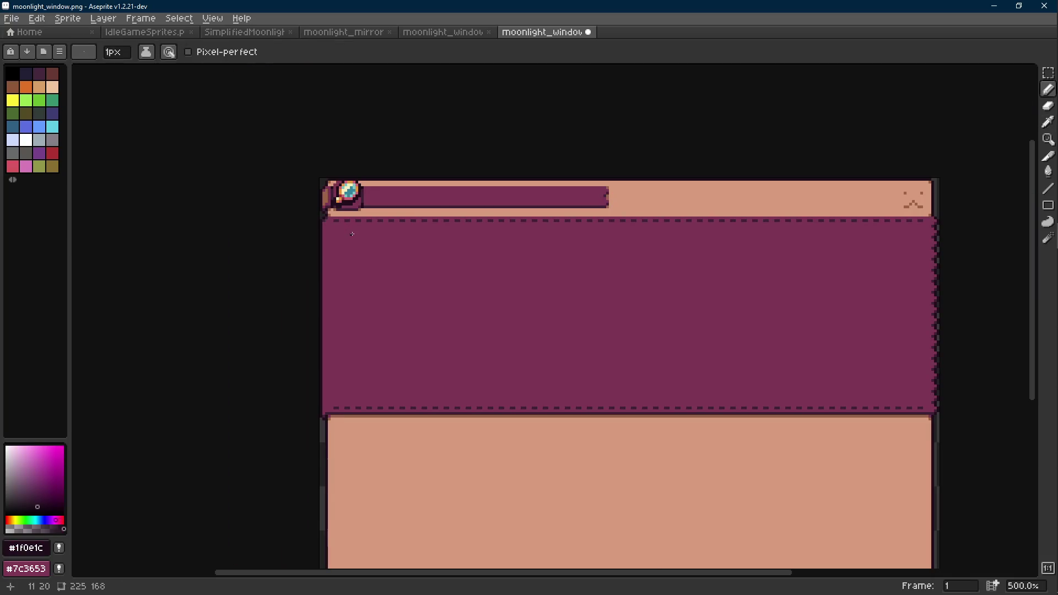
scroll(351, 233, down, 1)
scroll(347, 227, down, 1)
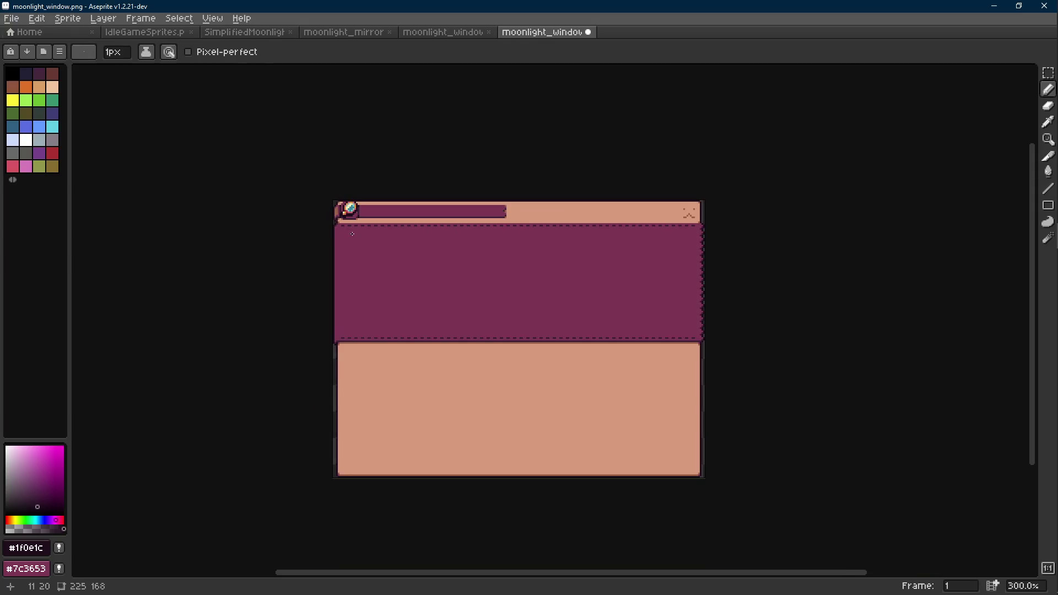
scroll(331, 207, up, 7)
Step: Fix a stray pixel at the upper-left corner and save moonlight_window.png
key(alt)
key(e)
click(313, 207)
key(b)
key(alt)
key(alt)
key(alt)
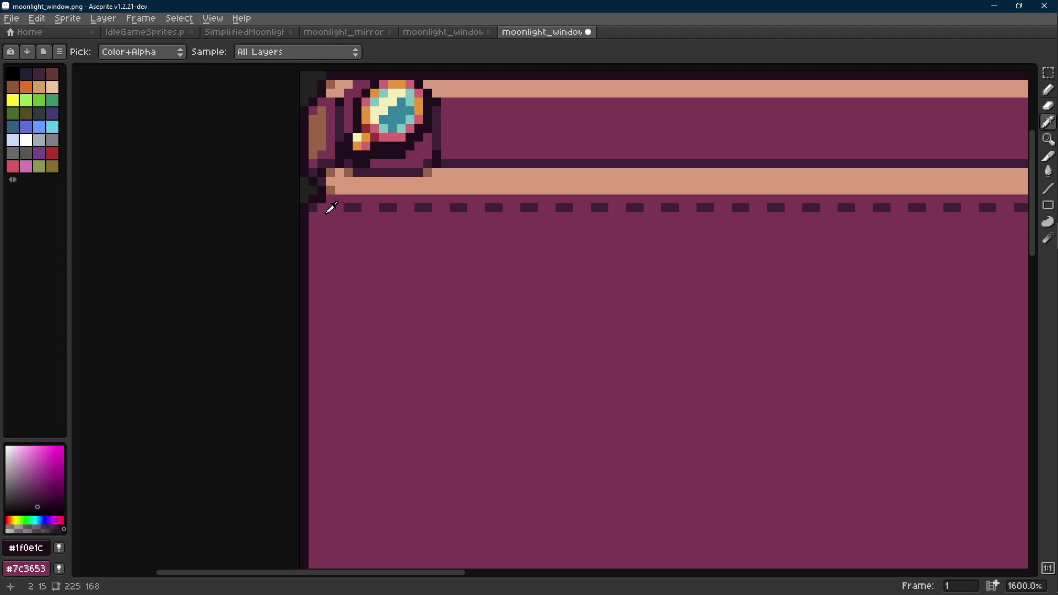
scroll(355, 227, down, 6)
scroll(355, 227, up, 2)
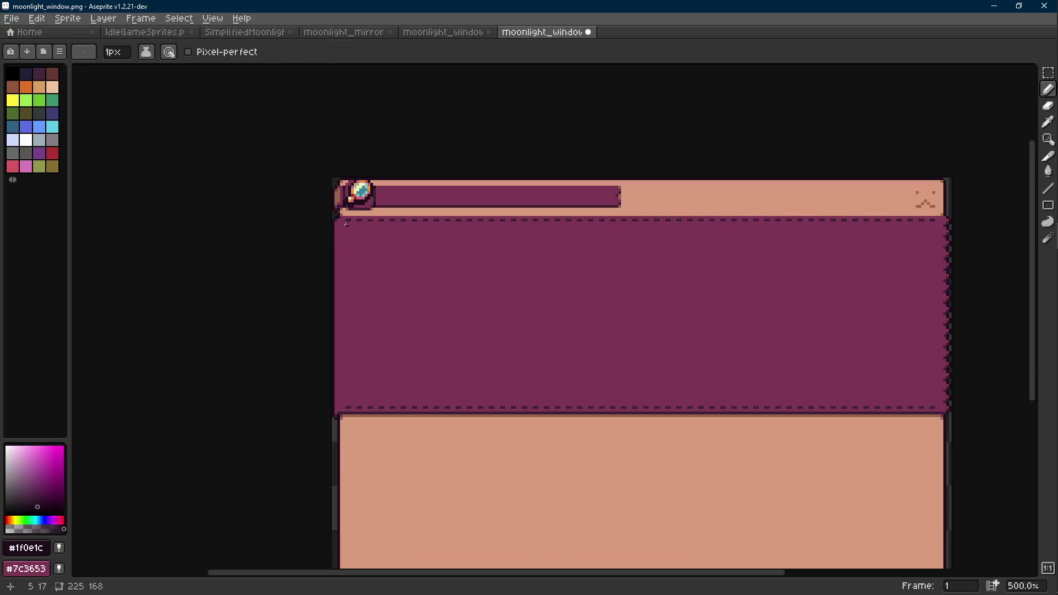
key(ctrl+s)
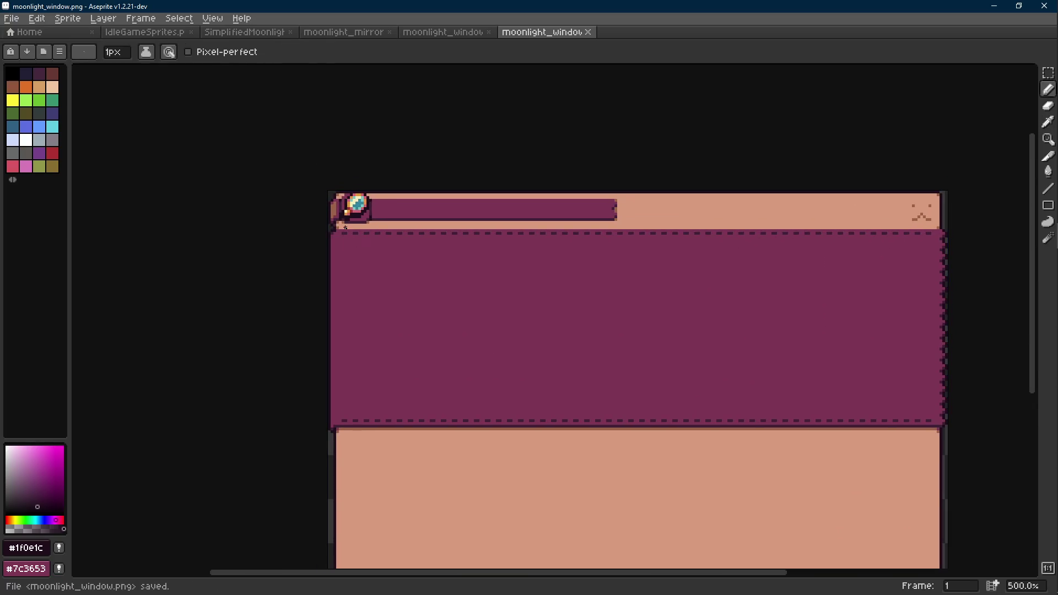
scroll(311, 243, up, 5)
key(alt)
Step: Select and clear a narrow strip along the panel's left edge, sampling the purple and peach colours
click(311, 242)
scroll(312, 243, down, 5)
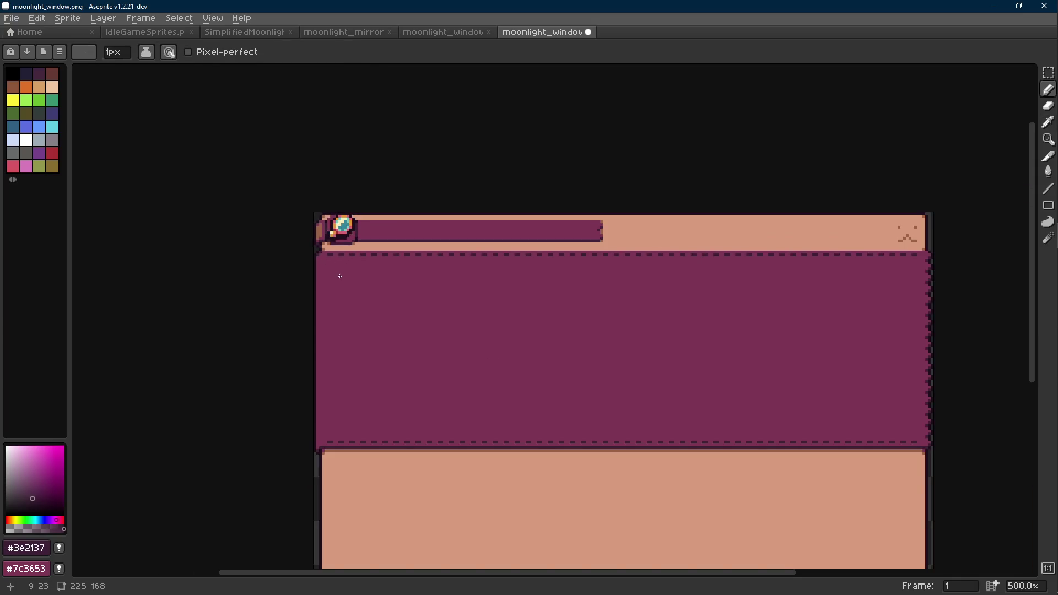
scroll(314, 235, up, 2)
scroll(301, 221, up, 1)
key(m)
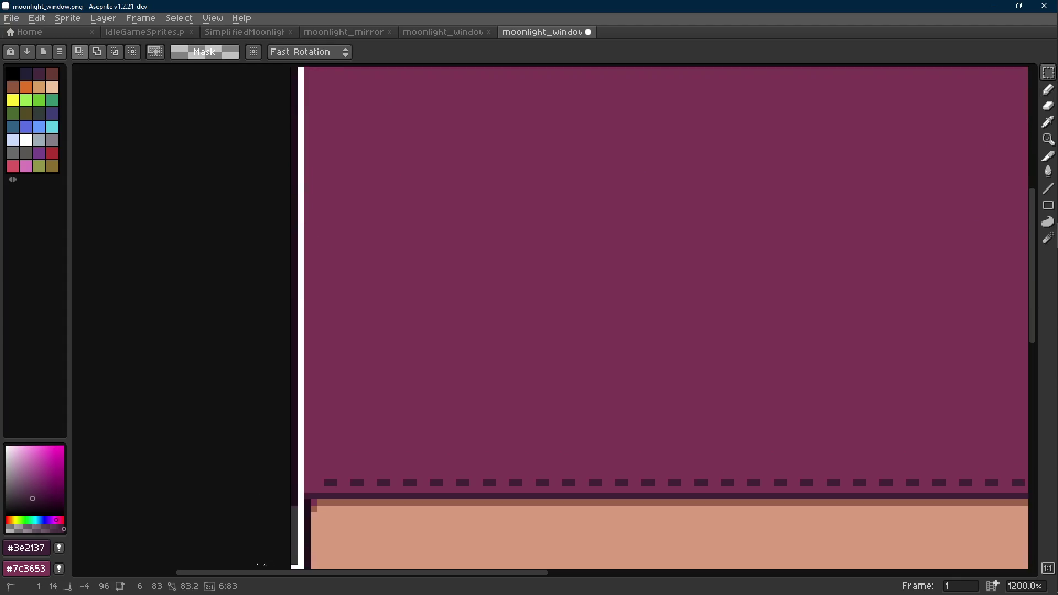
drag(300, 221, 302, 425)
scroll(371, 332, down, 3)
click(386, 301)
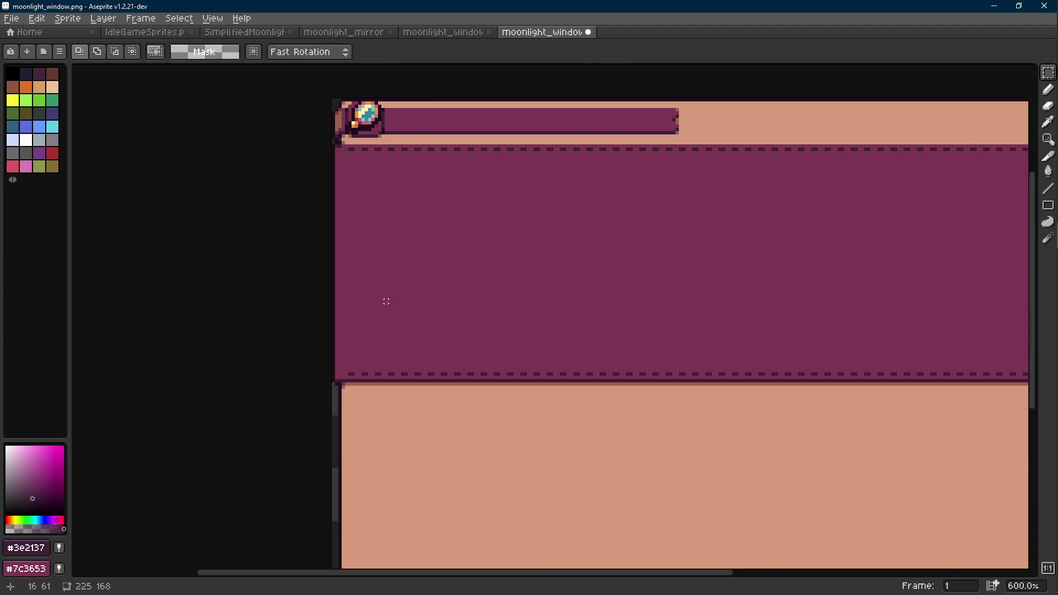
scroll(326, 135, up, 6)
key(b)
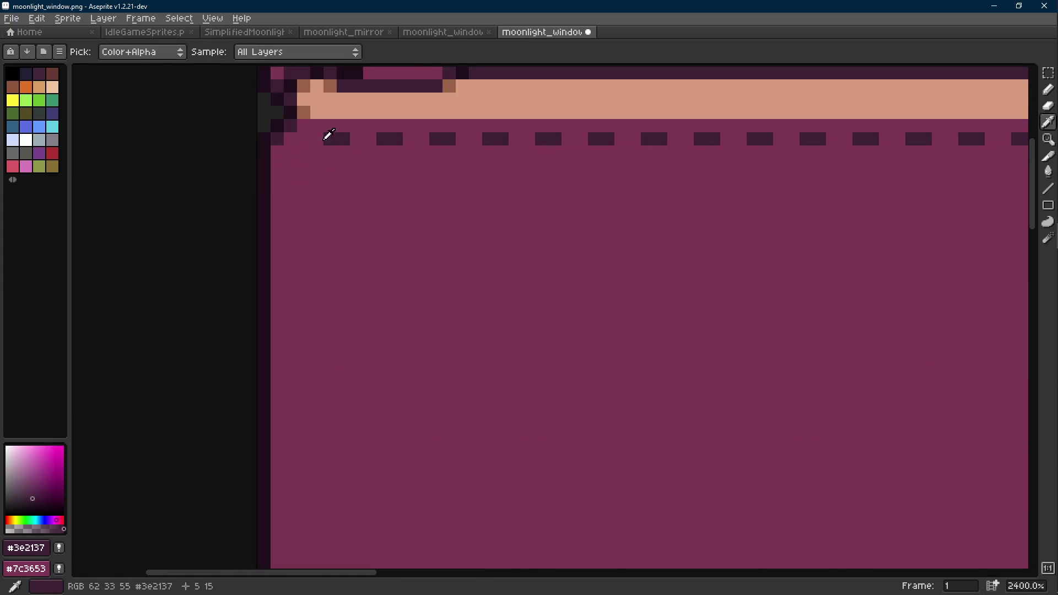
alt+click(325, 135)
scroll(281, 140, down, 6)
scroll(281, 139, down, 1)
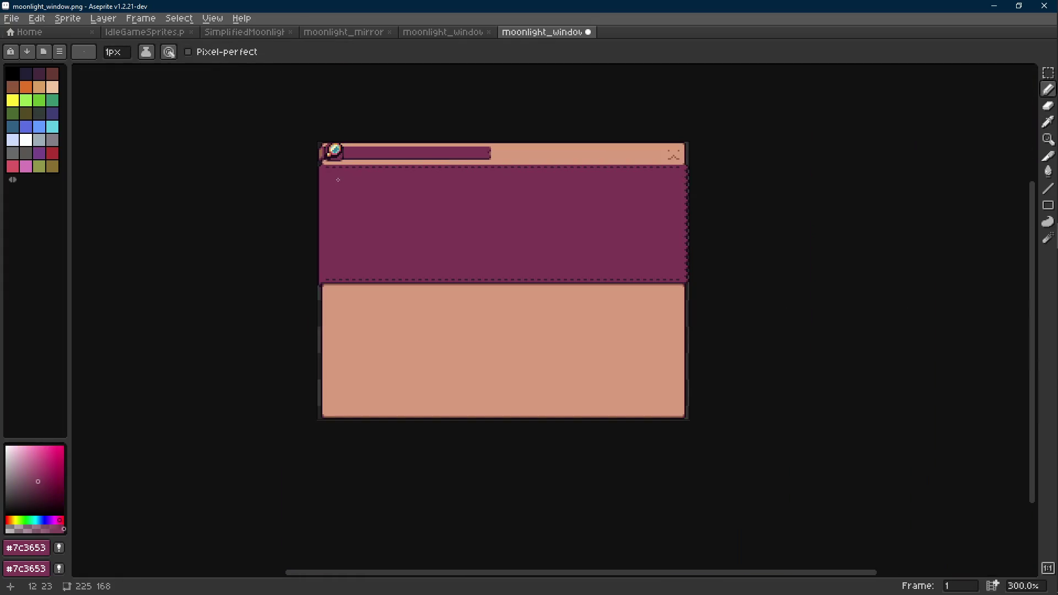
scroll(310, 188, up, 4)
scroll(310, 187, up, 2)
alt+click(331, 146)
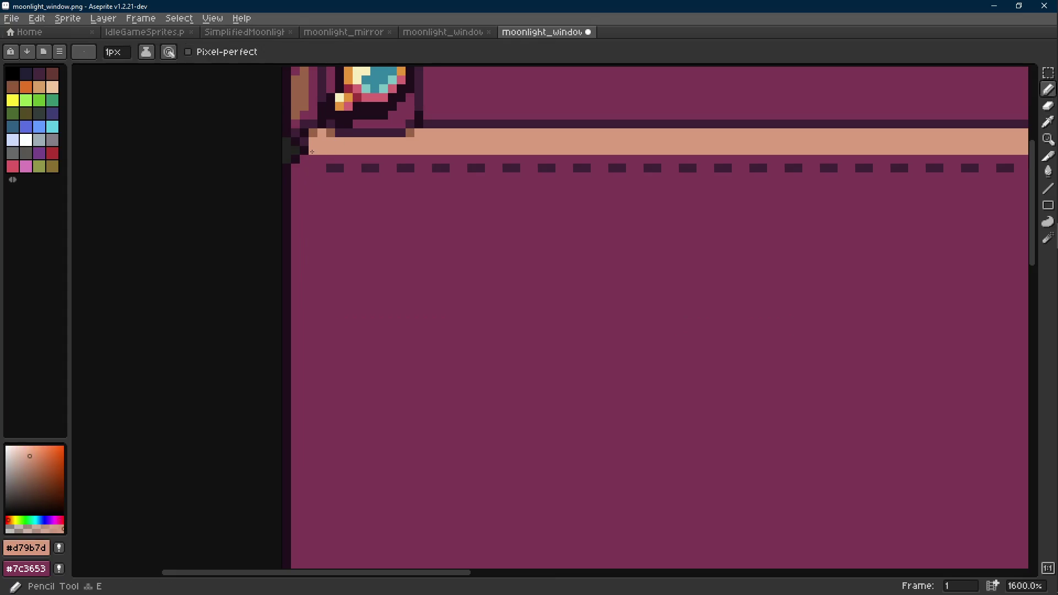
scroll(330, 146, down, 6)
Step: Add a dark #3e2137 pixel at the inner top-left corner of the purple body and save
drag(373, 177, 369, 192)
scroll(366, 189, up, 2)
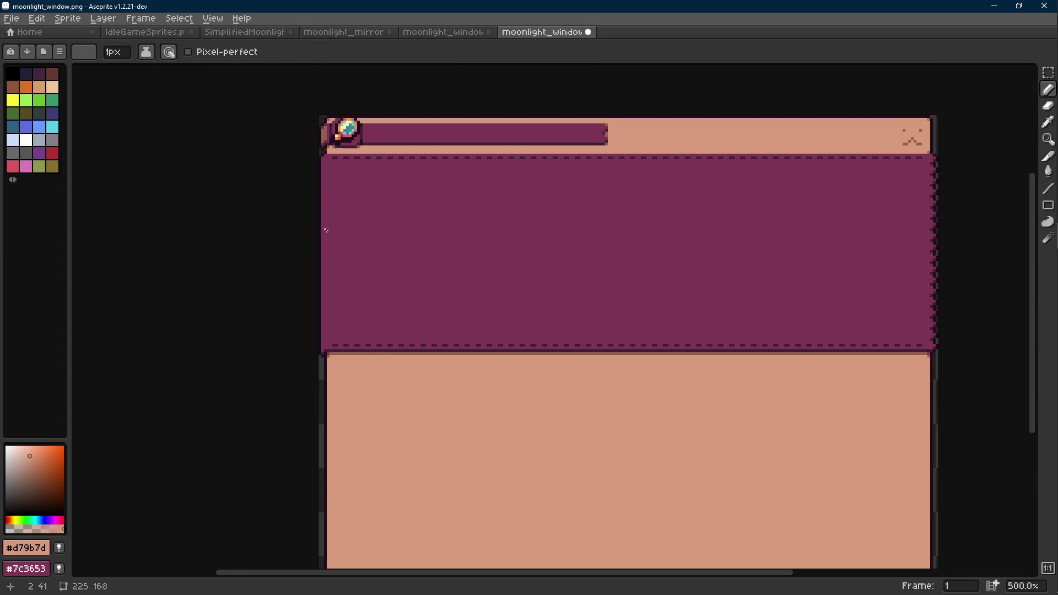
drag(306, 161, 306, 227)
scroll(300, 218, up, 4)
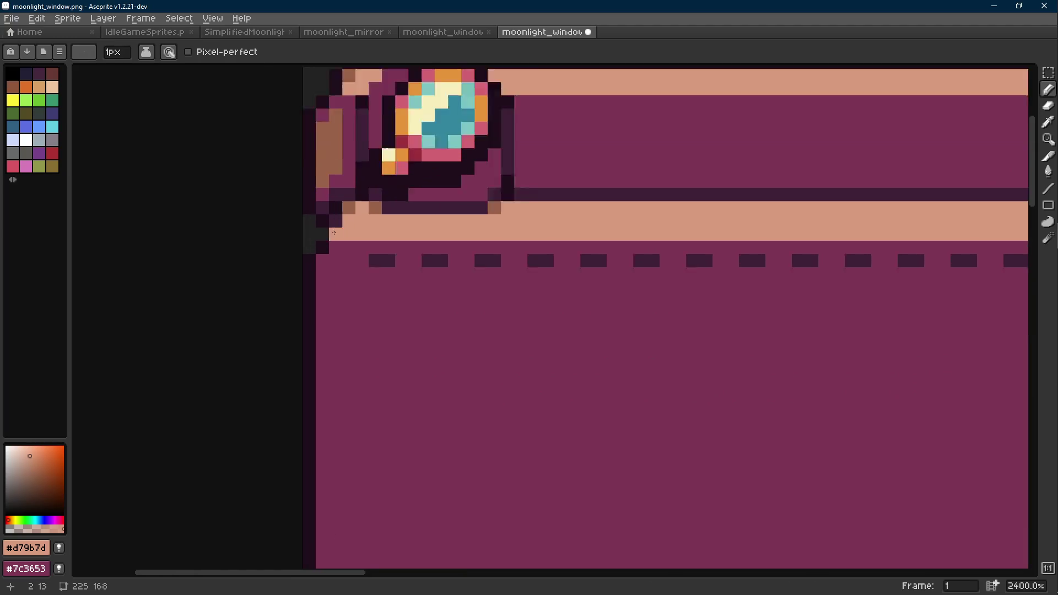
scroll(347, 248, up, 2)
alt+click(395, 263)
click(318, 270)
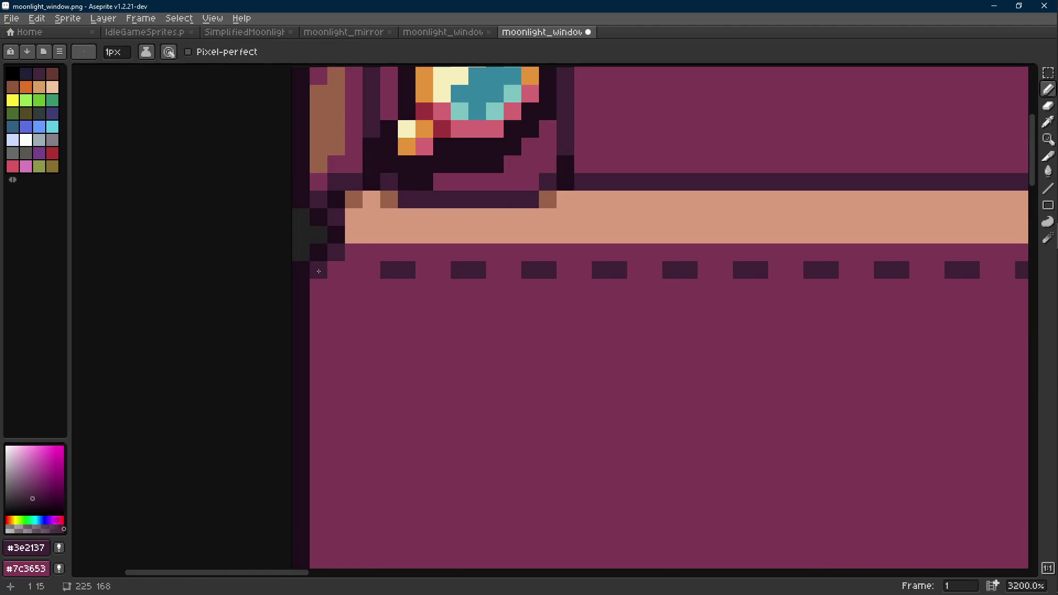
scroll(425, 290, down, 6)
key(ctrl+s)
drag(546, 321, 439, 271)
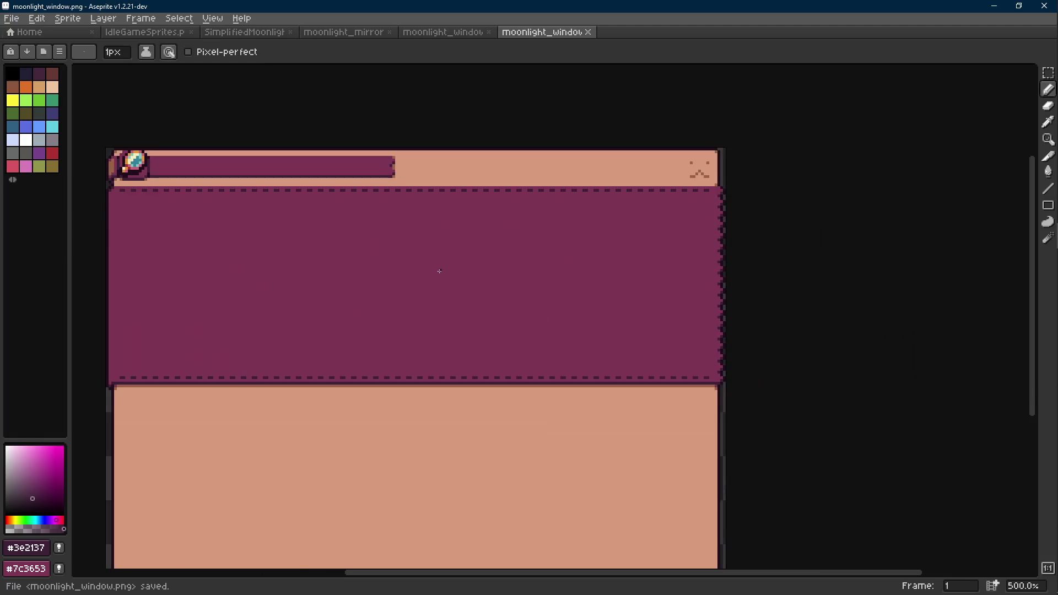
scroll(483, 276, down, 1)
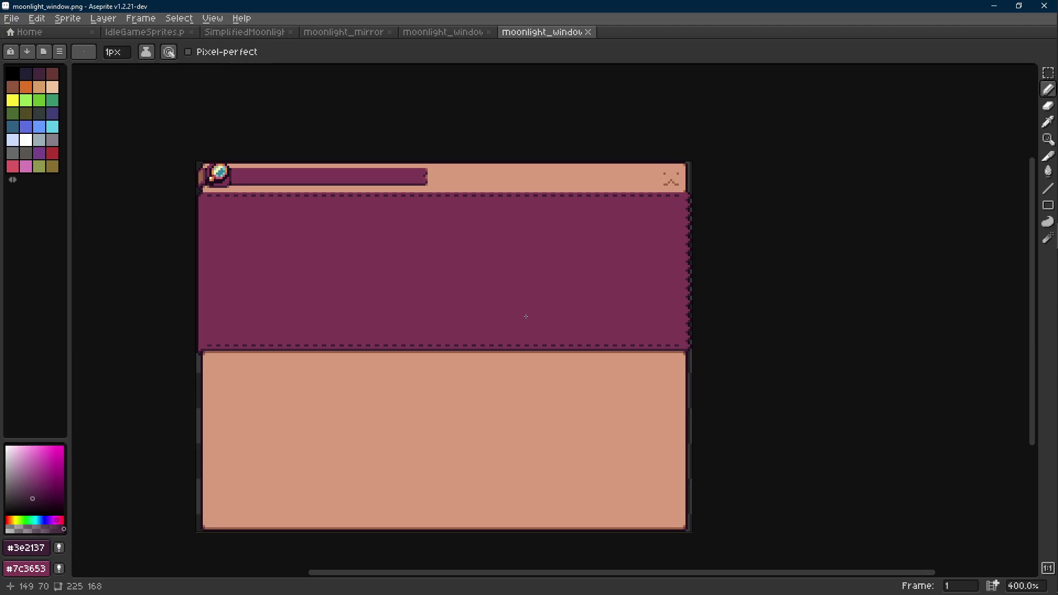
scroll(524, 315, down, 1)
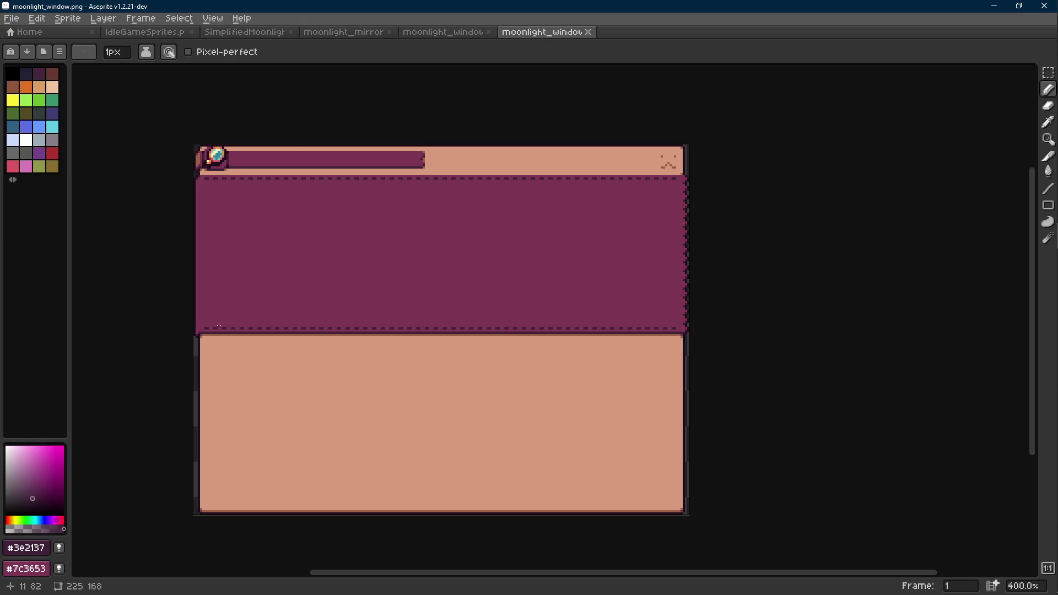
Step: Select the panel's purple body area twice and drop the selection without changing it
key(m)
scroll(206, 329, up, 2)
mouse_move(200, 329)
mouse_down()
mouse_move(919, 105)
mouse_move(910, 105)
mouse_up()
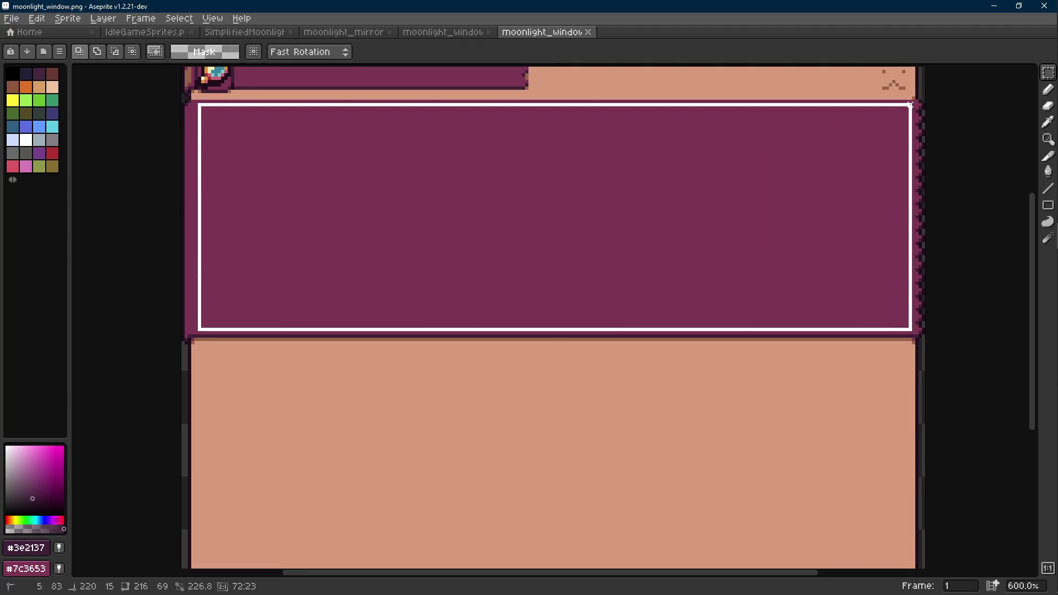
click(921, 116)
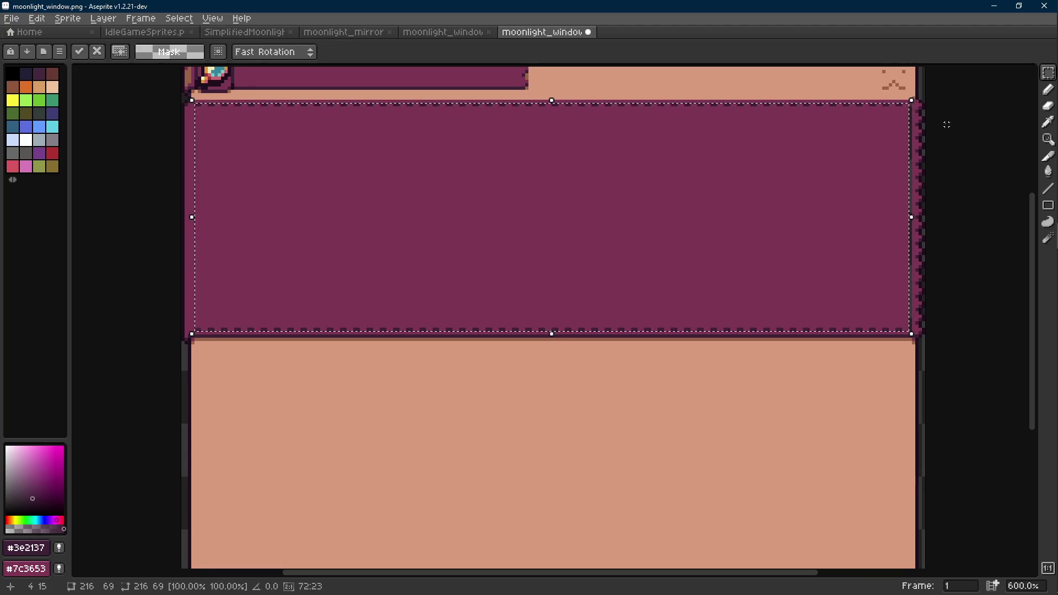
click(951, 135)
scroll(950, 132, up, 3)
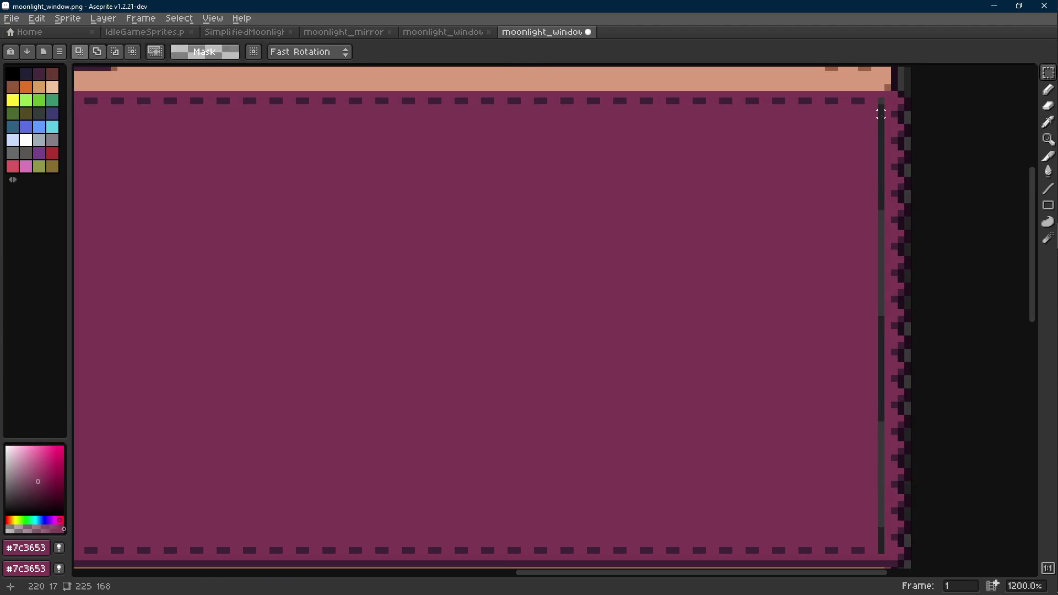
key(g)
scroll(880, 114, down, 3)
scroll(855, 145, down, 2)
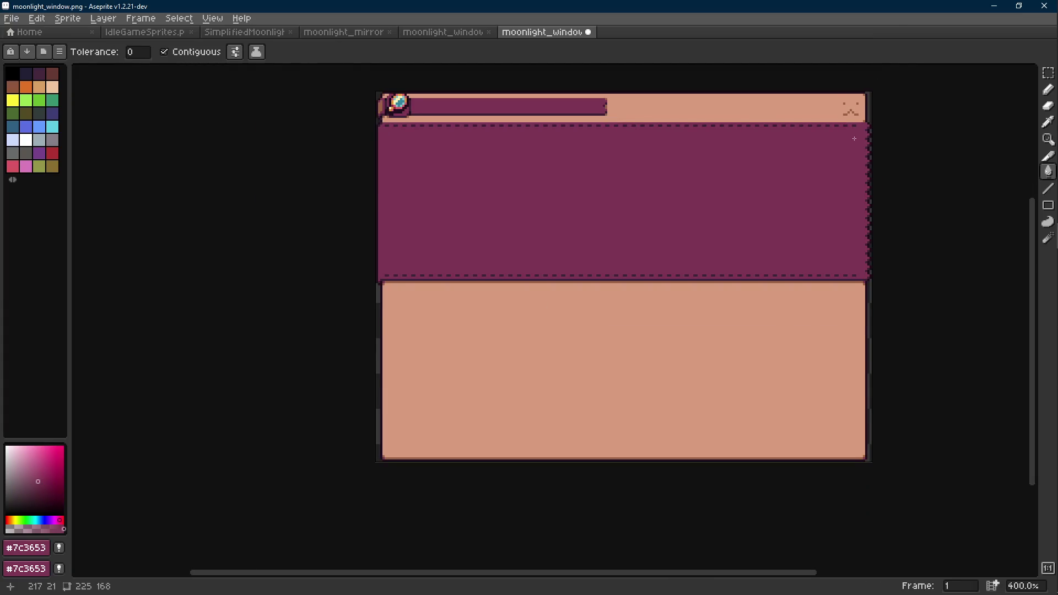
scroll(854, 137, up, 2)
scroll(854, 138, up, 1)
key(m)
mouse_move(859, 114)
mouse_down()
mouse_move(402, 309)
mouse_move(258, 385)
mouse_move(263, 420)
mouse_move(302, 411)
mouse_up()
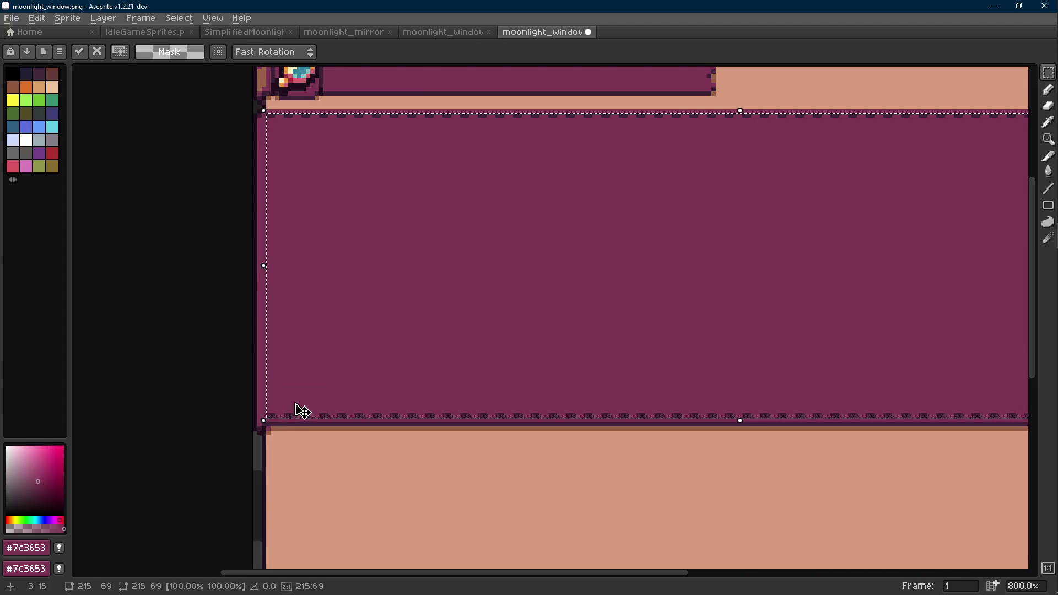
scroll(301, 410, down, 3)
scroll(689, 323, right, 3)
key(ctrl+d)
scroll(546, 230, up, 5)
scroll(547, 231, up, 1)
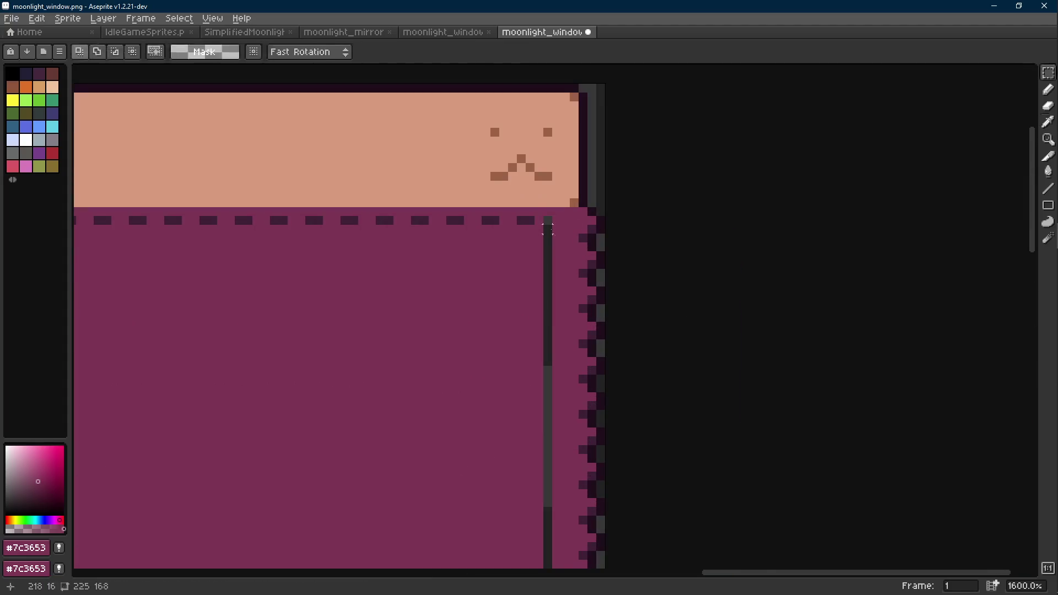
Step: Extend the last dash of the lower dashed border with #3e2137 and save the image
key(i)
click(537, 219)
key(b)
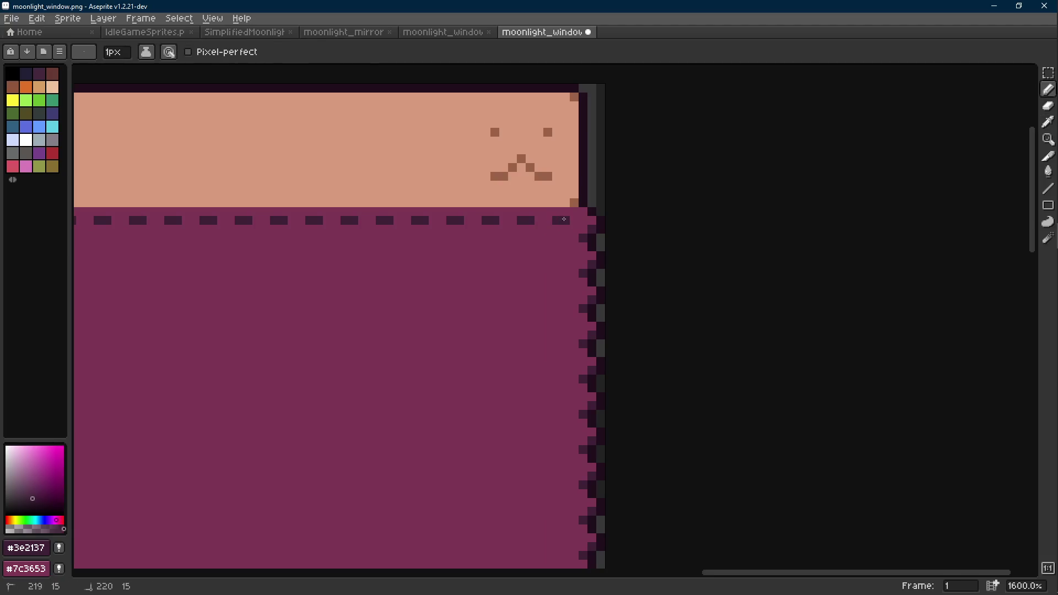
scroll(564, 219, down, 3)
scroll(545, 339, up, 5)
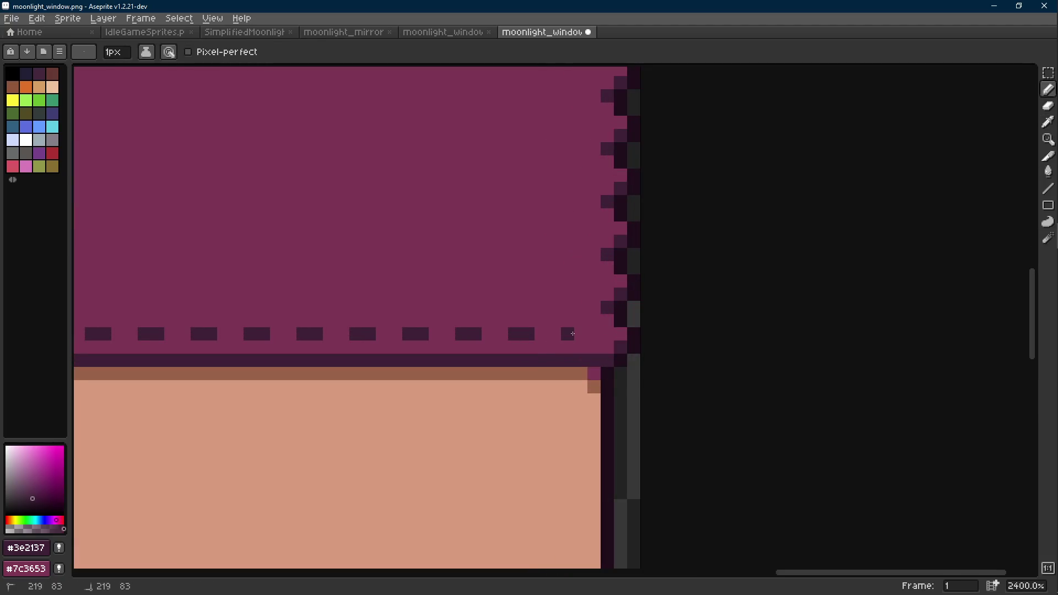
click(572, 332)
scroll(572, 333, down, 5)
scroll(629, 331, down, 1)
key(ctrl+s)
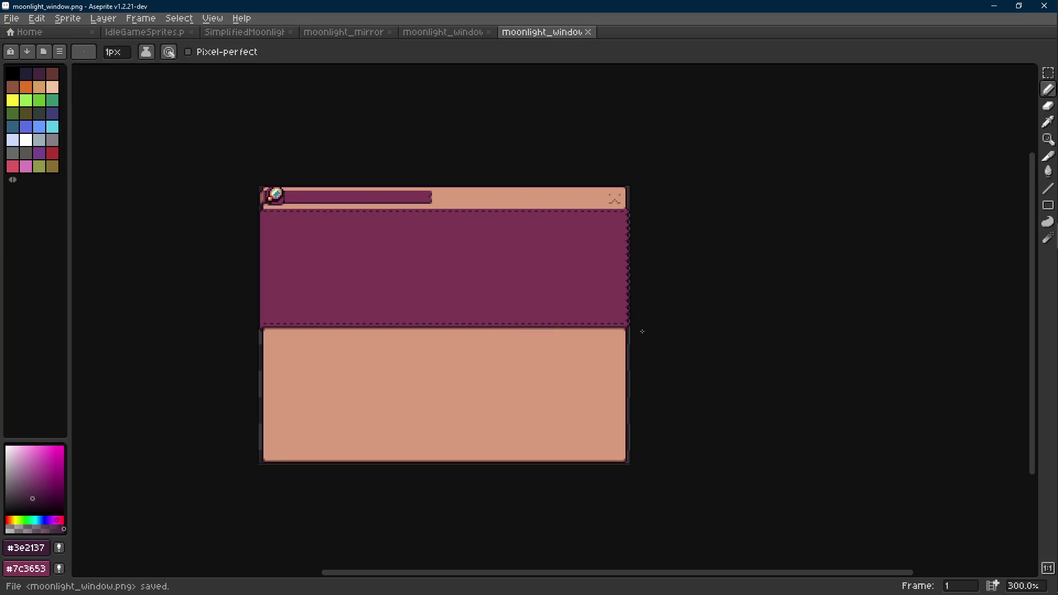
Step: Switch to the IdleGameSprites sheet, then bring the Godot project editor to the front
click(145, 31)
key(m)
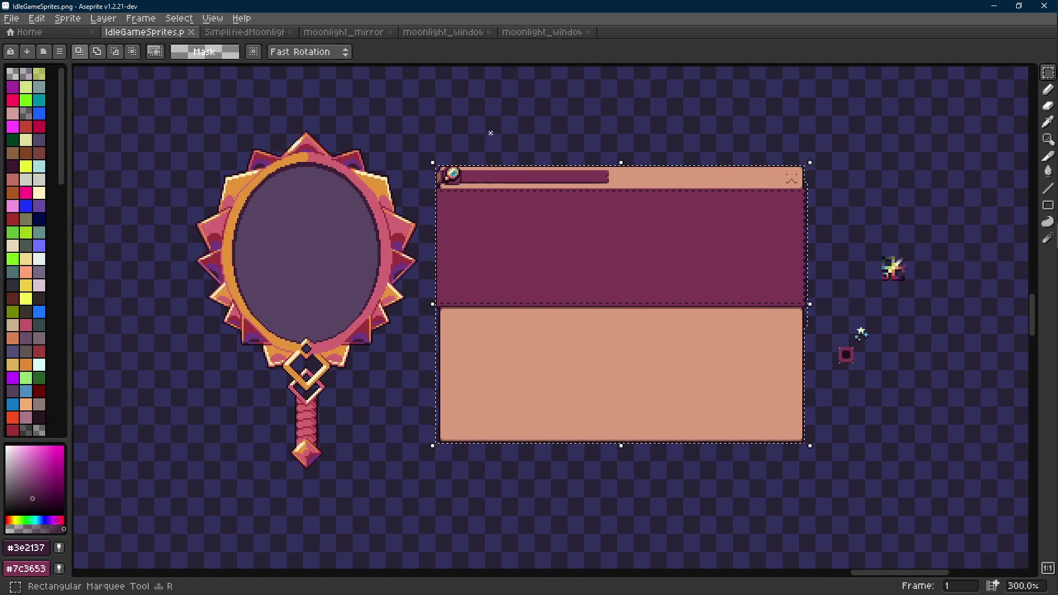
click(490, 132)
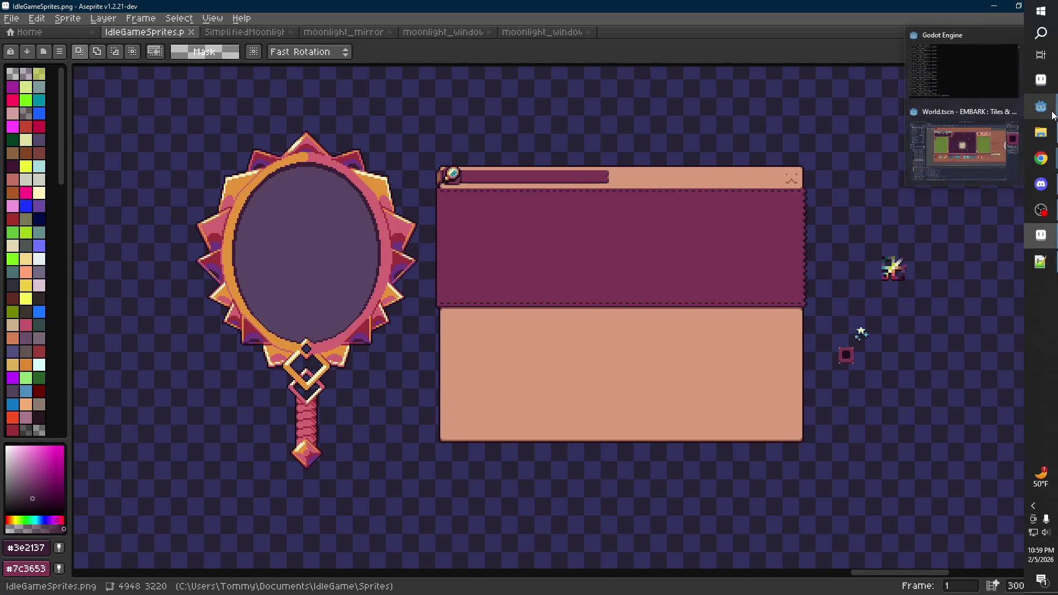
click(964, 153)
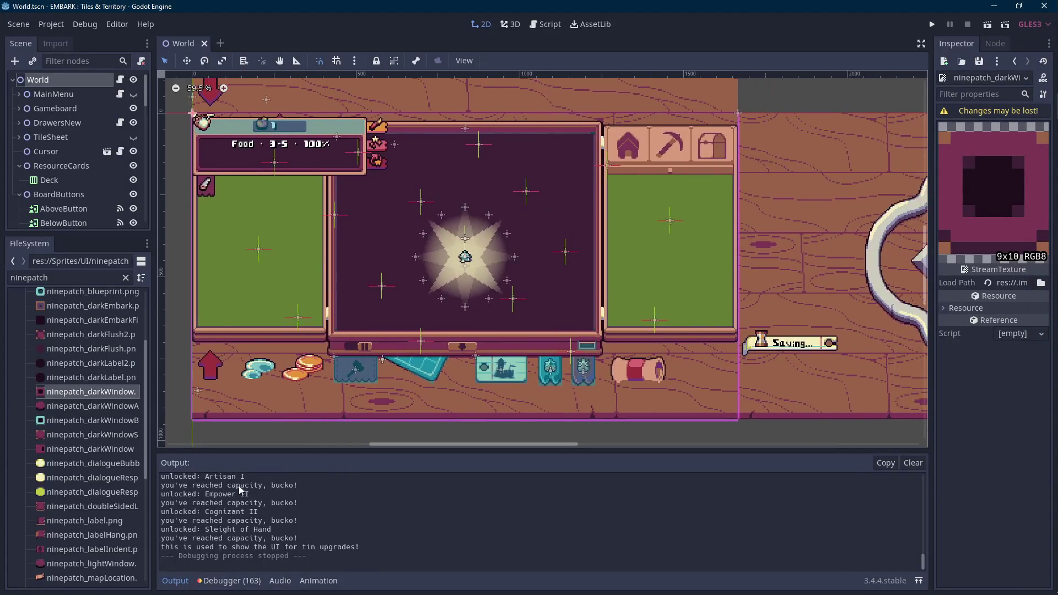
Step: Collapse the Output log and create a new empty scene beside World
click(174, 580)
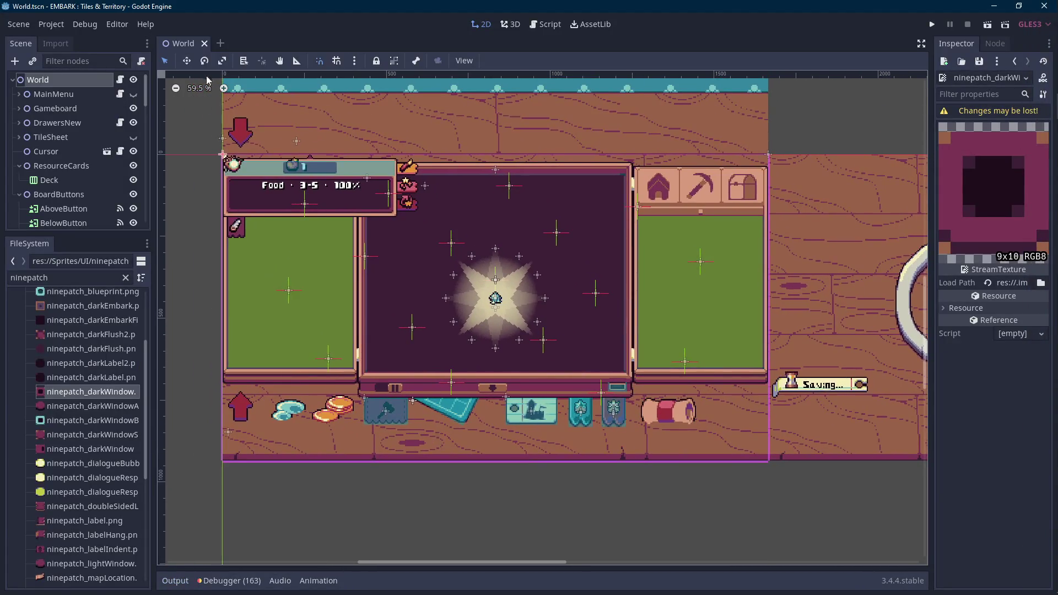
click(221, 44)
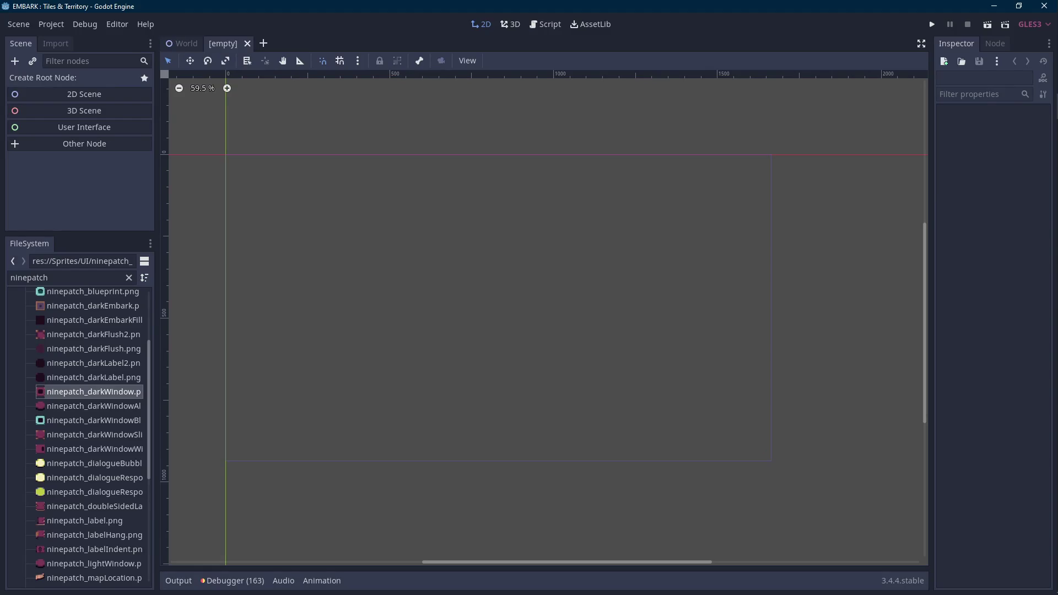
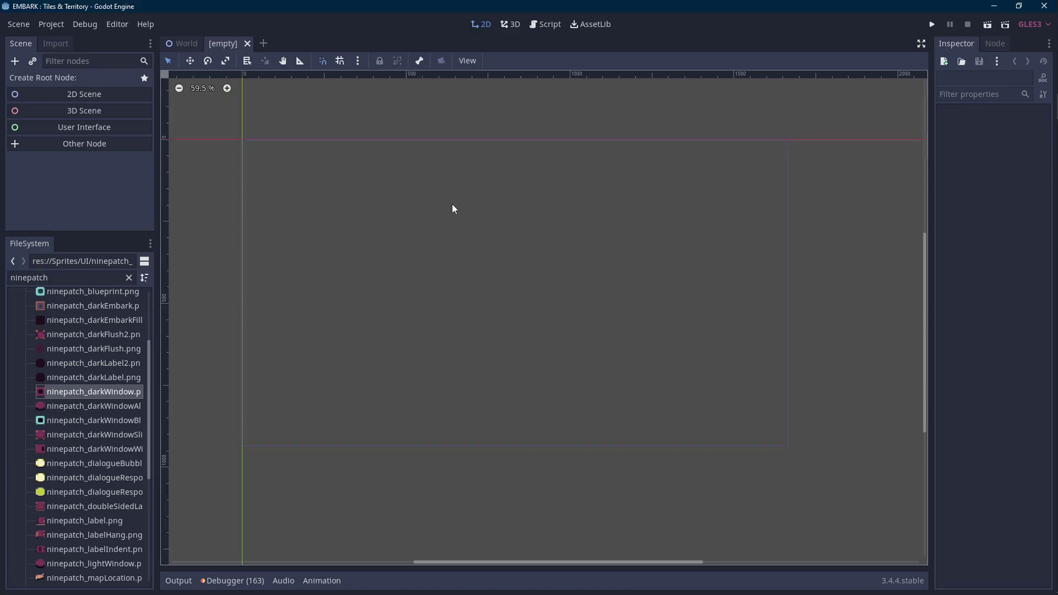
Step: Create a 2D Scene and rename its Node2D root to MoonlitMirror
click(93, 97)
double_click(96, 81)
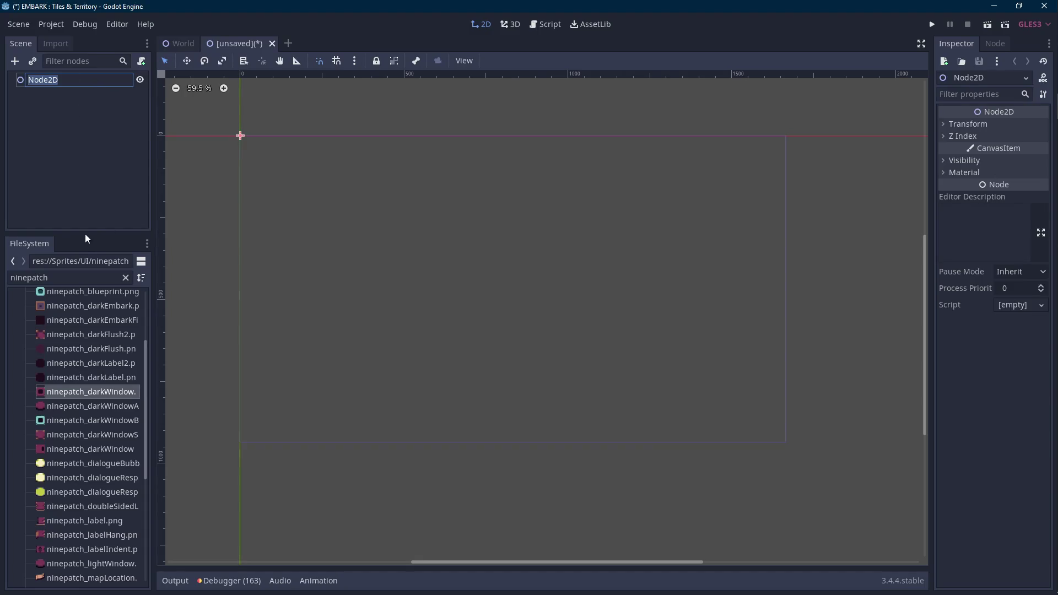
double_click(67, 278)
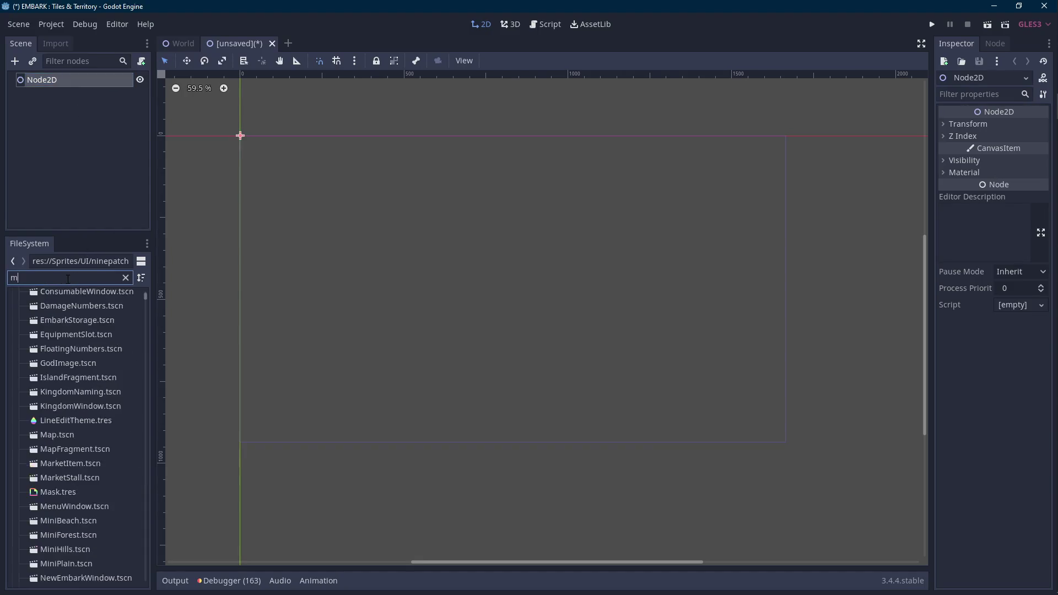
text(moonlight)
scroll(97, 370, up, 3)
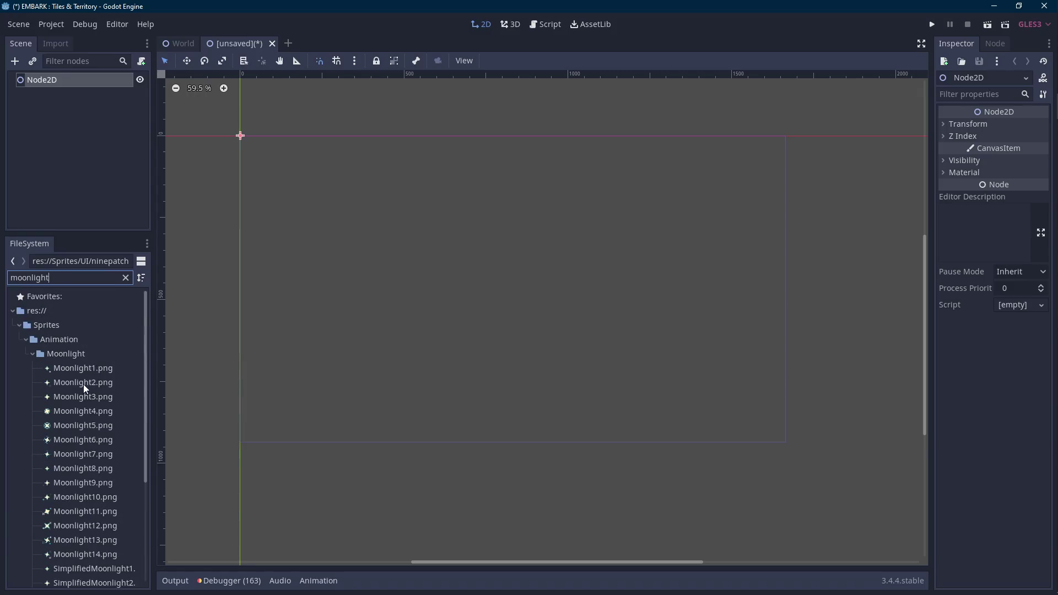
scroll(84, 388, down, 5)
drag(84, 235, 83, 350)
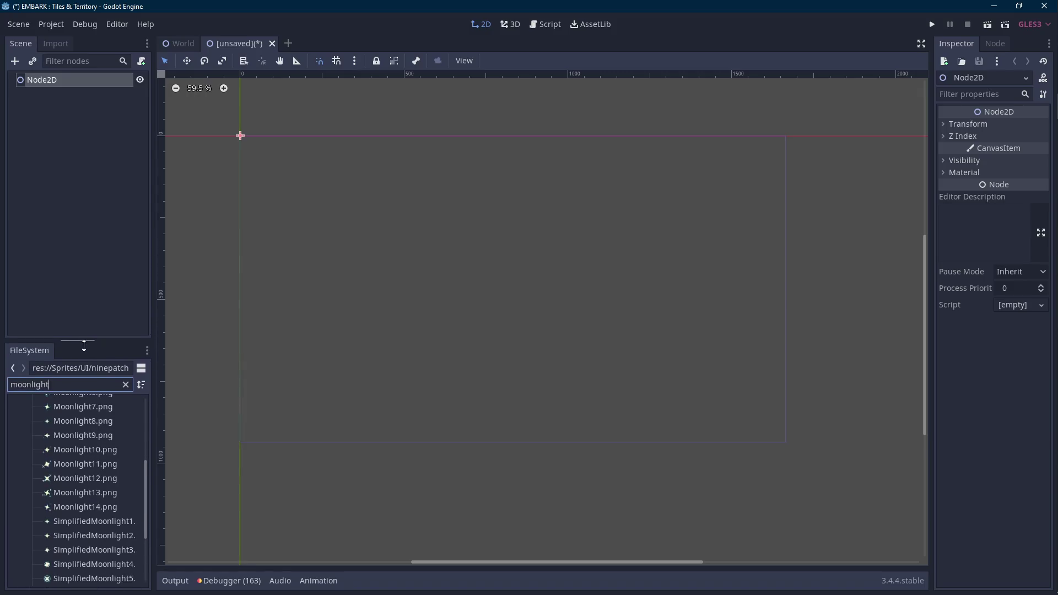
double_click(78, 82)
text(MoonlitMirror)
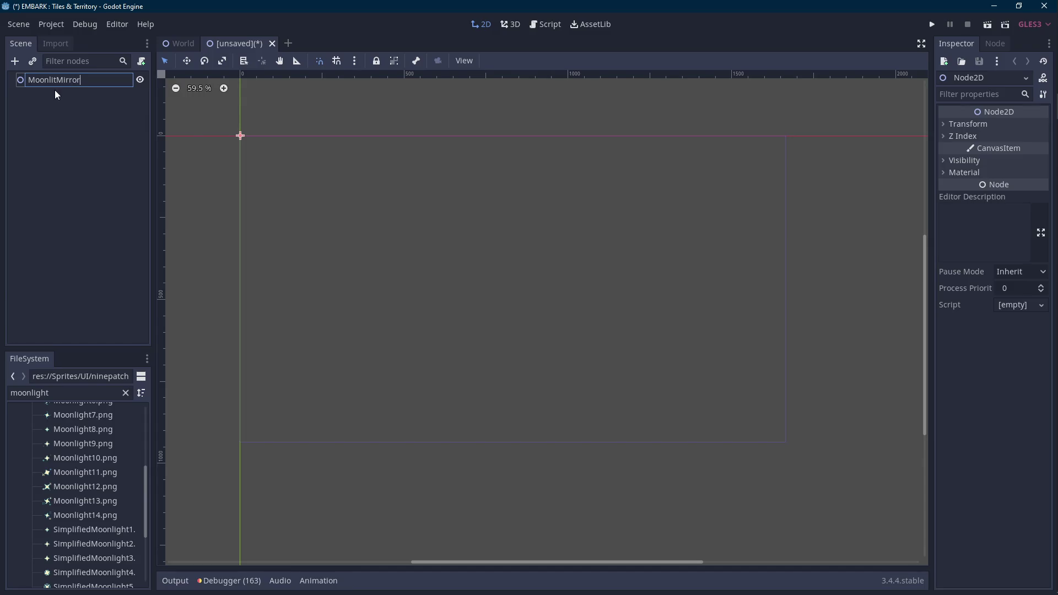
key(Return)
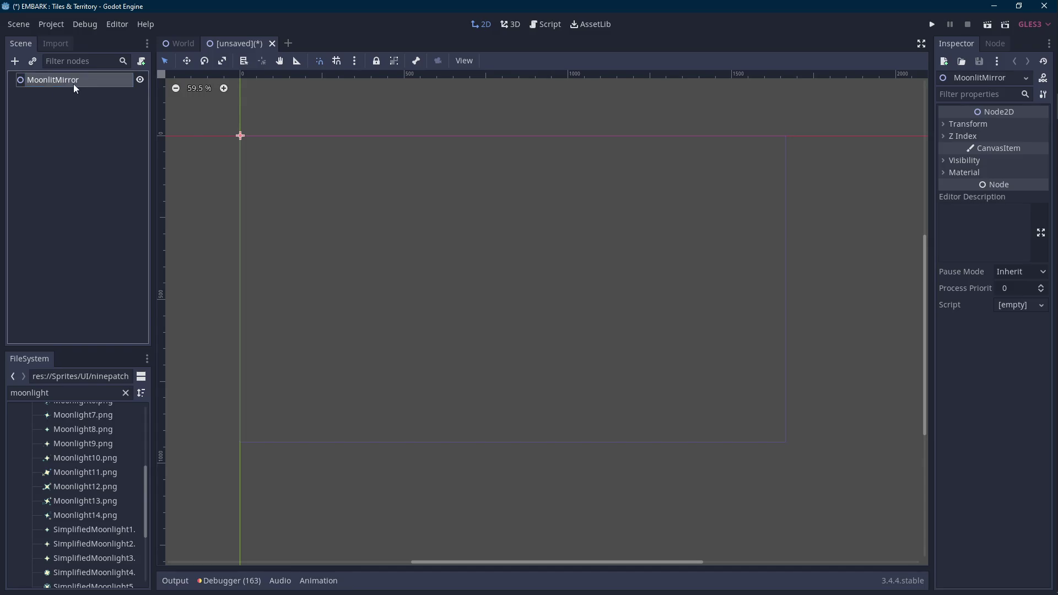
right_click(80, 82)
Step: Add a Sprite child under the root and name it Mirror
click(114, 98)
text(spr)
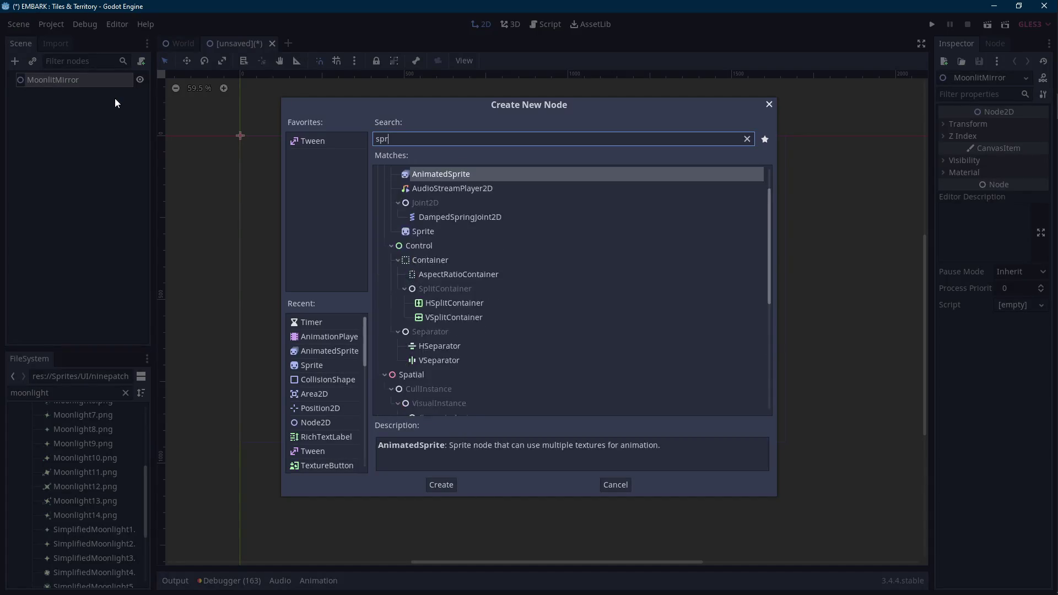
text(ite)
key(Return)
key(F2)
text(Mir)
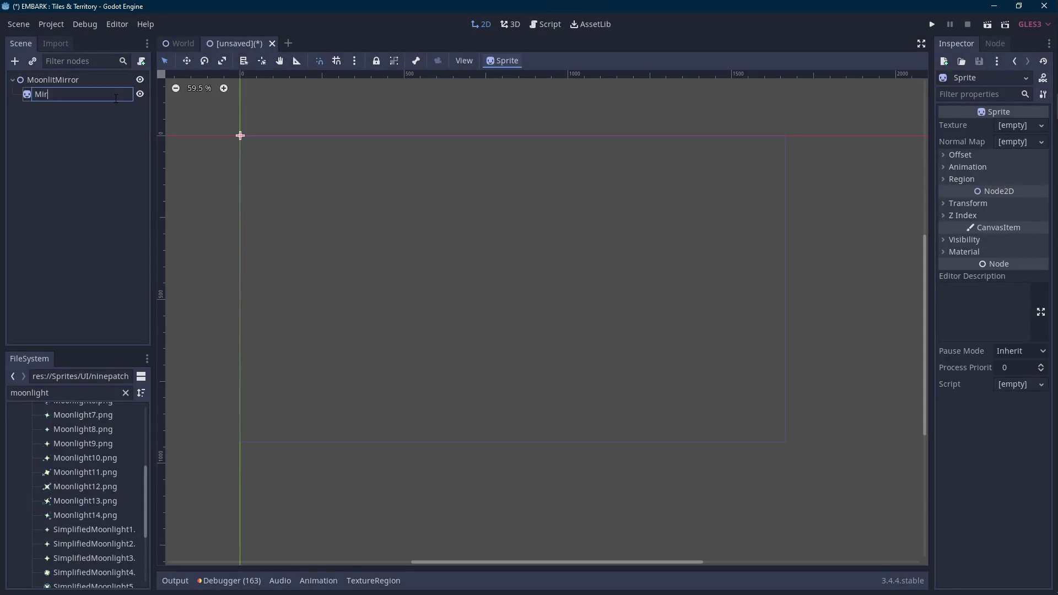
text(ror)
key(Return)
Step: Give Mirror the moonlight_mirror.png texture and nudge its corner onto the origin
double_click(71, 393)
text(mirror)
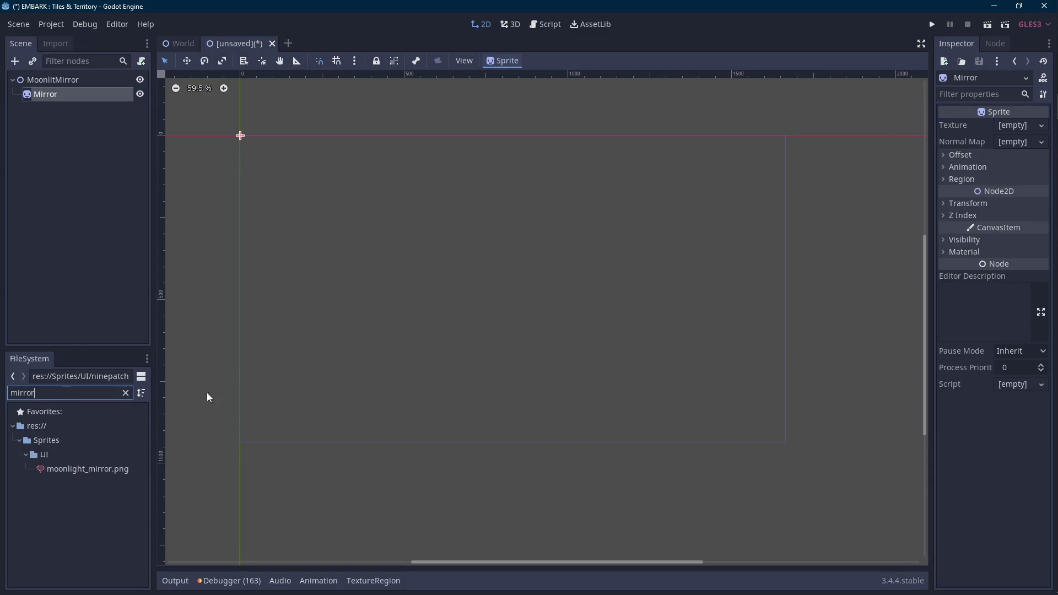
drag(110, 471, 1019, 126)
key(shift+f)
scroll(416, 303, up, 4)
scroll(389, 274, up, 2)
scroll(405, 314, up, 1)
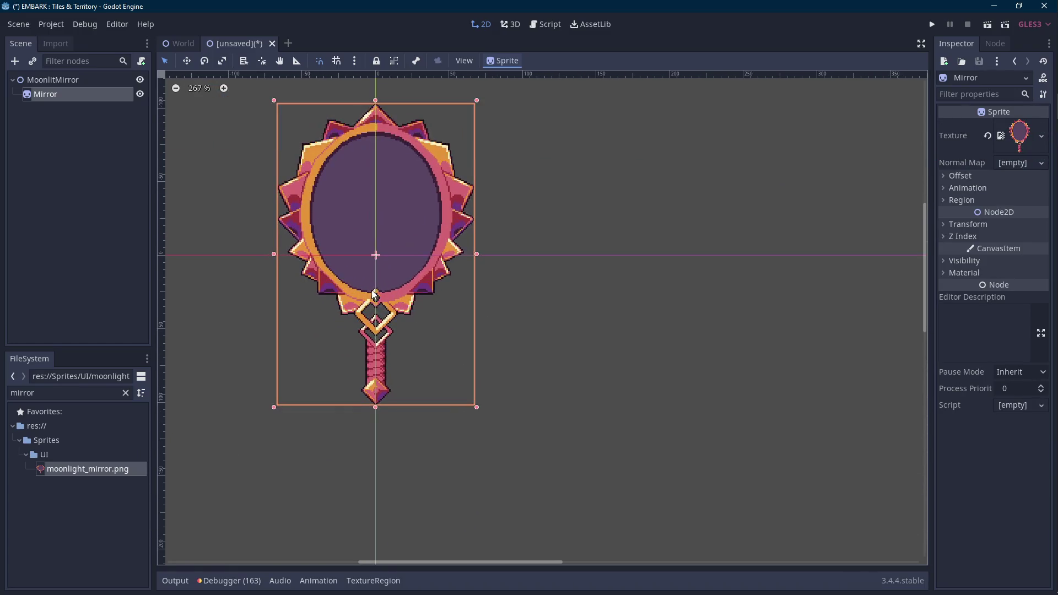
scroll(373, 296, down, 1)
key(Right)
key(Down)
key(Right)
key(Down)
key(Right)
key(Down)
key(Right)
key(Down)
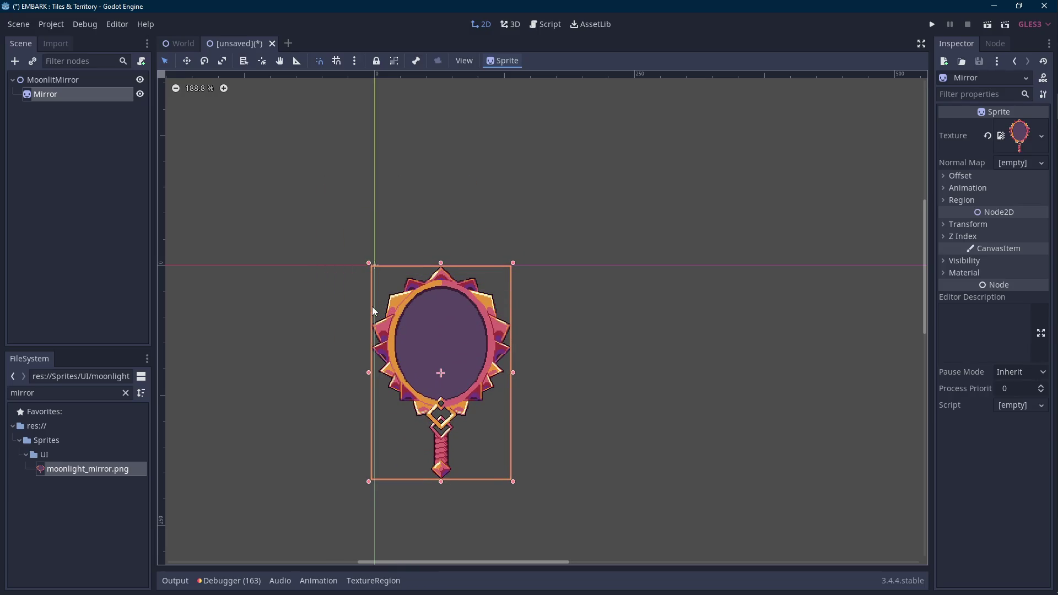
scroll(371, 307, up, 3)
Step: Save the scene as MoonlitMirror.tscn in the Scenes folder
key(ctrl+s)
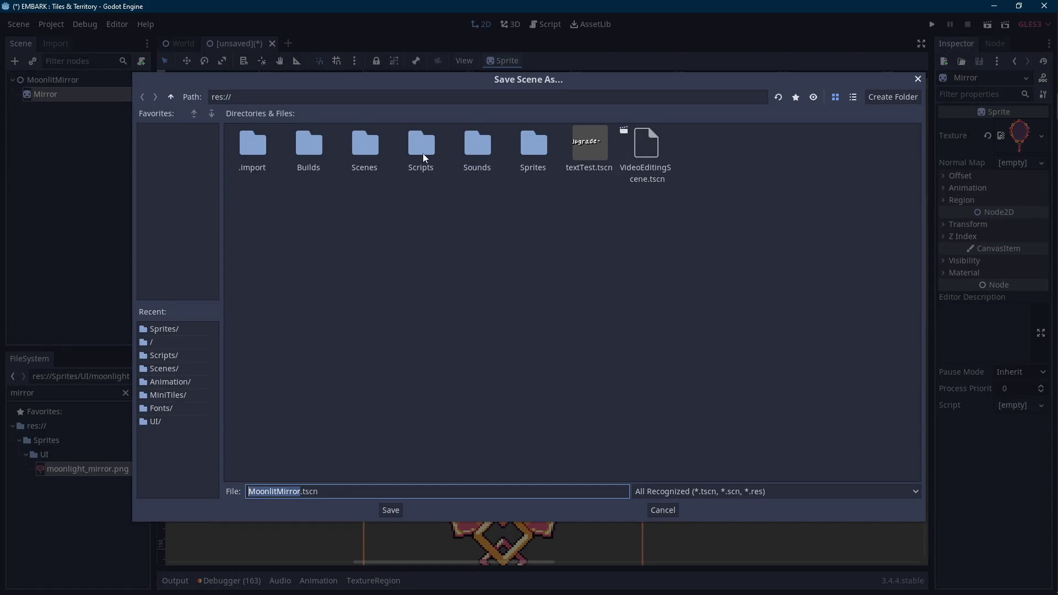
double_click(370, 153)
click(391, 507)
scroll(390, 507, down, 4)
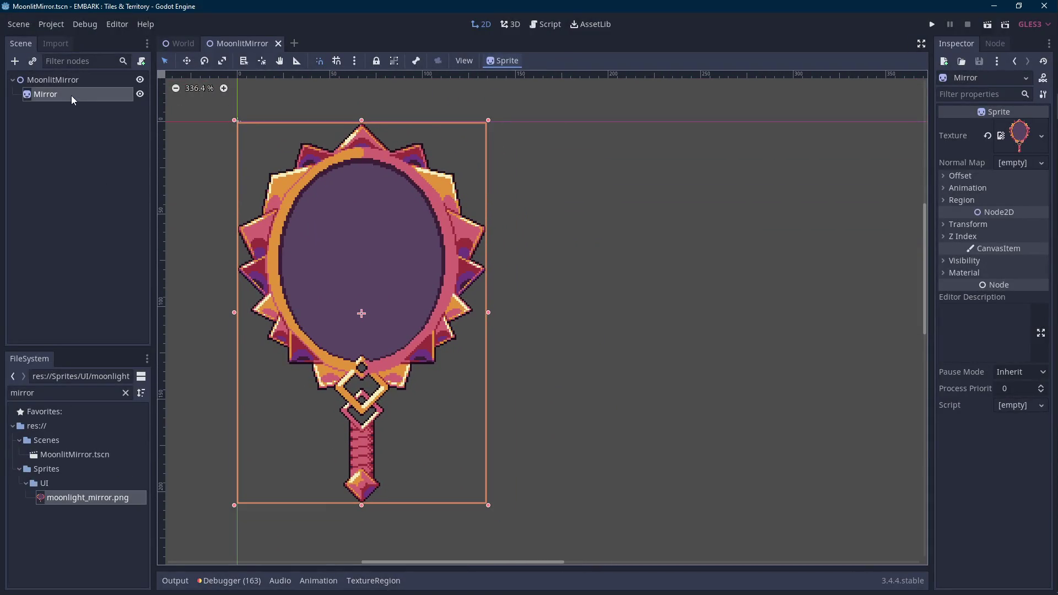
click(71, 79)
right_click(71, 80)
Step: Add a second Sprite child under the root and name it Window
click(98, 93)
key(Return)
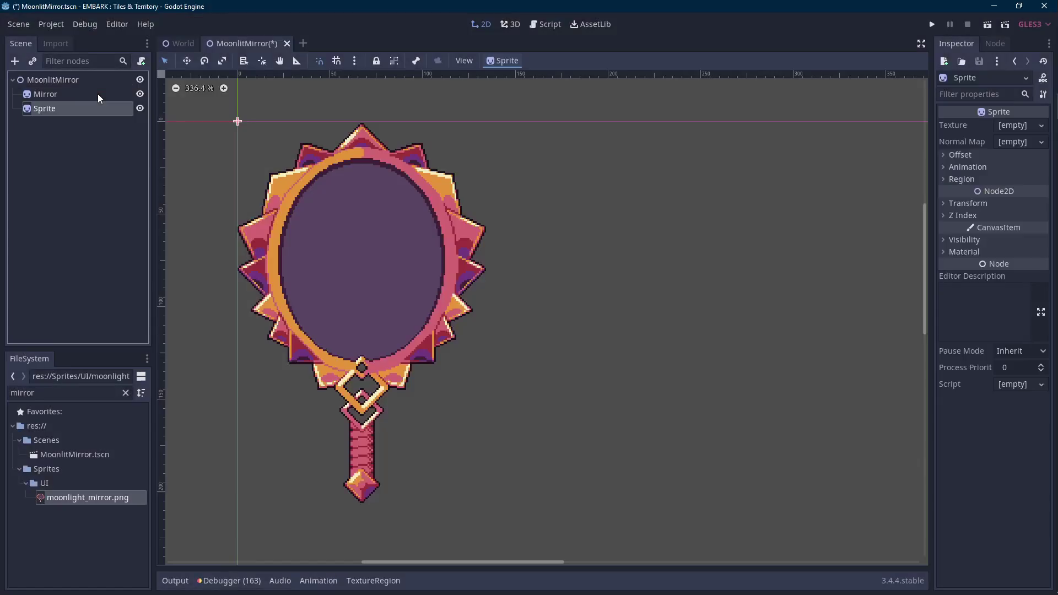
double_click(71, 105)
text(Window)
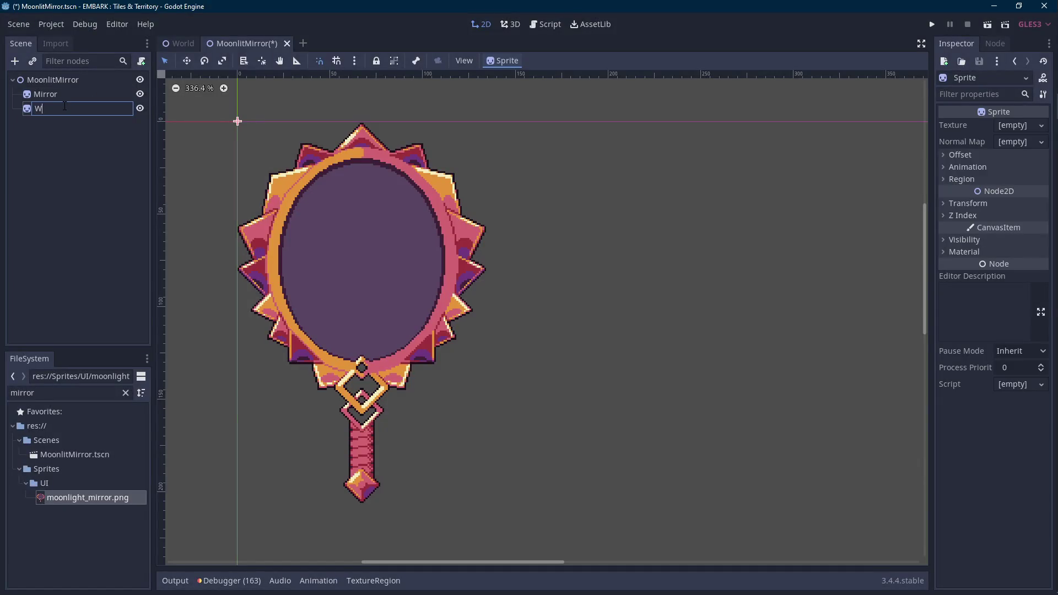
key(Return)
Step: Filter FileSystem for moonlight_ and assign moonlight_window.png as Window's texture
double_click(98, 396)
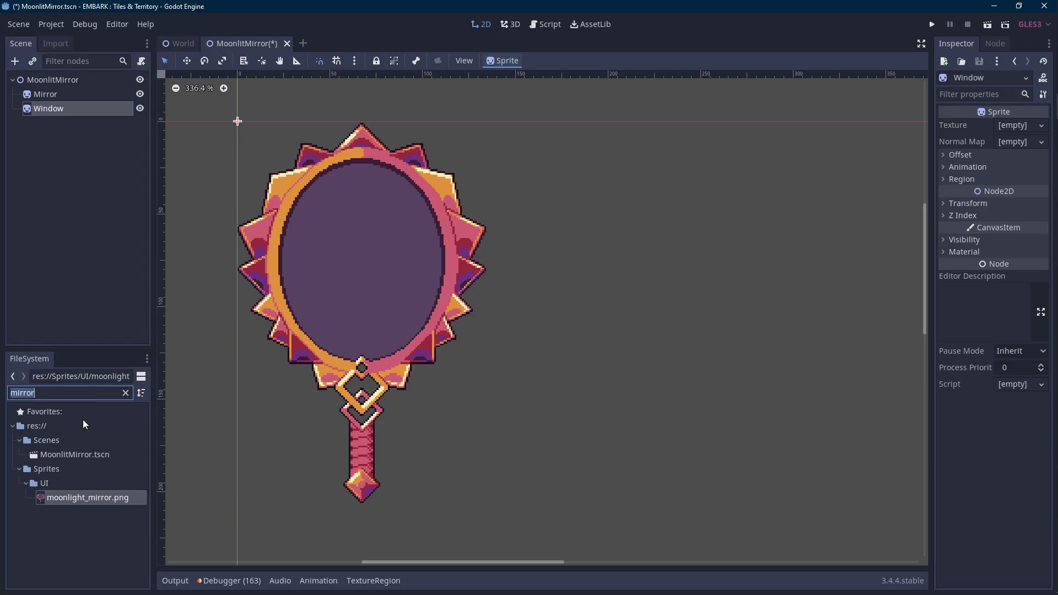
text(moonl)
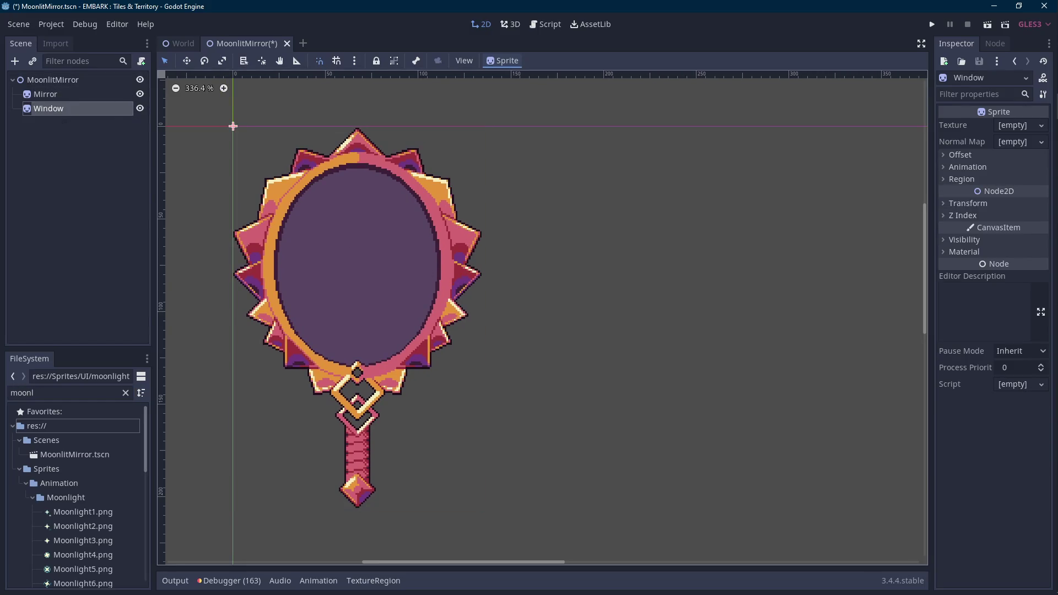
scroll(400, 250, down, 1)
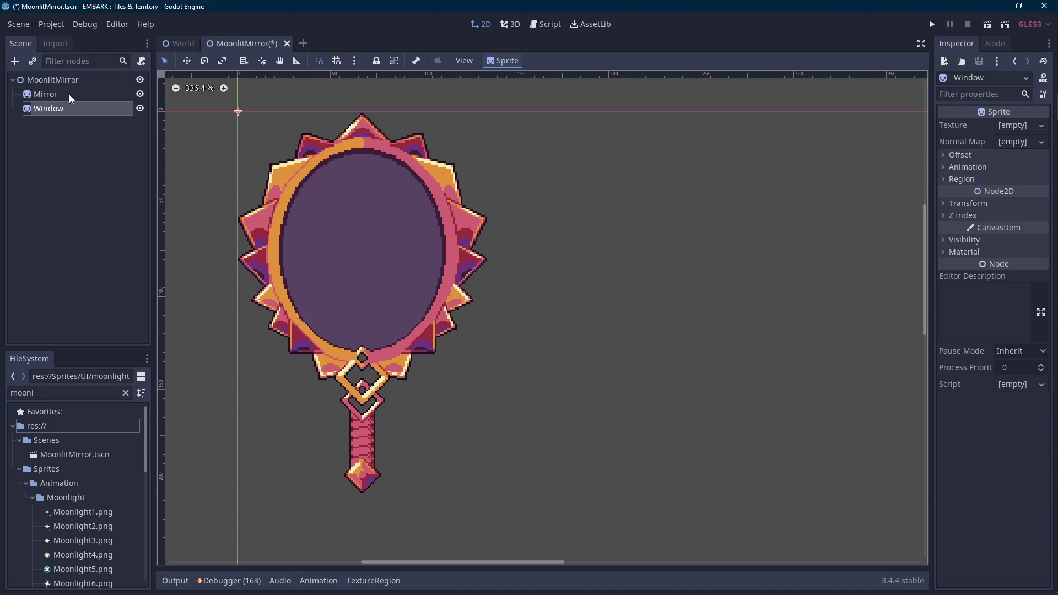
double_click(66, 396)
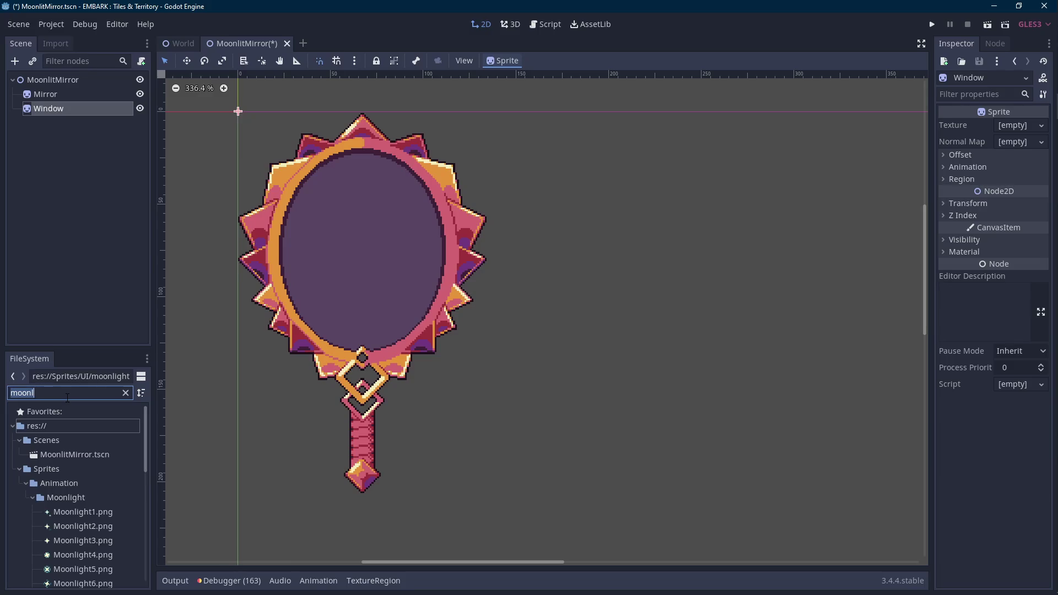
text(moonlight)
key(BackSpace)
key(BackSpace)
key(BackSpace)
key(BackSpace)
text(ight_)
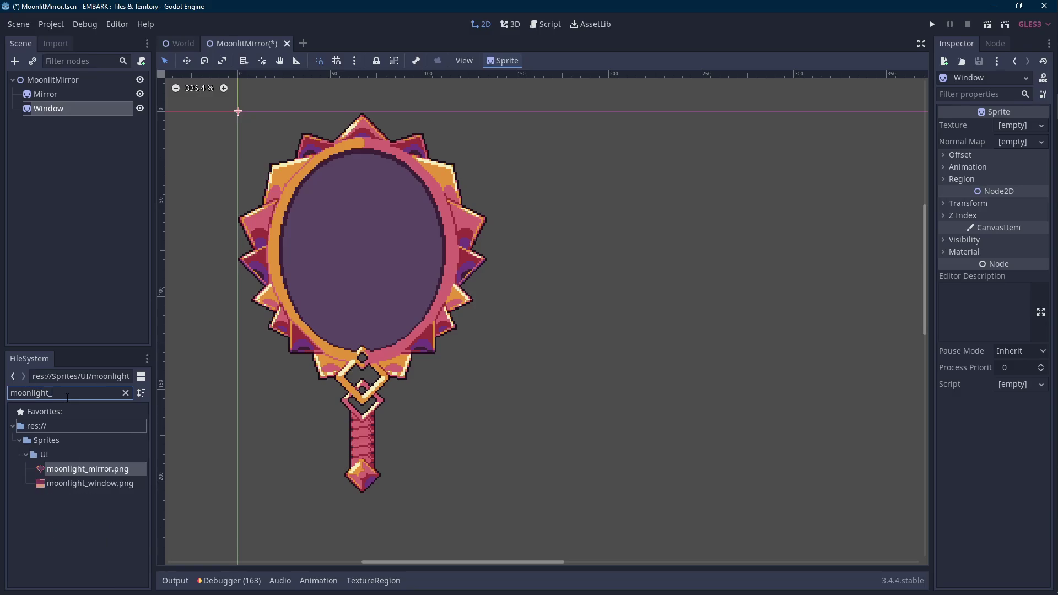
drag(100, 487, 1019, 125)
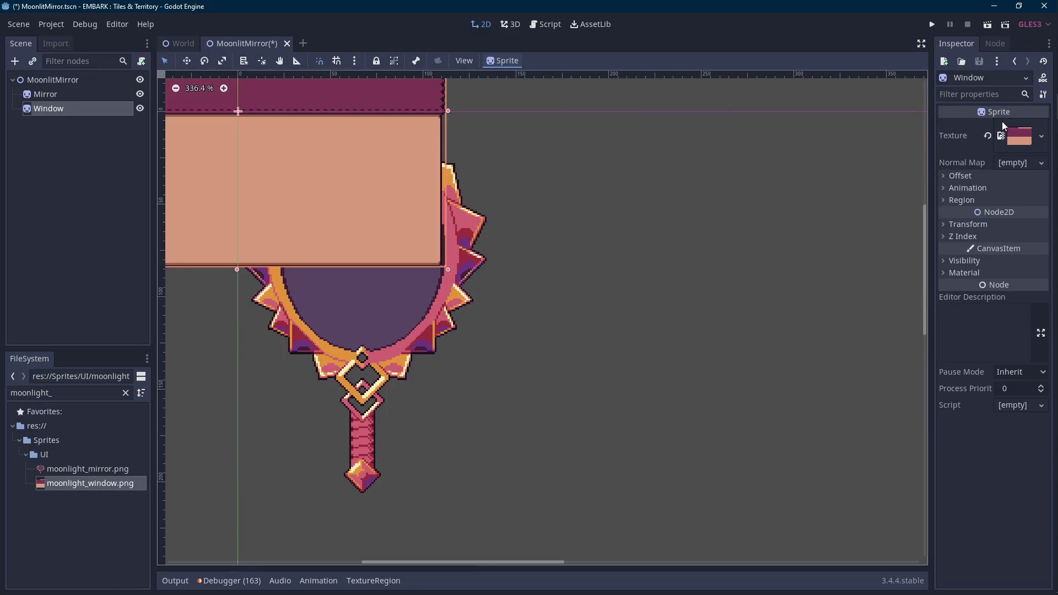
scroll(583, 209, down, 1)
Step: Uncheck Centered on Window's offset and raise Mirror's Z Index to 1
click(959, 175)
click(1001, 189)
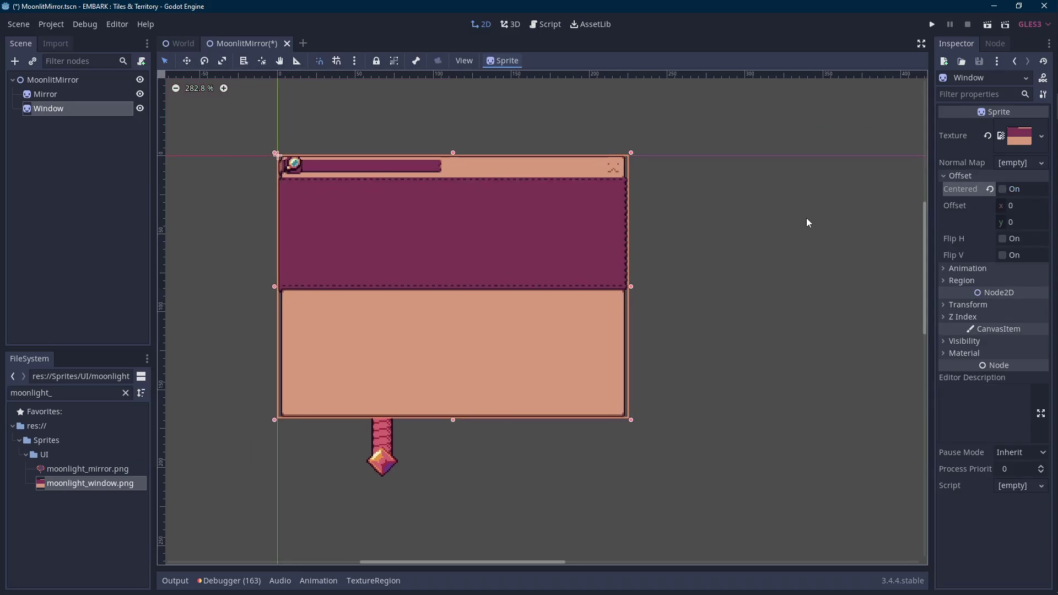
scroll(700, 213, up, 1)
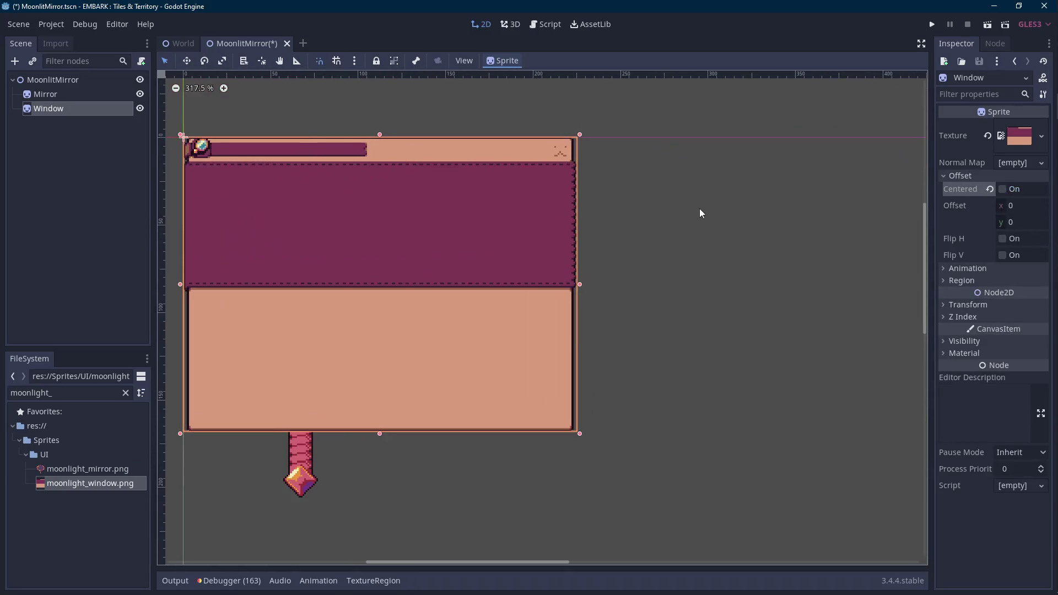
click(75, 91)
click(967, 236)
click(1039, 245)
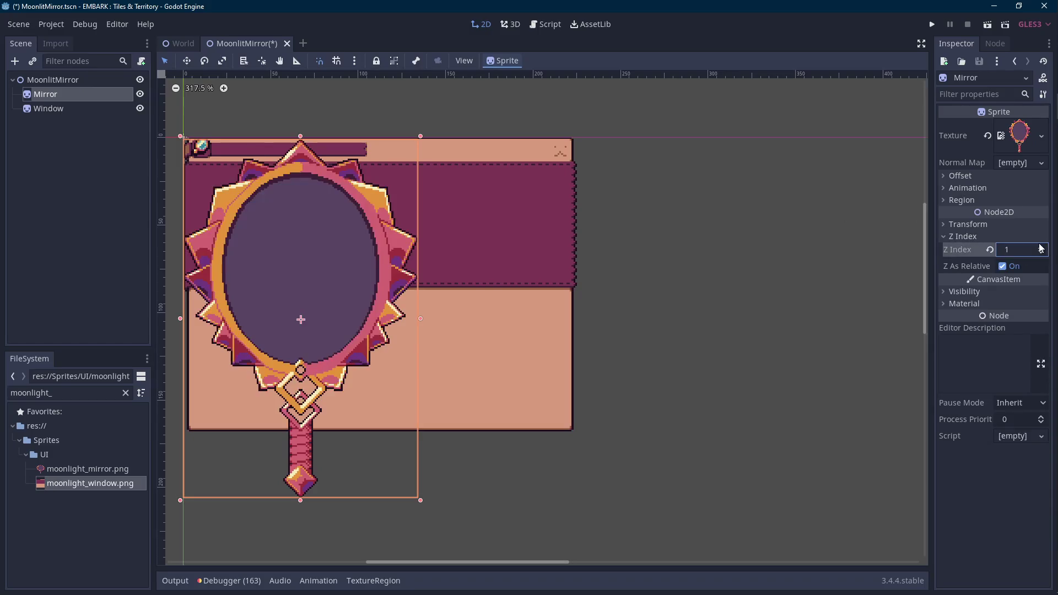
click(67, 110)
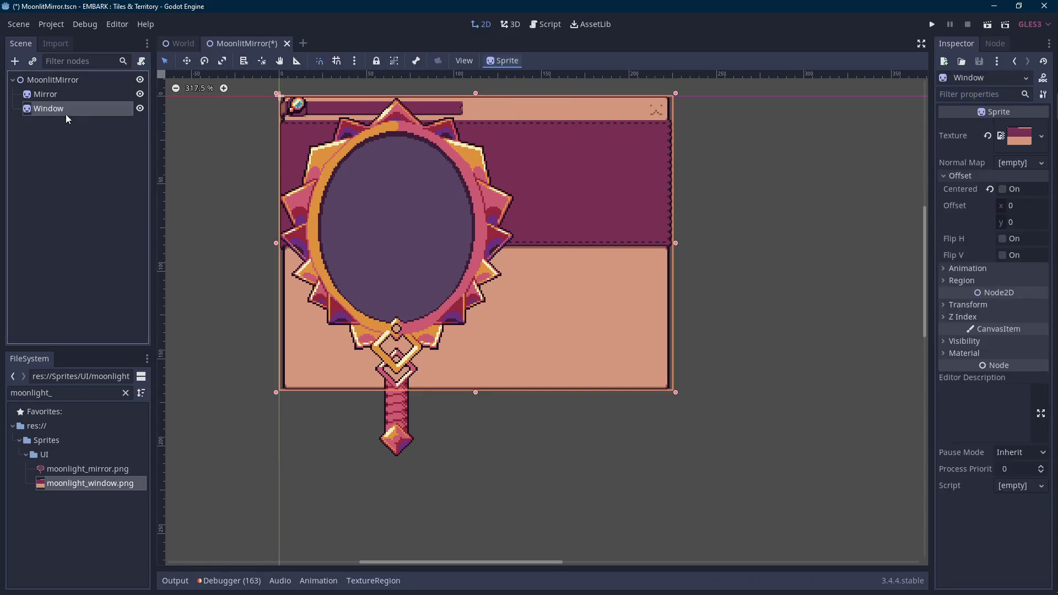
key(Down)
key(Down)
key(Down)
Step: Nudge the Window sprite with arrow keys until it sits snugly beside the mirror
key(Right)
key(Right)
key(Right)
key(Right)
key(Right)
key(Right)
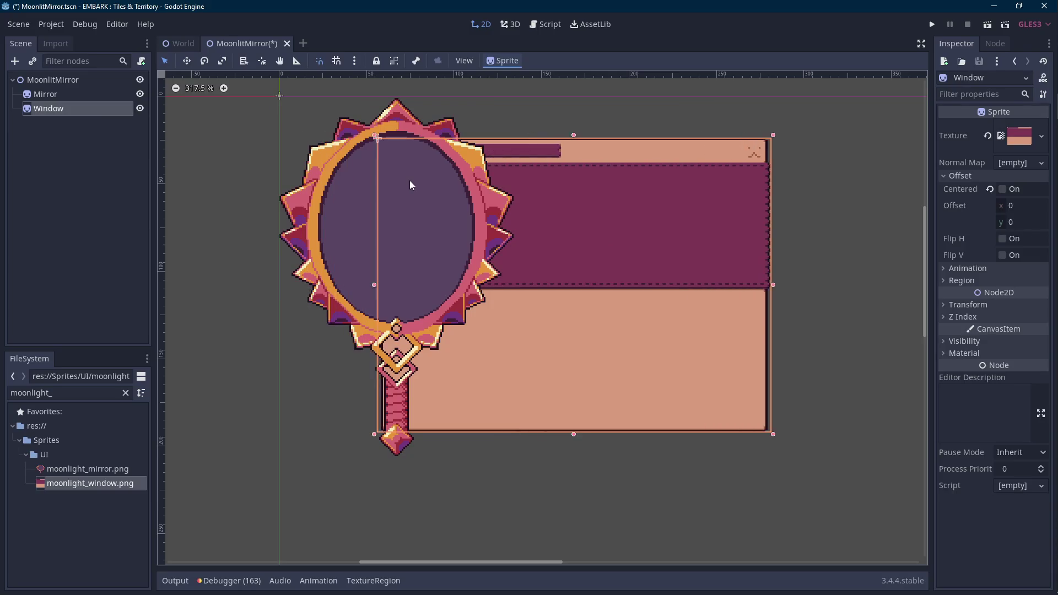
key(Right)
key(Right)
key(Right)
key(Right)
key(Right)
key(Right)
key(Right)
key(Right)
key(Right)
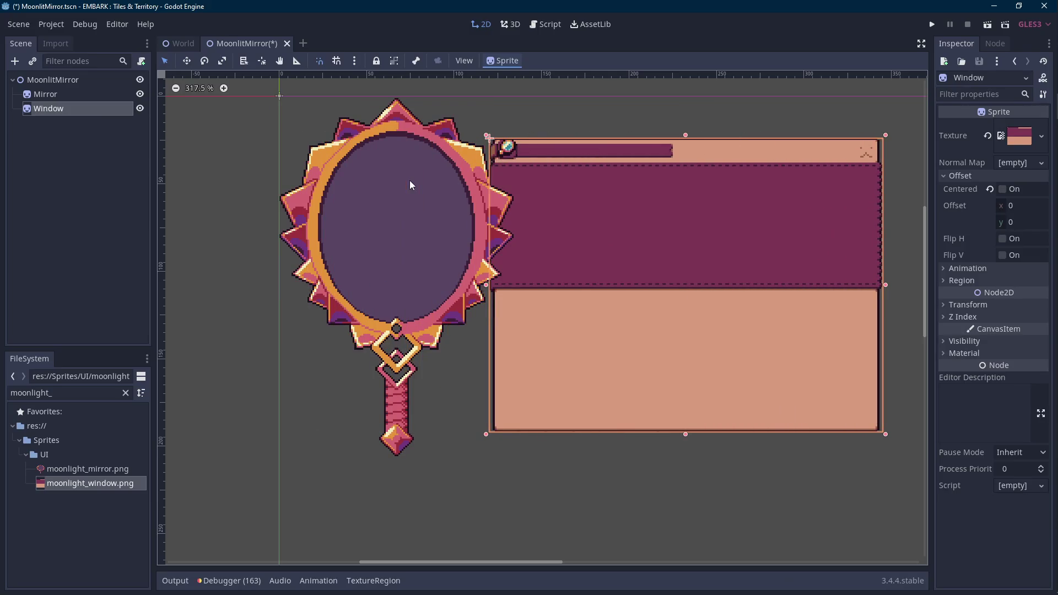
key(Left)
key(Left)
key(Left)
key(Up)
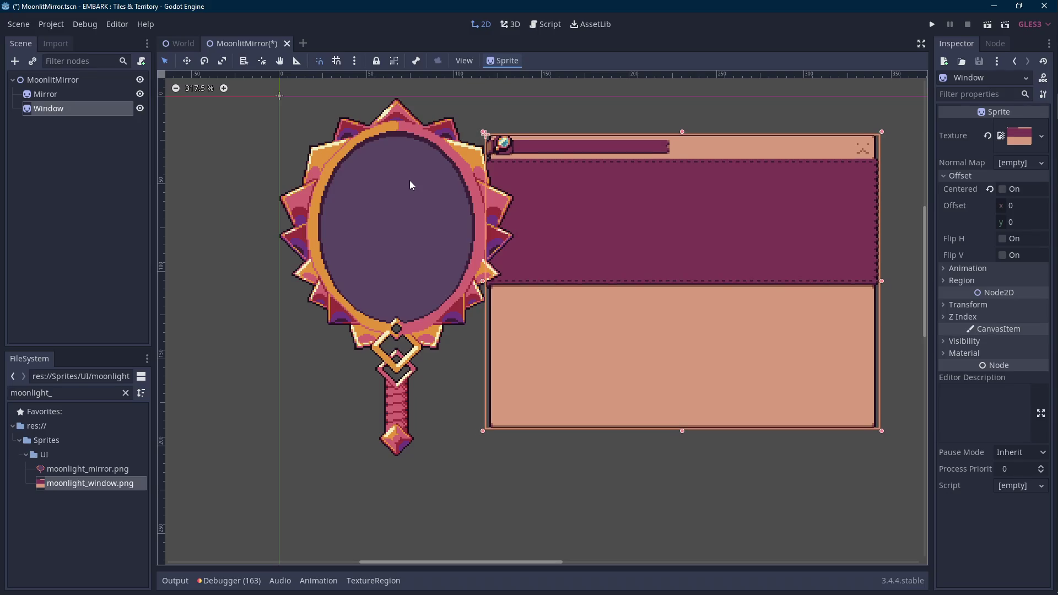
key(Up)
key(Up)
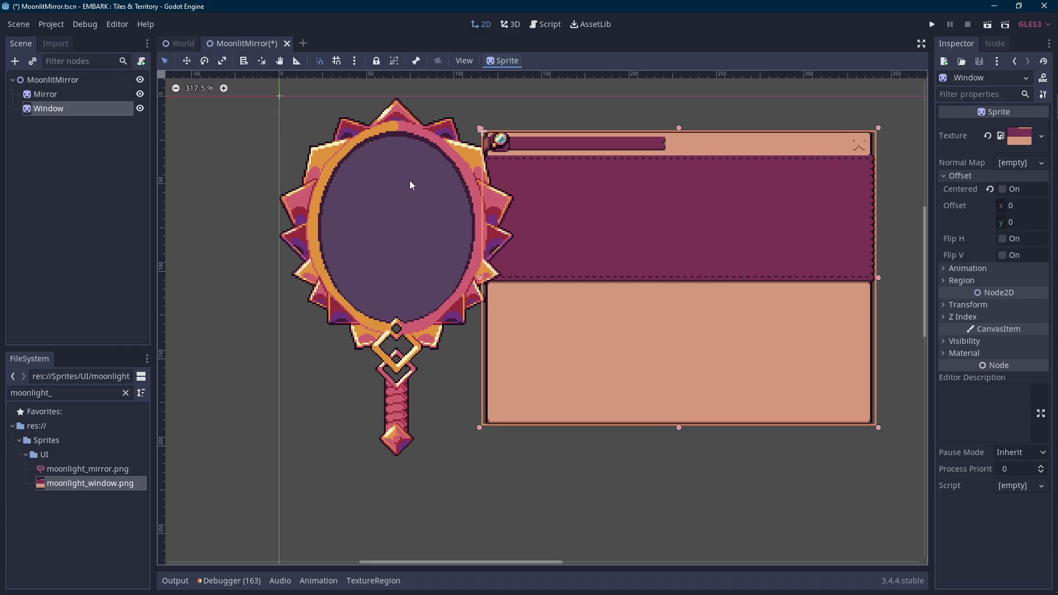
key(shift+Left)
key(shift+Up)
key(Down)
key(Down)
key(Up)
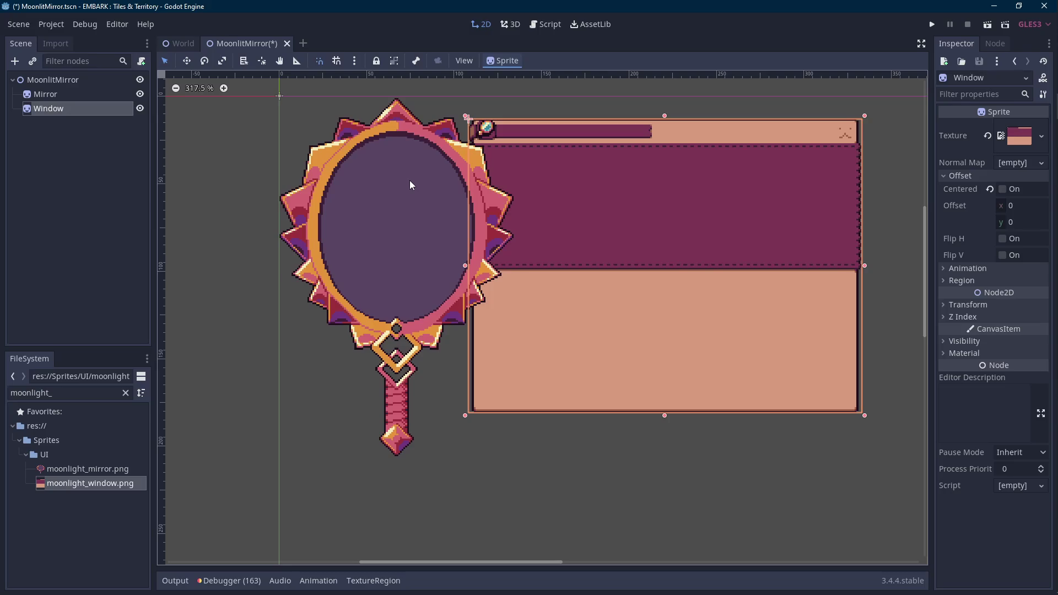
scroll(409, 185, up, 1)
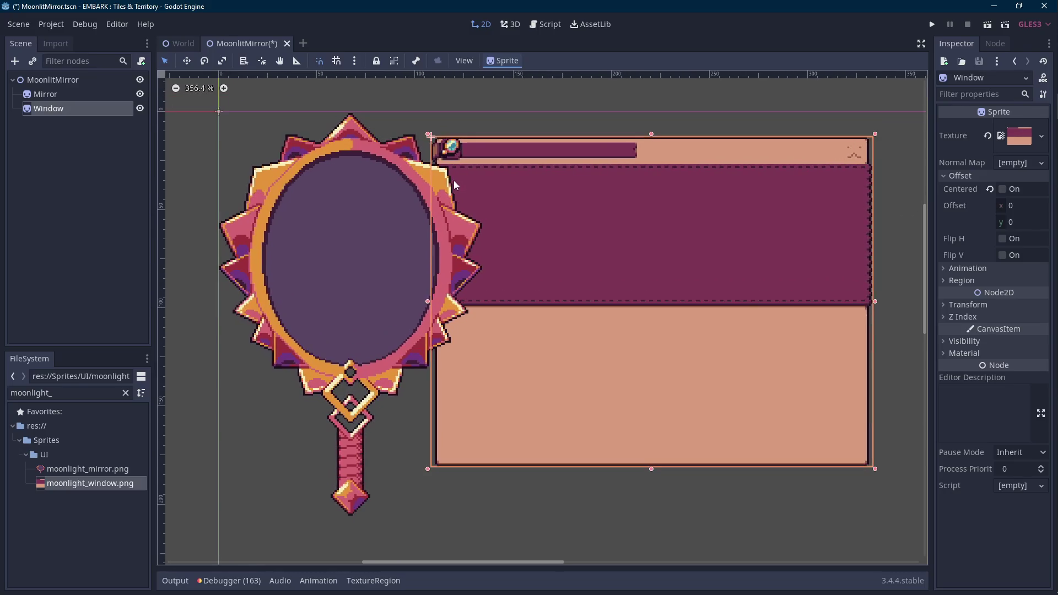
scroll(425, 190, up, 2)
scroll(447, 243, up, 1)
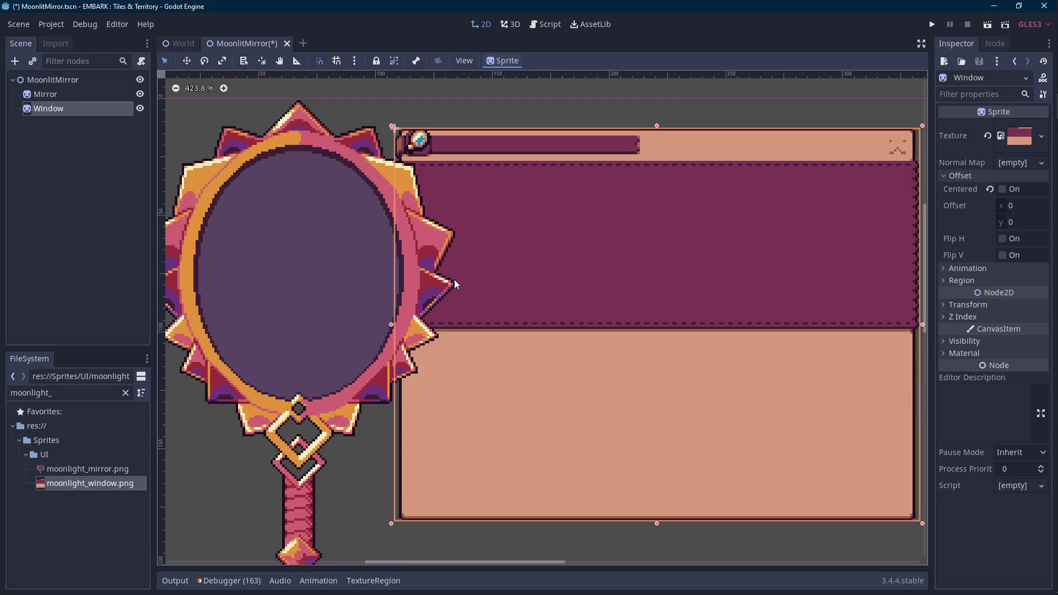
key(Up)
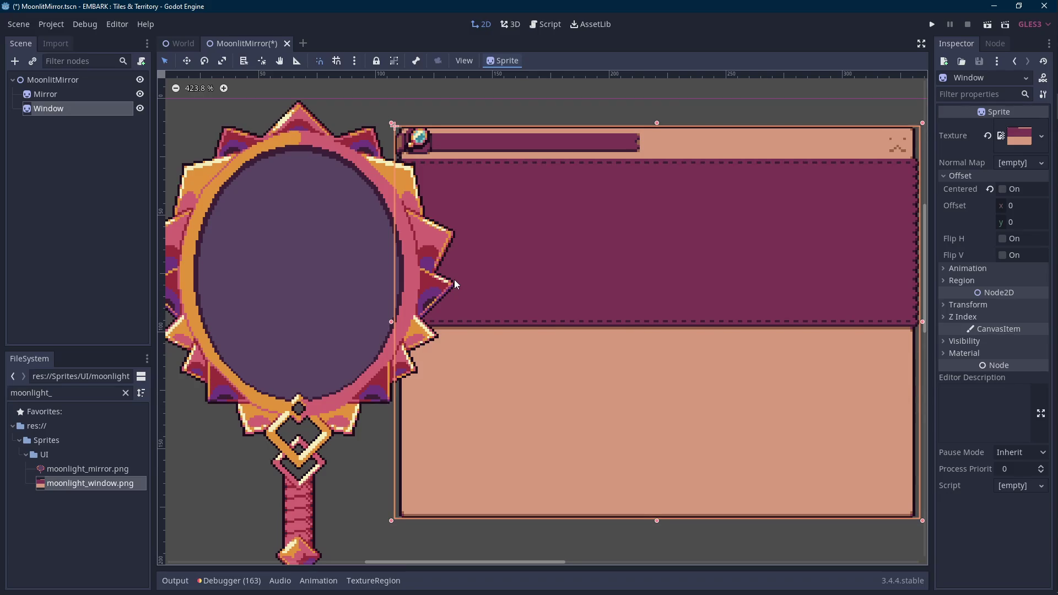
key(Up)
key(Right)
key(Down)
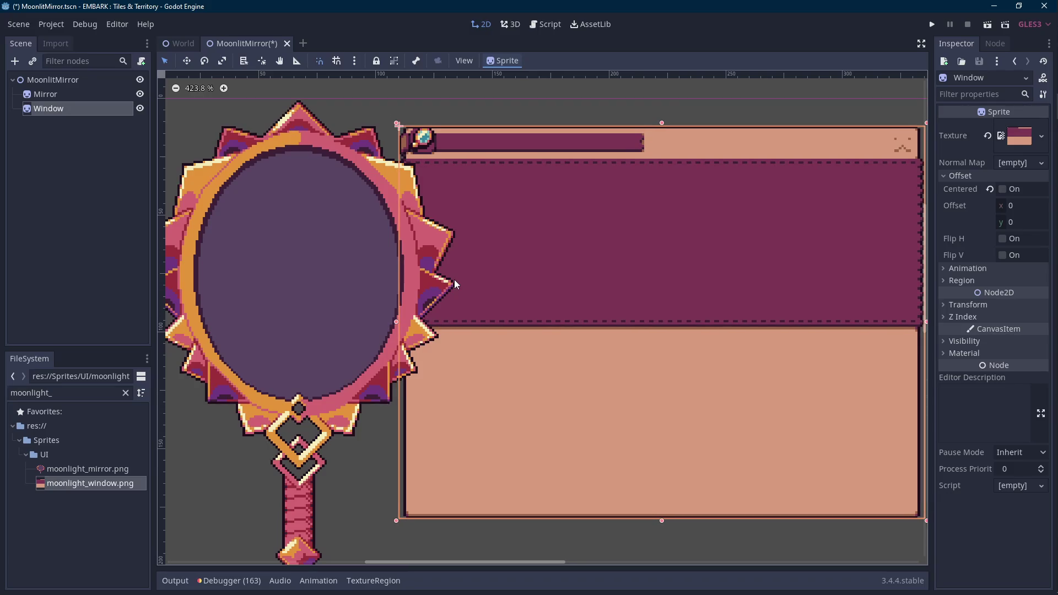
key(Down)
key(Left)
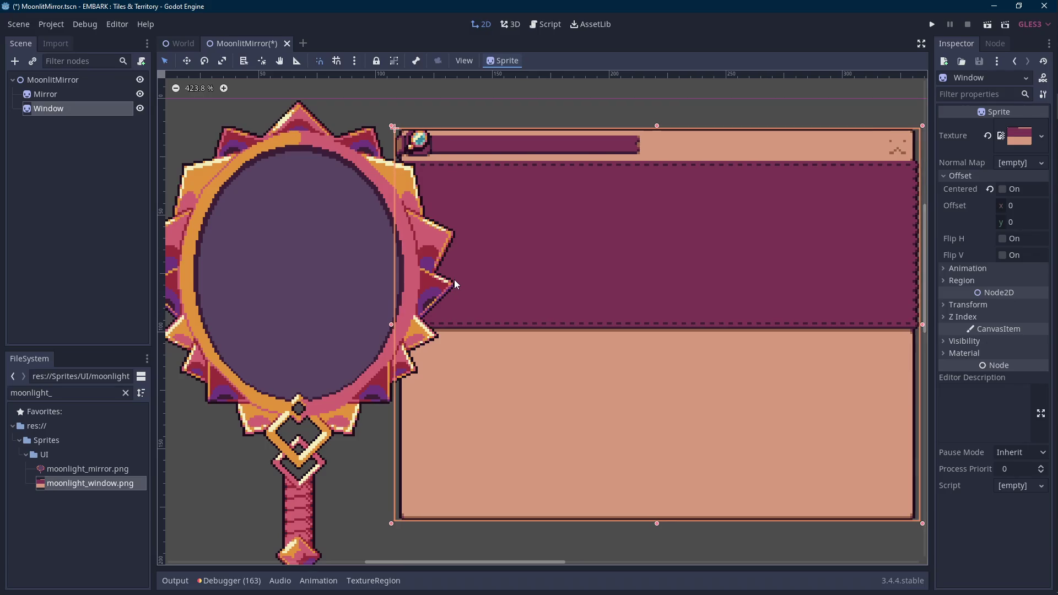
scroll(455, 279, down, 1)
scroll(447, 280, down, 1)
scroll(439, 281, down, 1)
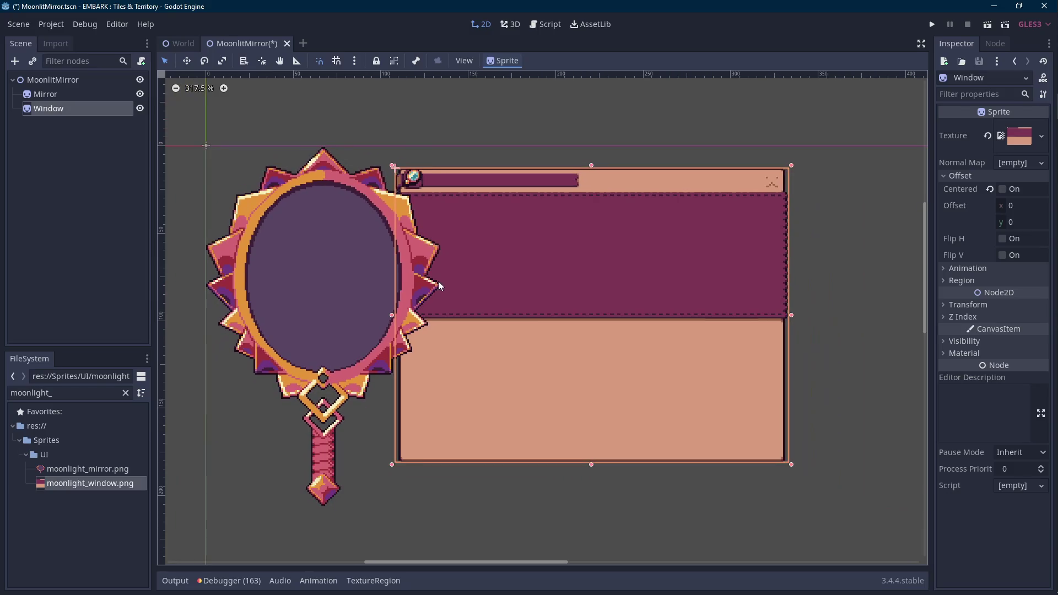
Step: Save the scene with the Window positioned
click(295, 120)
key(ctrl+s)
click(70, 108)
right_click(71, 108)
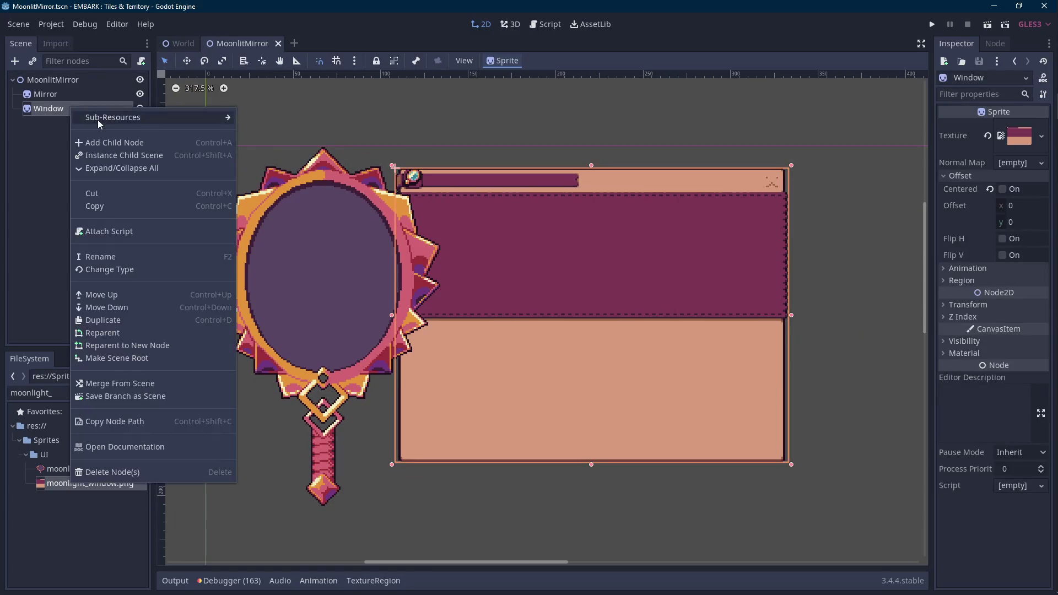
Step: Add a Label under Window and assign StyleTheme.tres as its theme
click(95, 141)
text(Label)
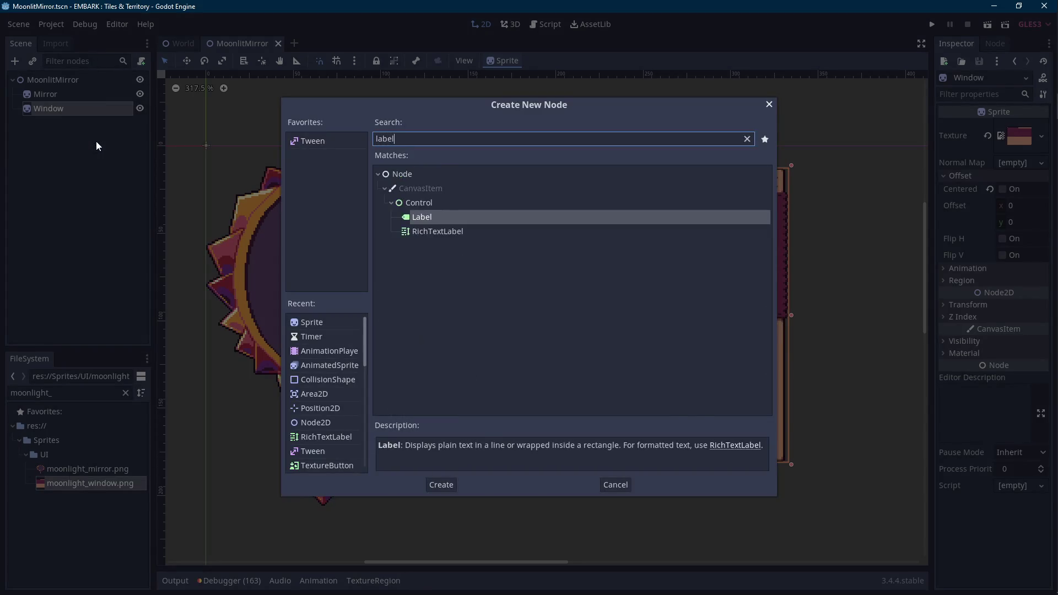
key(Return)
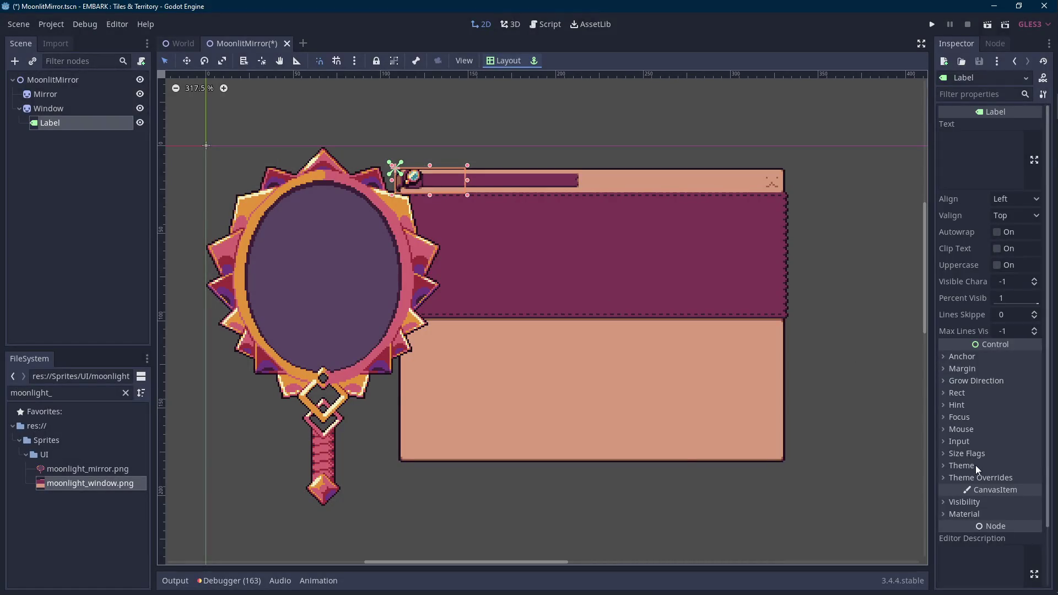
click(962, 465)
double_click(89, 392)
text(theme)
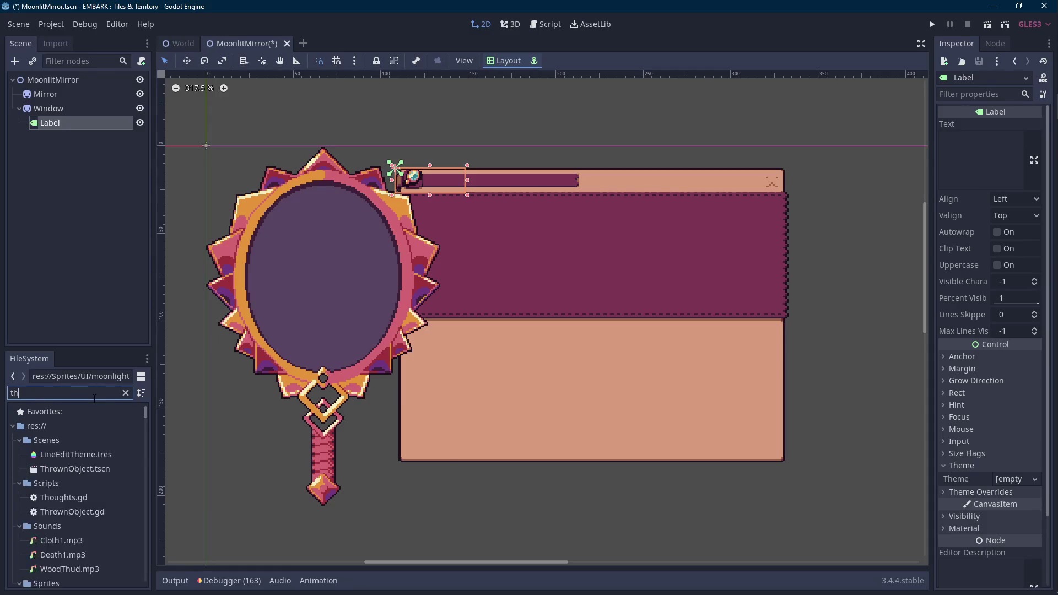
mouse_move(63, 468)
mouse_down()
mouse_move(450, 460)
mouse_move(1010, 478)
mouse_up()
Step: Set the label text to Moonlit Mirror and enable the font shadow colour override
click(979, 149)
text(test)
scroll(447, 205, up, 2)
click(979, 93)
text(shad)
click(950, 137)
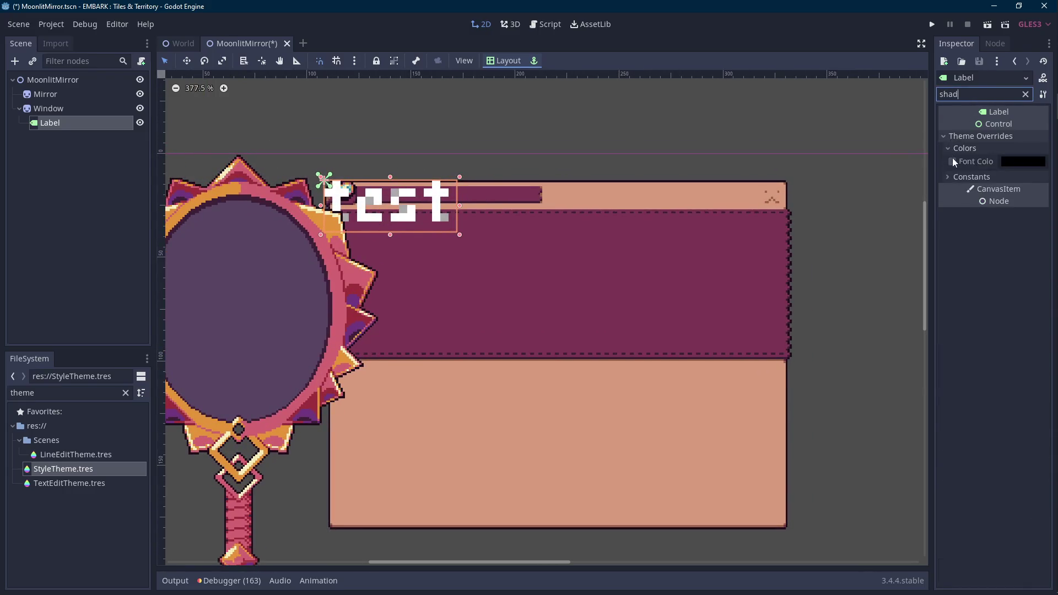
click(952, 162)
click(1025, 94)
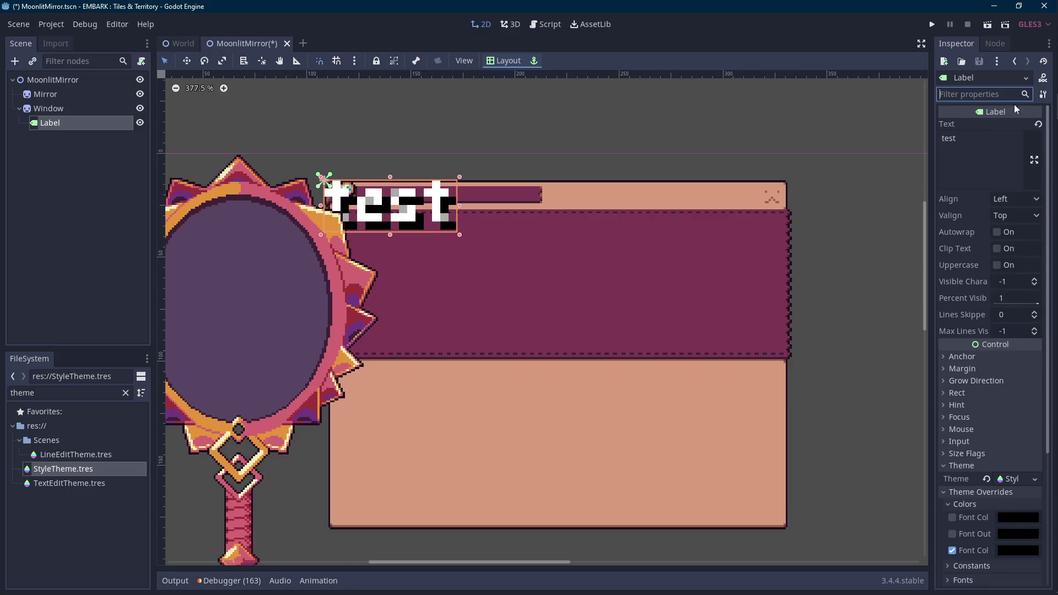
Step: Set the label's Rect Scale to 0.25 and save the scene
click(957, 392)
scroll(992, 331, down, 5)
click(1017, 281)
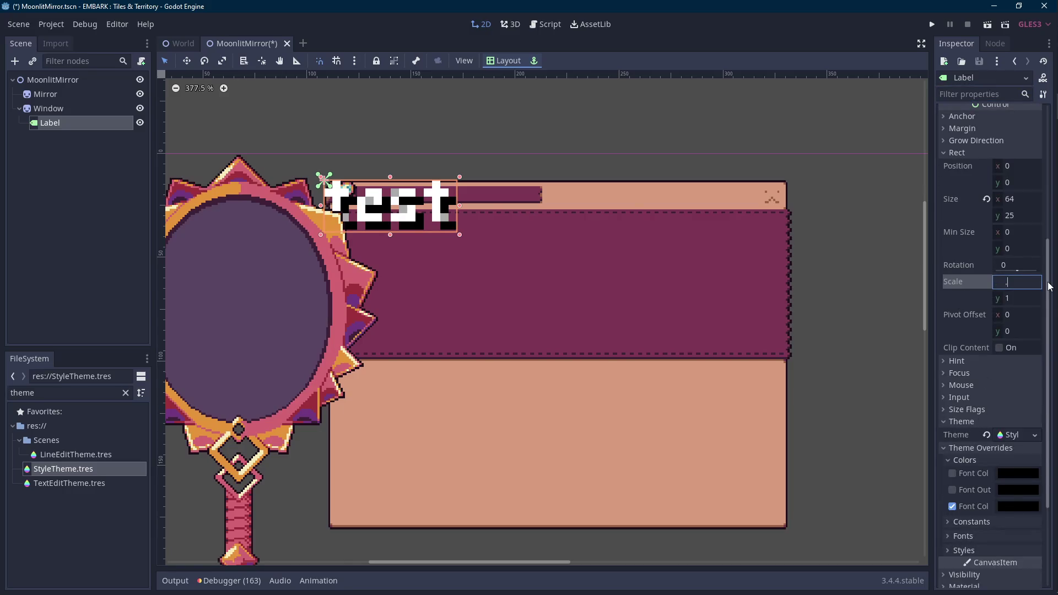
text(0.25)
key(Tab)
text(0.25)
key(Return)
scroll(443, 239, up, 2)
key(ctrl+s)
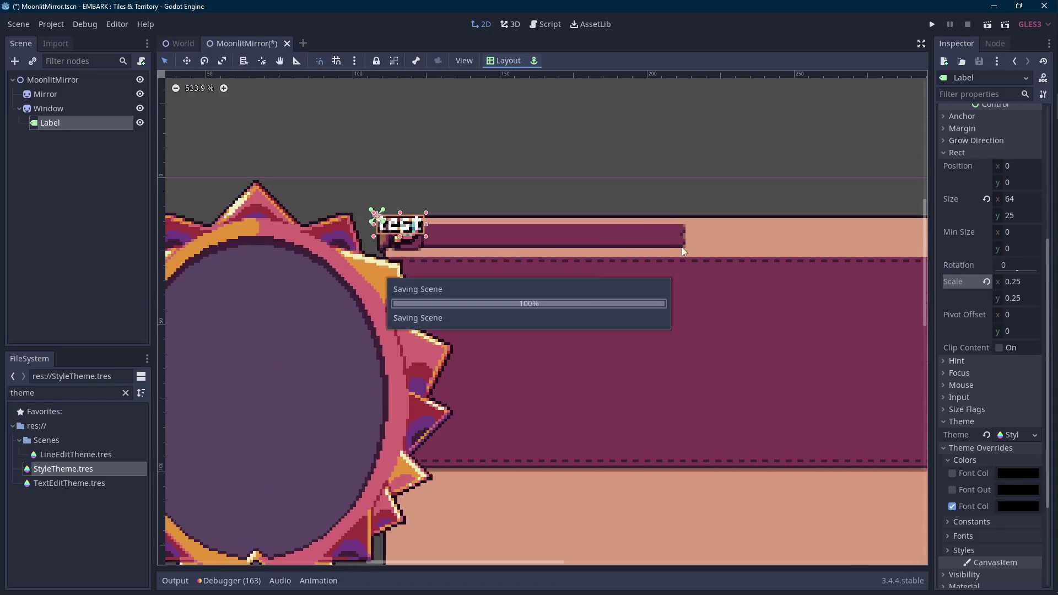
text(Moonlit Mirror)
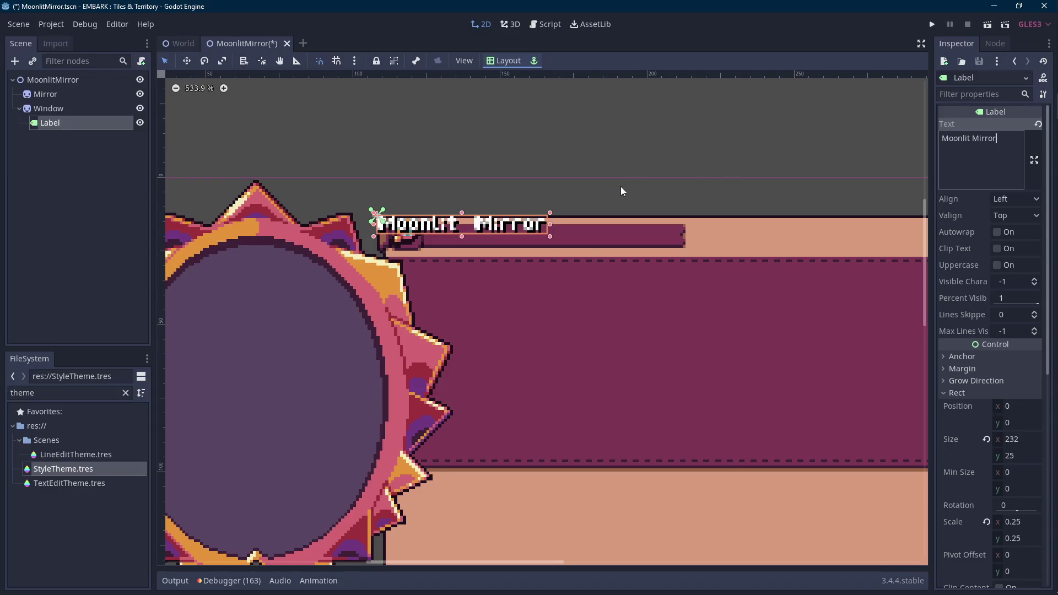
key(ctrl+s)
scroll(496, 223, up, 2)
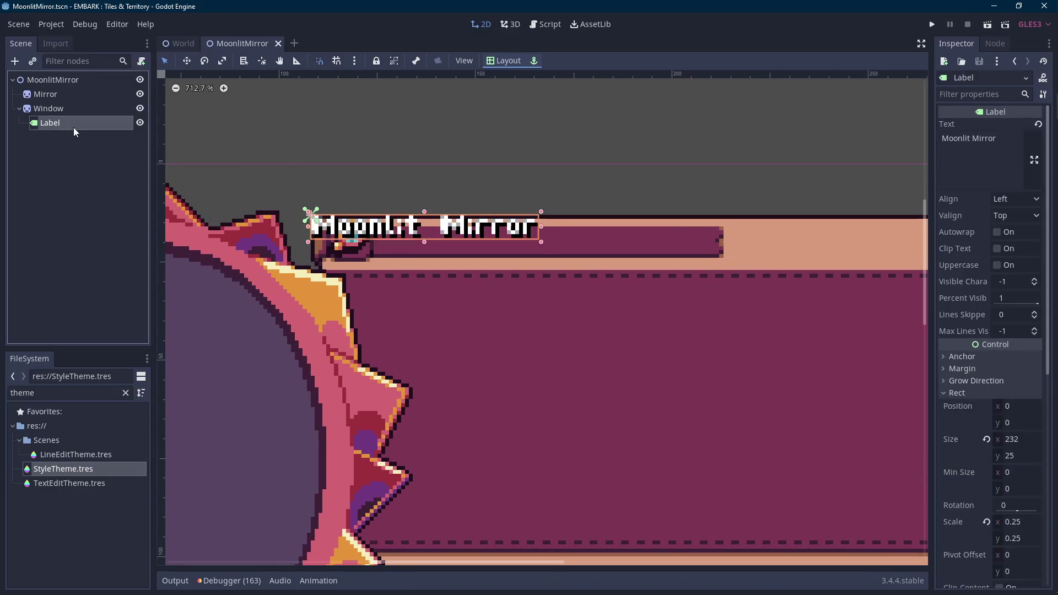
Step: Rename the label Header, nudge and widen it across the title bar, and save
double_click(73, 127)
text(Header)
key(Return)
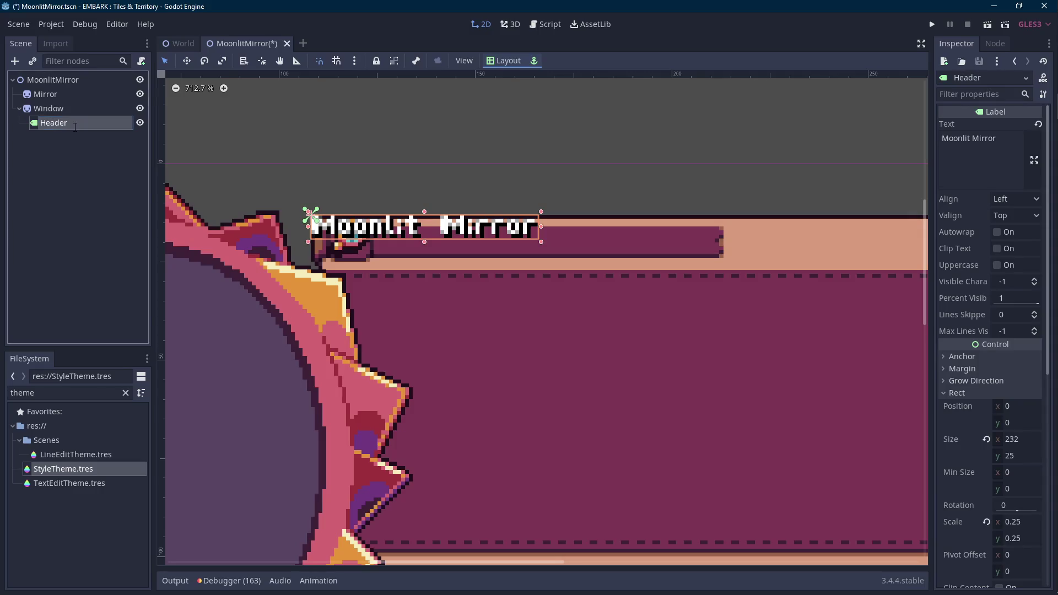
scroll(445, 267, up, 1)
key(Right)
key(Right)
key(Right)
key(Down)
key(Down)
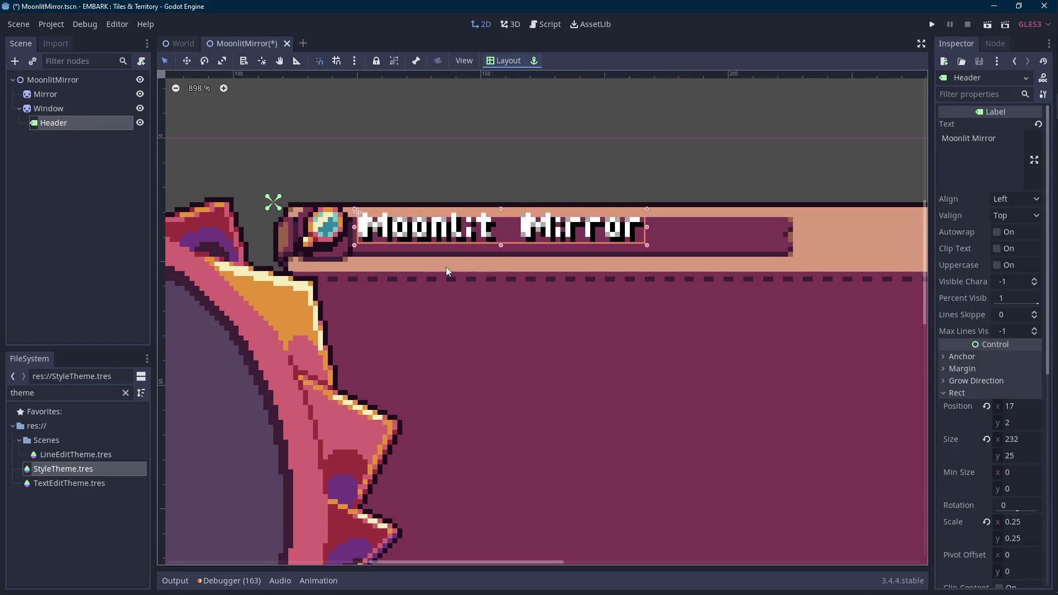
key(Down)
key(Down)
drag(645, 236, 767, 238)
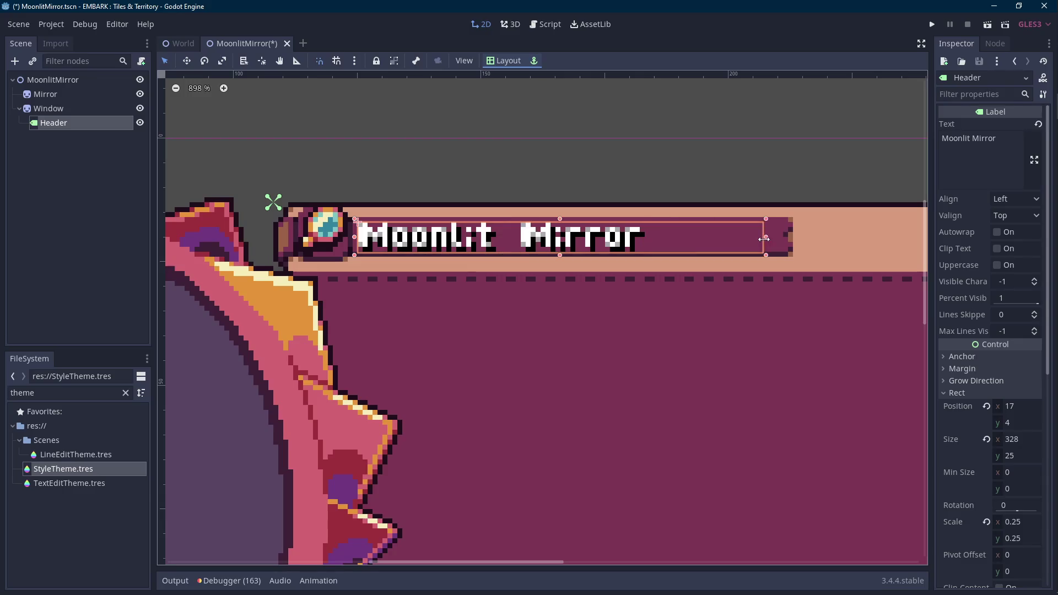
scroll(759, 239, down, 3)
key(ctrl+s)
click(504, 132)
scroll(503, 132, down, 1)
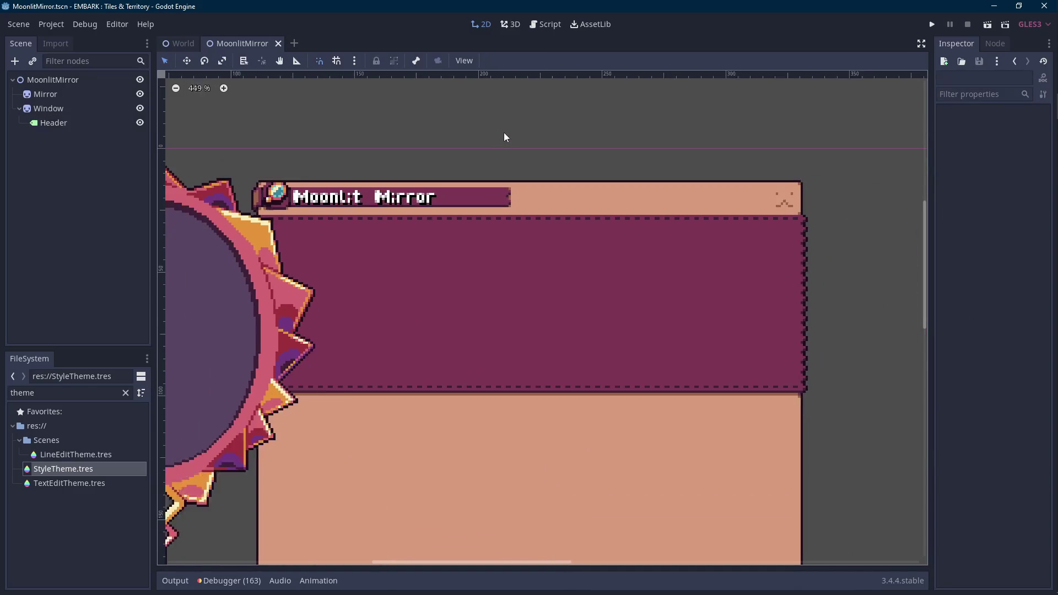
Step: Add a TextureButton under Window and name it Exit
click(56, 79)
right_click(52, 81)
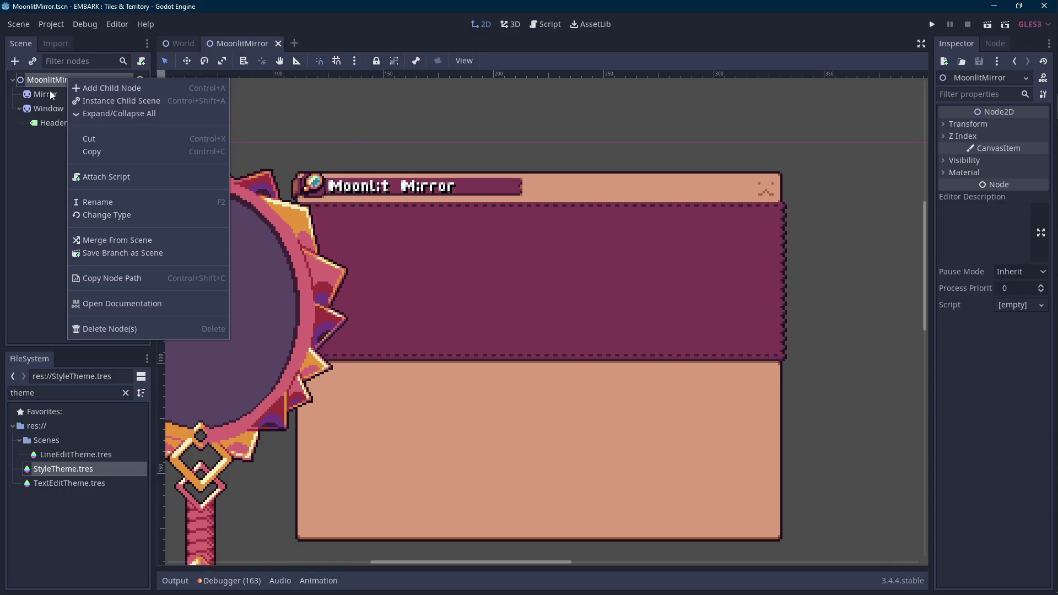
click(49, 93)
right_click(79, 109)
click(106, 143)
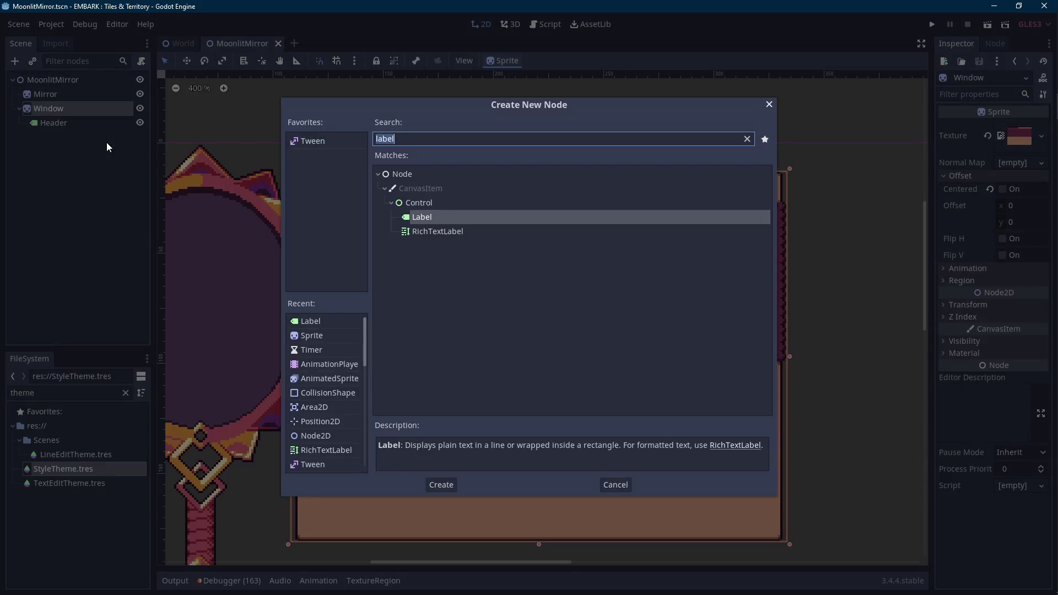
text(texturebutton)
key(Return)
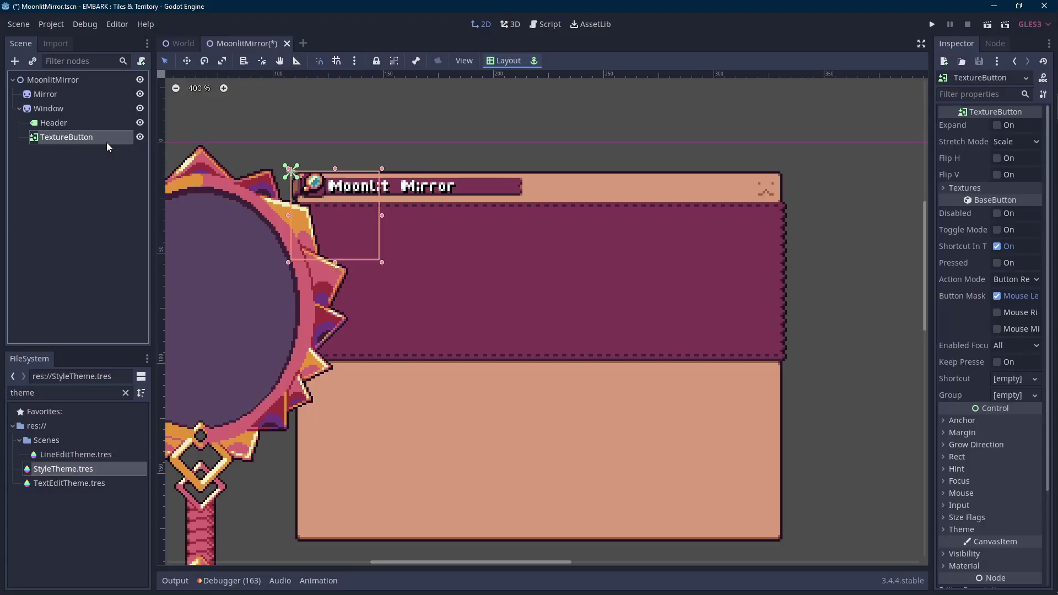
double_click(66, 143)
text(Exit)
key(Return)
Step: Assign the ui_exitButton PNGs as Normal, Pressed, Hover and Disabled textures and save
double_click(56, 396)
text(exit)
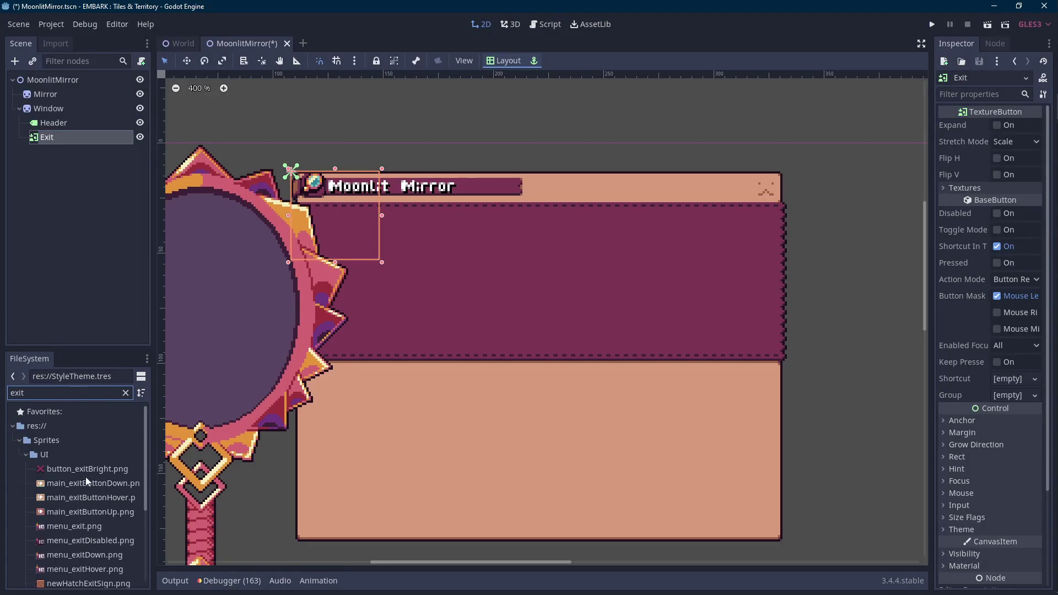
scroll(87, 481, down, 3)
scroll(992, 459, down, 2)
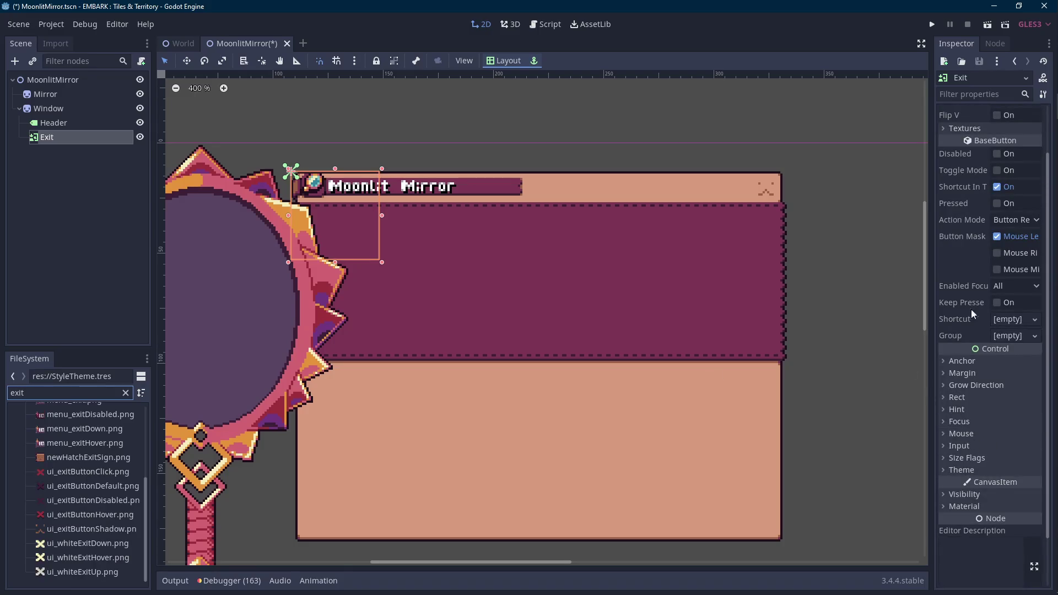
scroll(981, 248, up, 2)
click(966, 188)
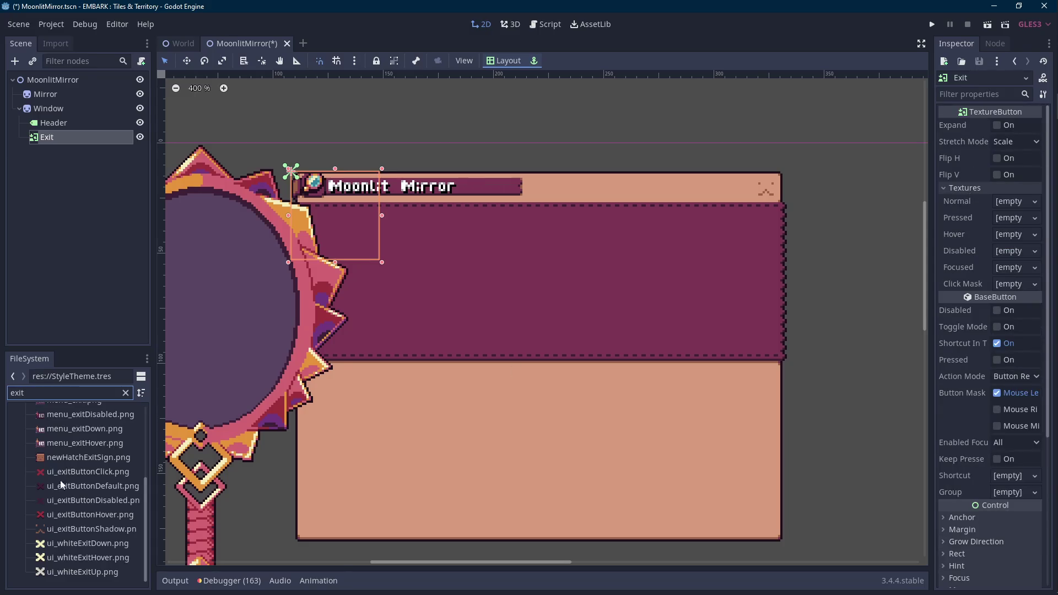
drag(75, 513, 1017, 235)
drag(91, 500, 1006, 274)
drag(91, 485, 972, 214)
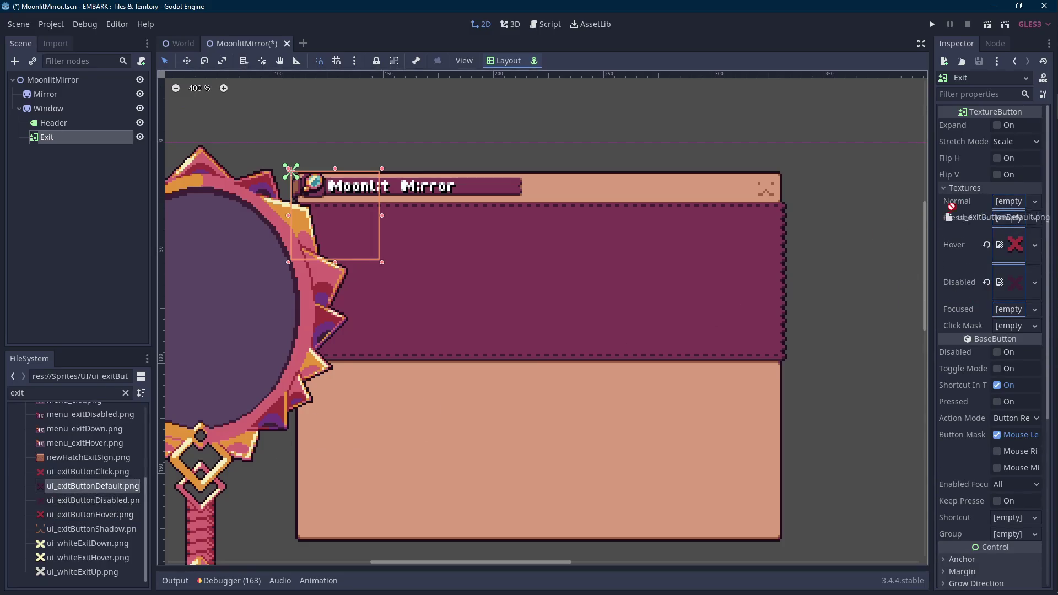
drag(87, 471, 1014, 240)
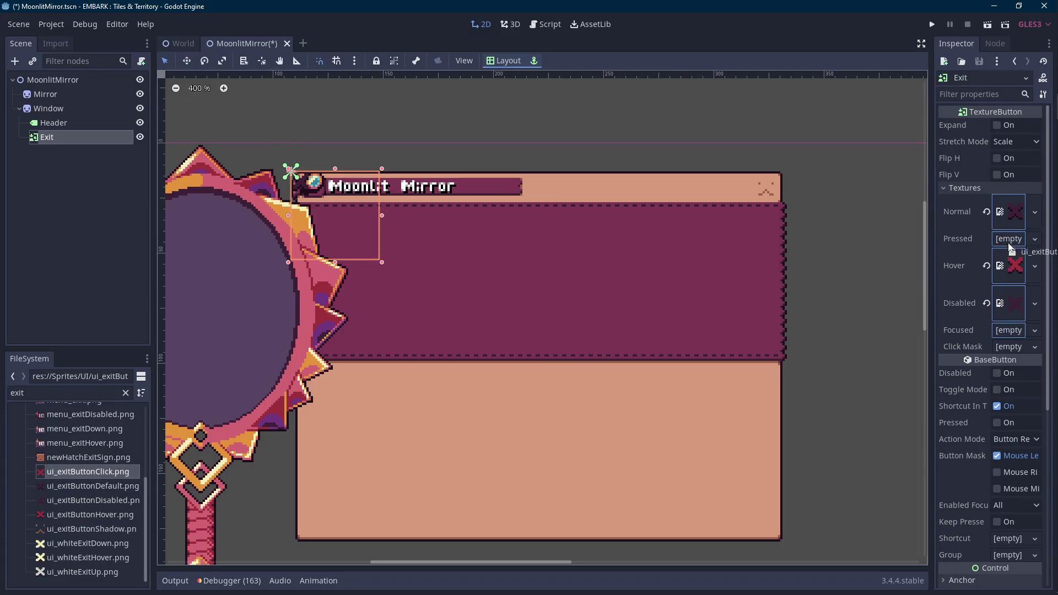
key(ctrl+s)
Step: Shrink Exit to a small square and move it to the header's right end
click(54, 123)
click(79, 138)
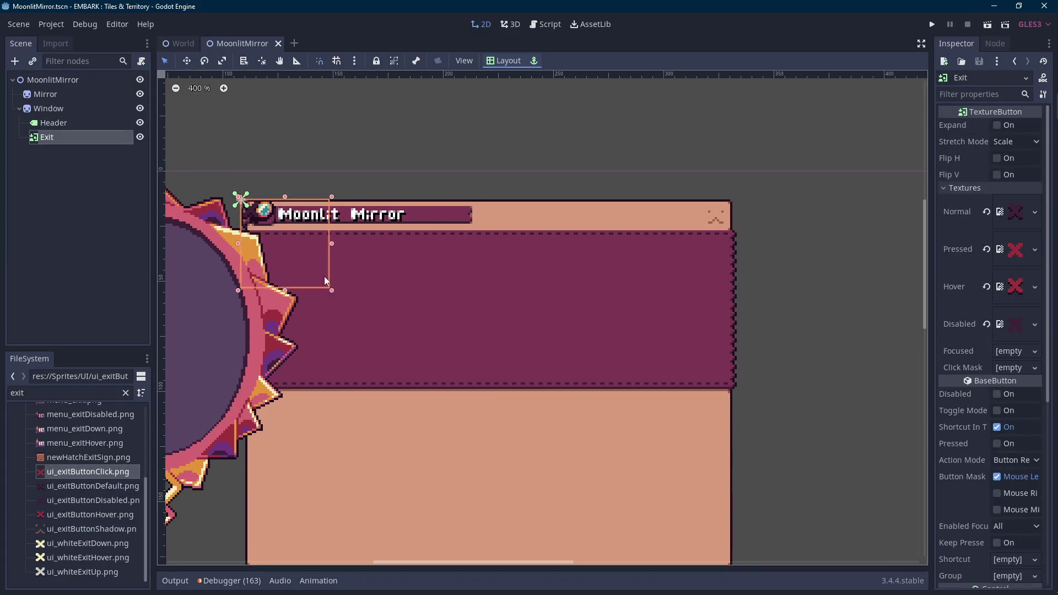
drag(332, 290, 264, 223)
key(shift+Right)
key(shift+Right)
key(shift+Right)
key(shift+Right)
key(shift+Right)
key(shift+Right)
key(shift+Right)
key(shift+Right)
key(shift+Right)
key(Right)
key(Right)
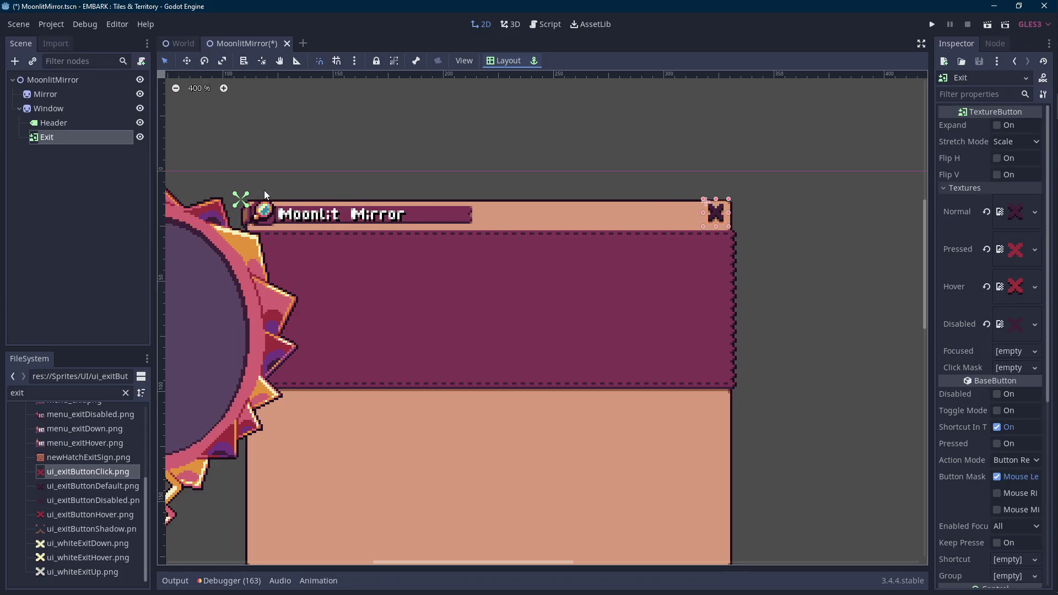
click(499, 155)
scroll(626, 232, up, 1)
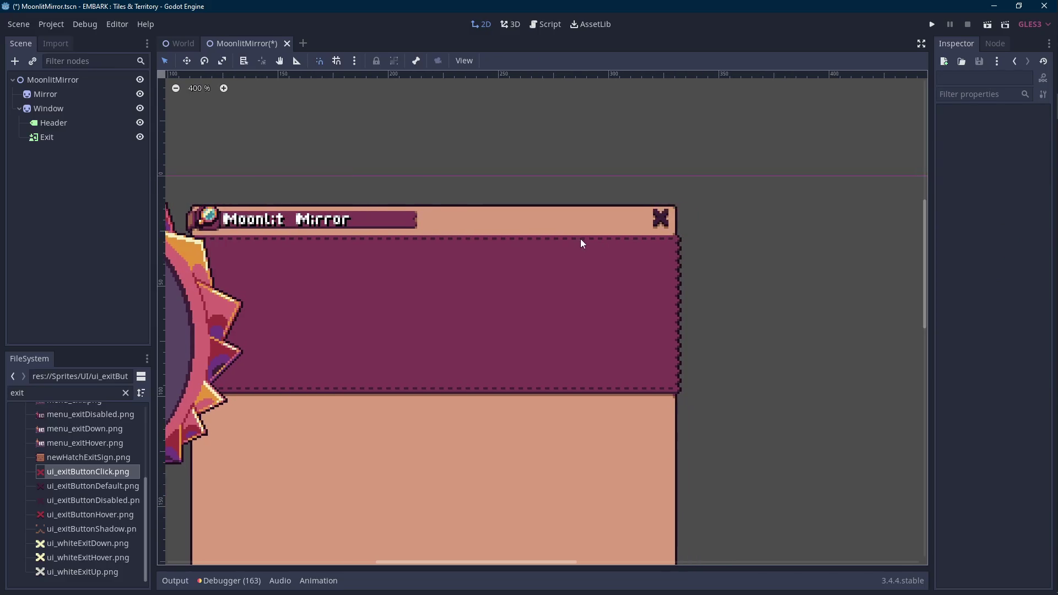
scroll(676, 225, up, 1)
scroll(676, 224, up, 1)
scroll(677, 224, up, 2)
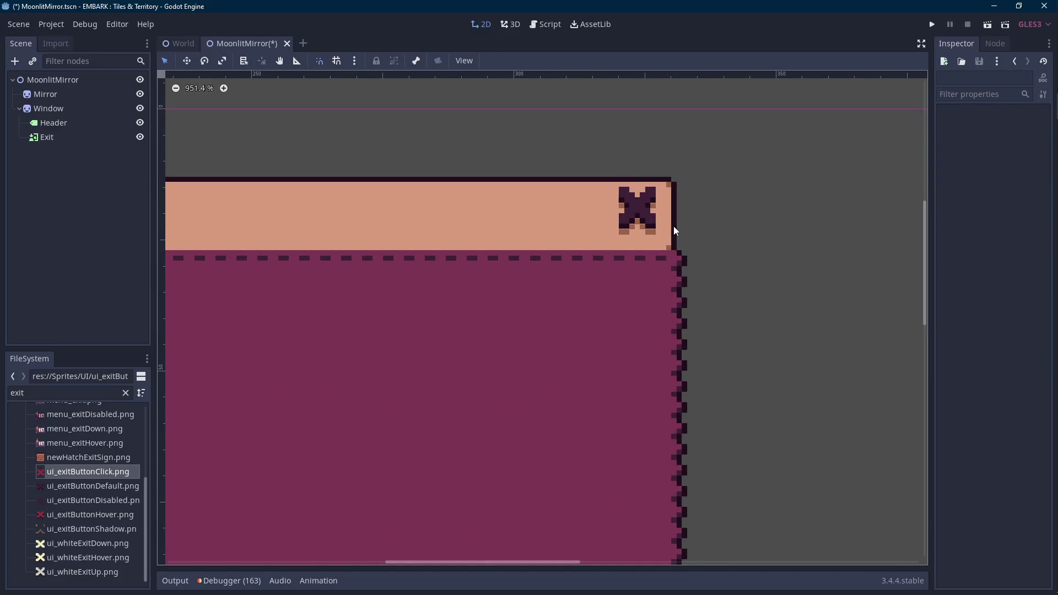
scroll(673, 226, down, 2)
scroll(672, 224, down, 1)
key(alt+Tab)
key(alt+Tab)
key(alt+Tab)
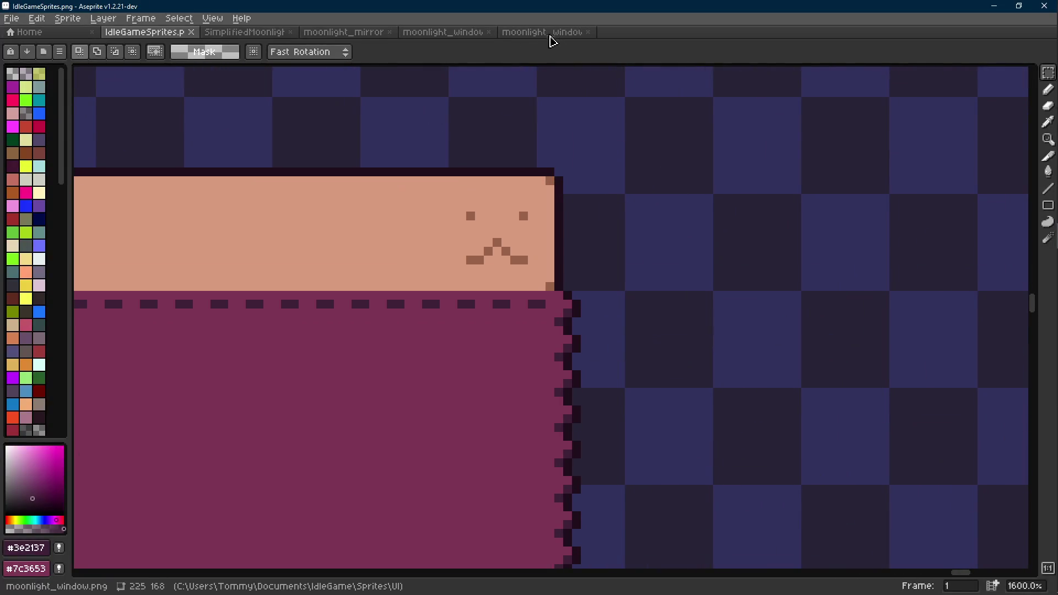
Step: Shift the header's corner mark down one pixel in IdleGameSprites.png and save
drag(547, 191, 437, 267)
key(Down)
key(ctrl+d)
key(ctrl+s)
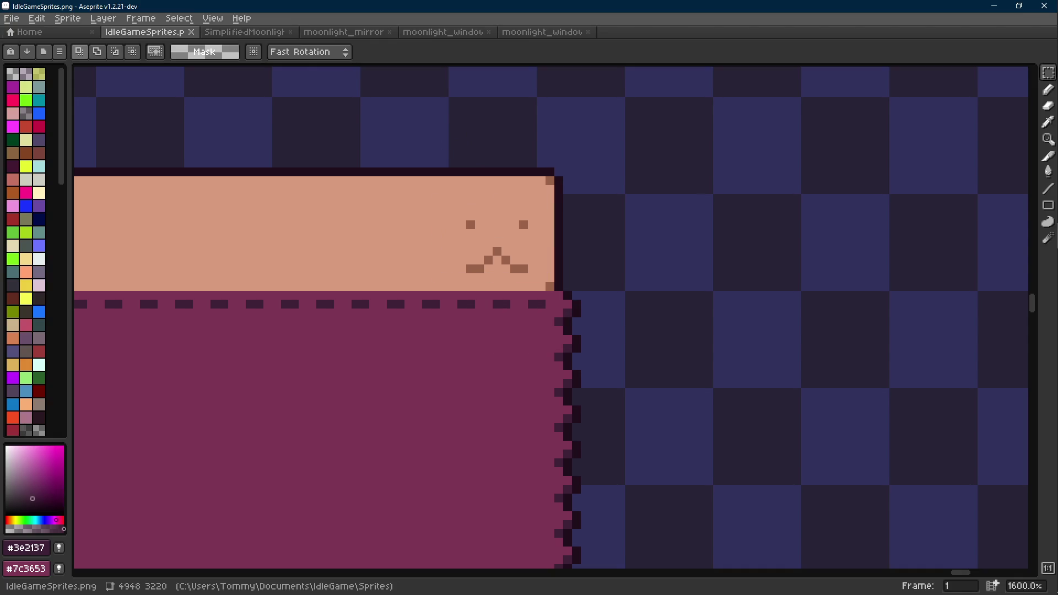
Step: Return to Aseprite and switch to the moonlight_window sprite tab
key(alt+Tab)
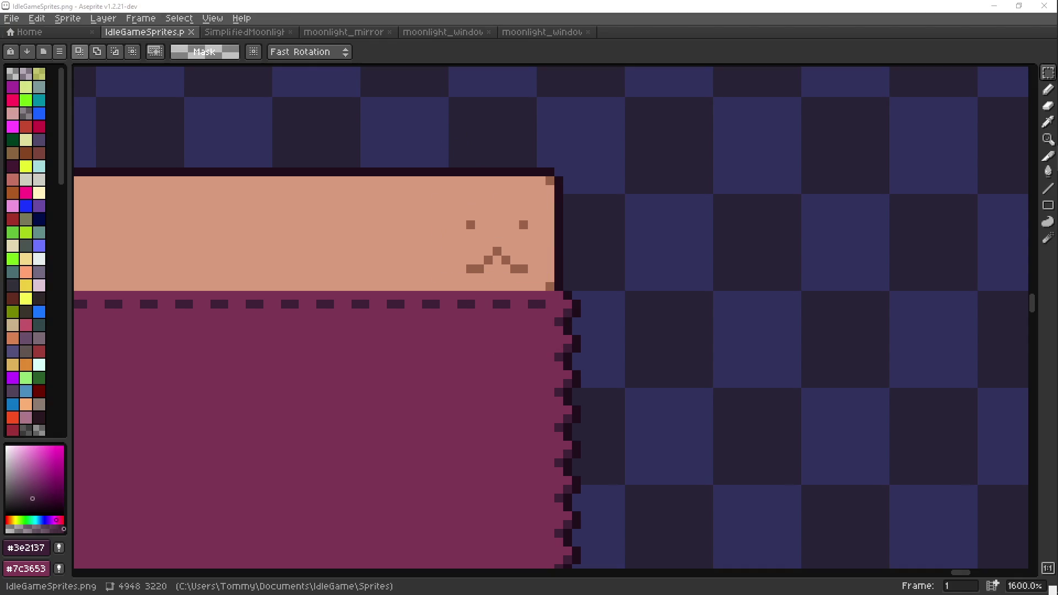
drag(1056, 25, 749, 25)
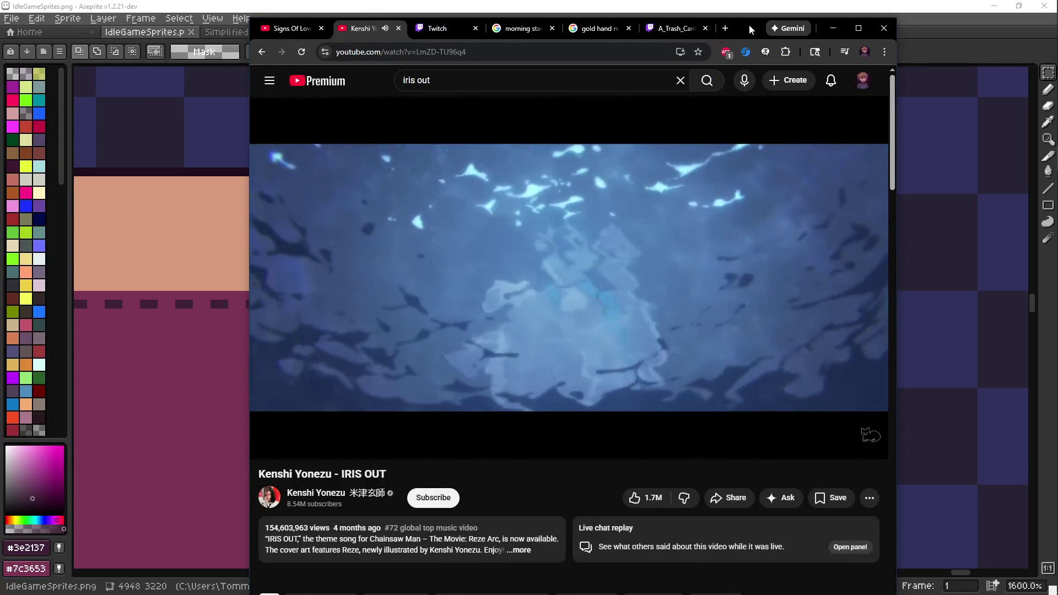
key(alt+Tab)
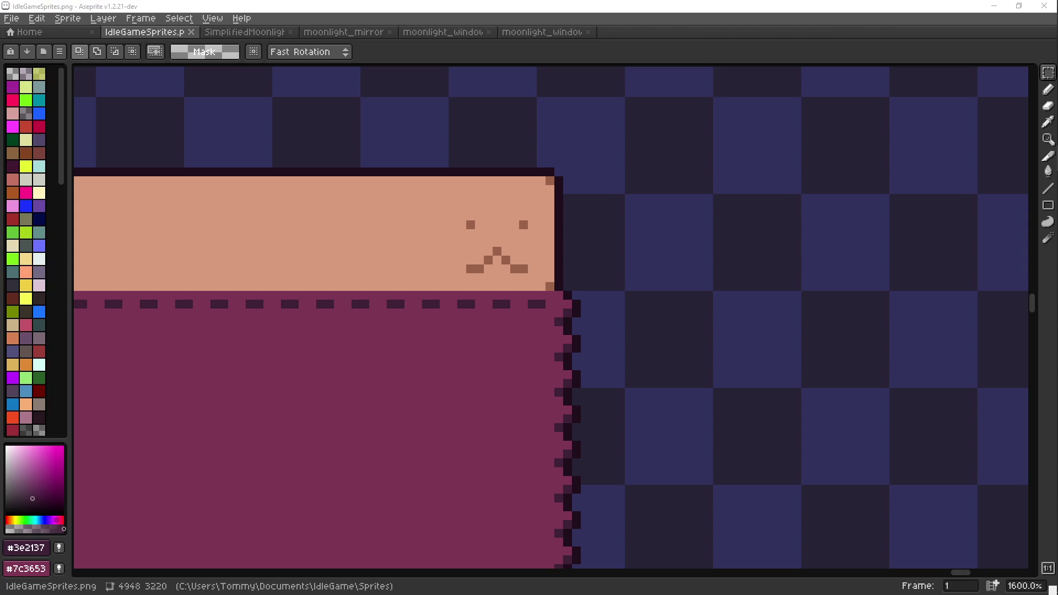
click(485, 208)
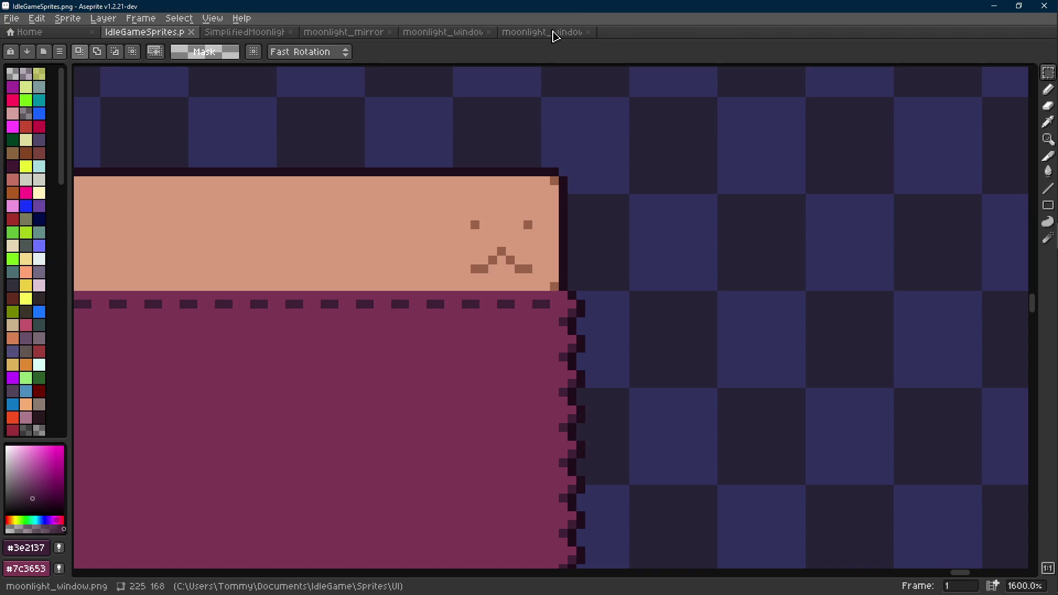
click(553, 35)
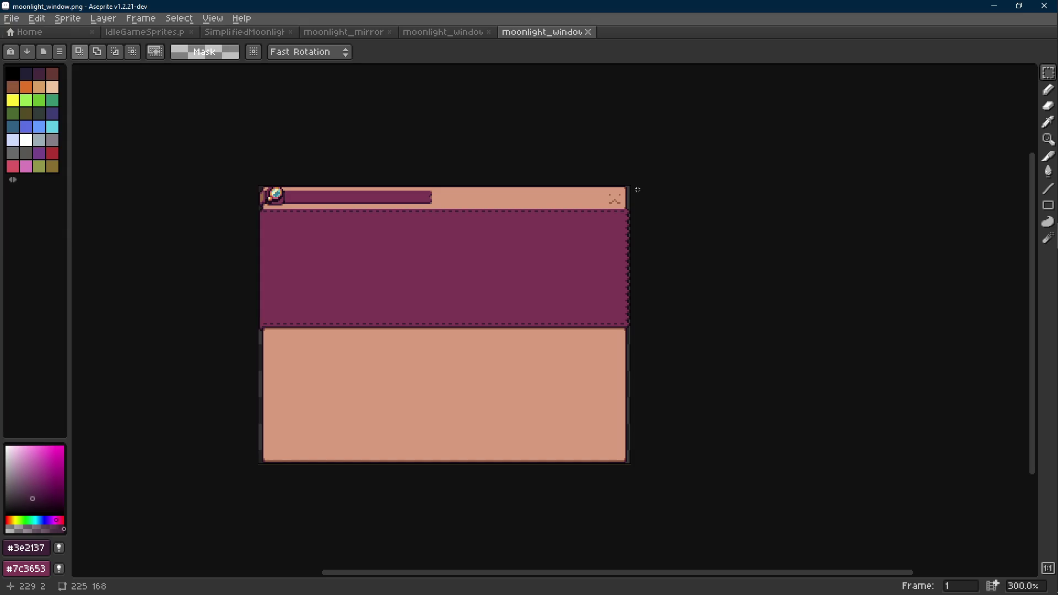
scroll(623, 192, up, 10)
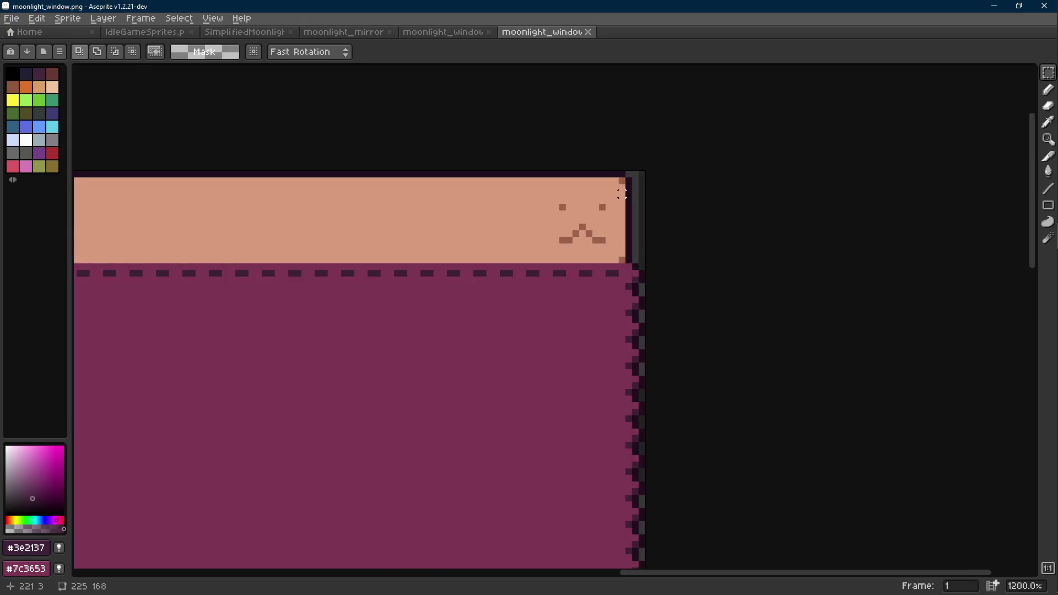
Step: Shift the same corner mark down one pixel in moonlight_window.png and save
drag(620, 189, 432, 325)
scroll(612, 288, down, 4)
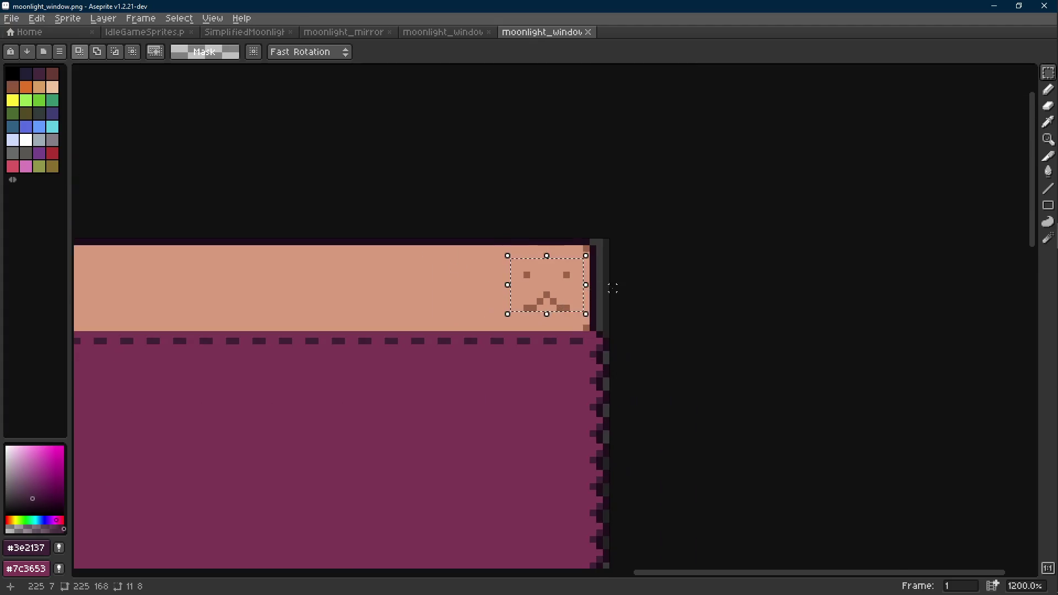
key(ctrl+z)
key(ctrl+z)
key(ctrl+y)
key(ctrl+y)
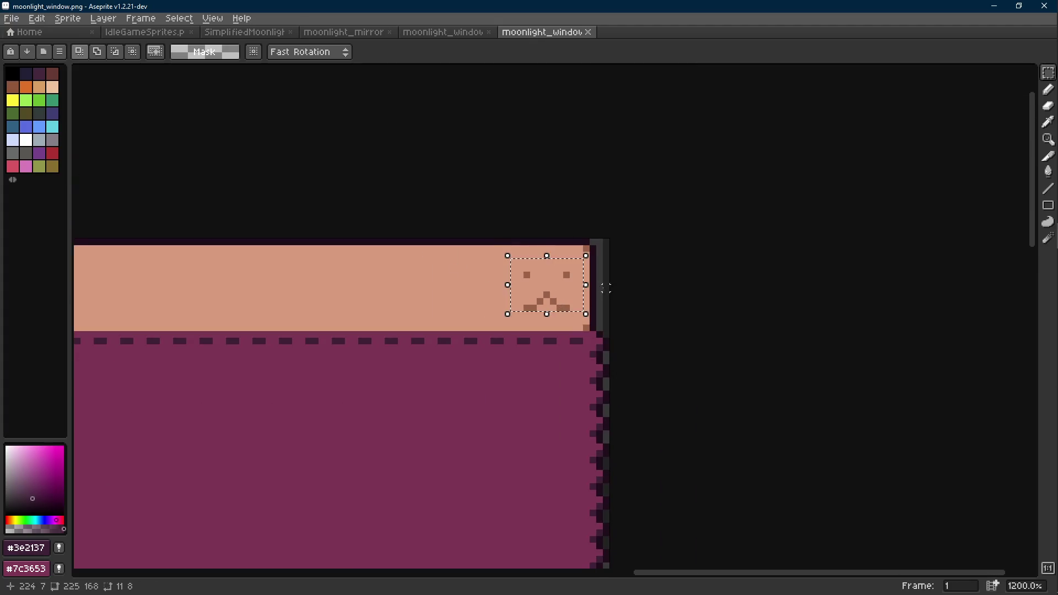
key(Down)
key(ctrl+s)
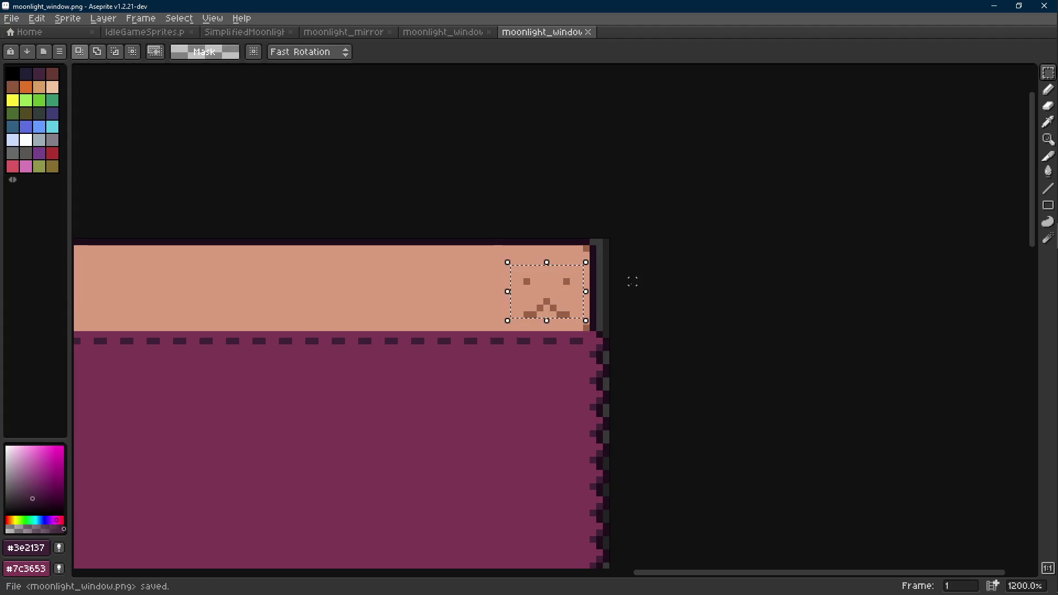
key(alt+Tab)
key(alt+Tab)
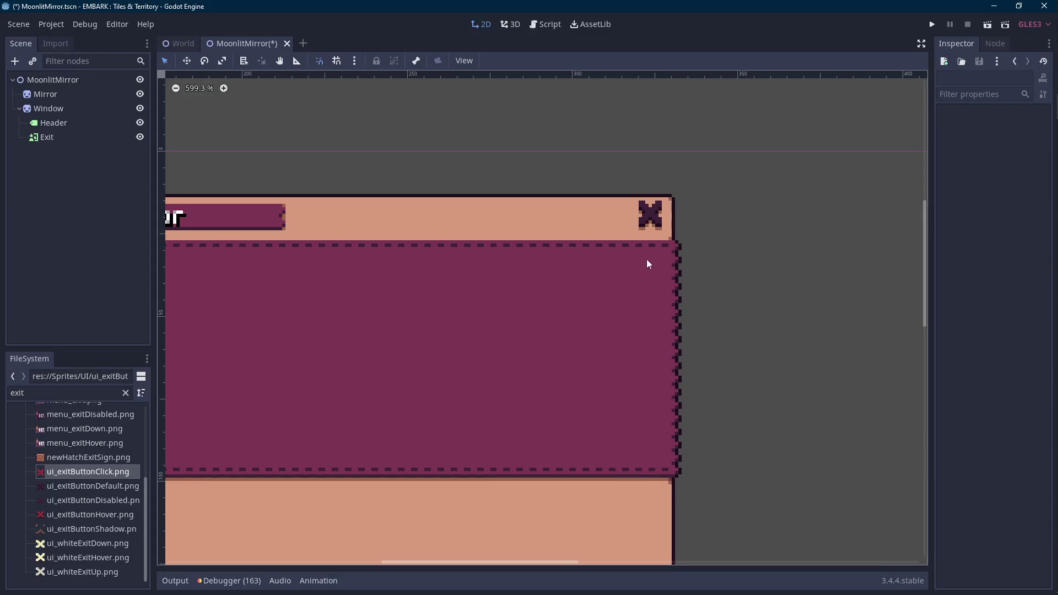
click(82, 138)
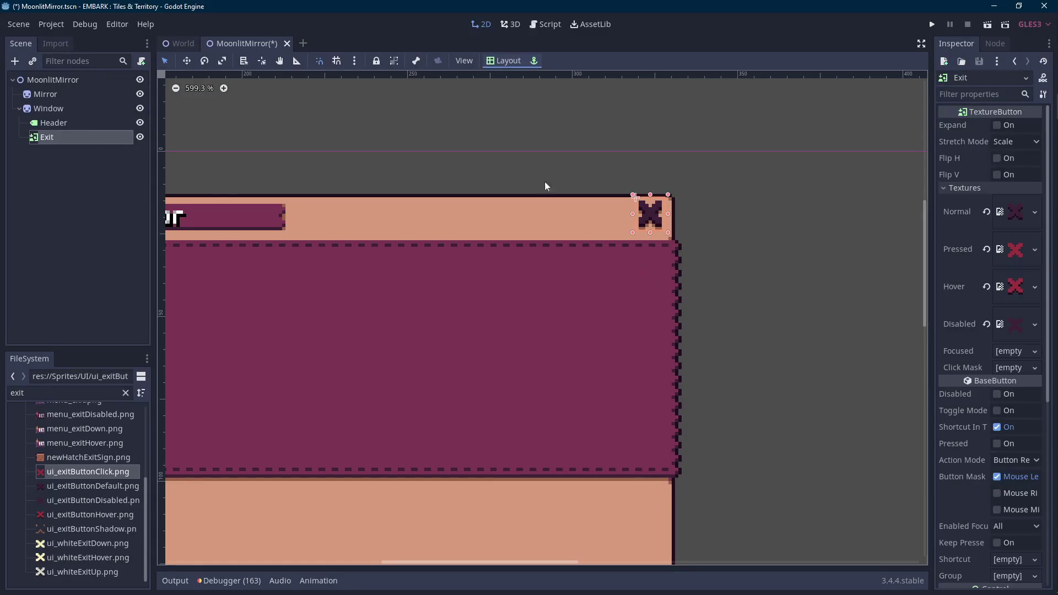
click(641, 188)
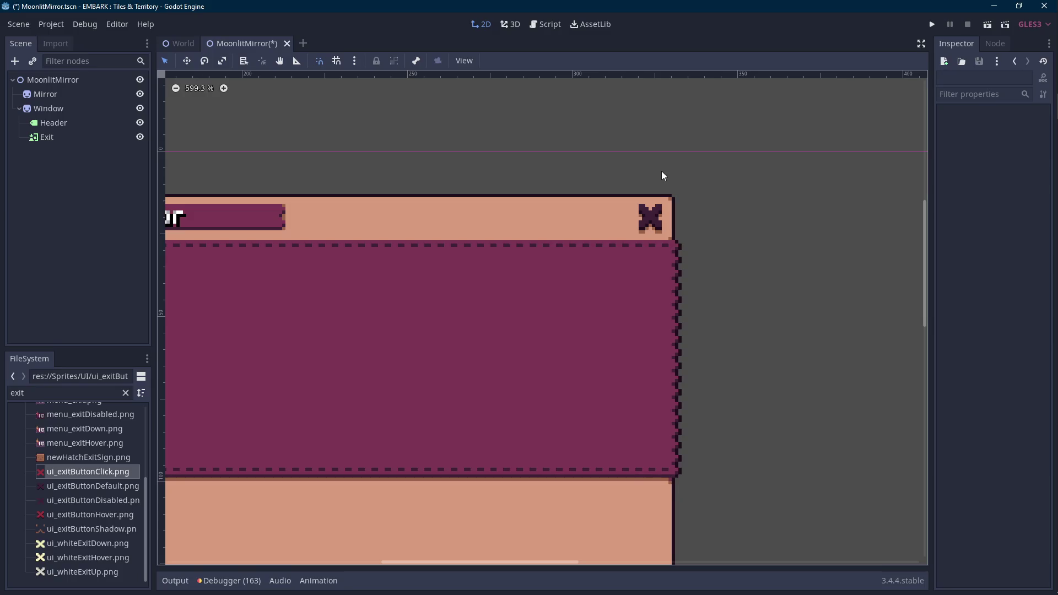
scroll(661, 172, down, 1)
scroll(658, 213, down, 1)
scroll(678, 214, down, 1)
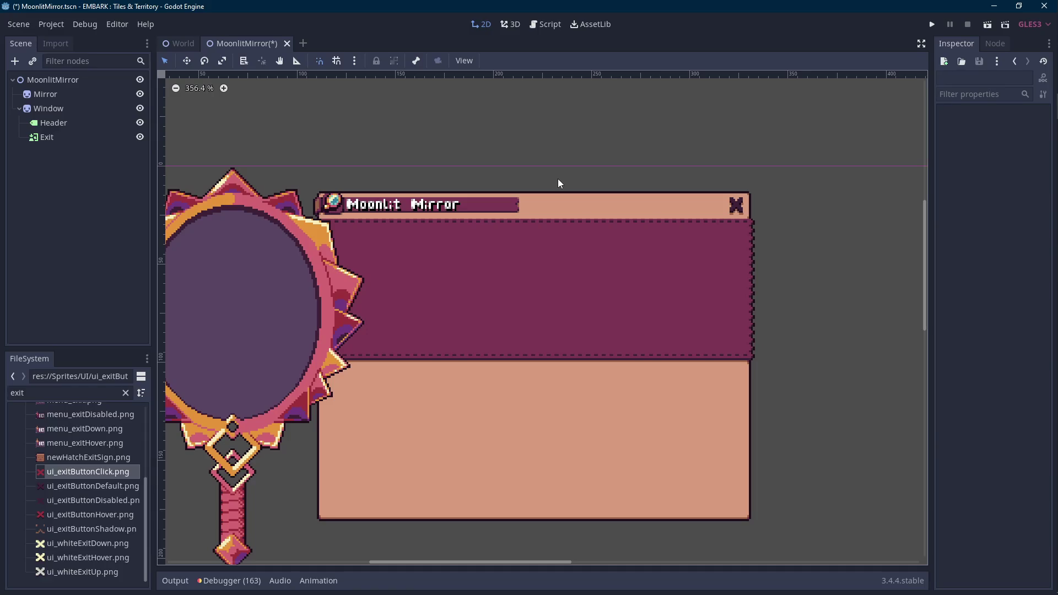
scroll(530, 186, down, 2)
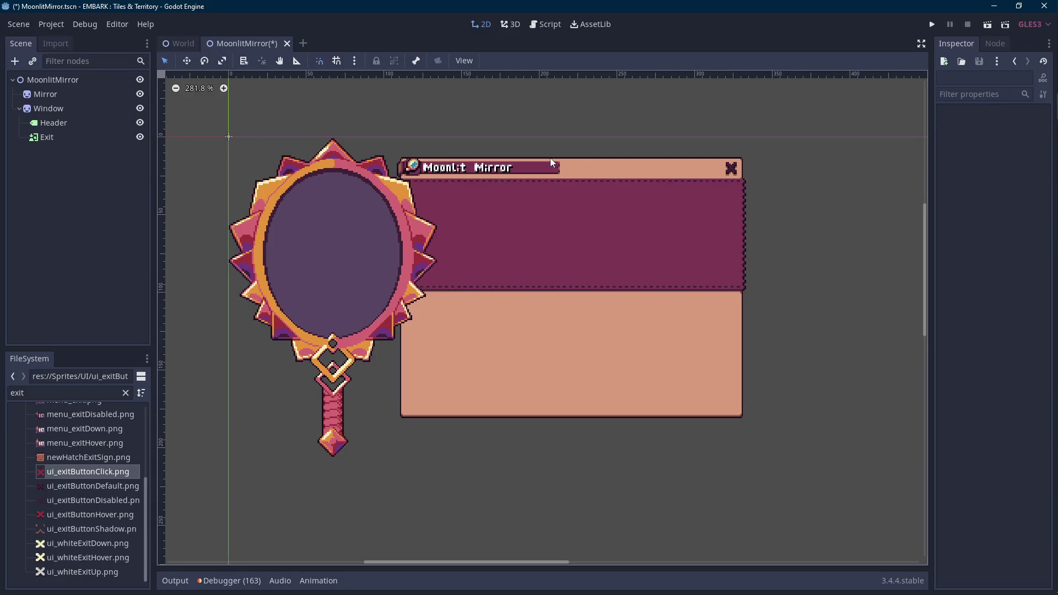
drag(549, 158, 514, 168)
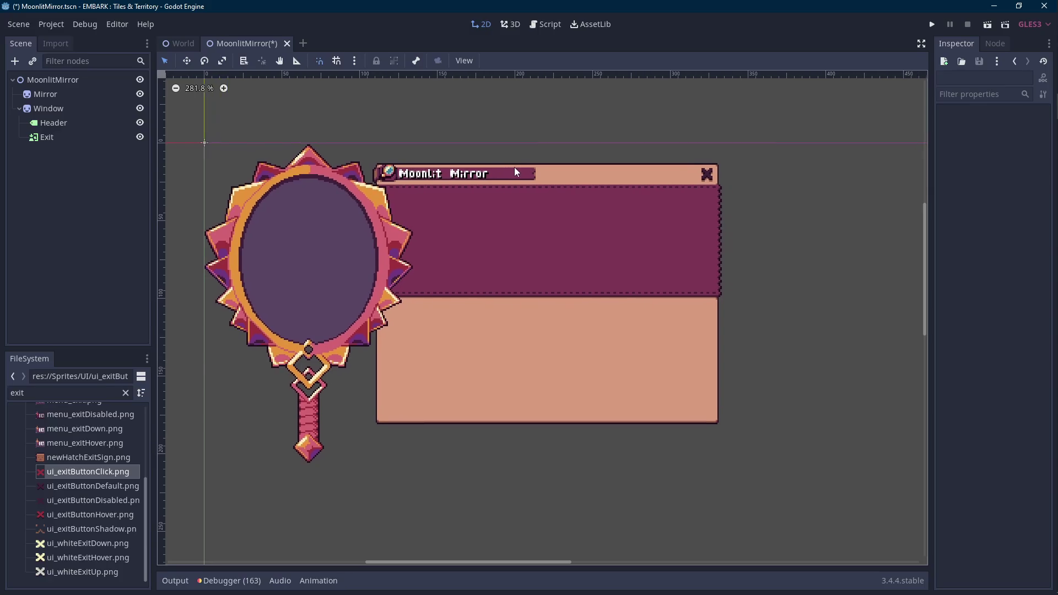
right_click(62, 108)
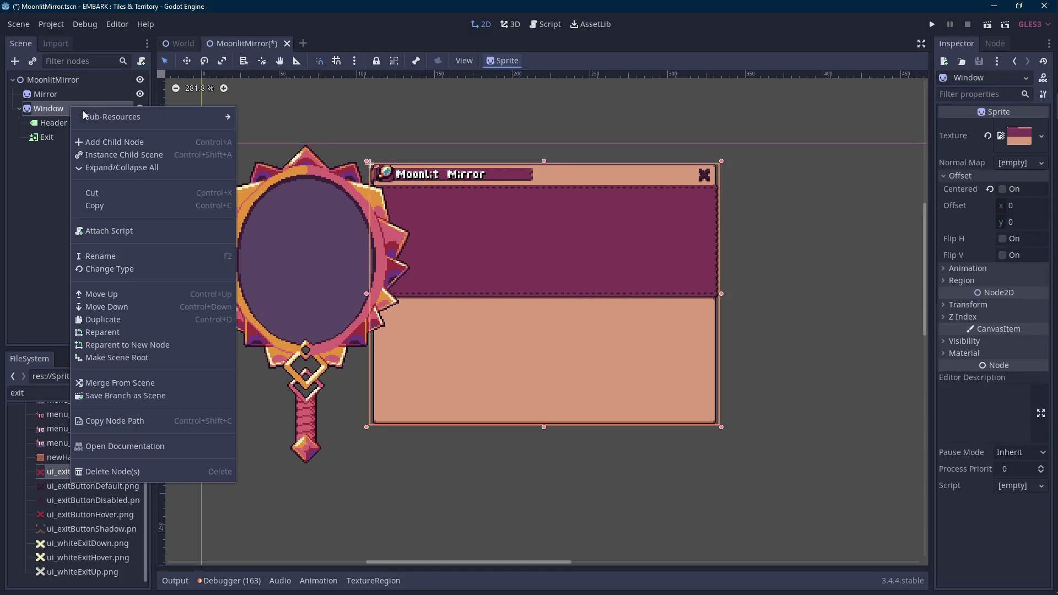
Step: Add a NinePatchRect child named StatWindow under the Window node
click(114, 141)
text(ninepat)
key(Return)
text(StatWindow)
key(Return)
click(125, 392)
text(ninepatch_)
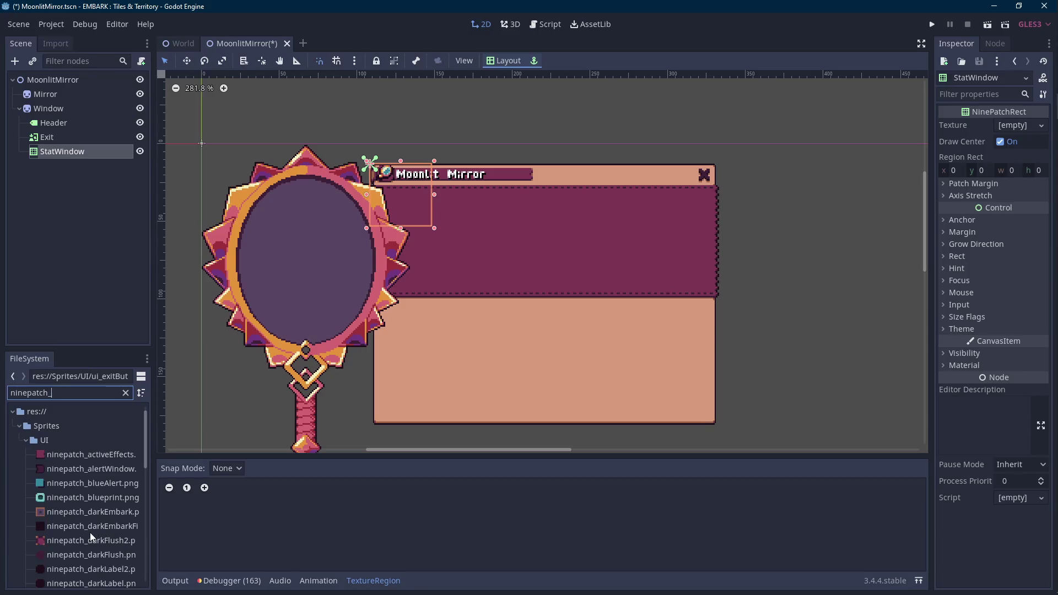
scroll(90, 532, down, 1)
scroll(78, 513, down, 1)
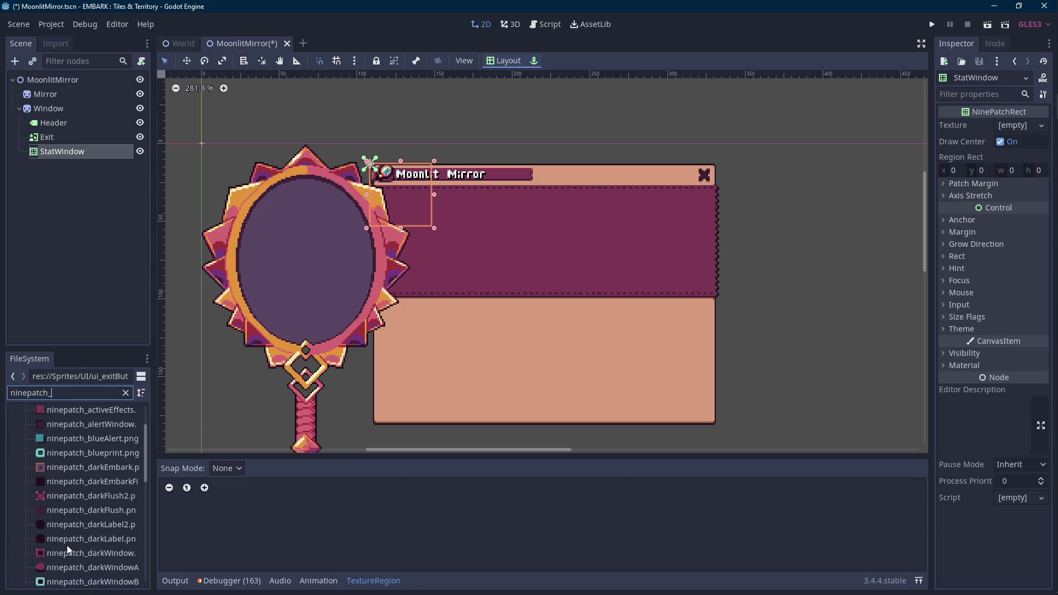
mouse_move(91, 552)
mouse_down()
mouse_move(1012, 142)
mouse_move(1015, 128)
mouse_up()
scroll(641, 204, up, 3)
Step: Set StatWindow's patch margins, nudge it into place and stretch the dark box across the tan panel
click(972, 205)
click(1012, 218)
text(4	4	4	4)
scroll(663, 153, down, 2)
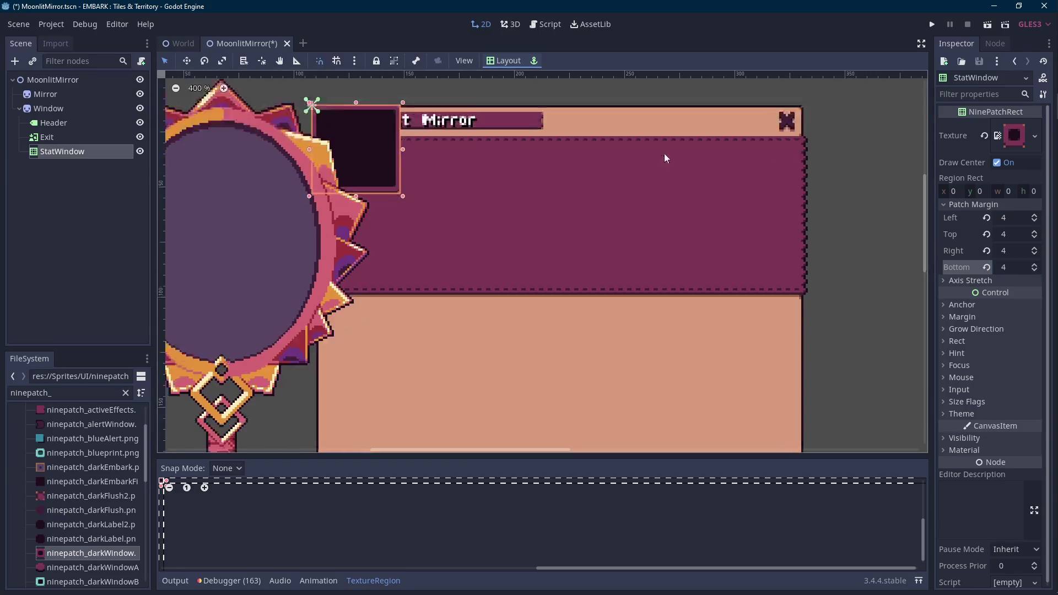
scroll(661, 135, down, 2)
key(Down)
key(Down)
key(Down)
key(Down)
key(Down)
key(Down)
key(Down)
key(Down)
key(Down)
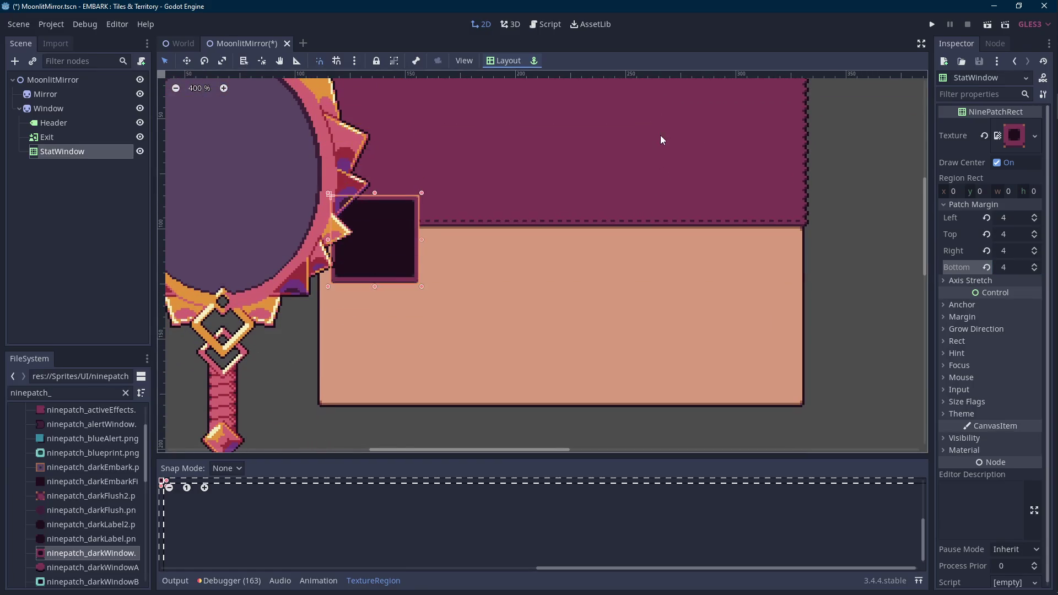
key(Down)
key(Down)
key(Down)
key(Down)
key(Down)
key(Down)
key(Up)
key(Up)
key(Up)
key(Up)
key(Up)
key(Up)
key(Left)
key(Left)
key(Left)
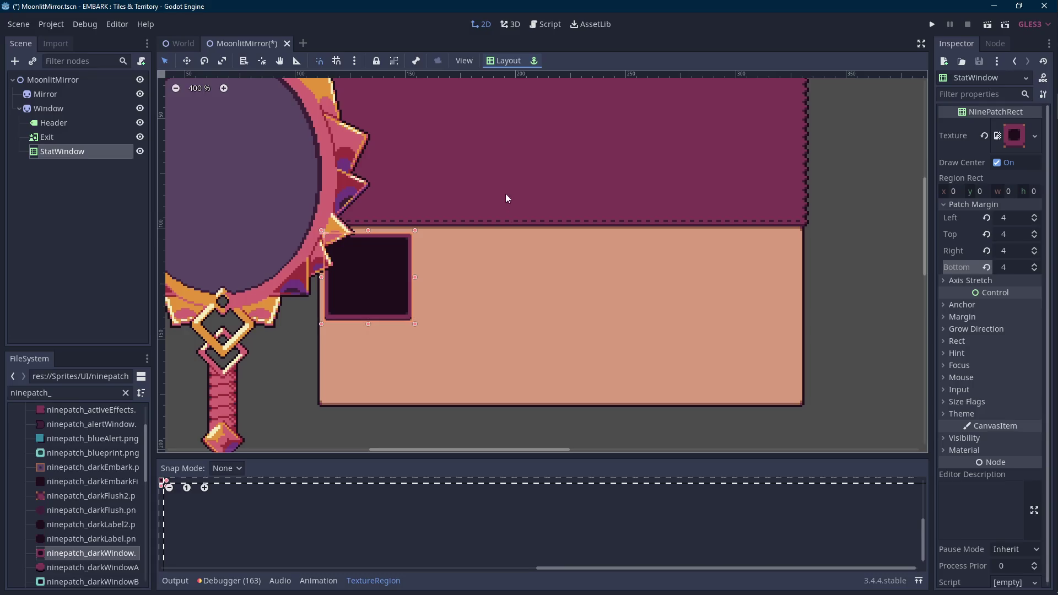
scroll(505, 193, right, 3)
scroll(359, 251, up, 2)
drag(300, 271, 763, 369)
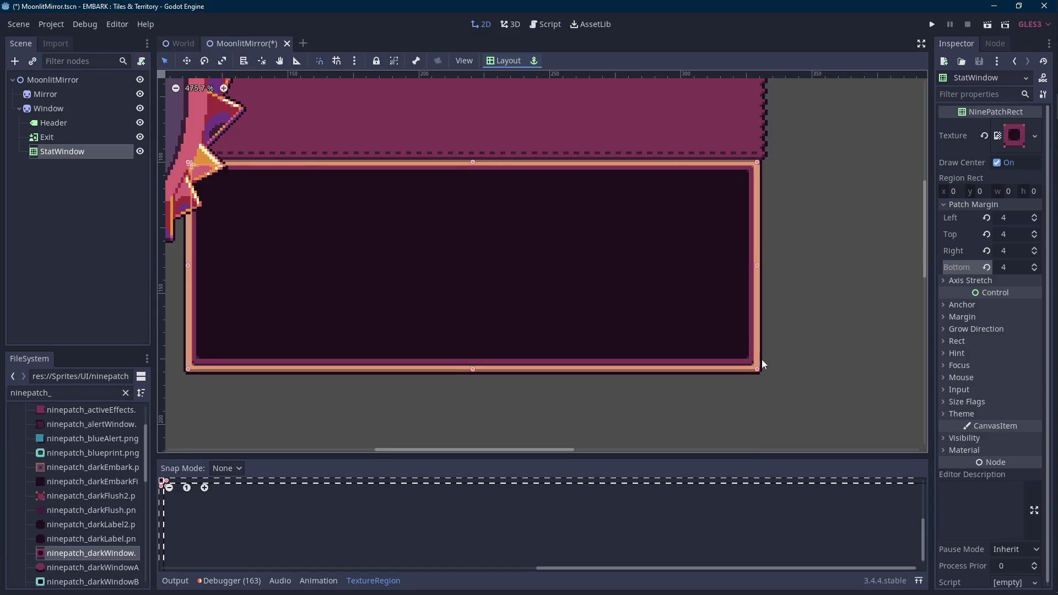
scroll(758, 371, up, 4)
scroll(751, 369, up, 2)
scroll(750, 367, down, 1)
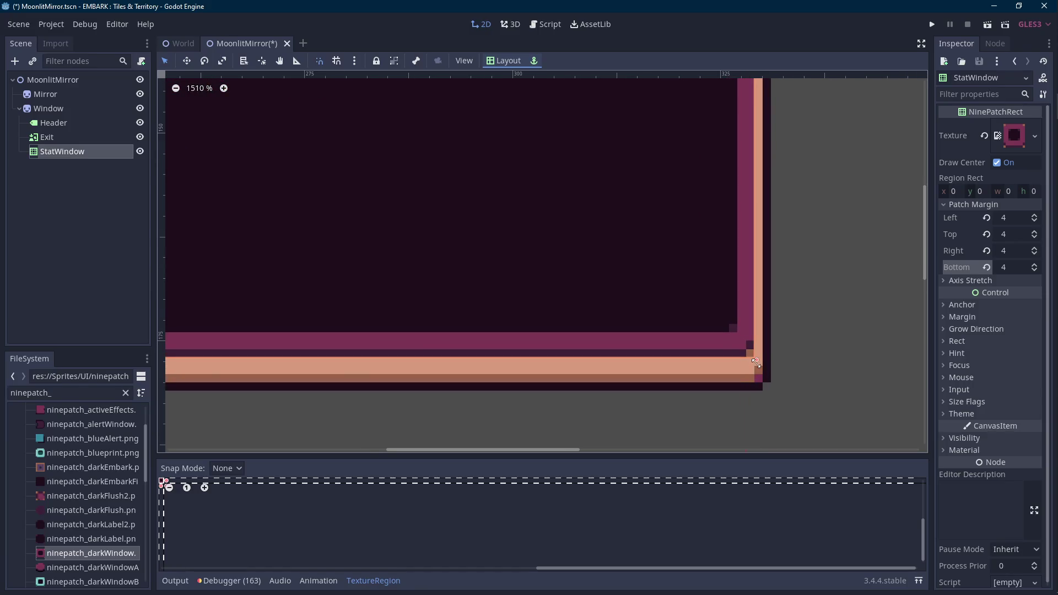
scroll(744, 355, down, 1)
scroll(743, 341, down, 2)
scroll(620, 283, down, 1)
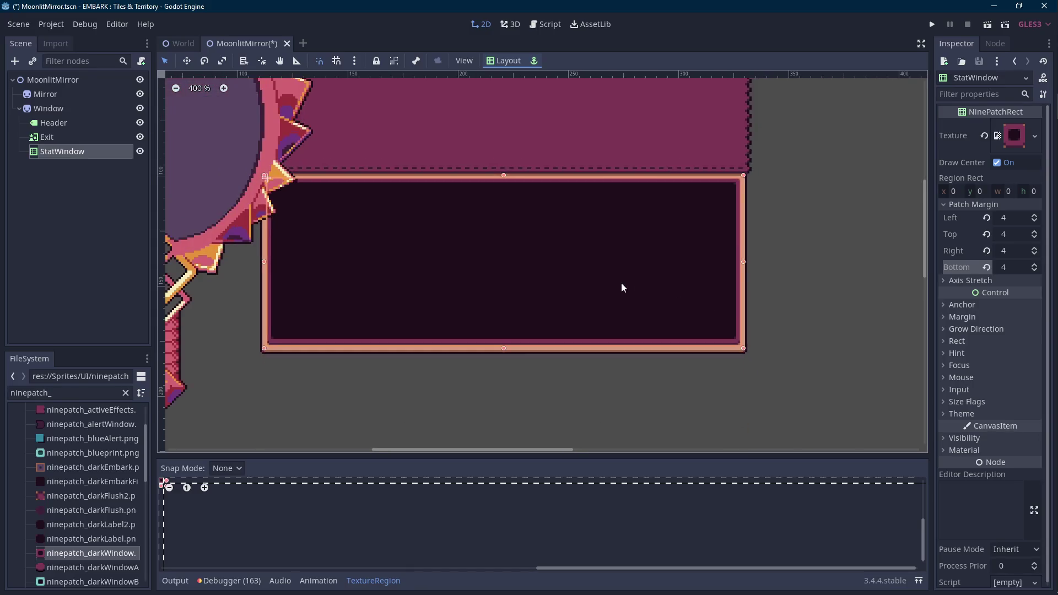
scroll(631, 338, down, 1)
scroll(451, 270, down, 1)
scroll(338, 262, down, 1)
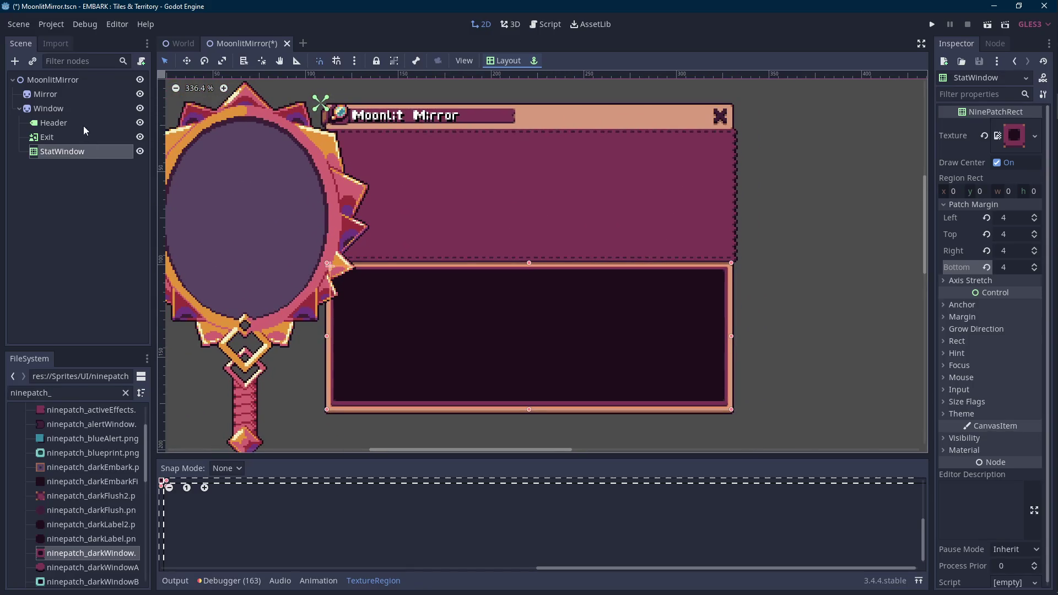
Step: Nudge the Window sprite right and down, then save the scene
click(48, 108)
key(Right)
key(Right)
key(Right)
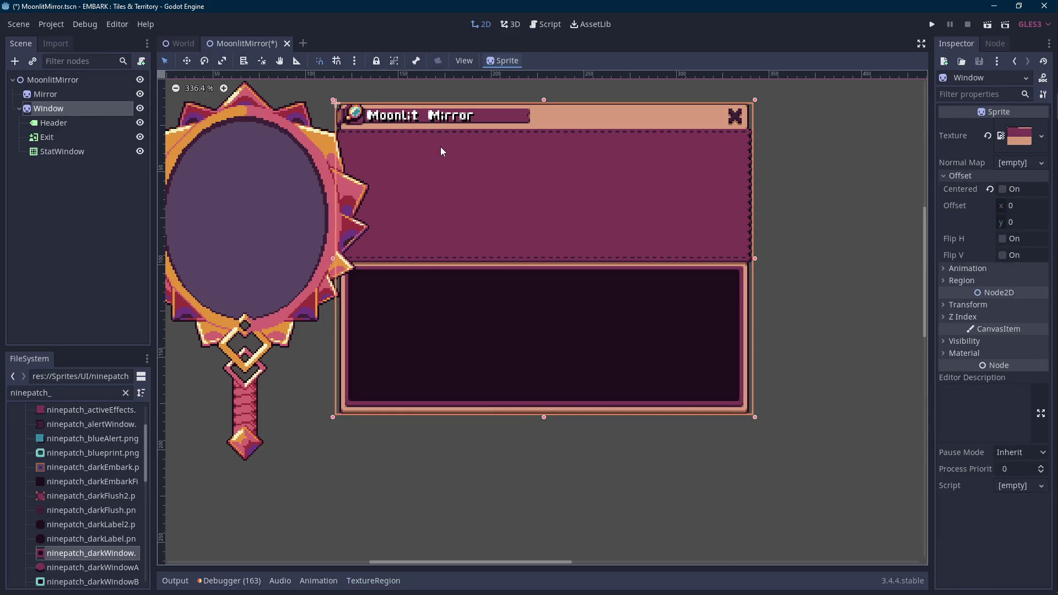
key(Down)
key(Down)
key(Down)
key(Left)
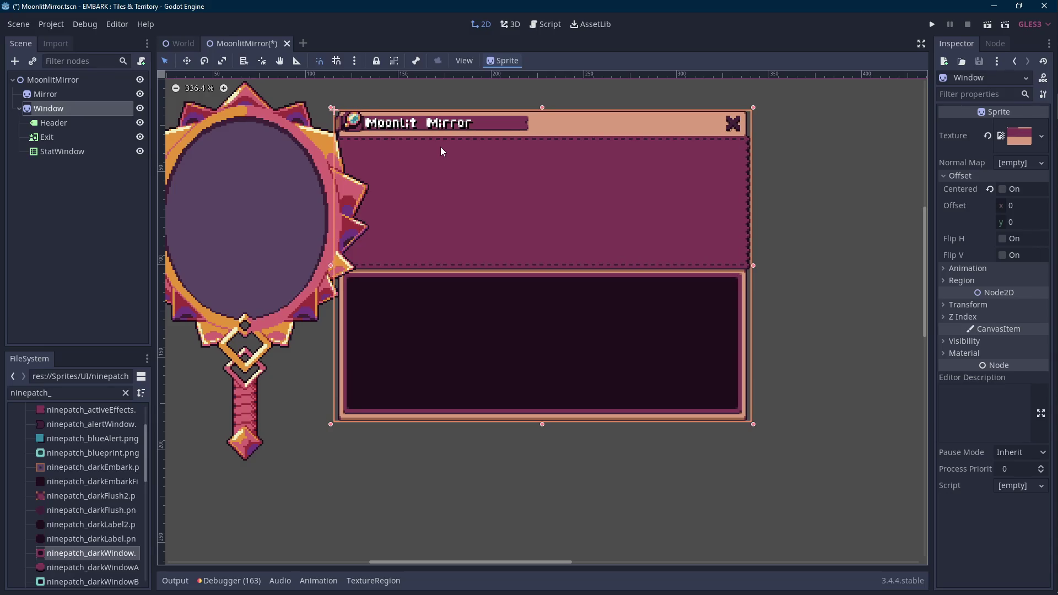
key(Down)
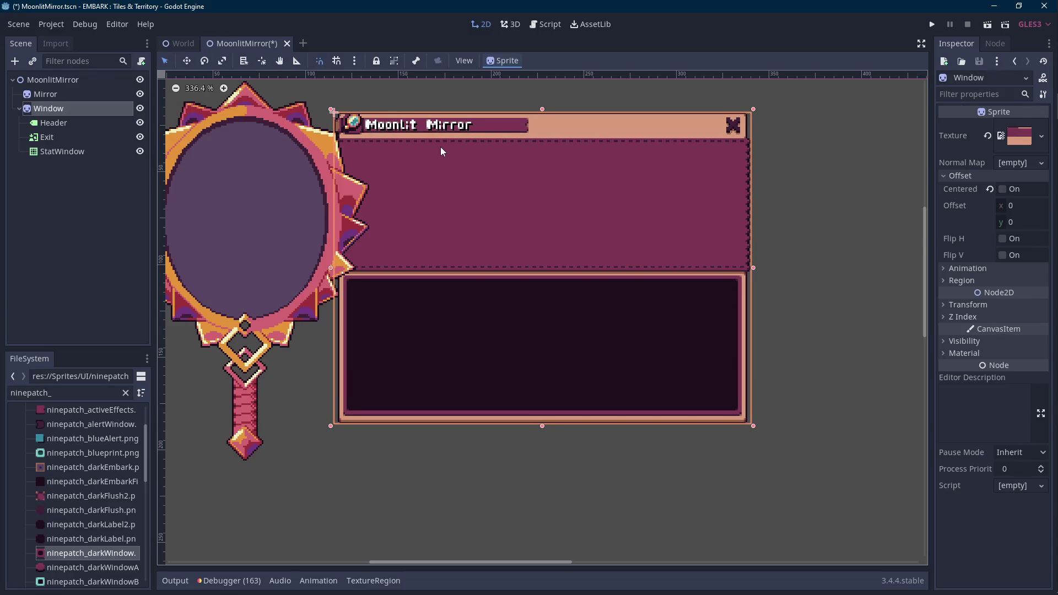
key(Down)
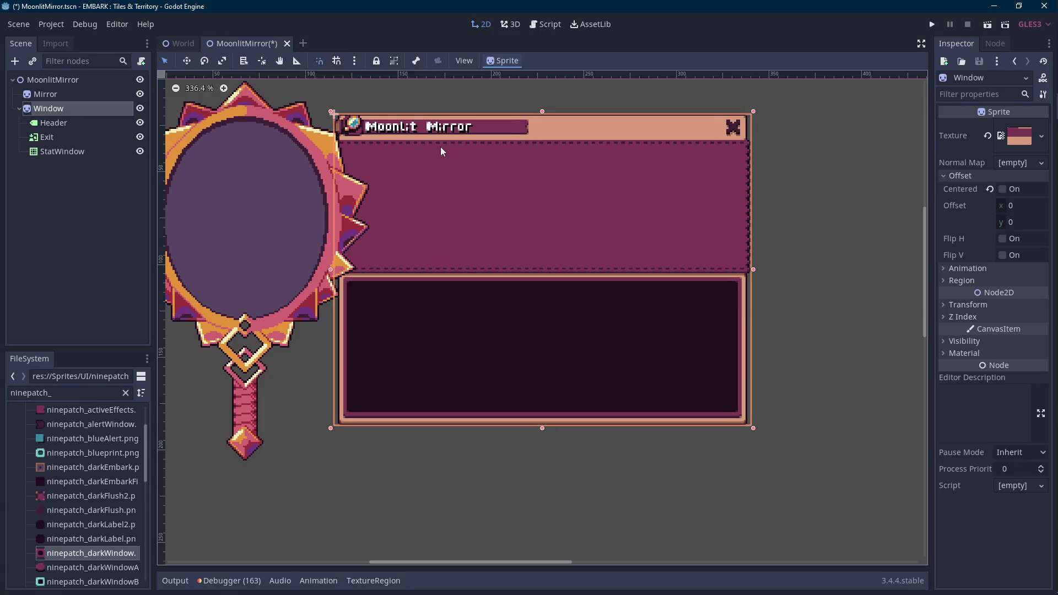
scroll(441, 147, down, 1)
drag(440, 146, 475, 186)
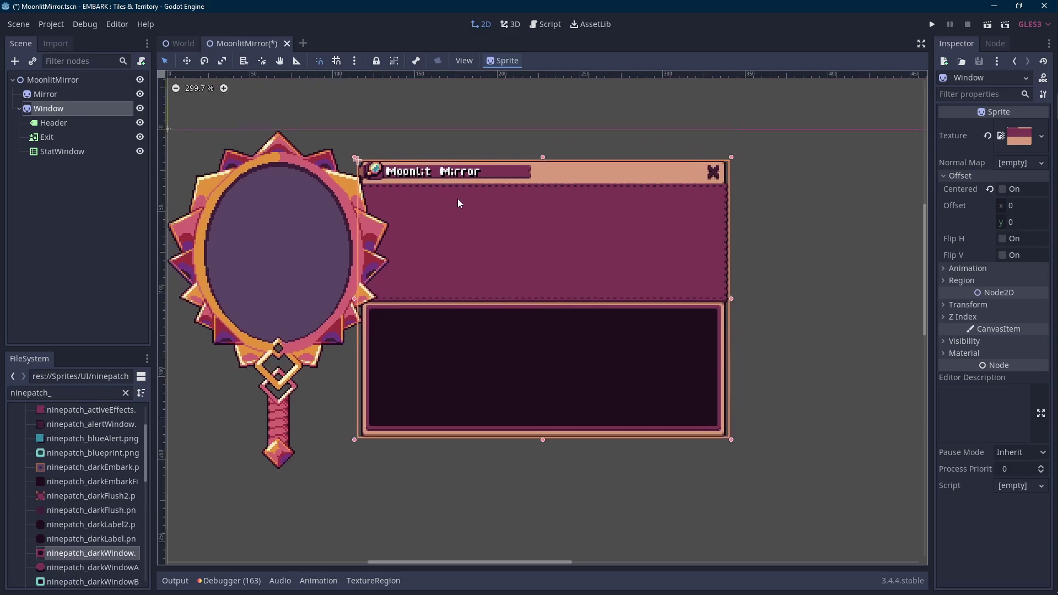
key(ctrl+s)
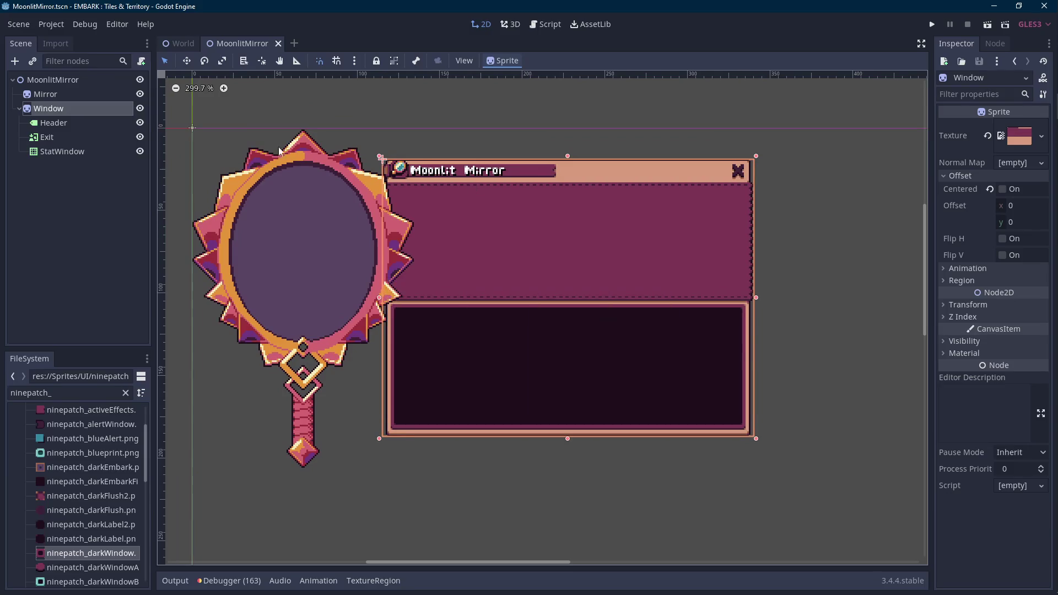
Step: Lower the StatWindow box's top edge slightly
click(68, 152)
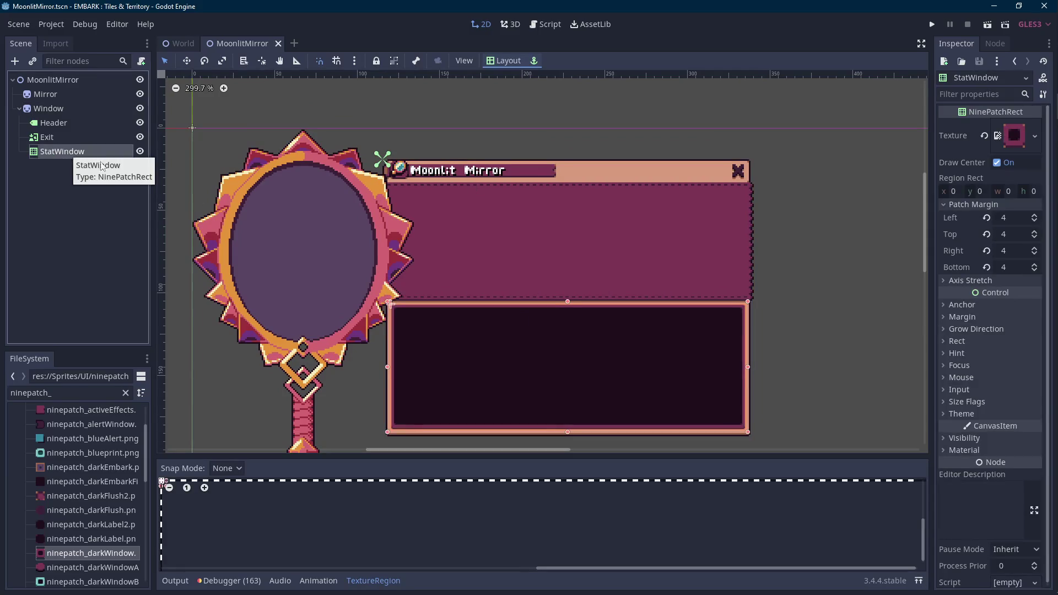
drag(521, 337, 493, 254)
scroll(495, 248, up, 3)
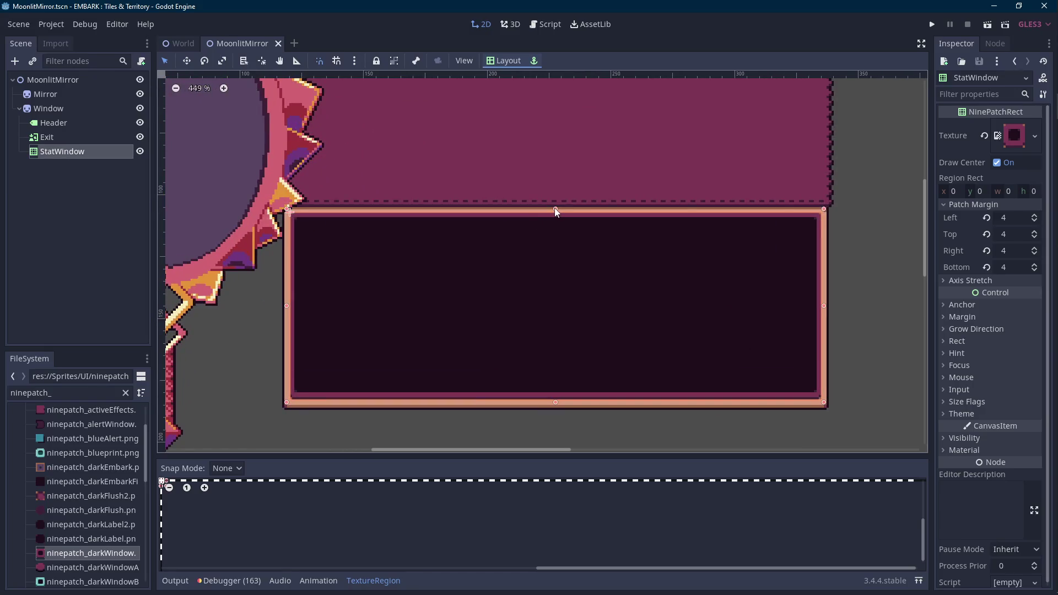
drag(554, 211, 556, 231)
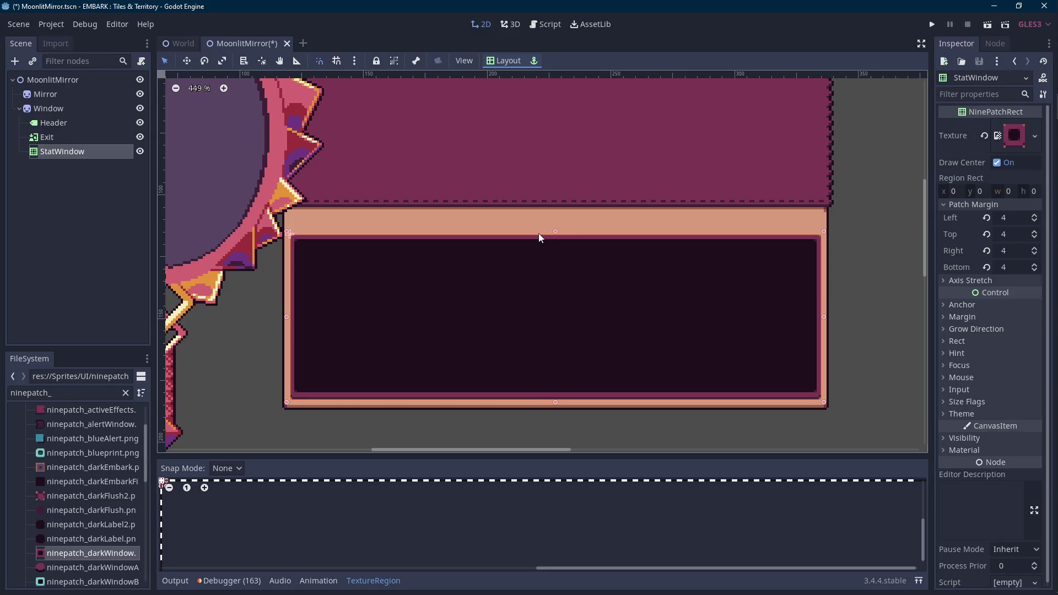
scroll(539, 233, down, 1)
scroll(444, 211, down, 1)
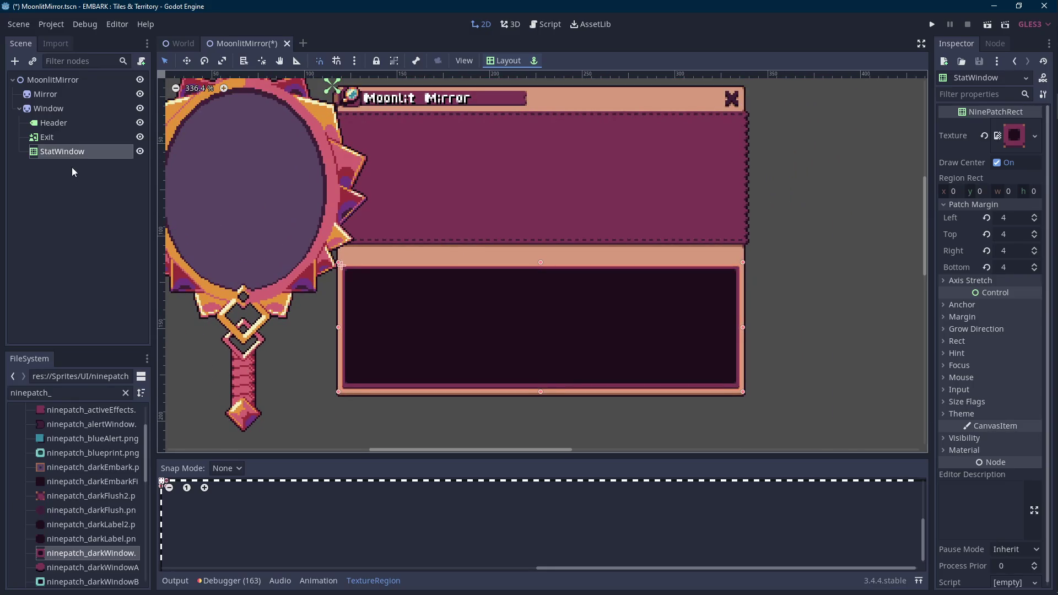
click(70, 107)
right_click(69, 106)
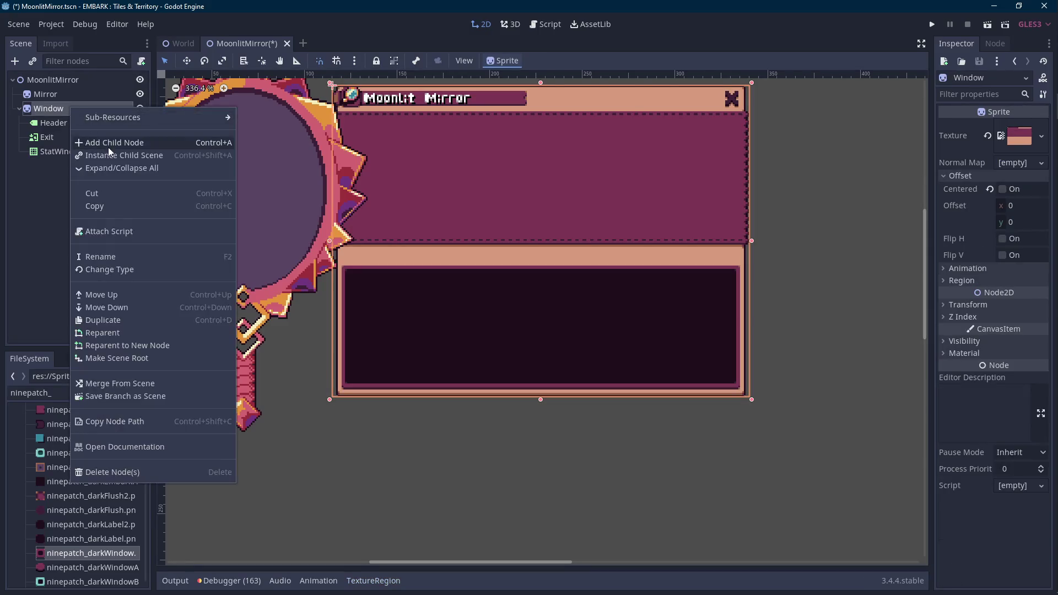
Step: Add a Sprite under Window, move it above StatWindow, set Z Index 1 and name it StatMask
click(109, 139)
text(sprite)
key(Return)
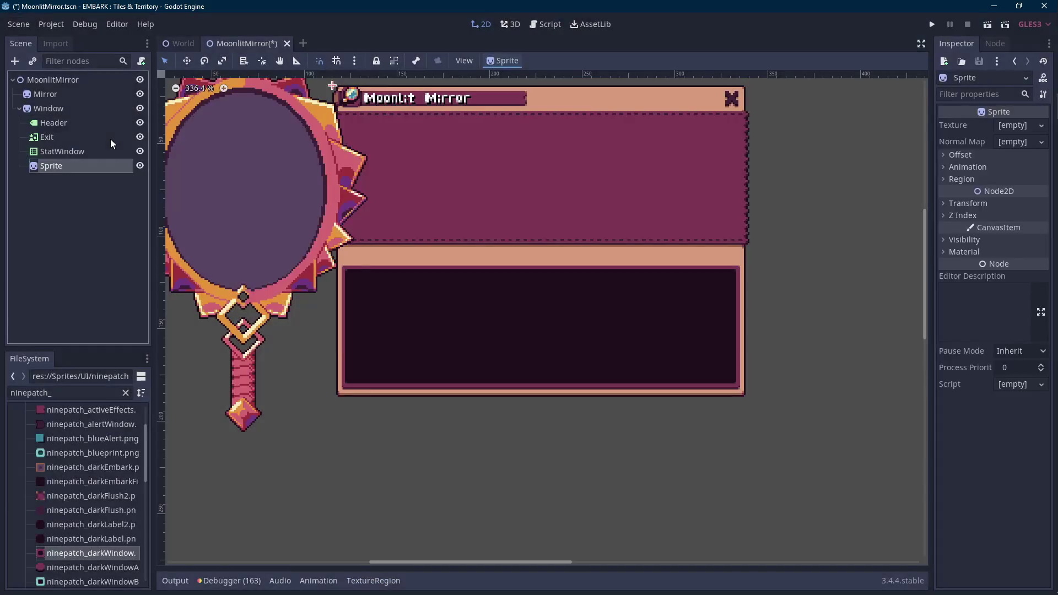
click(91, 151)
drag(91, 165, 96, 149)
click(959, 215)
click(1041, 226)
scroll(224, 199, down, 1)
click(74, 149)
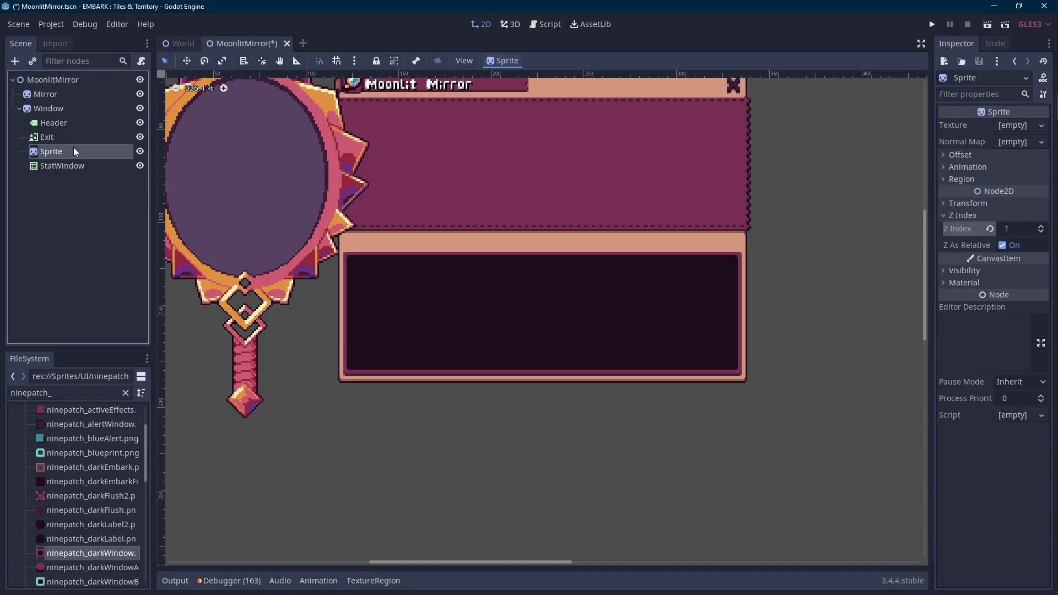
text(StatMask)
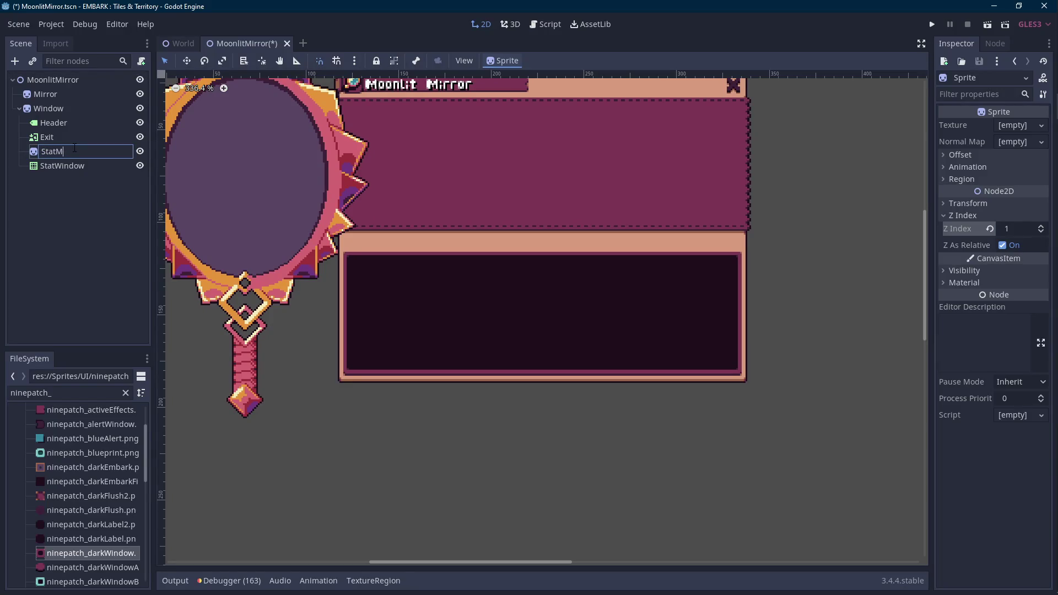
key(Return)
scroll(343, 114, up, 3)
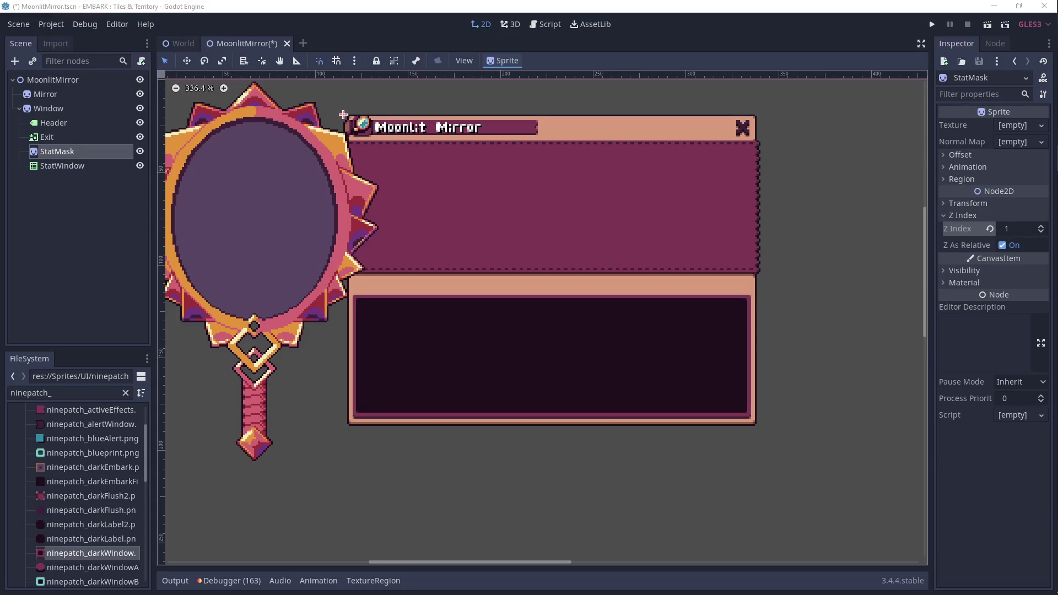
scroll(501, 326, up, 1)
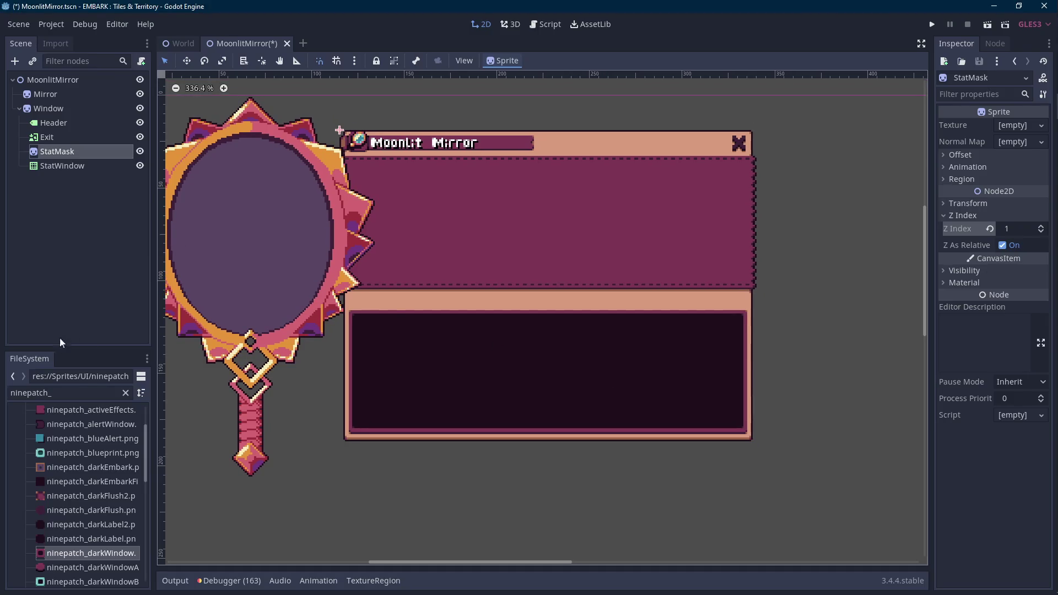
Step: Filter files by 'mask' and assign scroll_maskSmall.png as StatMask's texture
double_click(60, 392)
text(mask_)
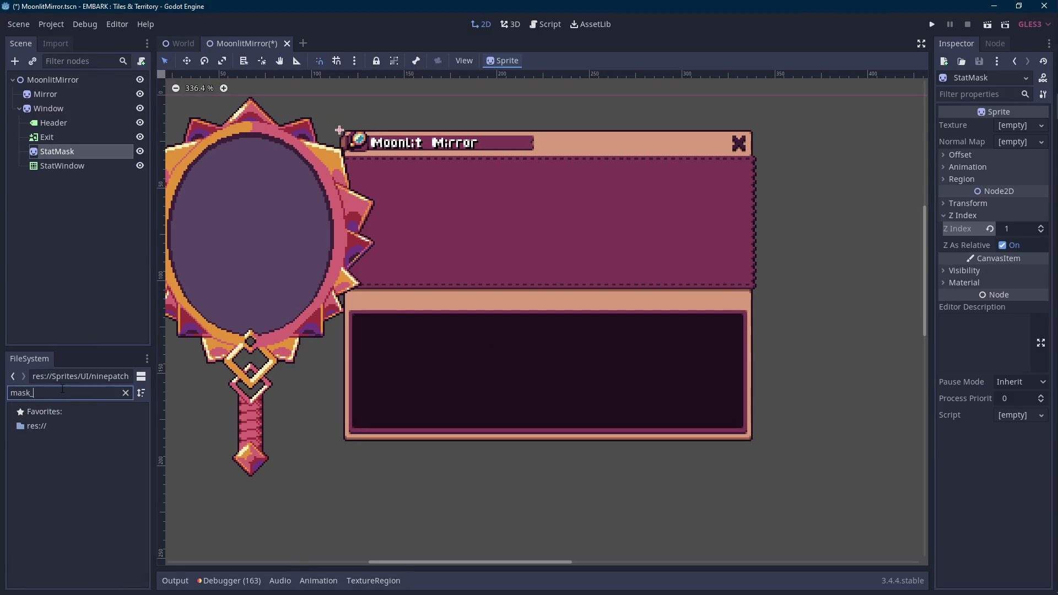
key(BackSpace)
scroll(62, 498, down, 3)
scroll(79, 497, down, 3)
scroll(90, 491, up, 2)
scroll(108, 504, down, 2)
scroll(108, 504, down, 2)
scroll(107, 505, down, 2)
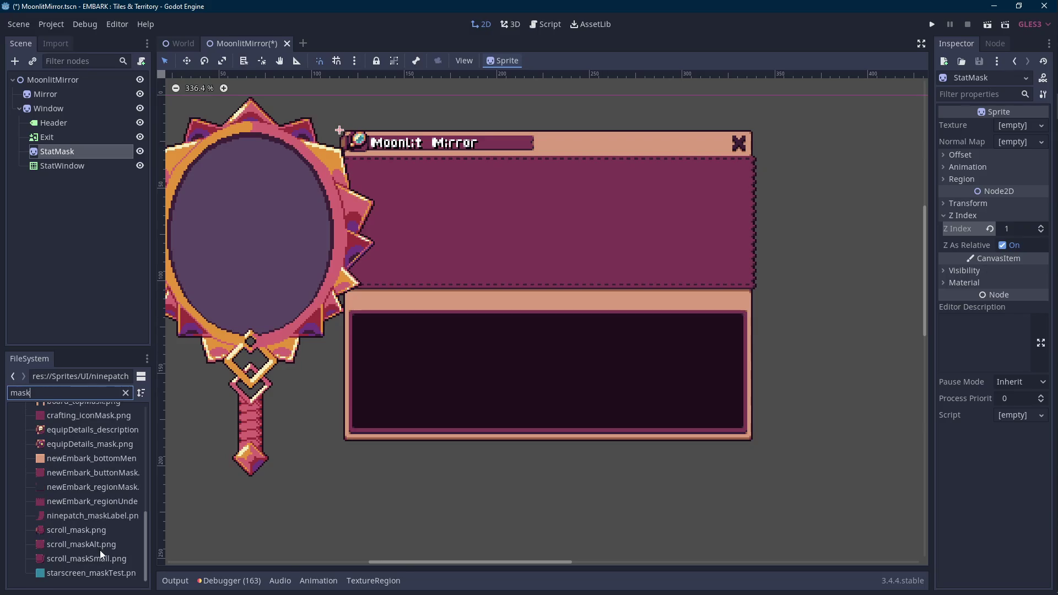
drag(109, 561, 1017, 132)
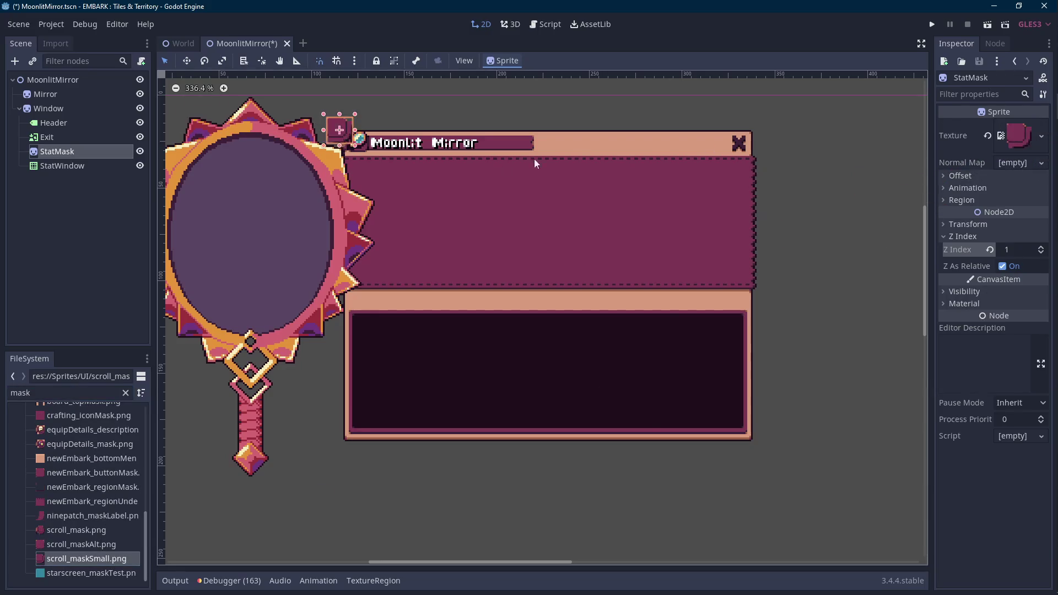
scroll(443, 179, up, 1)
Step: Move StatMask onto the top-left corner of the dark stats panel
key(shift+Right)
key(shift+Right)
key(shift+Down)
key(shift+Down)
key(shift+Down)
key(shift+Down)
key(shift+Down)
key(shift+Down)
key(shift+Down)
key(shift+Down)
key(shift+Down)
key(shift+Left)
key(shift+Left)
key(shift+Left)
key(shift+Up)
key(shift+Up)
key(shift+Up)
scroll(279, 366, up, 3)
scroll(447, 349, up, 2)
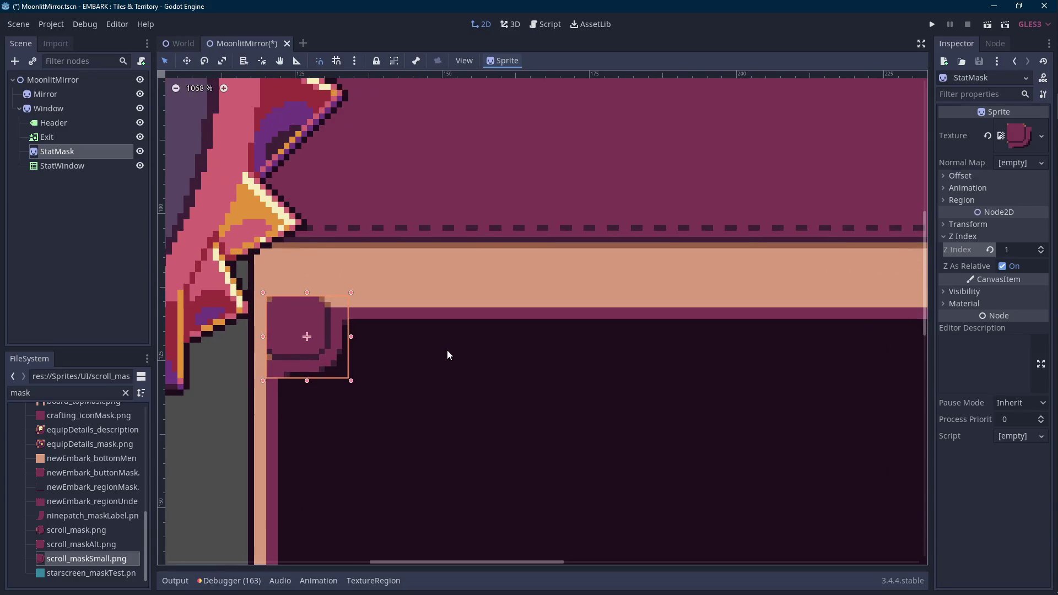
key(Left)
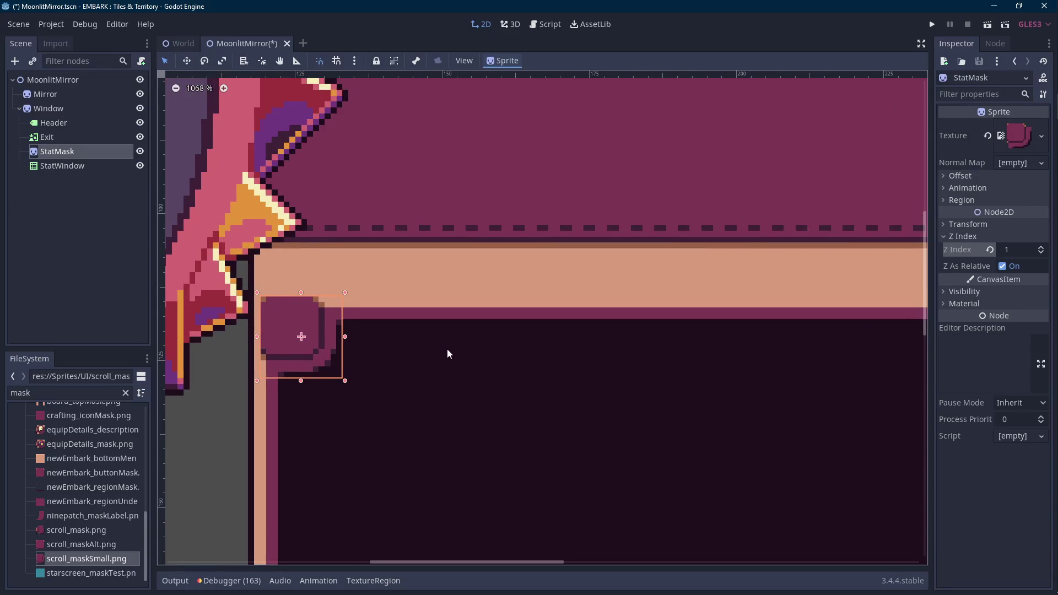
scroll(446, 353, down, 2)
scroll(448, 353, down, 2)
scroll(442, 349, down, 2)
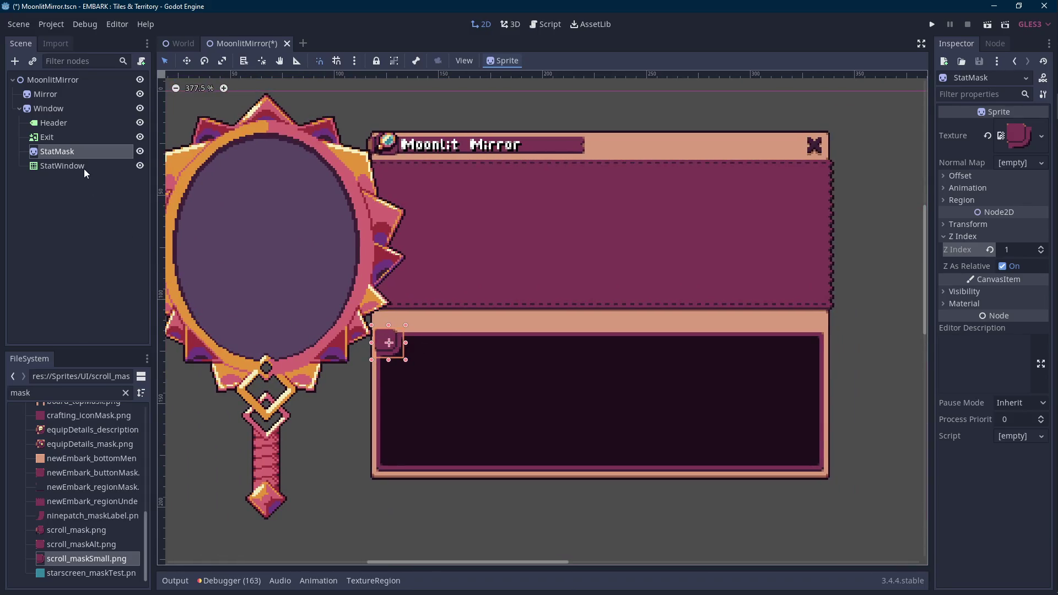
right_click(86, 152)
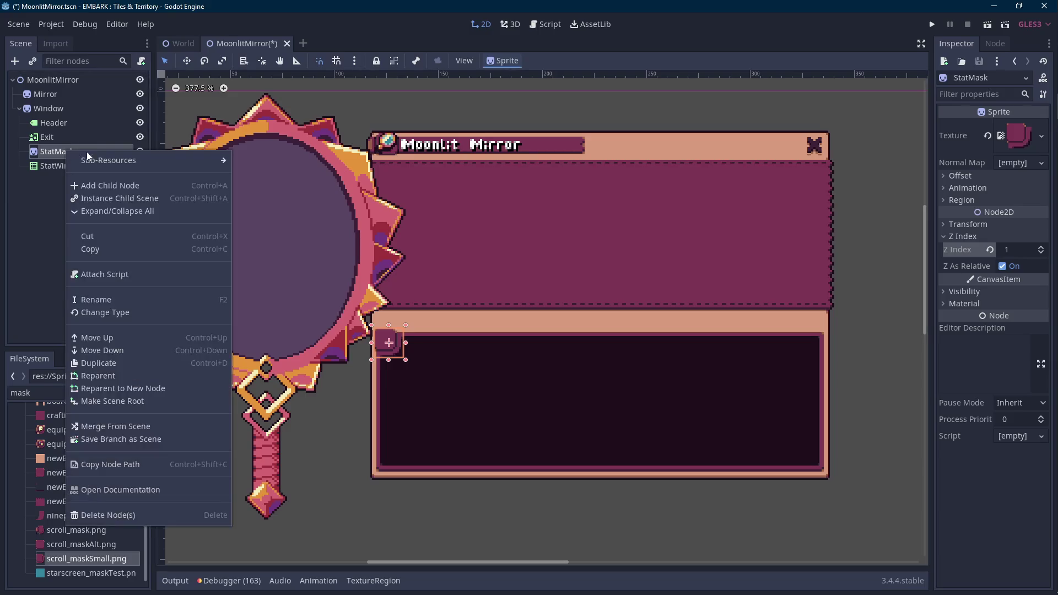
Step: Add a Sprite child named StatIcon under StatMask
click(103, 188)
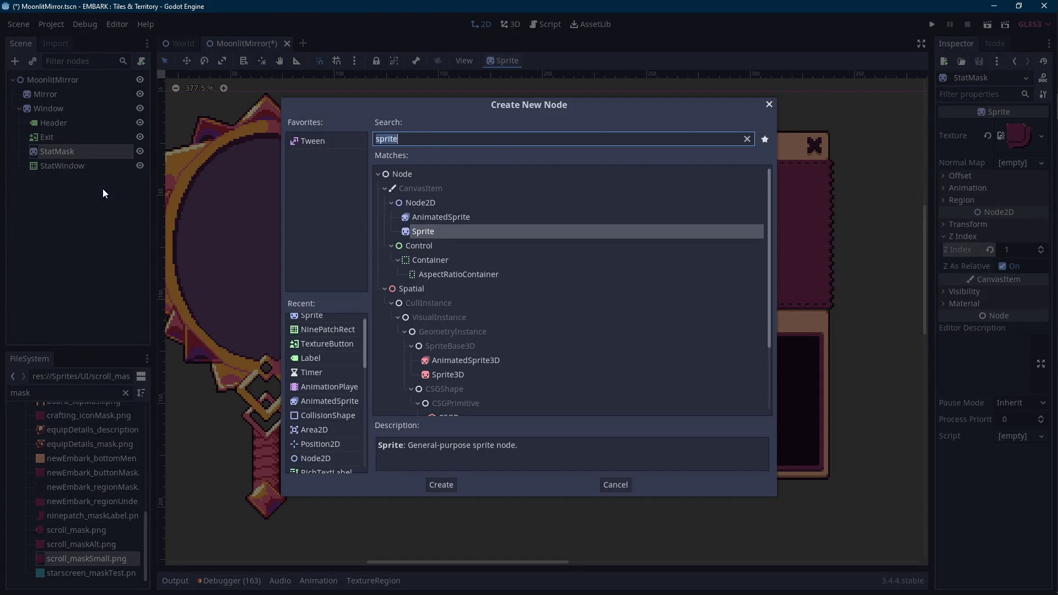
key(Return)
key(F2)
text(StatIcon)
key(Return)
Step: Filter the FileSystem list down to the type_ icon images
double_click(33, 393)
text(stat)
key(BackSpace)
key(BackSpace)
key(BackSpace)
text(type)
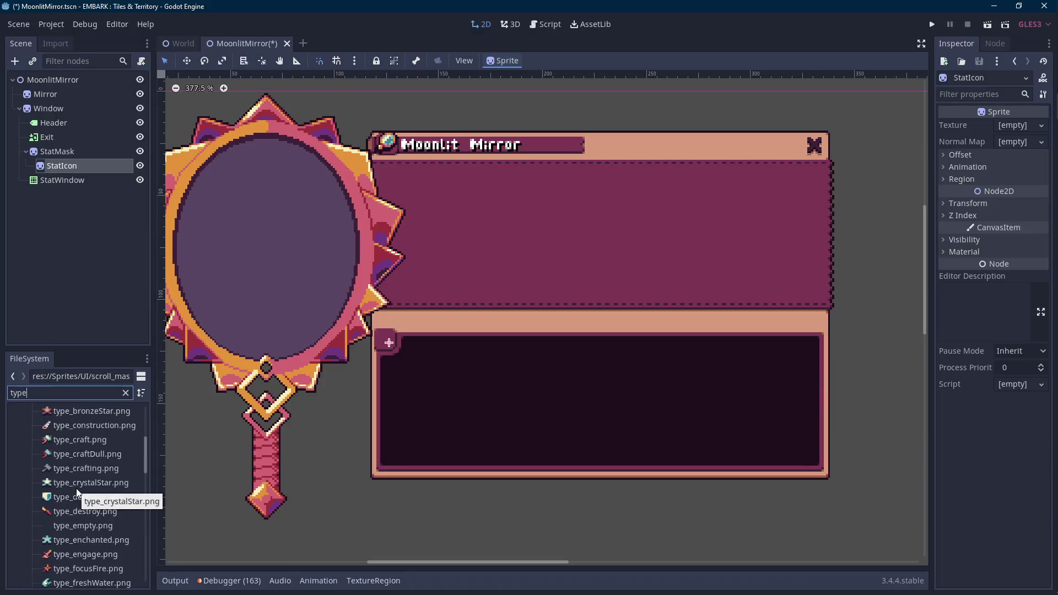
scroll(77, 494, up, 2)
scroll(75, 473, down, 2)
scroll(75, 473, down, 2)
scroll(76, 473, down, 2)
scroll(75, 473, down, 2)
text(_at)
key(BackSpace)
key(BackSpace)
text(at)
key(BackSpace)
key(BackSpace)
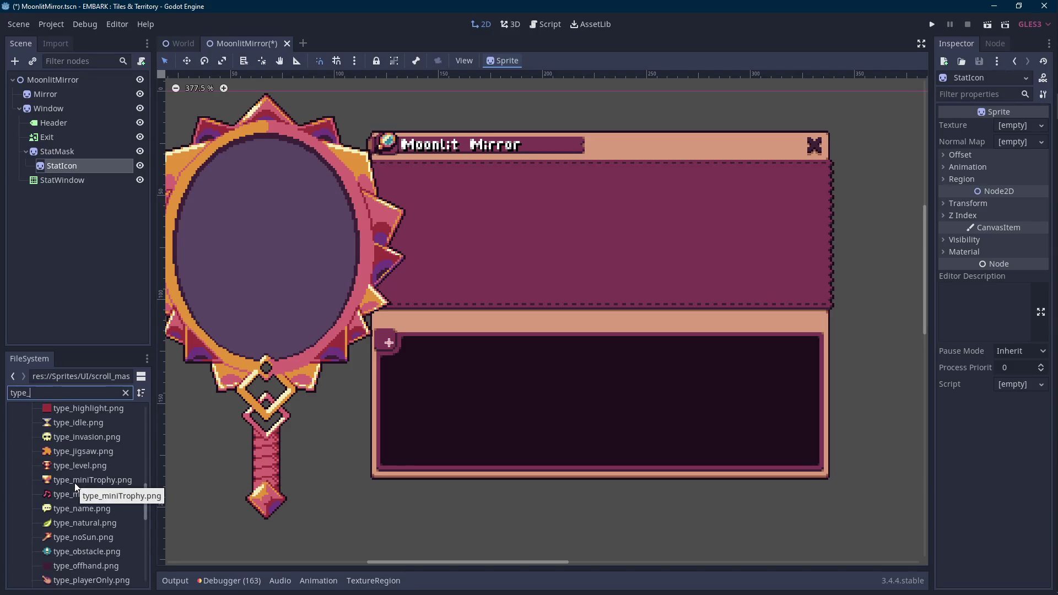
scroll(74, 484, down, 2)
scroll(74, 484, down, 2)
scroll(75, 483, down, 2)
scroll(75, 484, down, 2)
scroll(75, 483, up, 2)
scroll(74, 484, up, 2)
scroll(75, 483, up, 2)
scroll(75, 483, up, 2)
scroll(75, 483, up, 2)
scroll(75, 483, up, 2)
scroll(74, 482, up, 2)
scroll(73, 481, up, 2)
scroll(72, 480, up, 2)
scroll(72, 480, up, 2)
Step: Assign icon_aptitudes.png as StatIcon's texture, check it in the corner badge, and save the scene
double_click(65, 397)
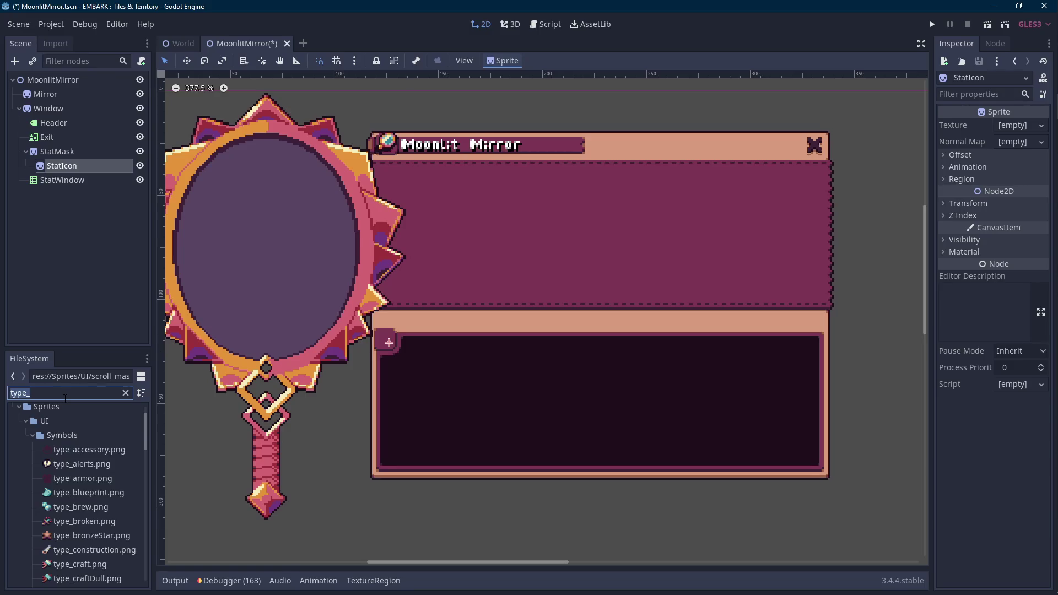
text(aptl)
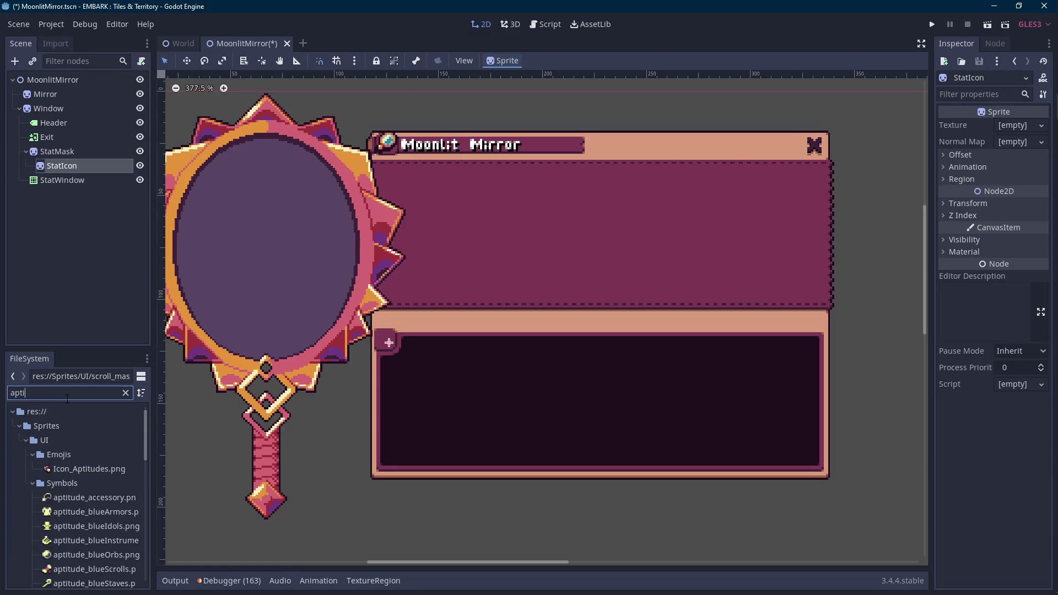
scroll(114, 506, down, 5)
scroll(113, 506, down, 5)
scroll(112, 503, down, 3)
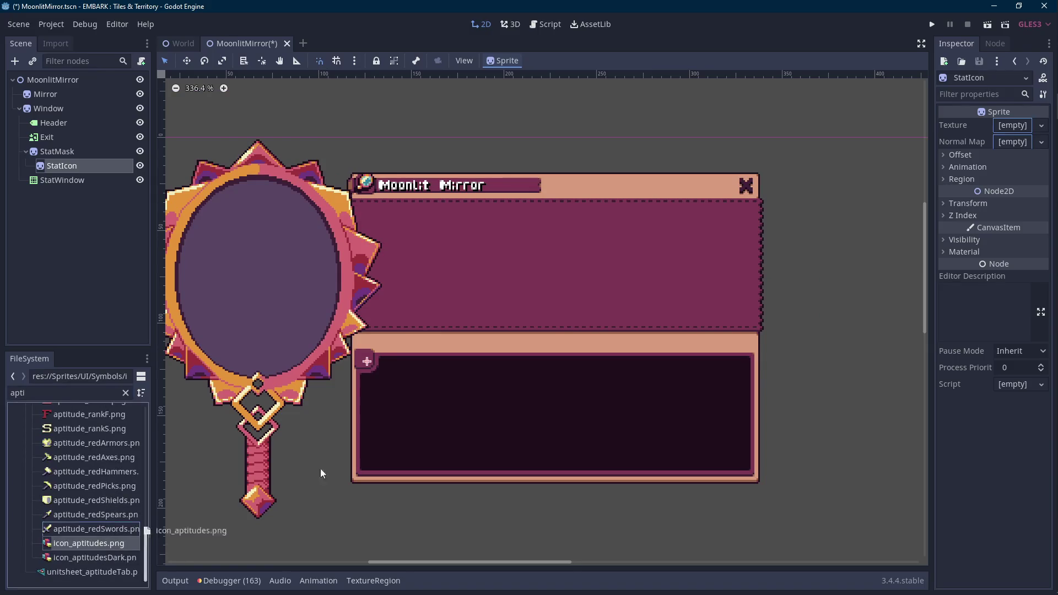
drag(97, 542, 1018, 125)
scroll(497, 249, up, 4)
scroll(384, 311, up, 4)
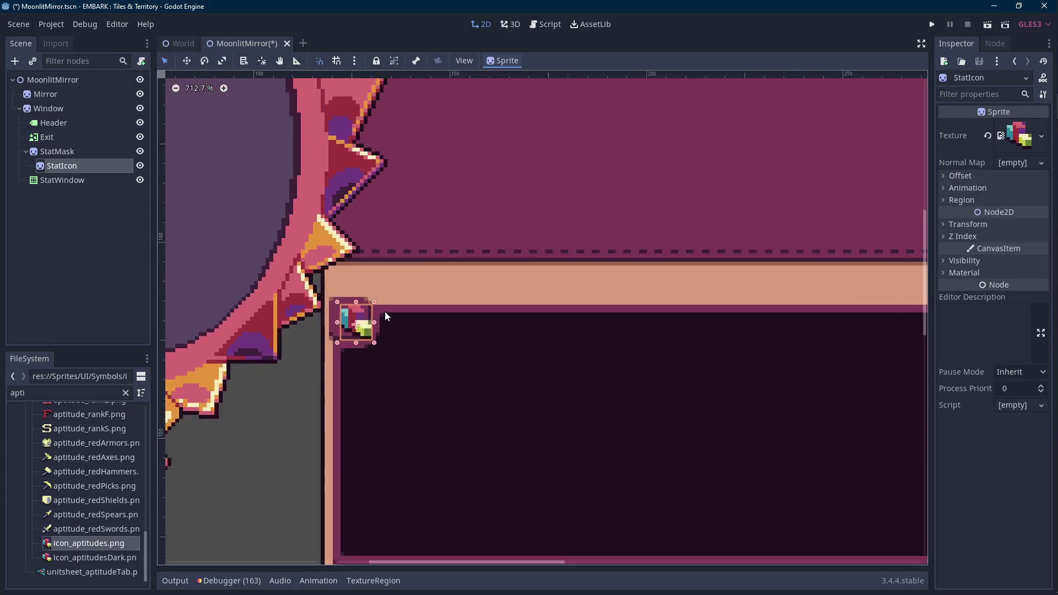
scroll(384, 312, up, 2)
scroll(373, 319, down, 5)
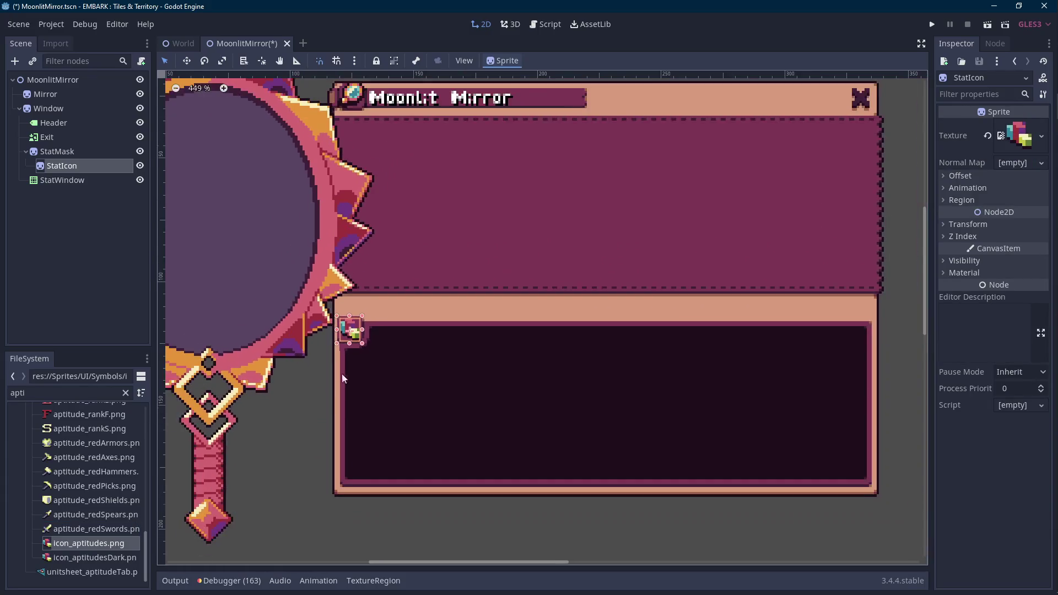
click(307, 409)
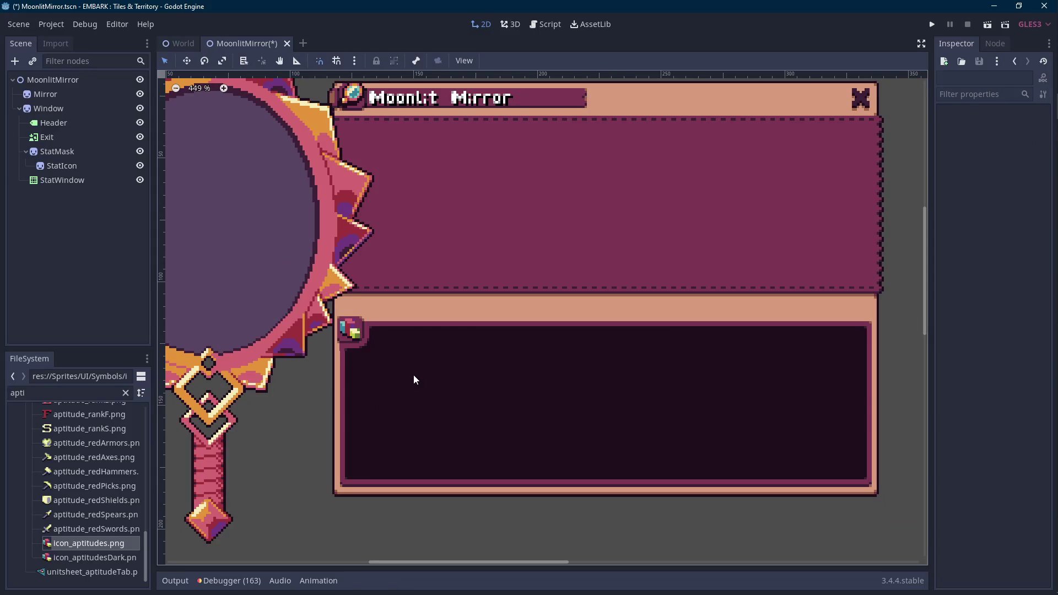
drag(414, 376, 401, 354)
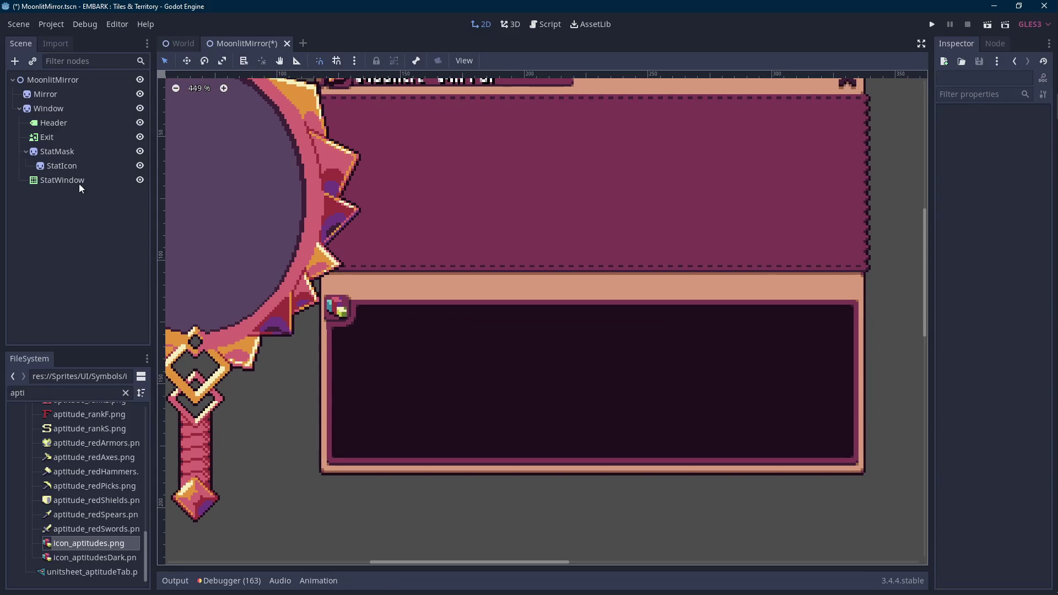
click(62, 179)
scroll(470, 289, up, 2)
scroll(470, 290, up, 1)
scroll(274, 329, up, 2)
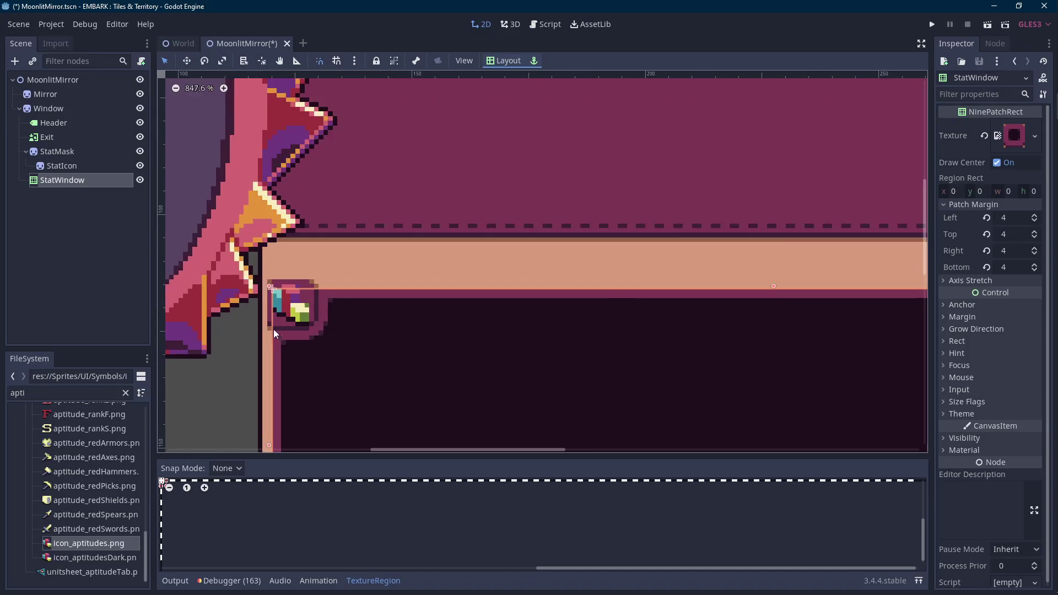
scroll(271, 279, up, 2)
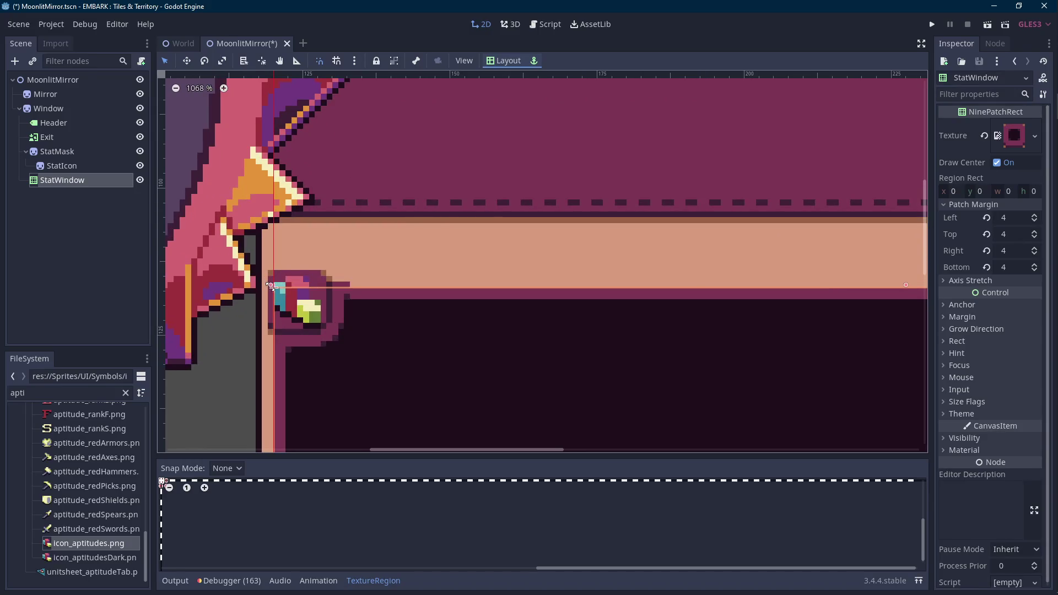
click(57, 152)
scroll(417, 248, down, 1)
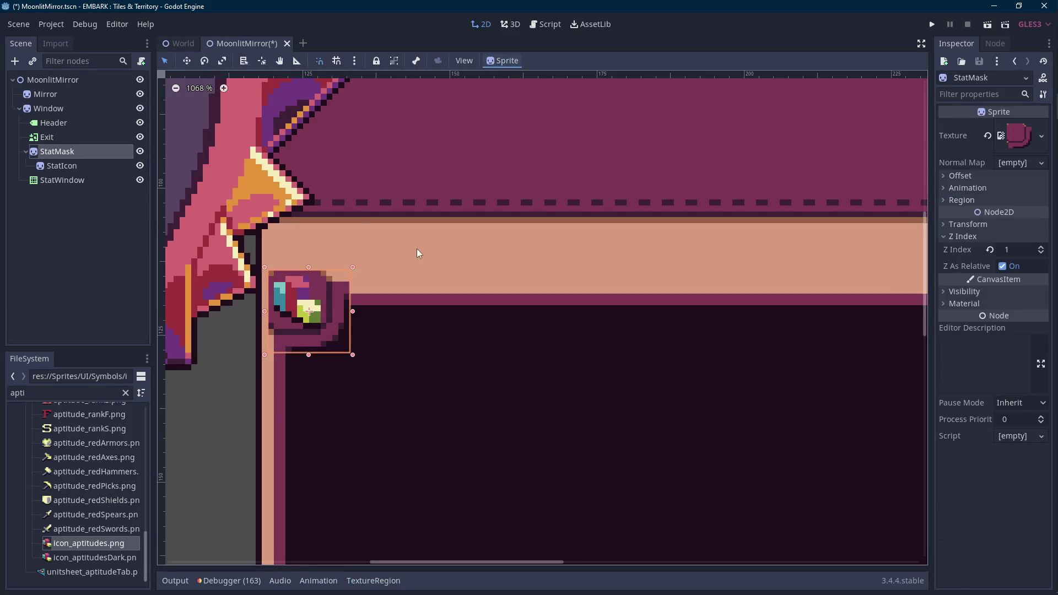
scroll(567, 259, down, 3)
scroll(576, 259, down, 3)
scroll(432, 274, down, 1)
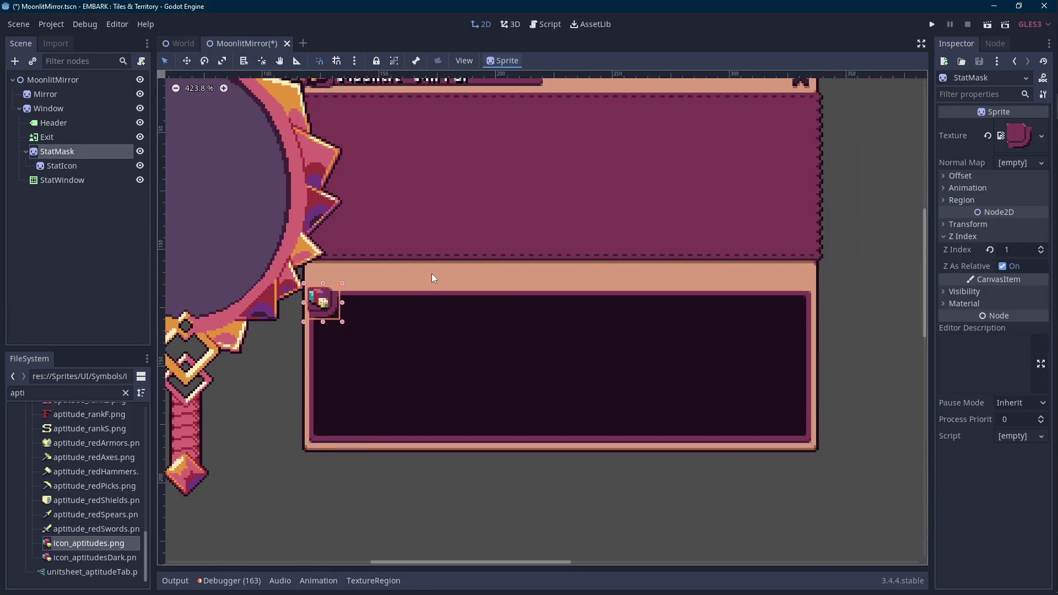
key(ctrl+s)
drag(434, 289, 431, 296)
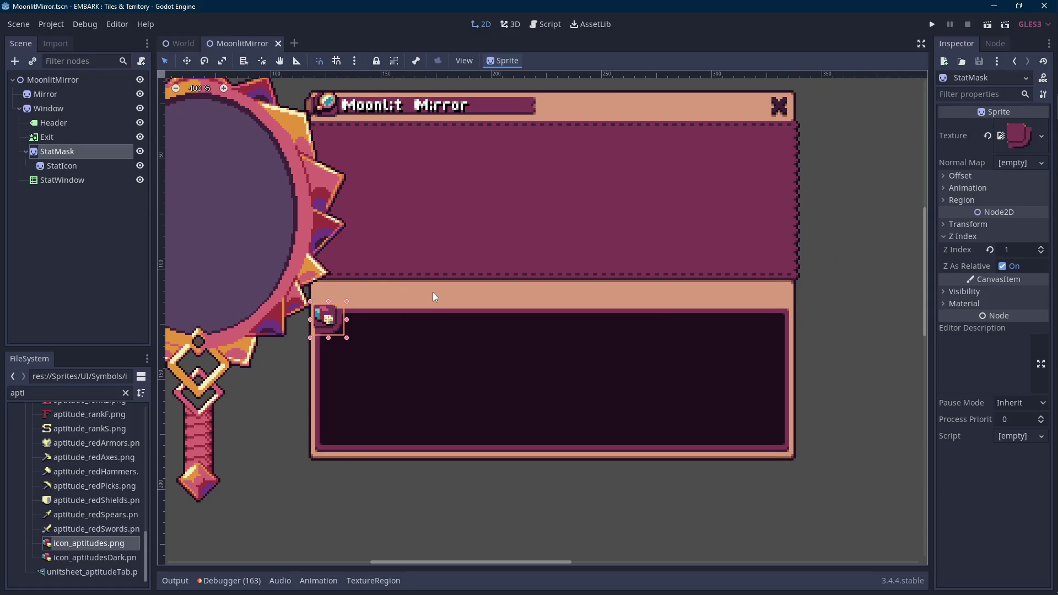
right_click(72, 181)
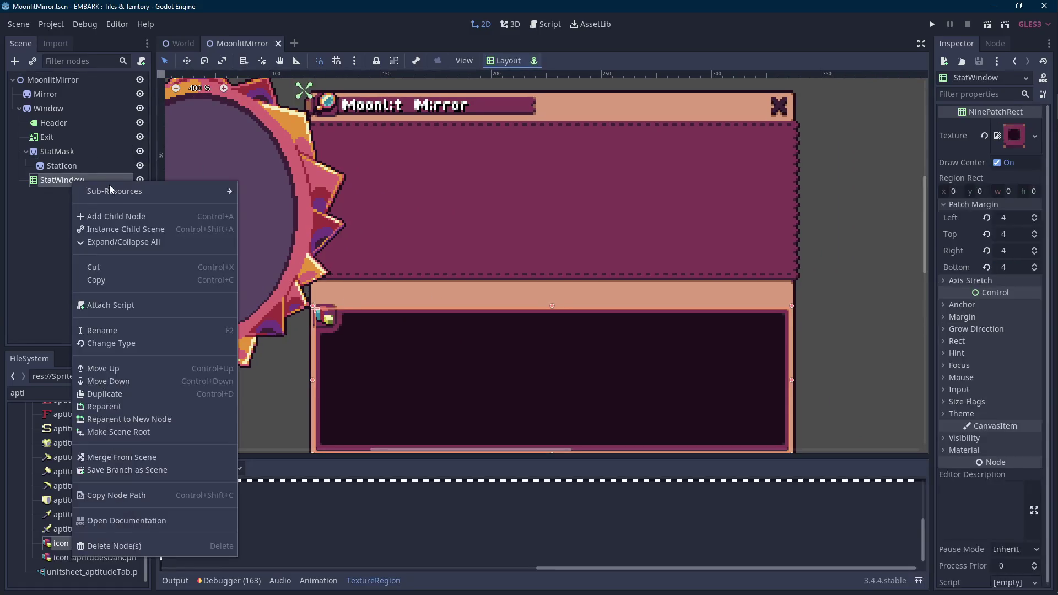
Step: Add a ScrollContainer under StatWindow sized to the dark panel and name it StatScroll
click(108, 213)
text(scroll)
key(Down)
key(Down)
key(Down)
key(Return)
scroll(381, 227, up, 2)
key(Right)
key(Down)
key(Right)
key(Down)
scroll(314, 236, down, 1)
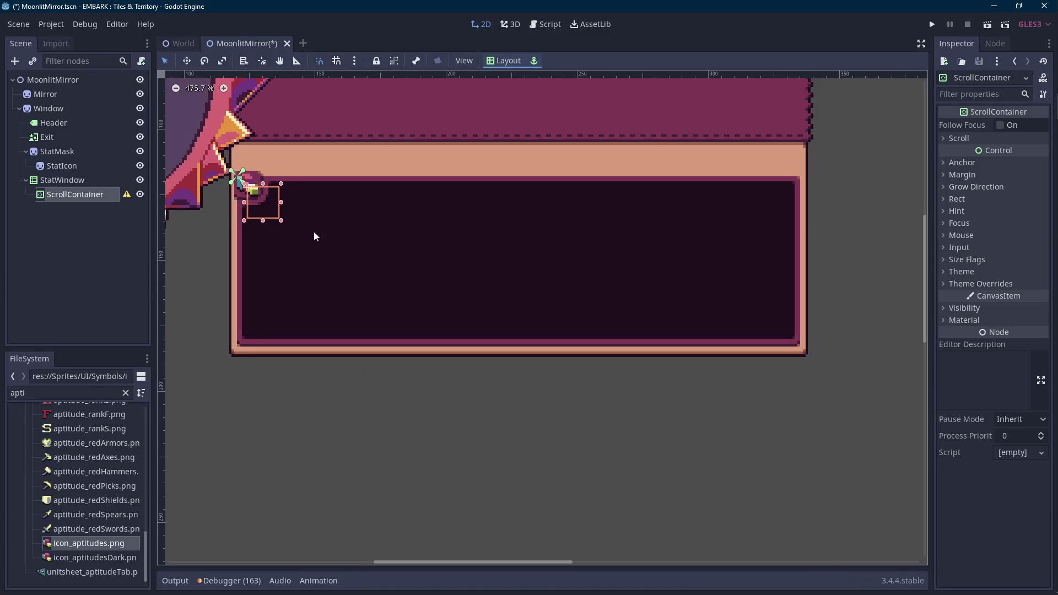
drag(281, 222, 792, 337)
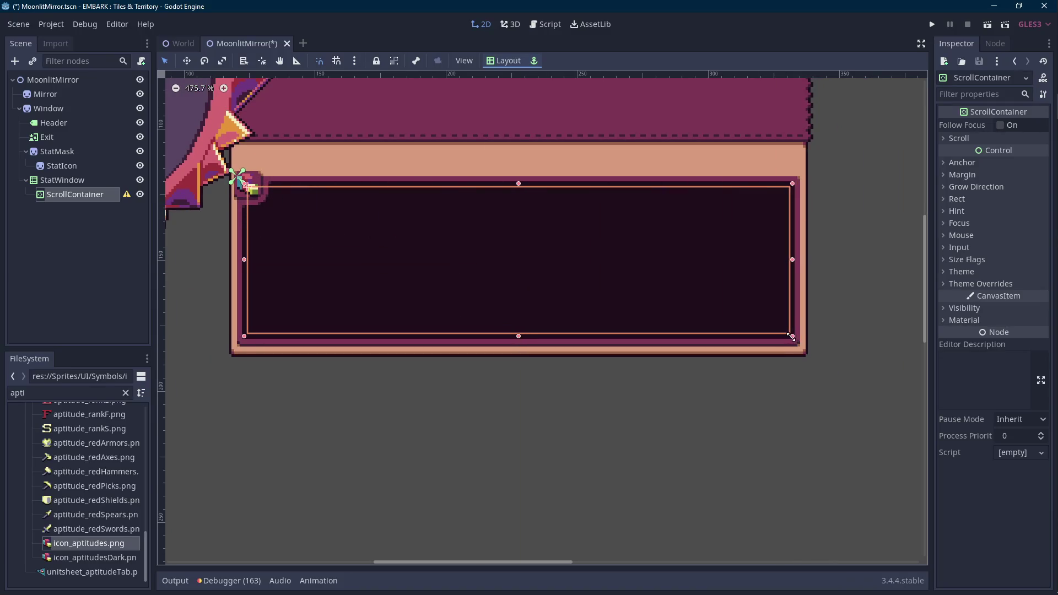
scroll(646, 358, up, 1)
right_click(91, 196)
double_click(72, 196)
text(StatSc)
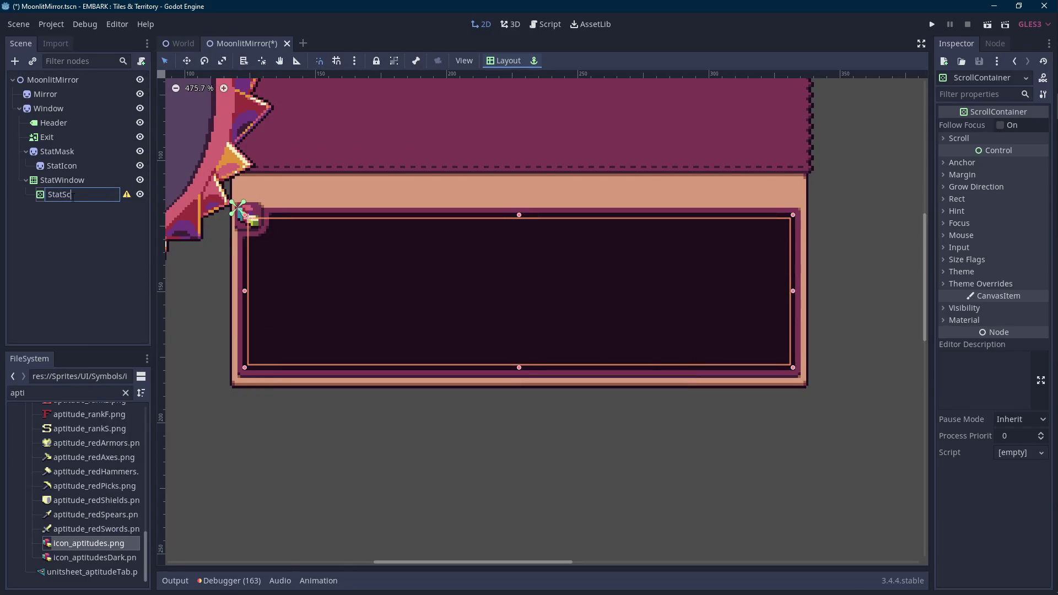
text(roll)
key(Return)
Step: Add a VBoxContainer named StatList under StatScroll
right_click(73, 197)
click(104, 212)
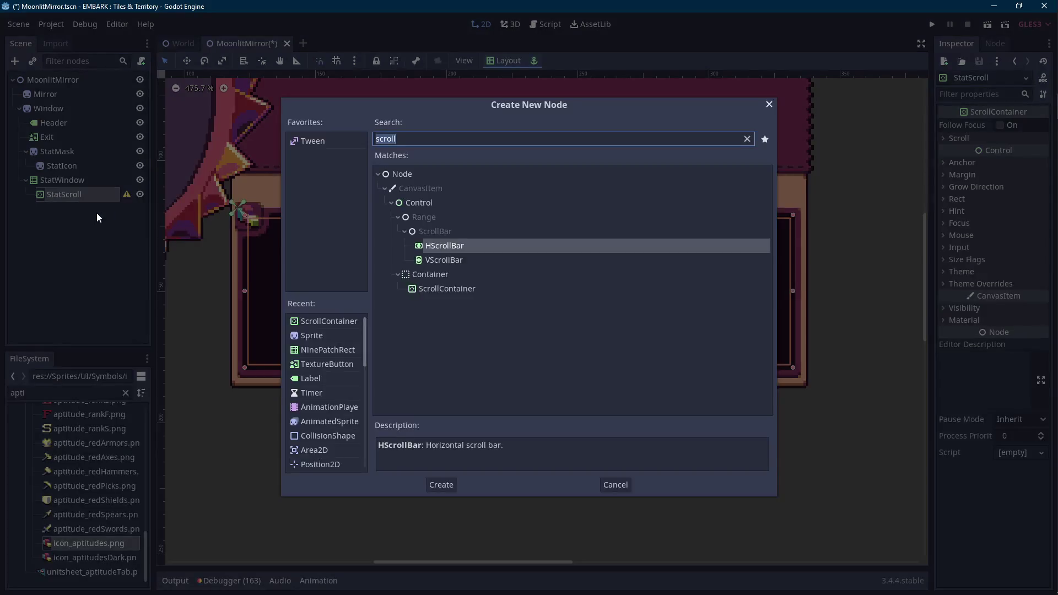
text(hbo)
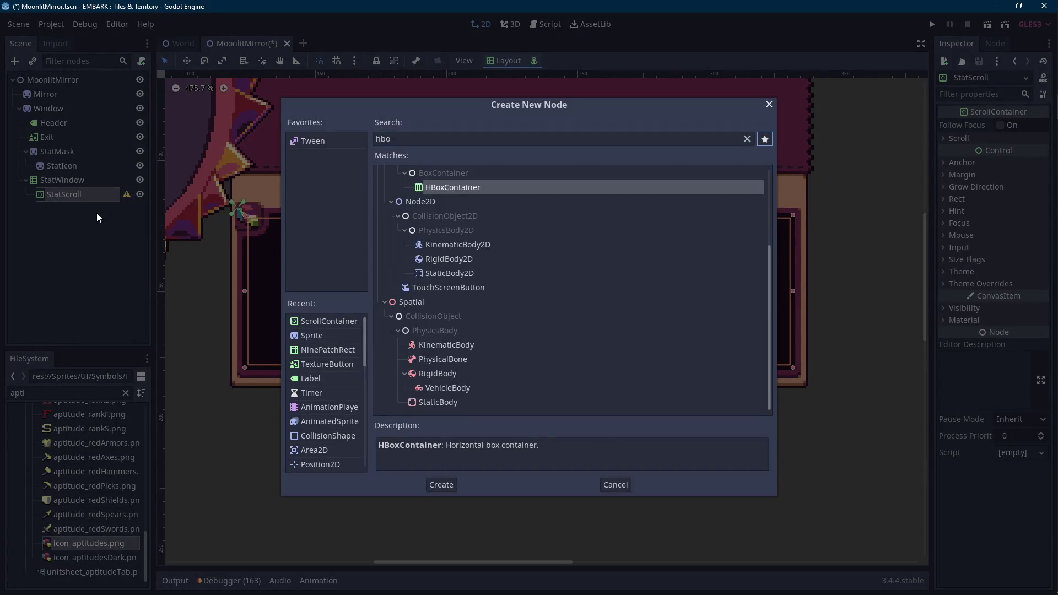
double_click(453, 141)
text(vbox)
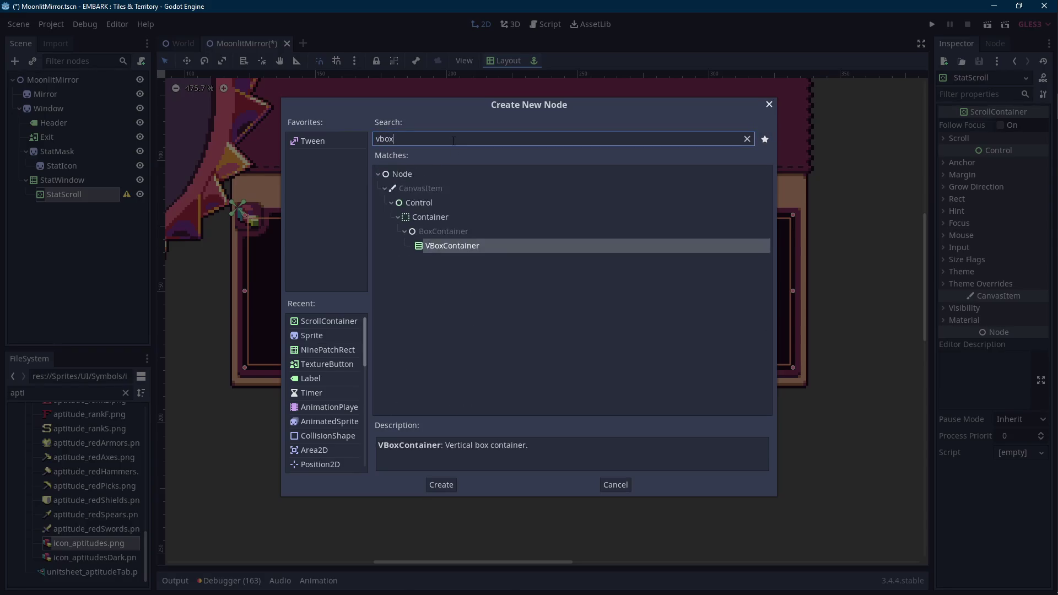
key(Return)
double_click(76, 212)
text(Sta)
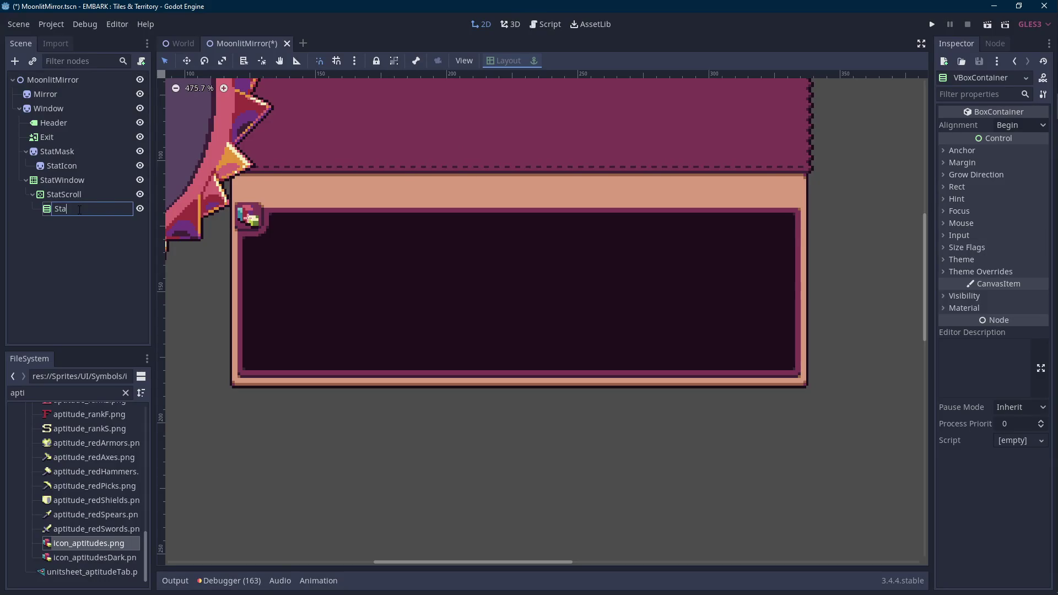
text(tList)
key(Return)
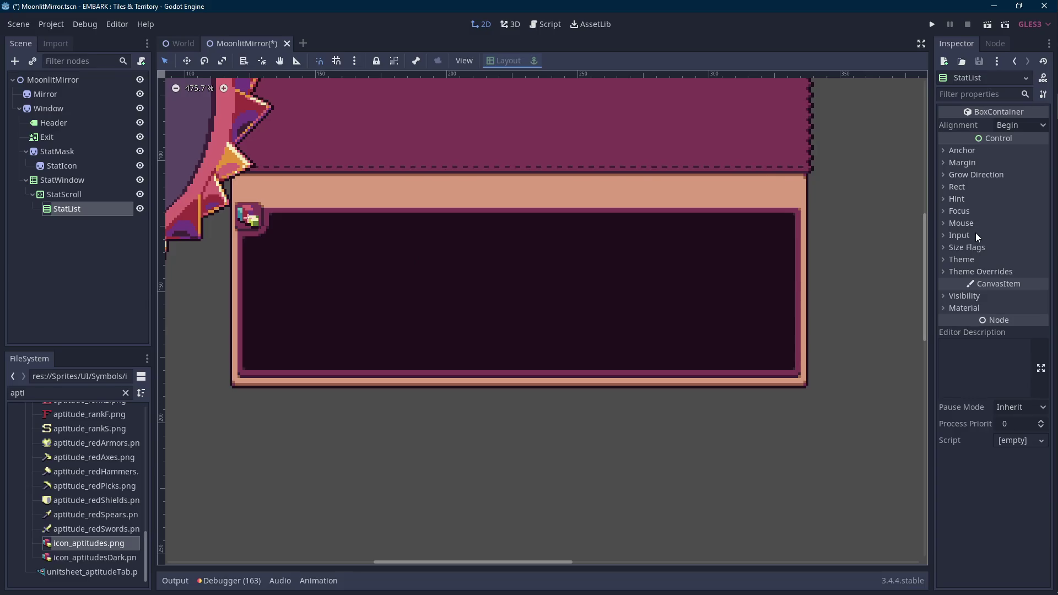
Step: Tick StatList's horizontal and vertical Expand size flags and save the scene
click(976, 187)
click(974, 250)
click(999, 277)
click(998, 342)
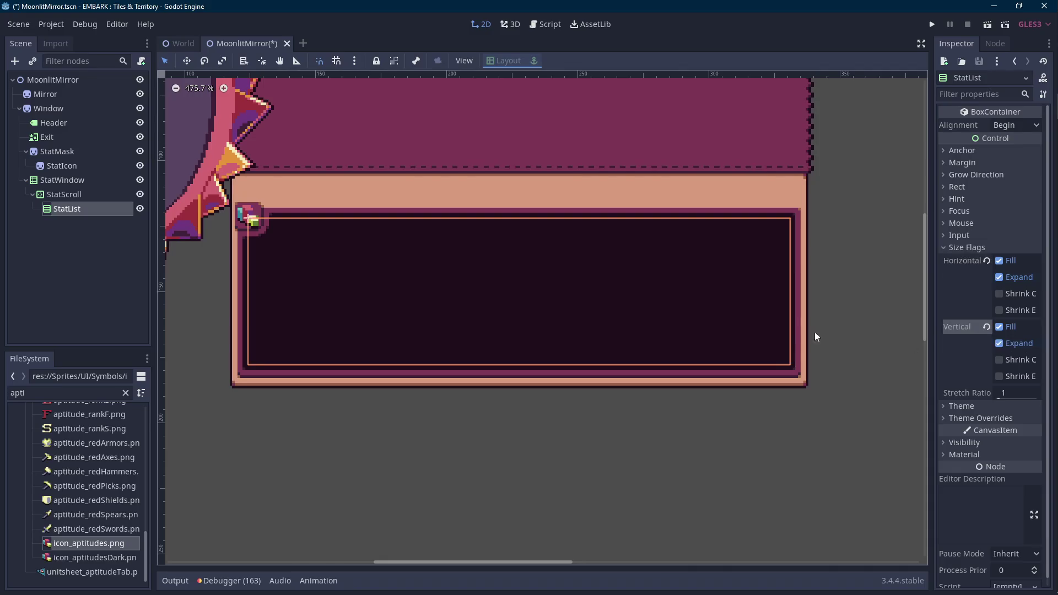
key(ctrl+s)
right_click(94, 213)
click(116, 215)
right_click(96, 210)
click(120, 222)
text(label)
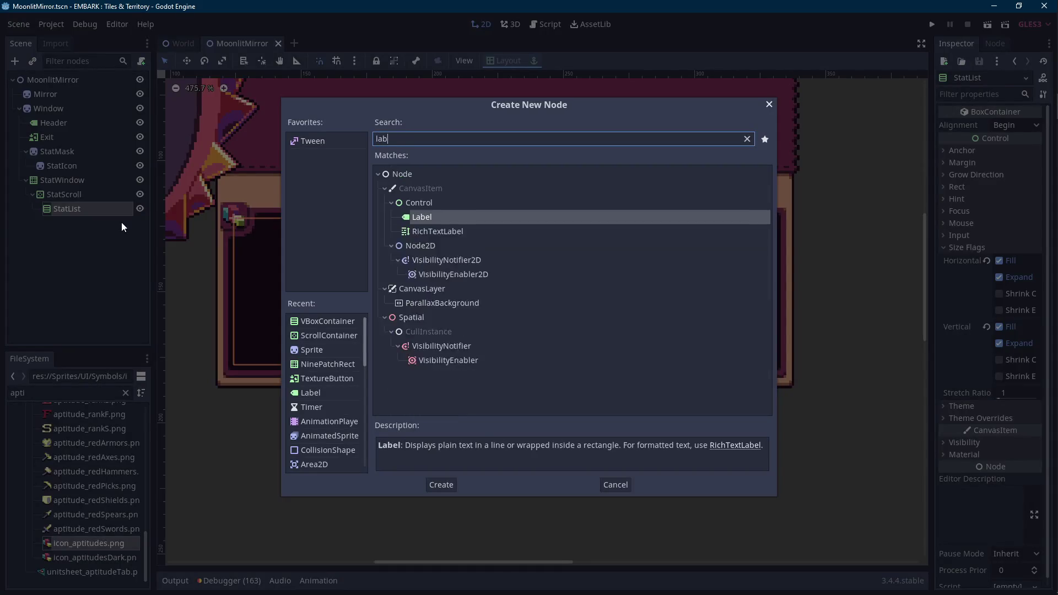
Step: Create a Label under StatList reading '+1test' and duplicate it
key(Return)
click(998, 167)
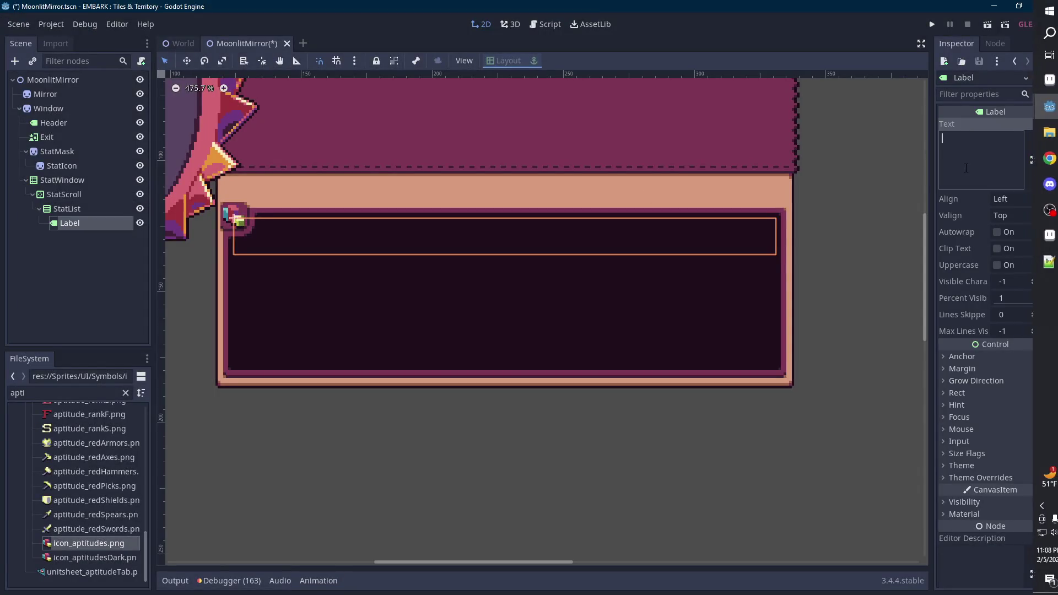
text(+1te)
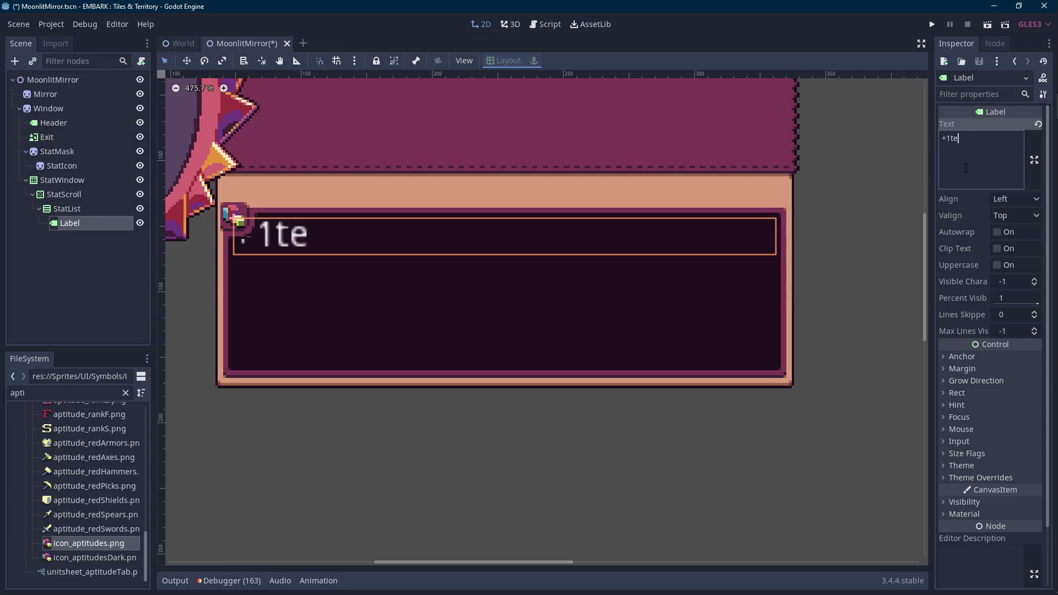
text(st)
click(91, 219)
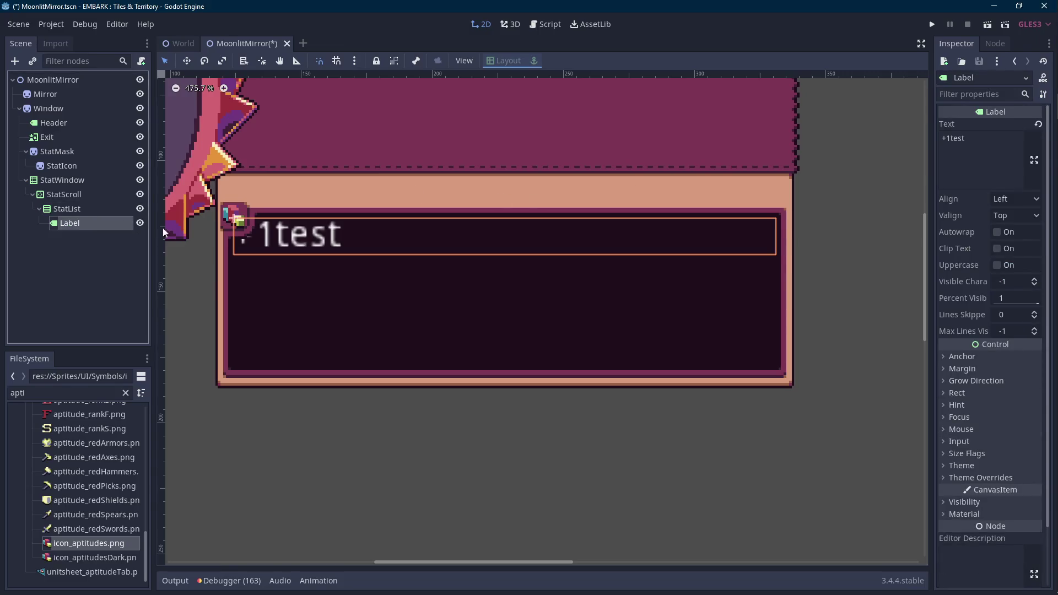
key(ctrl+d)
key(ctrl+d)
key(ctrl+d)
key(ctrl+d)
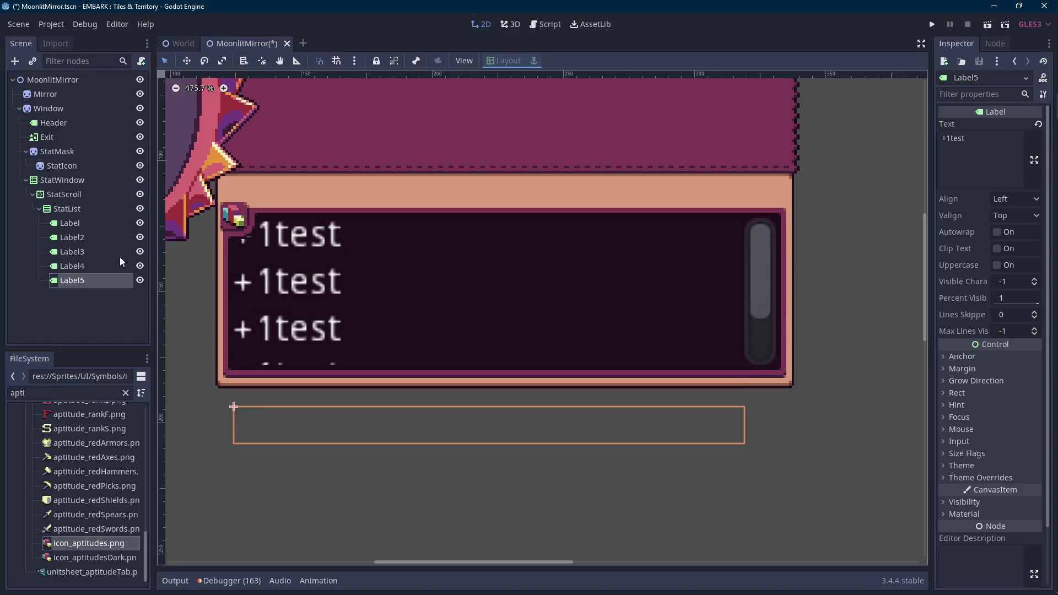
Step: Assign StyleTheme.tres as StatScroll's Theme
click(79, 193)
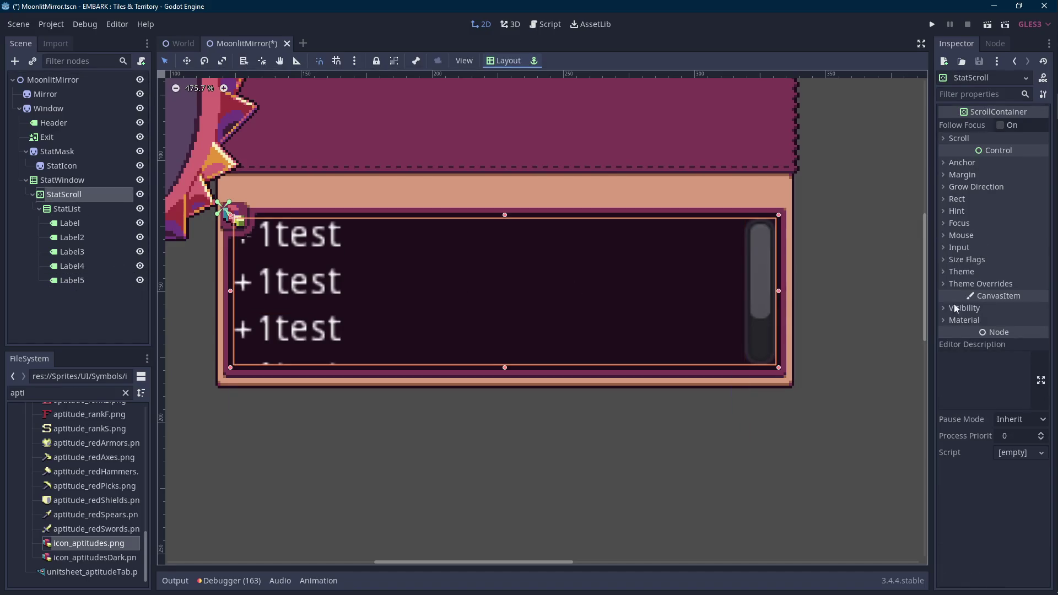
click(961, 271)
click(82, 389)
key(ctrl+a)
text(them)
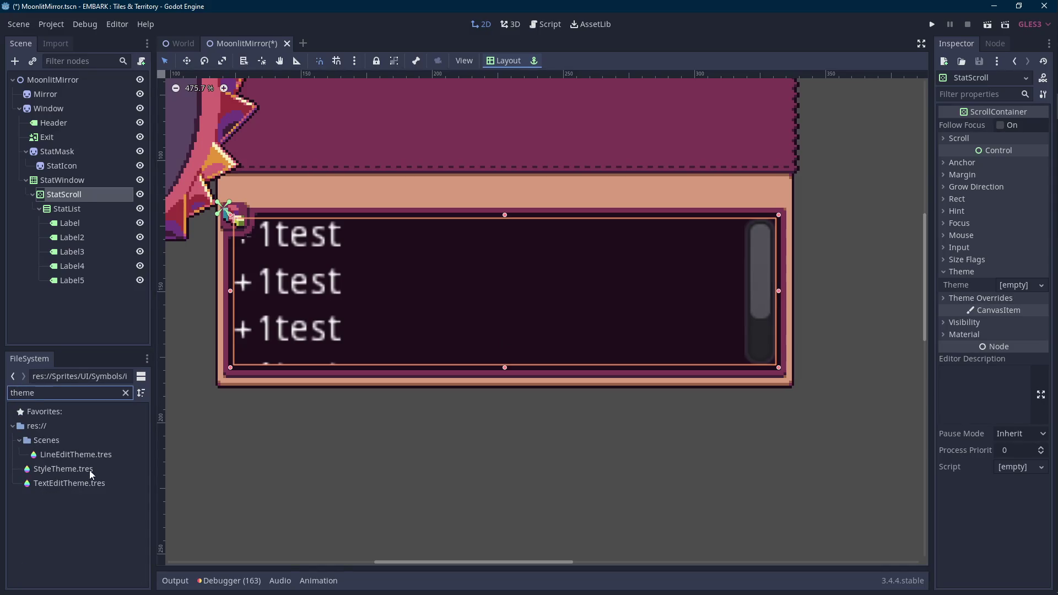
drag(63, 468, 1017, 285)
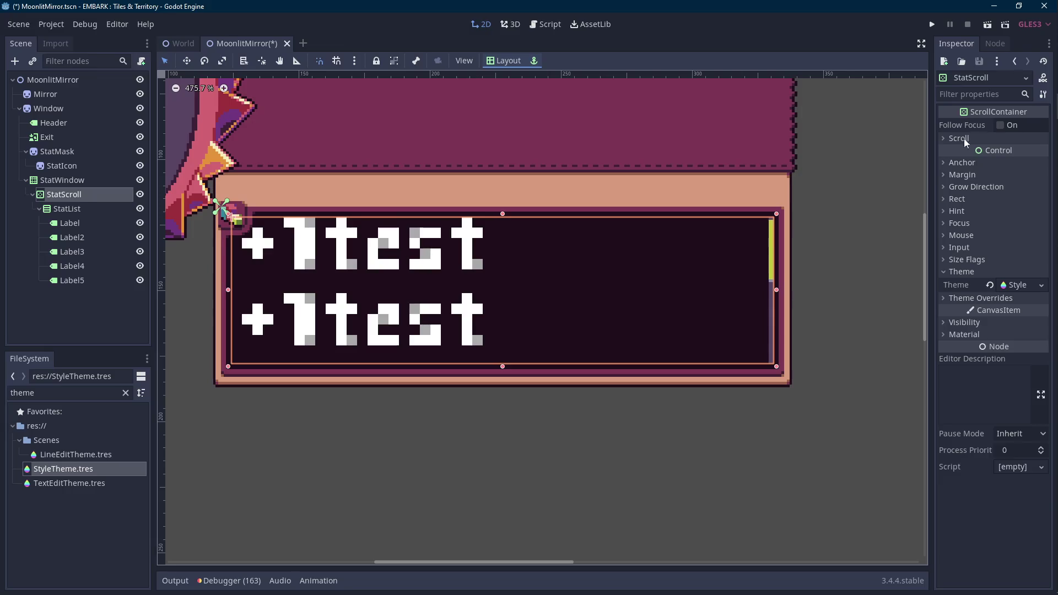
Step: Set StatList's Scale to 0.25, 0.25 and save the scene
click(74, 210)
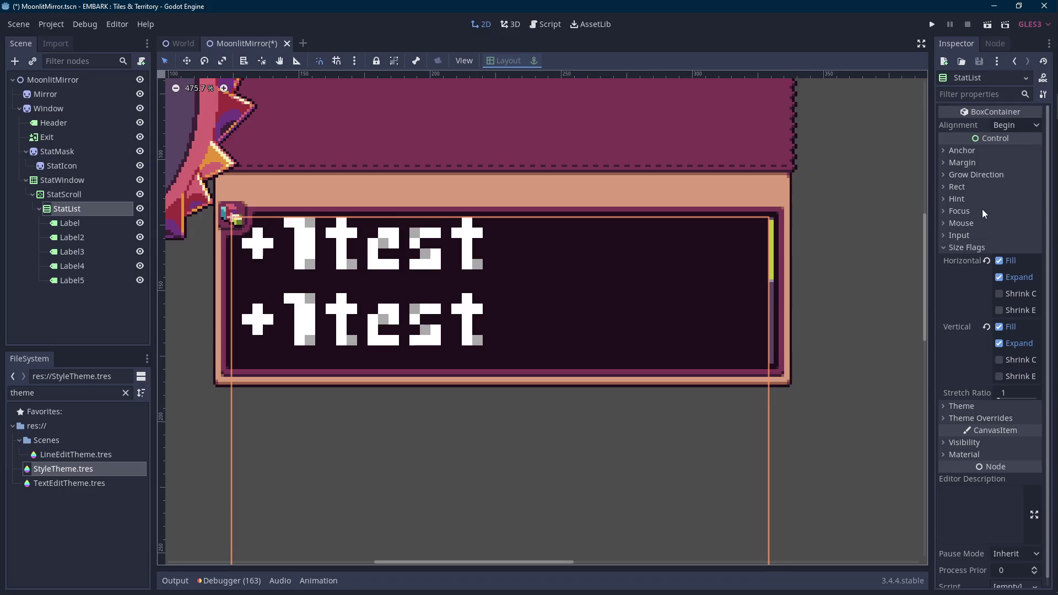
click(972, 189)
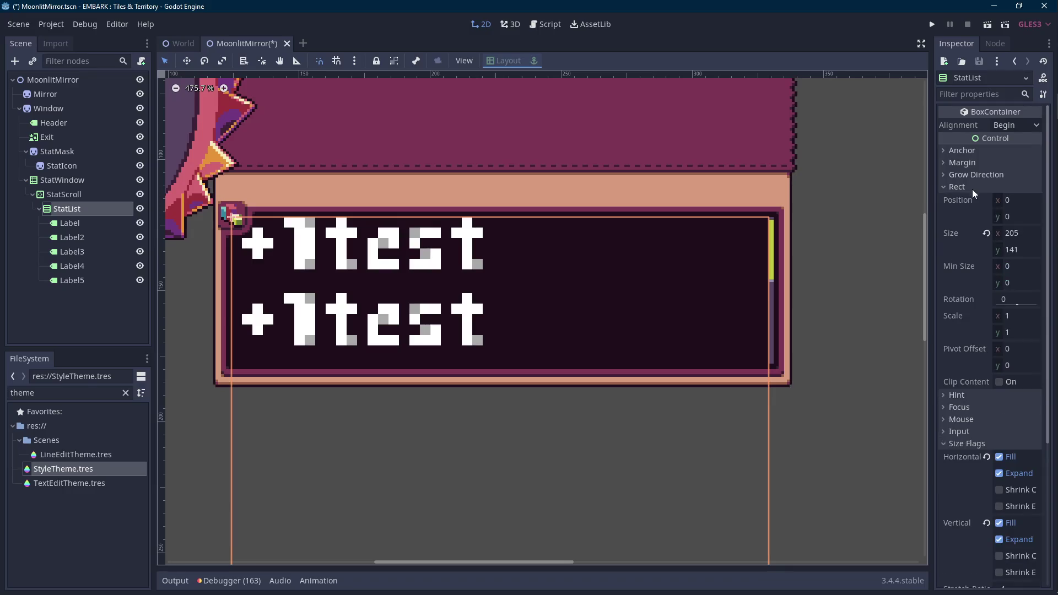
click(1020, 314)
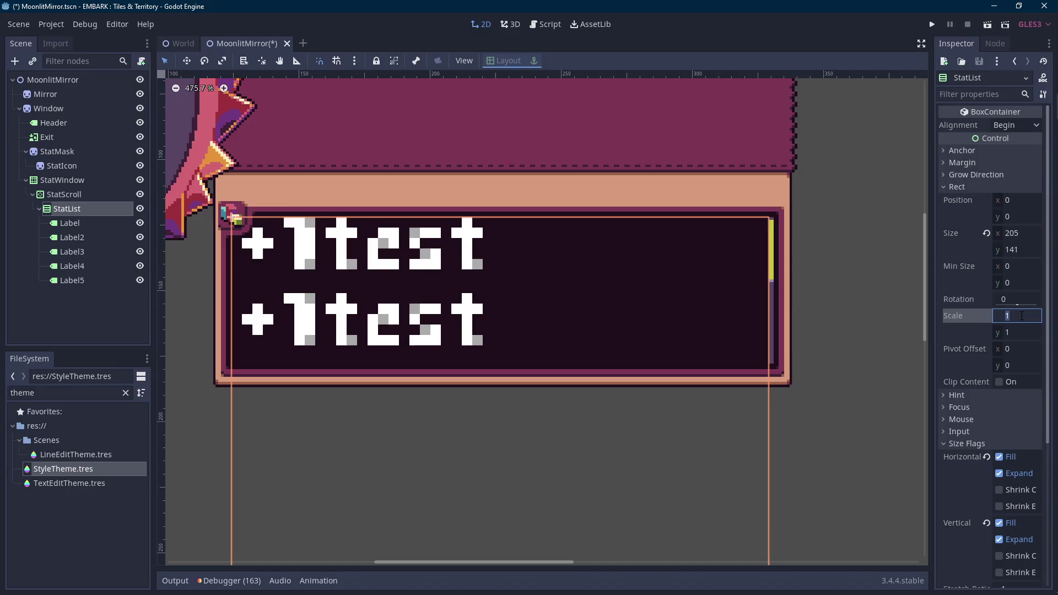
text(0.25)
key(Tab)
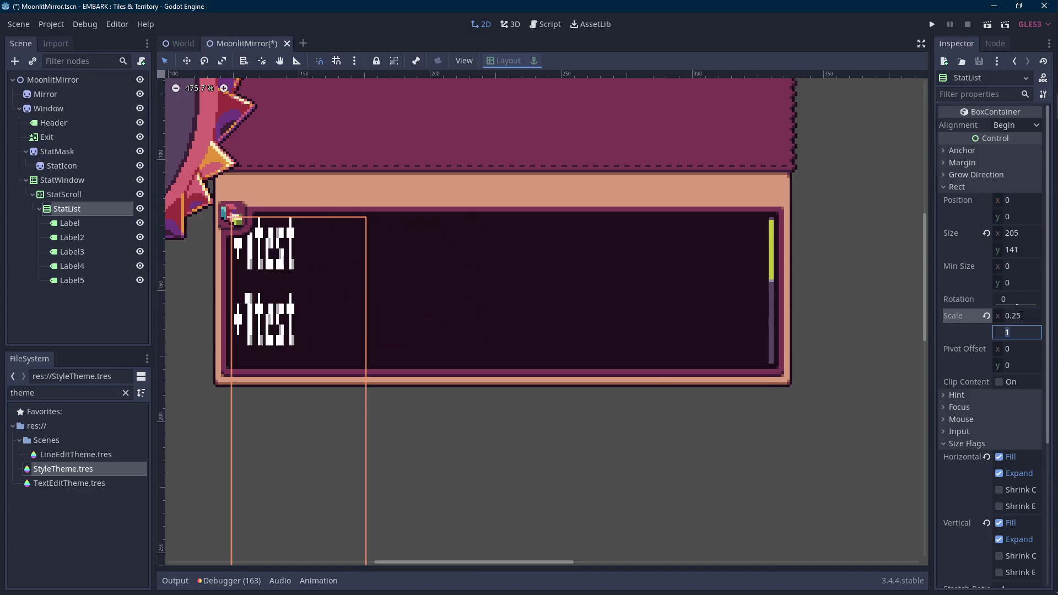
text(0.25)
key(Return)
key(ctrl+s)
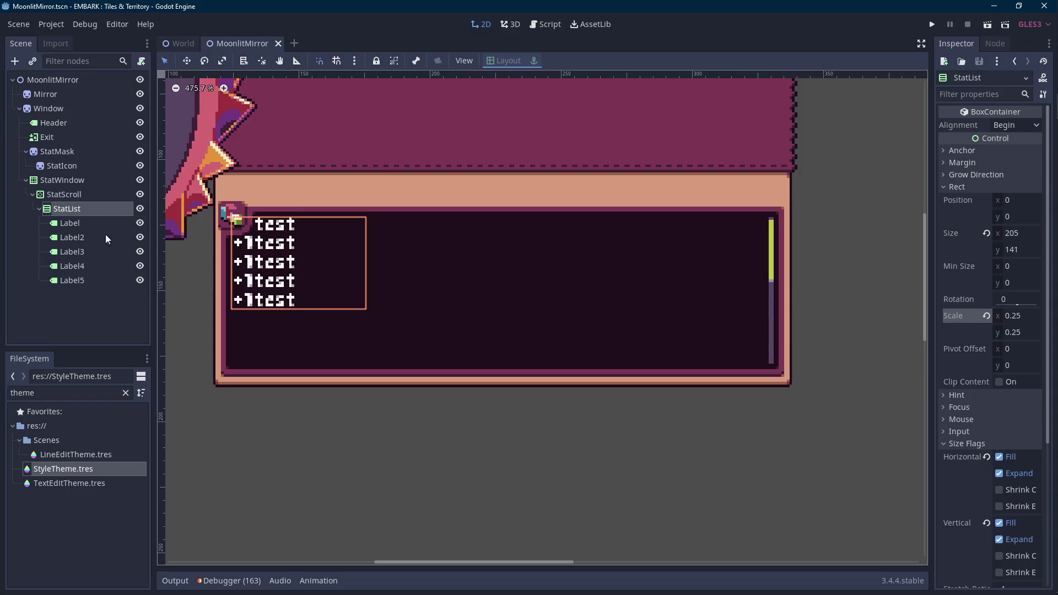
Step: Duplicate the stat labels to bring the list to seven '+1test' labels
click(94, 223)
click(89, 251)
click(88, 265)
key(ctrl+d)
key(ctrl+d)
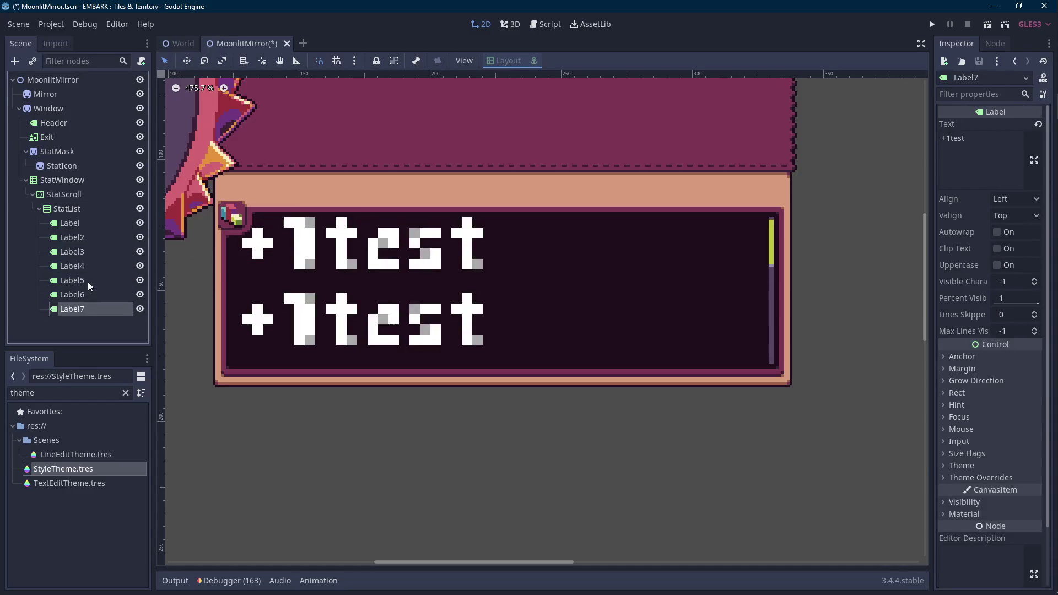
click(83, 195)
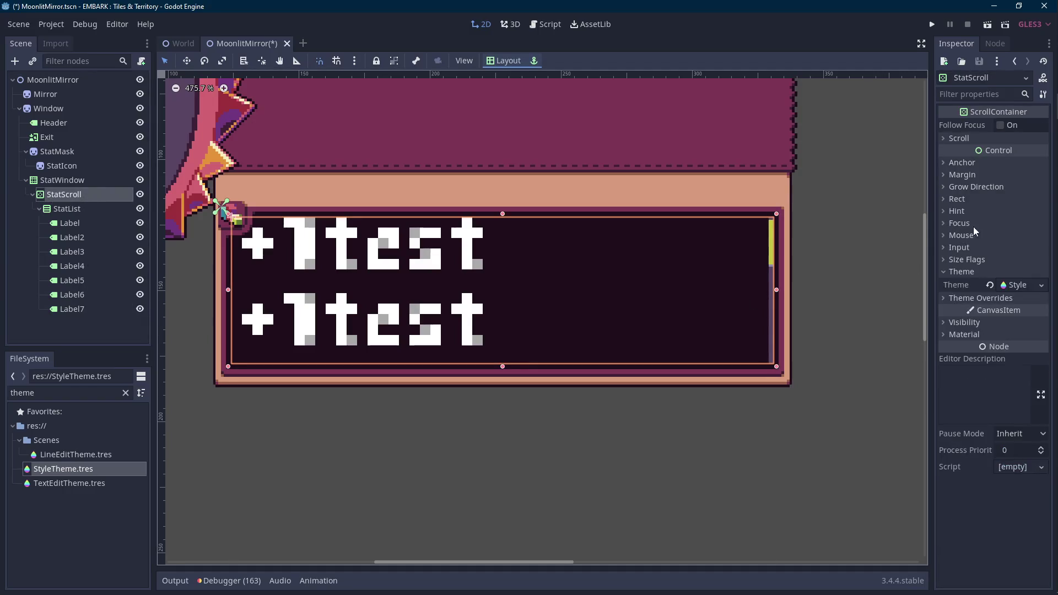
Step: Set StatScroll's Rect Scale to 0.25, 0.25 and save
click(975, 201)
click(1012, 328)
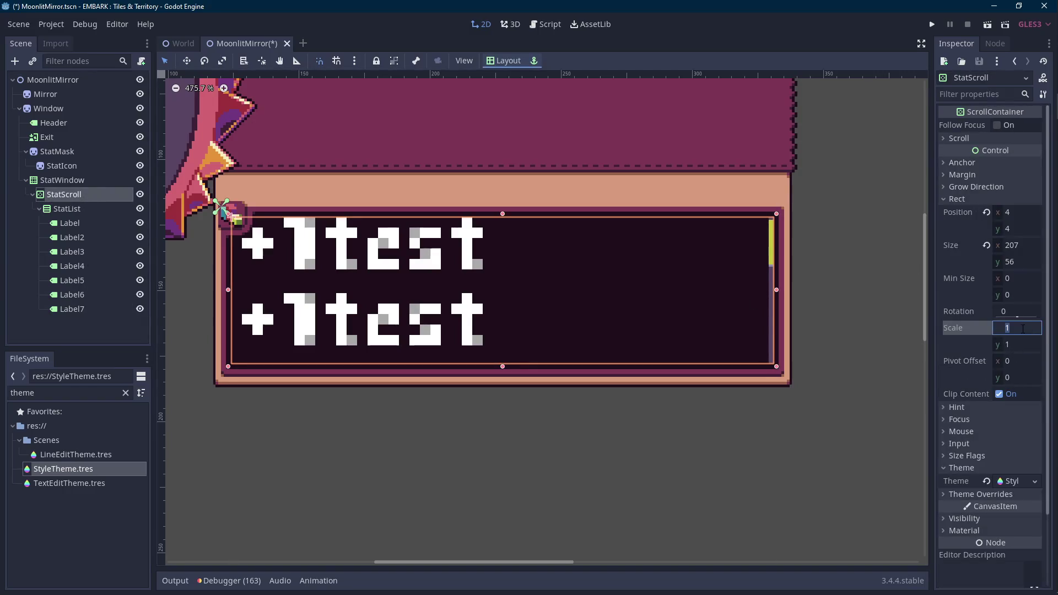
text(0.25)
key(Tab)
text(0.25)
key(Return)
key(ctrl+s)
Step: Stretch StatScroll to 832 by 228 so it fills the dark panel showing all seven labels
drag(369, 256, 780, 368)
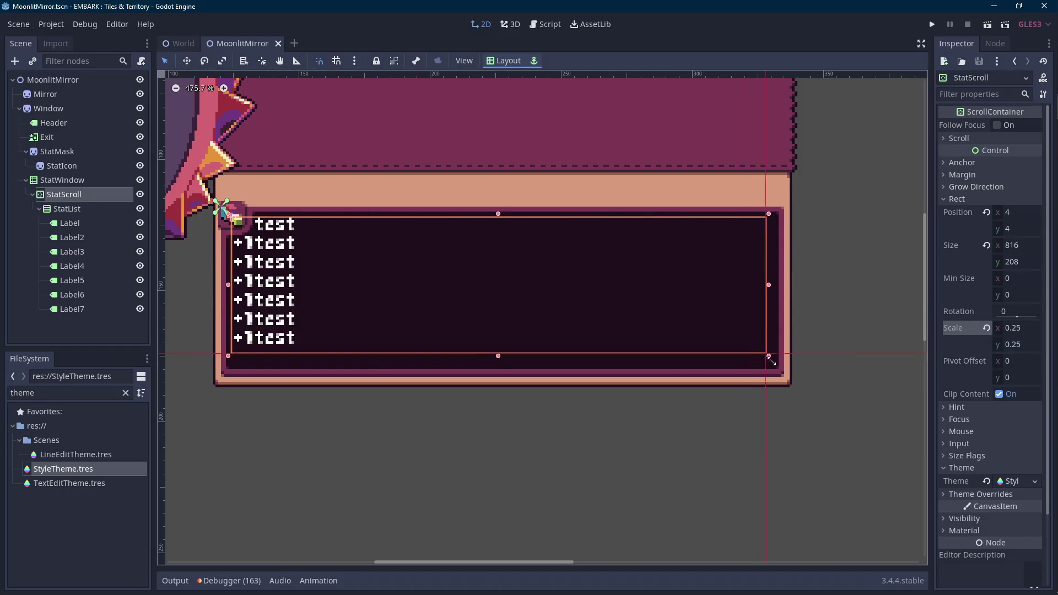
scroll(780, 368, up, 3)
scroll(775, 356, up, 2)
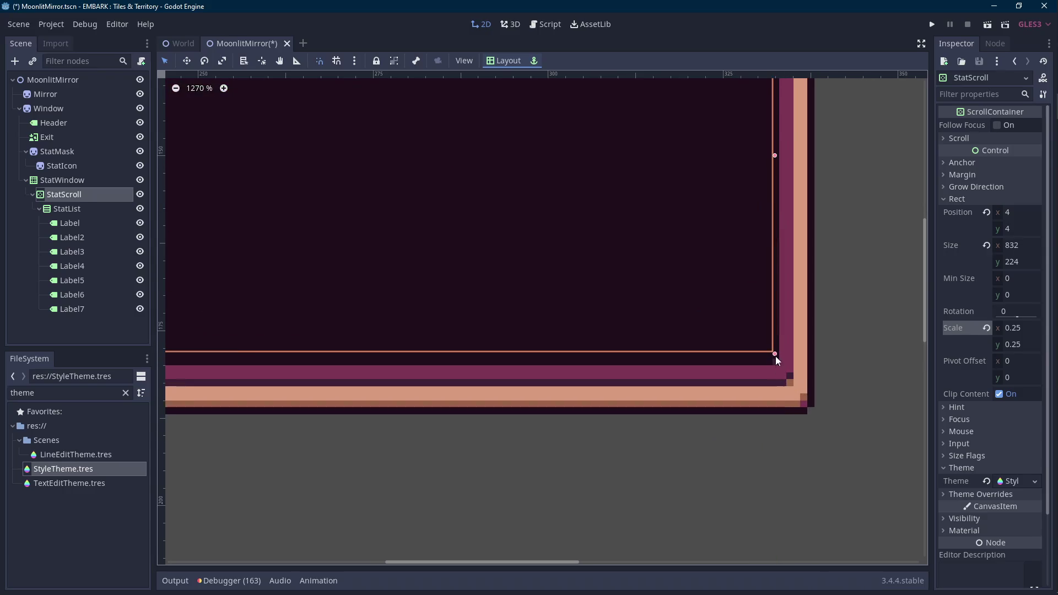
mouse_move(779, 368)
mouse_down()
mouse_move(765, 354)
mouse_move(774, 359)
mouse_up()
scroll(765, 355, down, 2)
scroll(764, 356, down, 1)
scroll(765, 357, up, 2)
scroll(766, 357, up, 1)
scroll(773, 355, down, 1)
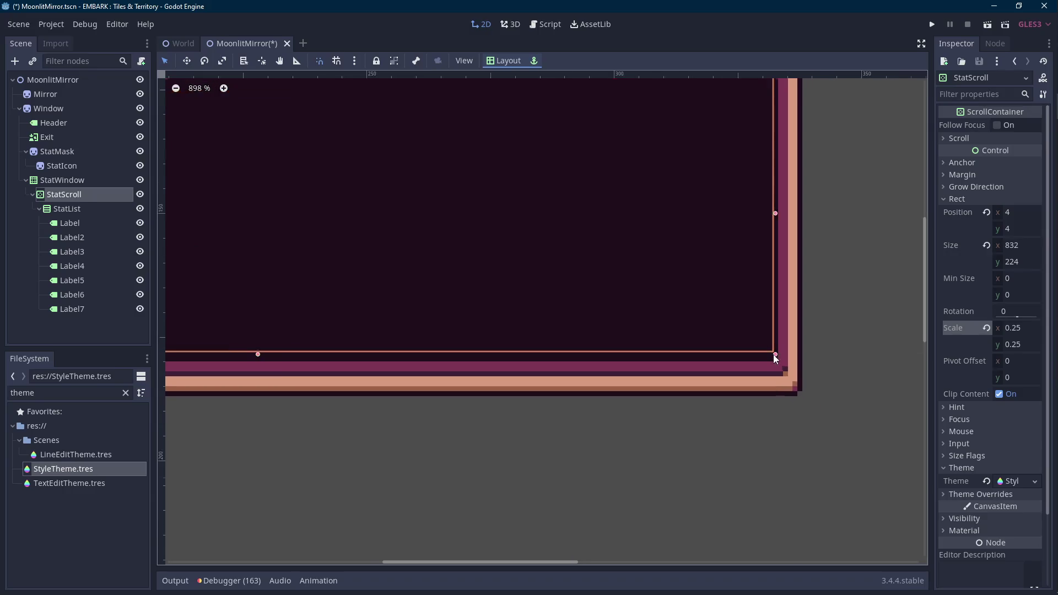
scroll(775, 361, down, 1)
scroll(774, 360, down, 2)
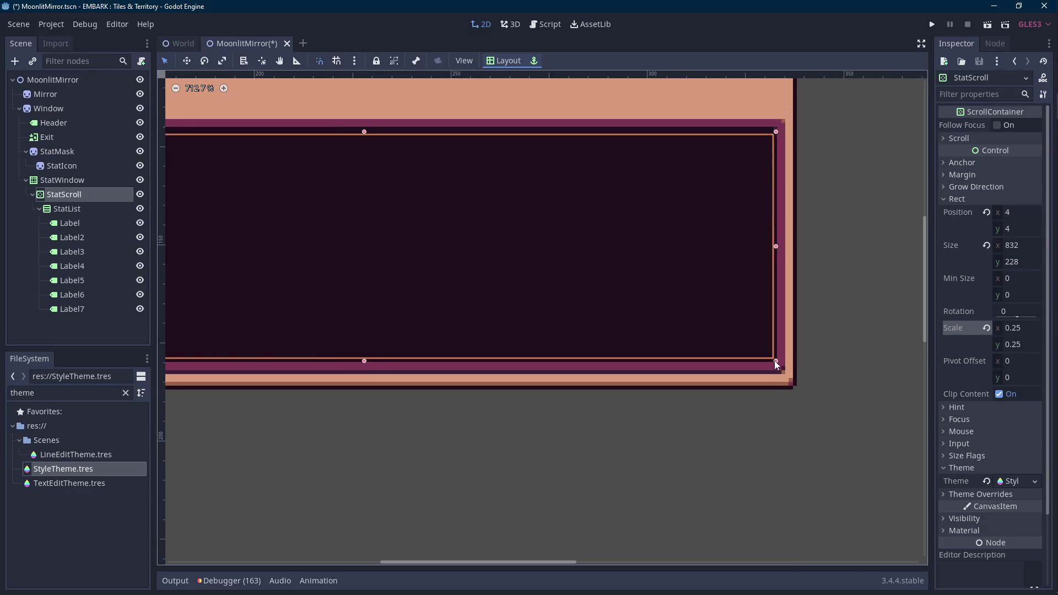
scroll(774, 360, down, 1)
scroll(680, 335, down, 1)
drag(642, 337, 569, 347)
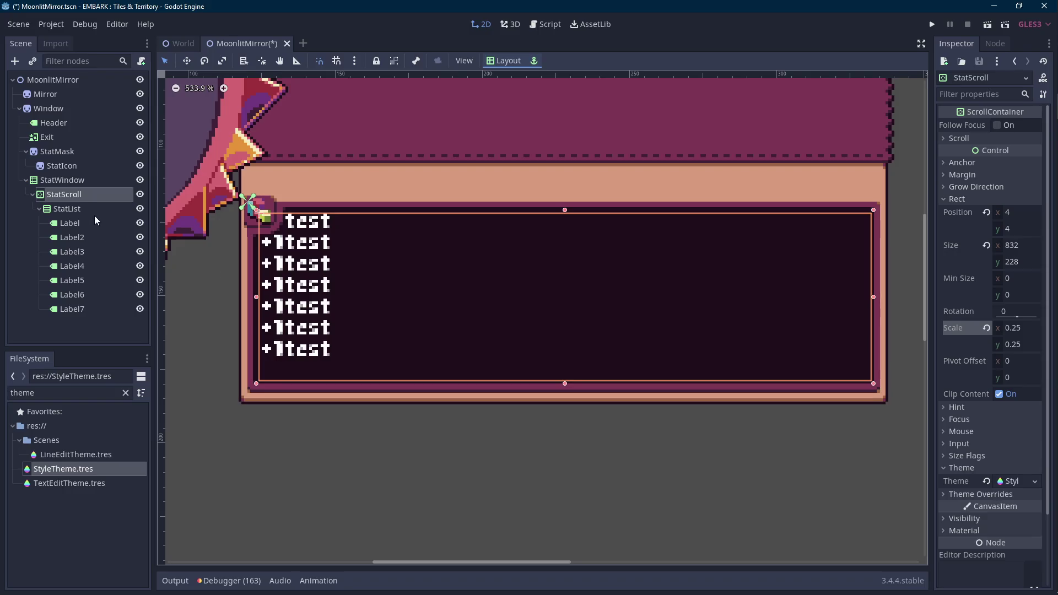
click(82, 223)
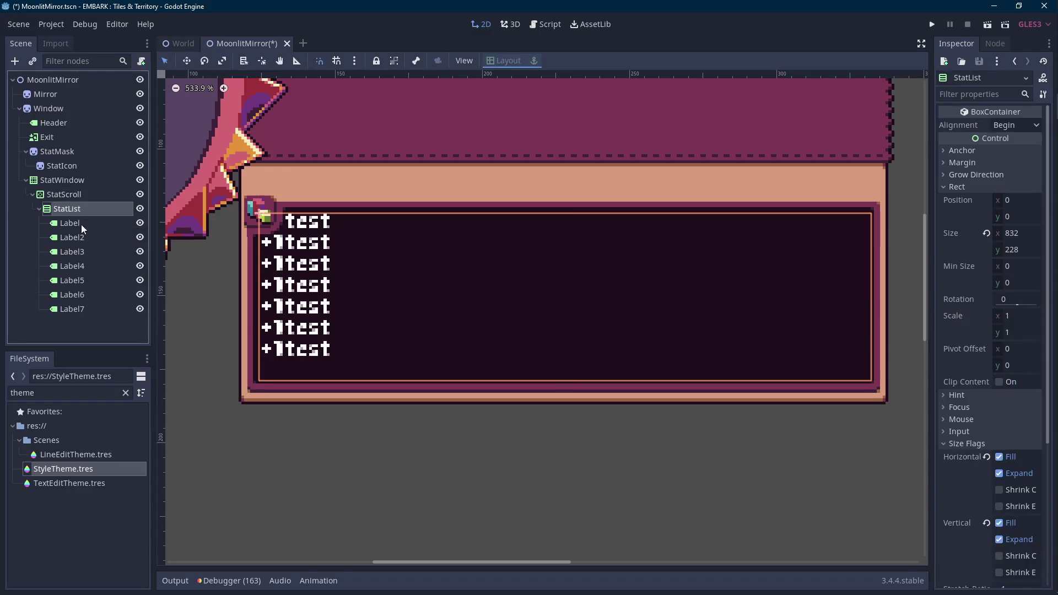
Step: Delete Label2 through Label7 and rename the remaining label StatHeader
click(95, 241)
shift+click(89, 311)
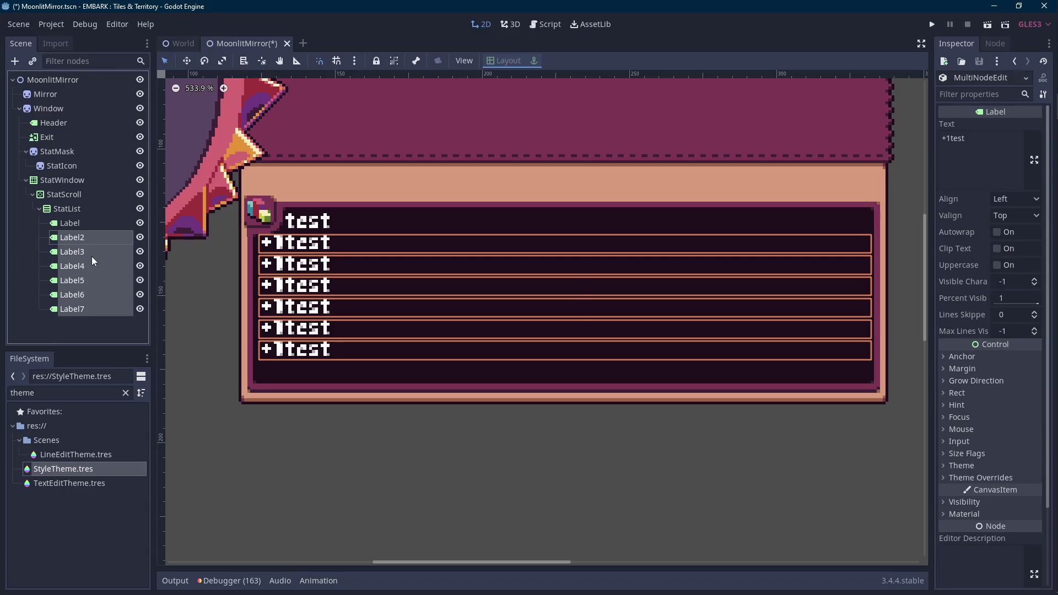
key(Delete)
click(501, 313)
click(83, 225)
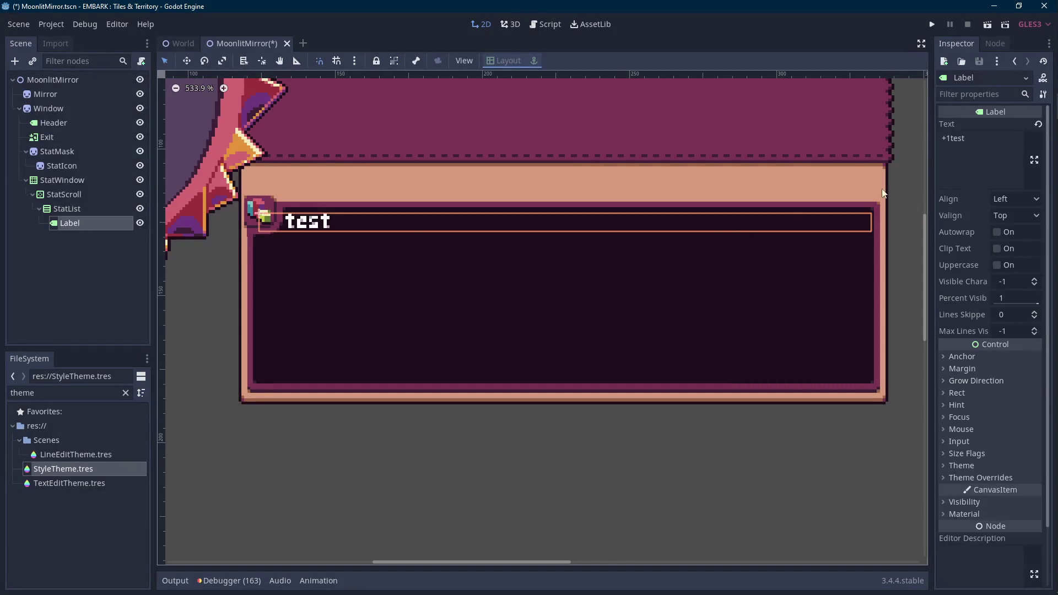
double_click(86, 219)
text(StatHeader)
key(Return)
Step: Replace StatHeader's text with '*Fragment Stats' and save the scene
click(1005, 144)
key(ctrl+a)
key(BackSpace)
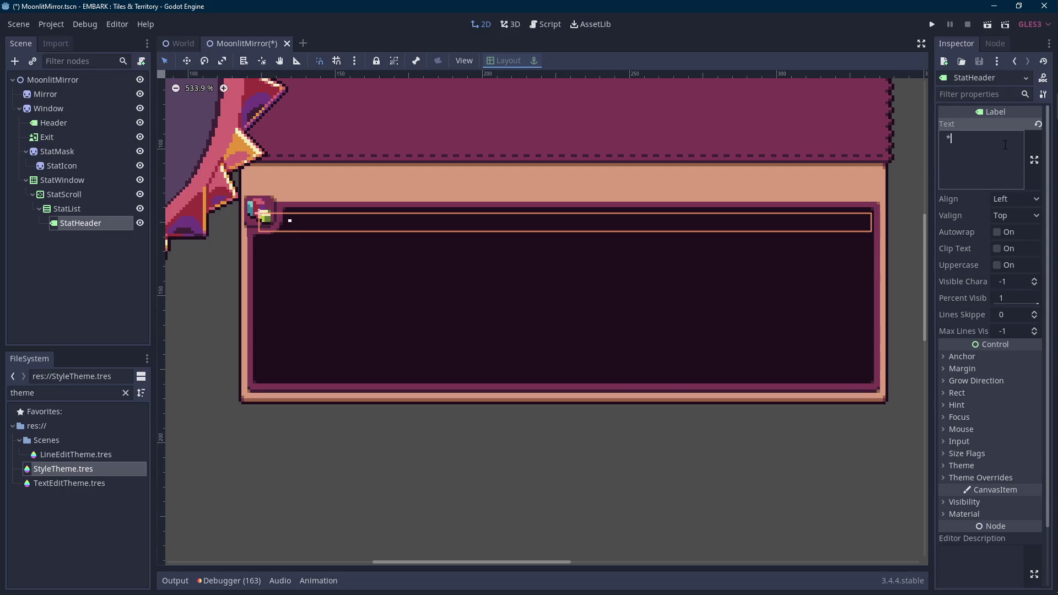
text(Fragme)
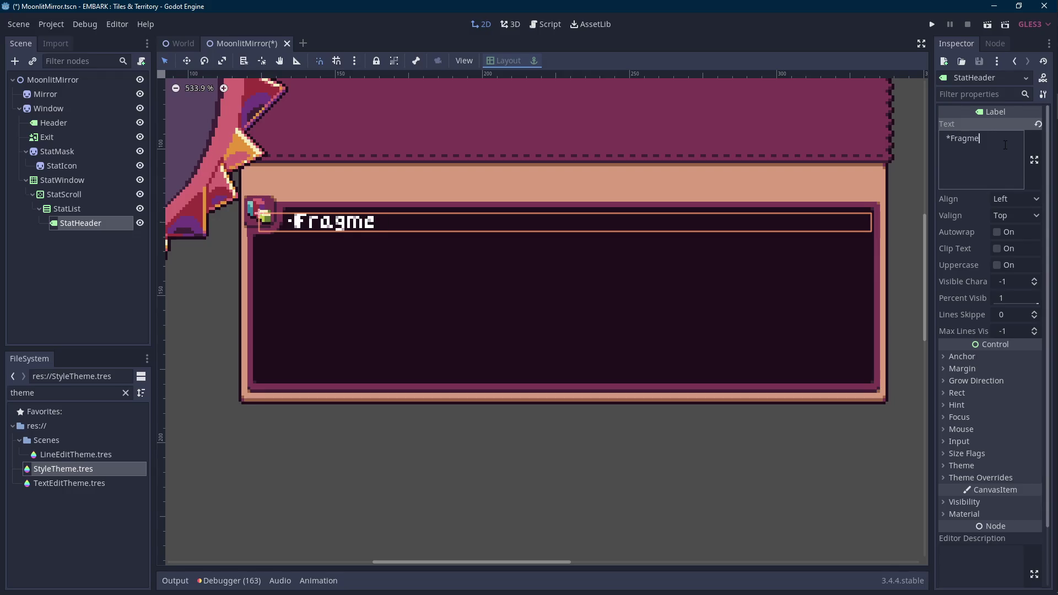
key(BackSpace)
key(BackSpace)
key(BackSpace)
key(BackSpace)
key(BackSpace)
text(ragme)
text(nt Stats)
key(ctrl+s)
scroll(549, 396, down, 1)
scroll(557, 388, down, 1)
key(Escape)
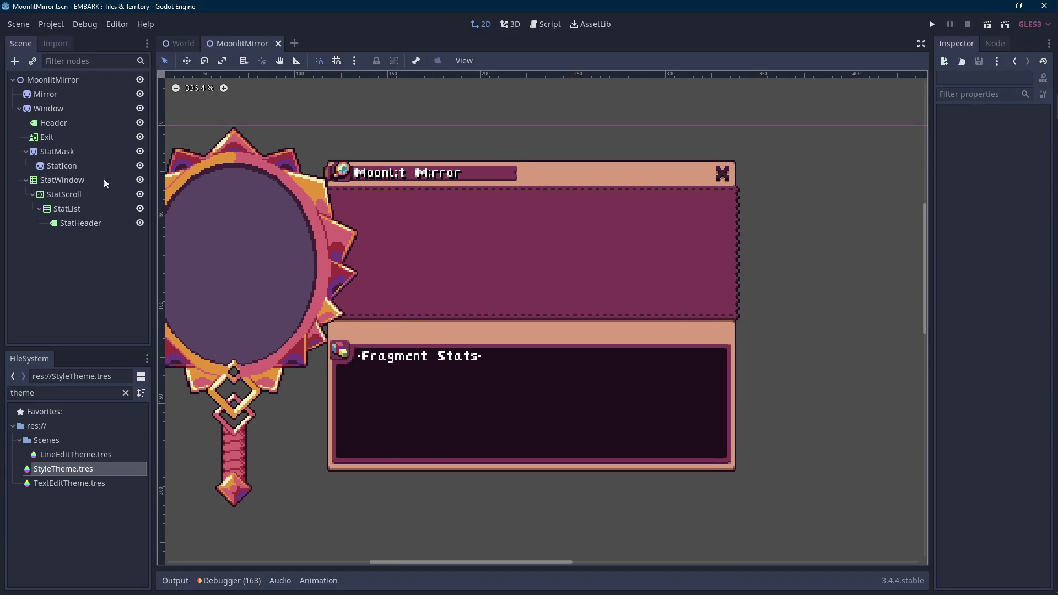
Step: Add an empty Node2D named Shards under the Window node
click(68, 121)
right_click(73, 110)
click(119, 146)
text(2d)
double_click(427, 202)
double_click(83, 237)
text(Shards)
key(Return)
right_click(74, 239)
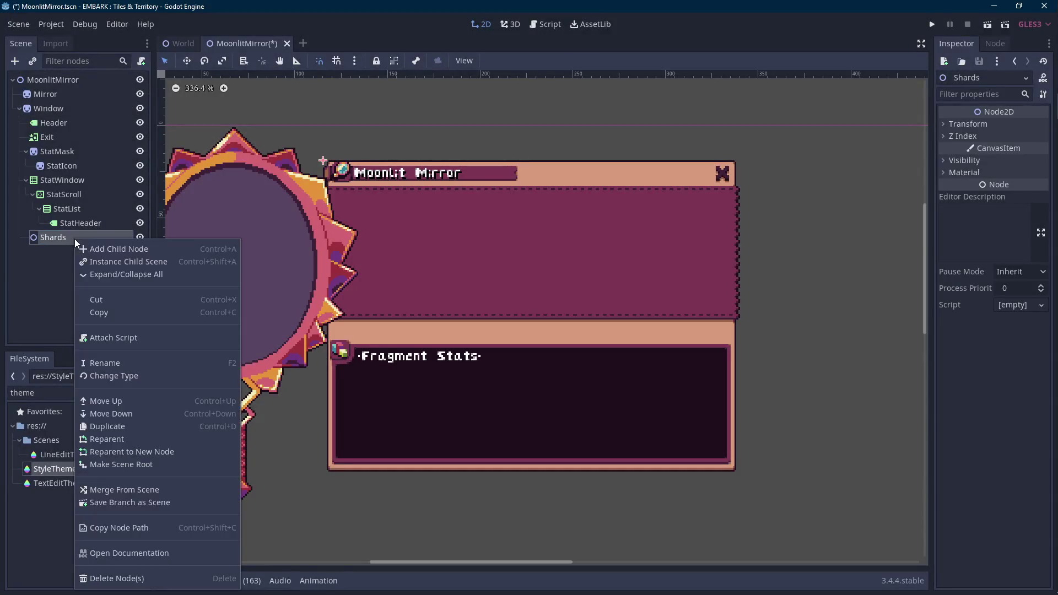
click(51, 250)
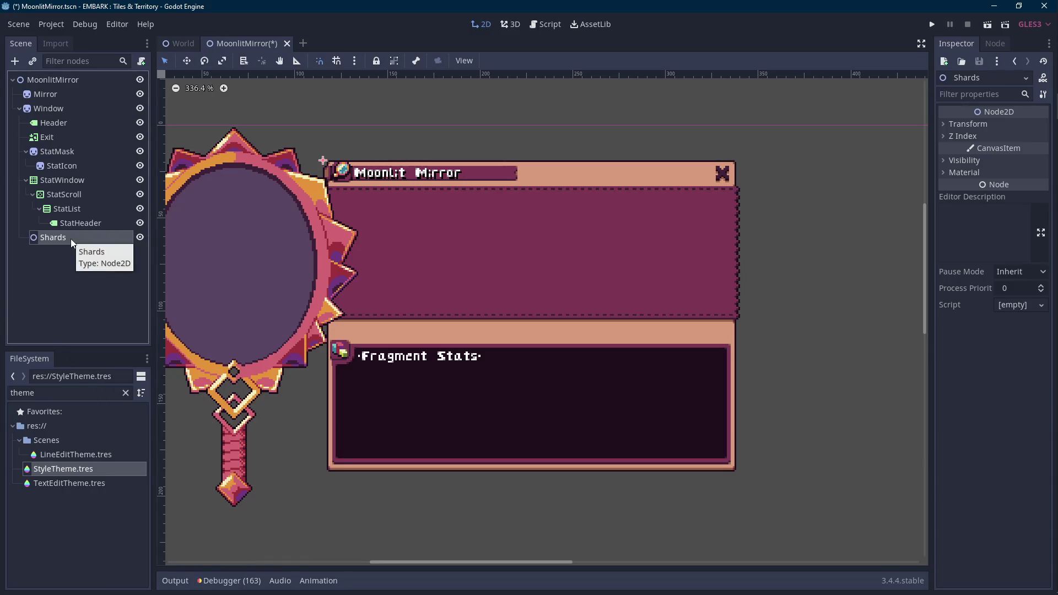
scroll(357, 259, left, 2)
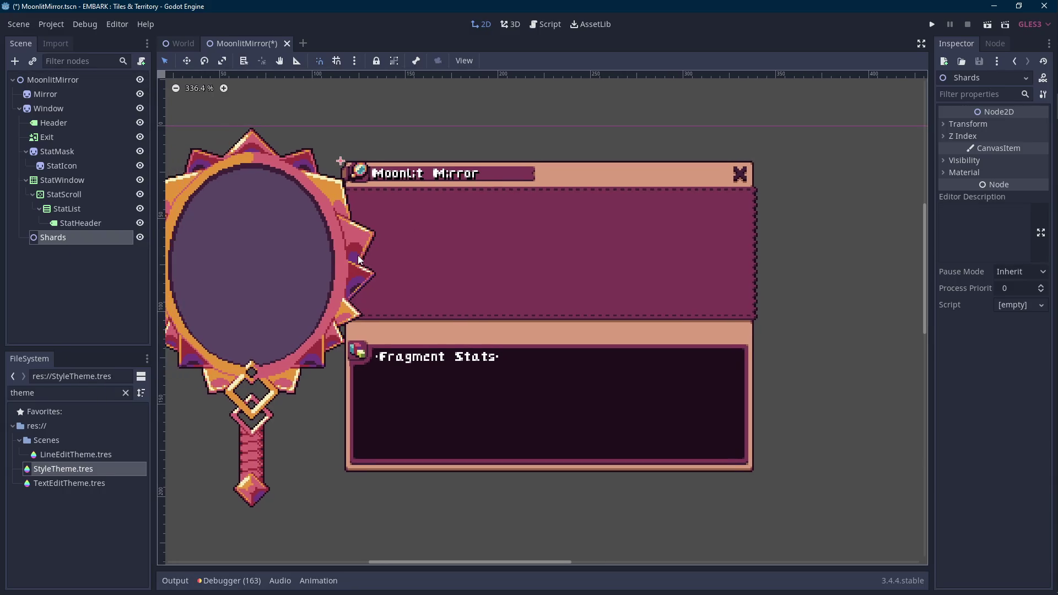